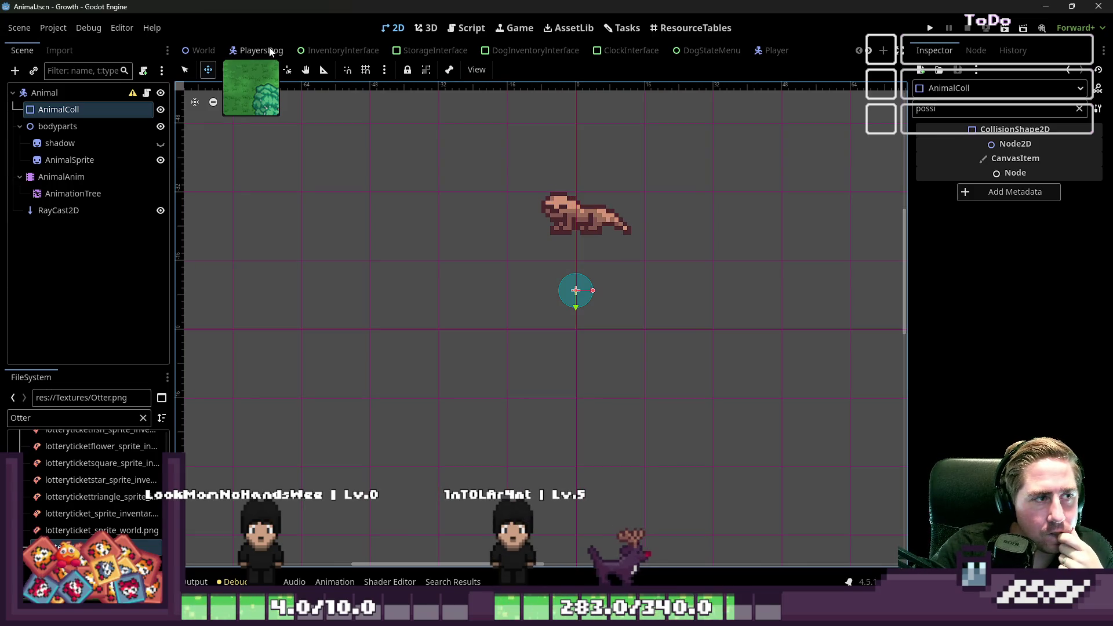
# Reset the Animal root node's position from 0, -9 to 0, 0 and save the scene.
pyautogui.click(111, 95)
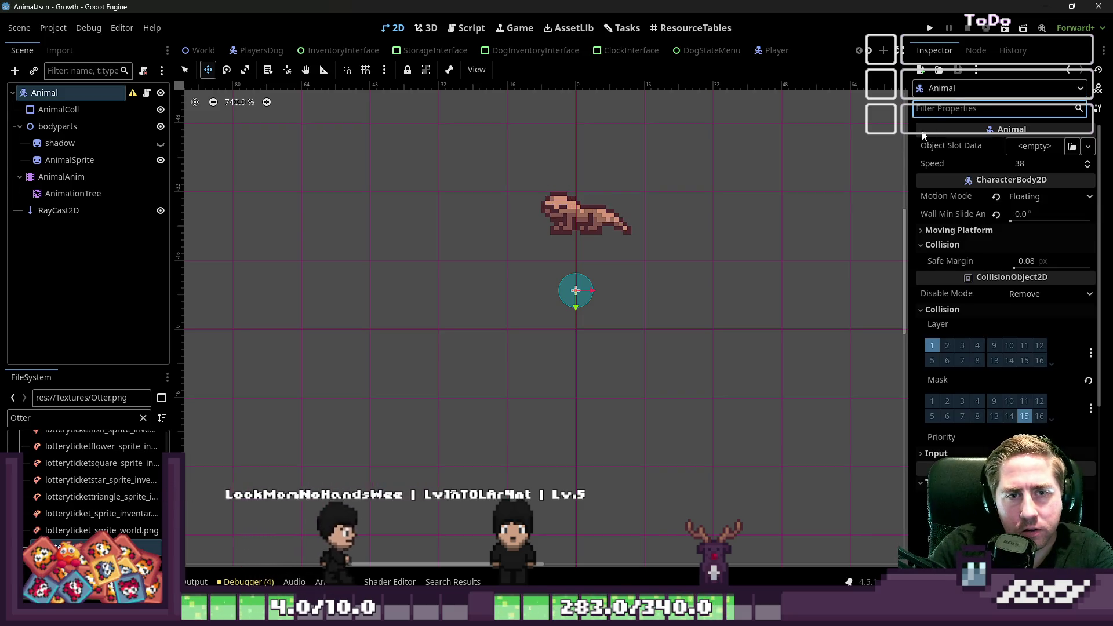
pyautogui.scroll(-2, 666, 267)
pyautogui.scroll(2, 666, 266)
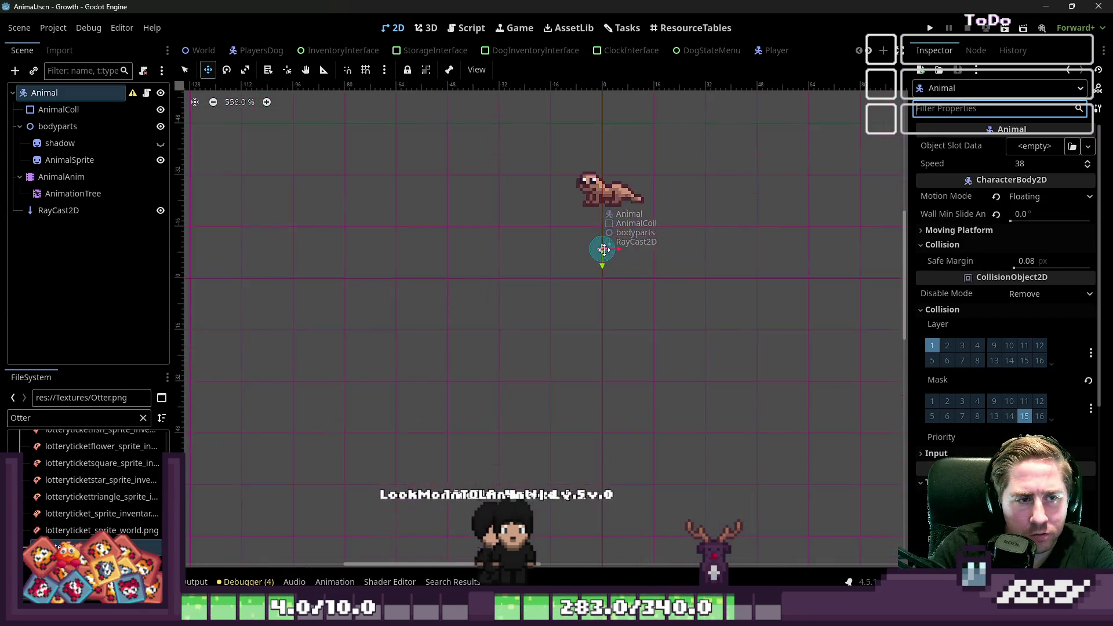
pyautogui.scroll(-5, 962, 290)
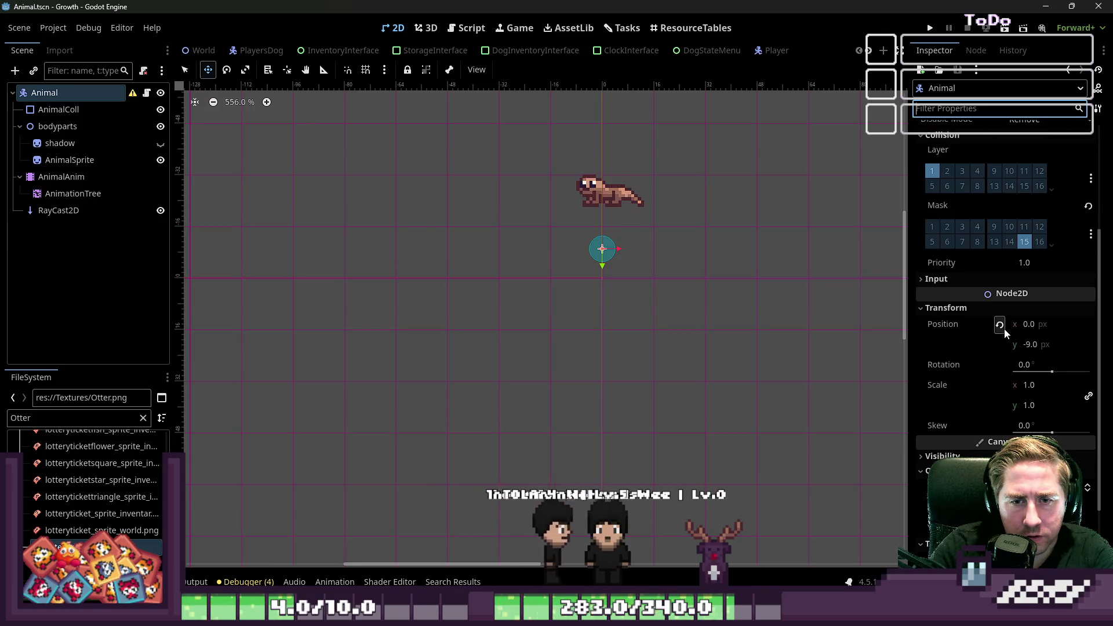
pyautogui.click(997, 328)
pyautogui.hotkey('ctrl', 's')
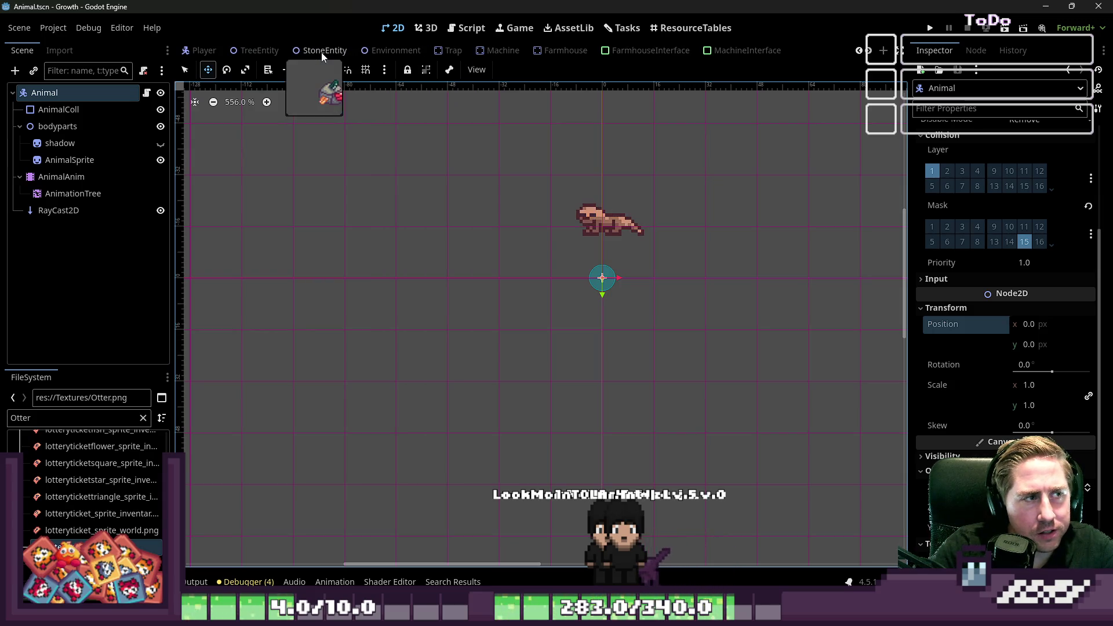
# View the Trap scene, then move the row of four otters in Otter.png down about 47 px.
pyautogui.click(339, 51)
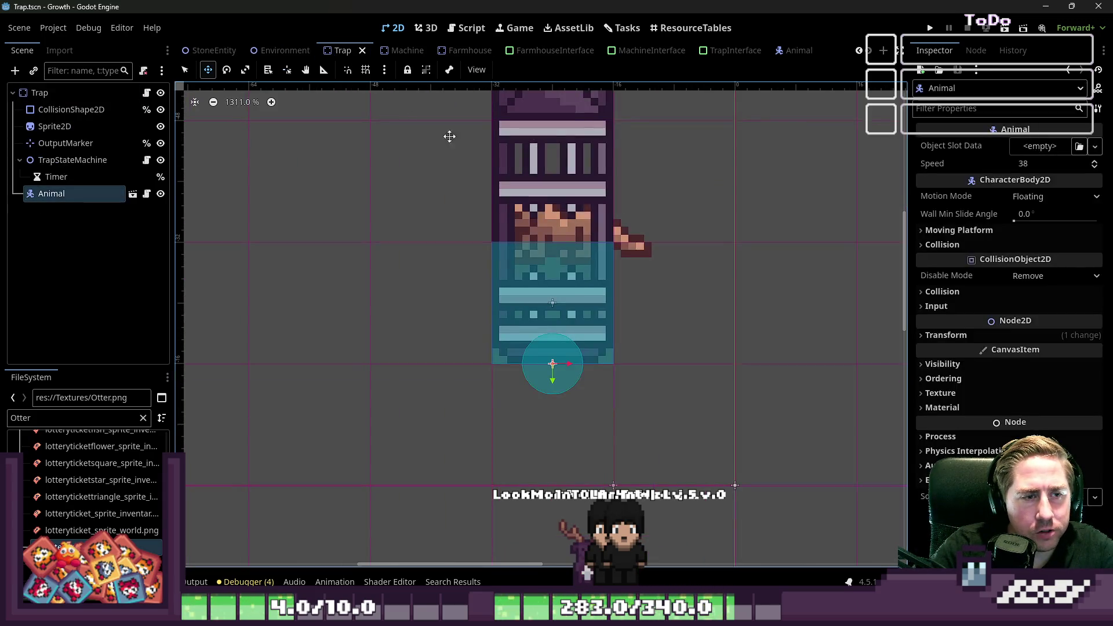
pyautogui.scroll(-1, 558, 283)
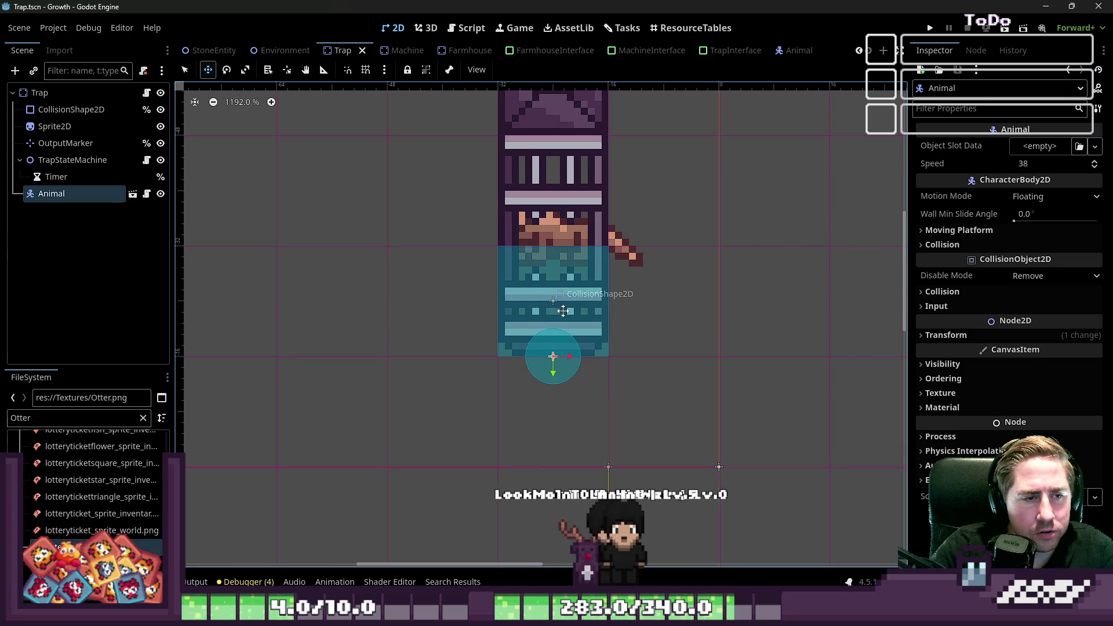
pyautogui.hotkey('alt', 'Tab')
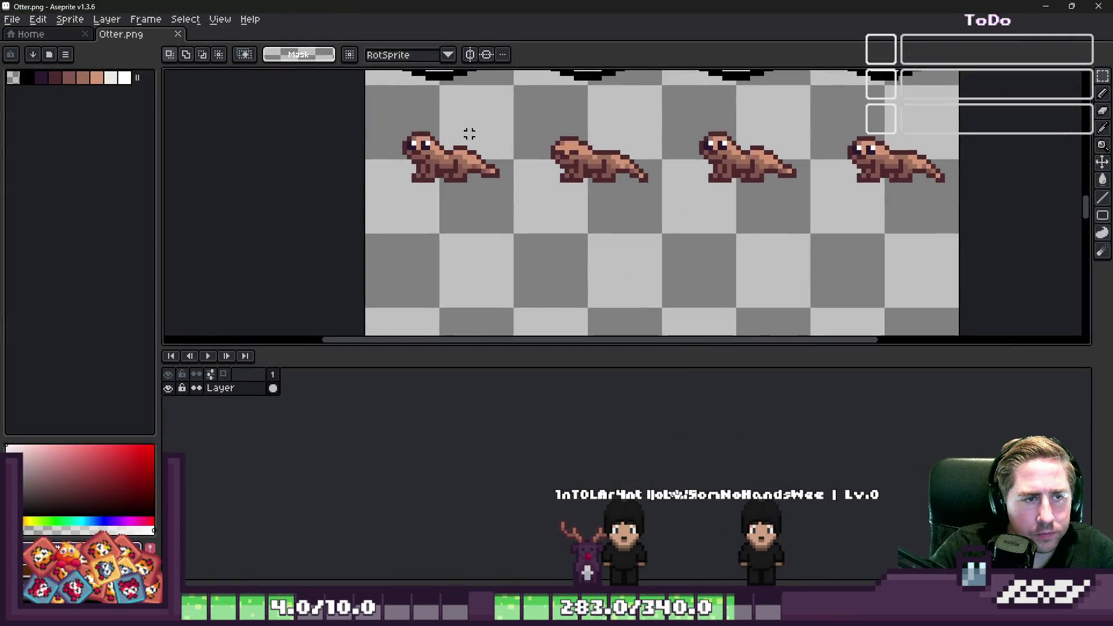
pyautogui.moveTo(633, 190); pyautogui.dragTo(961, 234)
pyautogui.moveTo(485, 149); pyautogui.dragTo(486, 177)
pyautogui.hotkey('ctrl', 'd')
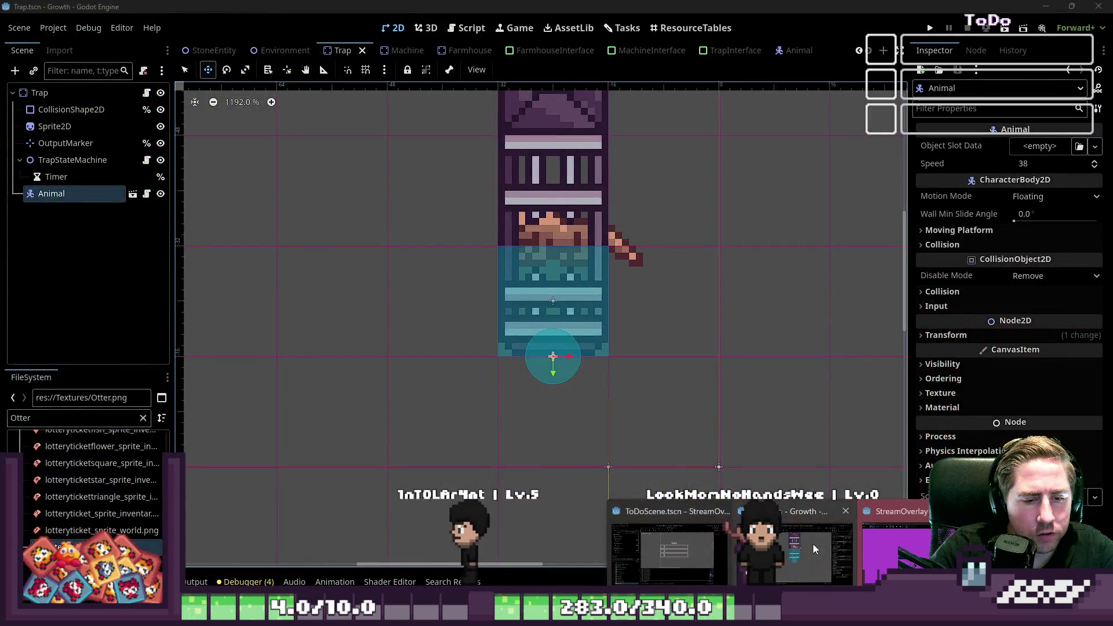
# Check the reloaded otter sprite in Godot, then return to Otter.png in Aseprite.
pyautogui.click(813, 548)
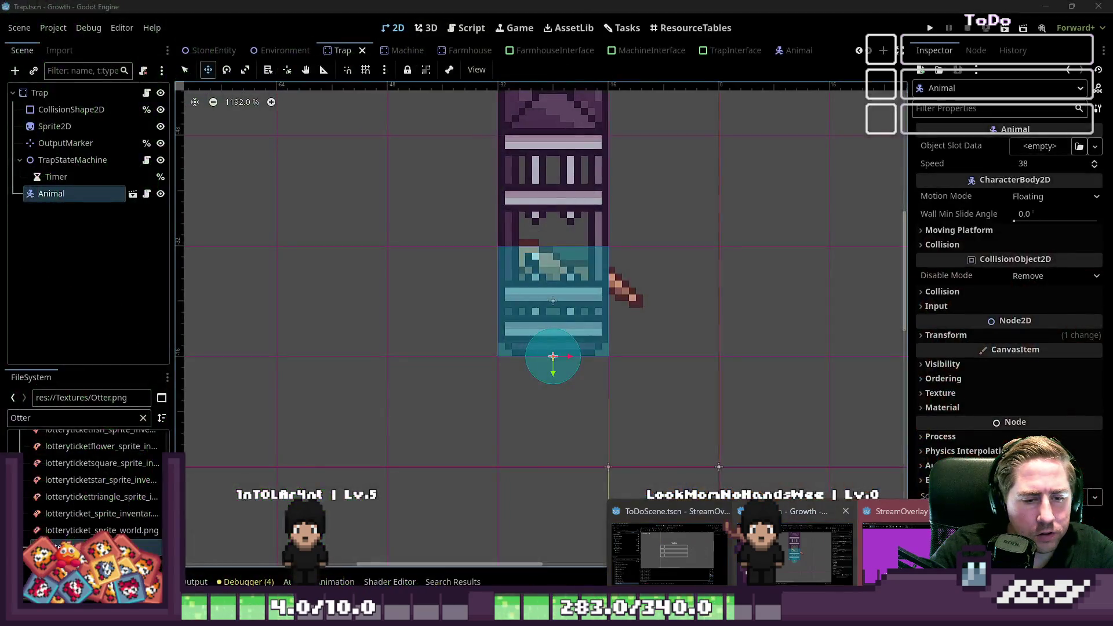
pyautogui.moveTo(666, 545)
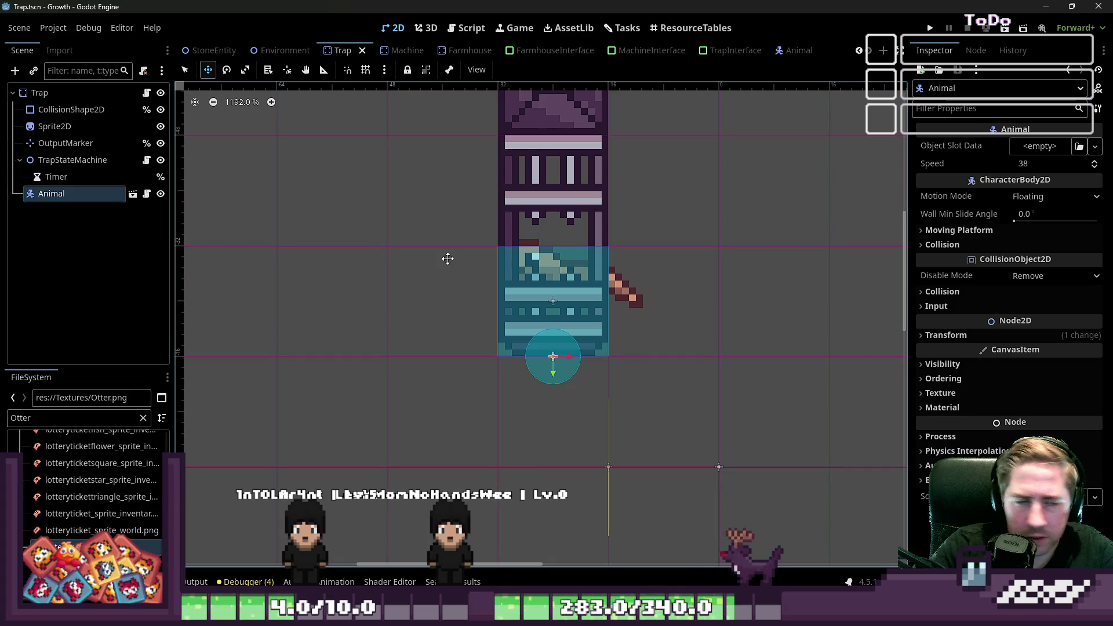
pyautogui.hotkey('alt', 'Tab')
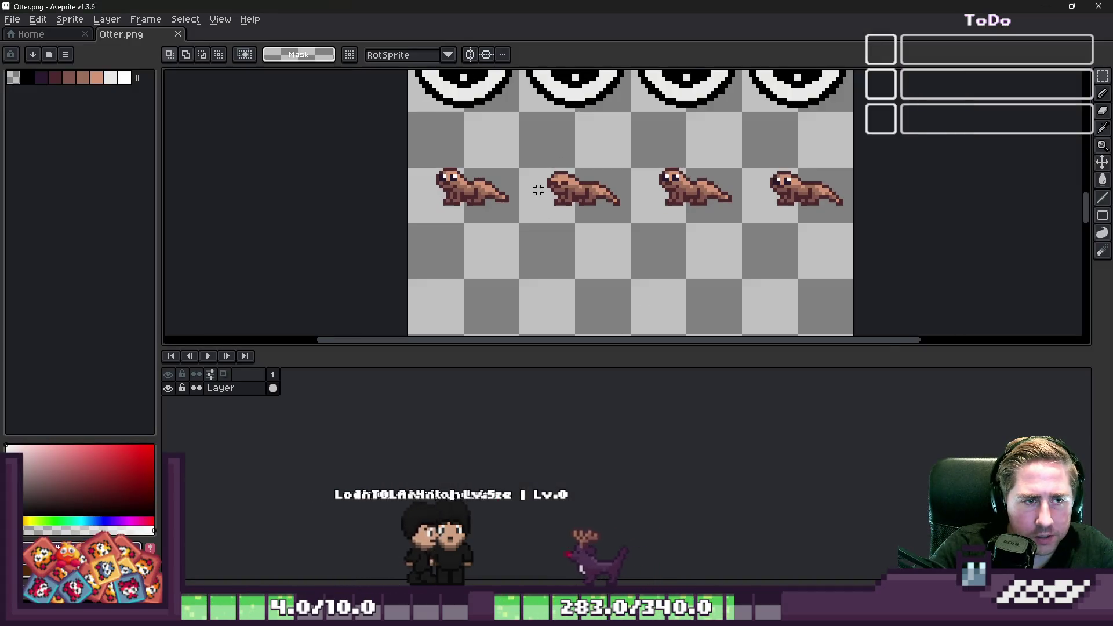
# Copy the row of four otters down into a second row.
pyautogui.scroll(2, 539, 191)
pyautogui.scroll(-2, 465, 253)
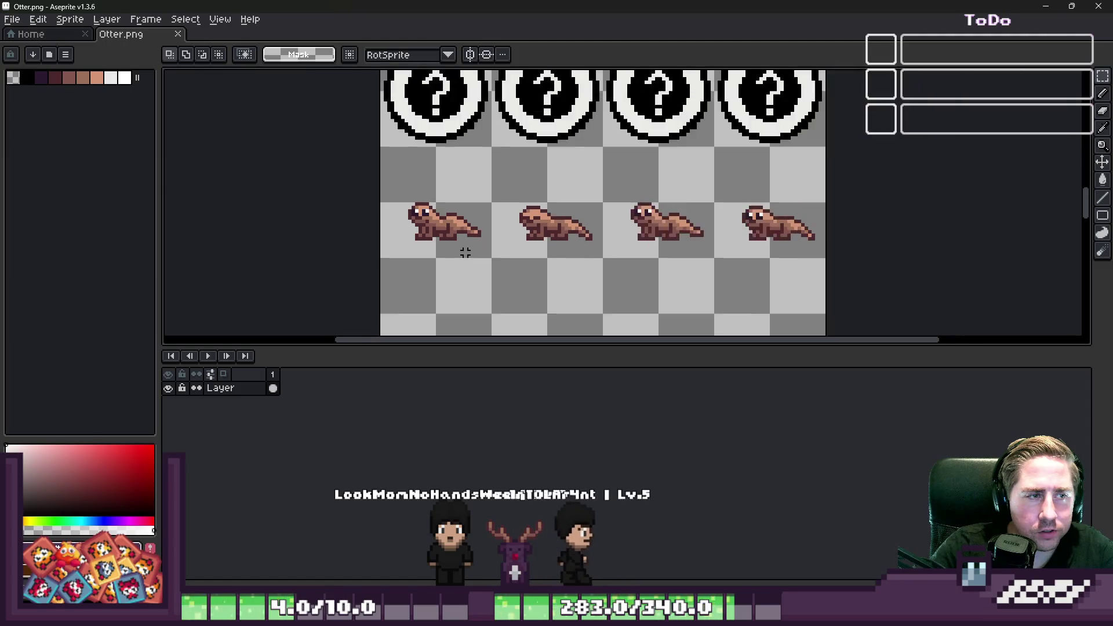
pyautogui.scroll(-5, 465, 253)
pyautogui.scroll(5, 422, 203)
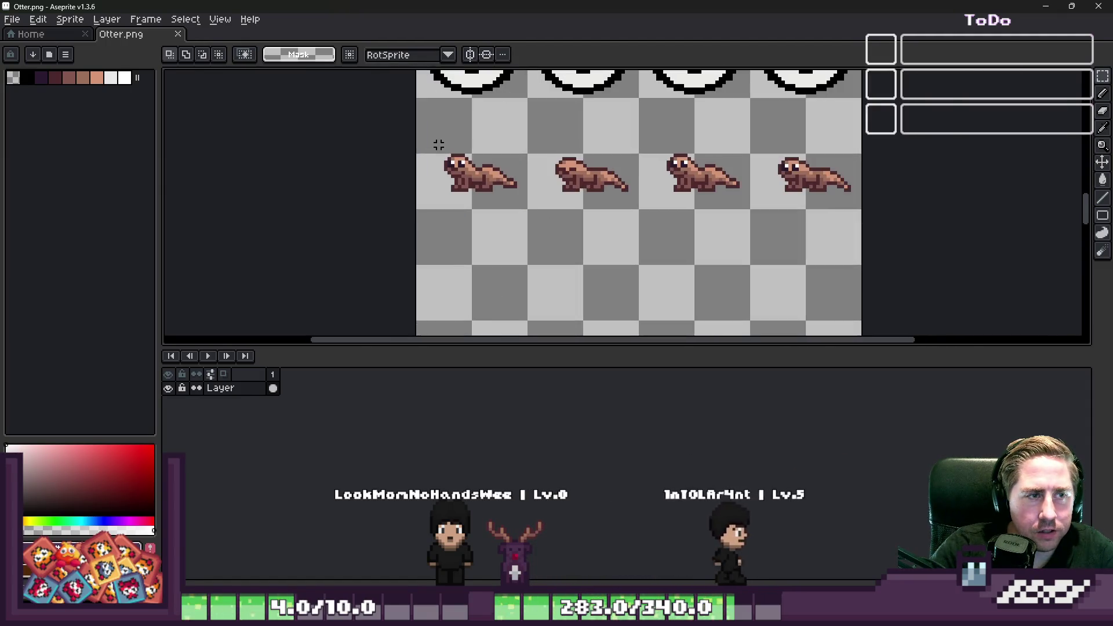
pyautogui.moveTo(429, 132)
pyautogui.mouseDown()
pyautogui.moveTo(653, 186)
pyautogui.moveTo(860, 204)
pyautogui.mouseUp()
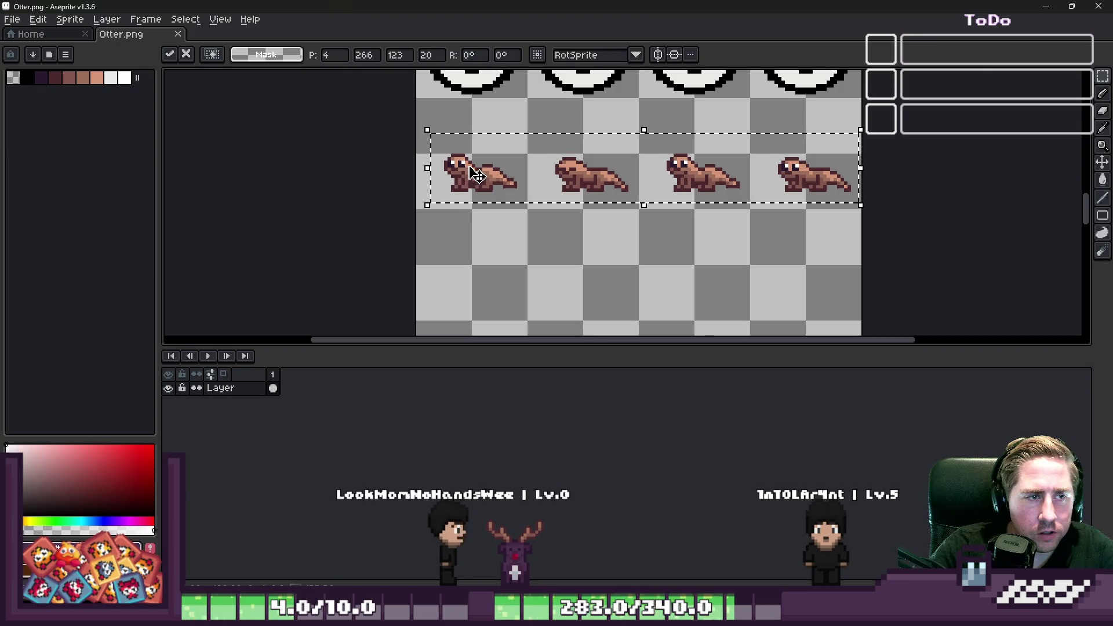
pyautogui.moveTo(477, 174); pyautogui.dragTo(476, 268)
pyautogui.press('Return')
# Lift the lower-left otter's tail section, put it back, and clear the selection.
pyautogui.moveTo(427, 231)
pyautogui.mouseDown()
pyautogui.moveTo(473, 288)
pyautogui.moveTo(508, 301)
pyautogui.mouseUp()
pyautogui.scroll(2, 479, 210)
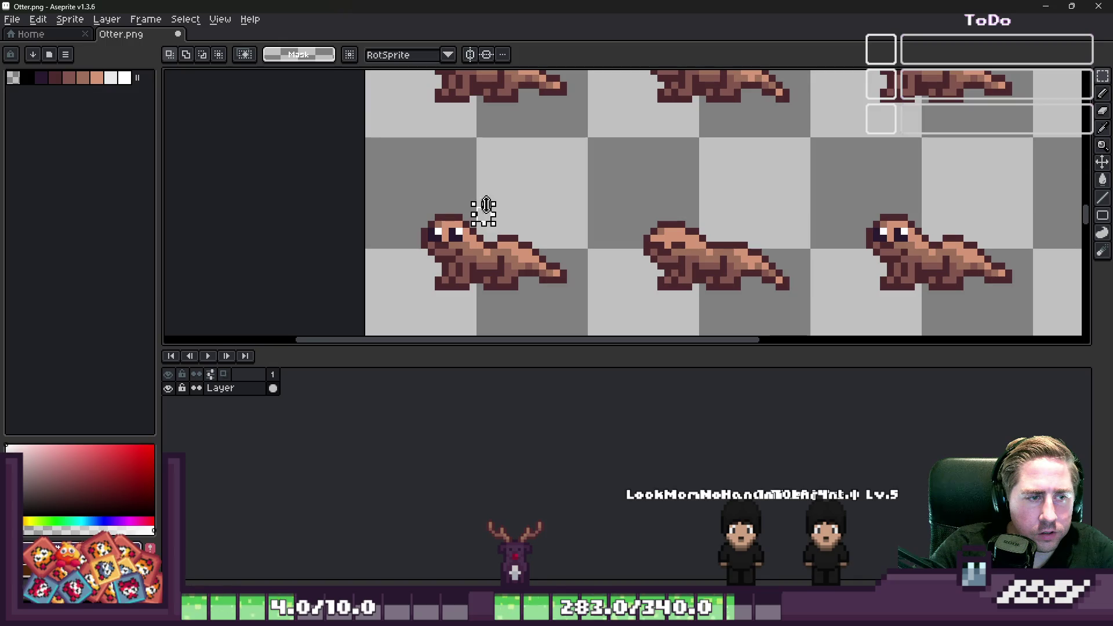
pyautogui.moveTo(547, 296)
pyautogui.mouseDown()
pyautogui.moveTo(526, 230)
pyautogui.moveTo(535, 226)
pyautogui.moveTo(541, 280)
pyautogui.mouseUp()
pyautogui.press('Return')
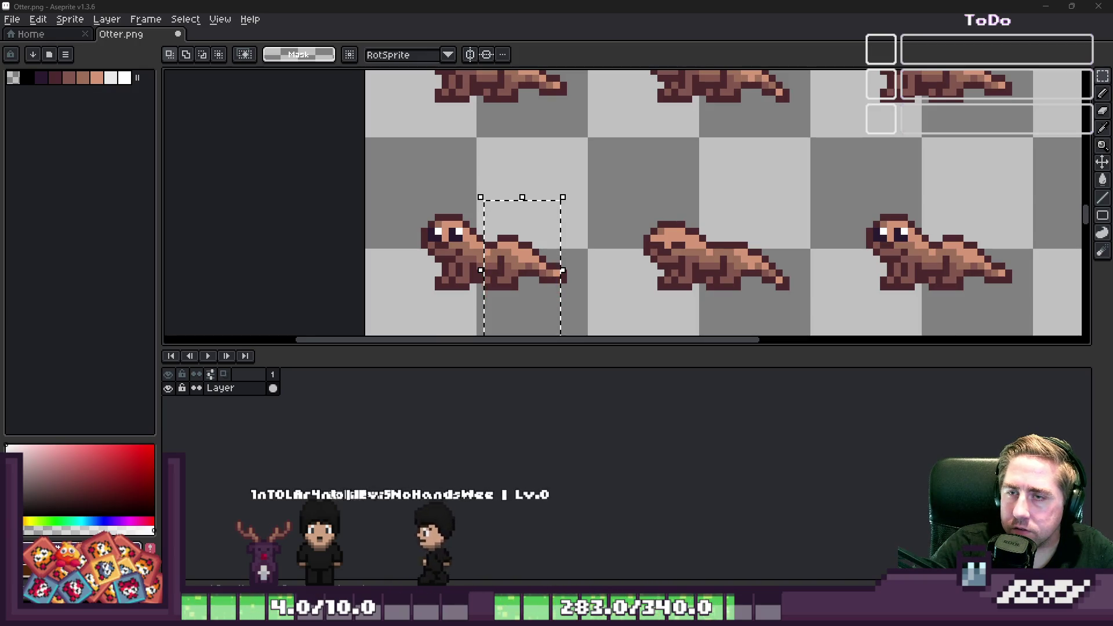
pyautogui.hotkey('ctrl', 'd')
# Select the left otter's head as a separate 10×8 px piece.
pyautogui.scroll(3, 433, 243)
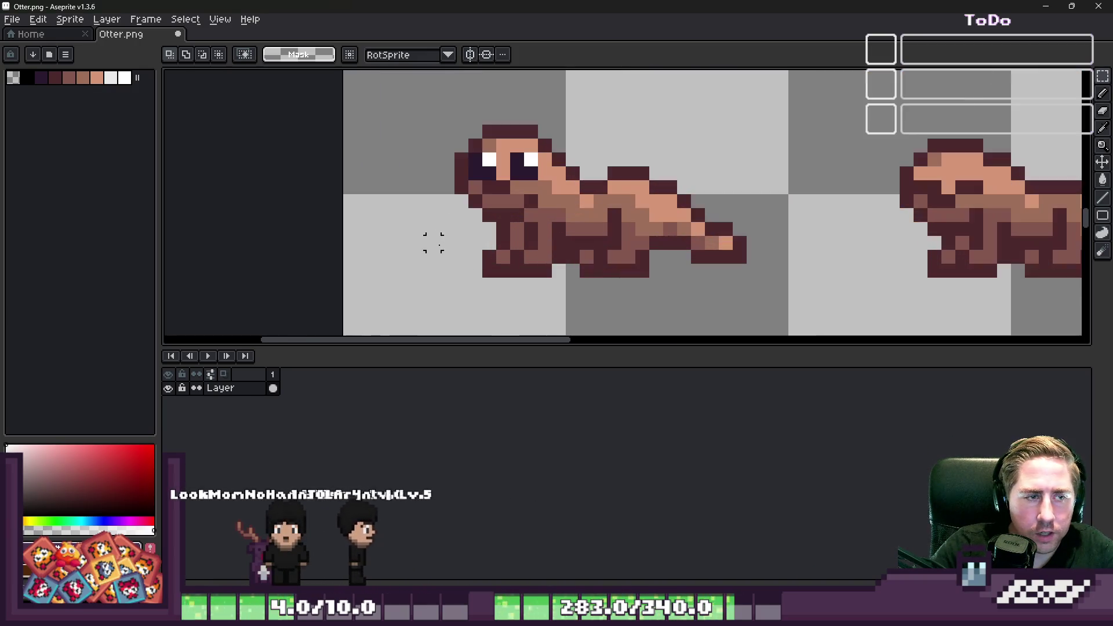
pyautogui.moveTo(429, 110)
pyautogui.mouseDown()
pyautogui.moveTo(556, 219)
pyautogui.moveTo(547, 224)
pyautogui.mouseUp()
pyautogui.scroll(-1, 487, 86)
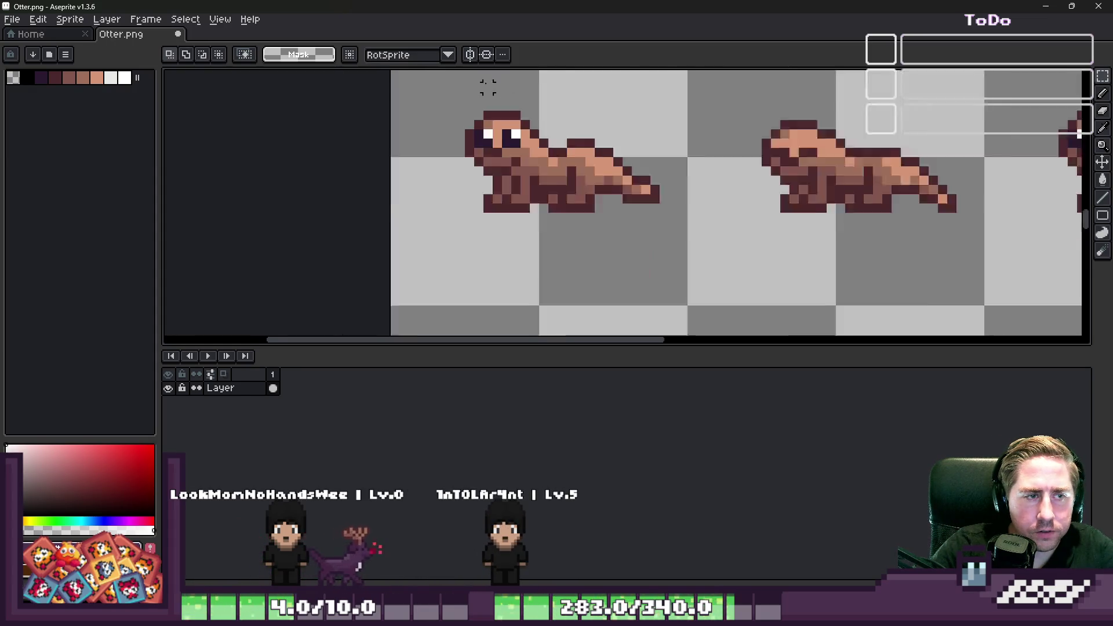
pyautogui.scroll(-2, 510, 233)
pyautogui.scroll(2, 502, 226)
pyautogui.scroll(-1, 552, 213)
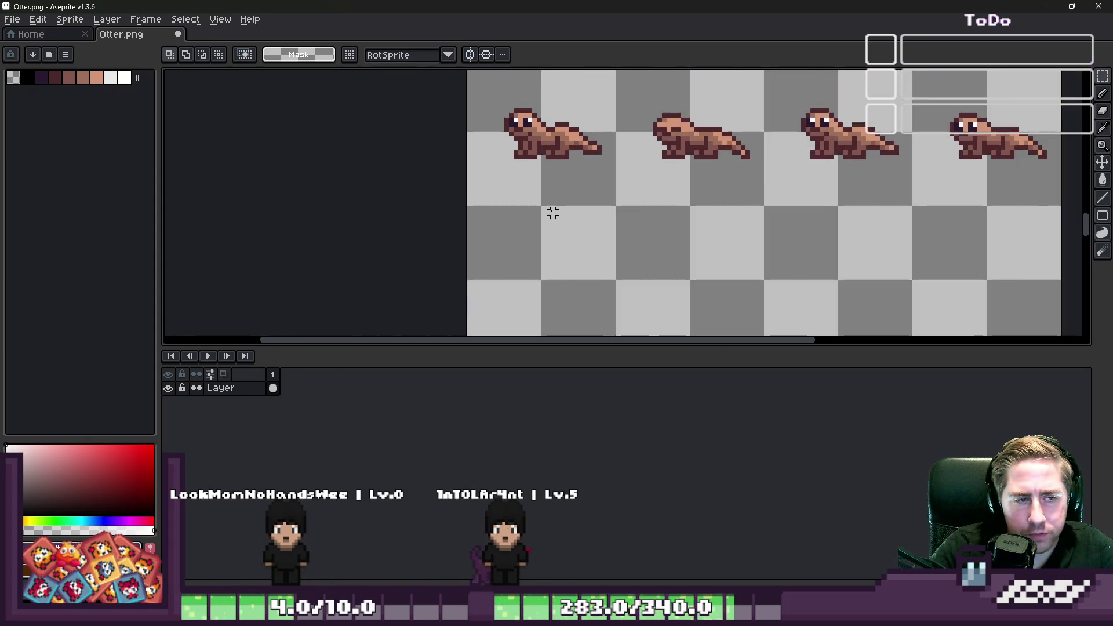
pyautogui.scroll(3, 545, 284)
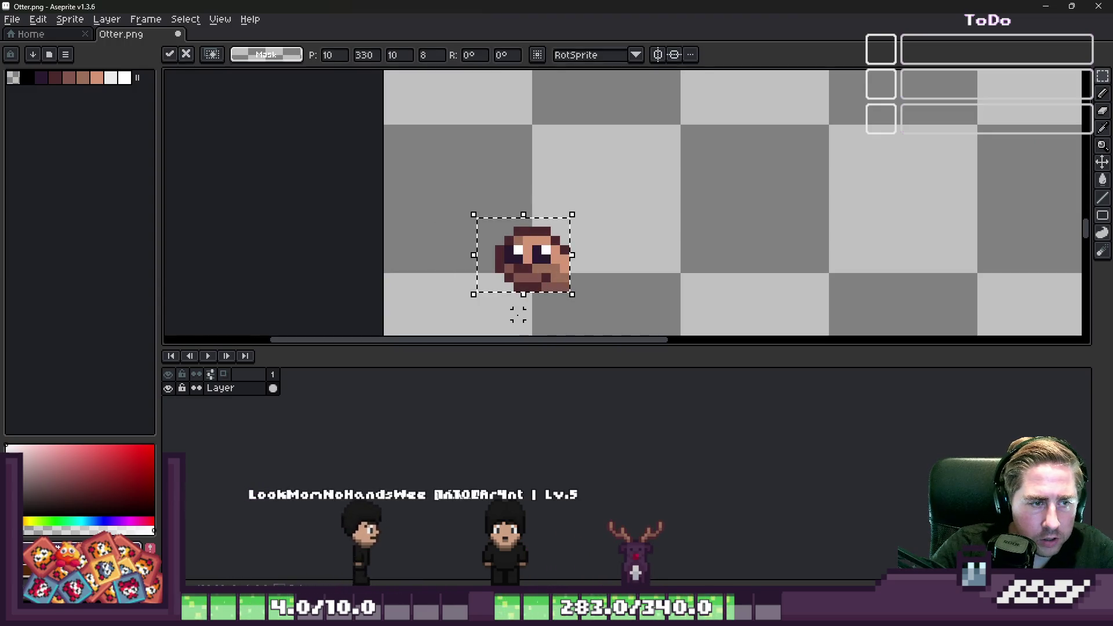
# Paint dark brown pixels on the otter head's face around the mouth.
pyautogui.scroll(5, 559, 282)
pyautogui.press('b')
pyautogui.scroll(-1, 606, 244)
pyautogui.press('e')
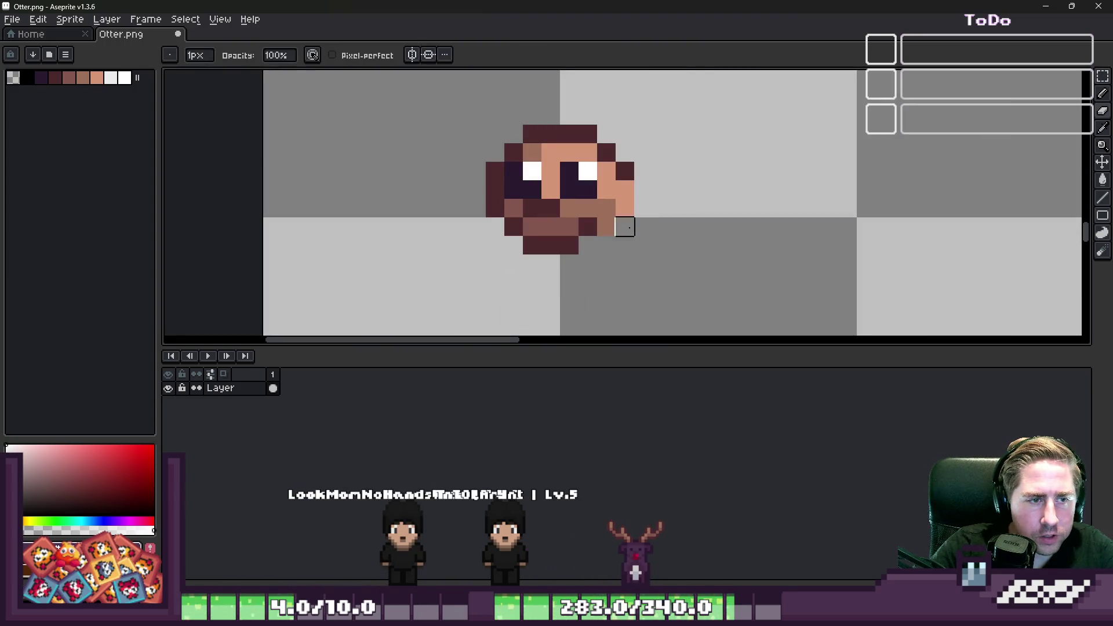
pyautogui.keyDown('alt'); pyautogui.click(614, 155); pyautogui.keyUp('alt')
pyautogui.click(619, 165)
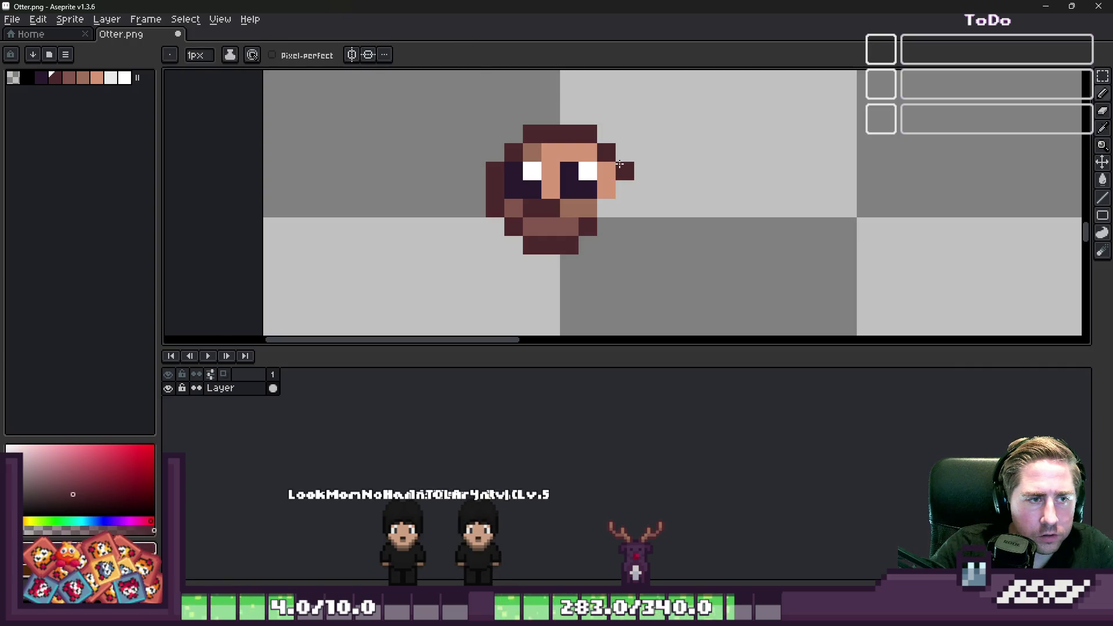
pyautogui.scroll(1, 574, 256)
pyautogui.click(628, 203)
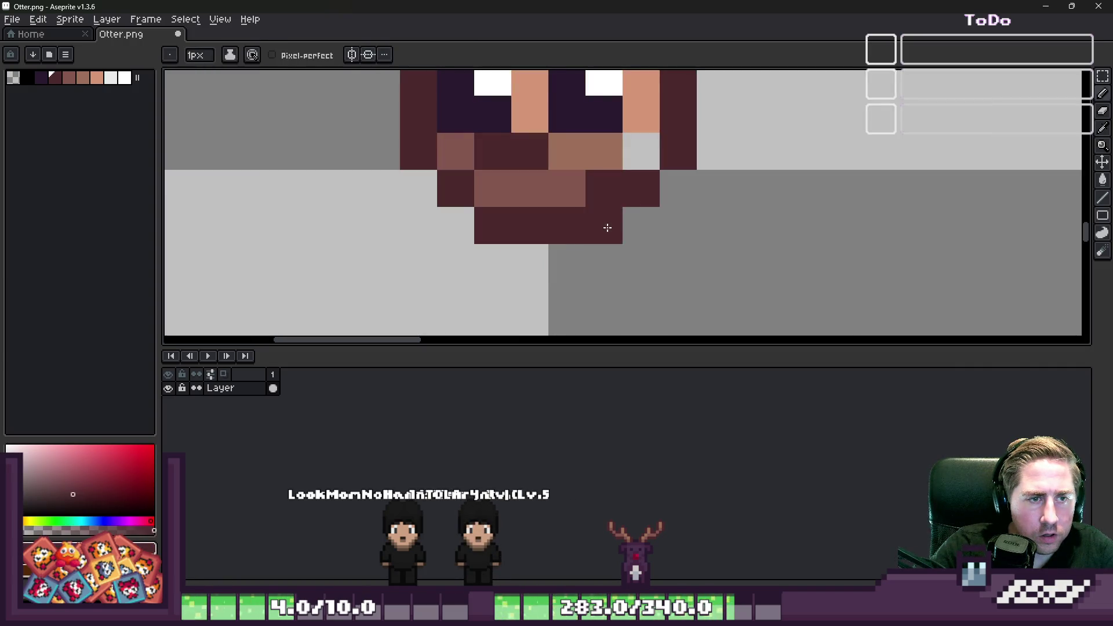
pyautogui.keyDown('alt'); pyautogui.click(580, 191); pyautogui.keyUp('alt')
pyautogui.click(594, 191)
pyautogui.keyDown('alt'); pyautogui.click(544, 147); pyautogui.keyUp('alt')
pyautogui.click(565, 151)
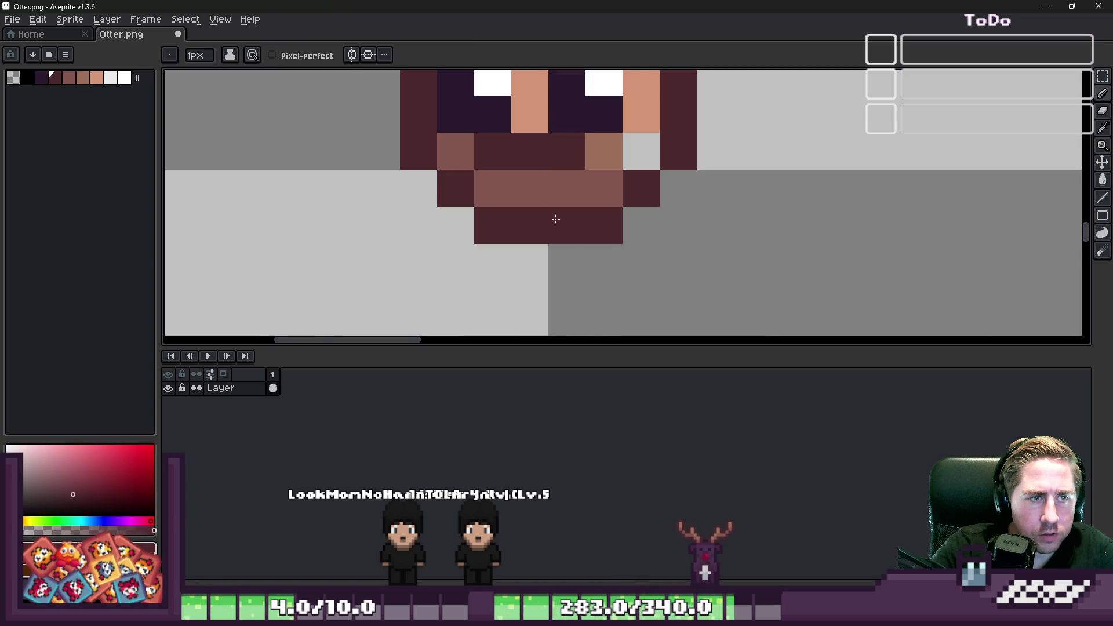
# Repaint the grey face pixel with the otter's skin tone.
pyautogui.scroll(-6, 556, 219)
pyautogui.scroll(4, 509, 200)
pyautogui.scroll(-1, 551, 248)
pyautogui.scroll(1, 621, 286)
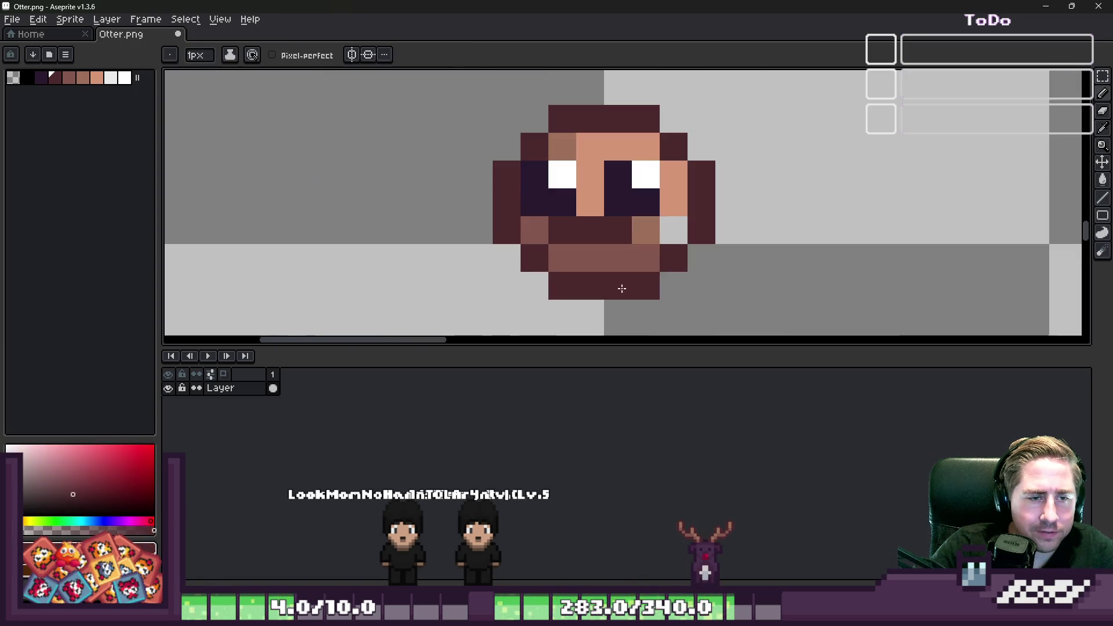
pyautogui.keyDown('alt'); pyautogui.click(673, 203); pyautogui.keyUp('alt')
pyautogui.click(673, 231)
pyautogui.scroll(-4, 510, 102)
pyautogui.scroll(-2, 533, 174)
pyautogui.scroll(4, 525, 178)
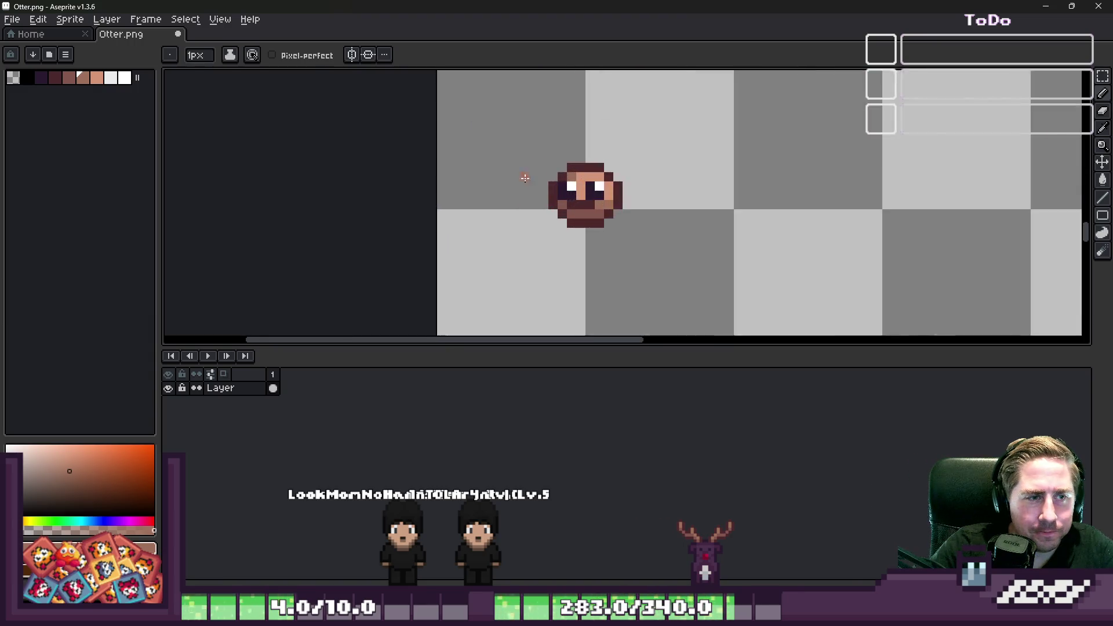
pyautogui.scroll(5, 525, 178)
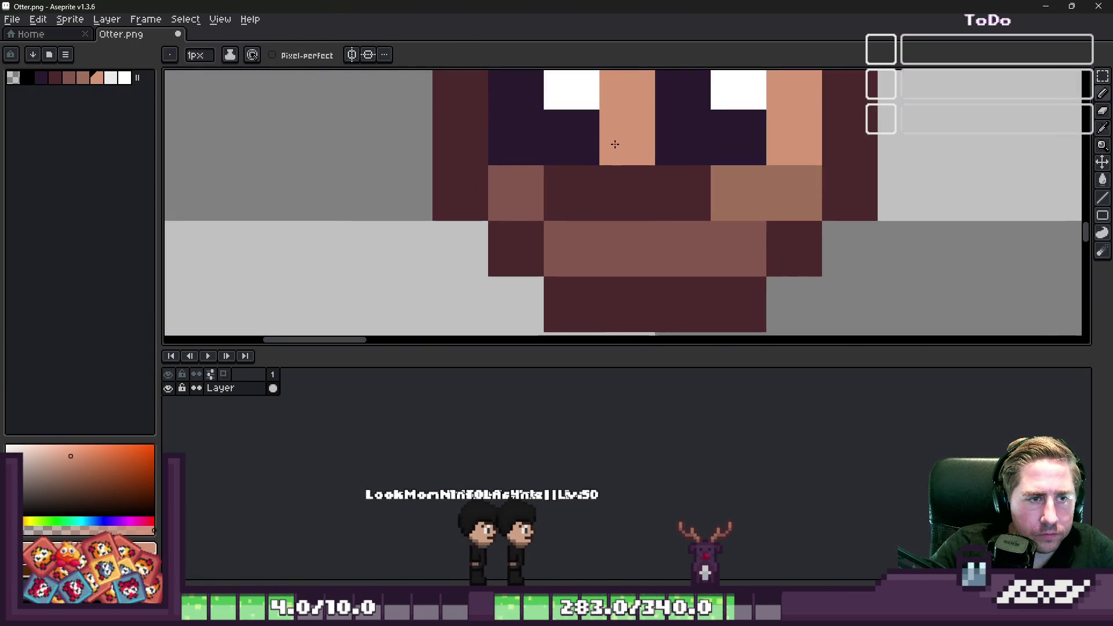
pyautogui.scroll(-5, 615, 143)
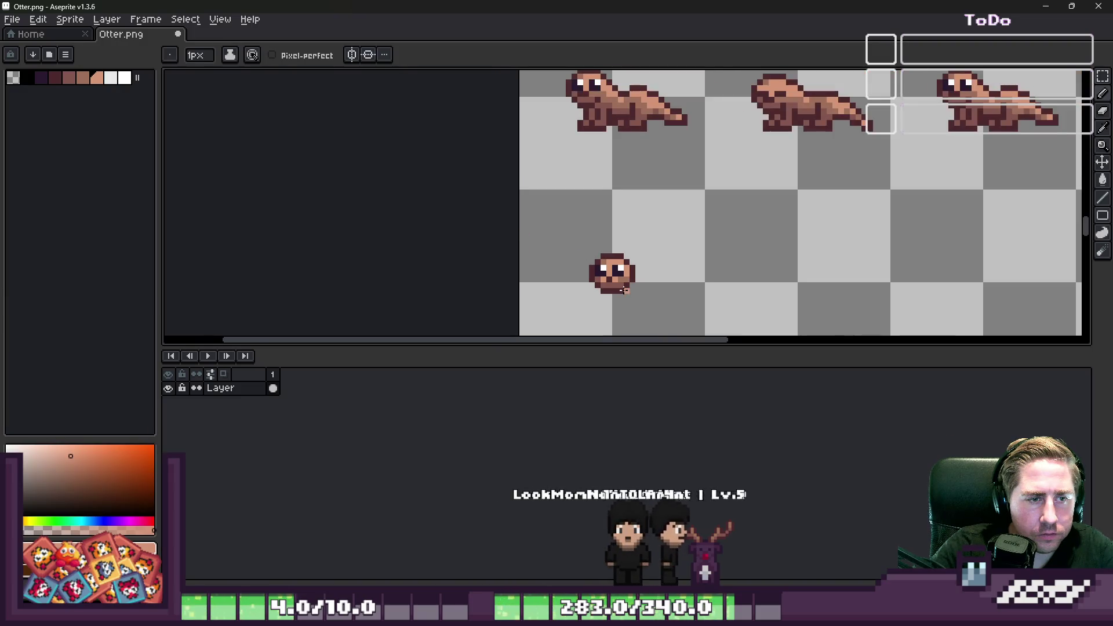
pyautogui.scroll(5, 624, 290)
# Sample the outline and lighter brown colours and repaint another face pixel dark brown.
pyautogui.keyDown('alt'); pyautogui.click(559, 273); pyautogui.keyUp('alt')
pyautogui.scroll(-5, 590, 273)
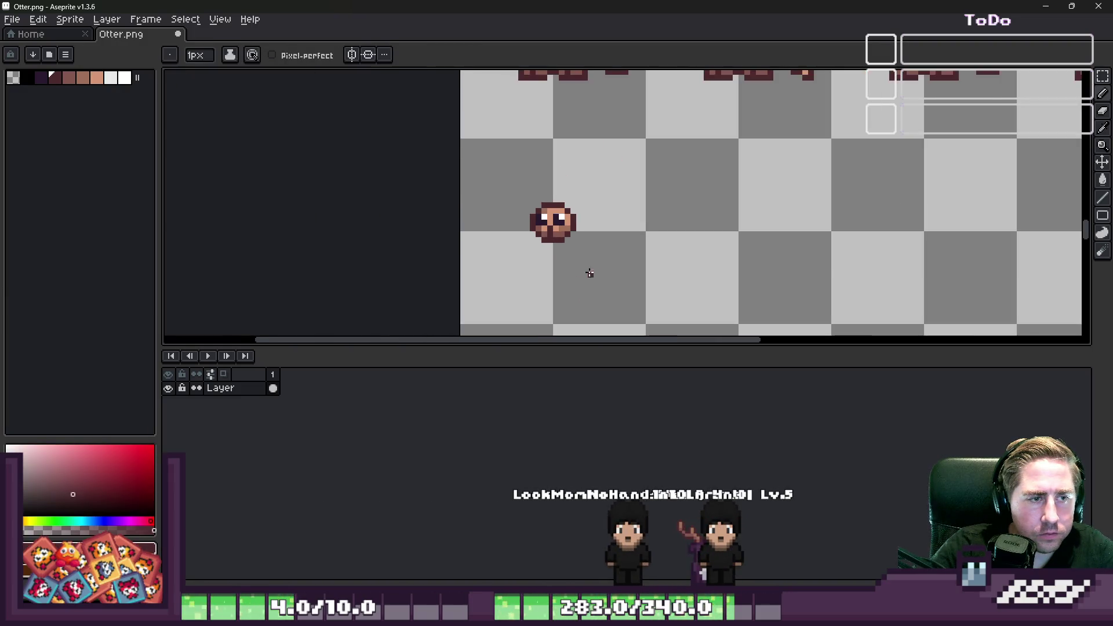
pyautogui.scroll(4, 589, 273)
pyautogui.scroll(-1, 553, 175)
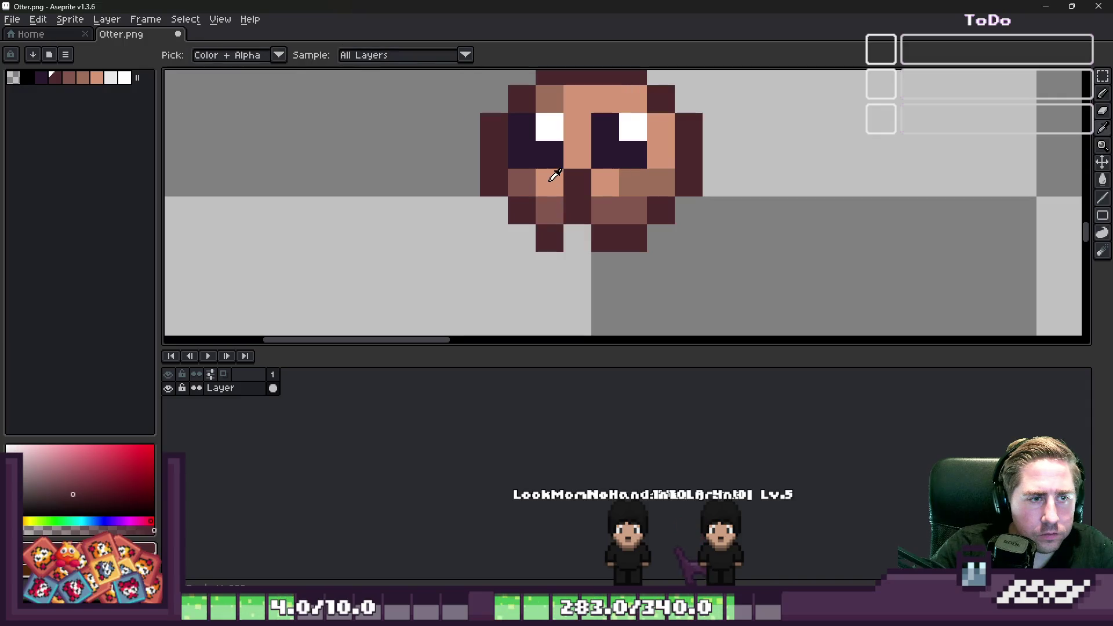
pyautogui.keyDown('alt'); pyautogui.click(553, 175); pyautogui.keyUp('alt')
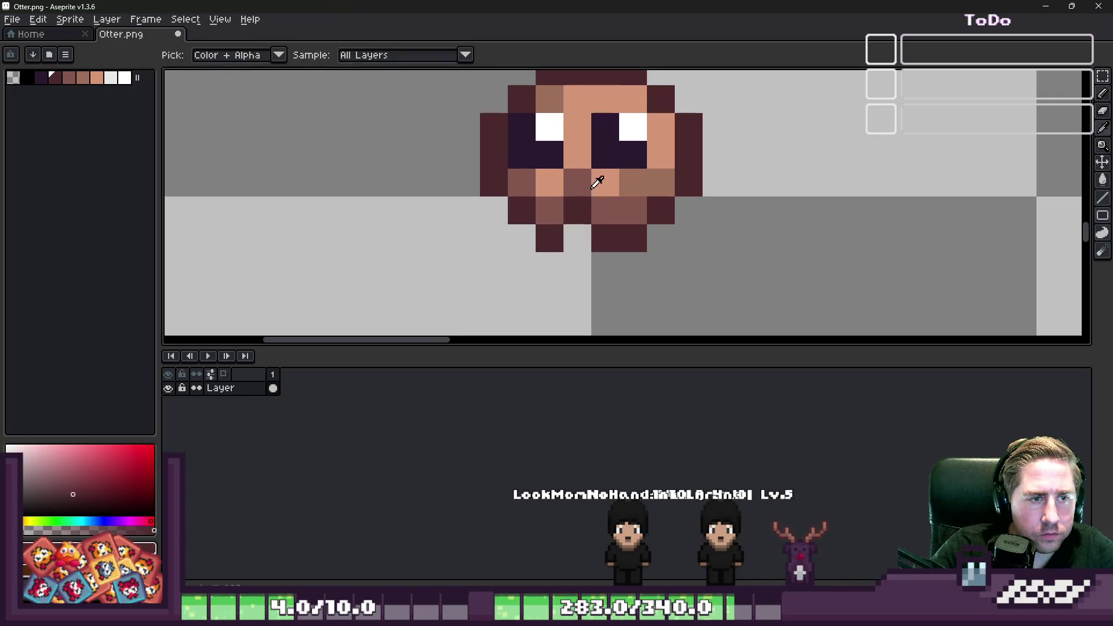
pyautogui.click(553, 186)
pyautogui.scroll(-5, 525, 203)
# Begin drawing the dark hook-shaped outline above the otter head.
pyautogui.press('v')
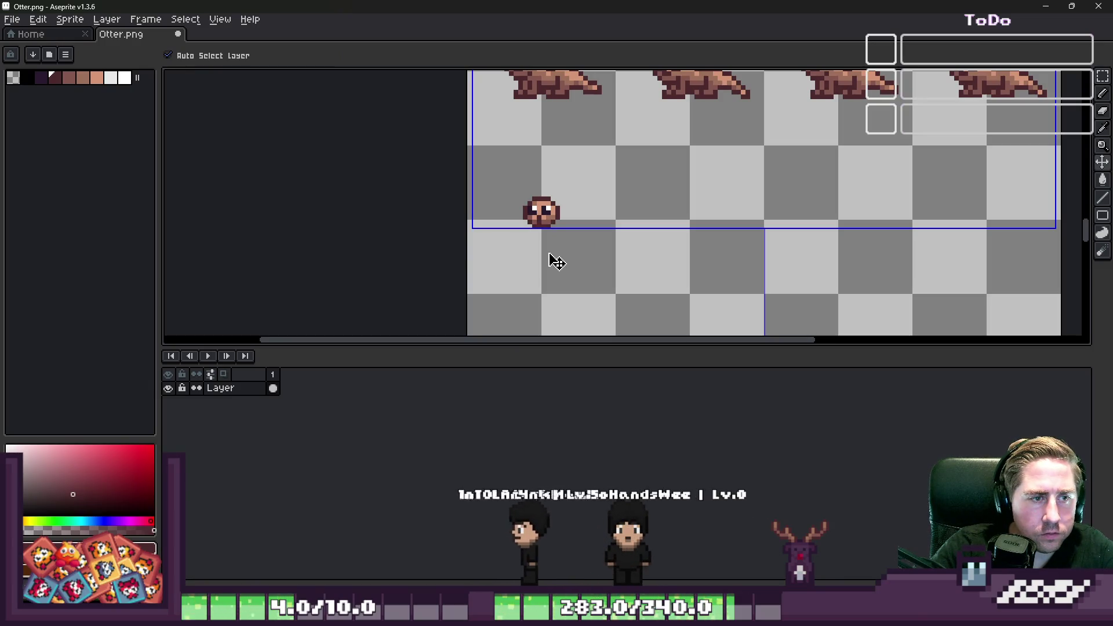
pyautogui.scroll(1, 500, 212)
pyautogui.scroll(-2, 522, 212)
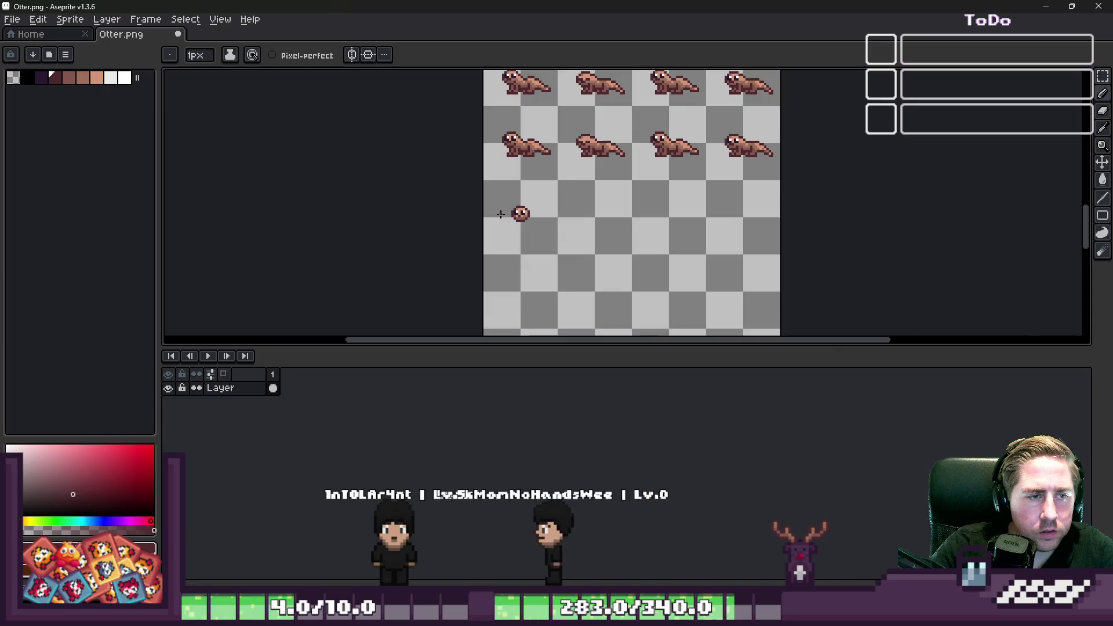
pyautogui.scroll(3, 524, 209)
pyautogui.press('b')
pyautogui.scroll(3, 455, 214)
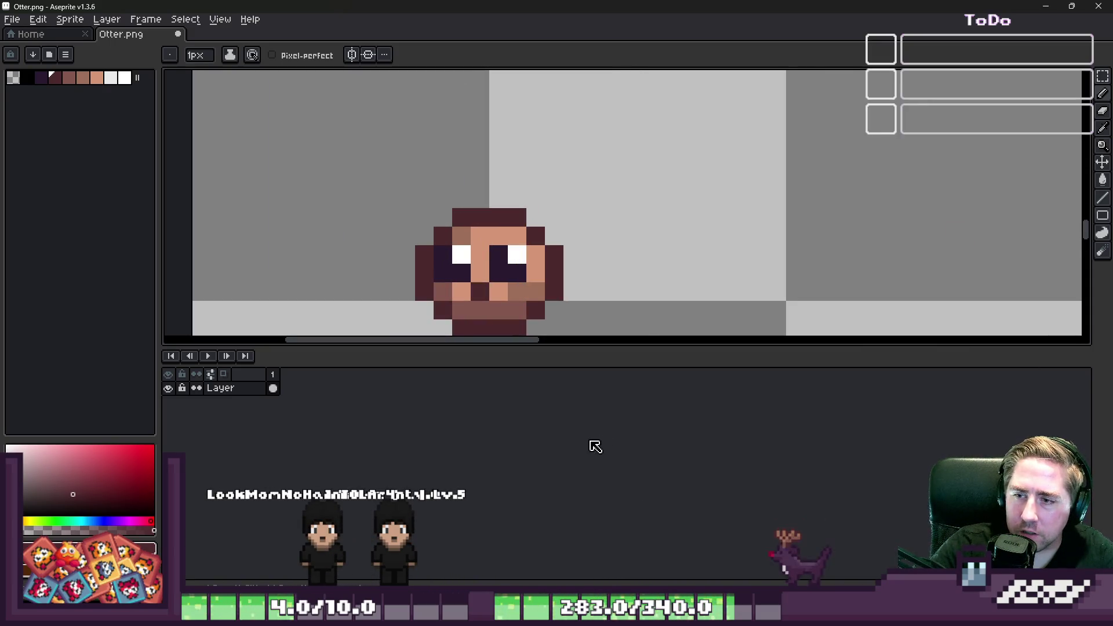
pyautogui.scroll(-4, 535, 220)
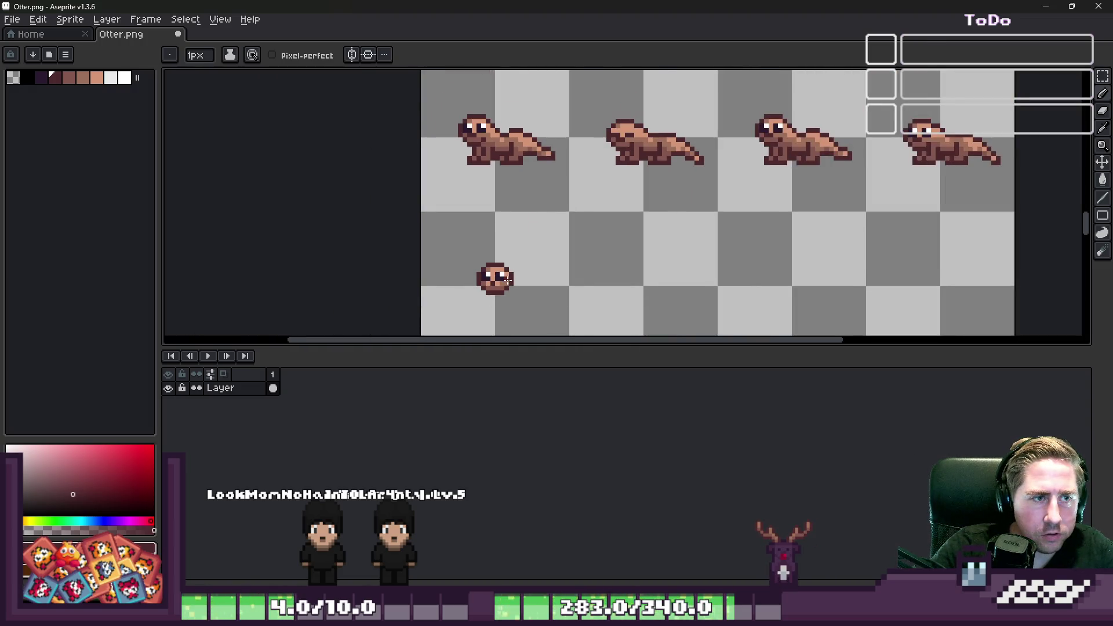
pyautogui.scroll(2, 508, 280)
pyautogui.scroll(1, 496, 210)
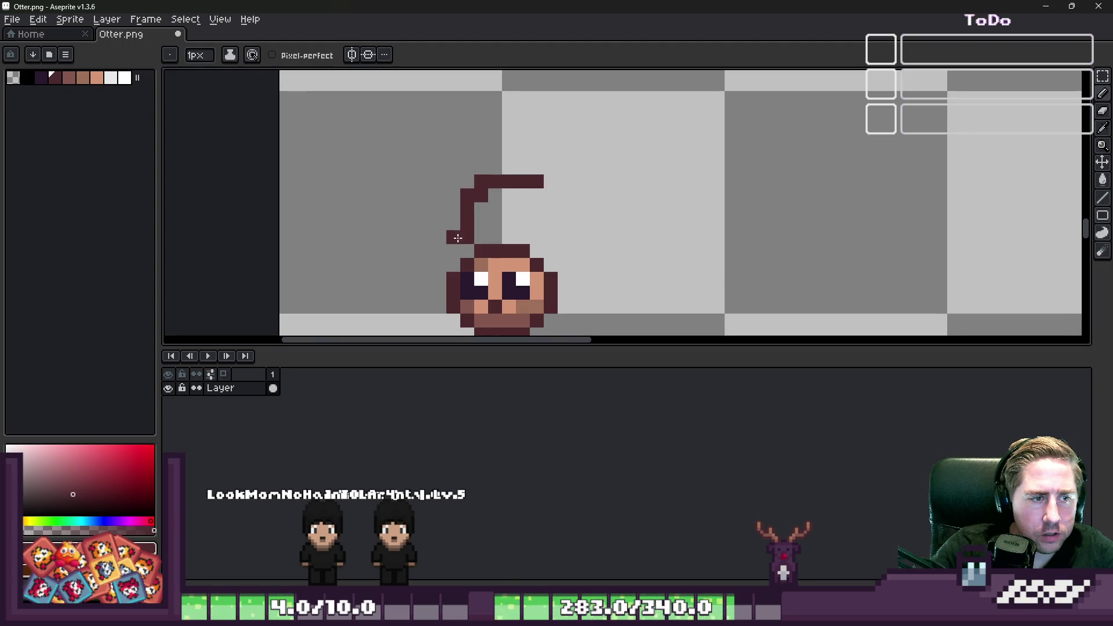
# Close the hook outline by filling the gap between the ear tips and erasing a stray pixel.
pyautogui.press('b')
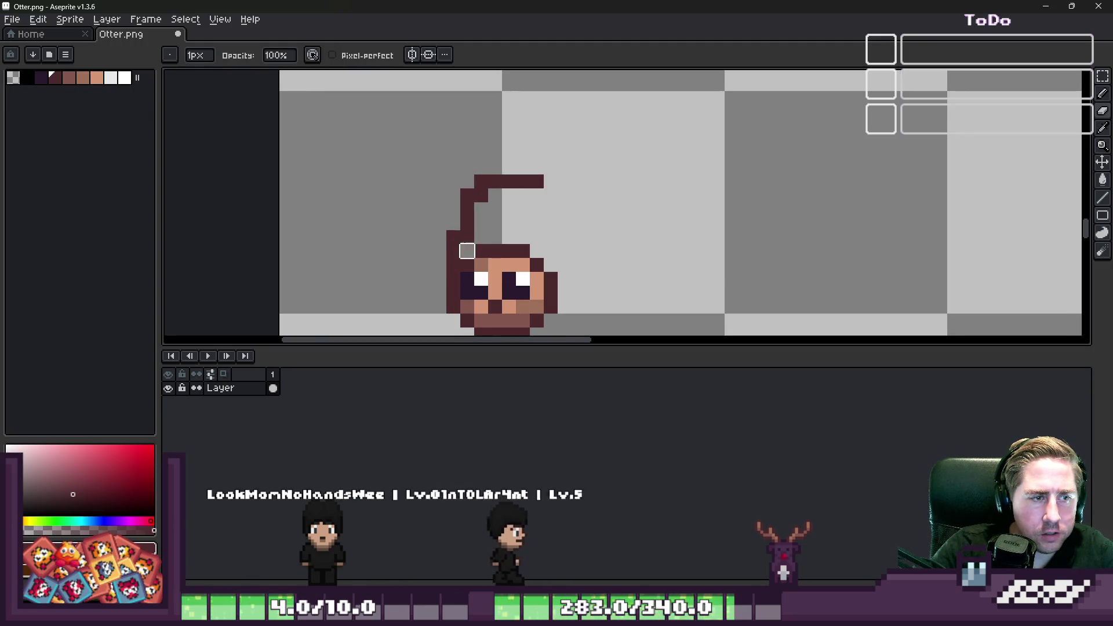
pyautogui.press('e')
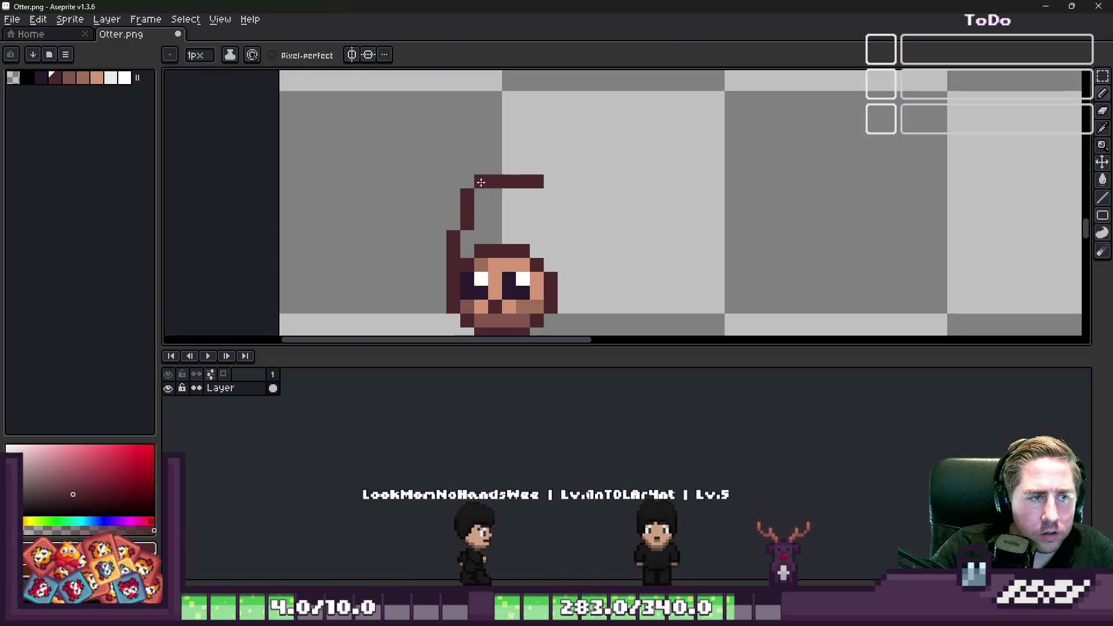
pyautogui.scroll(-2, 523, 226)
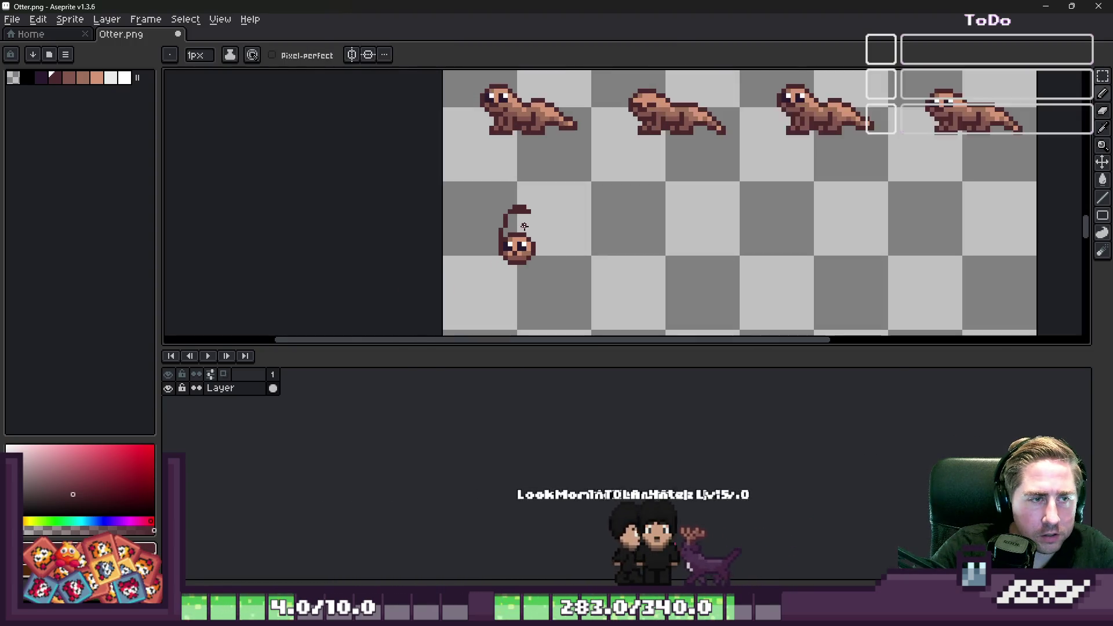
pyautogui.scroll(3, 524, 226)
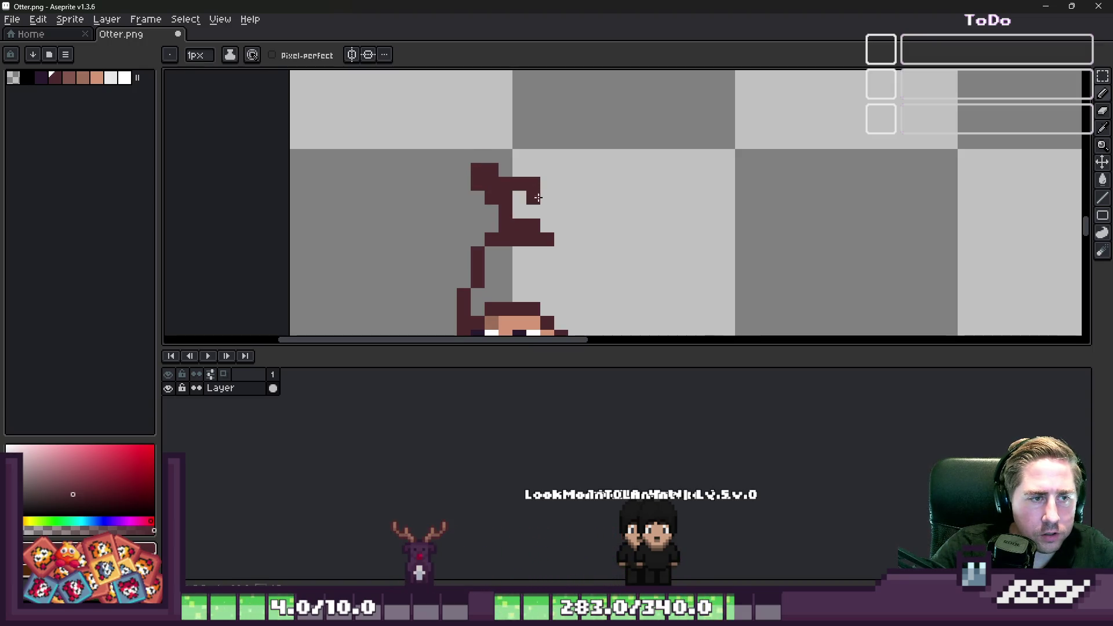
pyautogui.scroll(2, 492, 171)
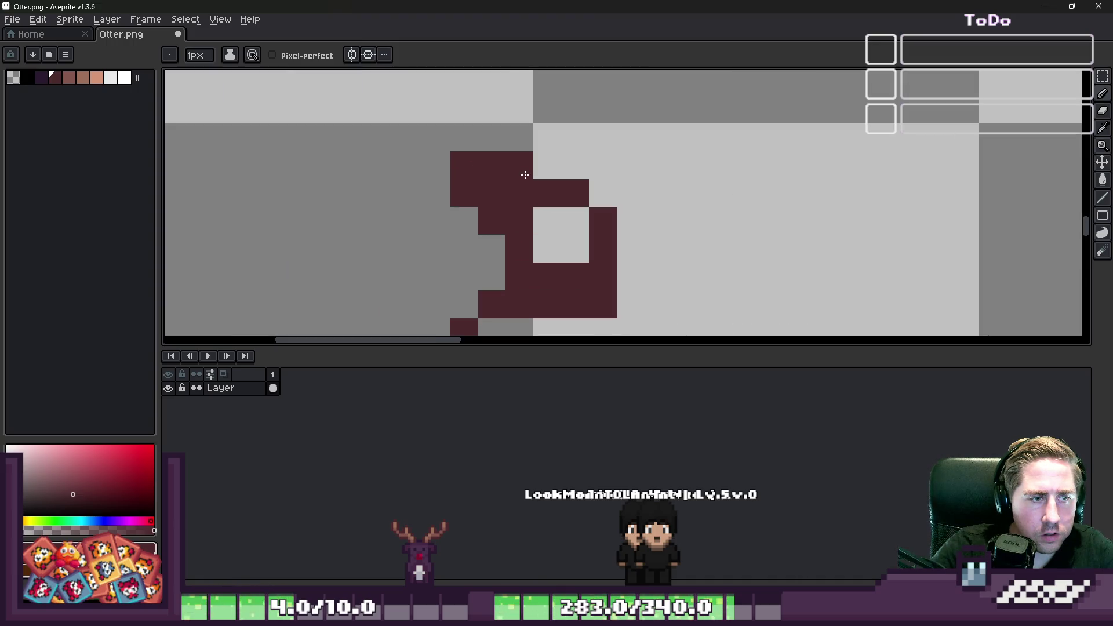
pyautogui.click(491, 167)
pyautogui.rightClick(519, 194)
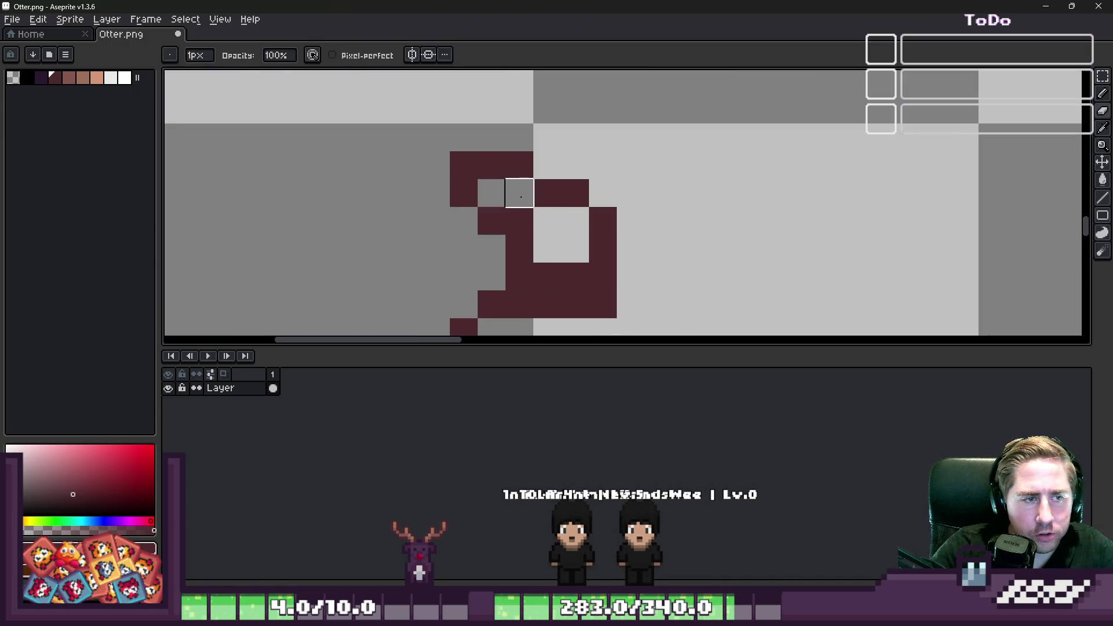
pyautogui.press('b')
pyautogui.scroll(-5, 548, 221)
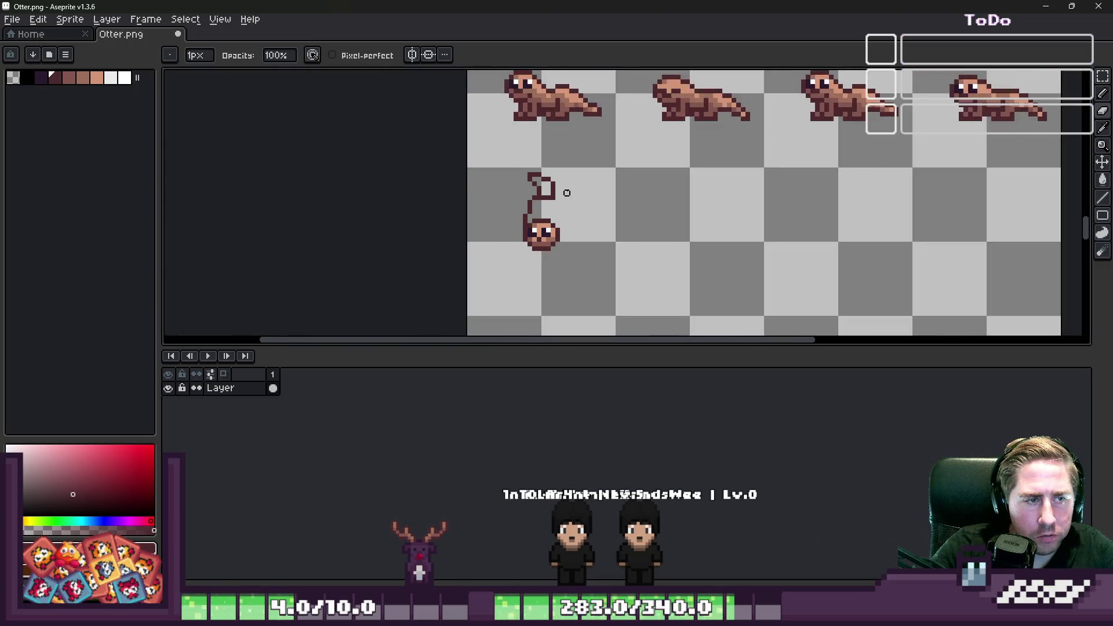
pyautogui.scroll(4, 539, 219)
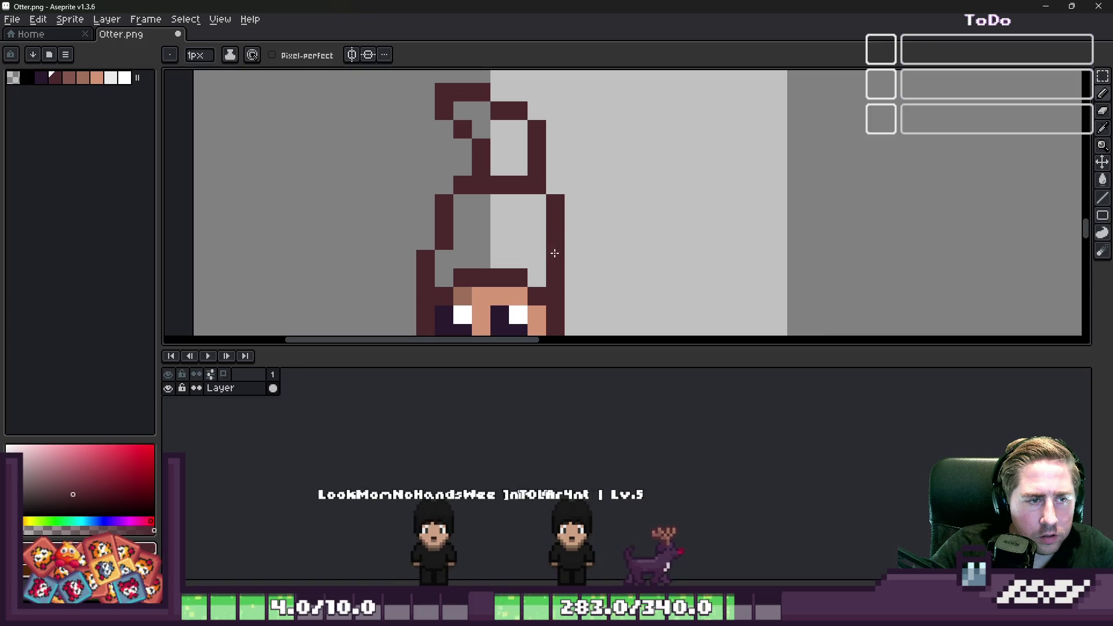
pyautogui.scroll(-5, 542, 160)
pyautogui.scroll(1, 542, 160)
pyautogui.scroll(-1, 539, 163)
pyautogui.scroll(3, 522, 171)
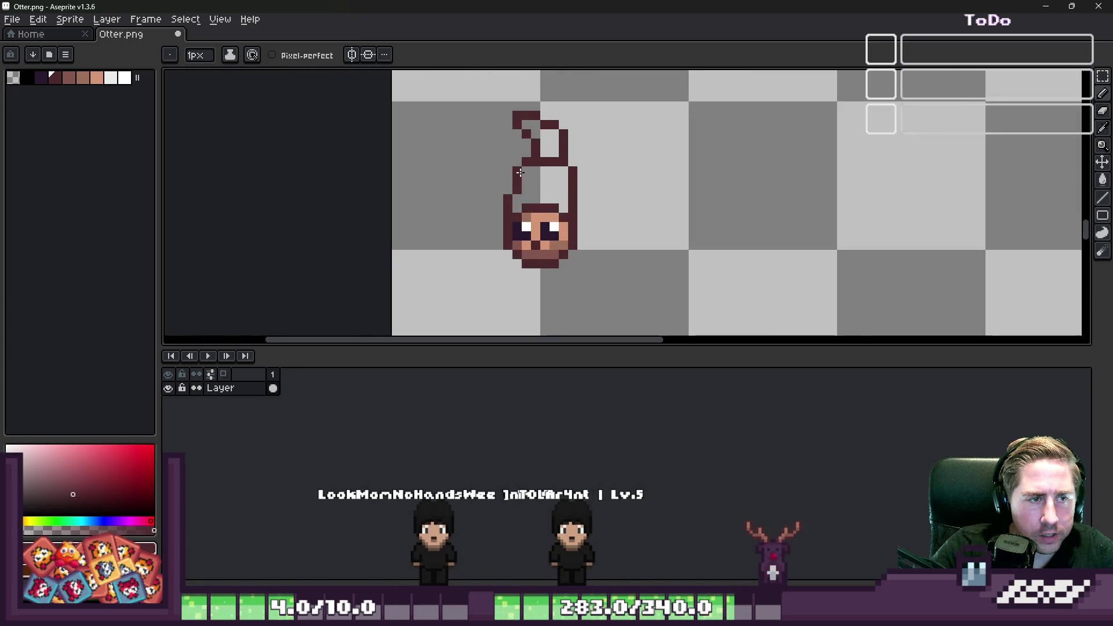
# Select the otter head drawing and shift it down about 6 pixels.
pyautogui.press('m')
pyautogui.moveTo(489, 96); pyautogui.dragTo(598, 298)
pyautogui.press('Down')
pyautogui.press('Down')
pyautogui.press('Down')
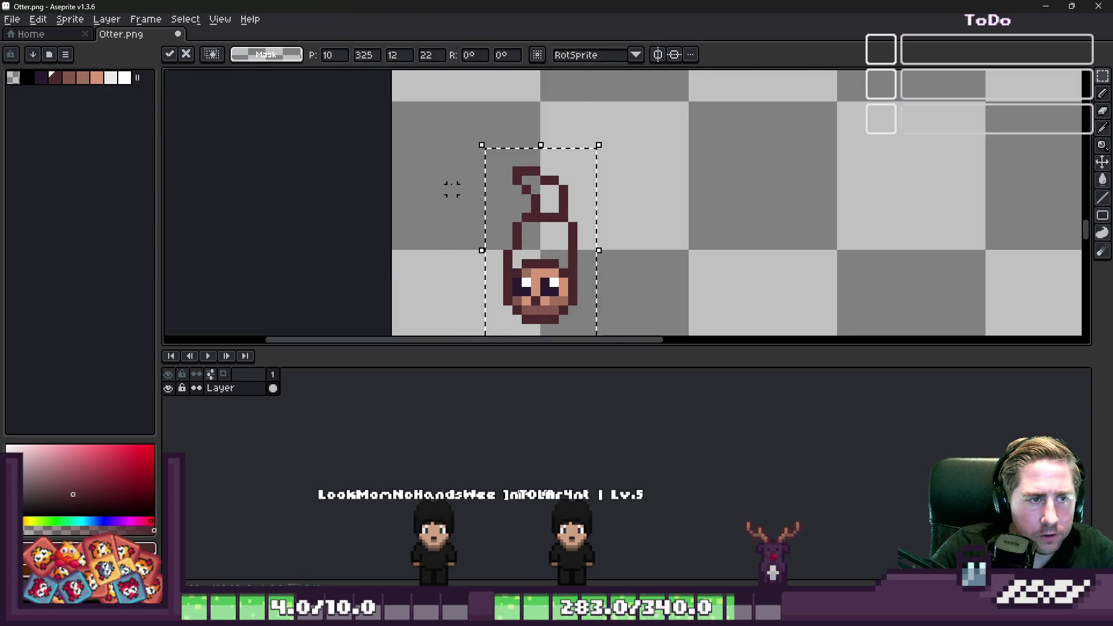
pyautogui.scroll(-1, 354, 142)
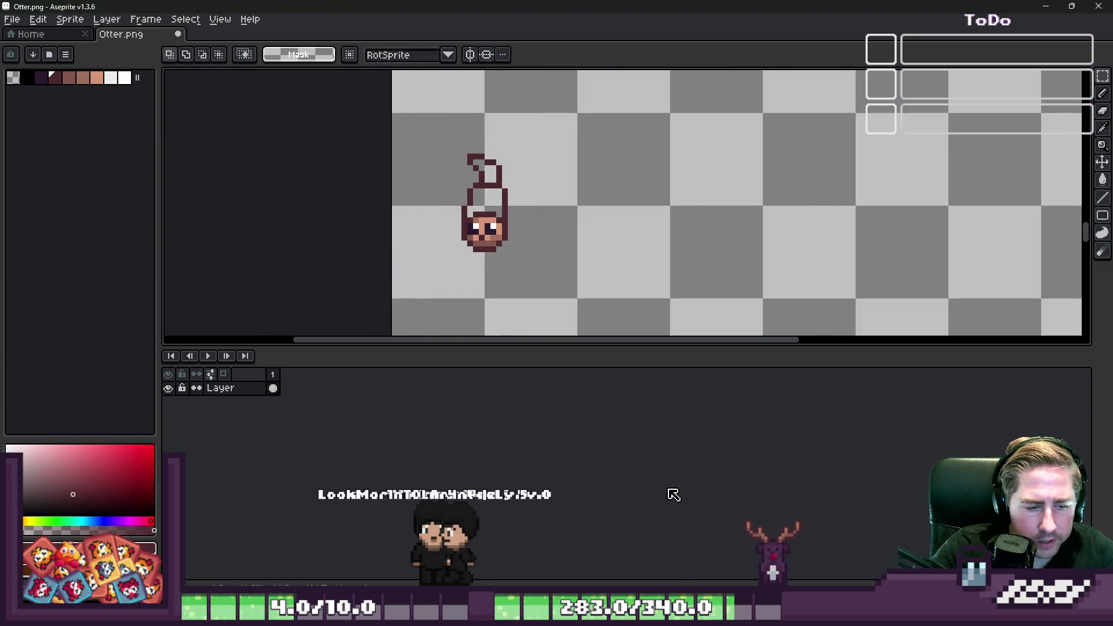
# Filter Godot's FileSystem to 'cow' and open Cow.png in the external image editor.
pyautogui.moveTo(715, 534)
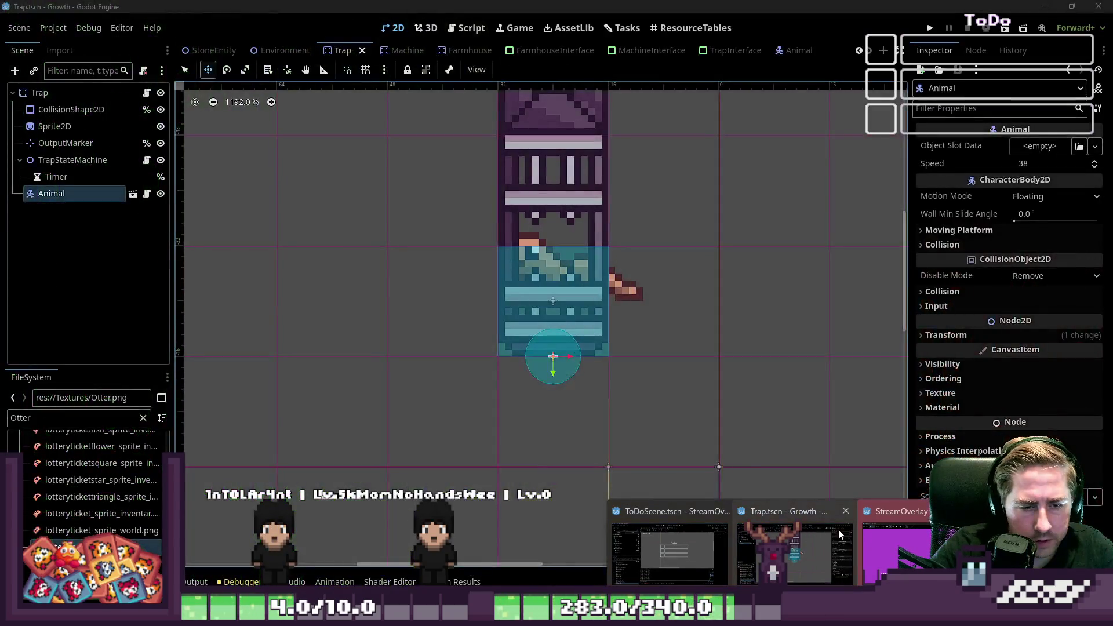
pyautogui.click(802, 544)
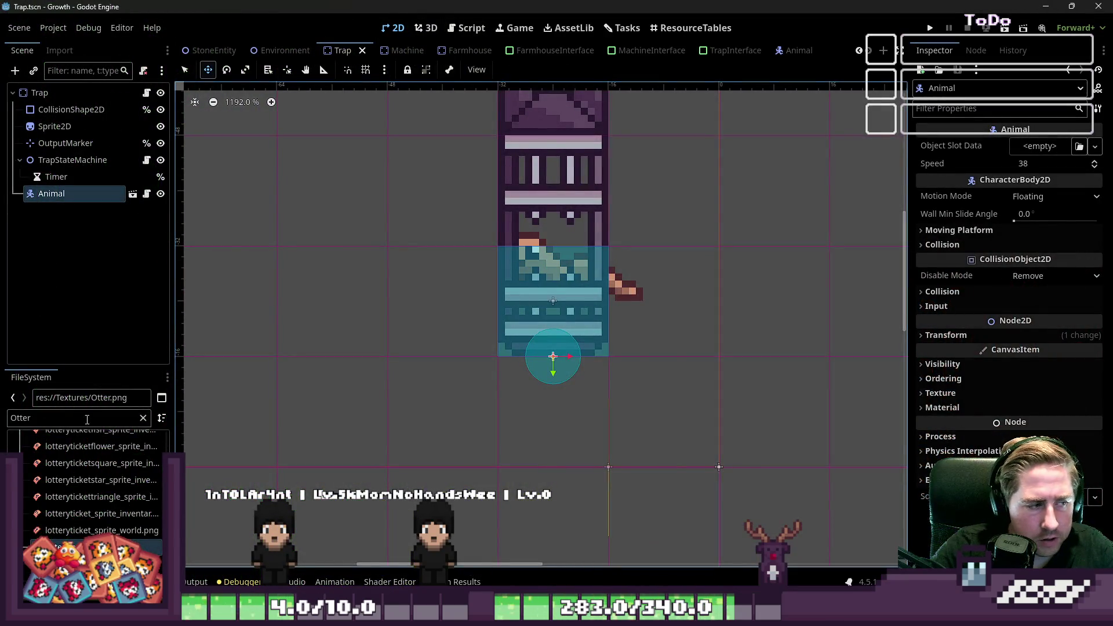
pyautogui.doubleClick(87, 418)
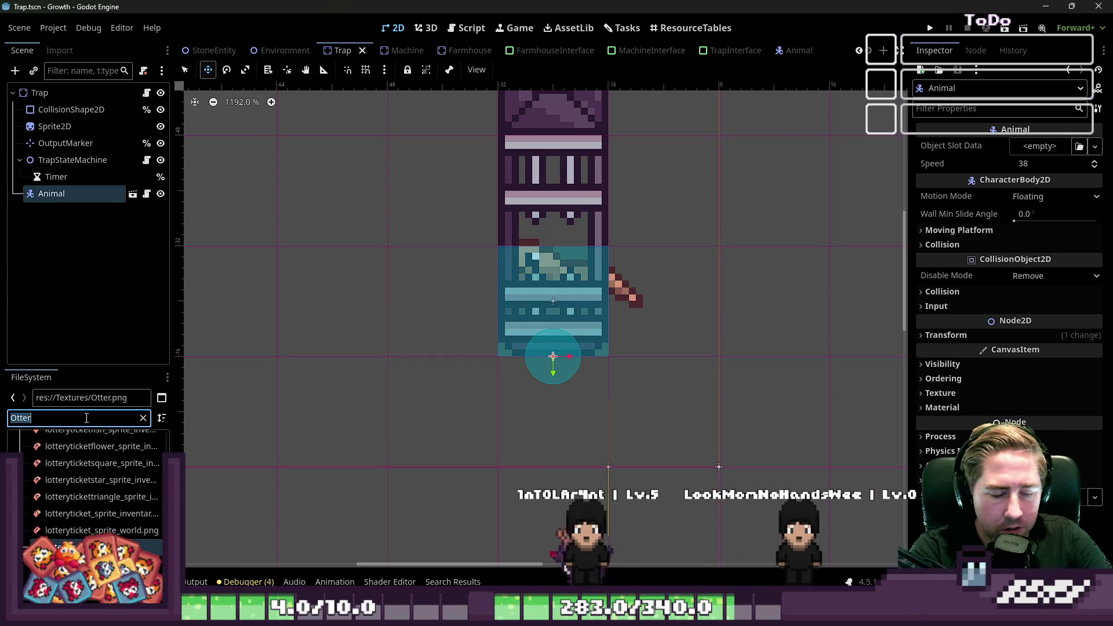
pyautogui.press('BackSpace')
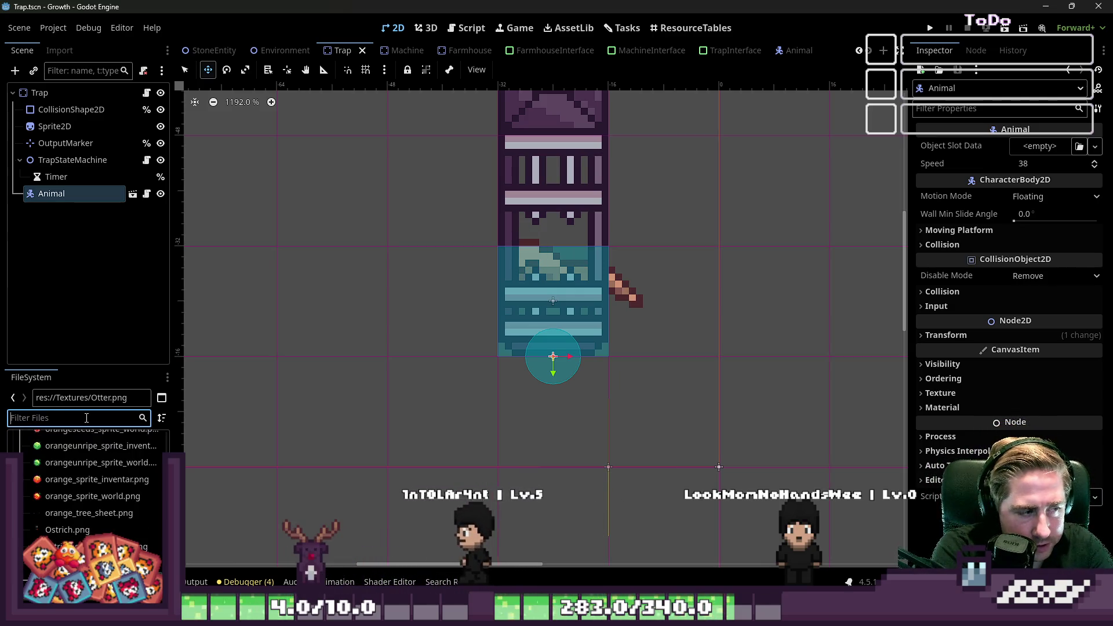
pyautogui.write('ott')
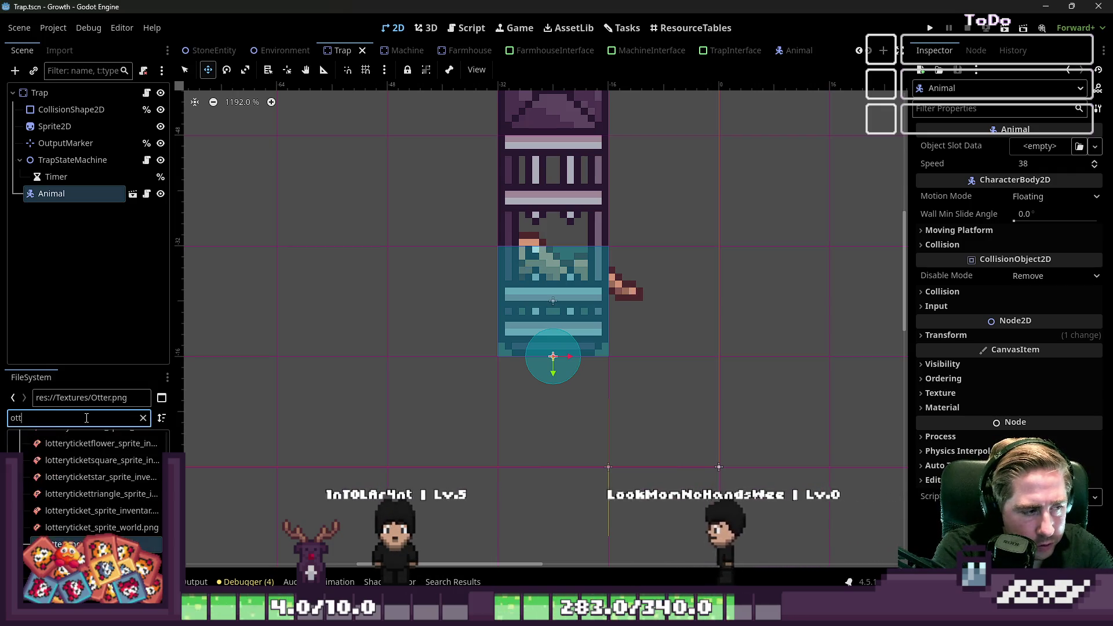
pyautogui.press('BackSpace')
pyautogui.press('BackSpace')
pyautogui.press('BackSpace')
pyautogui.write('cow')
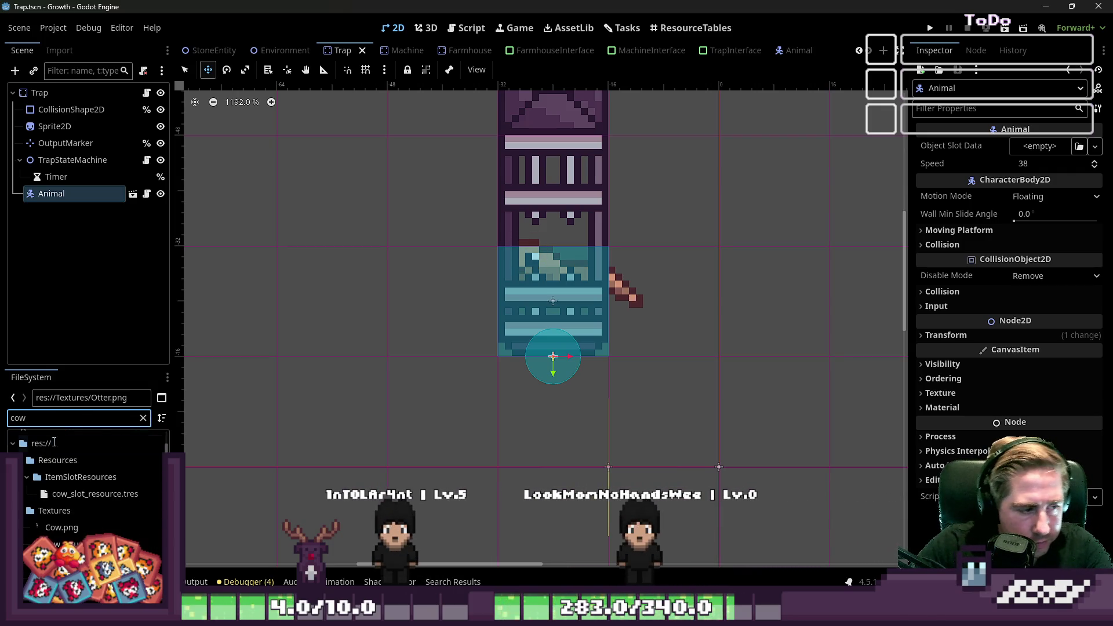
pyautogui.rightClick(62, 528)
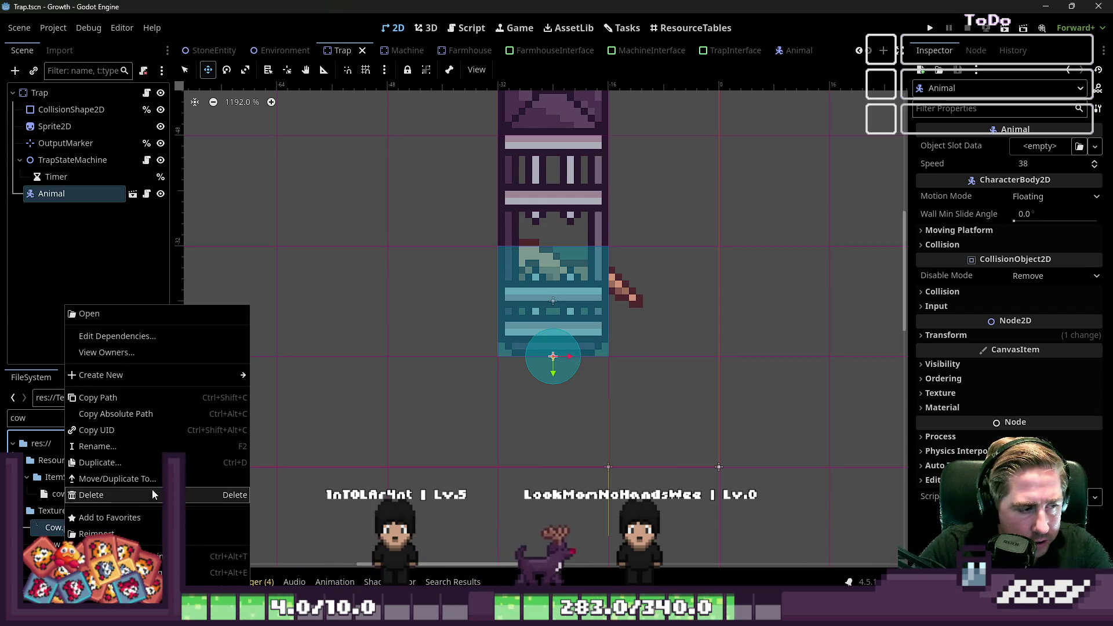
pyautogui.click(221, 572)
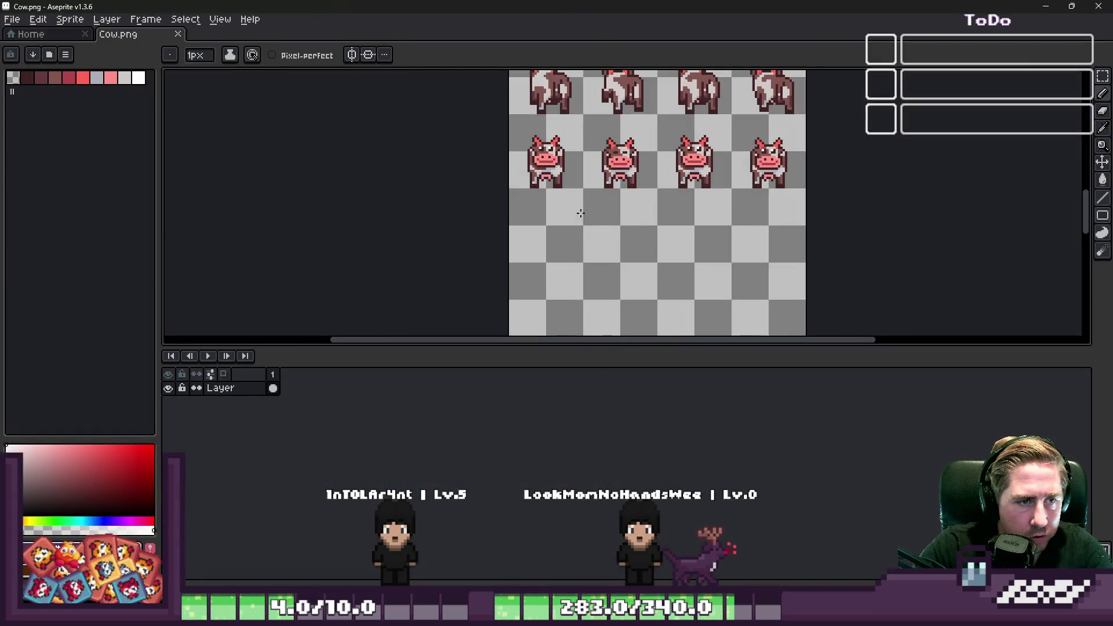
# Select the first front-facing cow's grid cell in Cow.png and return to Otter.png.
pyautogui.press('m')
pyautogui.scroll(-3, 554, 150)
pyautogui.scroll(6, 516, 281)
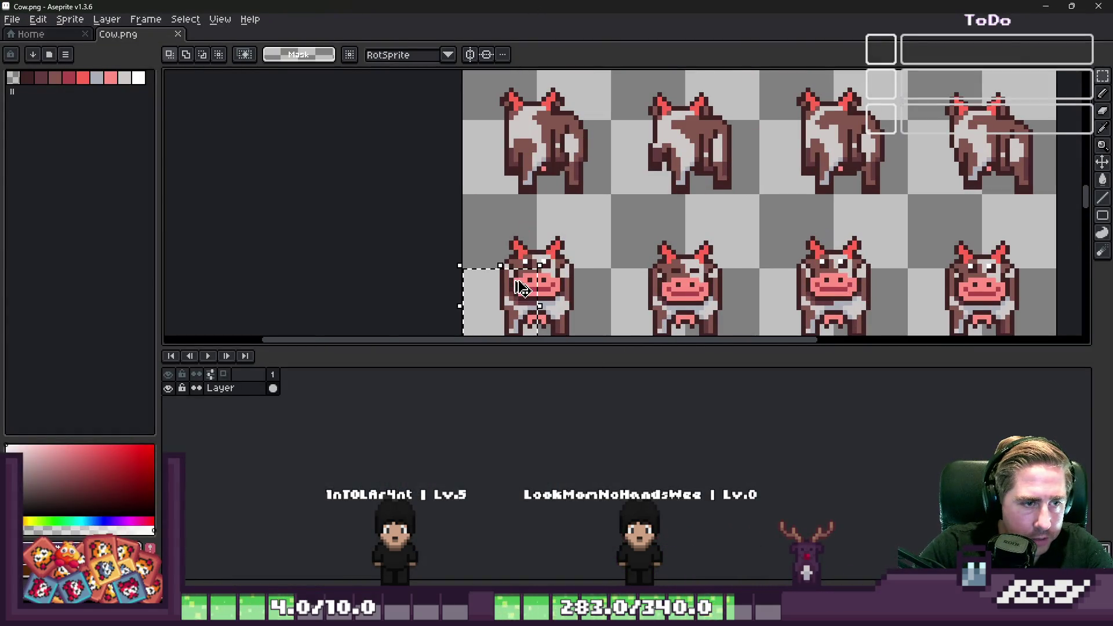
pyautogui.moveTo(479, 235)
pyautogui.mouseDown()
pyautogui.moveTo(584, 241)
pyautogui.moveTo(571, 280)
pyautogui.mouseUp()
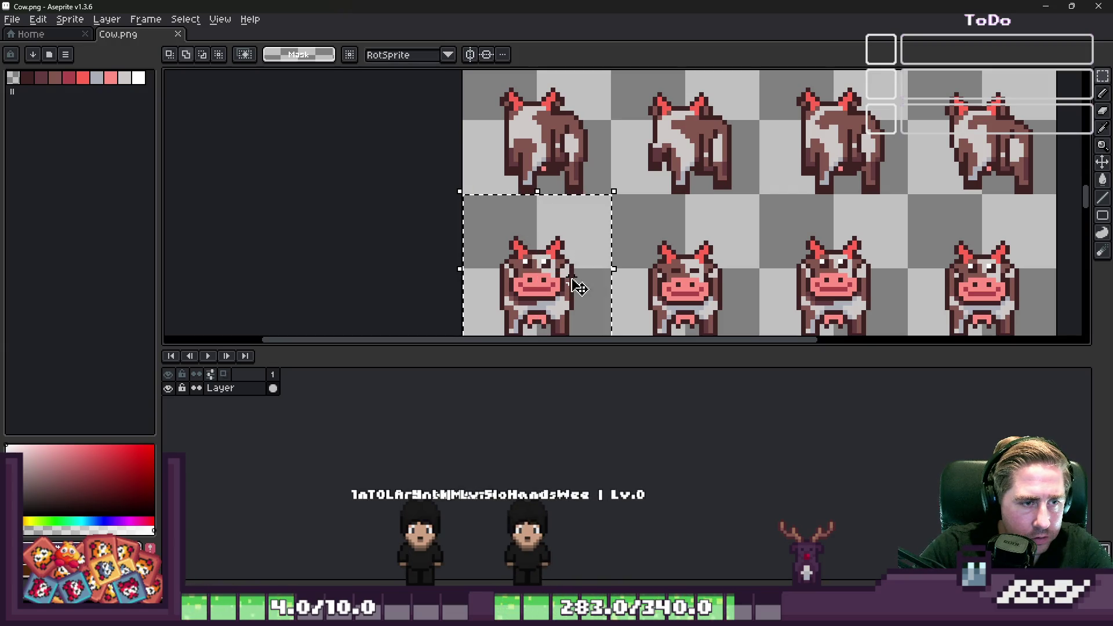
pyautogui.click(1071, 5)
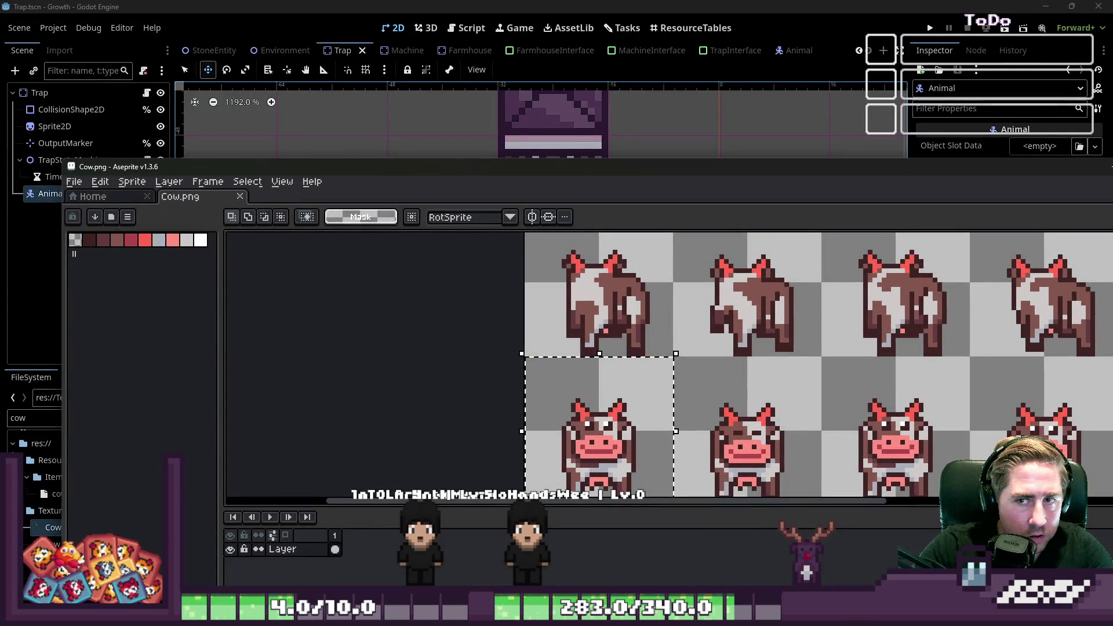
pyautogui.press('super+Up')
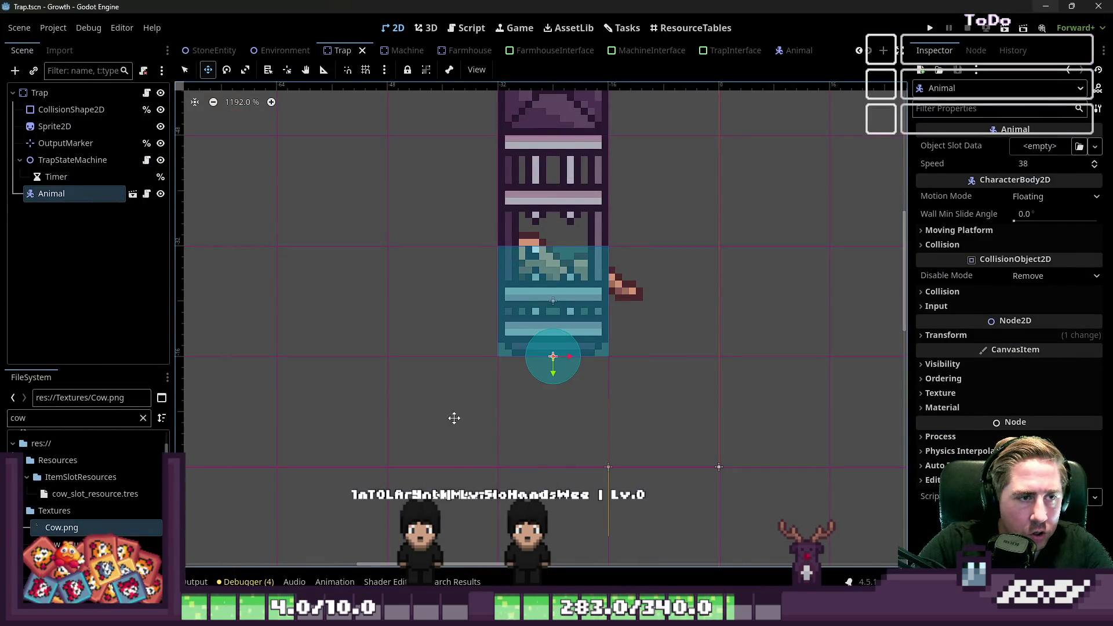
pyautogui.click(522, 544)
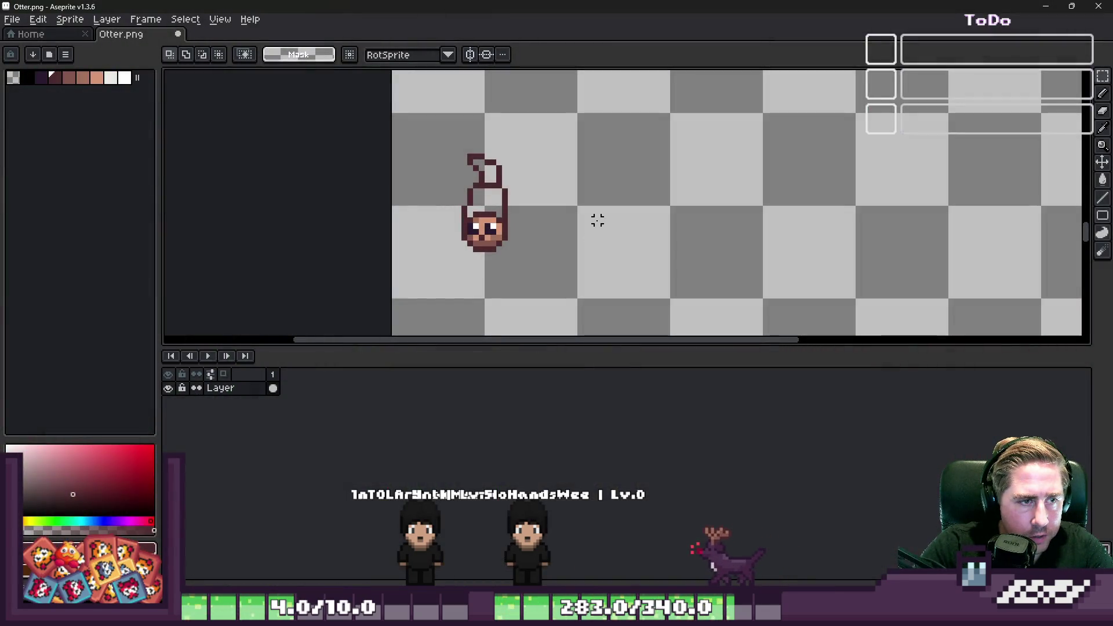
# Place the cow to the right of the otter and nudge the otter down.
pyautogui.moveTo(516, 256)
pyautogui.mouseDown()
pyautogui.moveTo(739, 257)
pyautogui.moveTo(706, 257)
pyautogui.mouseUp()
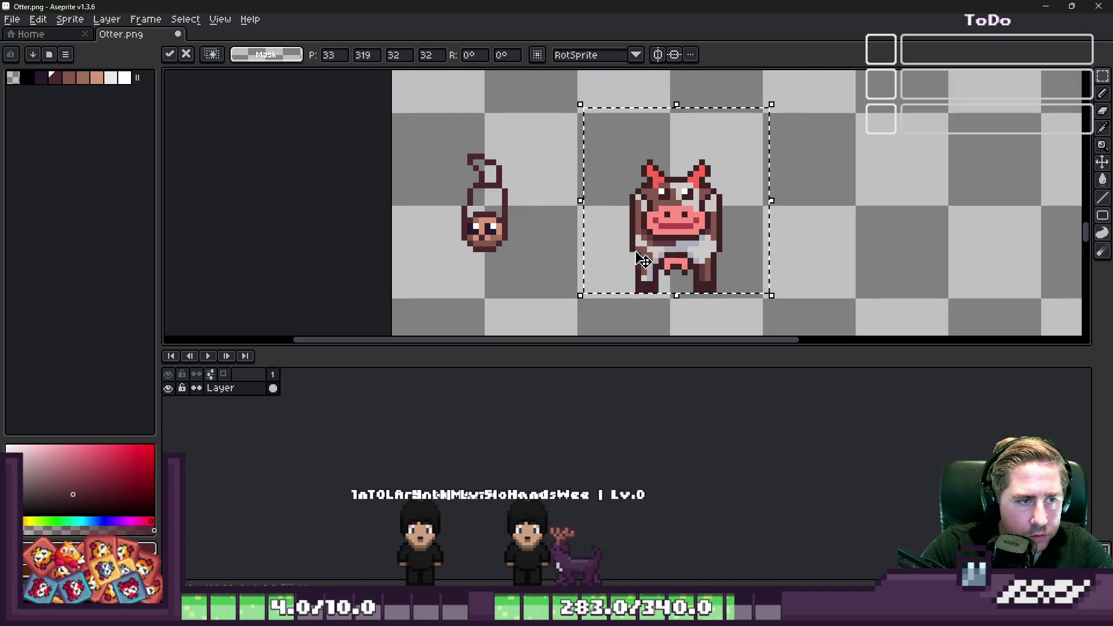
pyautogui.click(429, 133)
pyautogui.moveTo(527, 261); pyautogui.dragTo(531, 264)
pyautogui.press('Down')
pyautogui.press('Down')
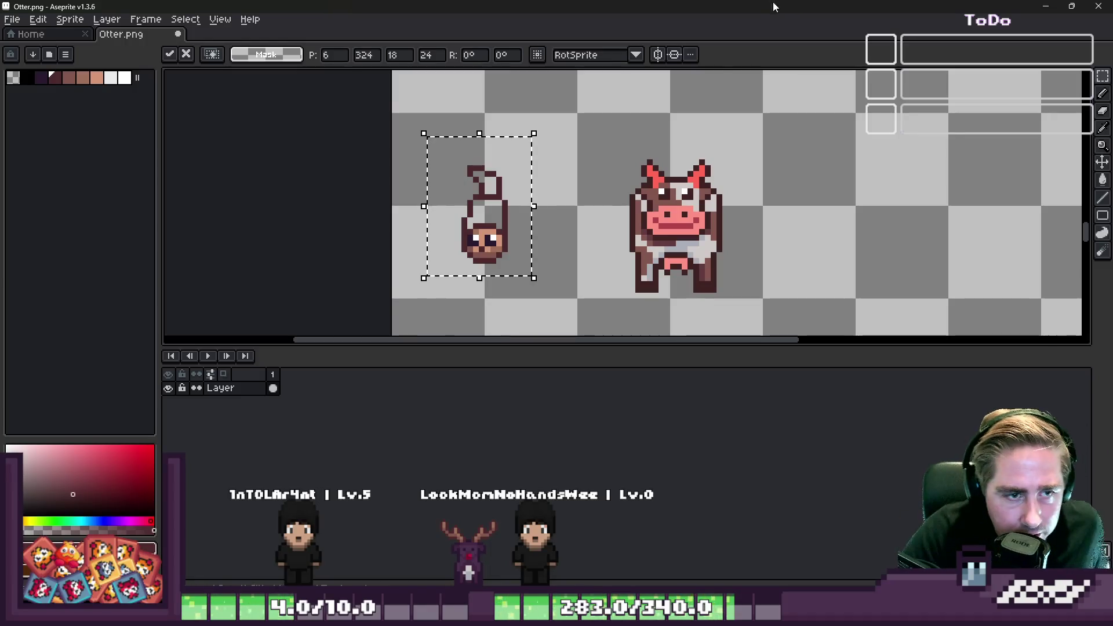
# Move the otter drawing back up into its place on the canvas.
pyautogui.moveTo(496, 268); pyautogui.dragTo(503, 246)
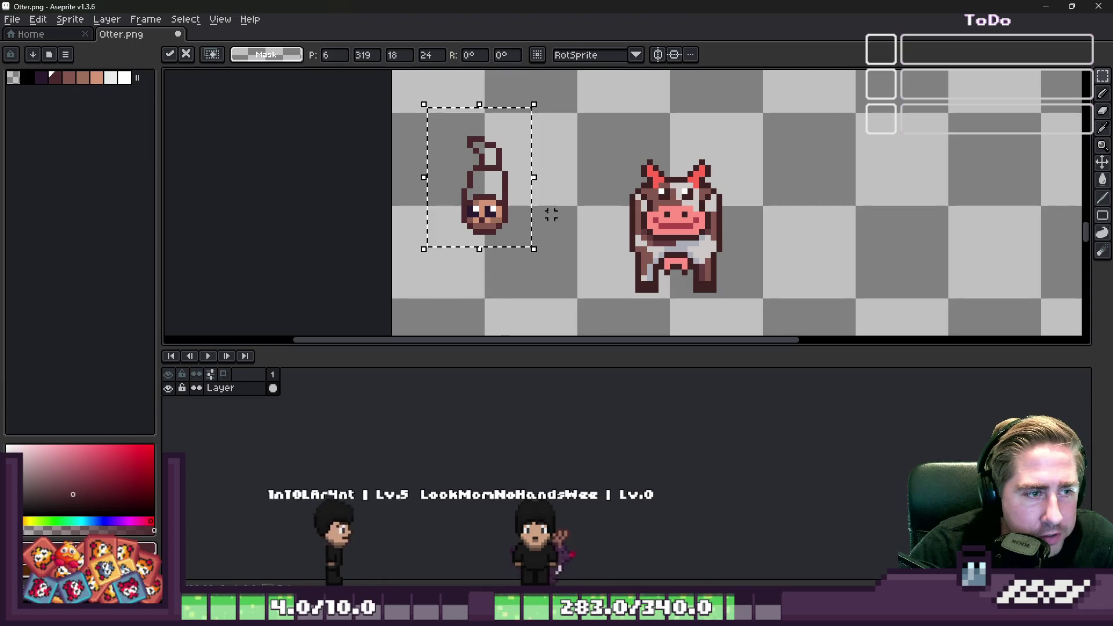
pyautogui.click(549, 173)
pyautogui.scroll(1, 459, 164)
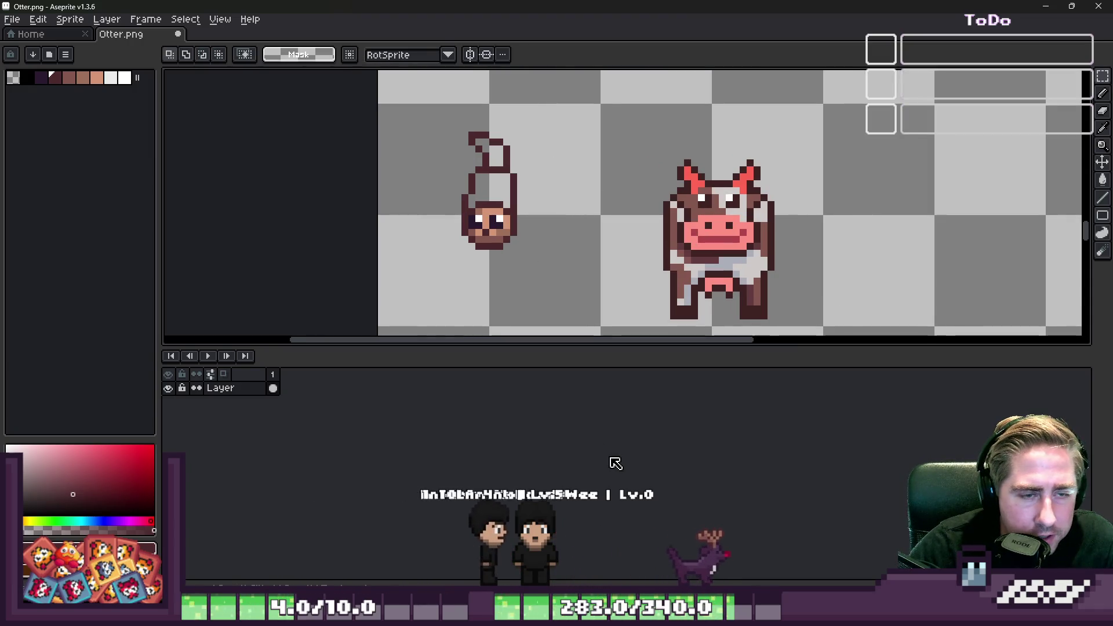
pyautogui.scroll(-1, 704, 232)
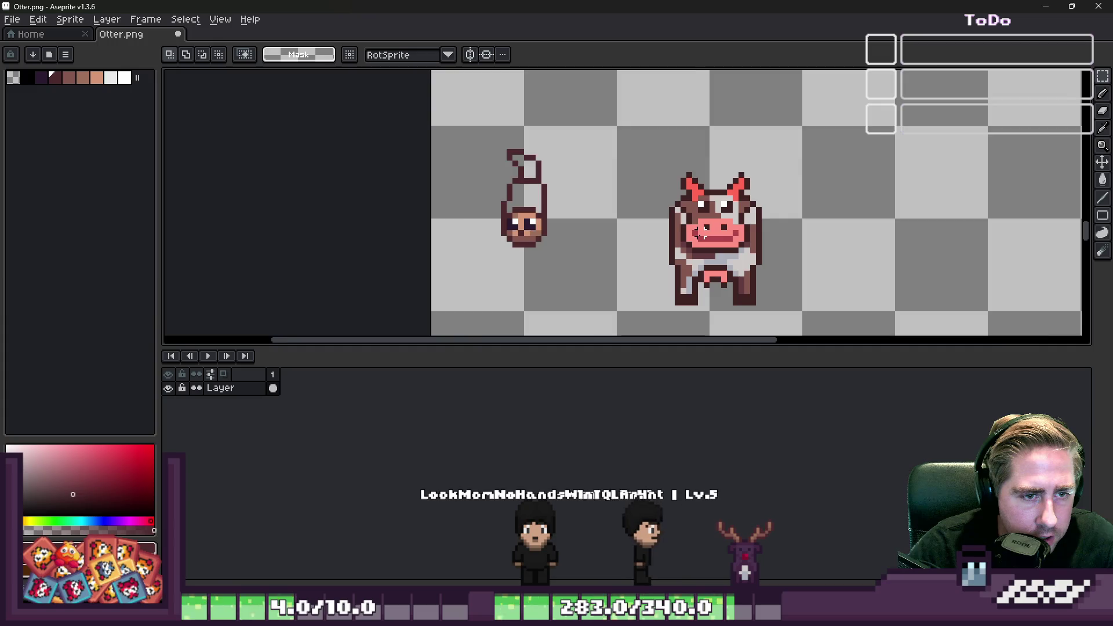
pyautogui.scroll(1, 700, 232)
# Pick the cow's dark outline colour and draw an arc over the cow's head.
pyautogui.press('i')
pyautogui.click(650, 213)
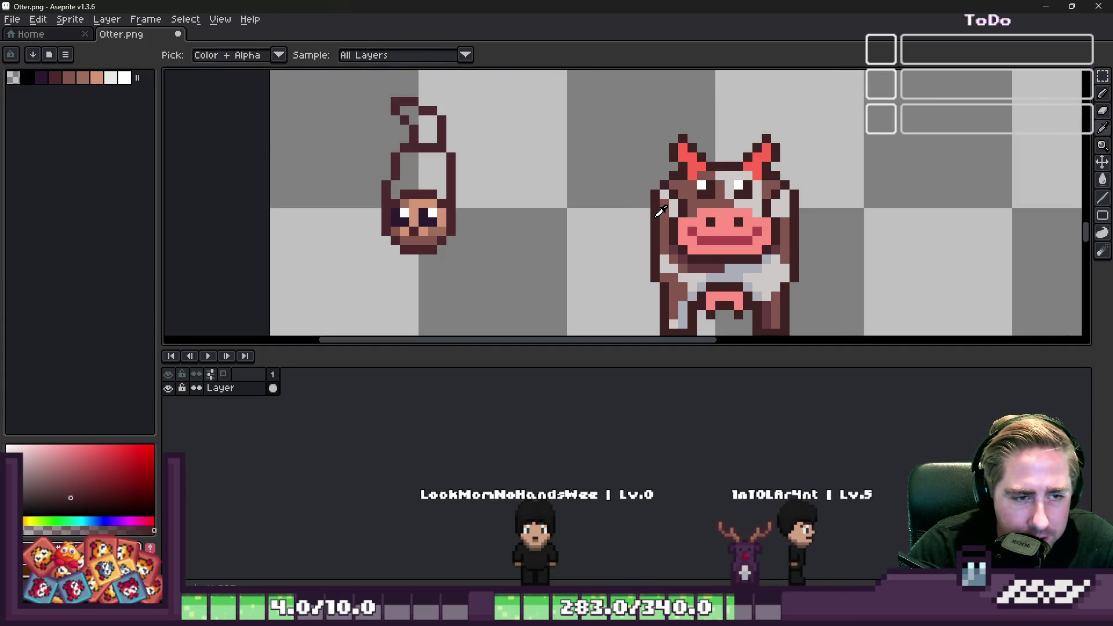
pyautogui.press('b')
pyautogui.scroll(-1, 657, 192)
pyautogui.scroll(1, 656, 183)
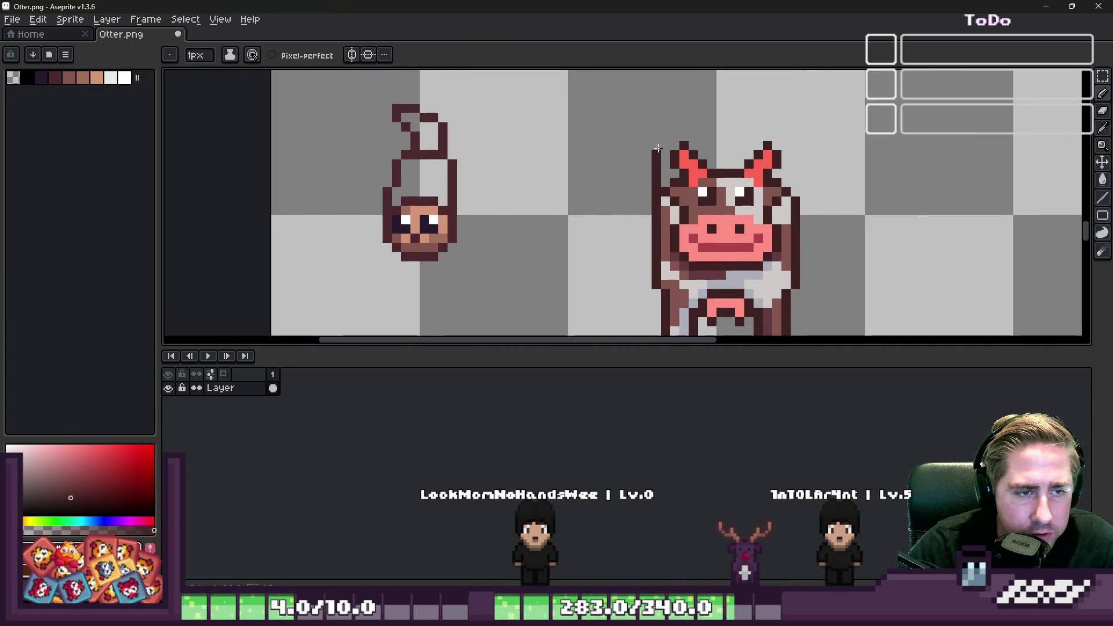
pyautogui.moveTo(658, 148)
pyautogui.mouseDown()
pyautogui.moveTo(664, 113)
pyautogui.moveTo(713, 96)
pyautogui.moveTo(785, 142)
pyautogui.mouseUp()
pyautogui.scroll(-1, 637, 184)
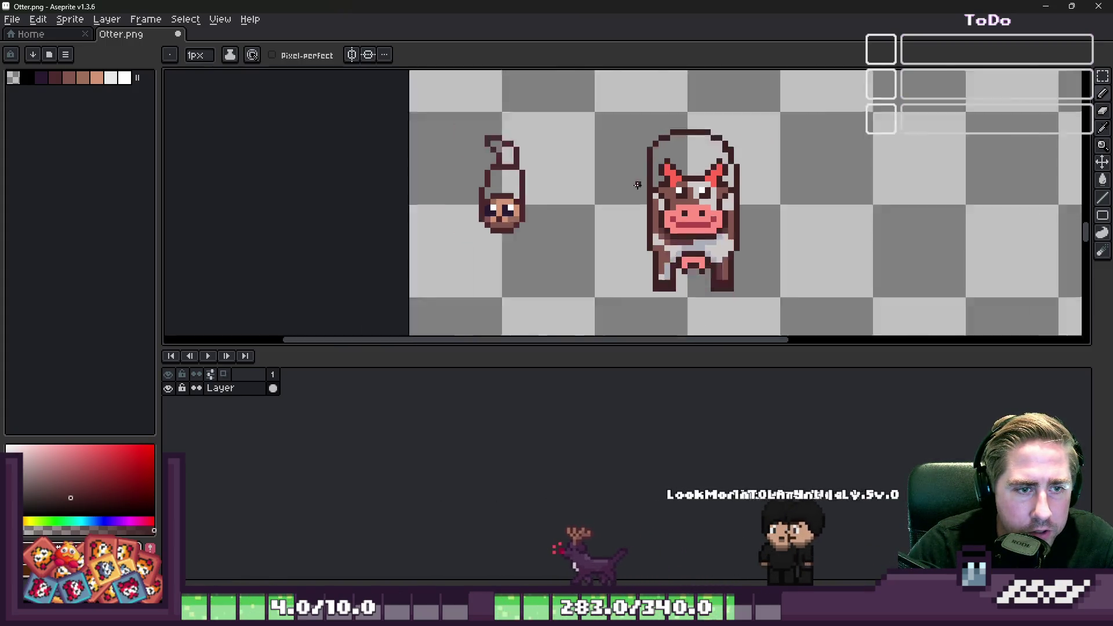
pyautogui.scroll(-2, 638, 185)
pyautogui.scroll(5, 677, 161)
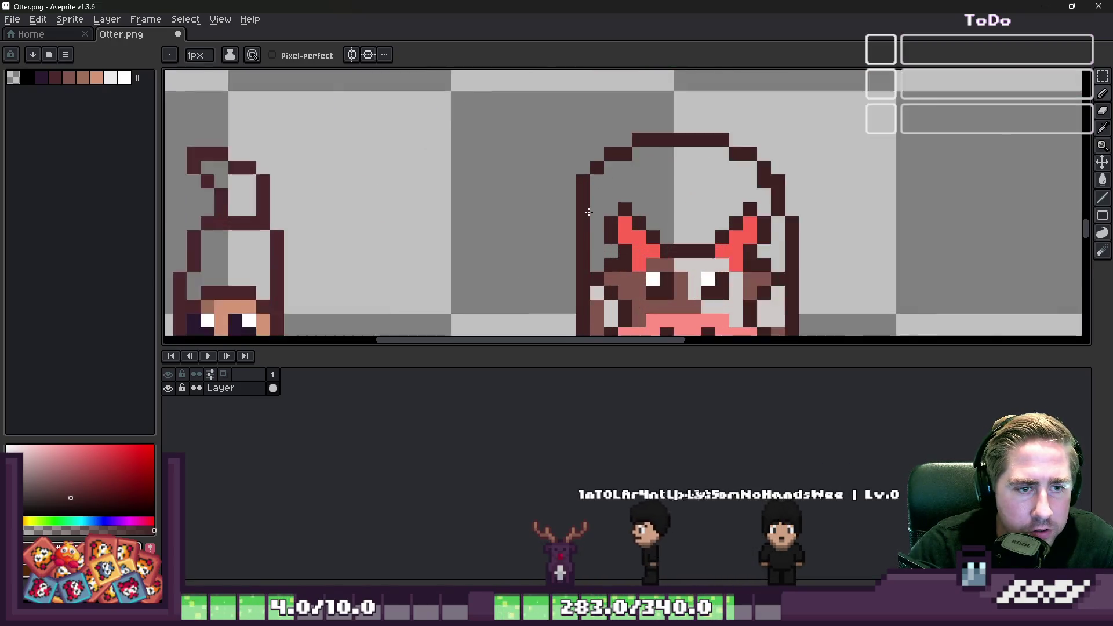
# Thicken the left side of the head outline and erase a stray pixel.
pyautogui.moveTo(597, 190); pyautogui.dragTo(606, 166)
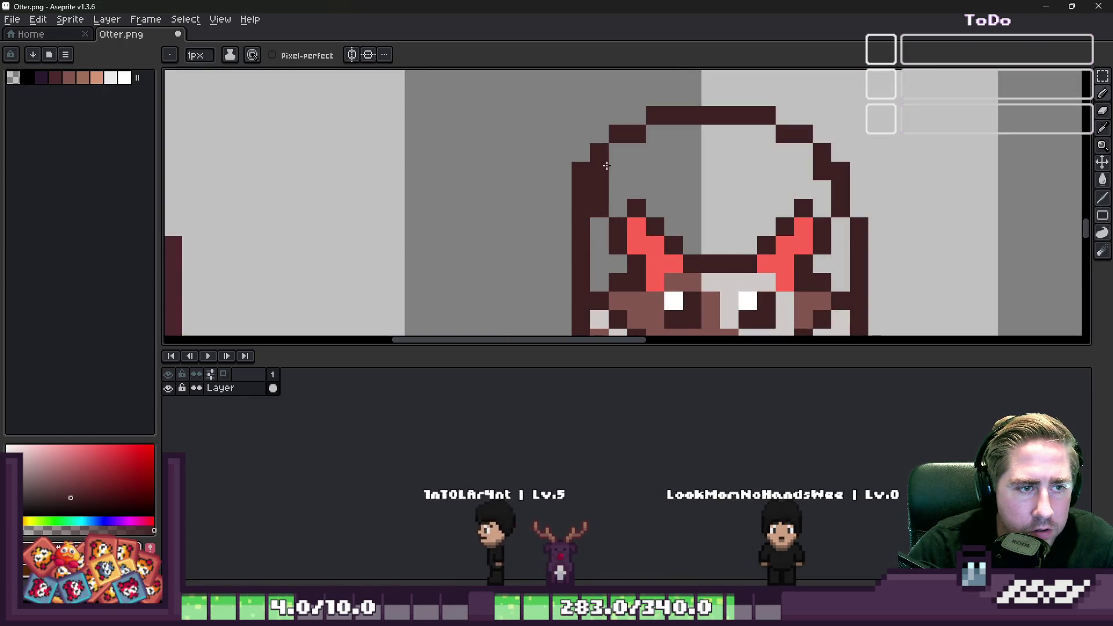
pyautogui.click(616, 152)
pyautogui.press('e')
pyautogui.click(581, 171)
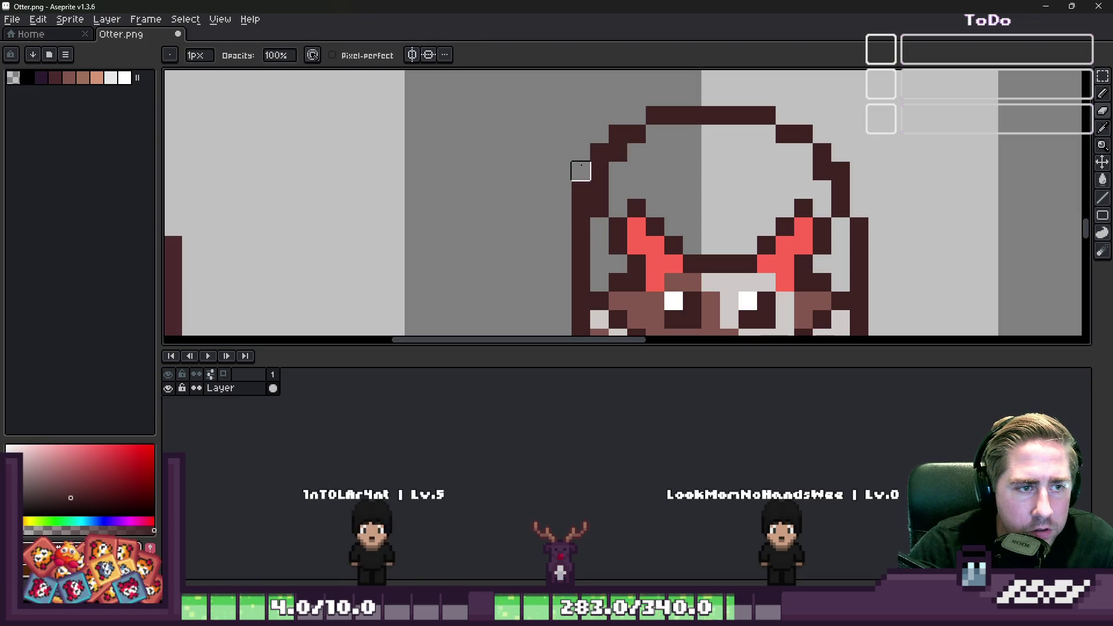
pyautogui.scroll(-4, 635, 97)
pyautogui.scroll(1, 609, 133)
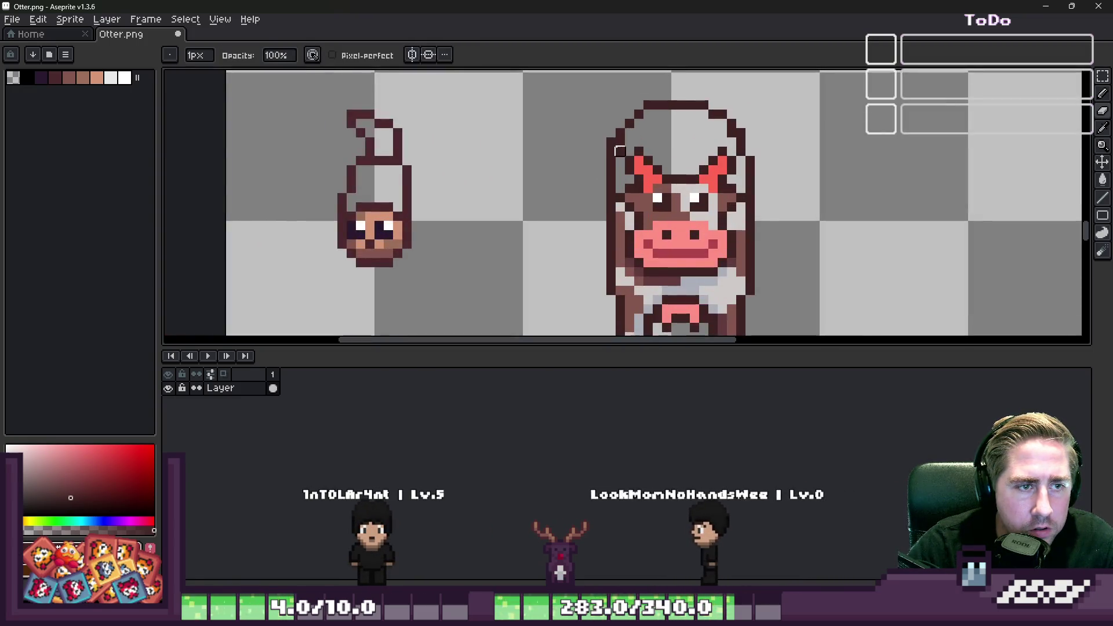
pyautogui.scroll(-2, 578, 158)
pyautogui.scroll(3, 581, 159)
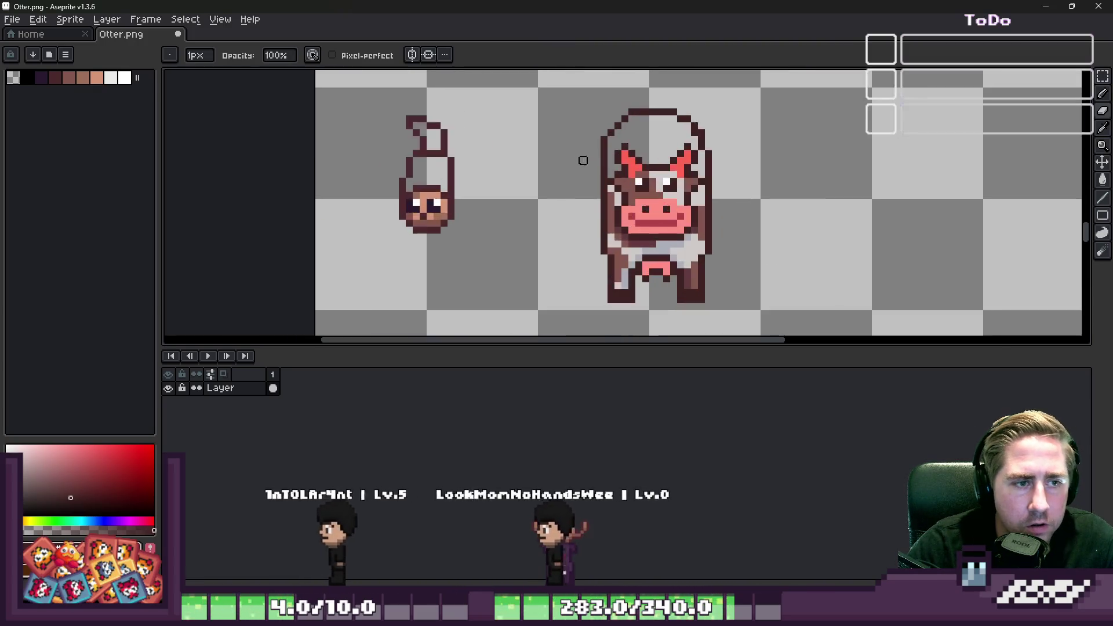
# Try filling the cow's head brown, undoing the fill that spread to the background.
pyautogui.press('g')
pyautogui.keyDown('alt'); pyautogui.click(615, 146); pyautogui.keyUp('alt')
pyautogui.click(614, 147)
pyautogui.hotkey('ctrl', 'z')
pyautogui.scroll(-2, 614, 146)
pyautogui.press('v')
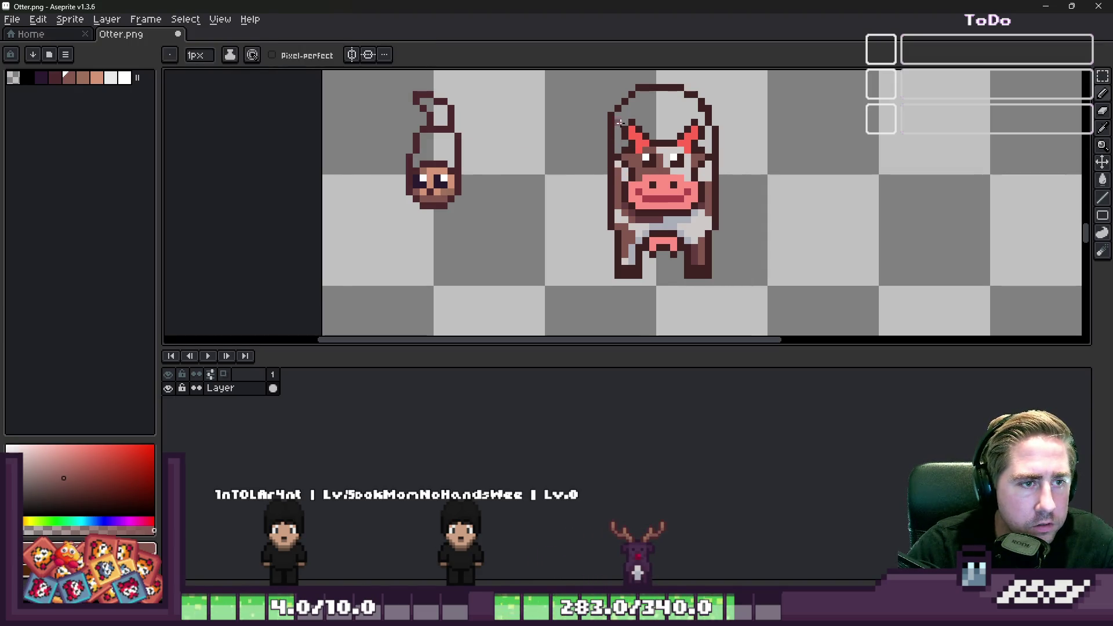
pyautogui.click(645, 108)
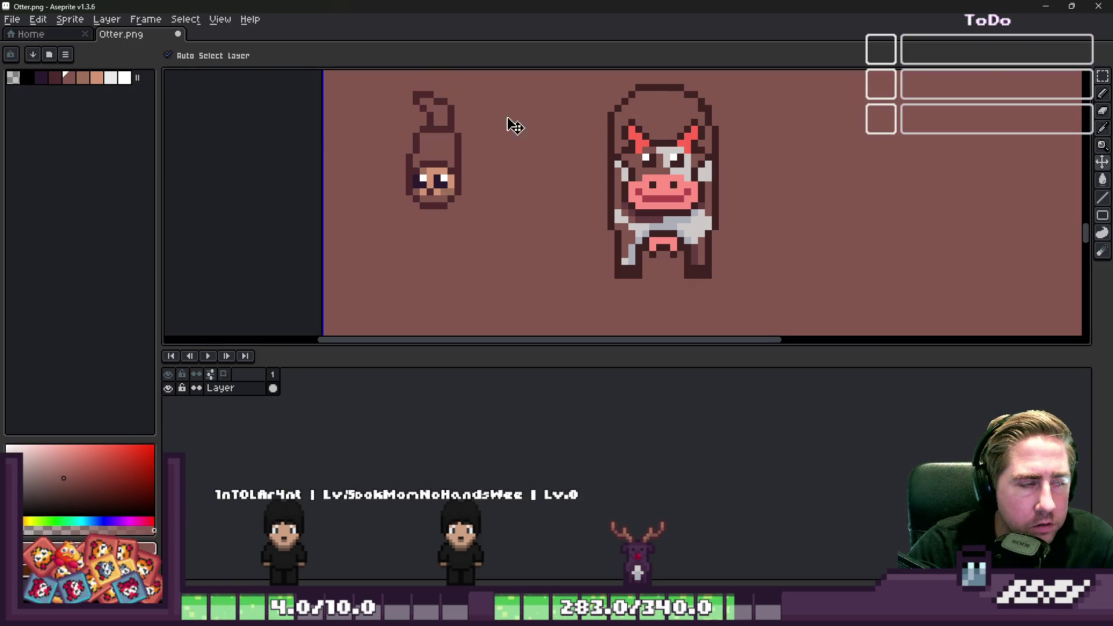
# Undo the background fill and fill only the cow's head interior brown.
pyautogui.hotkey('ctrl', 'z')
pyautogui.press('g')
pyautogui.click(275, 56)
pyautogui.click(665, 111)
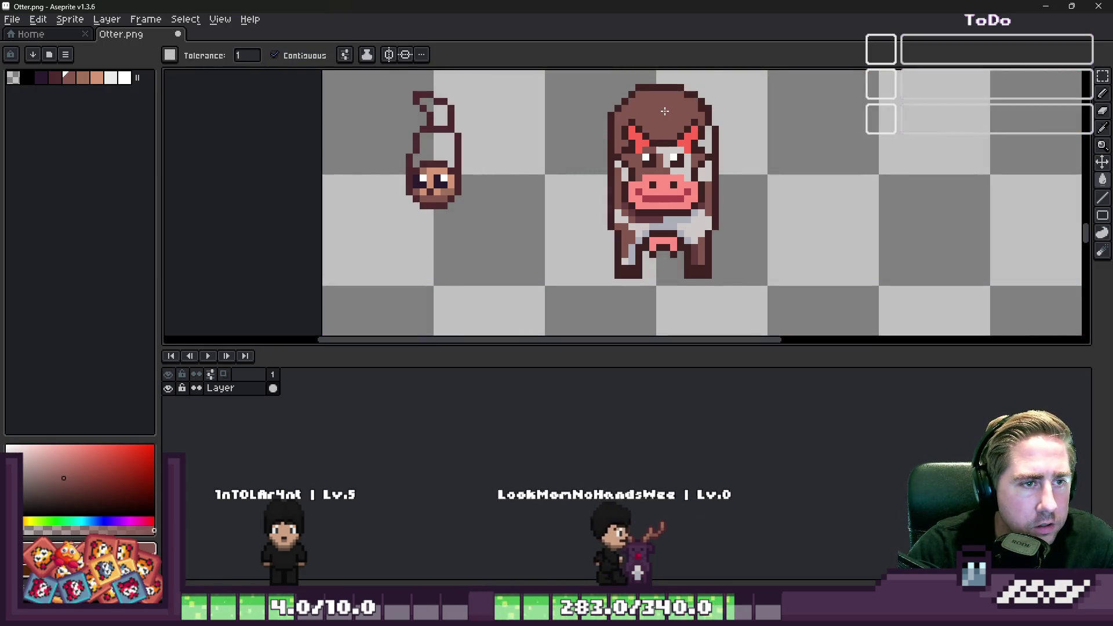
pyautogui.scroll(1, 664, 111)
pyautogui.scroll(-4, 664, 111)
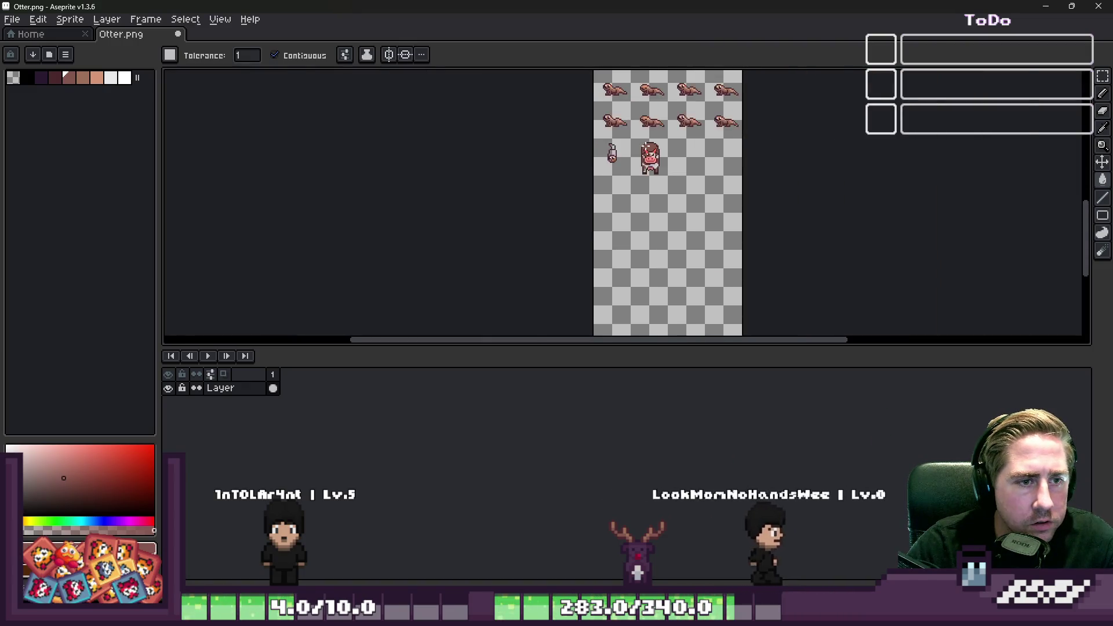
pyautogui.scroll(5, 645, 158)
pyautogui.scroll(-2, 645, 158)
pyautogui.scroll(3, 645, 158)
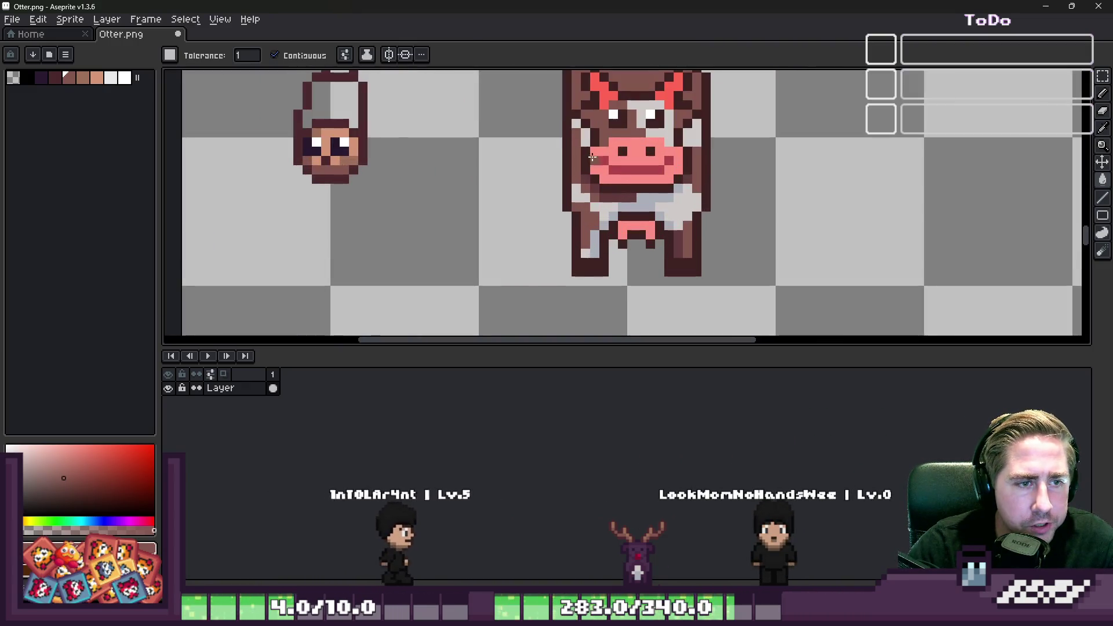
pyautogui.scroll(2, 585, 162)
# Paint the head's left edge and a forehead patch light grey with the Pencil.
pyautogui.press('b')
pyautogui.scroll(-2, 576, 168)
pyautogui.scroll(2, 571, 174)
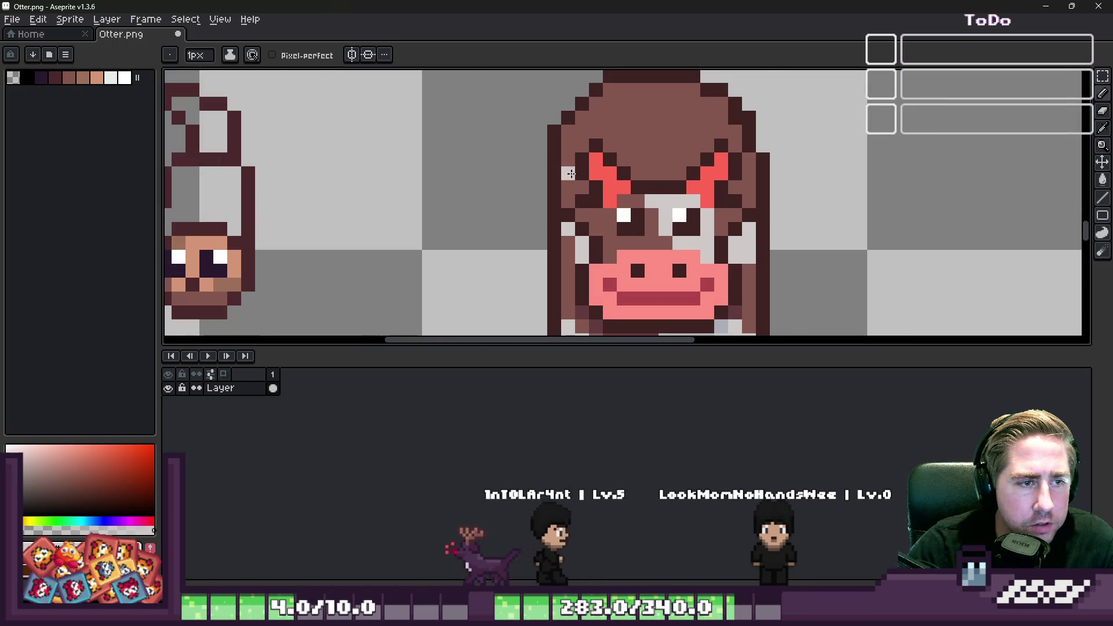
pyautogui.moveTo(571, 174); pyautogui.dragTo(565, 137)
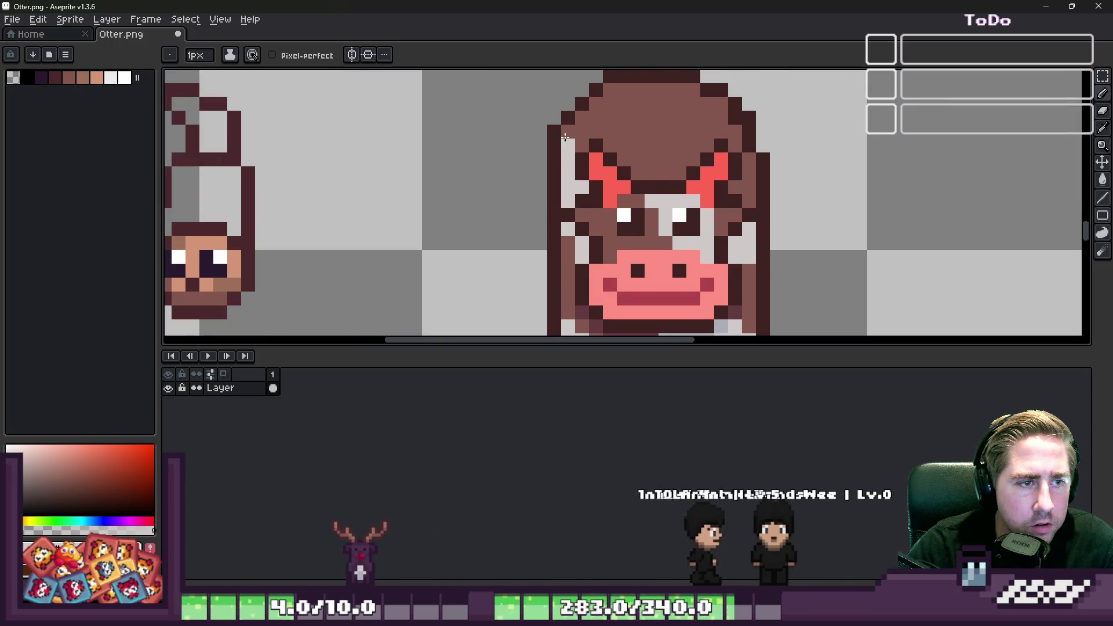
pyautogui.click(613, 148)
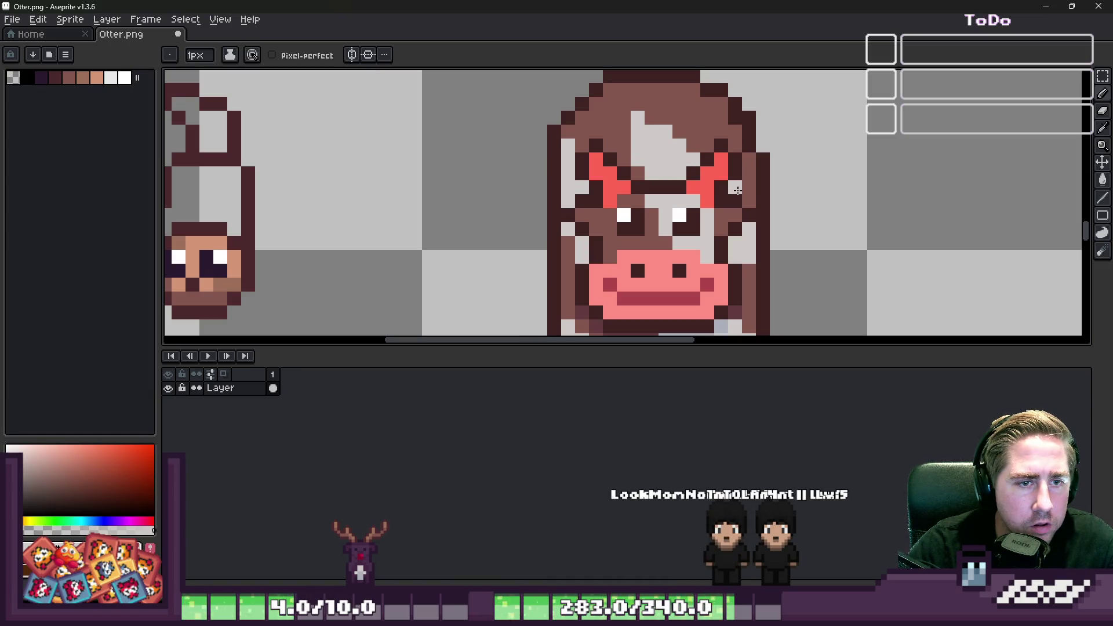
pyautogui.click(712, 148)
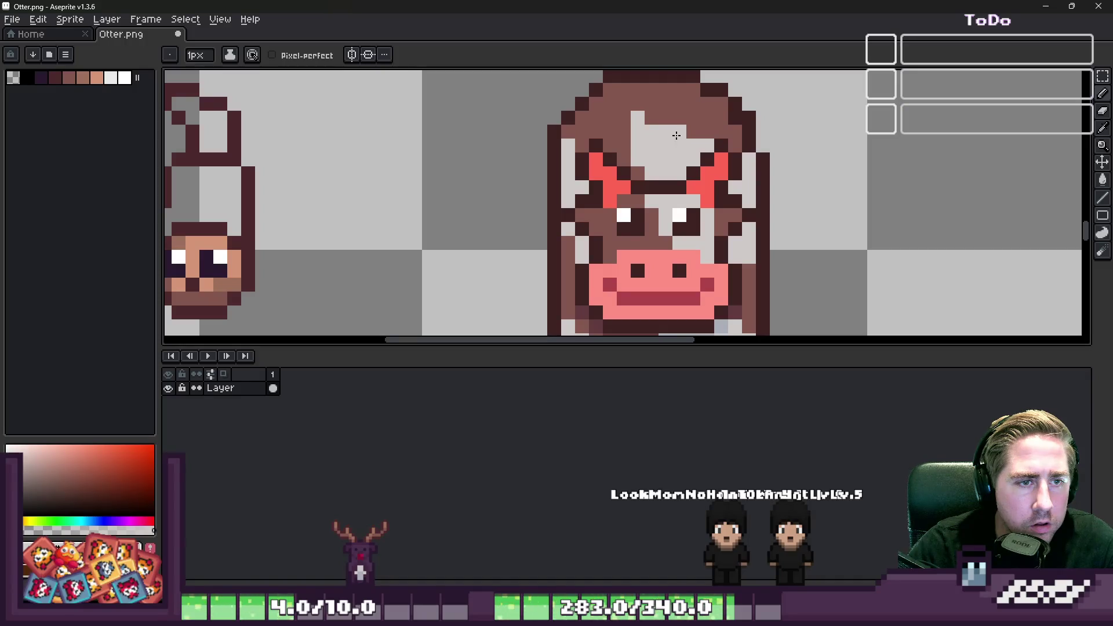
pyautogui.scroll(-4, 676, 135)
pyautogui.scroll(4, 641, 174)
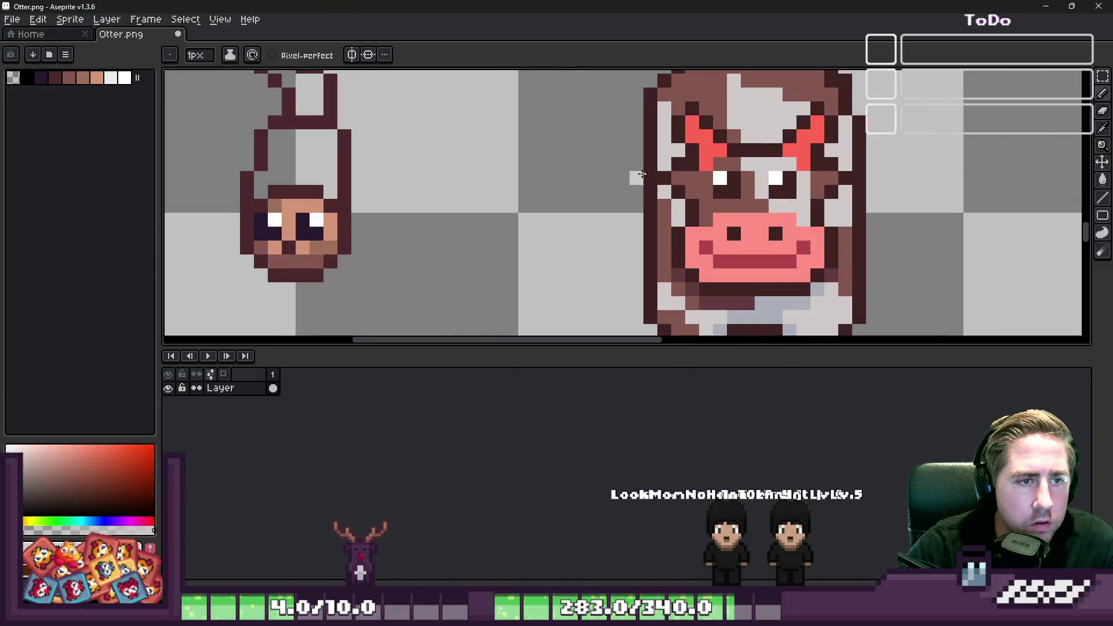
pyautogui.scroll(-4, 642, 174)
pyautogui.scroll(2, 617, 154)
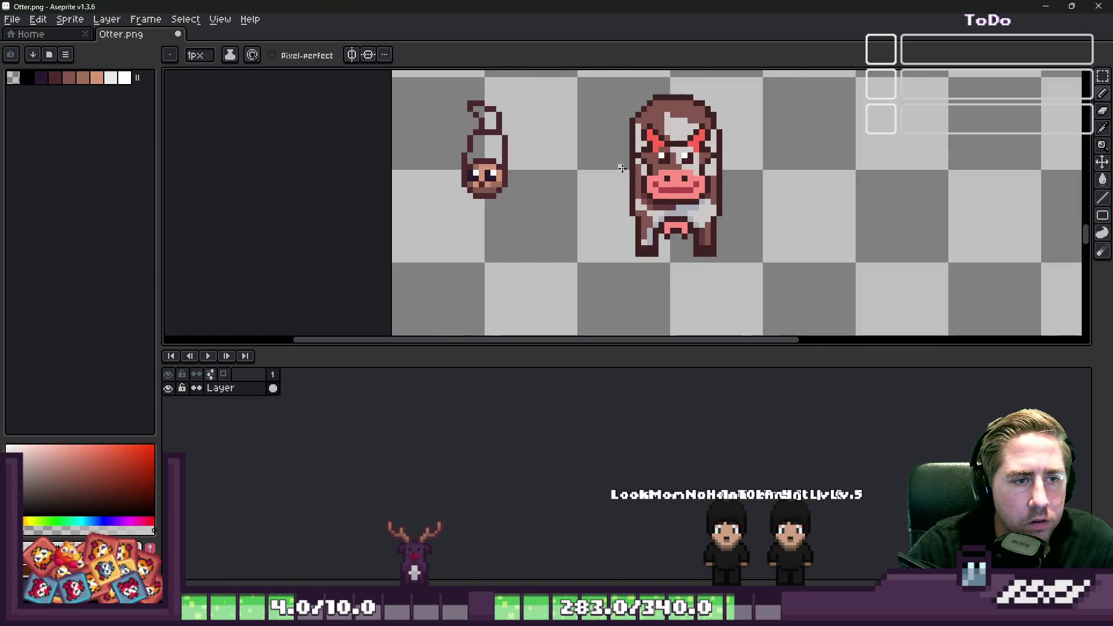
# Marquee-select the area around the cow's legs.
pyautogui.press('m')
pyautogui.scroll(1, 736, 243)
pyautogui.moveTo(763, 290); pyautogui.dragTo(576, 209)
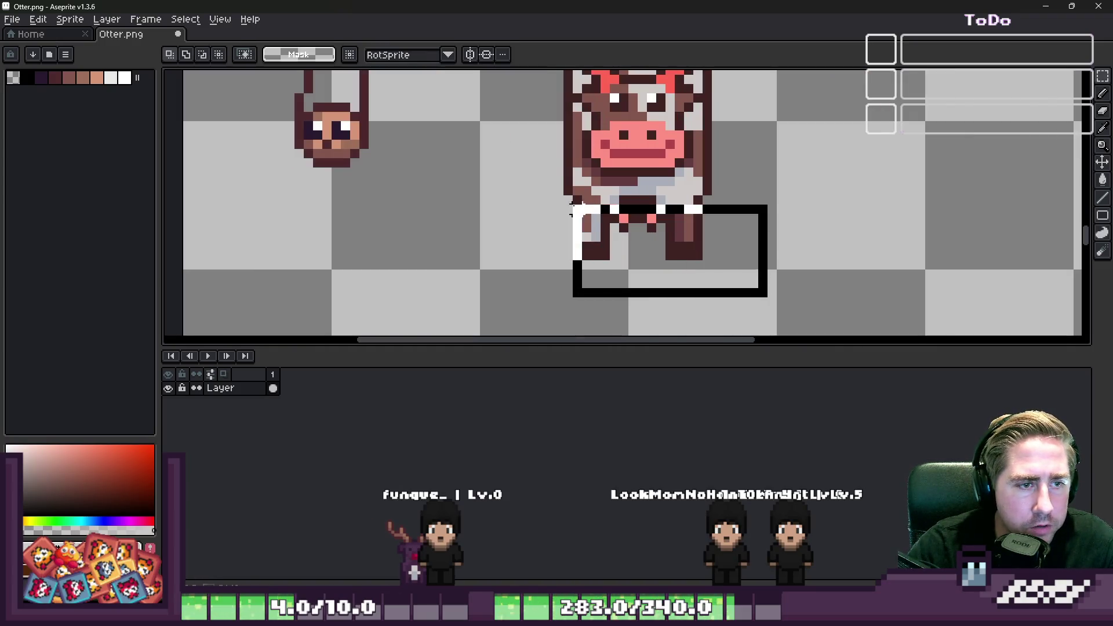
# Select and cut out the band across the cow's waist.
pyautogui.click(549, 190)
pyautogui.moveTo(667, 197); pyautogui.dragTo(721, 187)
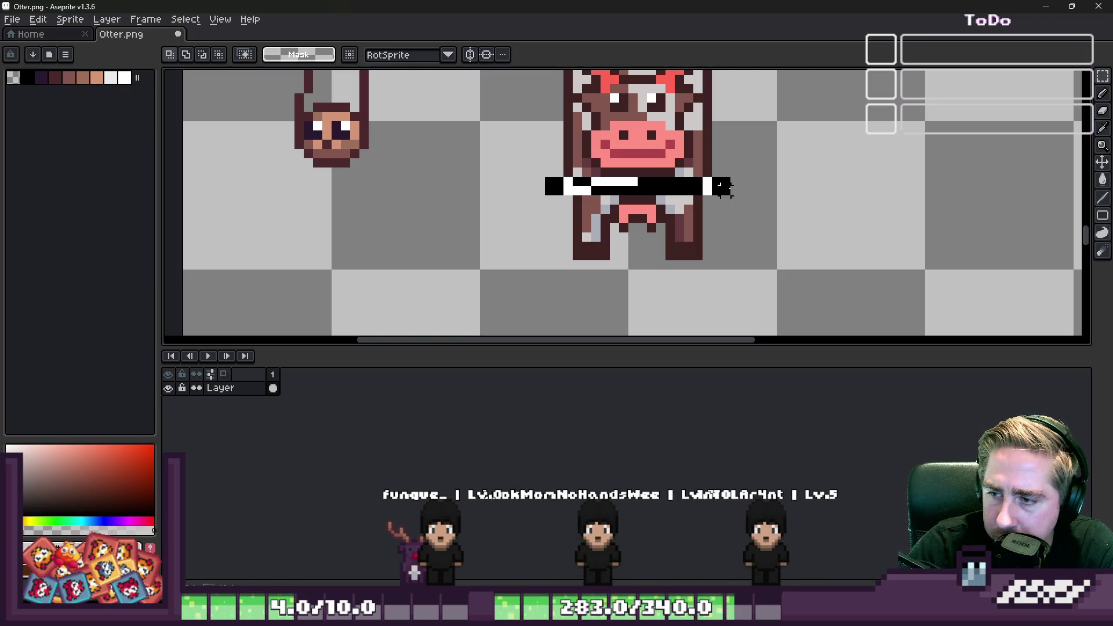
pyautogui.moveTo(721, 186); pyautogui.dragTo(732, 207)
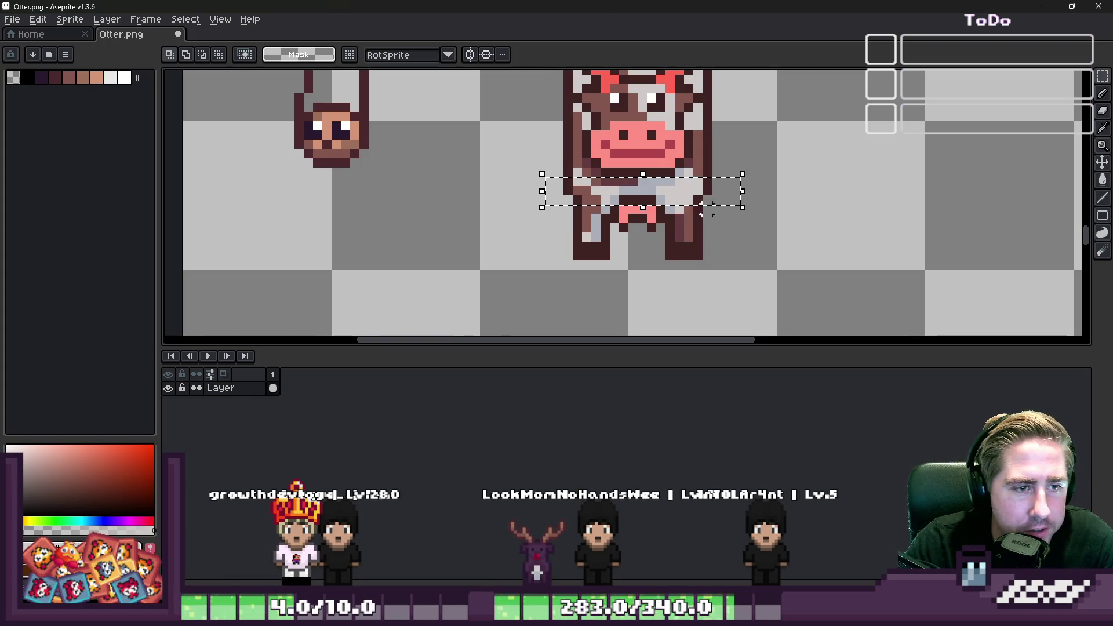
pyautogui.hotkey('ctrl', 'x')
# Move the cow's legs up to rejoin the body and deselect.
pyautogui.moveTo(549, 200); pyautogui.dragTo(779, 300)
pyautogui.moveTo(616, 241); pyautogui.dragTo(629, 217)
pyautogui.hotkey('ctrl', 'd')
pyautogui.scroll(-1, 622, 245)
pyautogui.scroll(3, 622, 237)
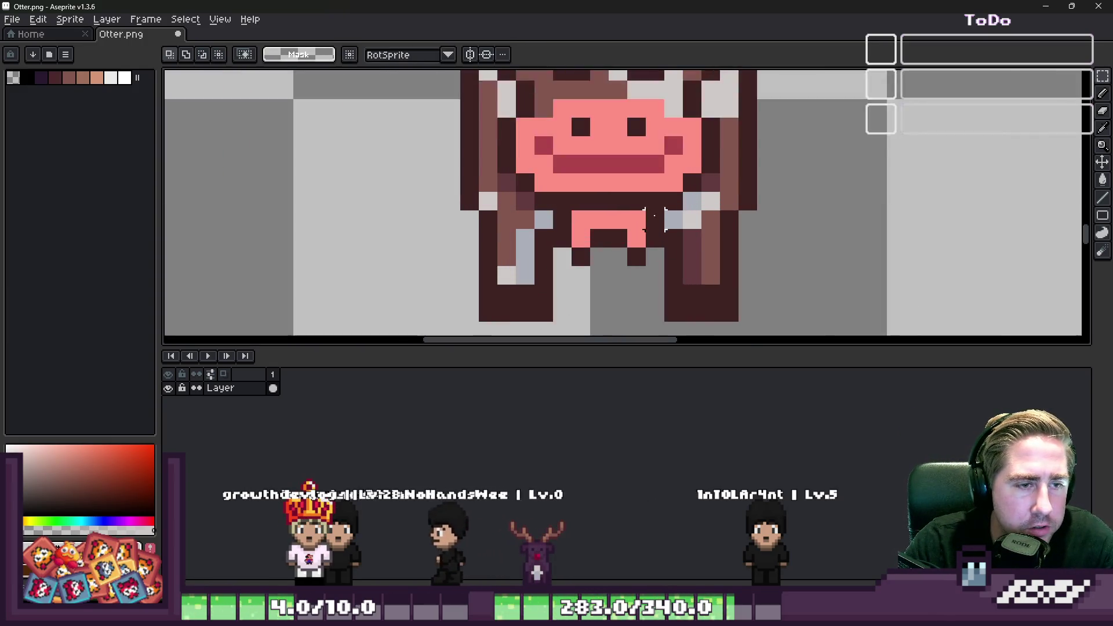
# Recolour two pink pixels brown with the Pencil.
pyautogui.press('b')
pyautogui.click(556, 244)
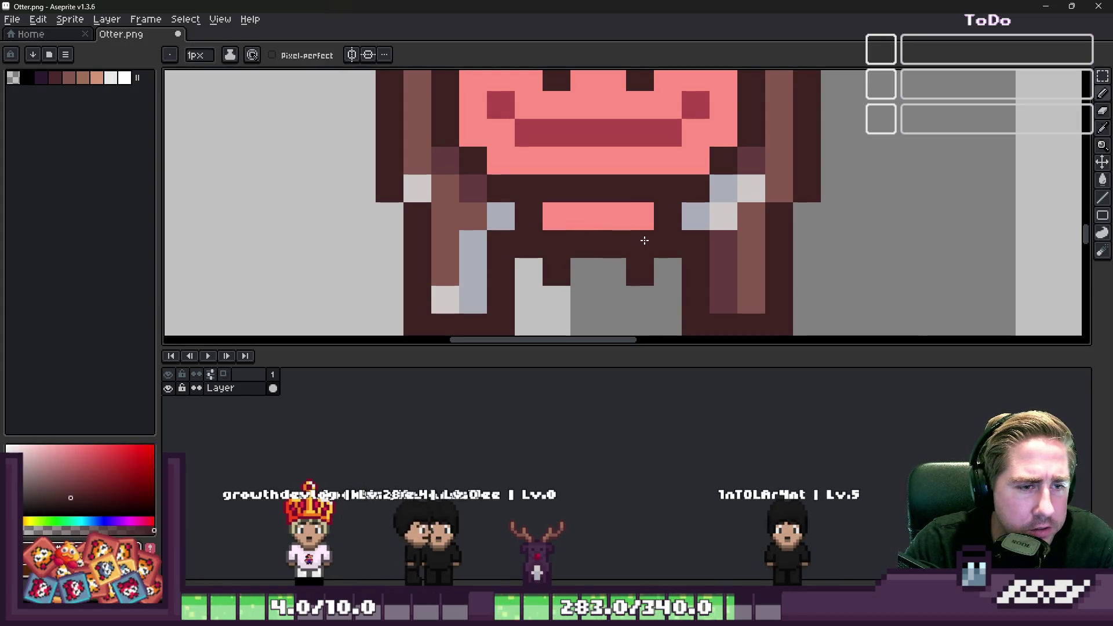
pyautogui.click(640, 244)
# Pick the light blue from the leg and paint the cow's mouth row as teeth.
pyautogui.keyDown('alt'); pyautogui.click(698, 211); pyautogui.keyUp('alt')
pyautogui.click(675, 214)
pyautogui.moveTo(676, 214); pyautogui.dragTo(507, 211)
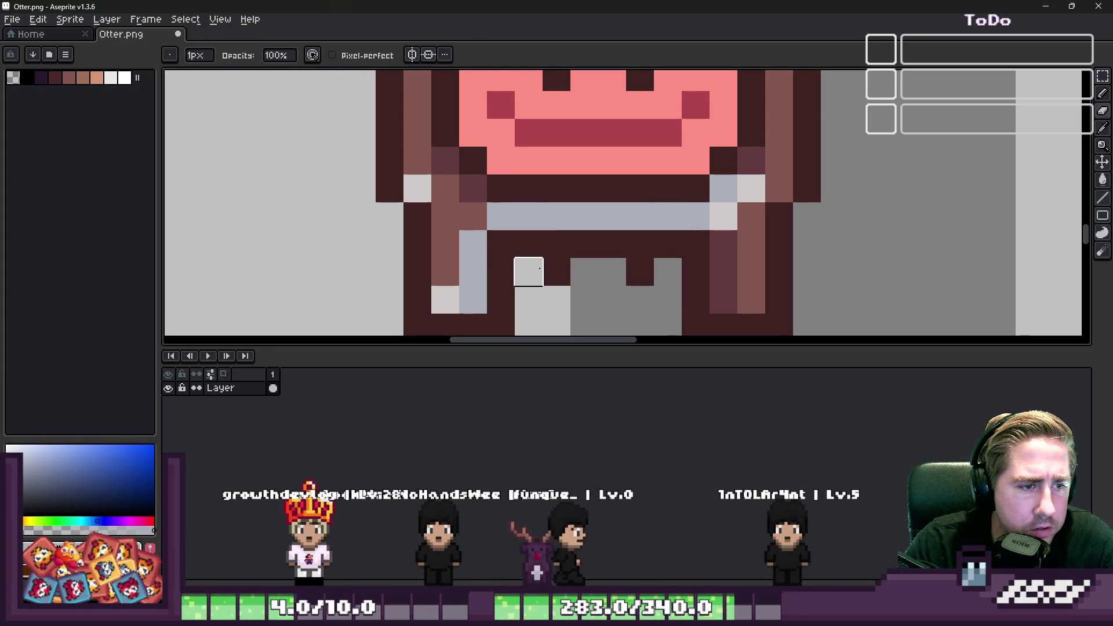
pyautogui.scroll(-4, 626, 272)
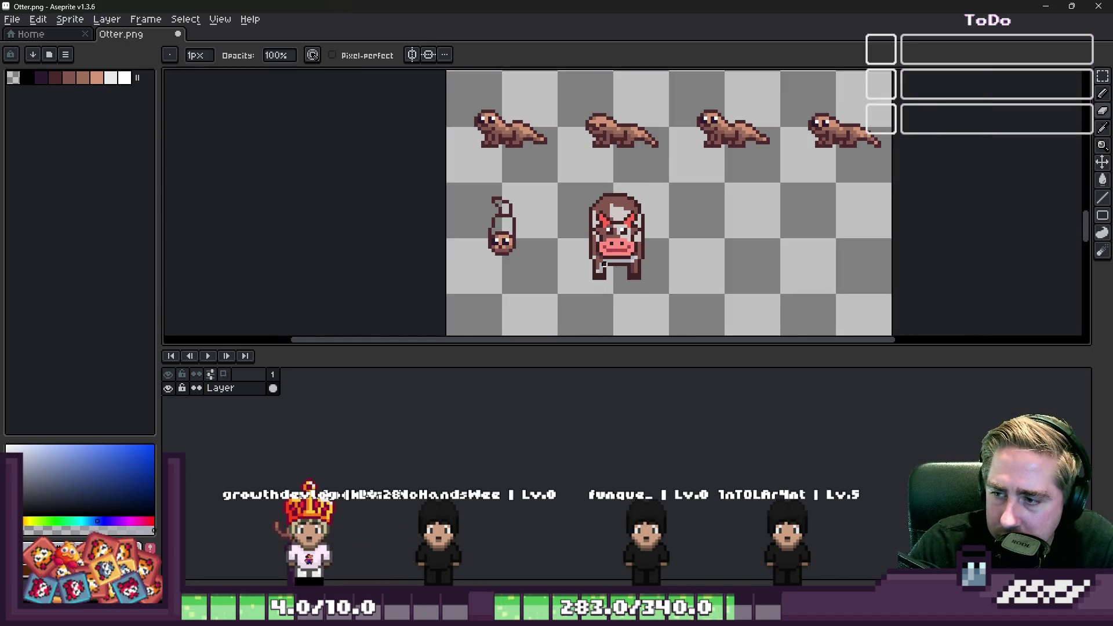
pyautogui.scroll(3, 604, 264)
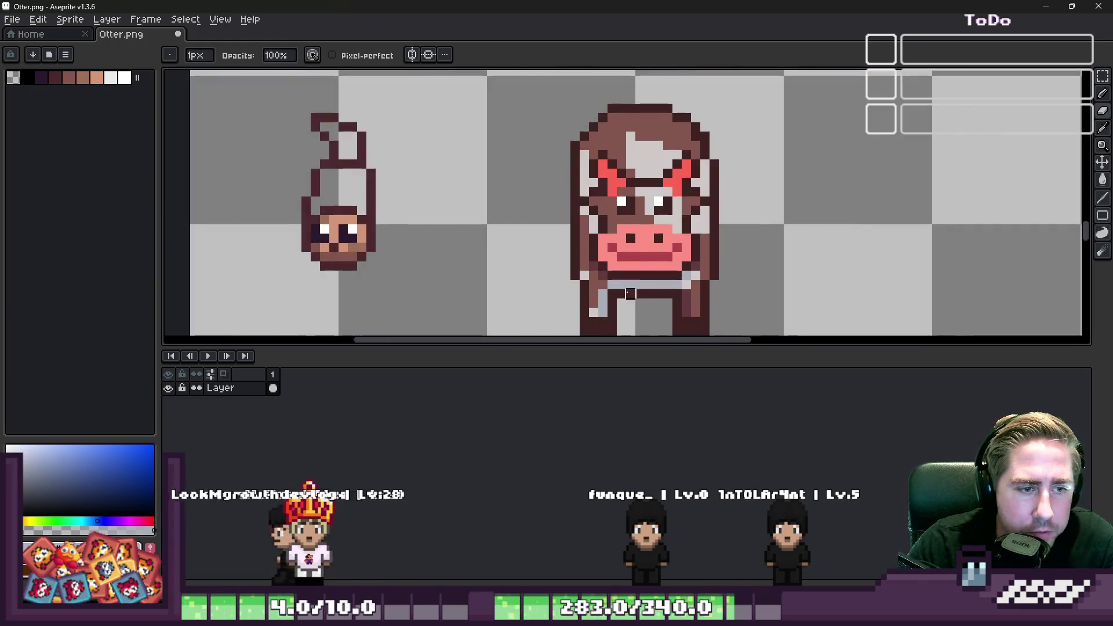
pyautogui.scroll(2, 630, 294)
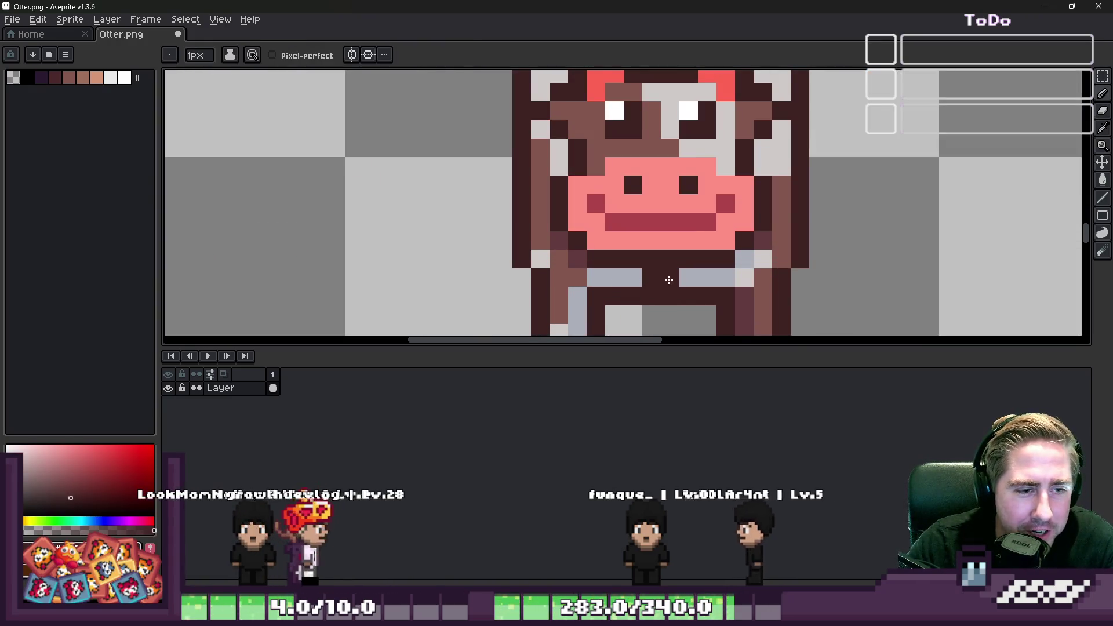
pyautogui.scroll(-3, 632, 290)
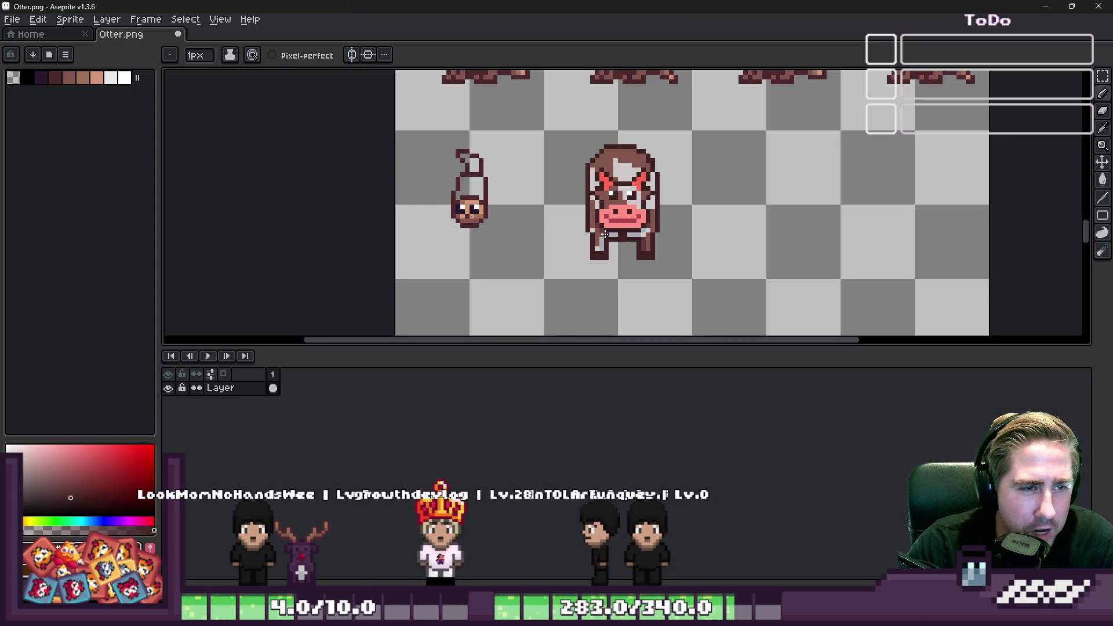
# Select the cow sprite, shift it to fit its 32x32 grid cell, and commit.
pyautogui.press('m')
pyautogui.moveTo(556, 117); pyautogui.dragTo(802, 330)
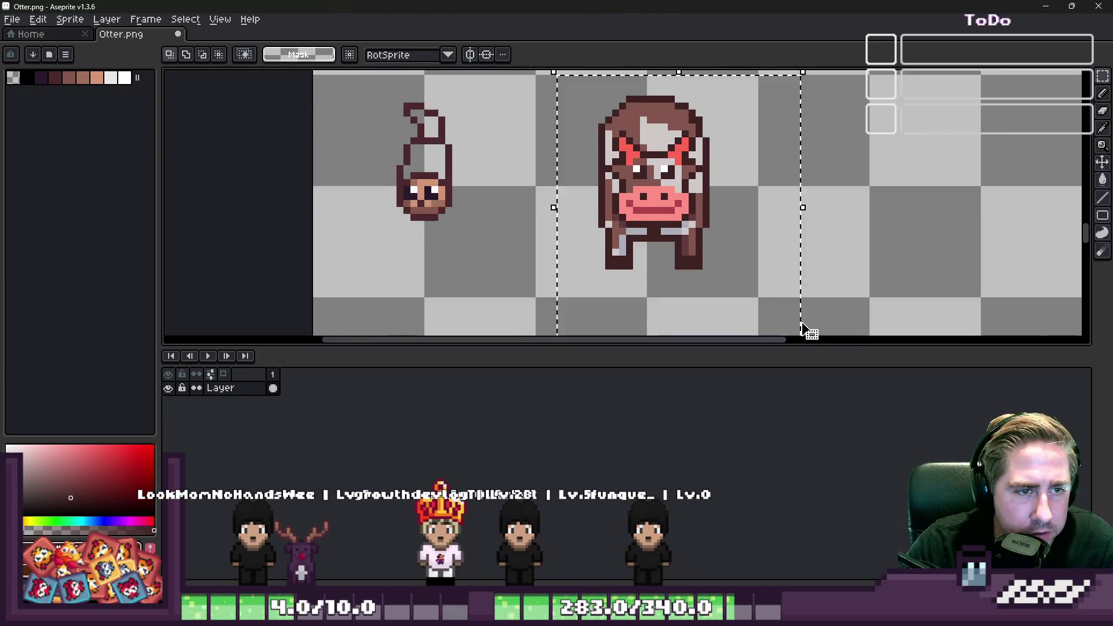
pyautogui.scroll(3, 651, 173)
pyautogui.moveTo(651, 174); pyautogui.dragTo(638, 211)
pyautogui.scroll(-3, 638, 212)
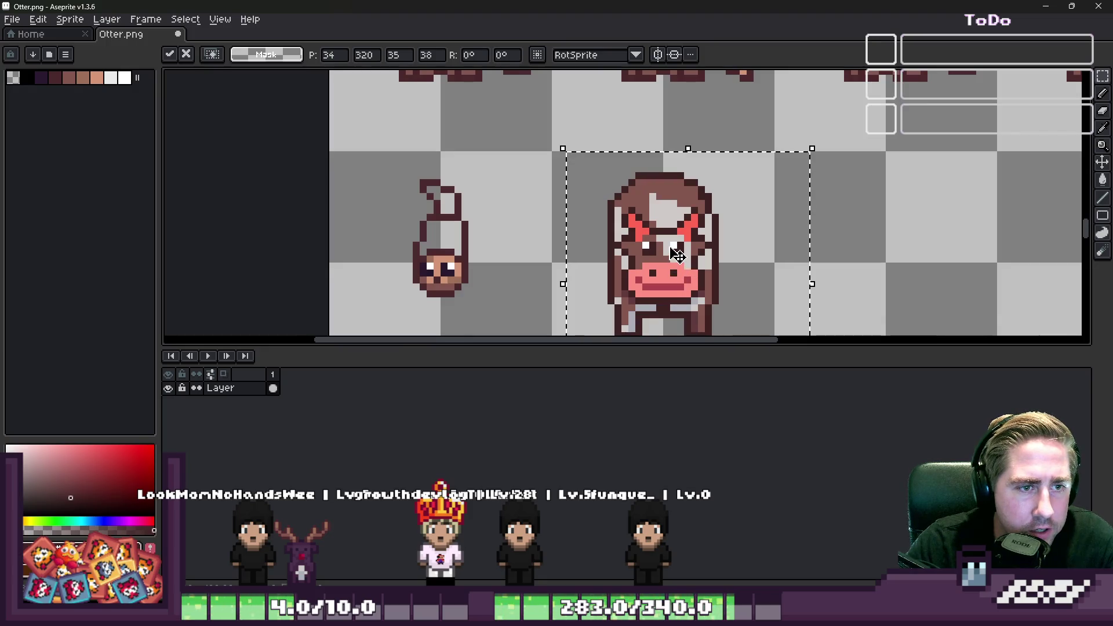
pyautogui.hotkey('ctrl', 'd')
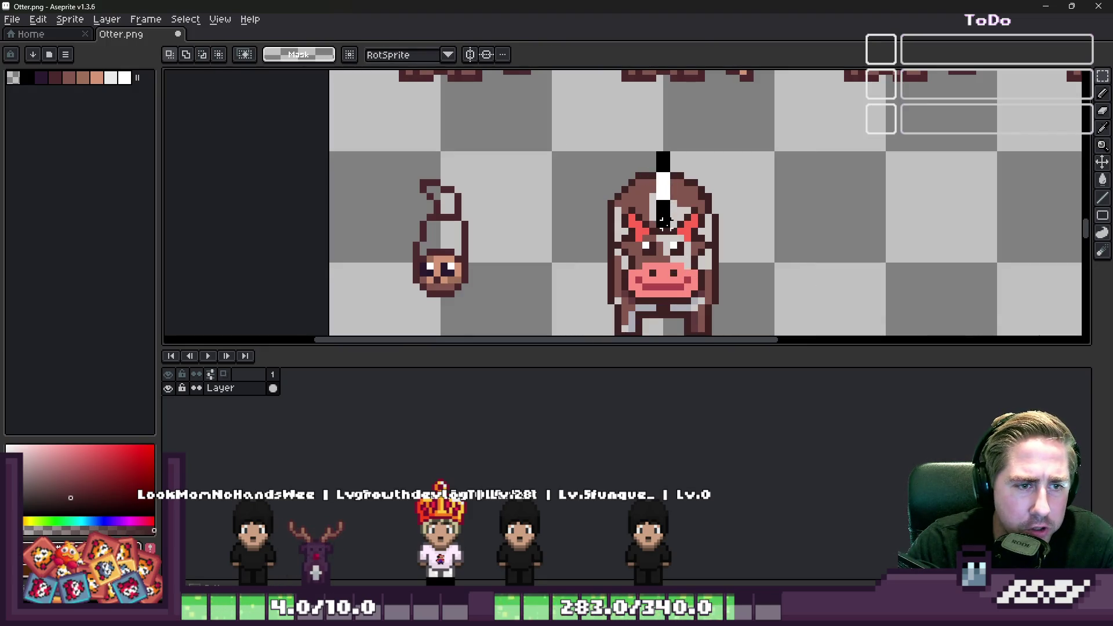
pyautogui.scroll(2, 664, 222)
pyautogui.scroll(-2, 736, 214)
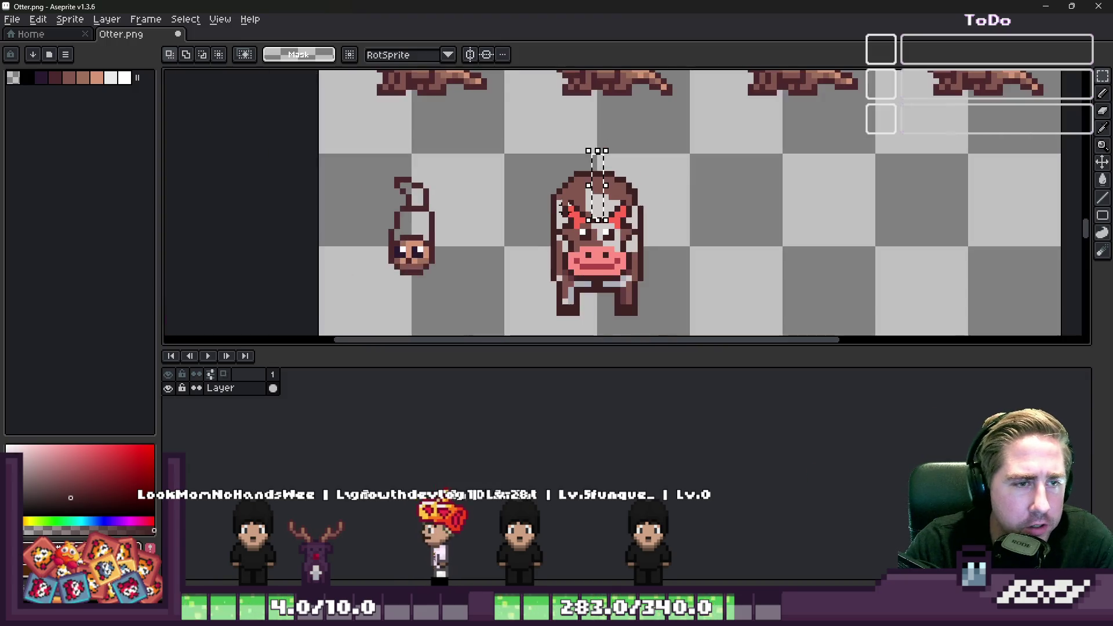
pyautogui.moveTo(501, 145)
pyautogui.mouseDown()
pyautogui.moveTo(641, 325)
pyautogui.moveTo(693, 335)
pyautogui.mouseUp()
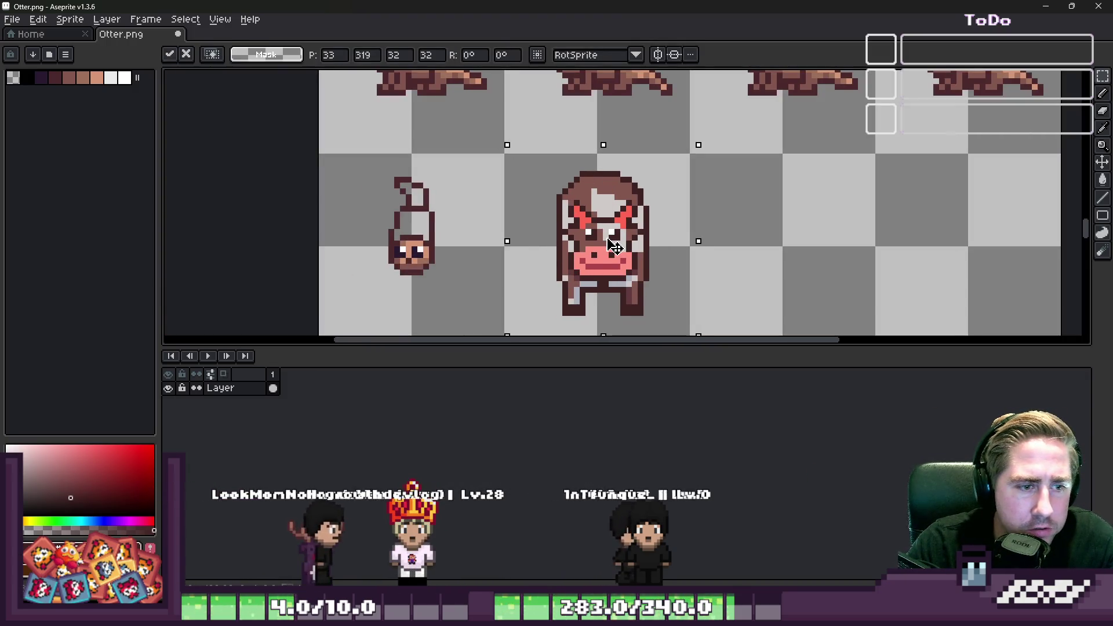
pyautogui.hotkey('ctrl', 'd')
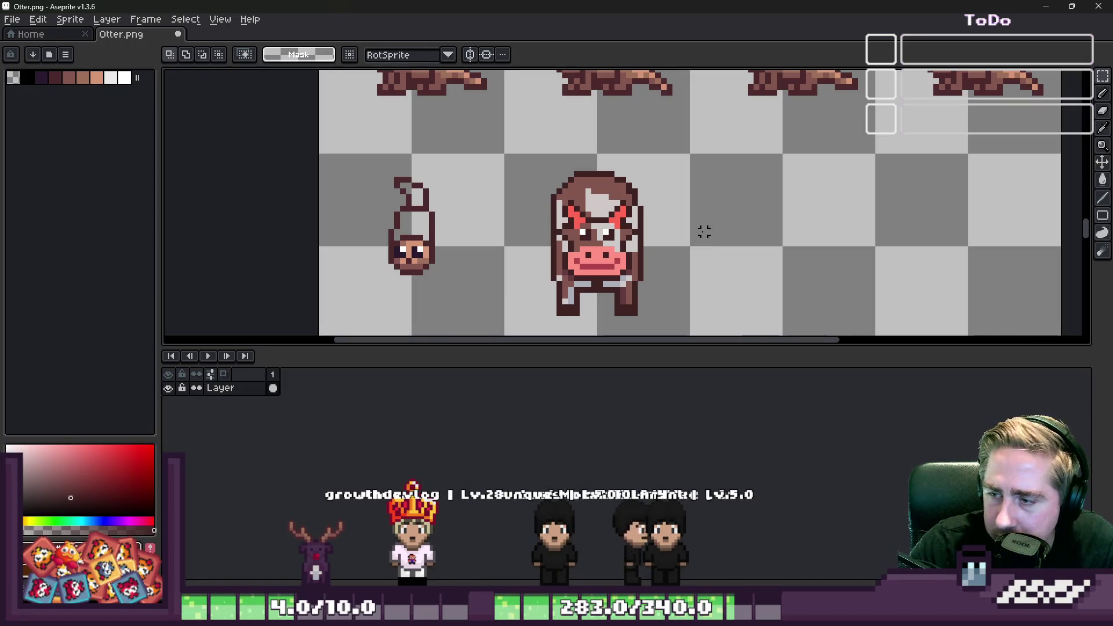
# Switch over to the Godot project with Alt+Tab.
pyautogui.scroll(-1, 704, 232)
pyautogui.moveTo(583, 617)
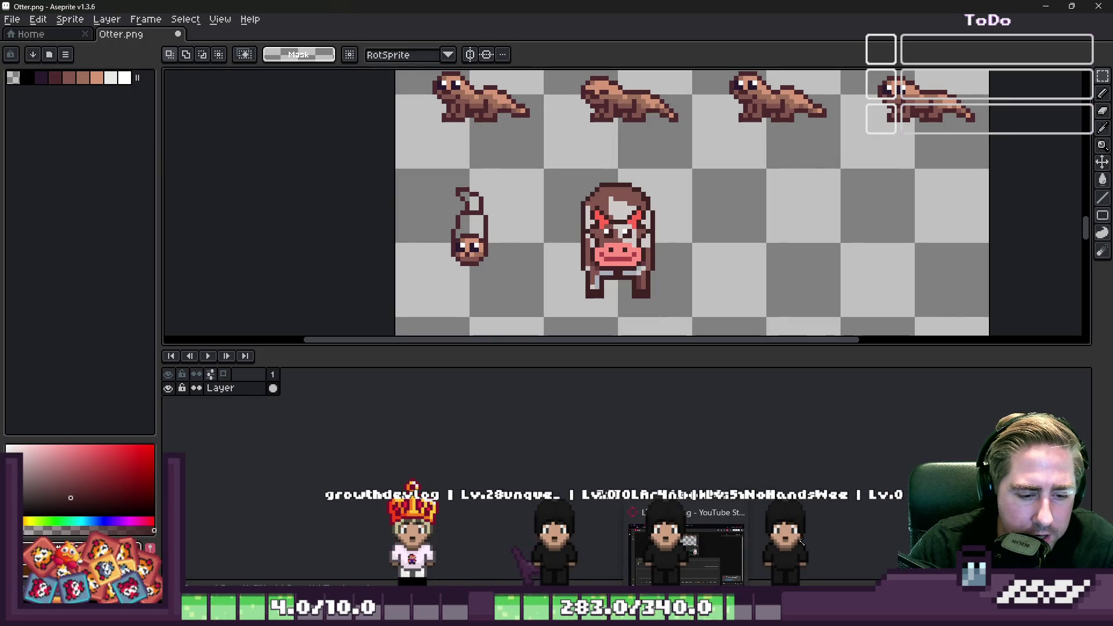
pyautogui.hotkey('alt', 'Tab')
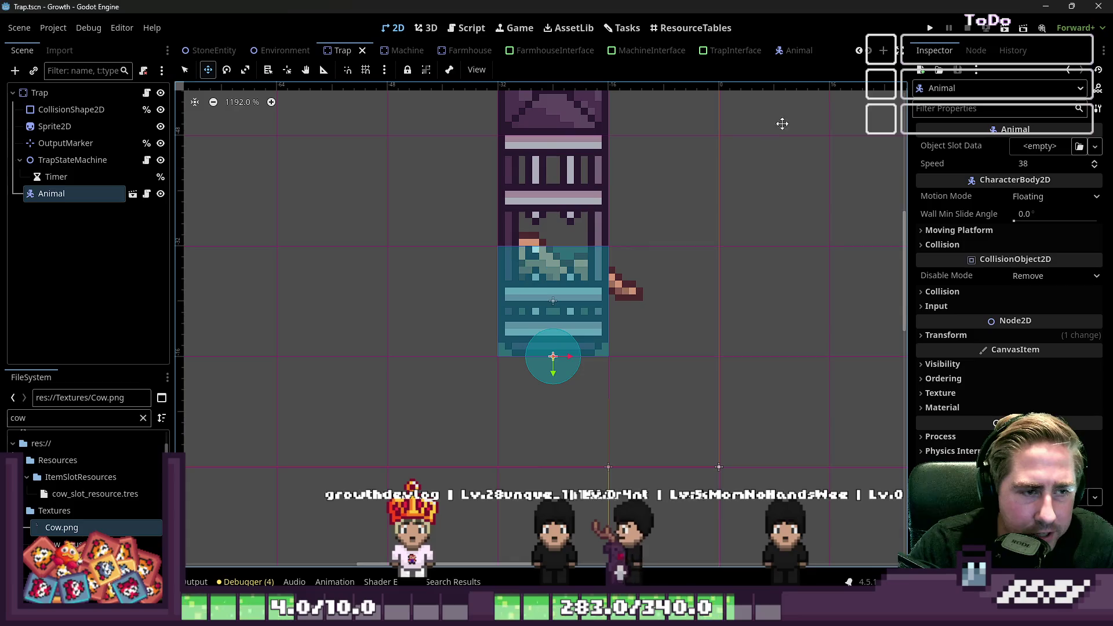
# Run the game and start a new game with a character named 'dawg'.
pyautogui.click(929, 27)
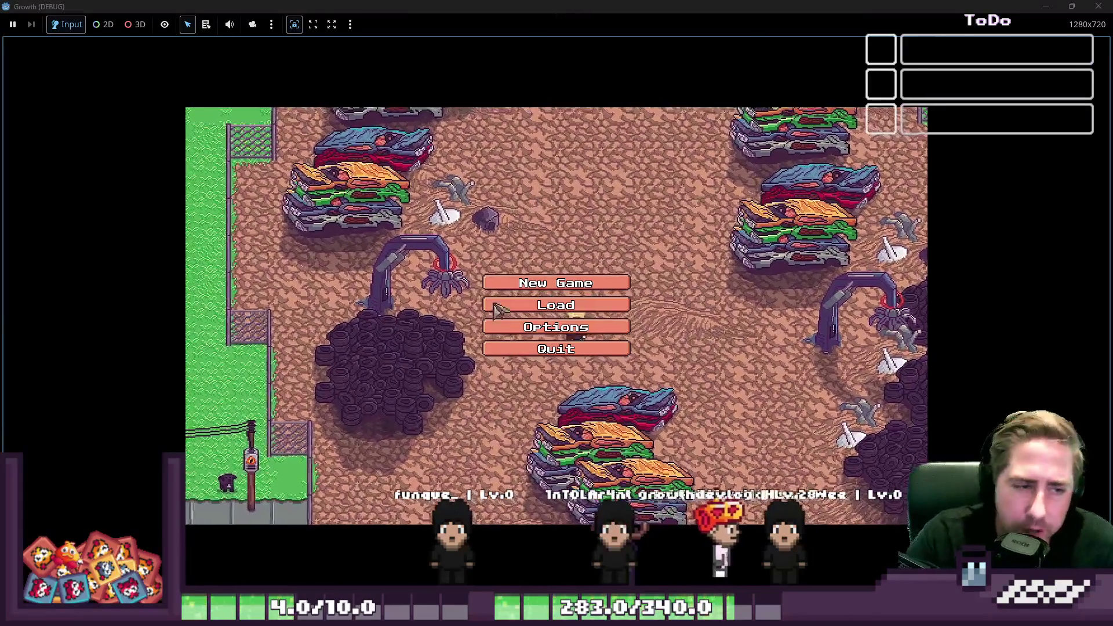
pyautogui.click(522, 283)
pyautogui.write('dawg')
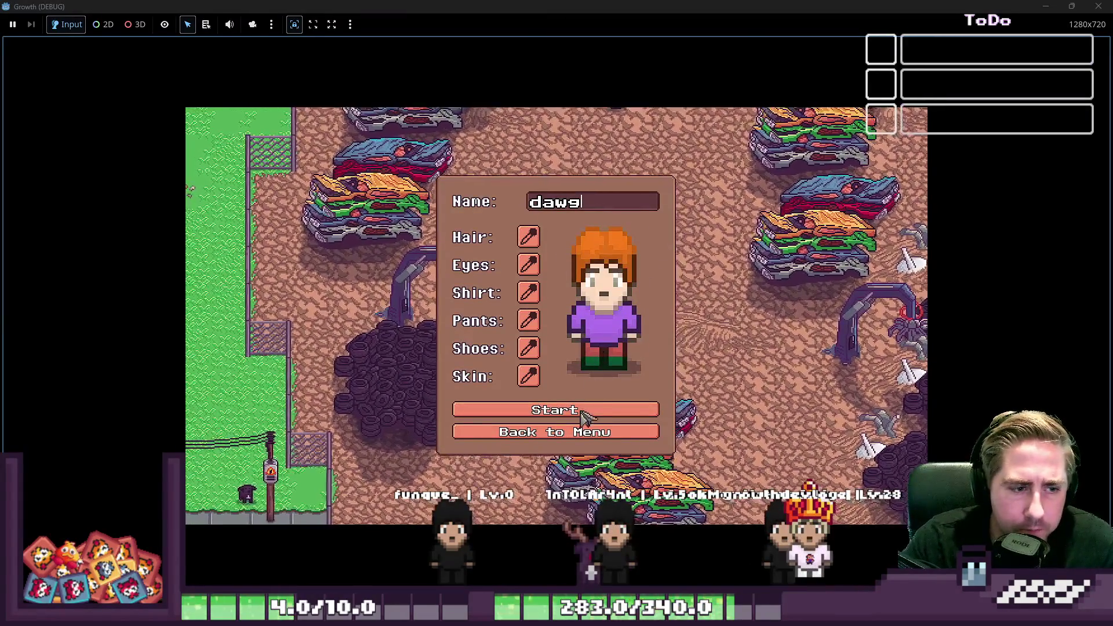
pyautogui.click(585, 413)
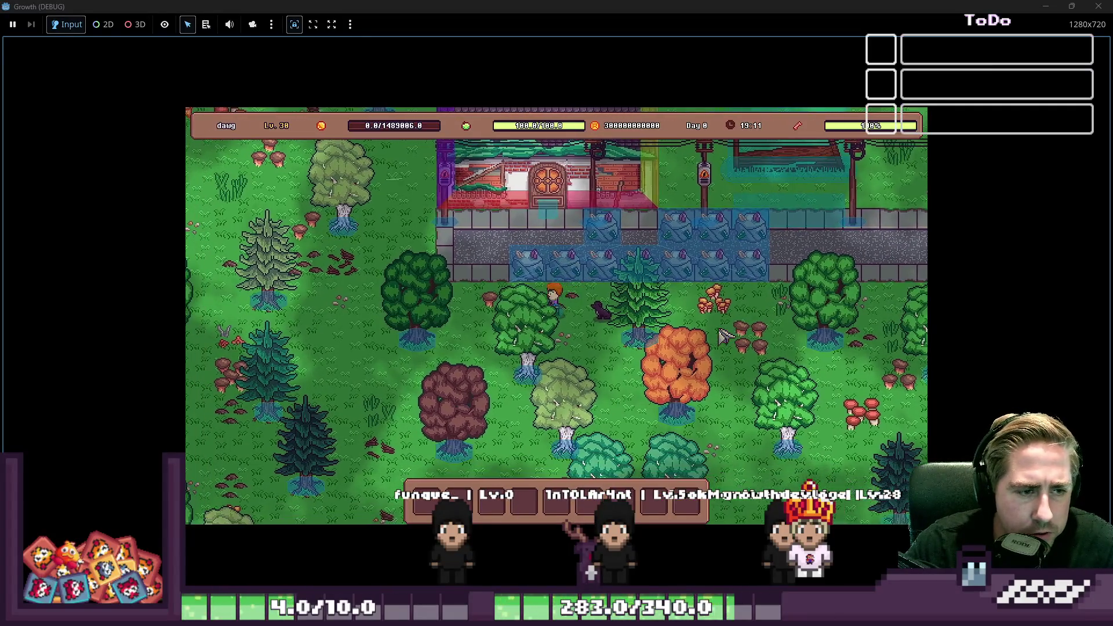
# Walk the character up-left past the house toward the water, then up-right.
pyautogui.press('w')
pyautogui.press('a')
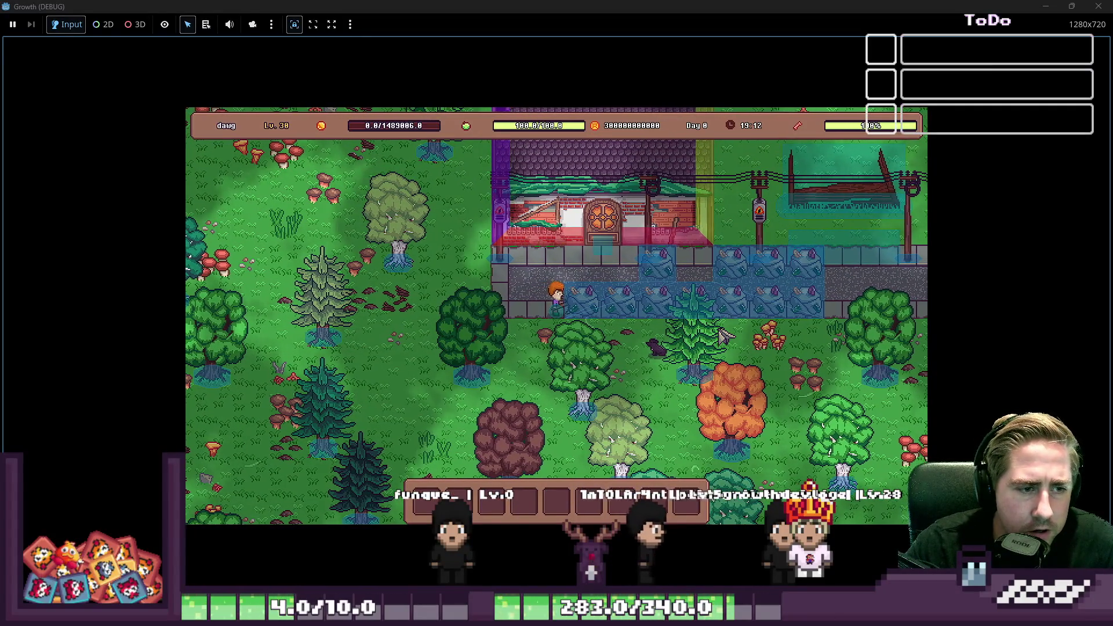
pyautogui.press('w')
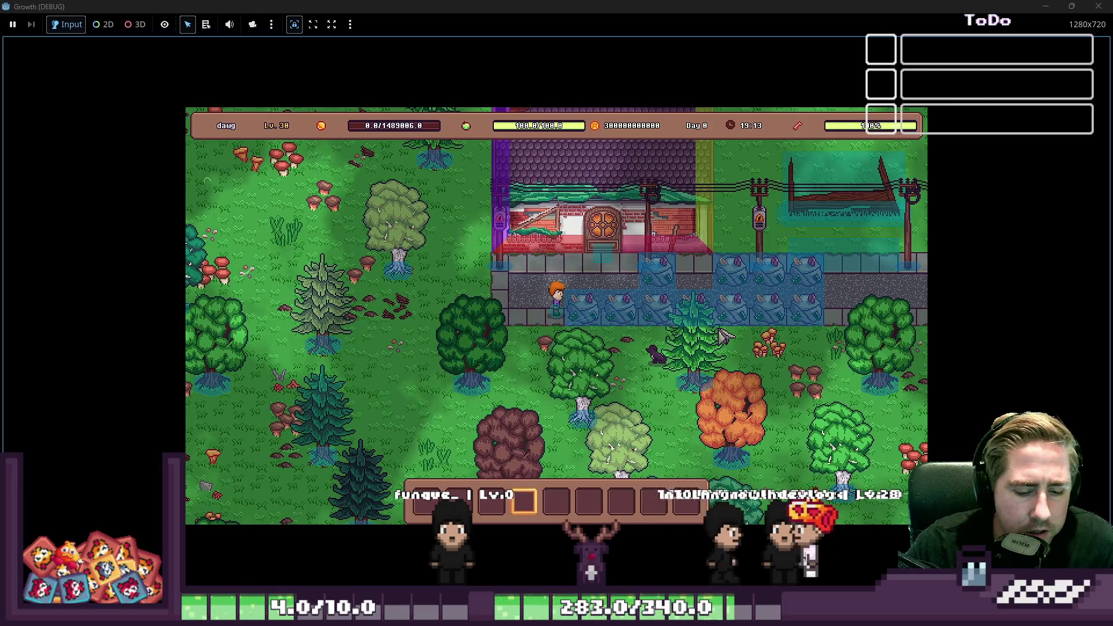
pyautogui.press('a')
pyautogui.press('w')
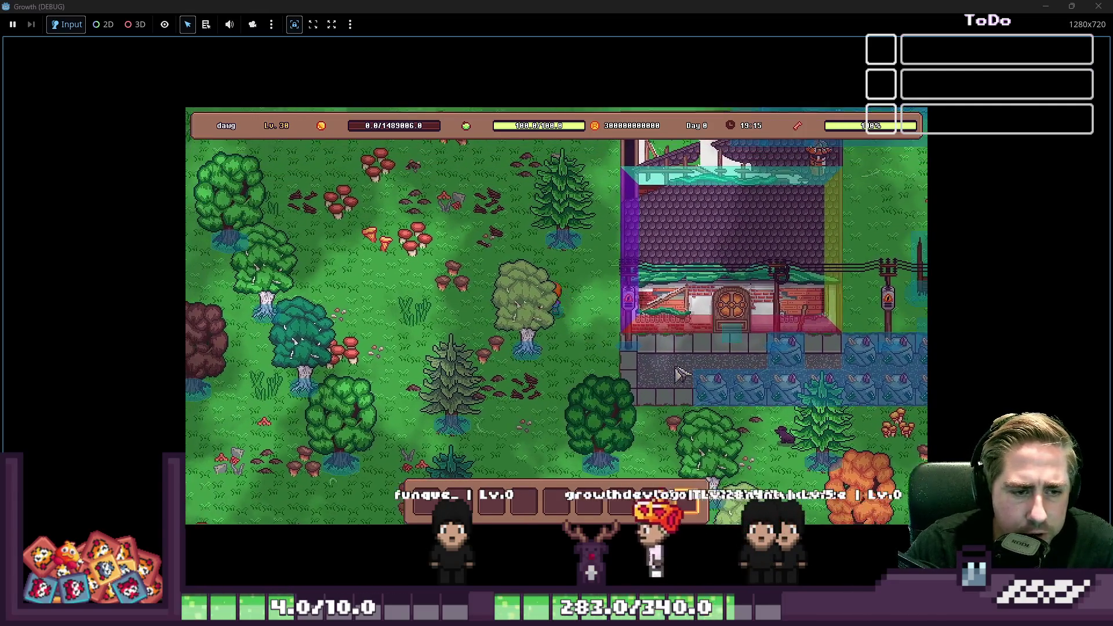
pyautogui.press('a')
pyautogui.press('w')
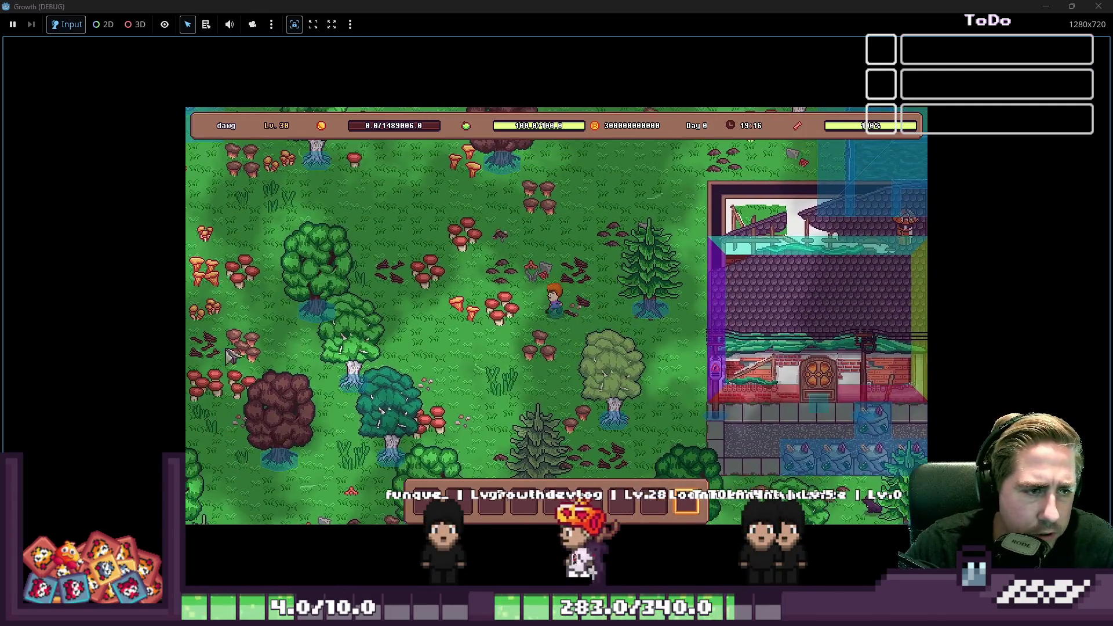
pyautogui.press('a')
pyautogui.press('w')
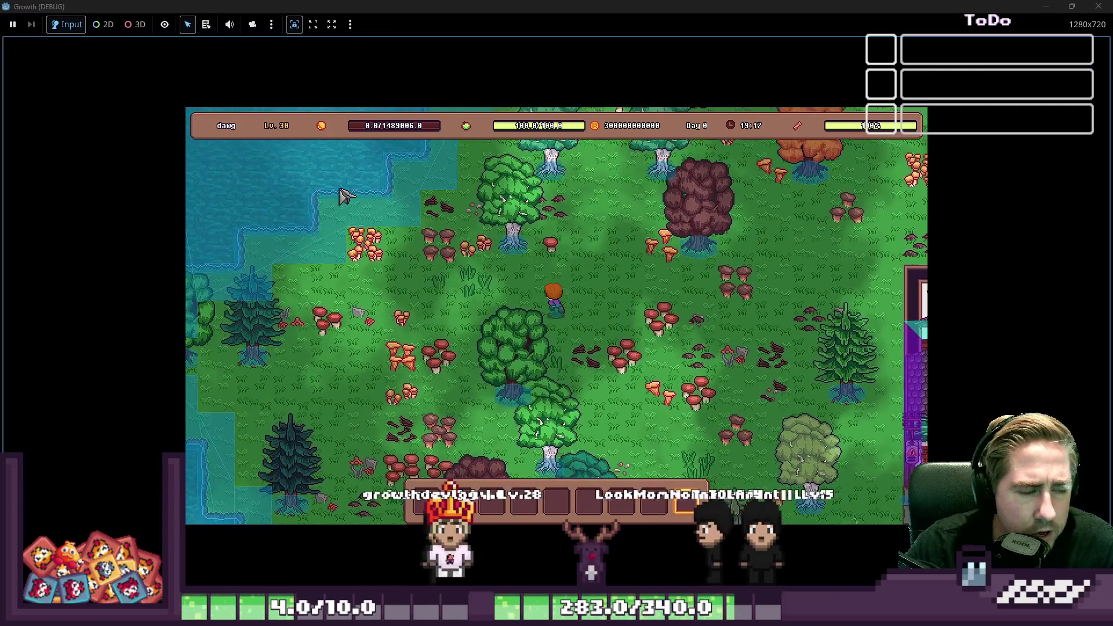
pyautogui.press('w')
pyautogui.press('d')
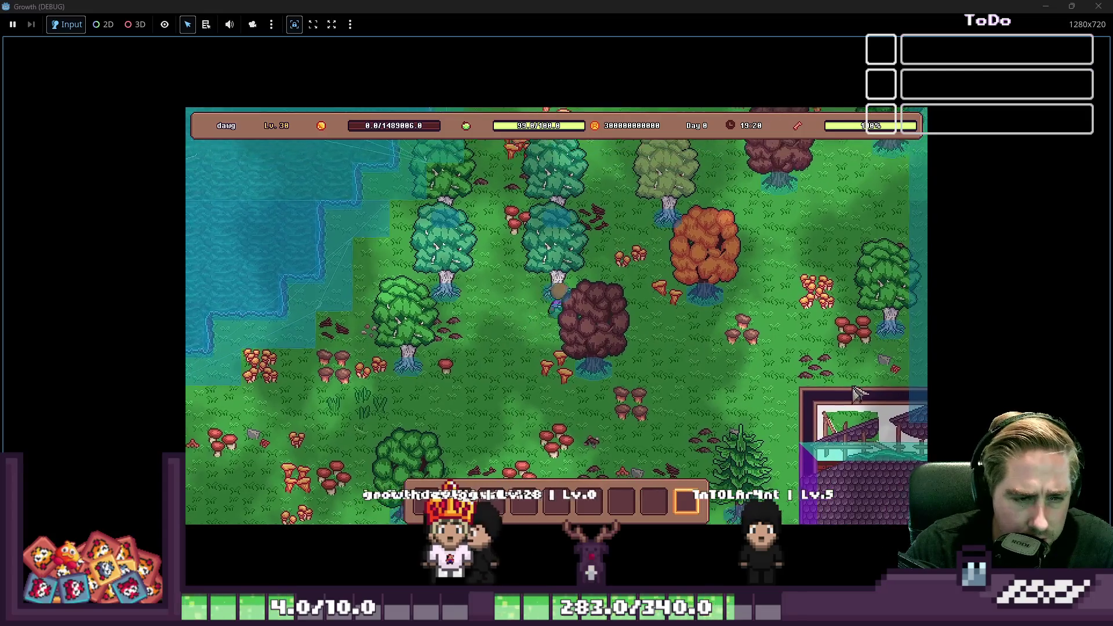
pyautogui.press('d')
pyautogui.press('s')
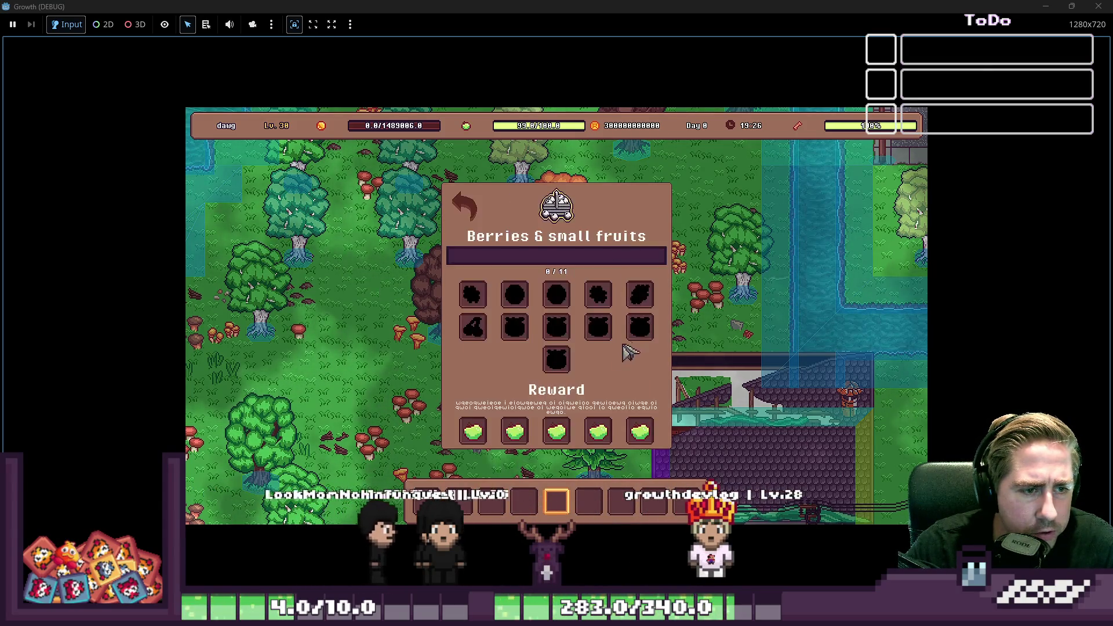
# Walk south into the house and along the path, then close the game with Alt+F4.
pyautogui.press('s')
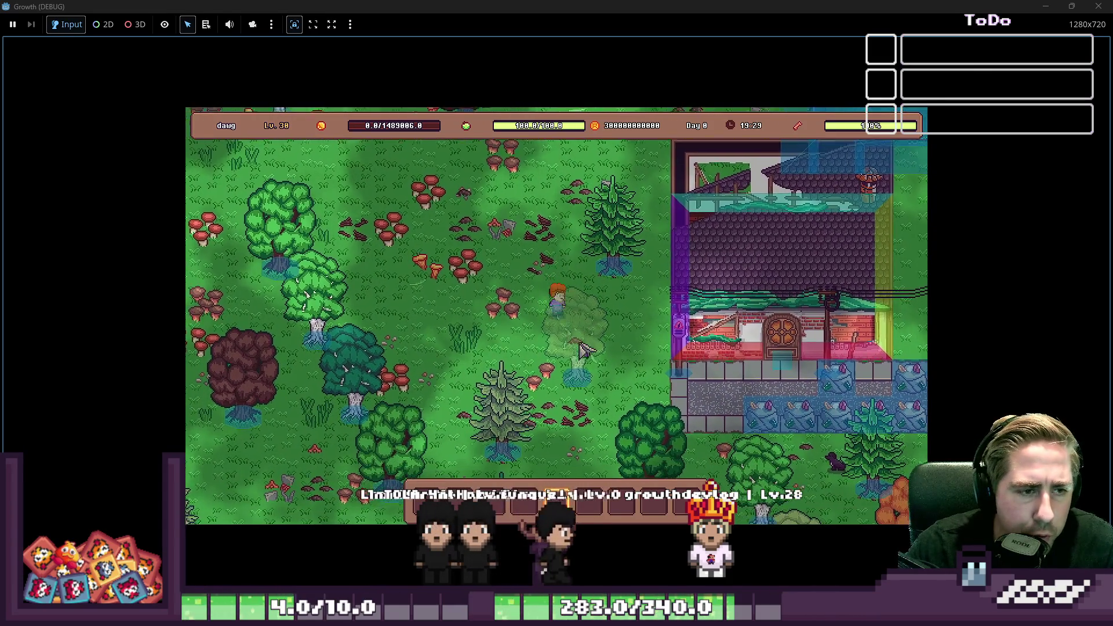
pyautogui.press('d')
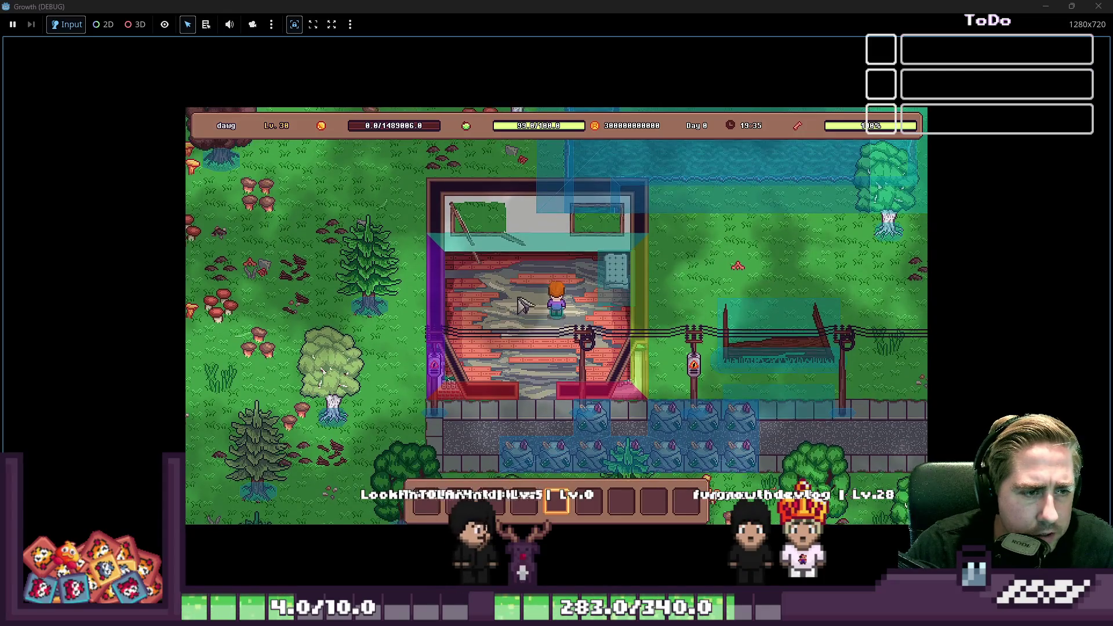
pyautogui.press('s')
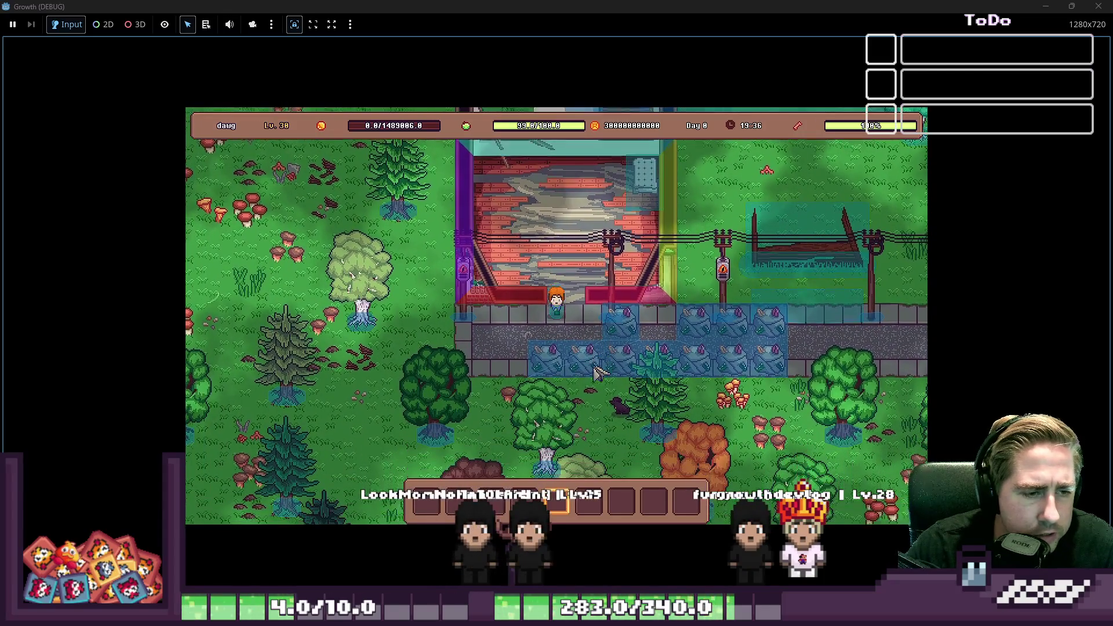
pyautogui.press('s')
pyautogui.press('a')
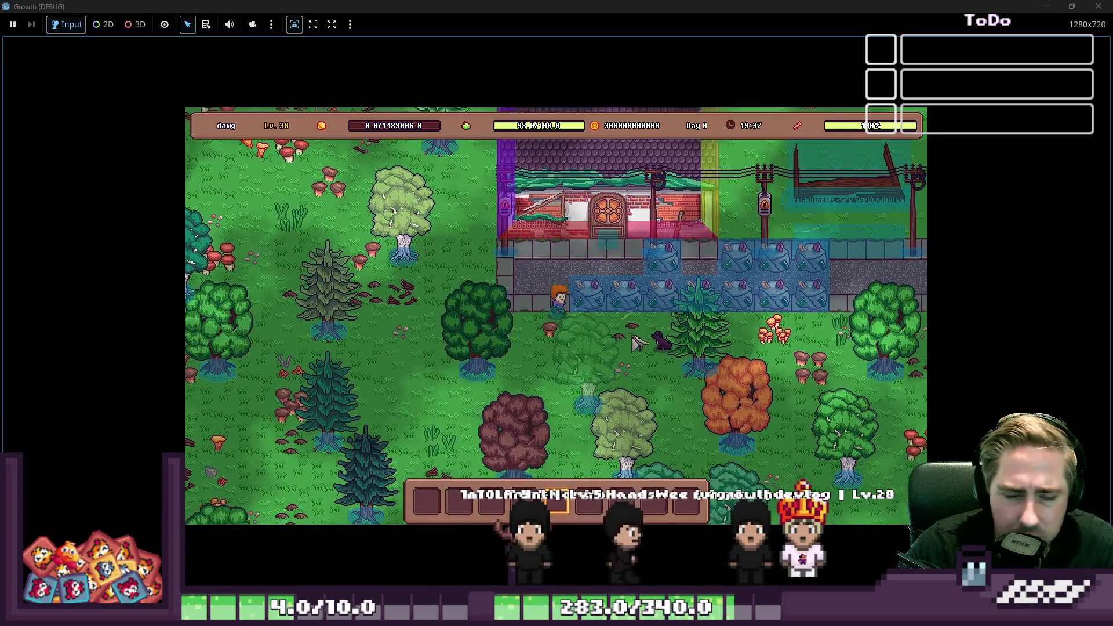
pyautogui.press('d')
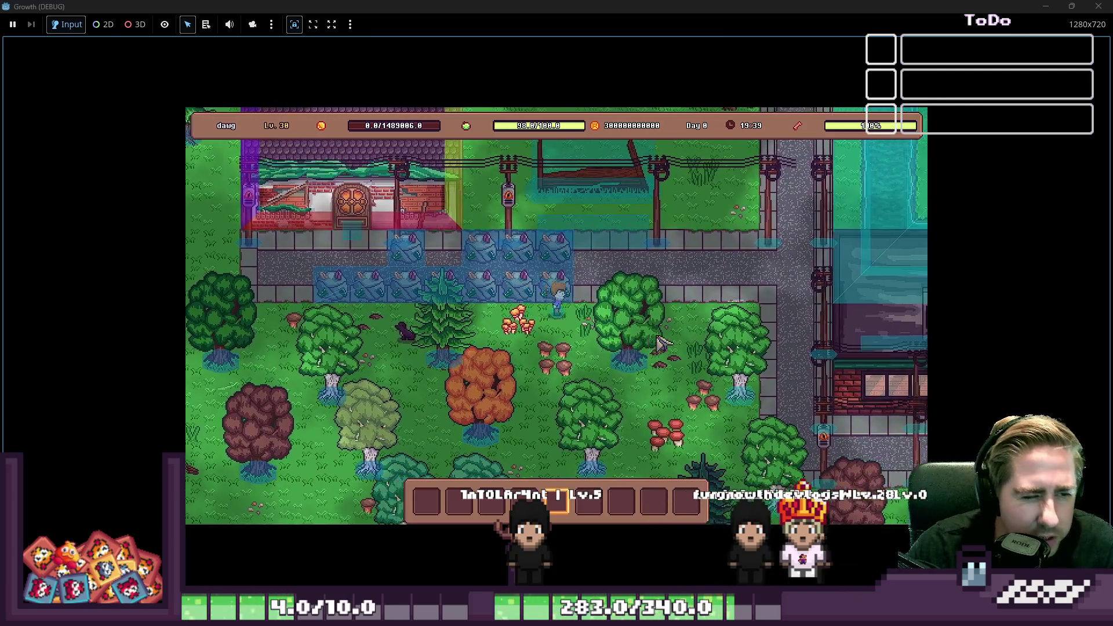
pyautogui.hotkey('alt', 'F4')
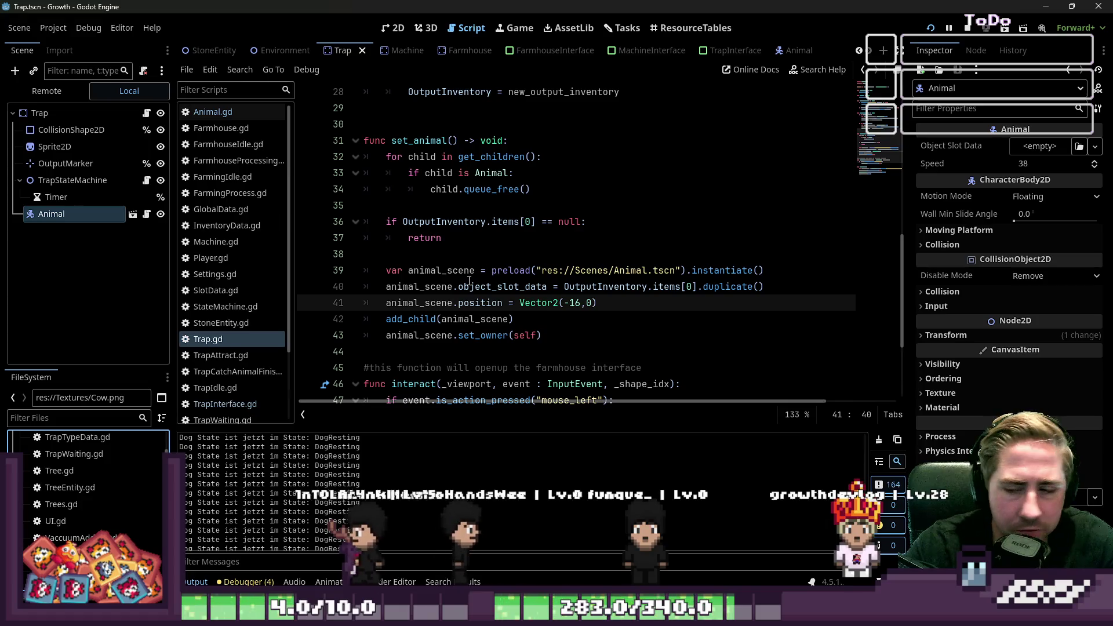
# Browse GlobalData.gd, World.gd and TrapAttract.gd, then return to the 2D scene view.
pyautogui.click(220, 209)
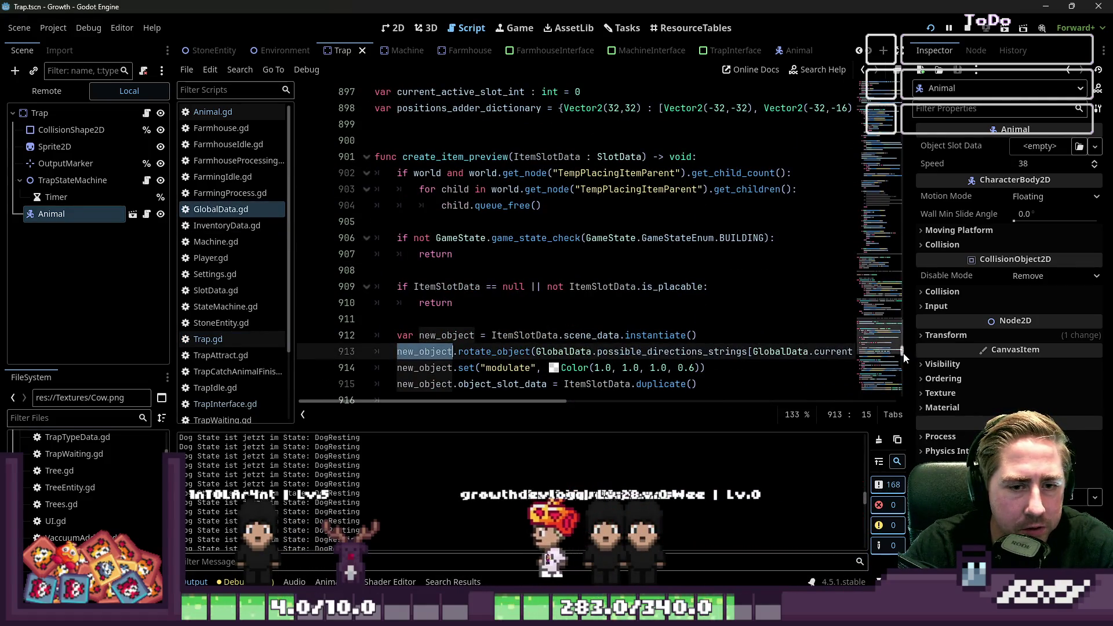
pyautogui.moveTo(903, 351)
pyautogui.mouseDown()
pyautogui.moveTo(911, 66)
pyautogui.moveTo(892, 419)
pyautogui.mouseUp()
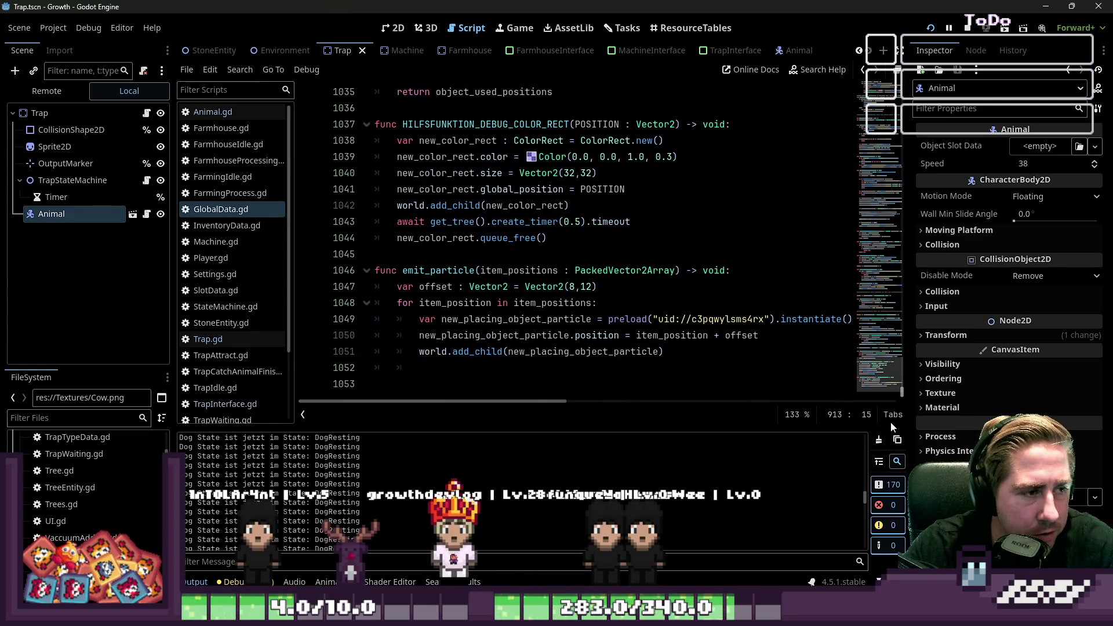
pyautogui.scroll(-3, 207, 232)
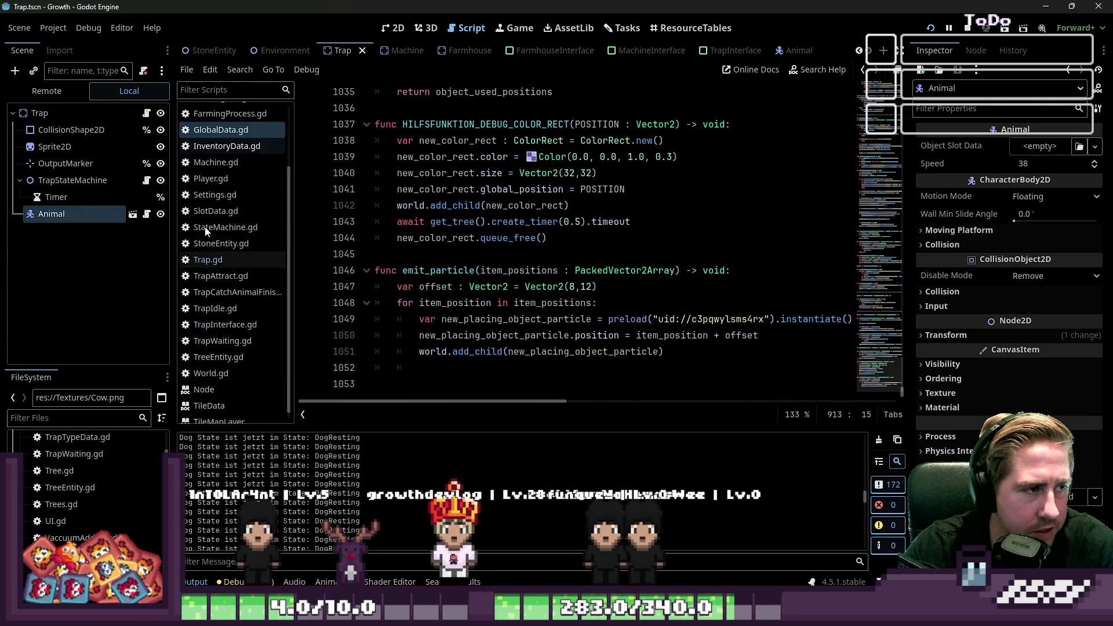
pyautogui.click(278, 376)
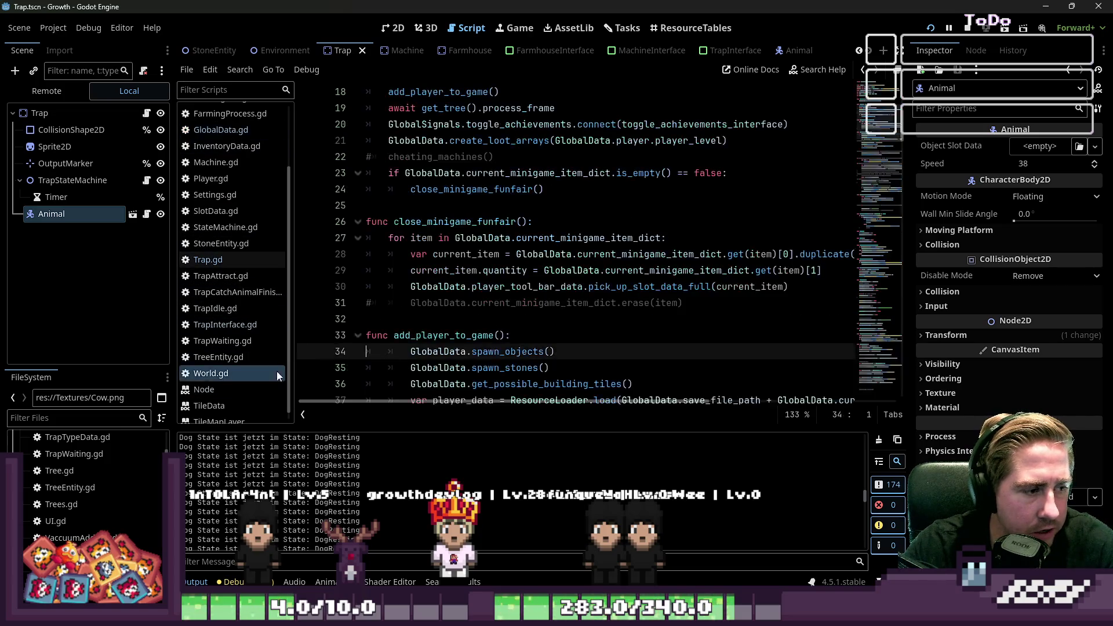
pyautogui.moveTo(901, 127); pyautogui.dragTo(886, 426)
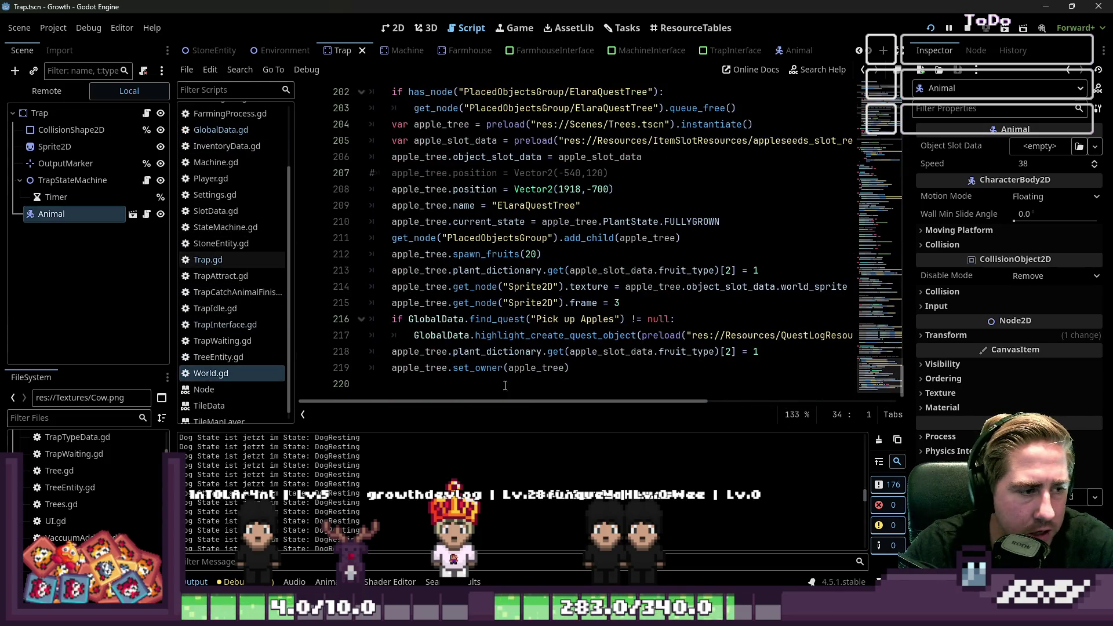
pyautogui.click(220, 275)
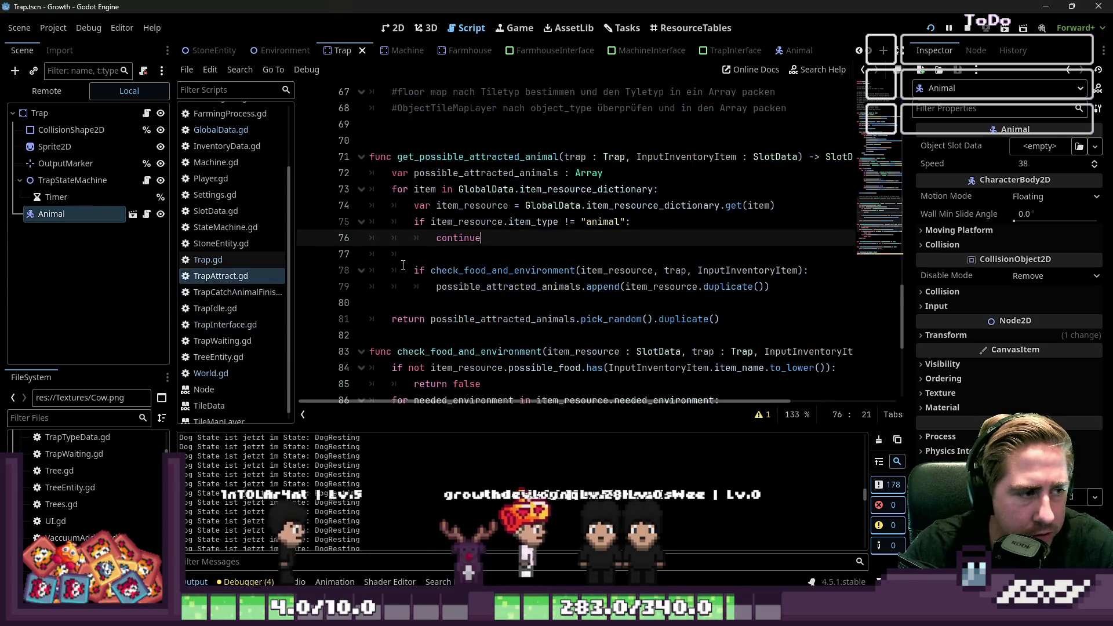
pyautogui.scroll(-5, 451, 240)
pyautogui.scroll(5, 452, 240)
pyautogui.scroll(15, 452, 240)
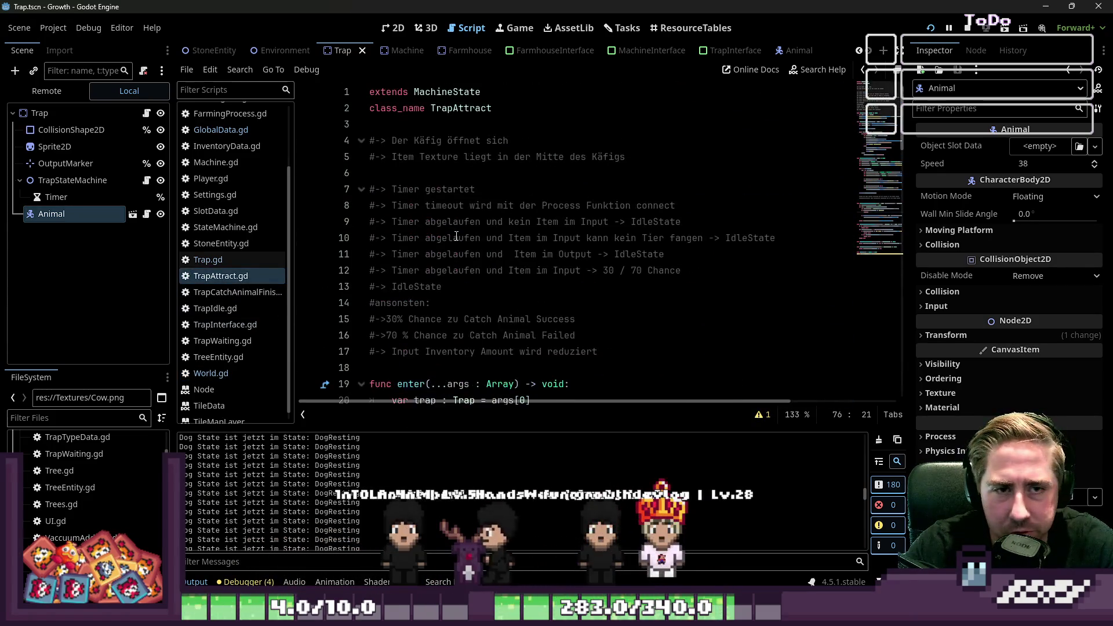
pyautogui.scroll(-2, 456, 234)
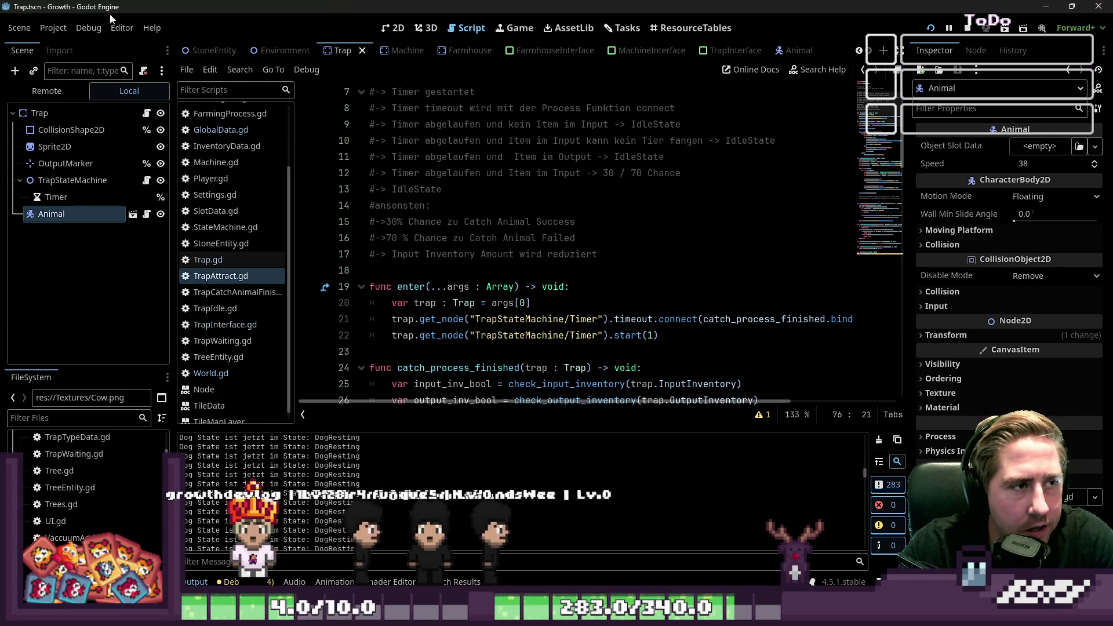
pyautogui.click(406, 30)
# Switch Godot's 2D canvas to the World scene.
pyautogui.scroll(3, 310, 51)
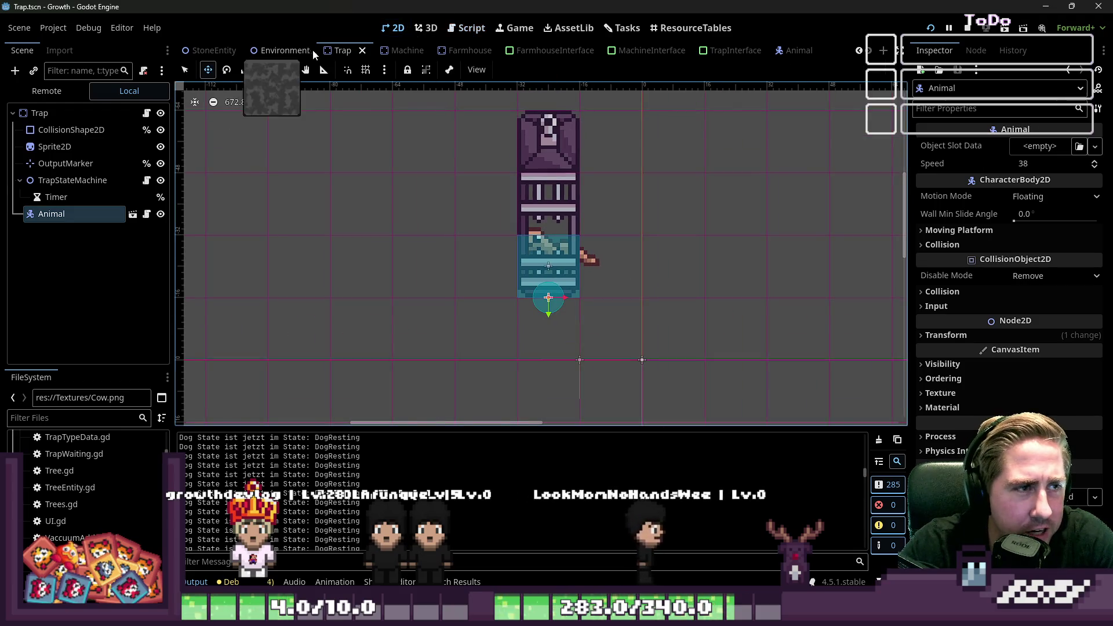
pyautogui.scroll(6, 310, 51)
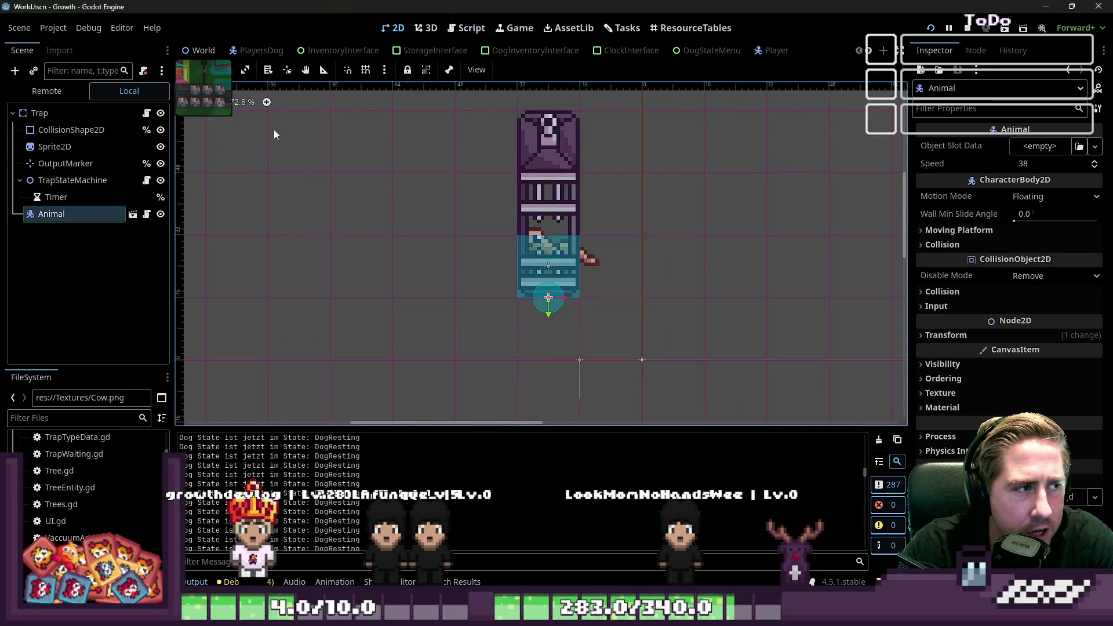
pyautogui.click(199, 51)
pyautogui.scroll(5, 377, 230)
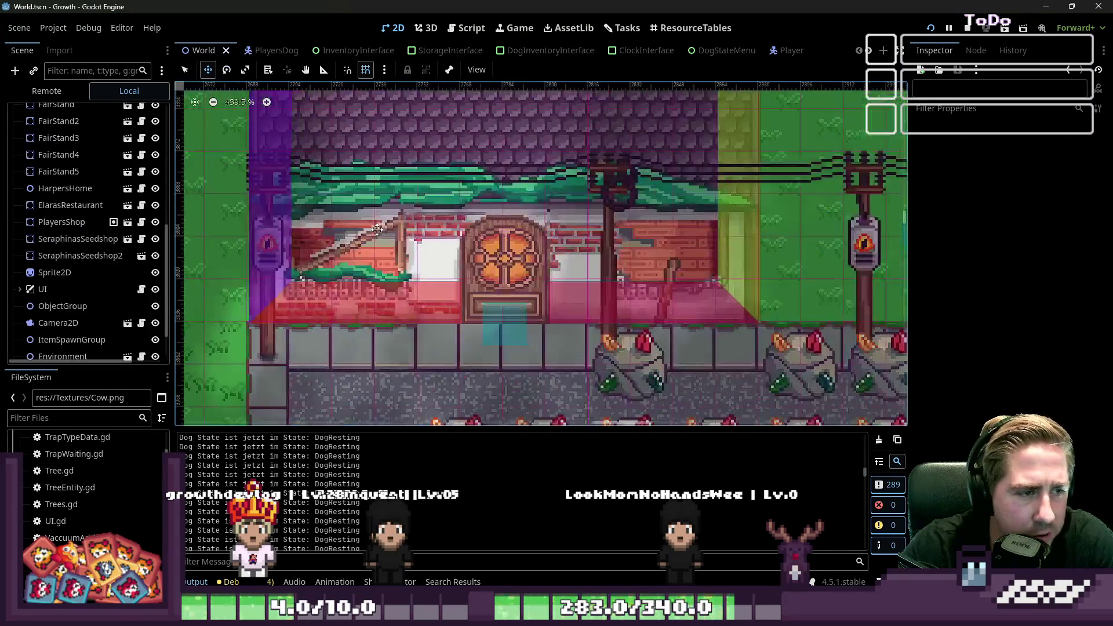
pyautogui.scroll(5, 377, 230)
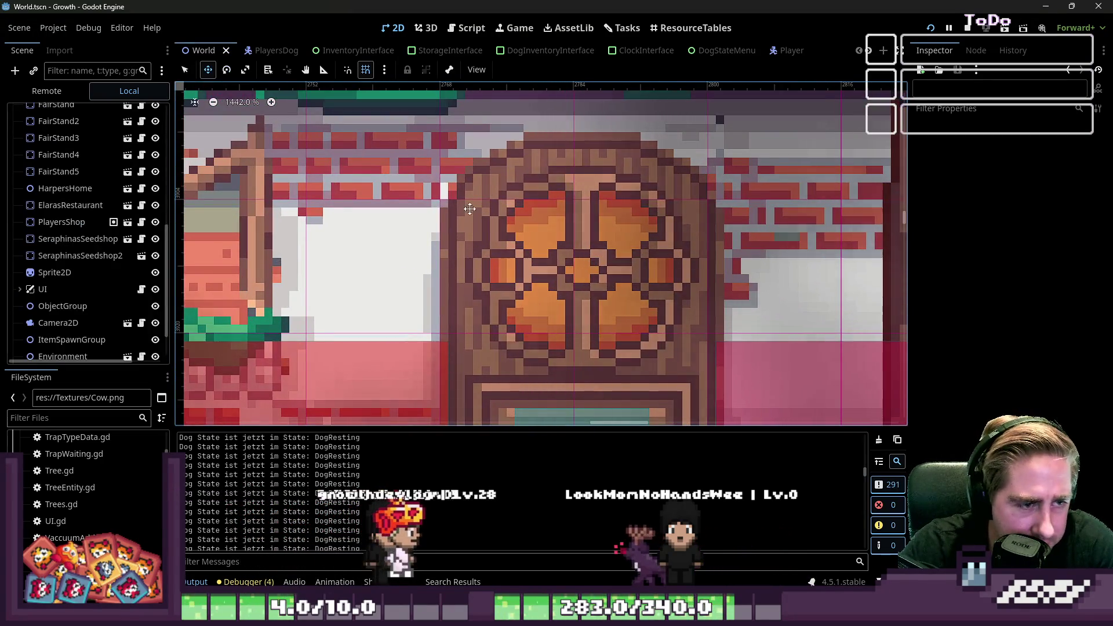
# Zoom in and out across the World scene's town map to survey it.
pyautogui.scroll(-2, 469, 209)
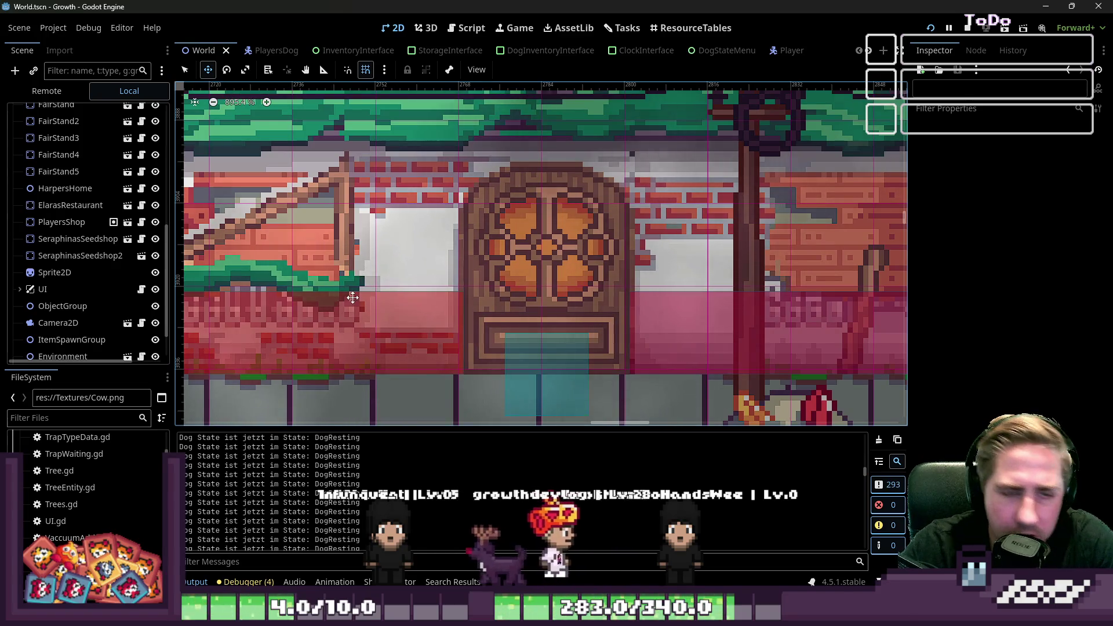
pyautogui.scroll(-2, 409, 224)
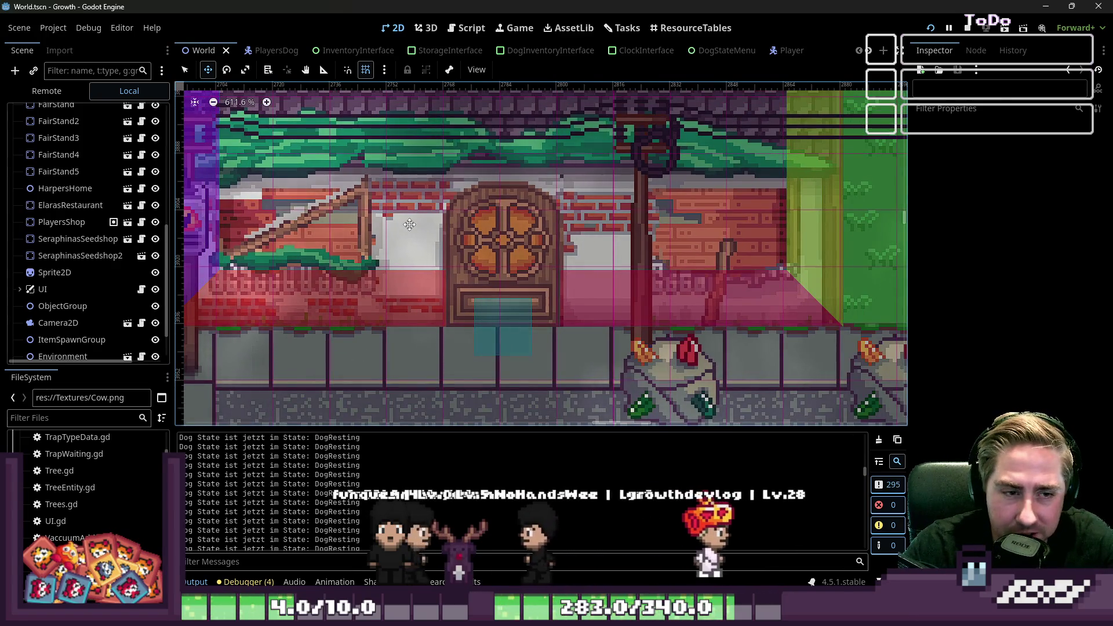
pyautogui.scroll(-1, 429, 243)
pyautogui.scroll(1, 412, 263)
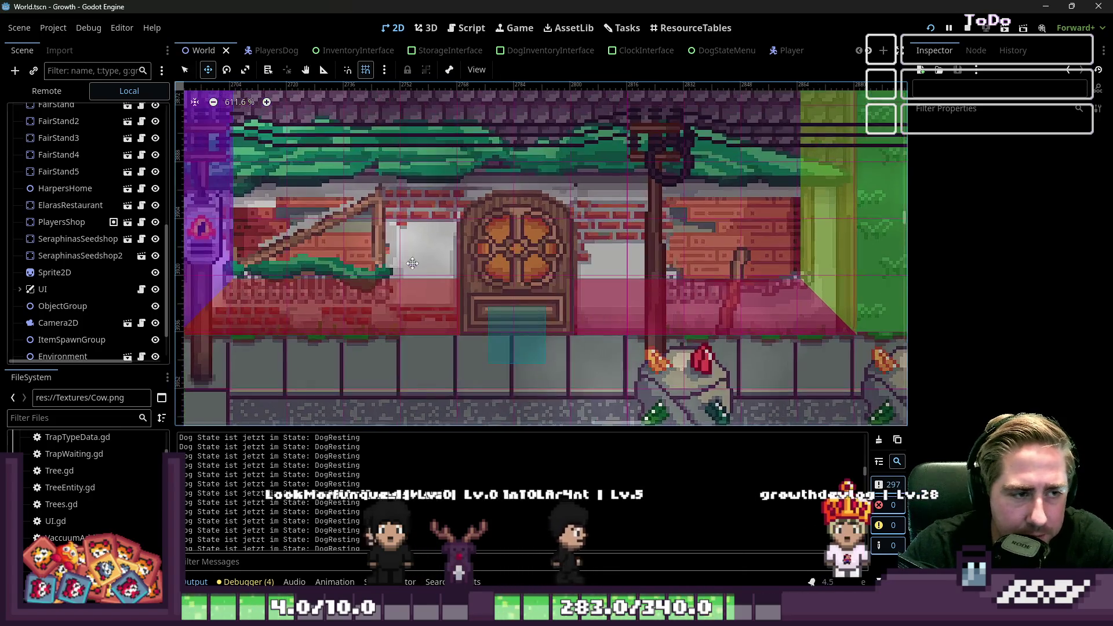
pyautogui.scroll(2, 412, 263)
pyautogui.scroll(-9, 391, 217)
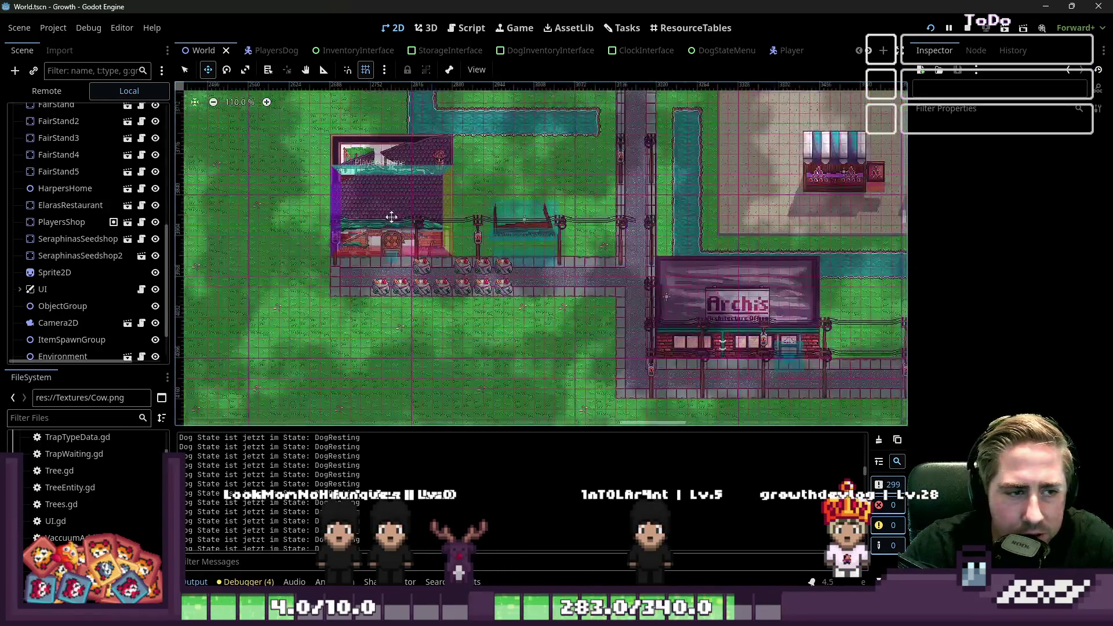
pyautogui.scroll(-3, 588, 290)
pyautogui.scroll(3, 751, 145)
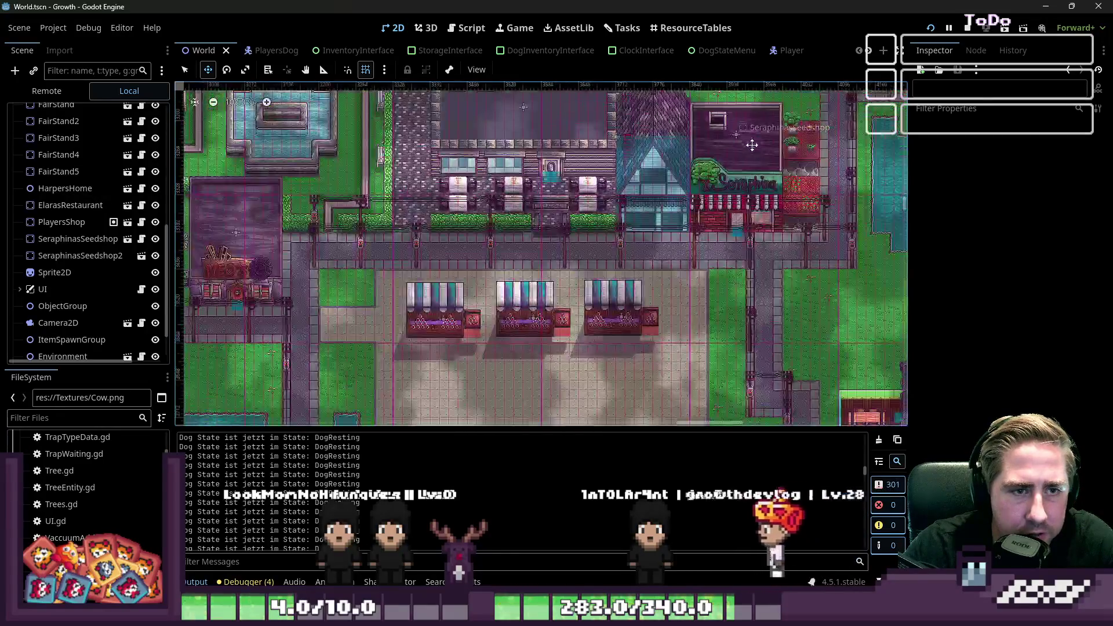
pyautogui.scroll(5, 751, 145)
pyautogui.scroll(1, 635, 261)
pyautogui.scroll(-1, 589, 216)
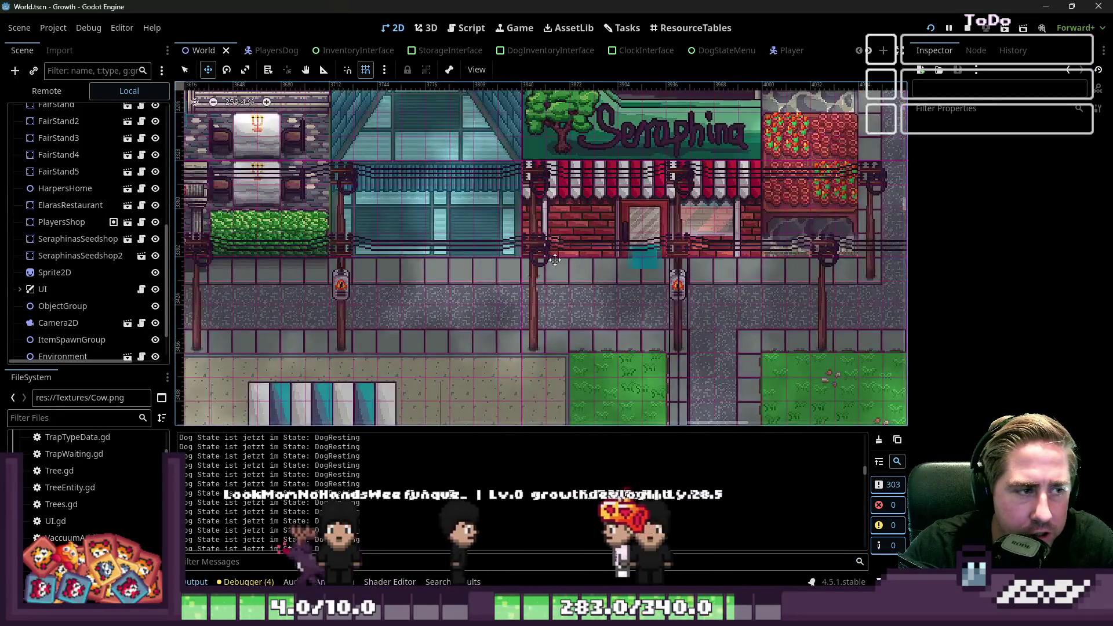
pyautogui.scroll(-6, 554, 260)
pyautogui.scroll(3, 597, 284)
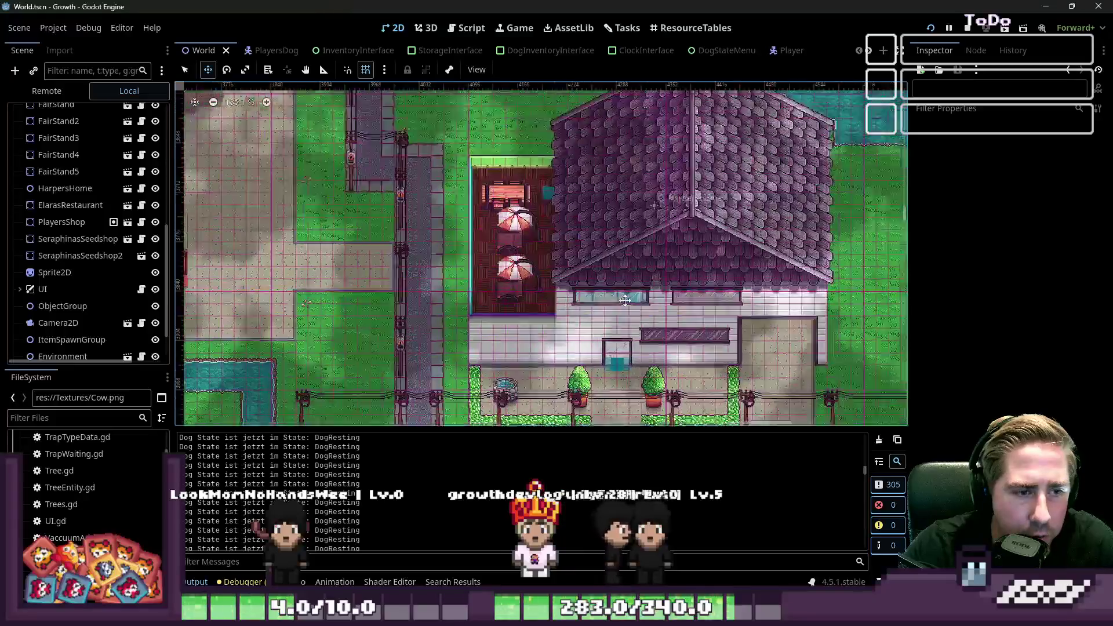
pyautogui.scroll(1, 558, 207)
pyautogui.scroll(-5, 556, 243)
pyautogui.scroll(6, 529, 316)
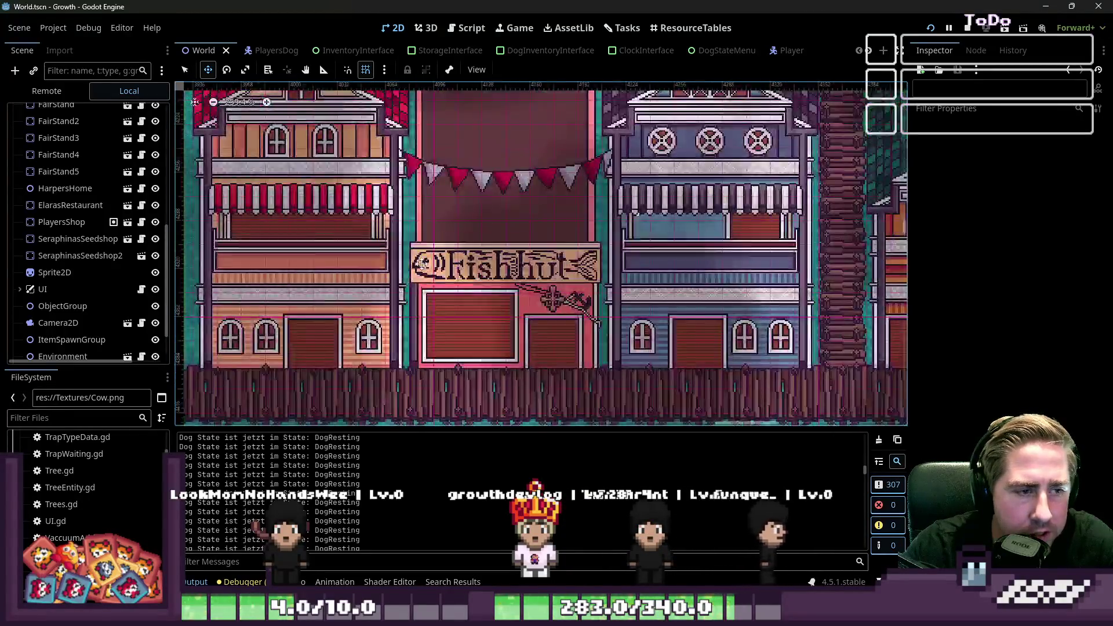
pyautogui.scroll(2, 421, 263)
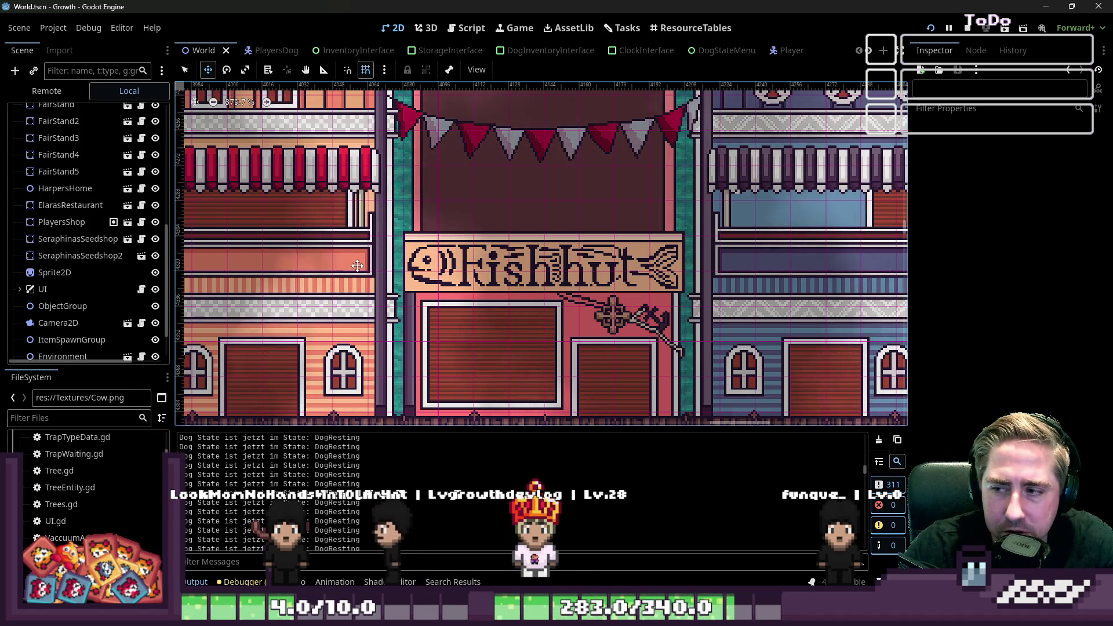
pyautogui.scroll(-3, 696, 247)
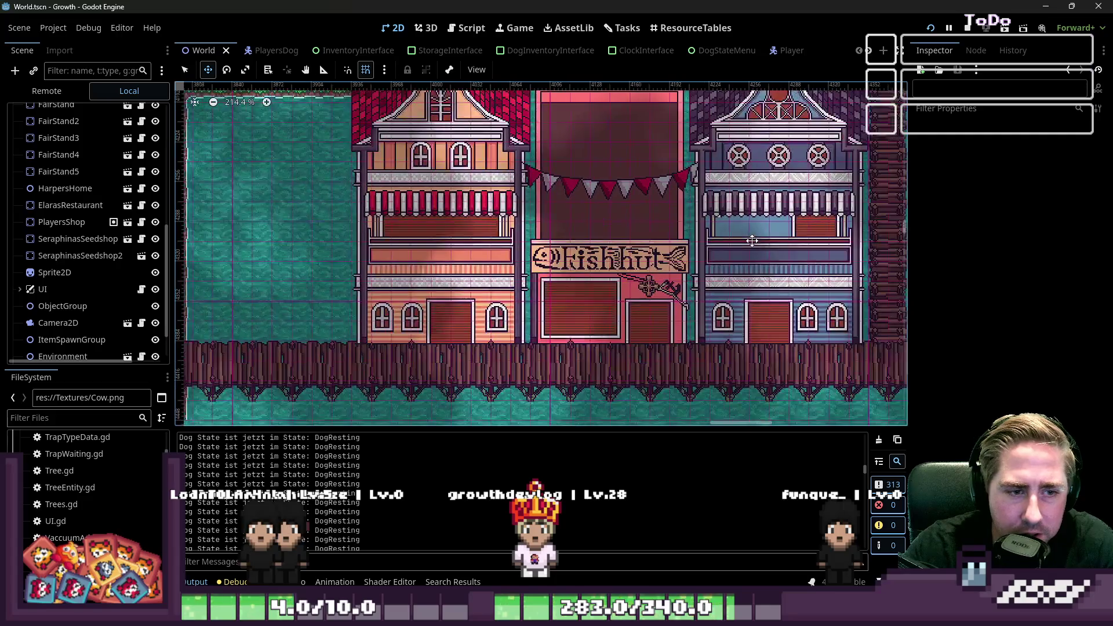
pyautogui.scroll(-2, 752, 241)
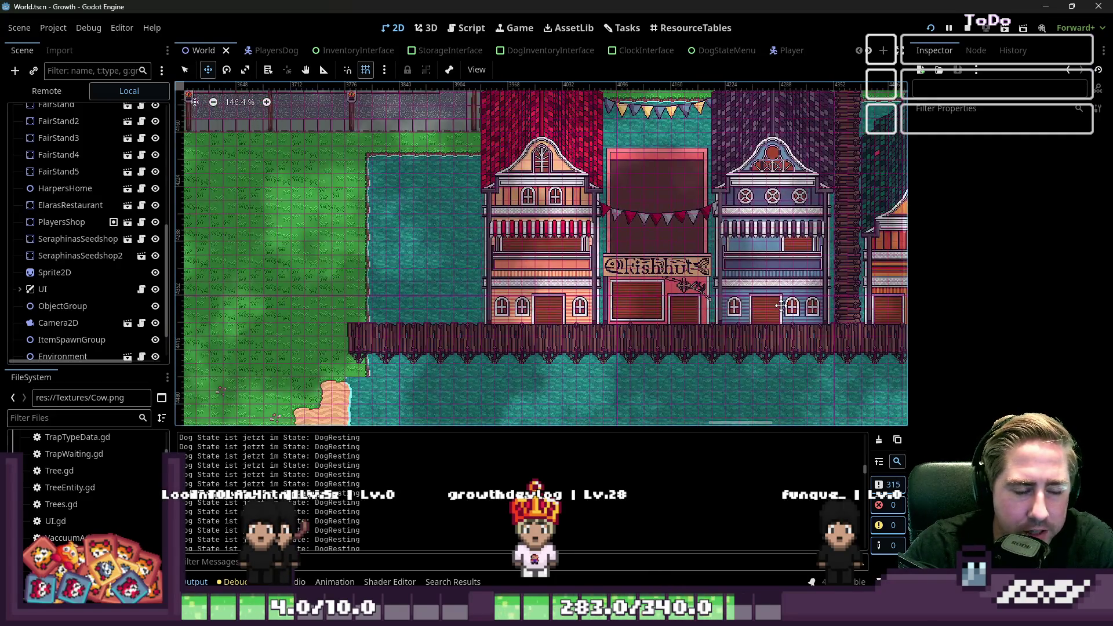
pyautogui.scroll(-2, 736, 315)
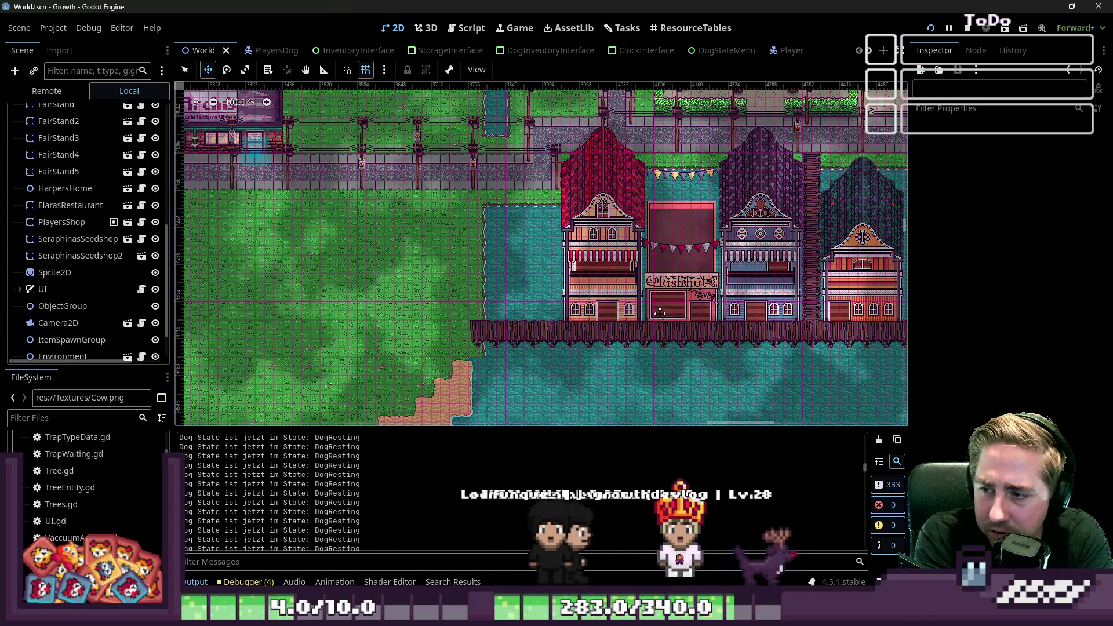
pyautogui.scroll(-5, 660, 313)
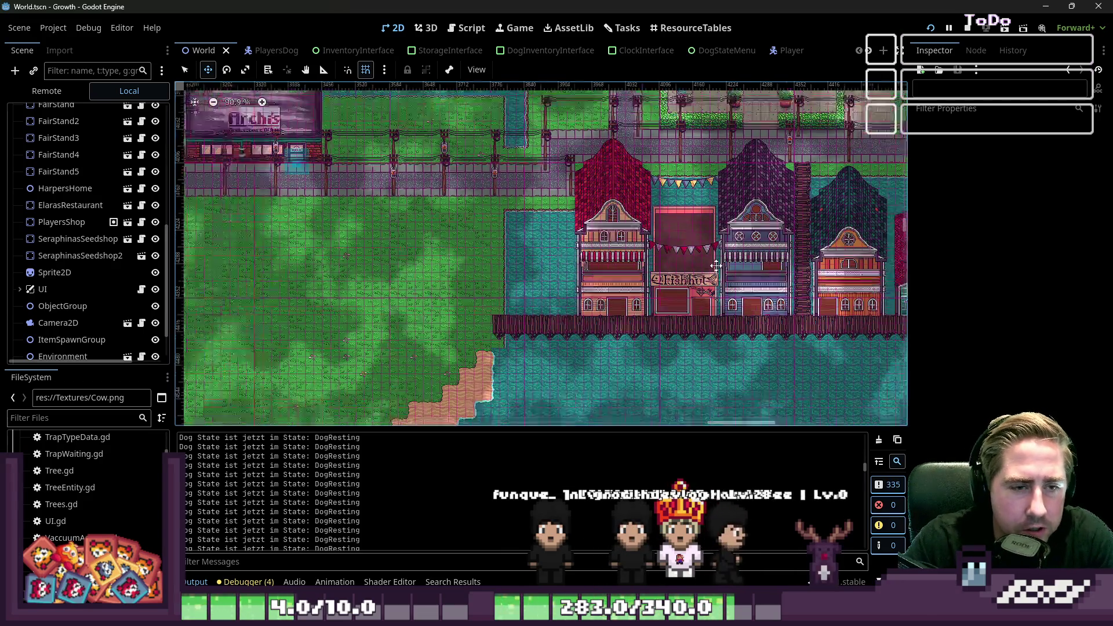
pyautogui.scroll(3, 496, 234)
pyautogui.scroll(-6, 495, 234)
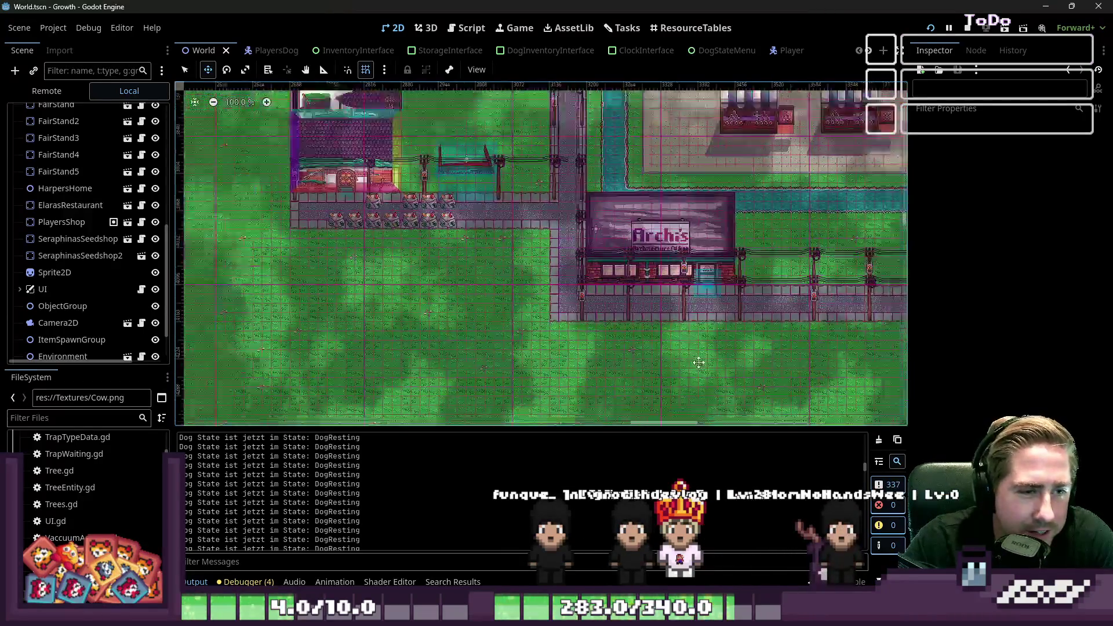
pyautogui.scroll(5, 656, 238)
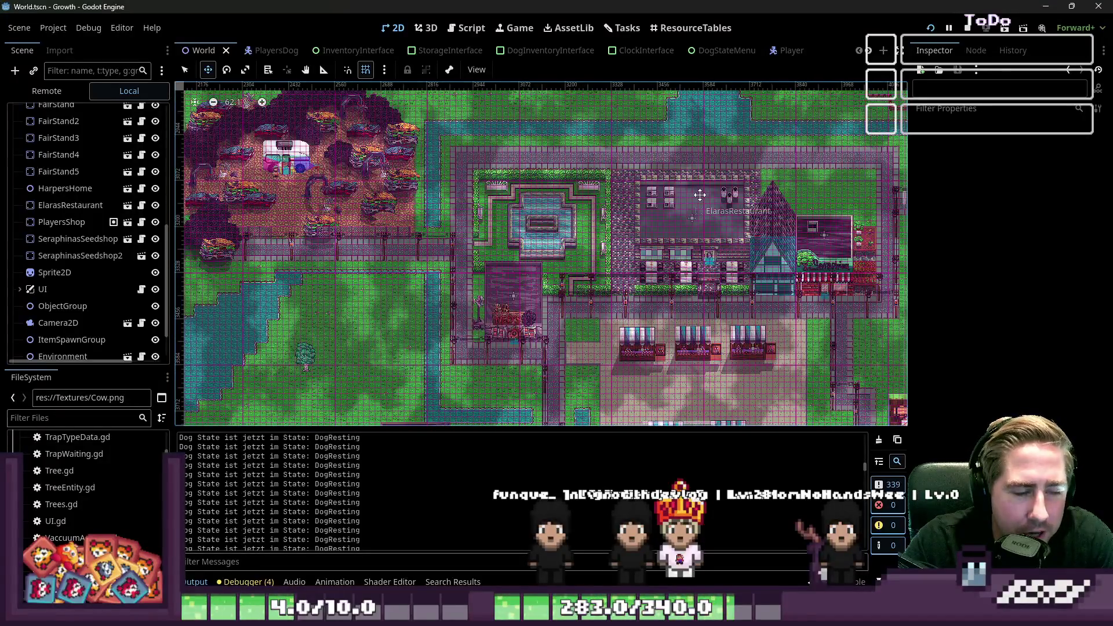
pyautogui.scroll(-1, 742, 241)
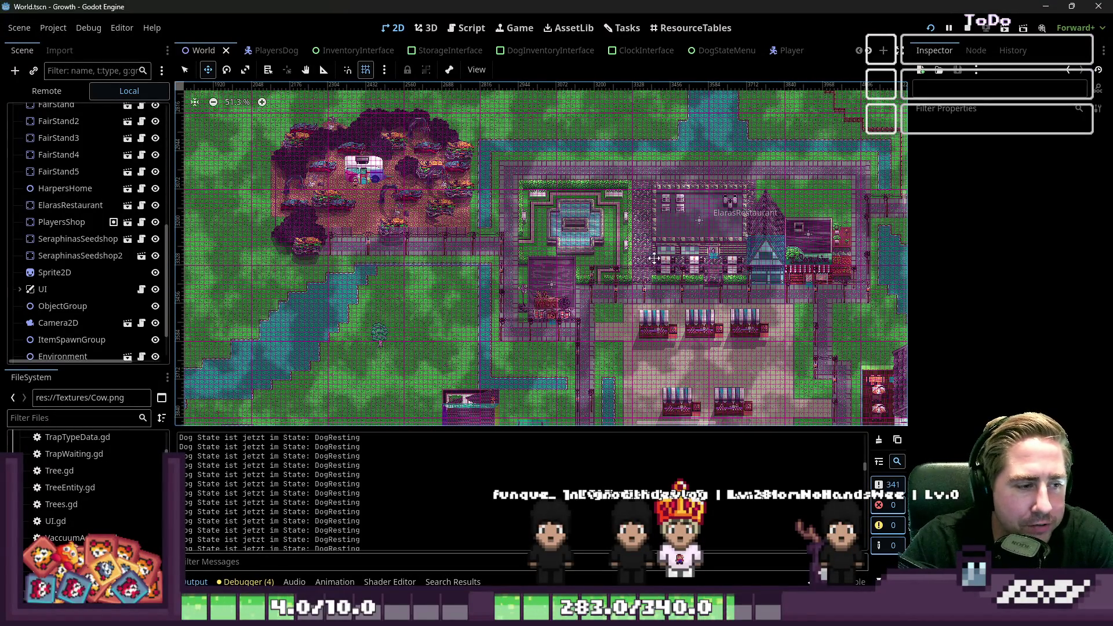
pyautogui.scroll(-1, 653, 258)
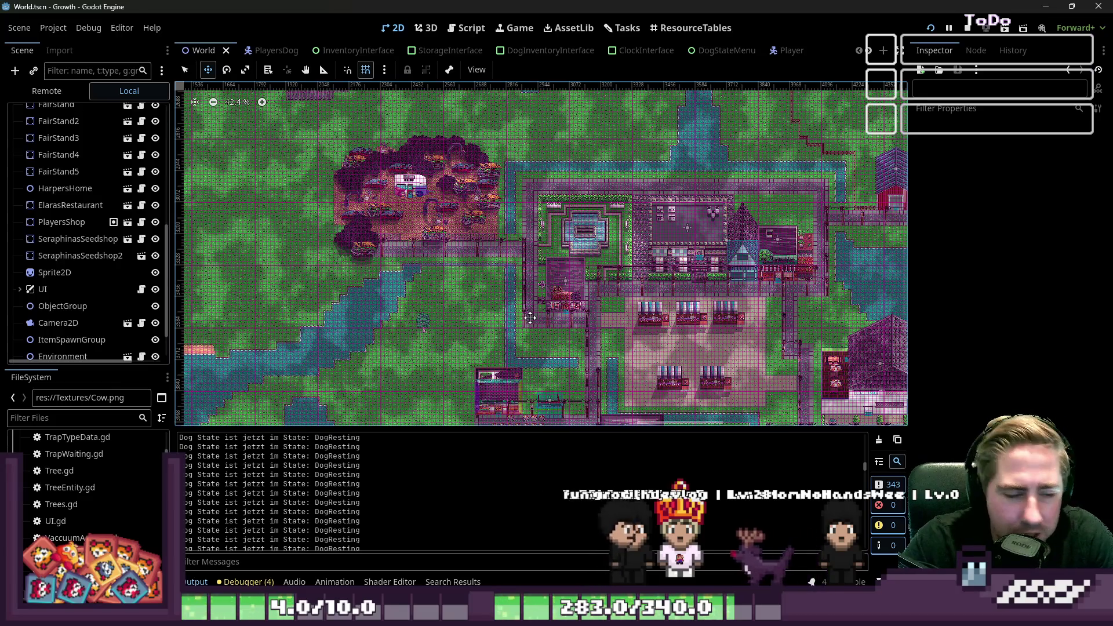
pyautogui.scroll(-1, 666, 255)
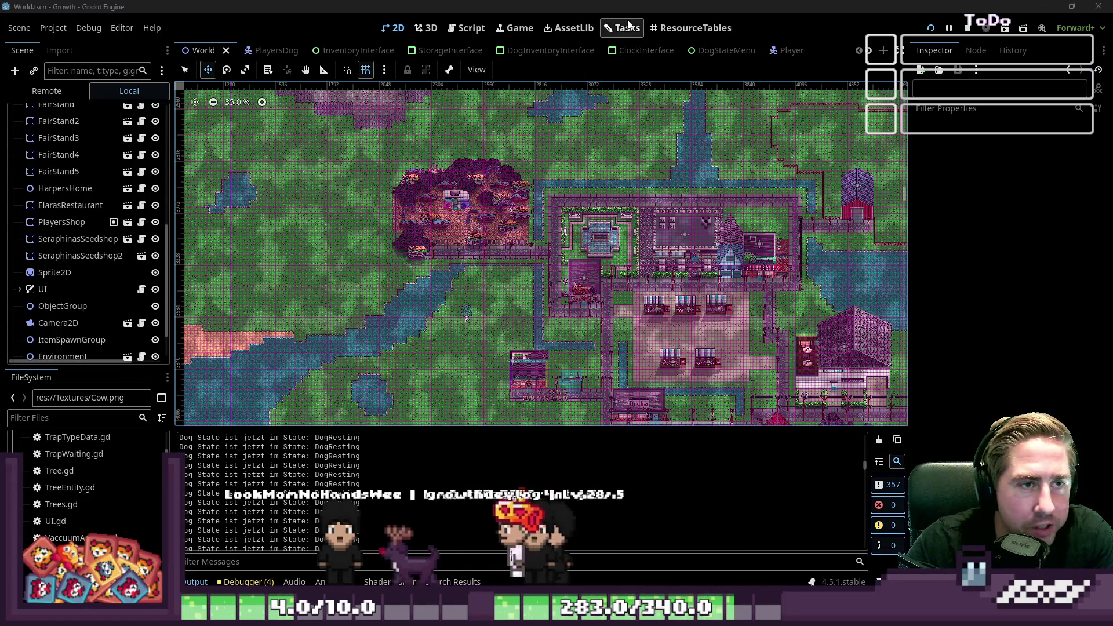
pyautogui.scroll(5, 481, 342)
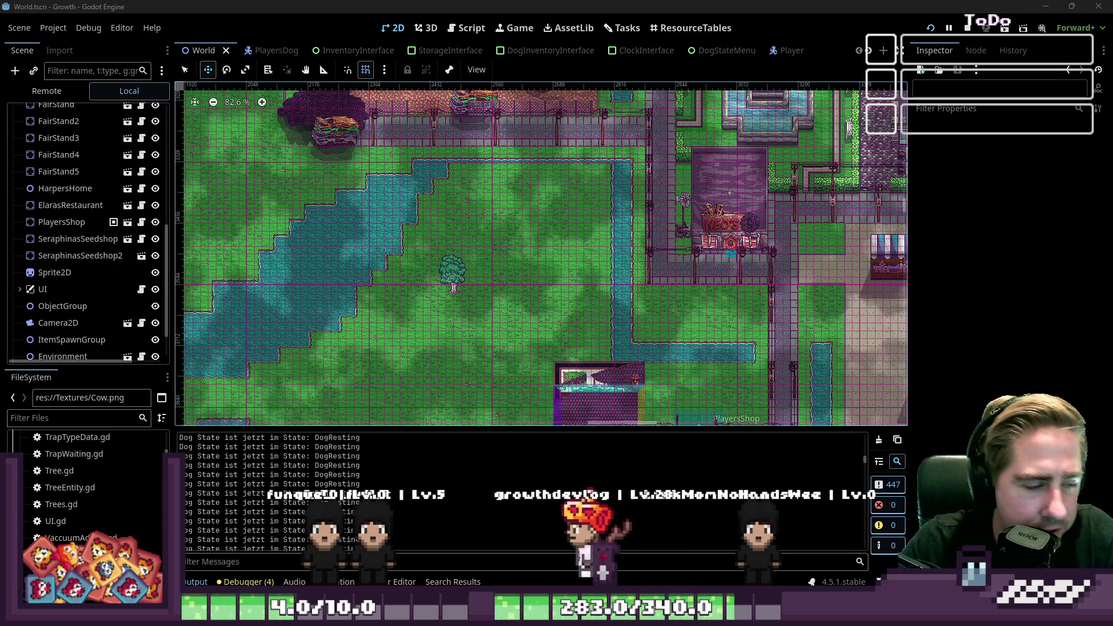
pyautogui.scroll(3, 426, 203)
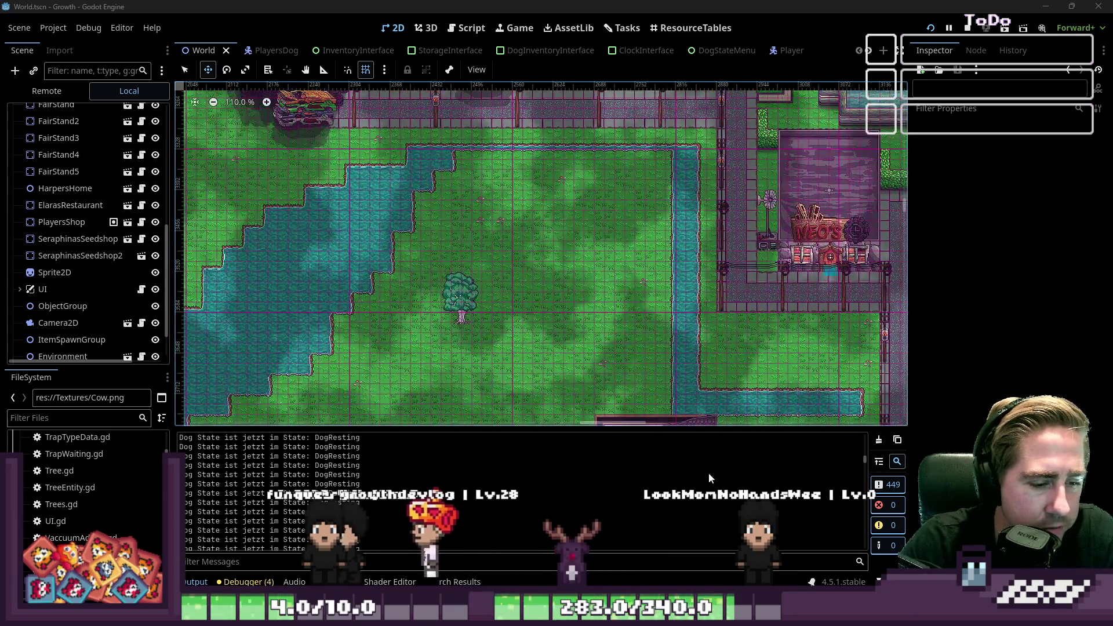
# In Otter.png, recolour the cow head's top-left outline pixel with the head's brown.
pyautogui.moveTo(585, 618)
pyautogui.click(548, 540)
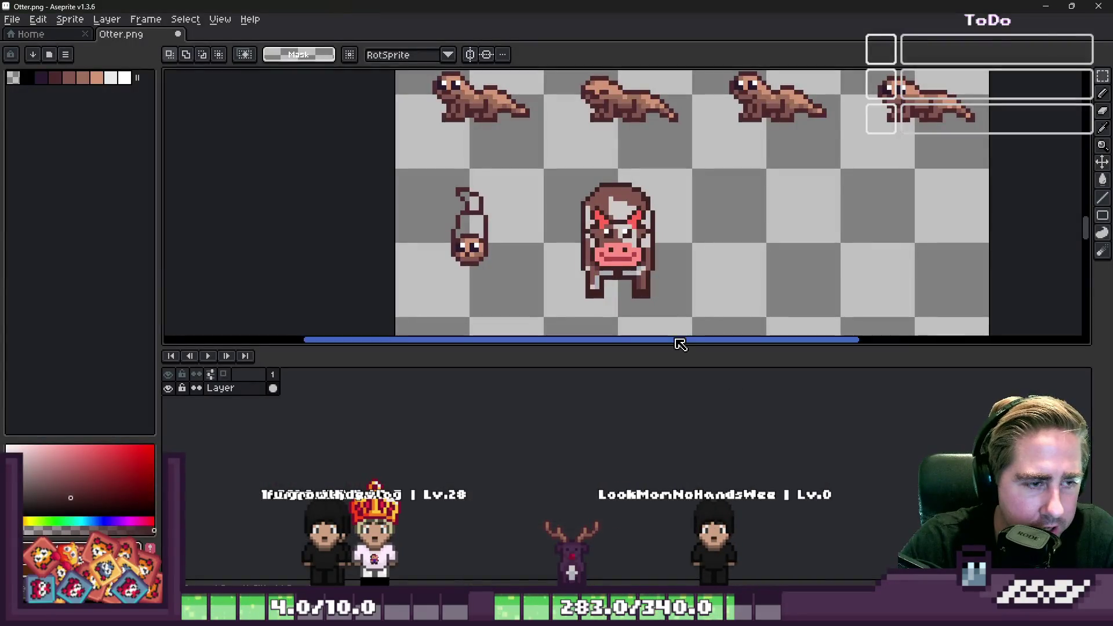
pyautogui.scroll(-2, 685, 231)
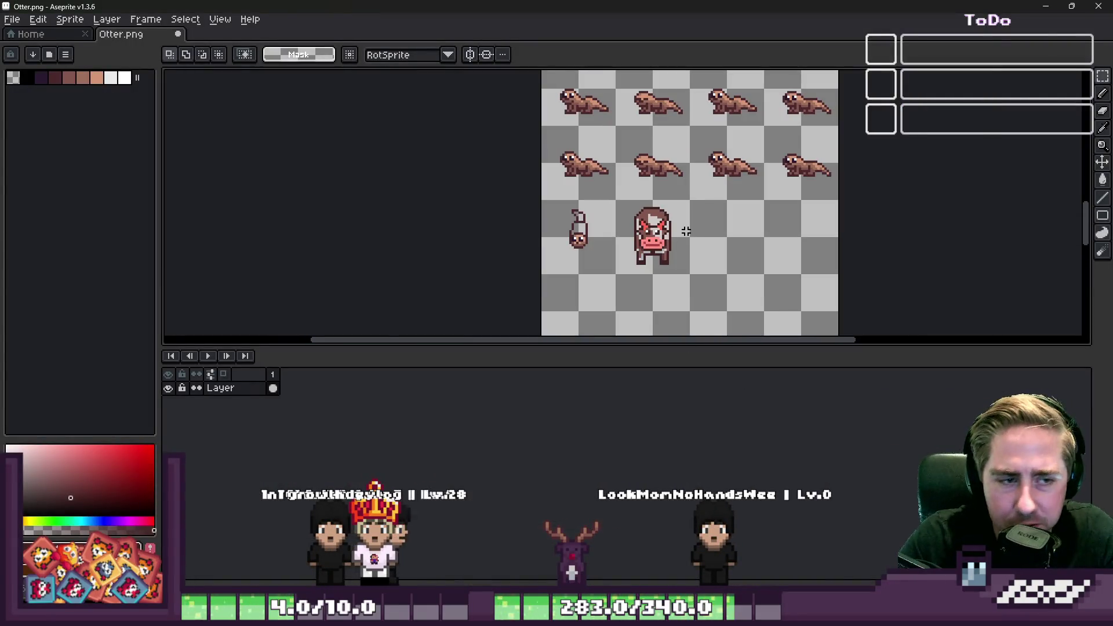
pyautogui.scroll(5, 721, 241)
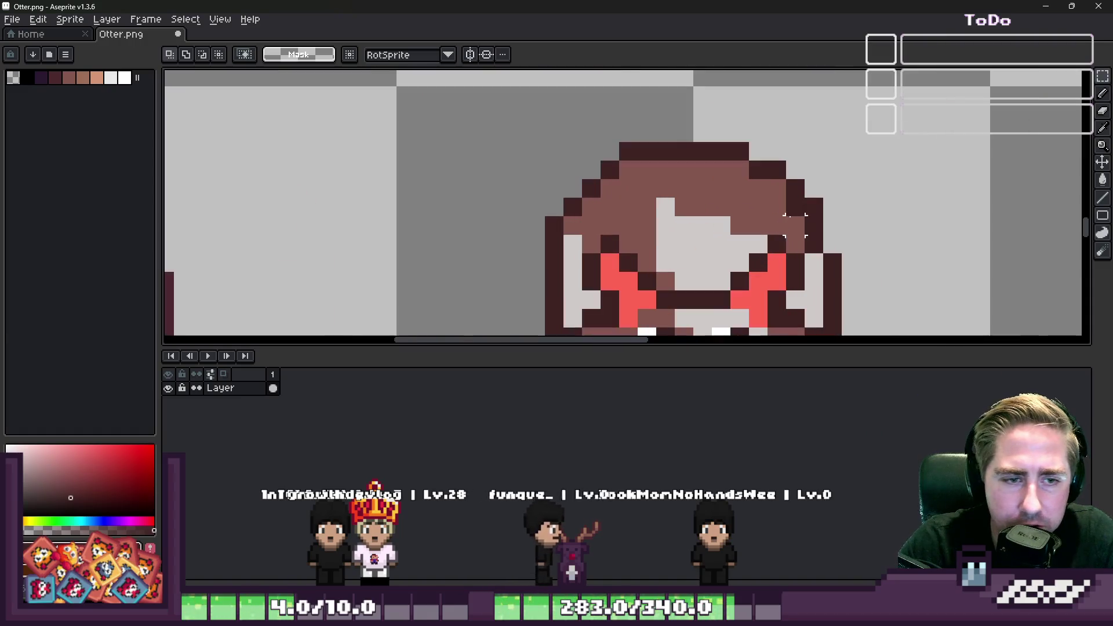
pyautogui.keyDown('alt'); pyautogui.click(783, 218); pyautogui.keyUp('alt')
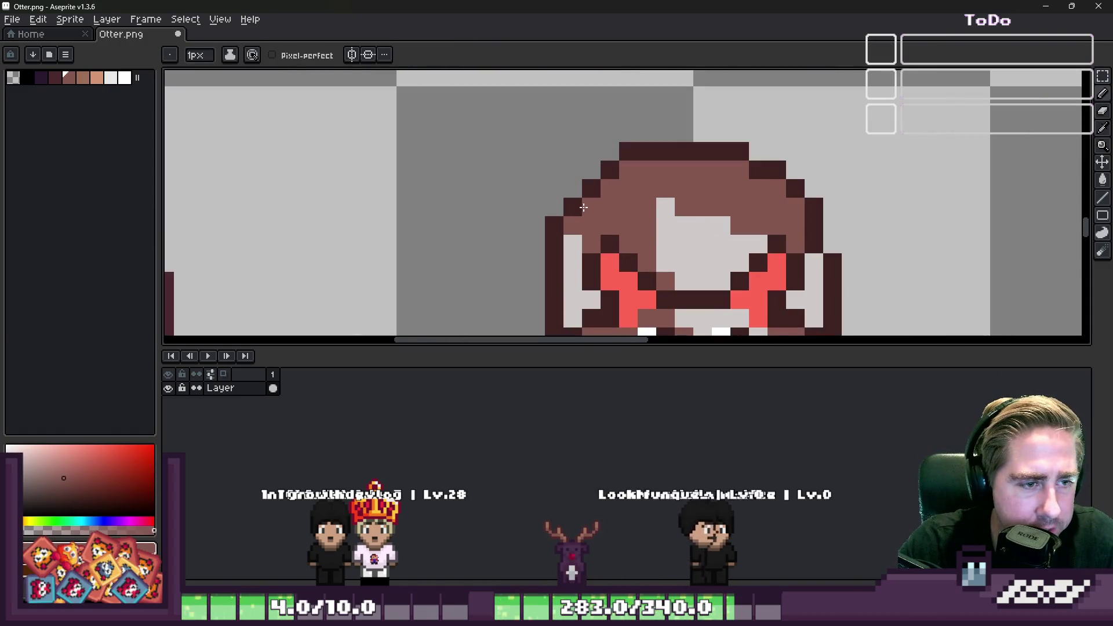
pyautogui.click(606, 173)
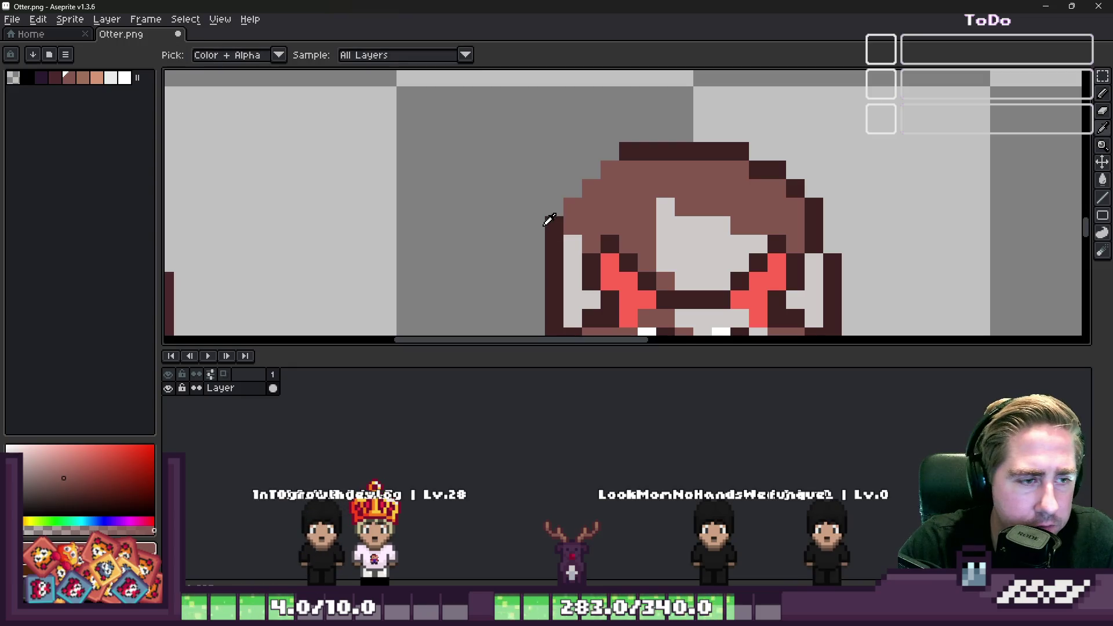
# Add a stepped dark outline along the cow head's top-left corner.
pyautogui.keyDown('alt'); pyautogui.click(557, 222); pyautogui.keyUp('alt')
pyautogui.click(554, 206)
pyautogui.click(572, 188)
pyautogui.click(591, 170)
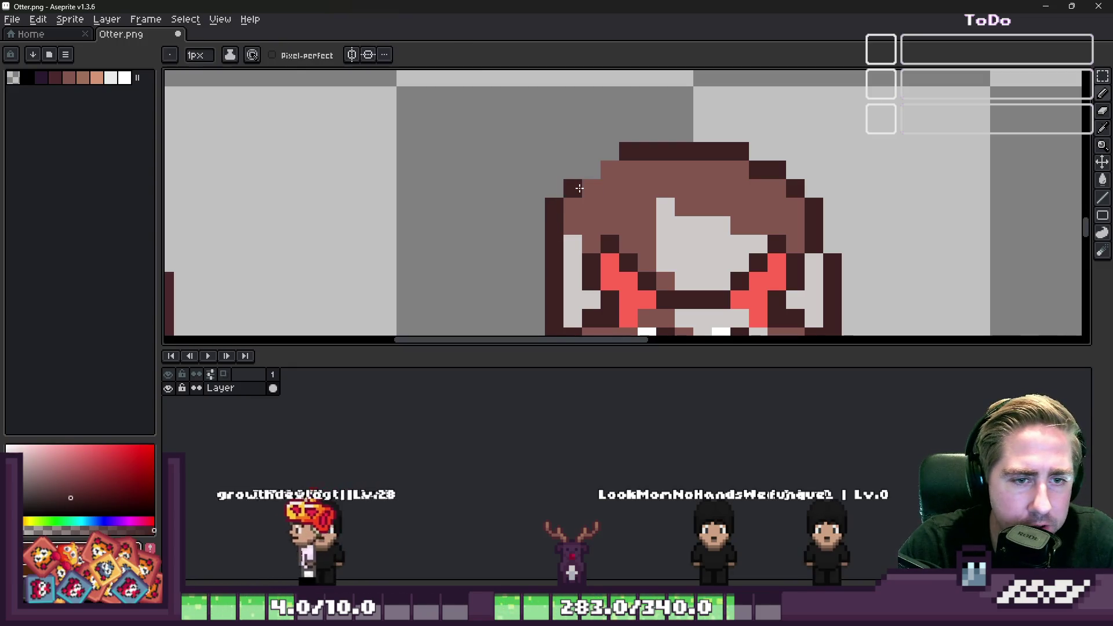
# Repaint the head's top-row dark pixels with a lighter brown sampled from the head.
pyautogui.scroll(-3, 608, 171)
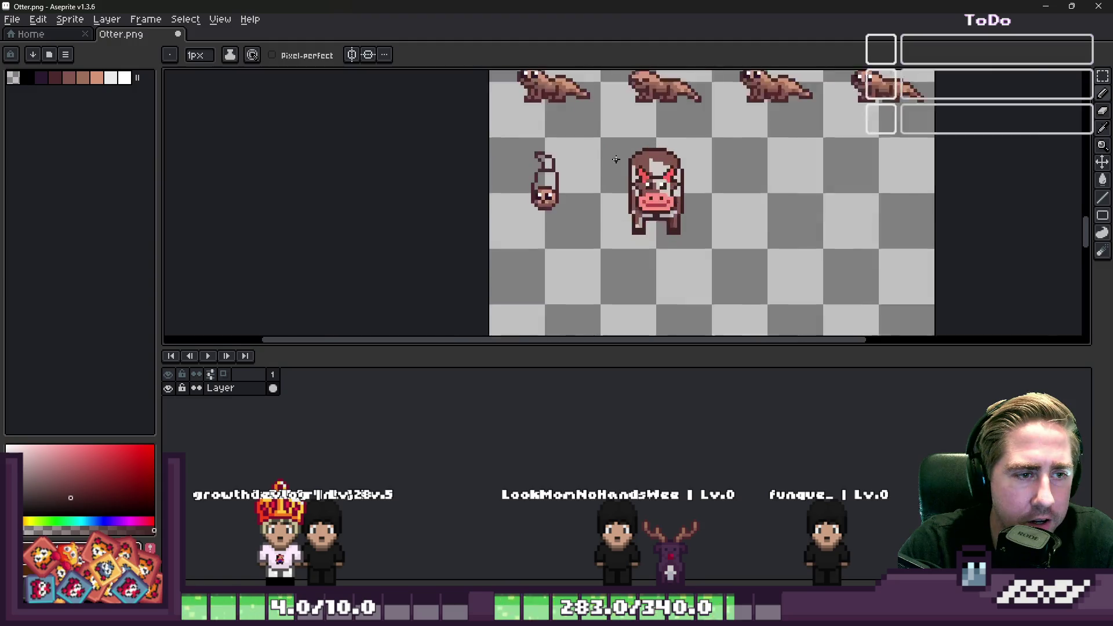
pyautogui.scroll(3, 643, 168)
pyautogui.keyDown('alt'); pyautogui.click(674, 172); pyautogui.keyUp('alt')
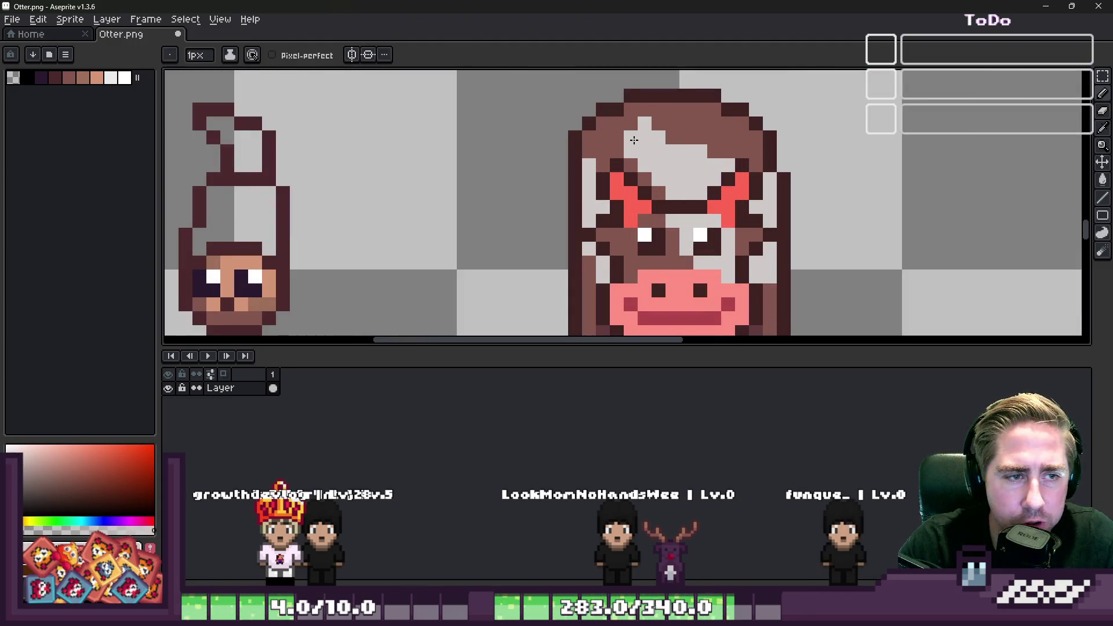
pyautogui.keyDown('alt'); pyautogui.click(651, 120); pyautogui.keyUp('alt')
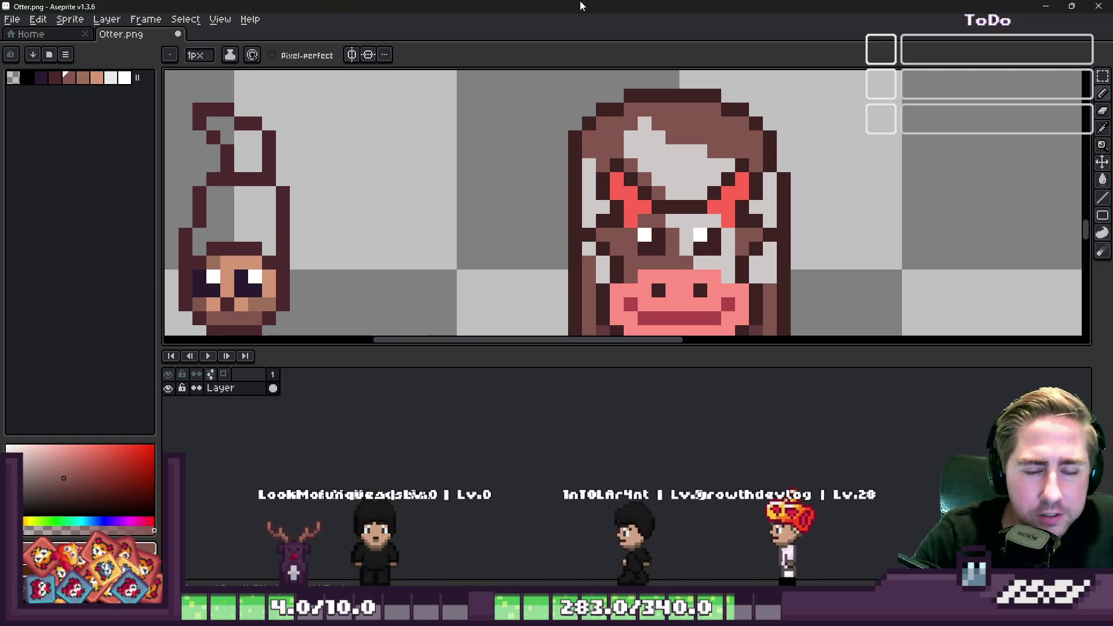
pyautogui.scroll(-2, 690, 200)
pyautogui.scroll(1, 672, 147)
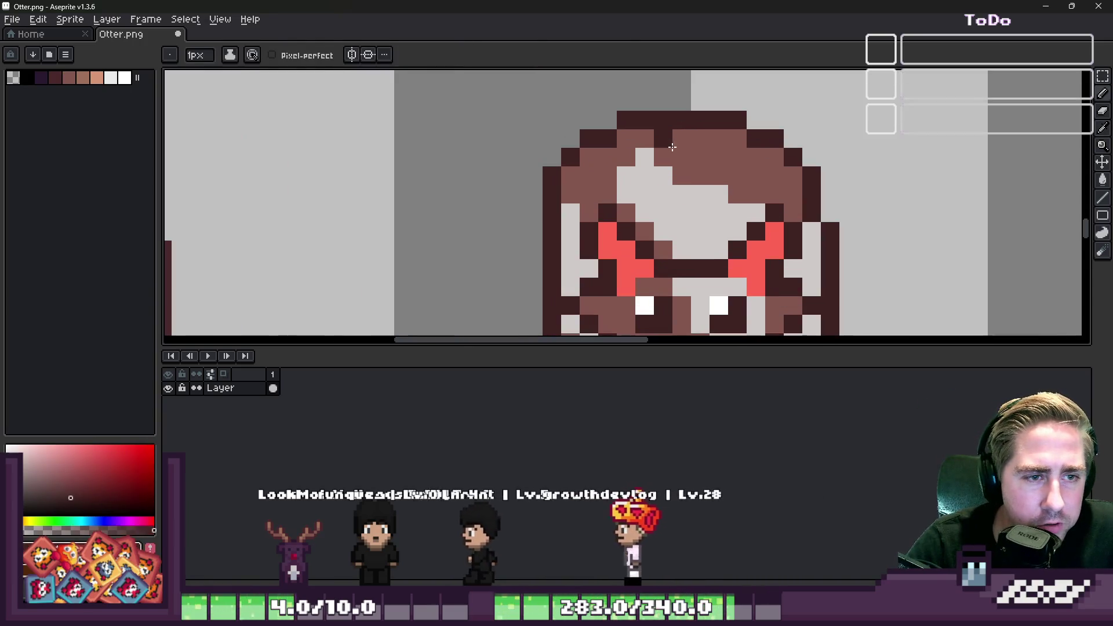
pyautogui.scroll(-3, 665, 142)
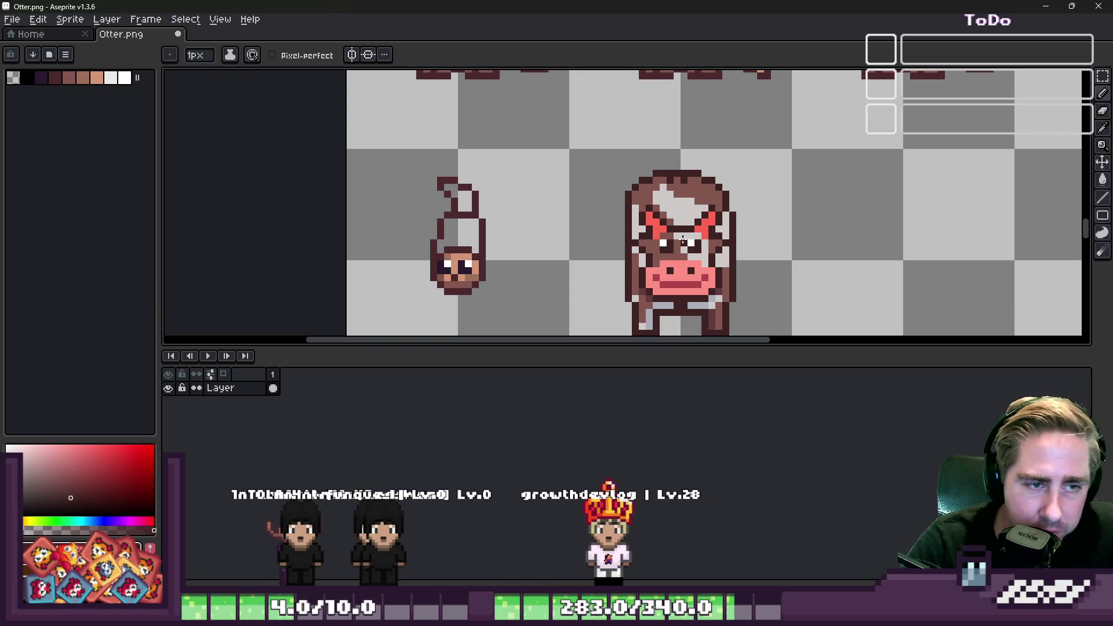
pyautogui.scroll(1, 683, 240)
pyautogui.scroll(-1, 683, 206)
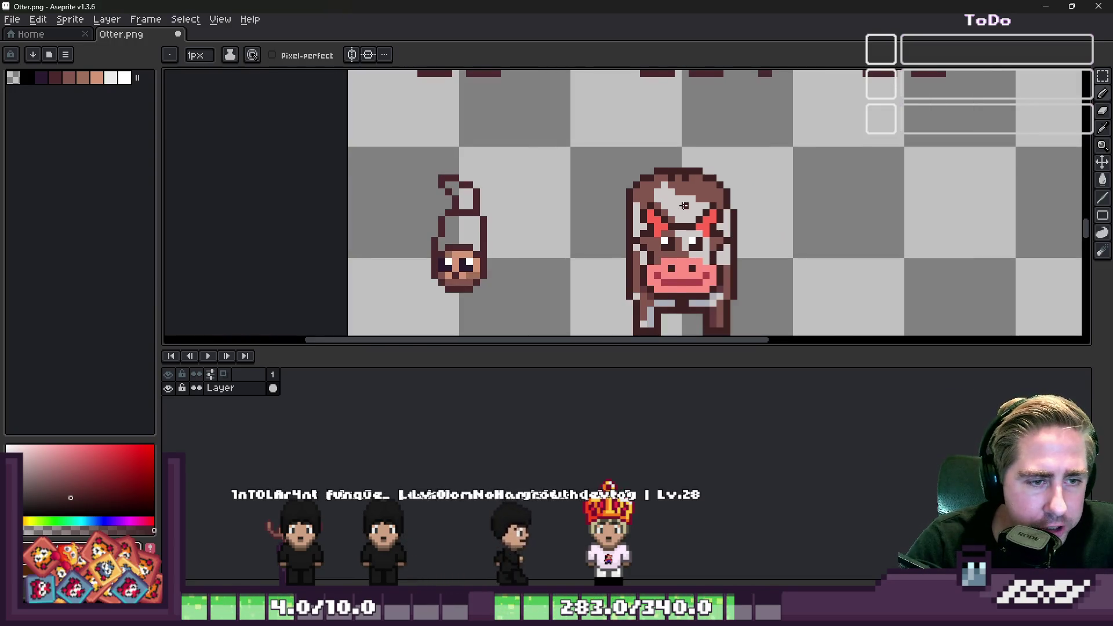
pyautogui.scroll(-2, 684, 206)
pyautogui.scroll(4, 662, 190)
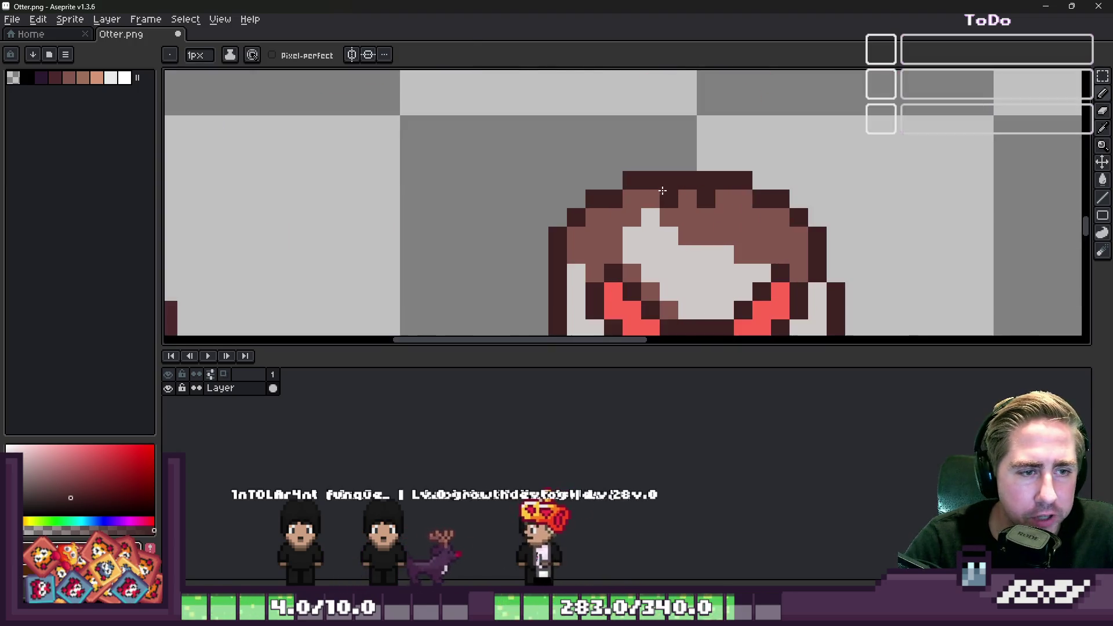
pyautogui.keyDown('alt'); pyautogui.click(727, 191); pyautogui.keyUp('alt')
pyautogui.moveTo(724, 197); pyautogui.dragTo(625, 194)
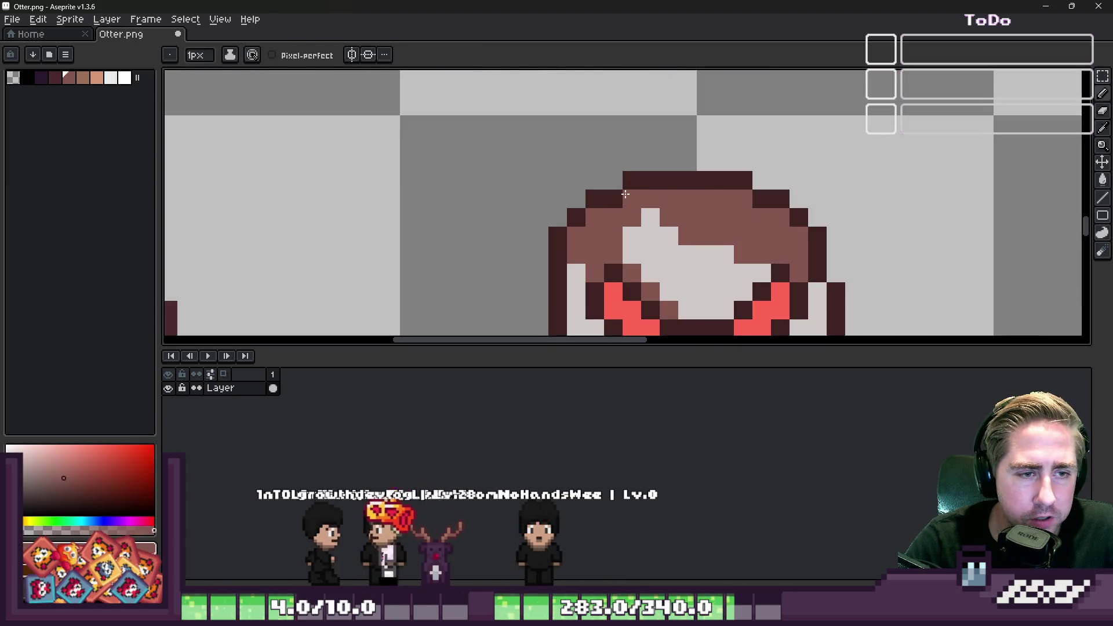
# Paint the two dark pixels atop the cow's head brown.
pyautogui.scroll(-4, 626, 194)
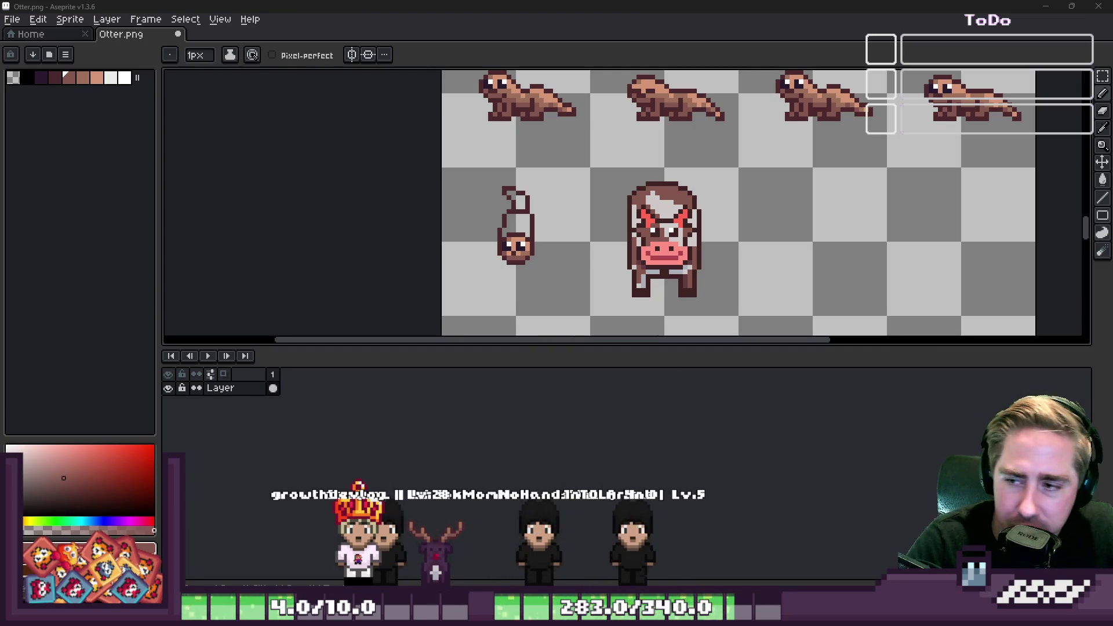
pyautogui.scroll(4, 645, 232)
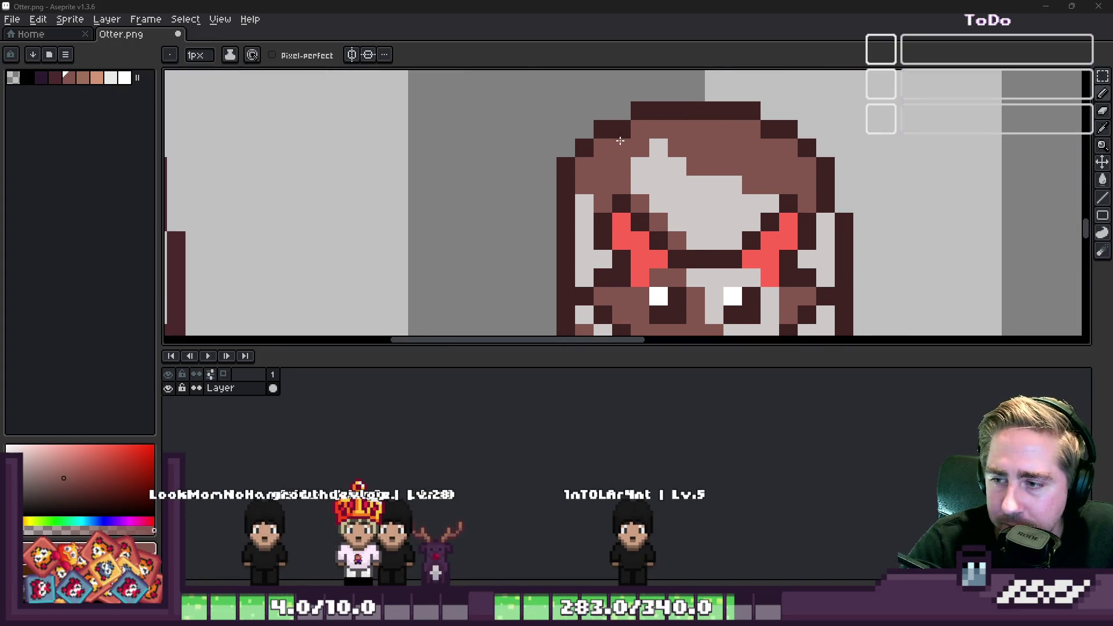
pyautogui.scroll(-2, 620, 141)
pyautogui.scroll(1, 576, 179)
pyautogui.scroll(-1, 593, 192)
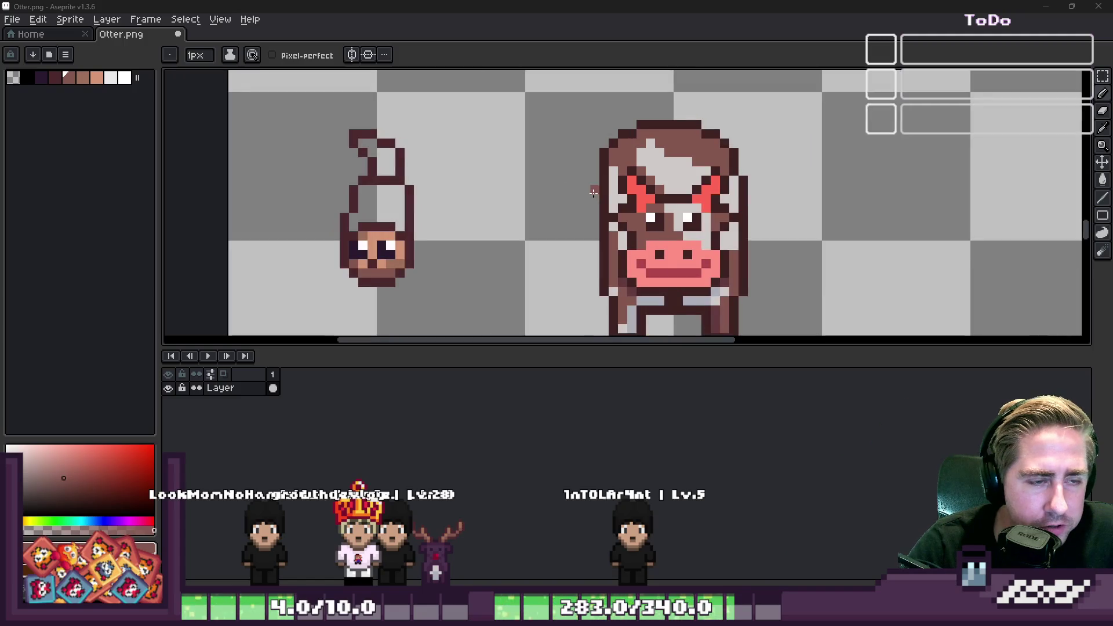
pyautogui.scroll(-1, 617, 147)
pyautogui.scroll(2, 602, 147)
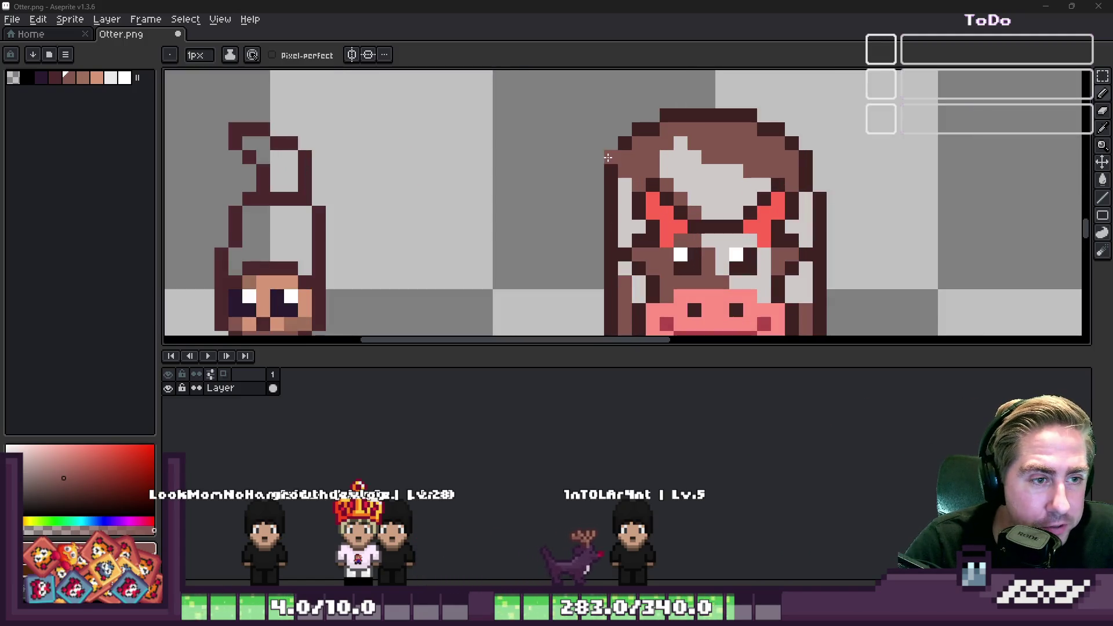
pyautogui.scroll(-3, 608, 157)
pyautogui.scroll(2, 609, 197)
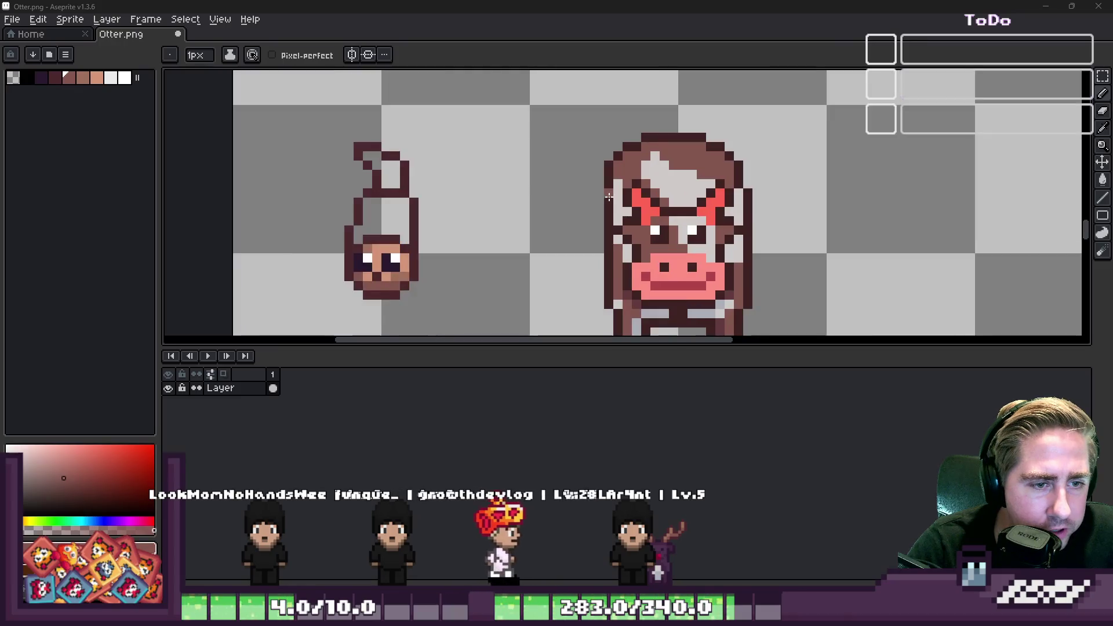
pyautogui.scroll(1, 611, 196)
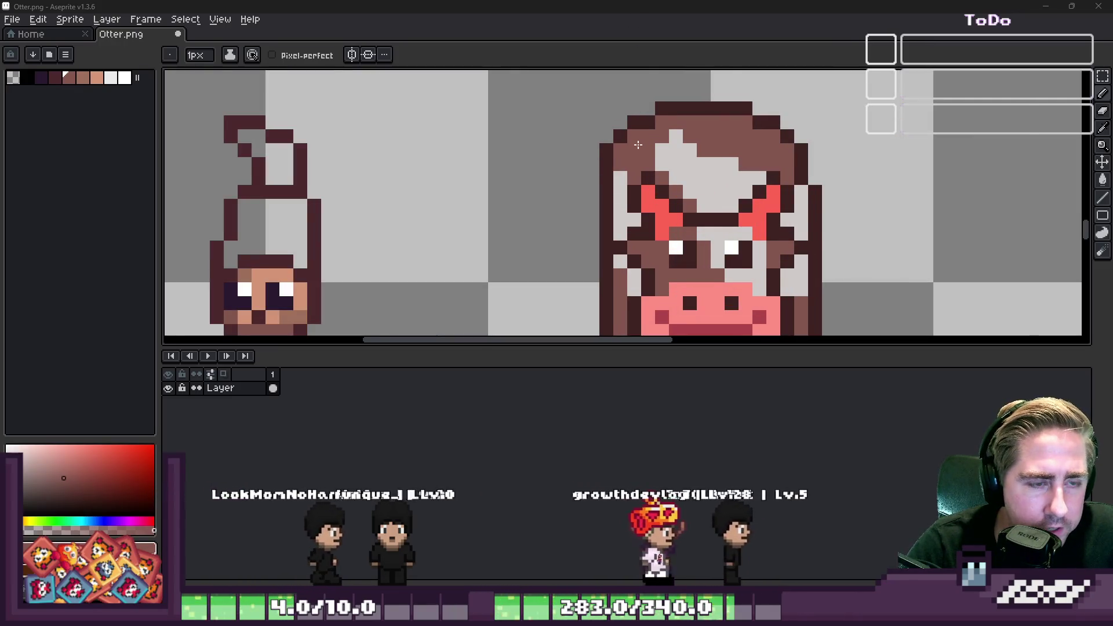
pyautogui.scroll(1, 637, 147)
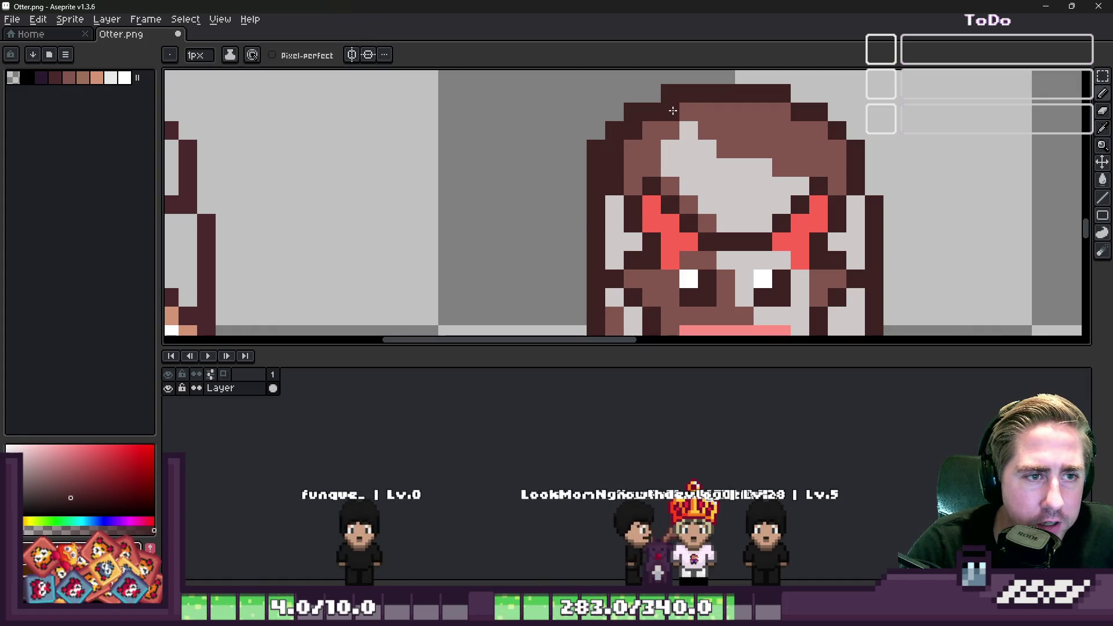
pyautogui.moveTo(723, 105); pyautogui.dragTo(685, 112)
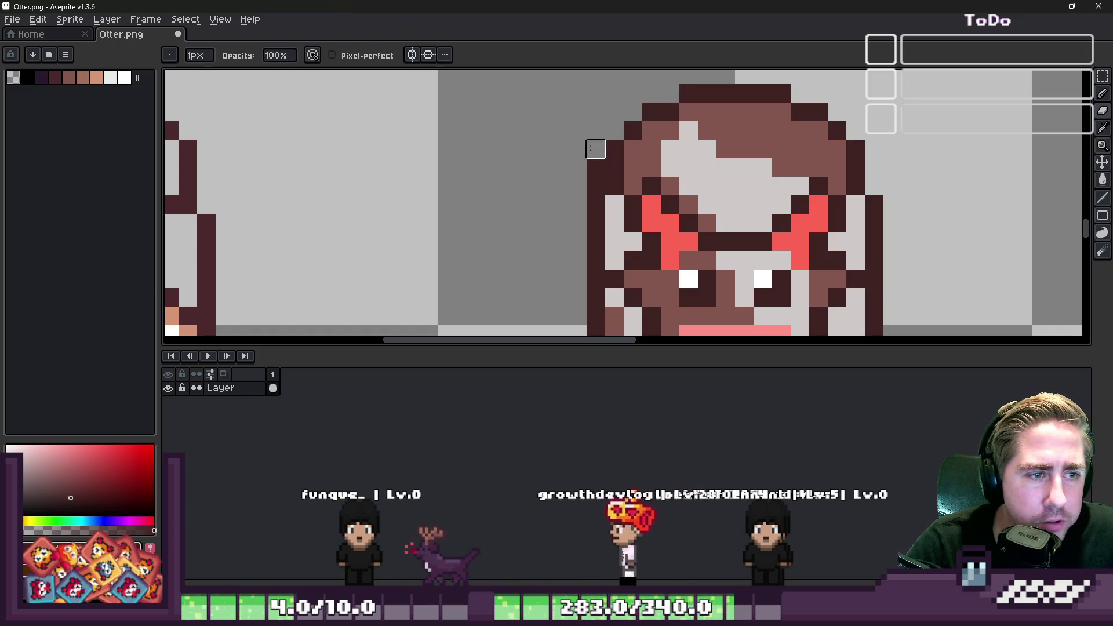
# Select the whole cow sprite with the Rectangular Marquee tool.
pyautogui.scroll(-2, 626, 160)
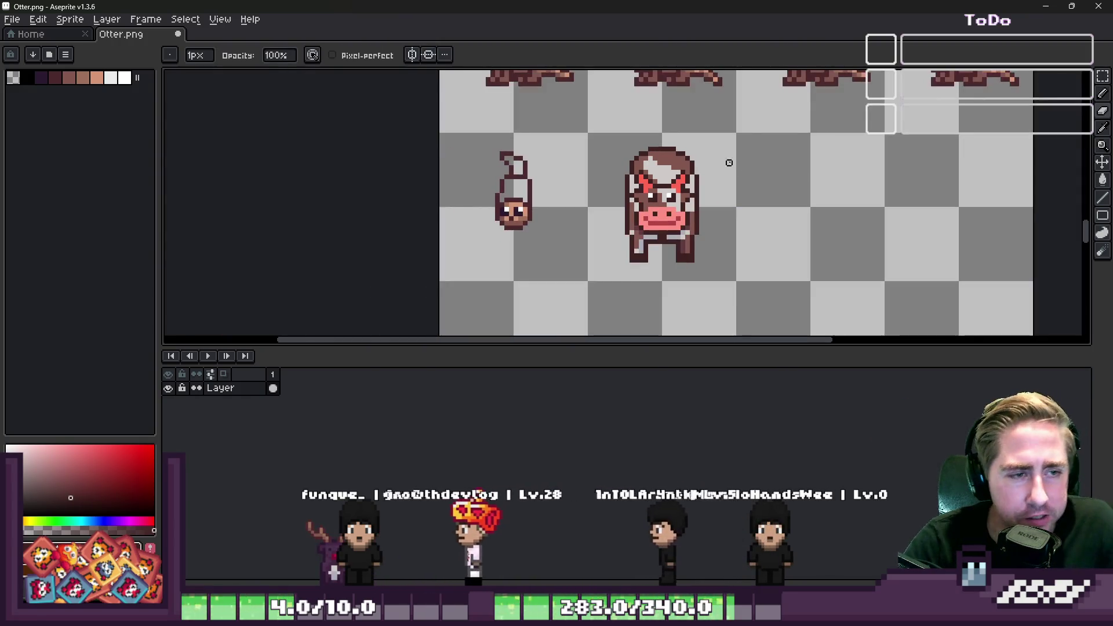
pyautogui.press('e')
pyautogui.scroll(4, 666, 133)
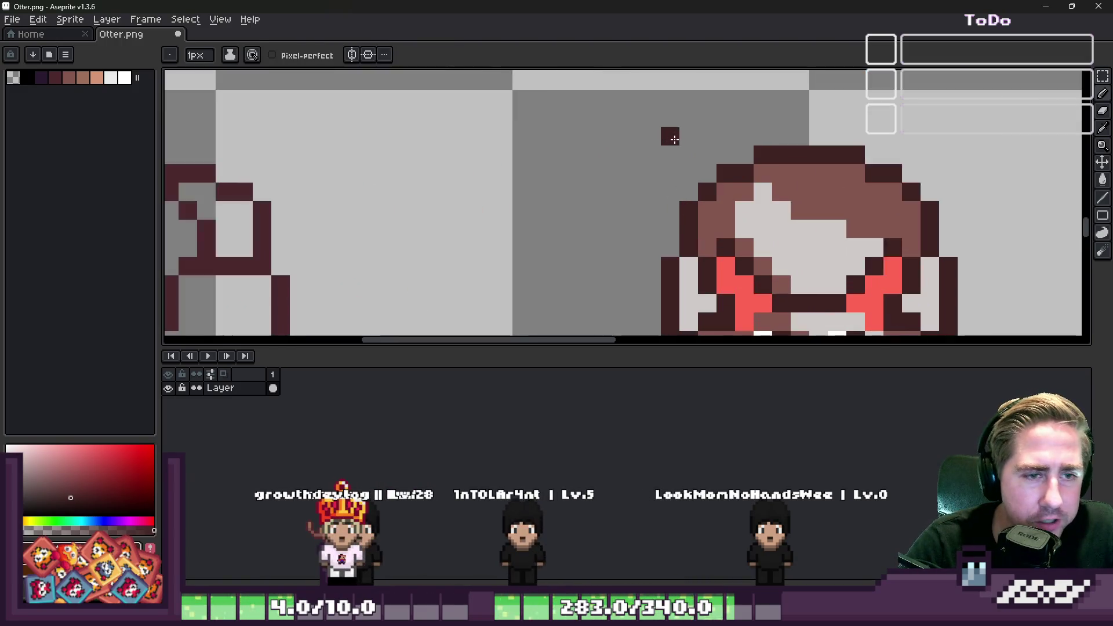
pyautogui.scroll(-2, 754, 160)
pyautogui.scroll(-5, 754, 160)
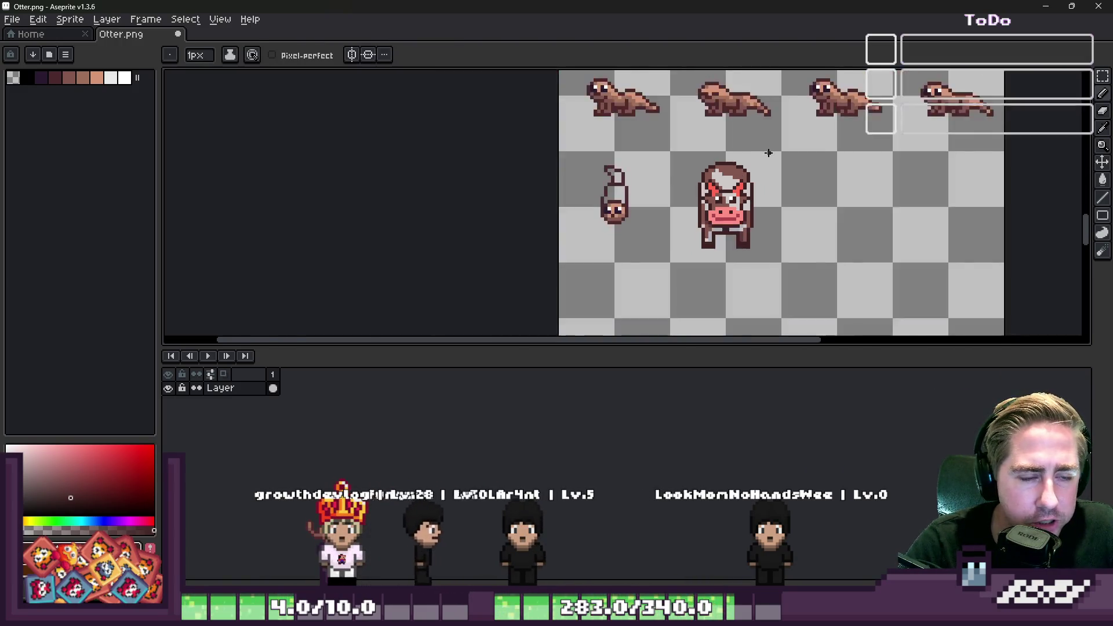
pyautogui.scroll(3, 772, 160)
pyautogui.press('m')
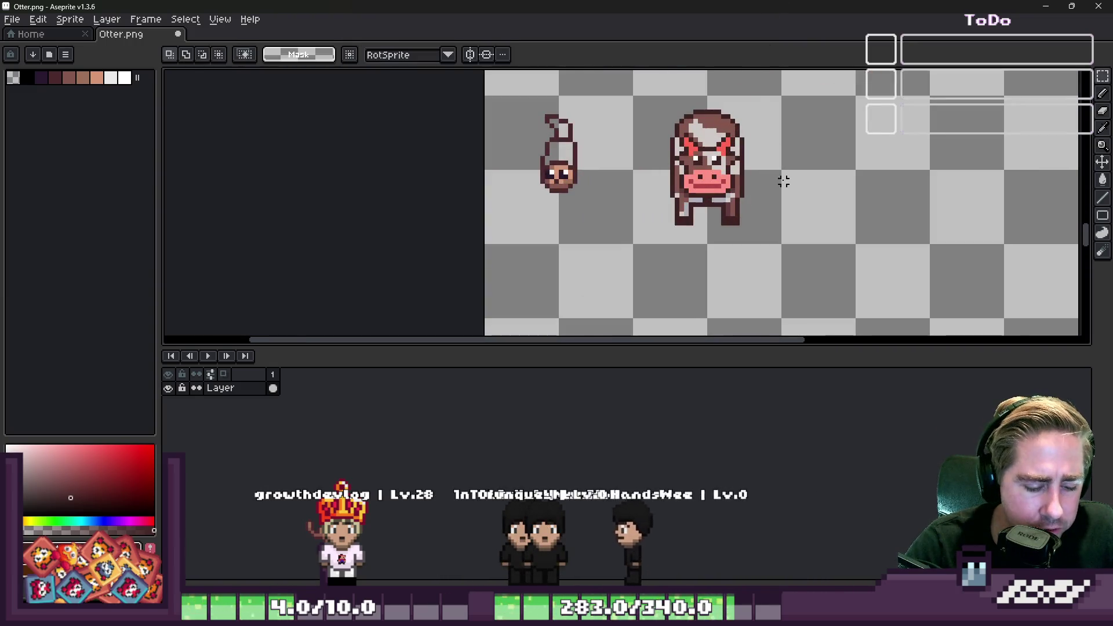
pyautogui.scroll(3, 754, 226)
pyautogui.moveTo(763, 248)
pyautogui.mouseDown()
pyautogui.moveTo(462, 174)
pyautogui.moveTo(736, 279)
pyautogui.mouseUp()
pyautogui.hotkey('ctrl', 'd')
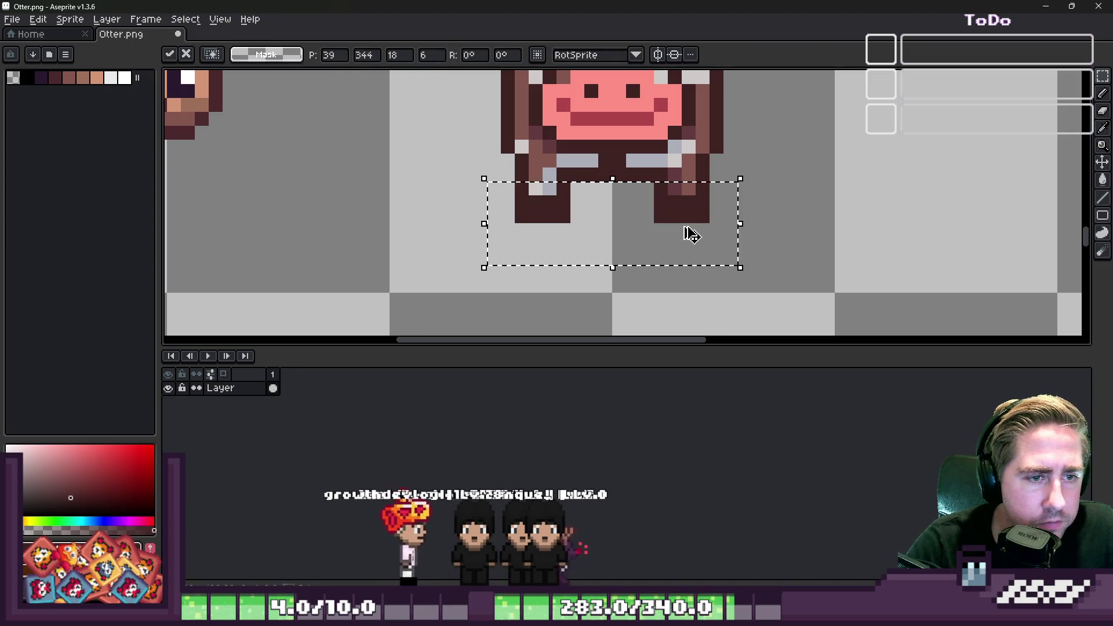
pyautogui.scroll(-2, 690, 231)
pyautogui.moveTo(614, 120)
pyautogui.mouseDown()
pyautogui.moveTo(738, 243)
pyautogui.moveTo(751, 279)
pyautogui.mouseUp()
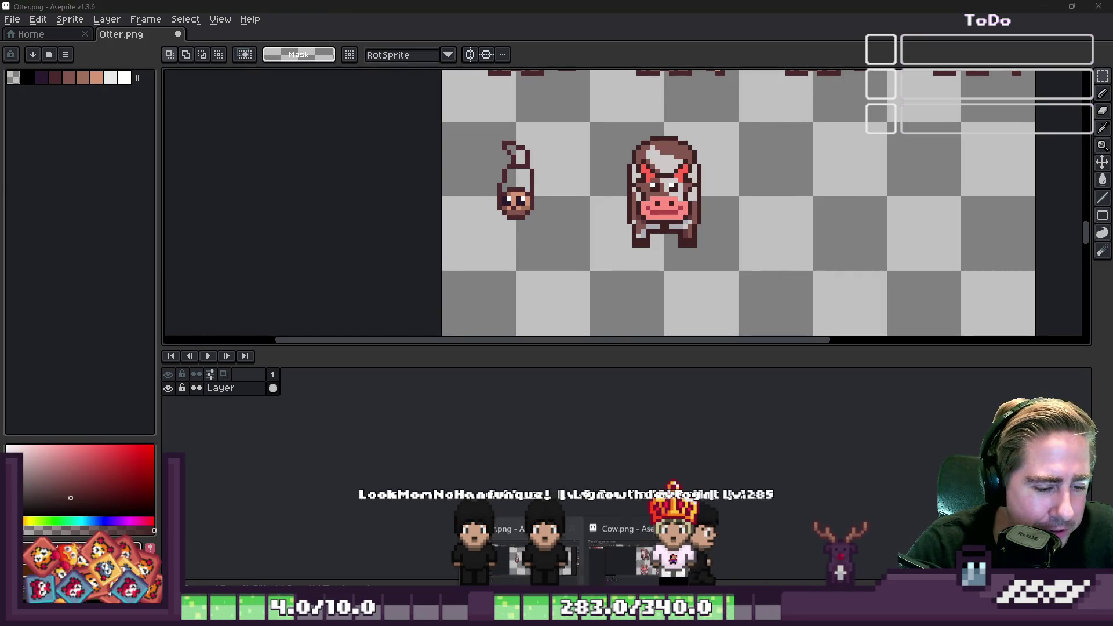
# In Cow.png, move the bottom row of cow frames lower on the sheet.
pyautogui.click(578, 582)
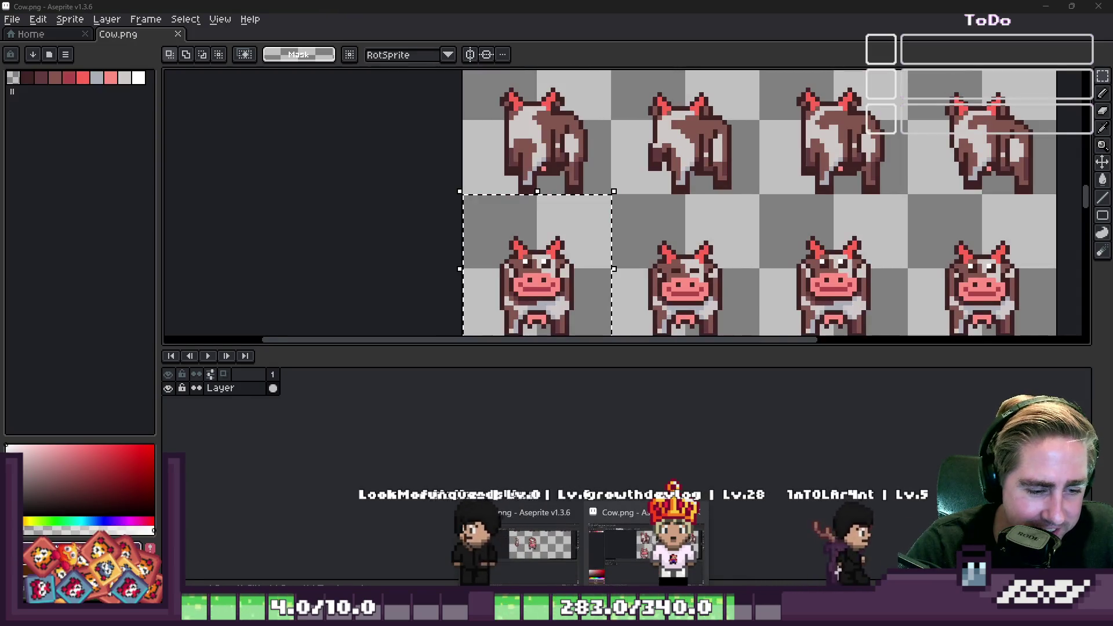
pyautogui.scroll(-3, 598, 221)
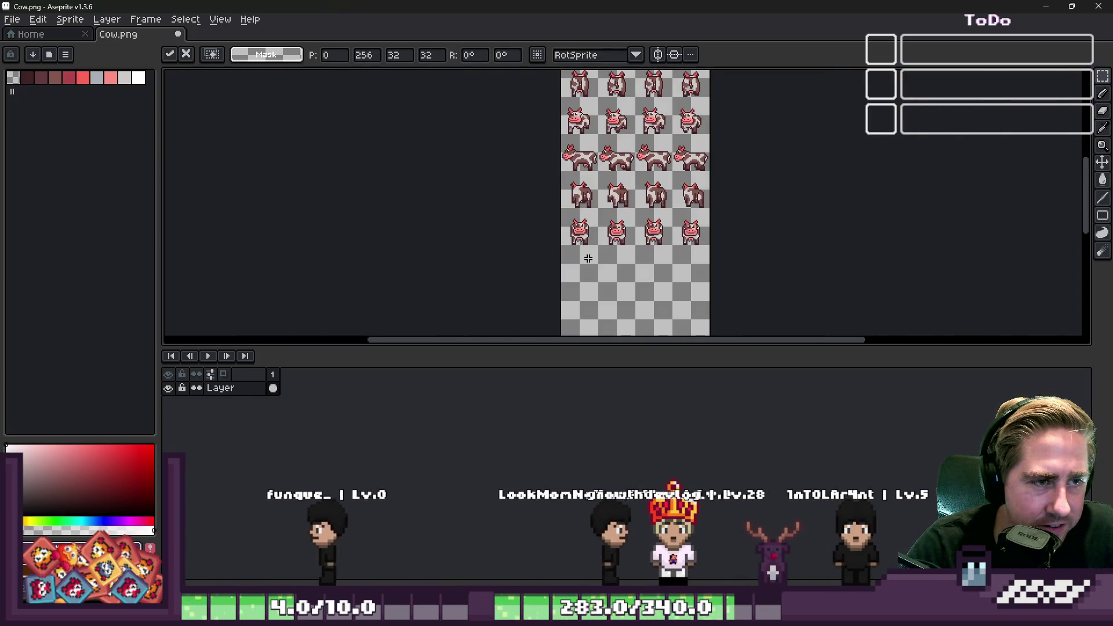
pyautogui.scroll(3, 585, 256)
pyautogui.scroll(-1, 527, 131)
pyautogui.moveTo(528, 131); pyautogui.dragTo(869, 241)
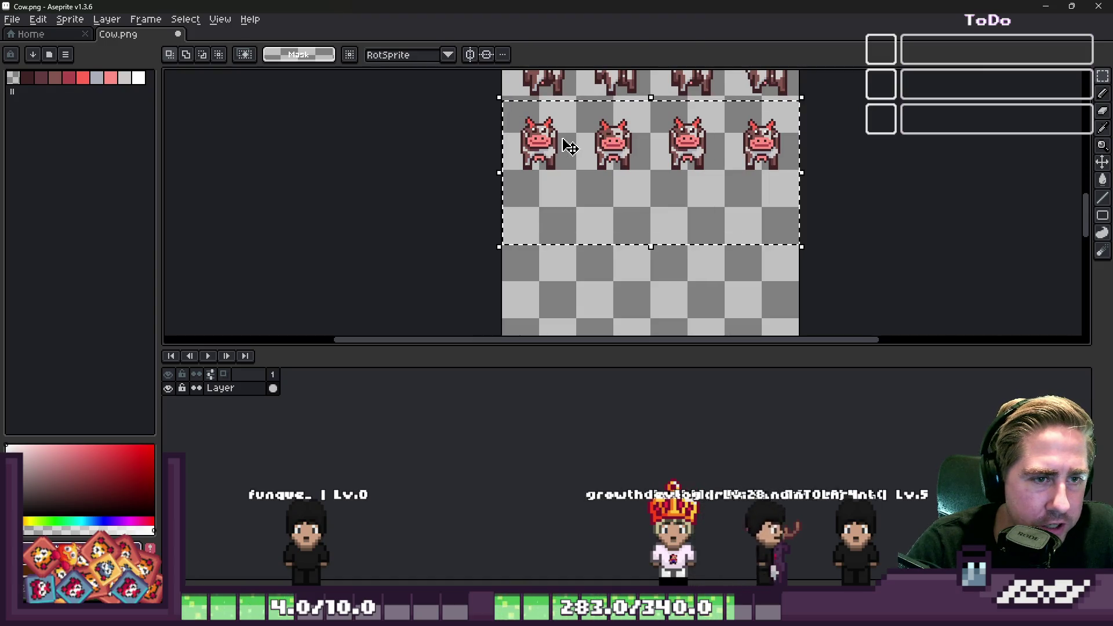
pyautogui.moveTo(566, 141); pyautogui.dragTo(567, 219)
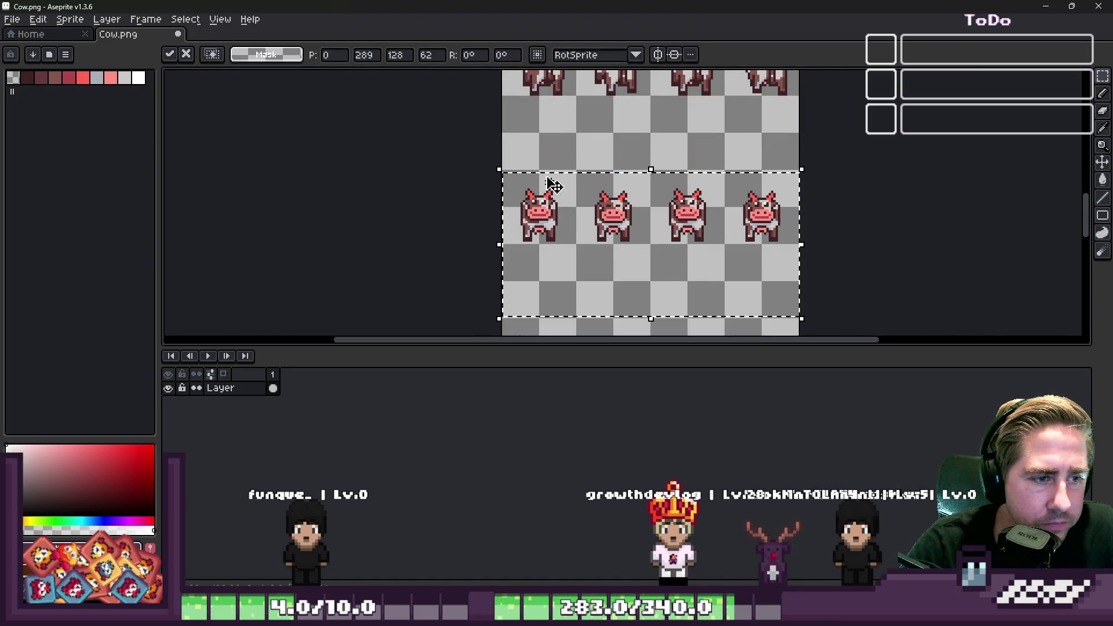
# Paste the copied cow into the empty cell on the left and commit it.
pyautogui.scroll(5, 523, 107)
pyautogui.hotkey('ctrl', 'v')
pyautogui.moveTo(783, 223)
pyautogui.mouseDown()
pyautogui.moveTo(578, 210)
pyautogui.moveTo(555, 222)
pyautogui.mouseUp()
pyautogui.scroll(-2, 577, 209)
pyautogui.scroll(-1, 555, 223)
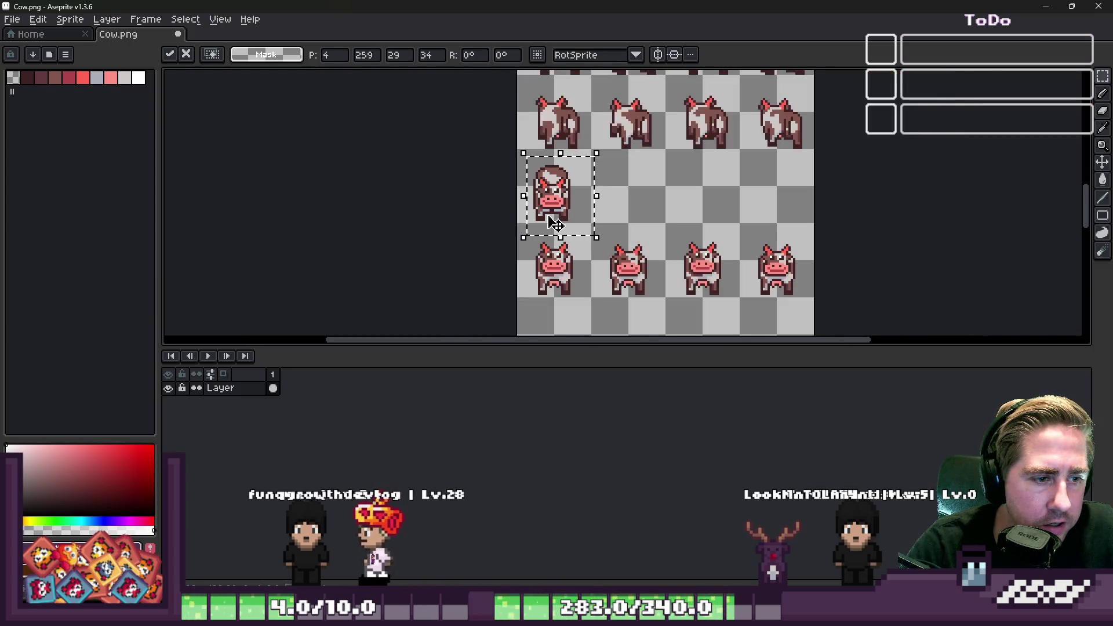
pyautogui.scroll(3, 556, 223)
pyautogui.press('Return')
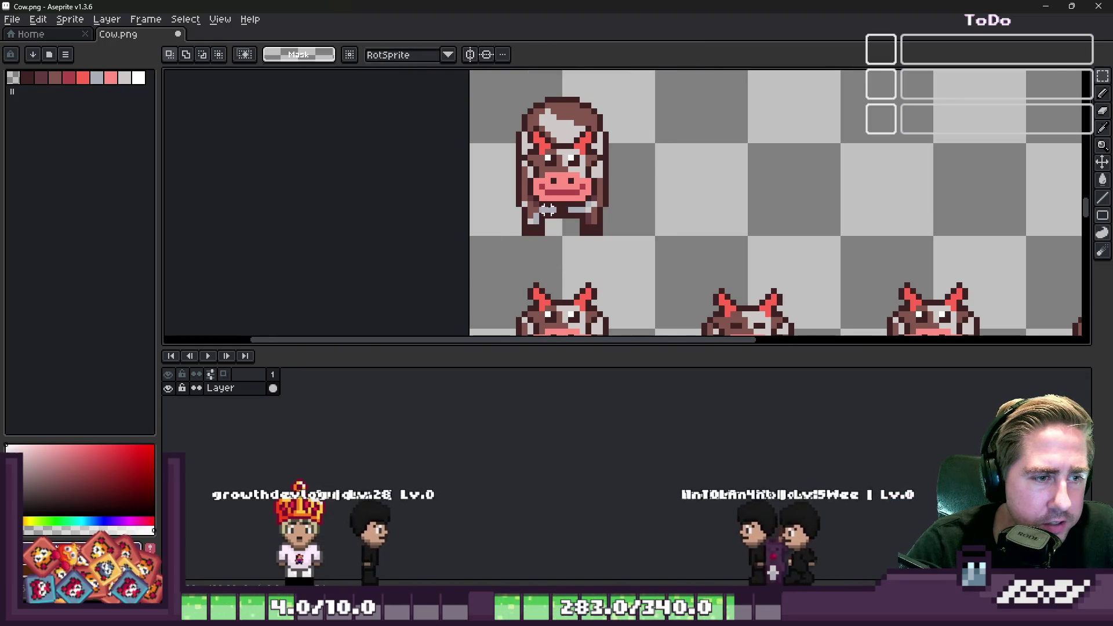
pyautogui.scroll(-1, 548, 209)
pyautogui.scroll(2, 545, 163)
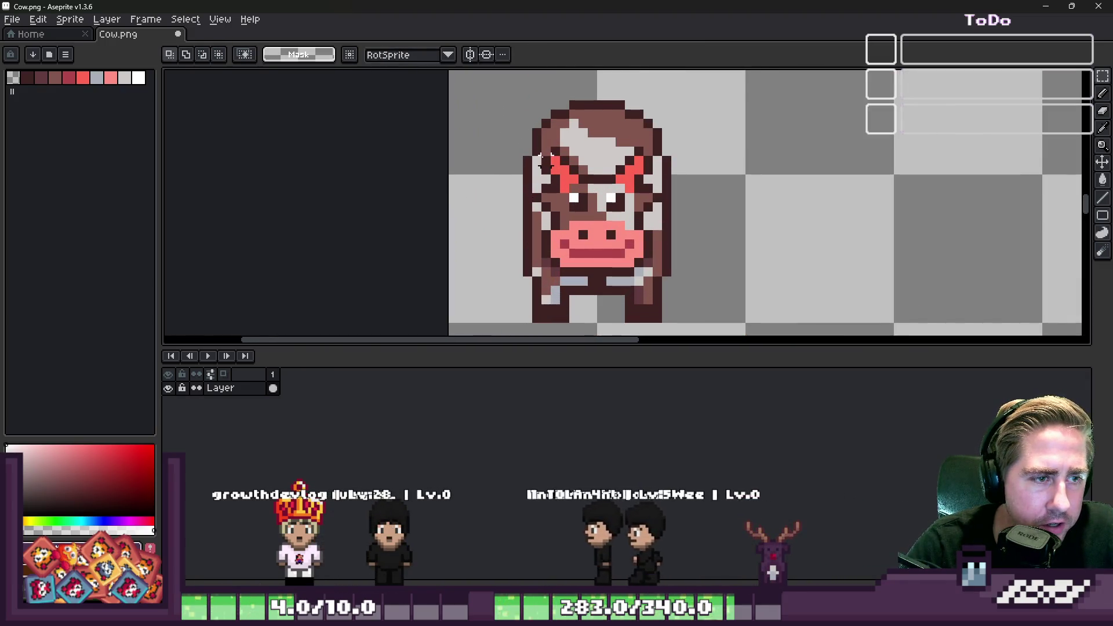
pyautogui.scroll(-2, 517, 133)
# Duplicate the front-facing cow into the next cell right and flip the copy horizontally.
pyautogui.moveTo(499, 93)
pyautogui.mouseDown()
pyautogui.moveTo(520, 107)
pyautogui.moveTo(615, 107)
pyautogui.moveTo(621, 215)
pyautogui.mouseUp()
pyautogui.moveTo(517, 203); pyautogui.dragTo(729, 222)
pyautogui.click(484, 192)
pyautogui.scroll(-1, 484, 193)
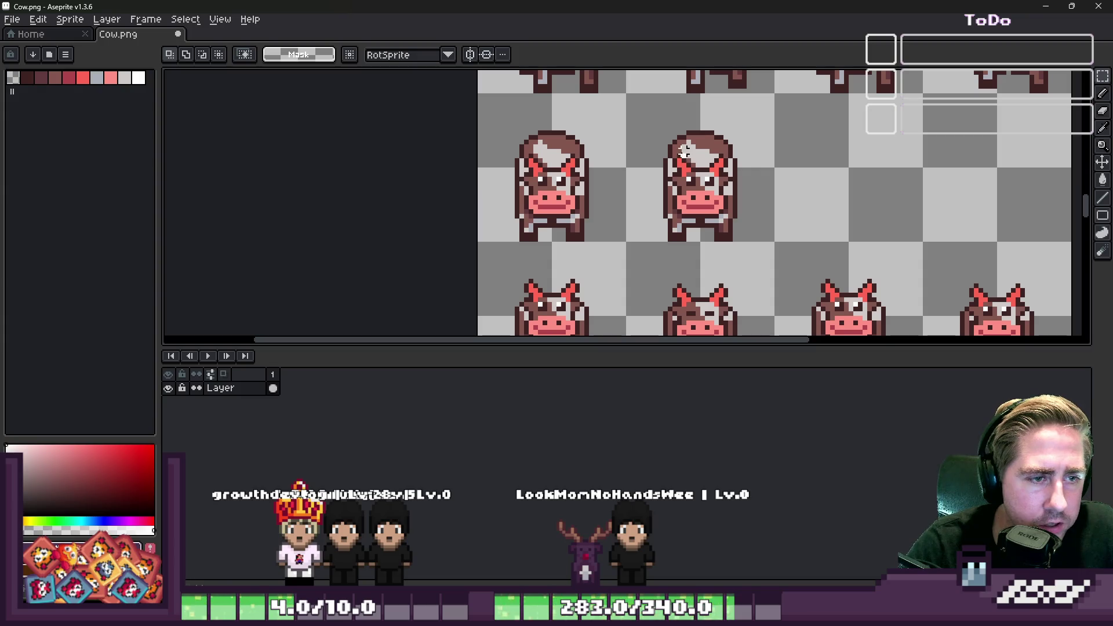
pyautogui.hotkey('ctrl', 'z')
pyautogui.hotkey('ctrl', 'z')
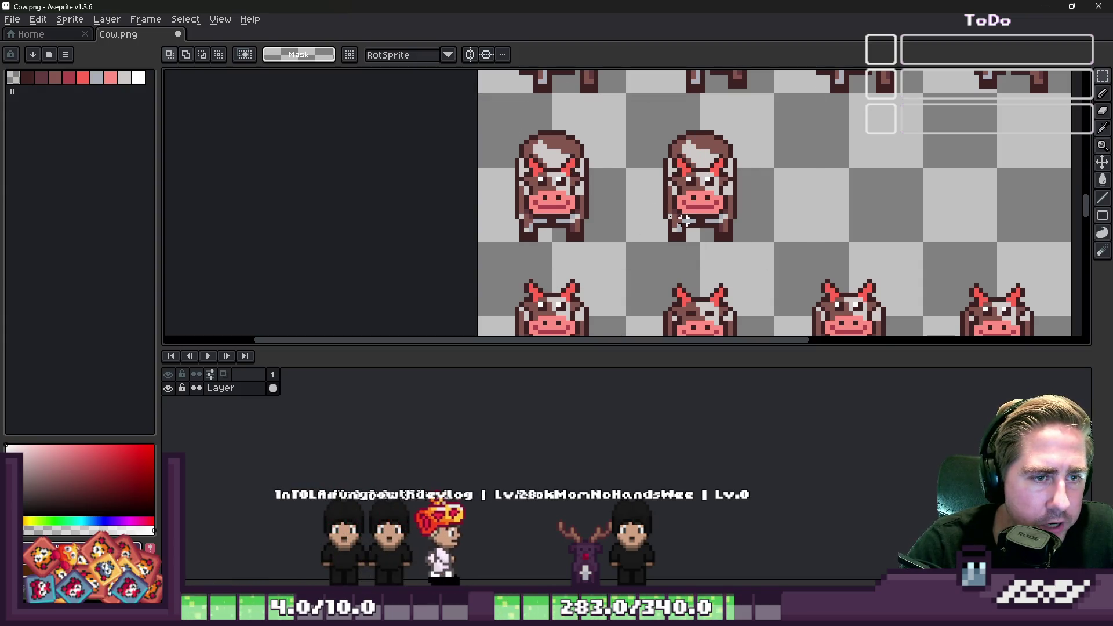
pyautogui.scroll(1, 683, 219)
pyautogui.scroll(3, 489, 186)
pyautogui.scroll(-1, 490, 187)
pyautogui.scroll(1, 695, 148)
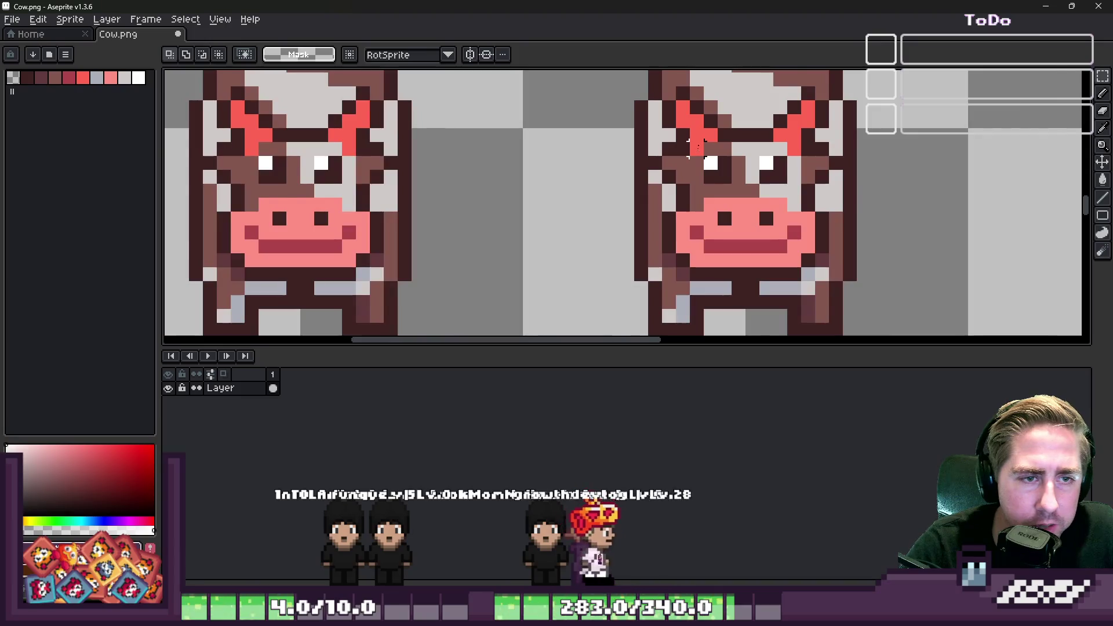
pyautogui.scroll(1, 697, 148)
# Lasso the second cow's face and move it down one pixel.
pyautogui.moveTo(679, 142); pyautogui.dragTo(679, 309)
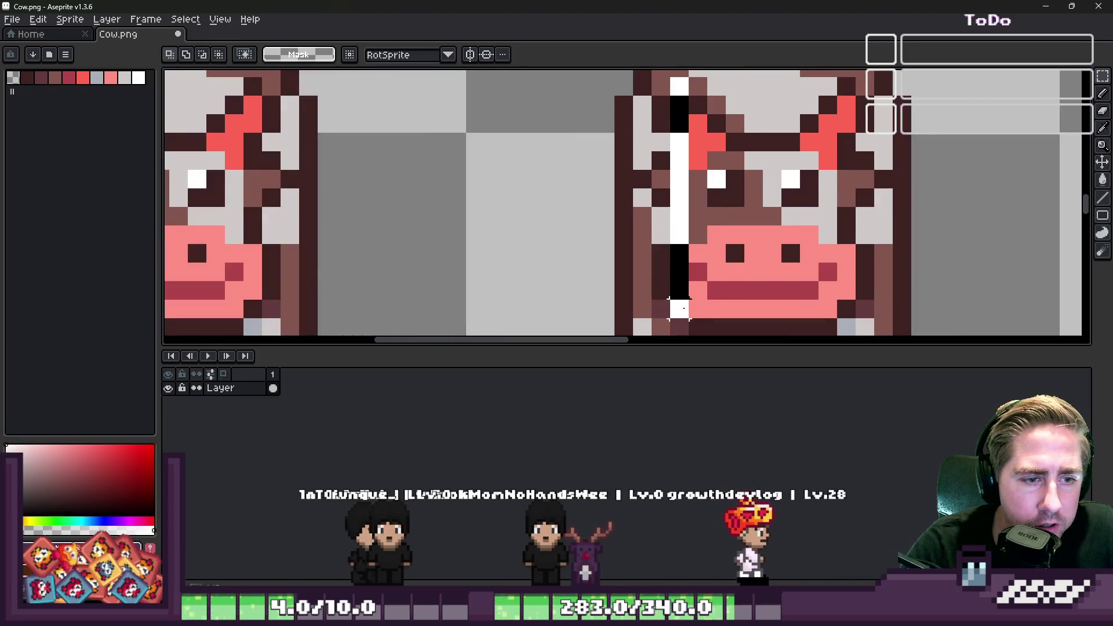
pyautogui.scroll(-2, 679, 309)
pyautogui.scroll(2, 565, 134)
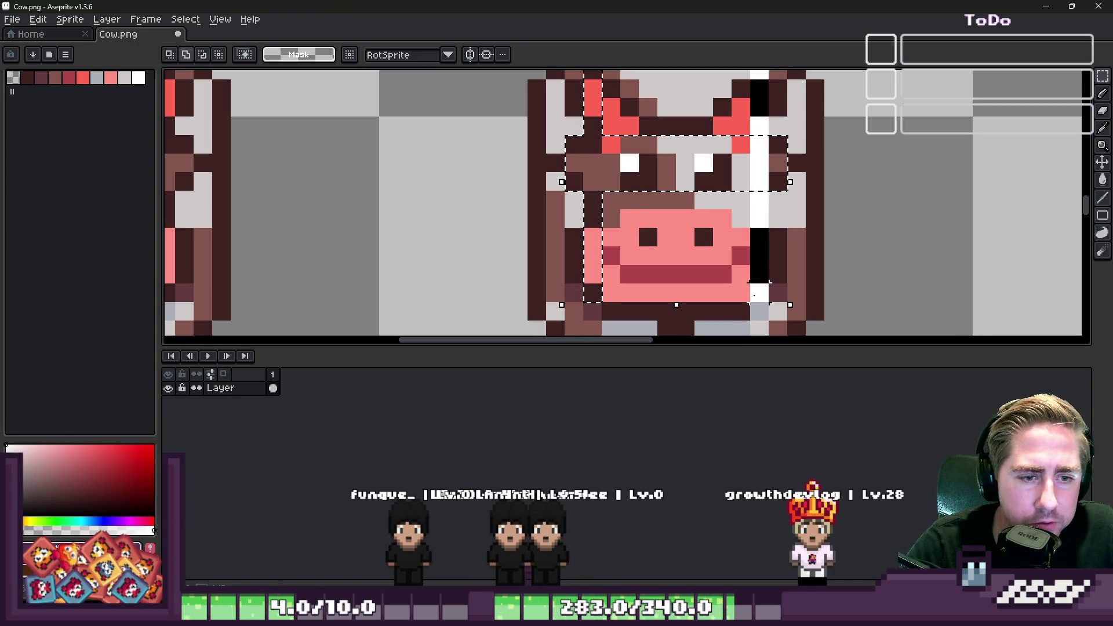
pyautogui.moveTo(731, 307)
pyautogui.mouseDown()
pyautogui.moveTo(599, 170)
pyautogui.moveTo(773, 236)
pyautogui.moveTo(766, 153)
pyautogui.mouseUp()
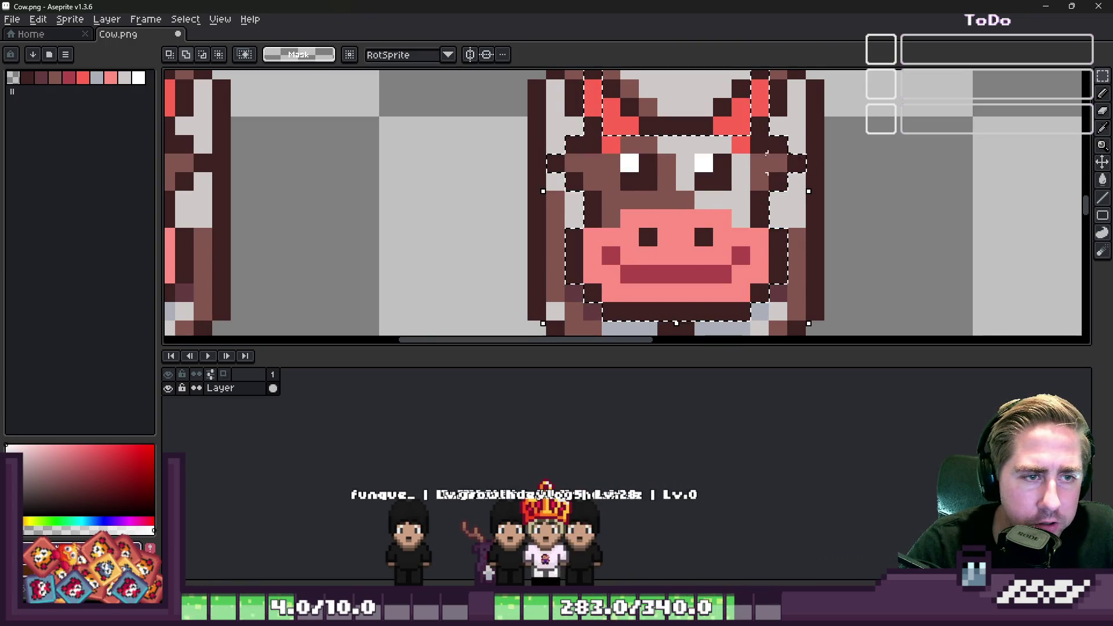
pyautogui.scroll(-2, 766, 154)
pyautogui.scroll(3, 606, 114)
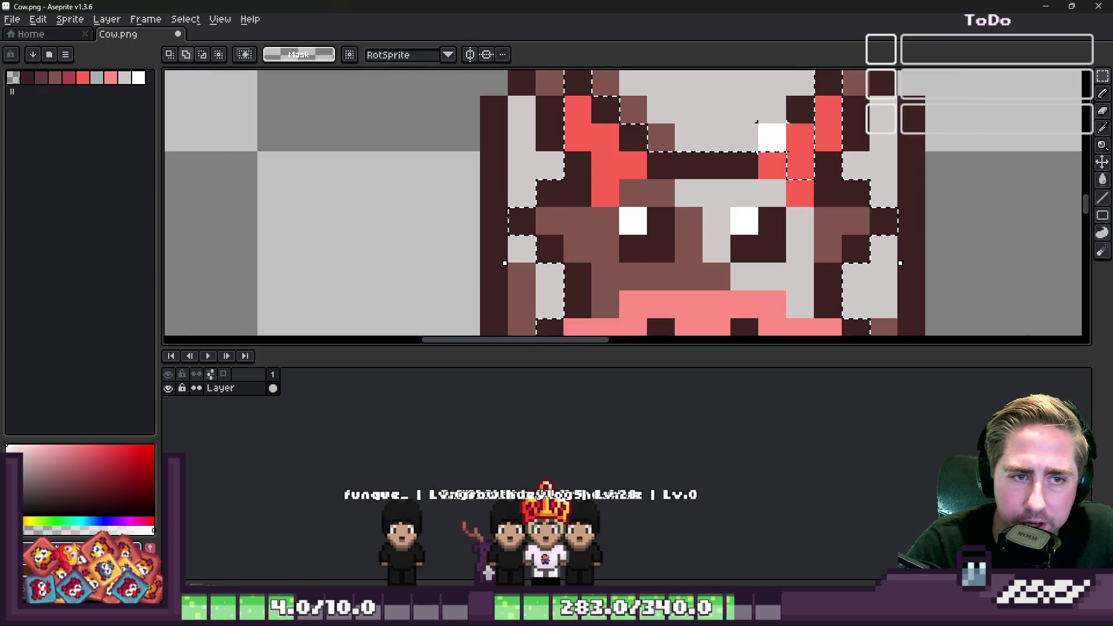
pyautogui.scroll(-2, 757, 122)
pyautogui.scroll(2, 780, 148)
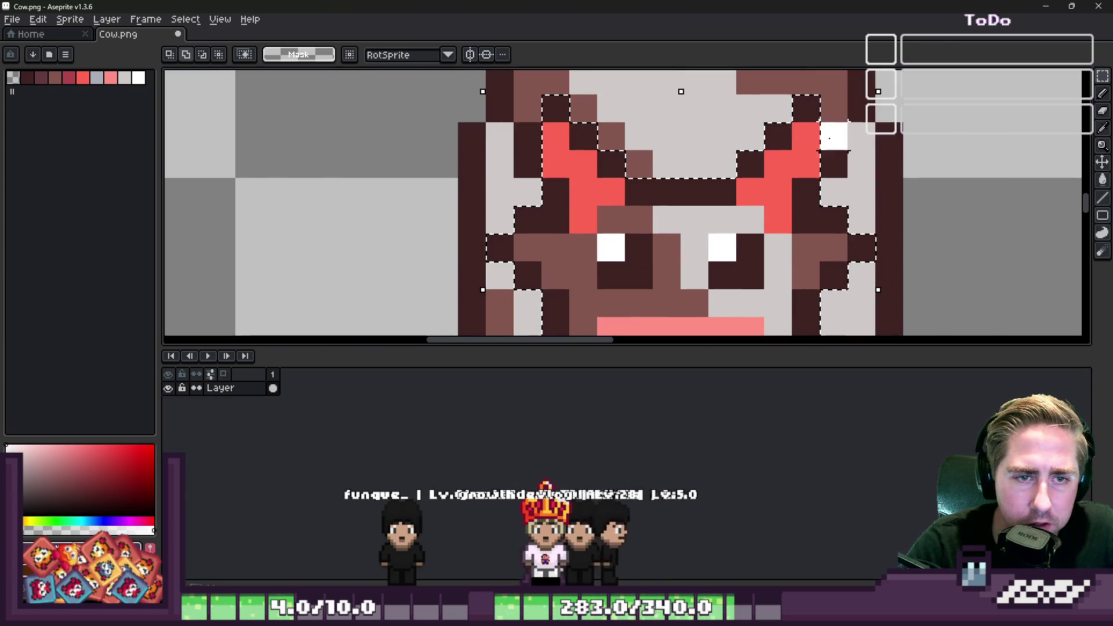
pyautogui.scroll(-2, 608, 153)
pyautogui.scroll(2, 540, 132)
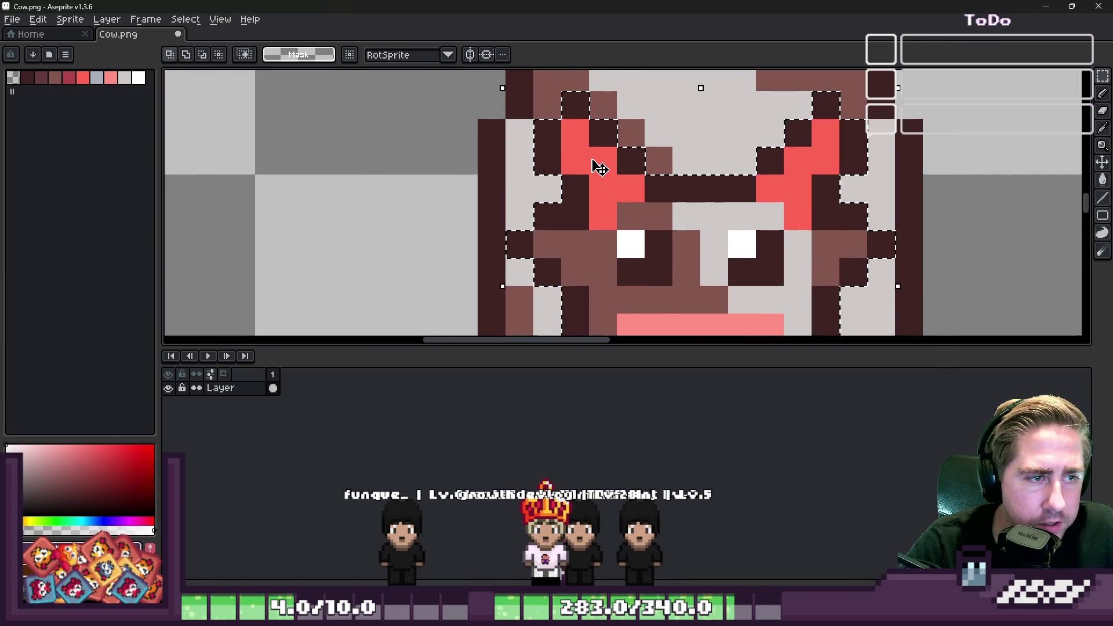
pyautogui.scroll(-3, 600, 168)
pyautogui.scroll(2, 613, 209)
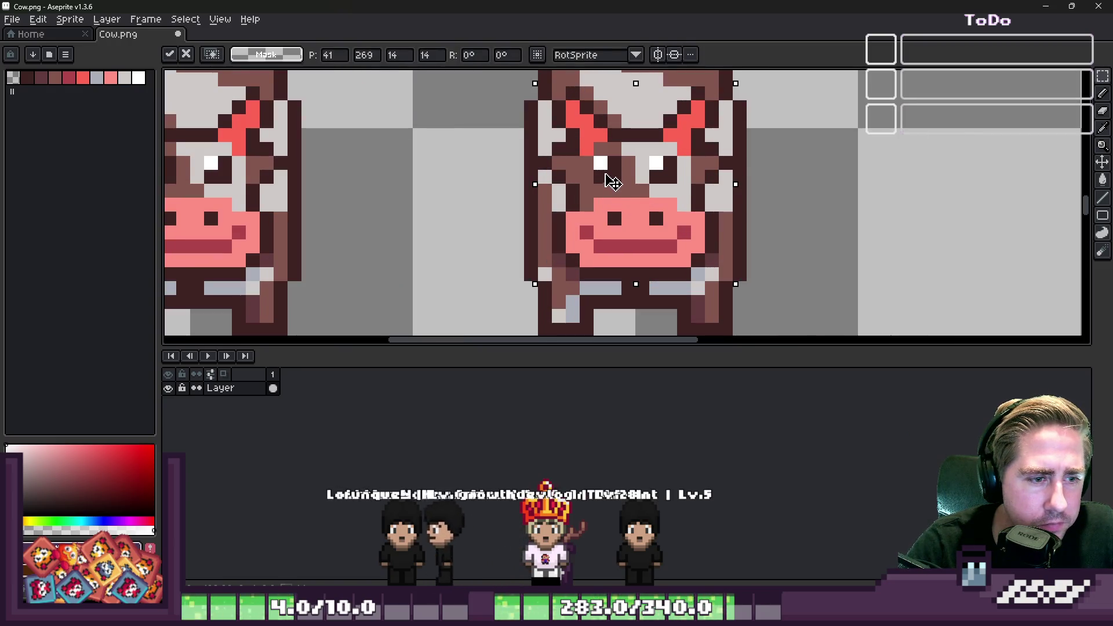
pyautogui.moveTo(612, 180); pyautogui.dragTo(604, 199)
pyautogui.scroll(-1, 604, 199)
pyautogui.scroll(3, 607, 152)
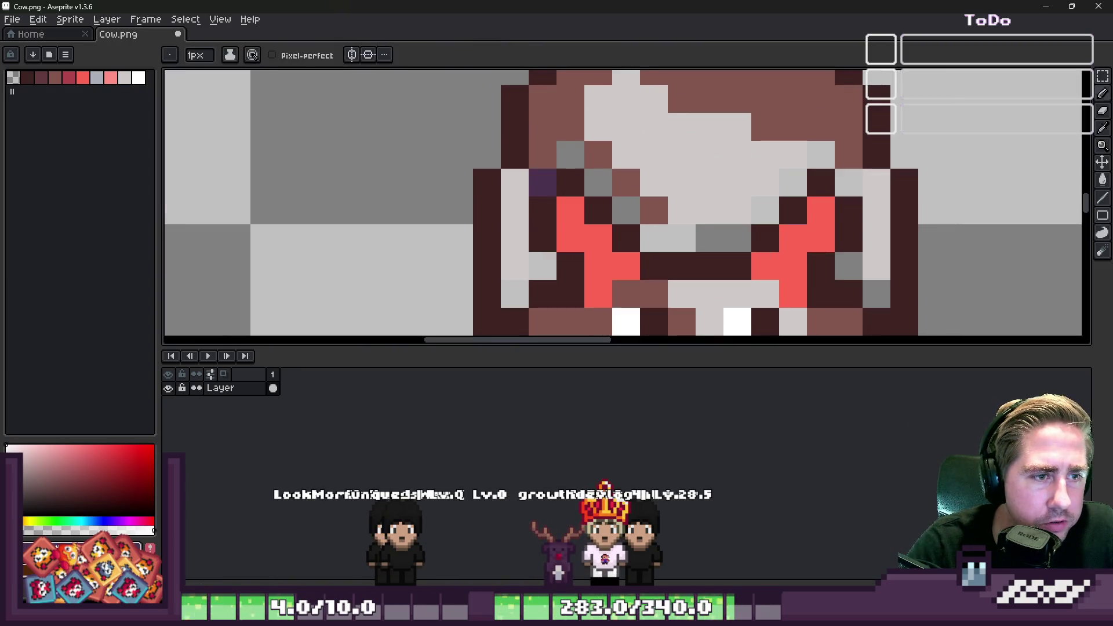
# Sample the medium brown from the cow and repaint a pixel on the second cow's head.
pyautogui.press('b')
pyautogui.keyDown('alt'); pyautogui.click(547, 172); pyautogui.keyUp('alt')
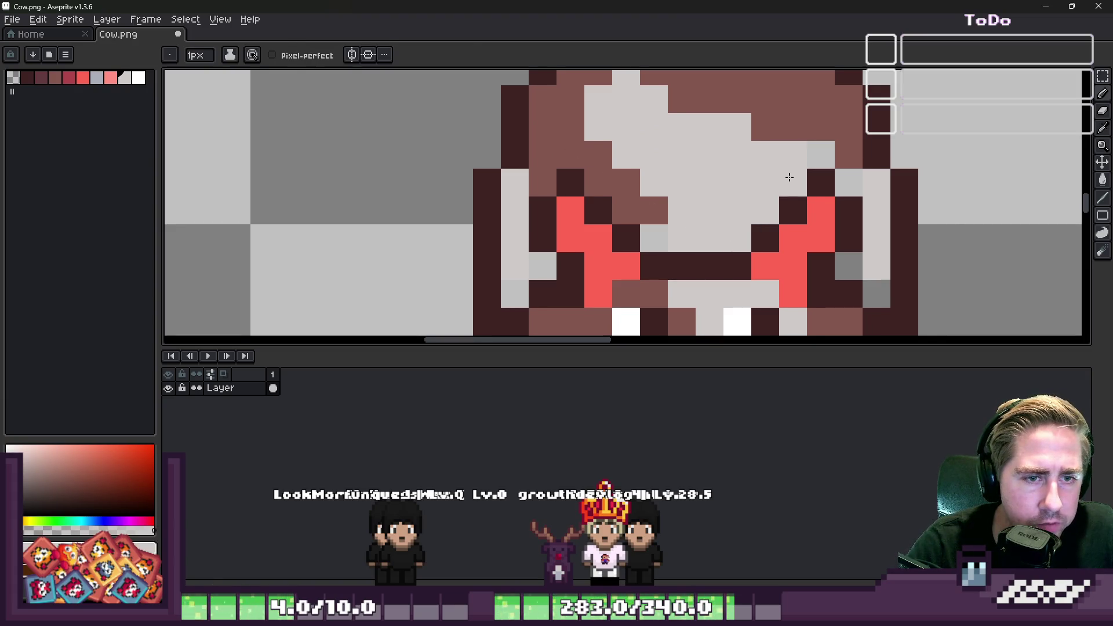
pyautogui.scroll(-2, 830, 184)
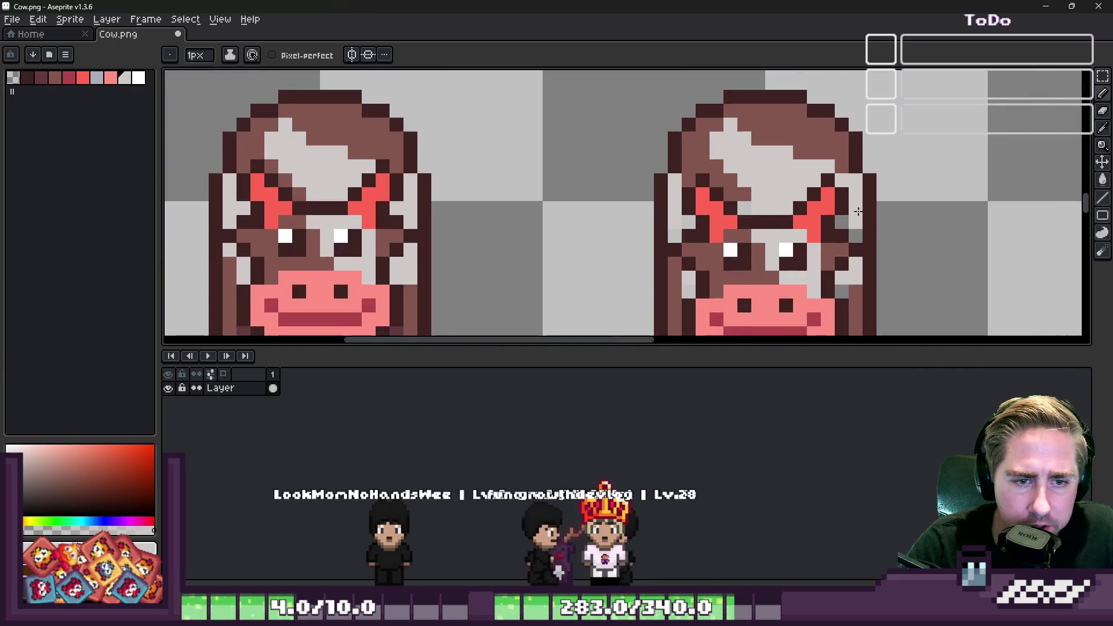
pyautogui.scroll(2, 823, 202)
pyautogui.press('i')
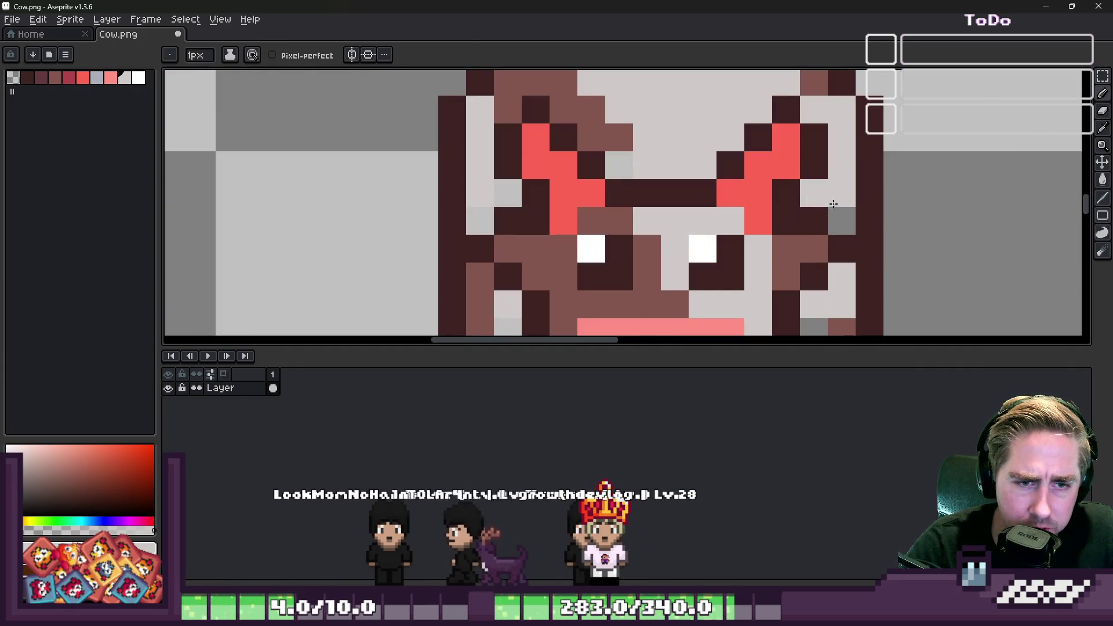
pyautogui.press('b')
pyautogui.scroll(-3, 812, 180)
pyautogui.scroll(3, 735, 171)
pyautogui.keyDown('alt'); pyautogui.click(735, 170); pyautogui.keyUp('alt')
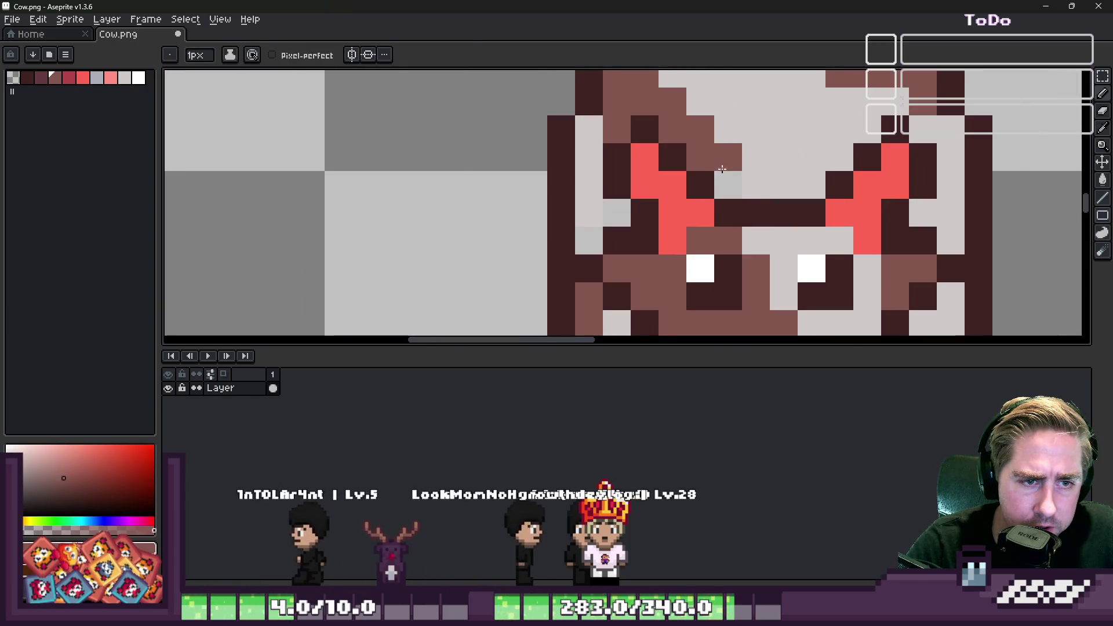
pyautogui.click(737, 177)
# Paint another brown pixel along the edge of the cow's head.
pyautogui.scroll(-3, 742, 183)
pyautogui.scroll(3, 745, 174)
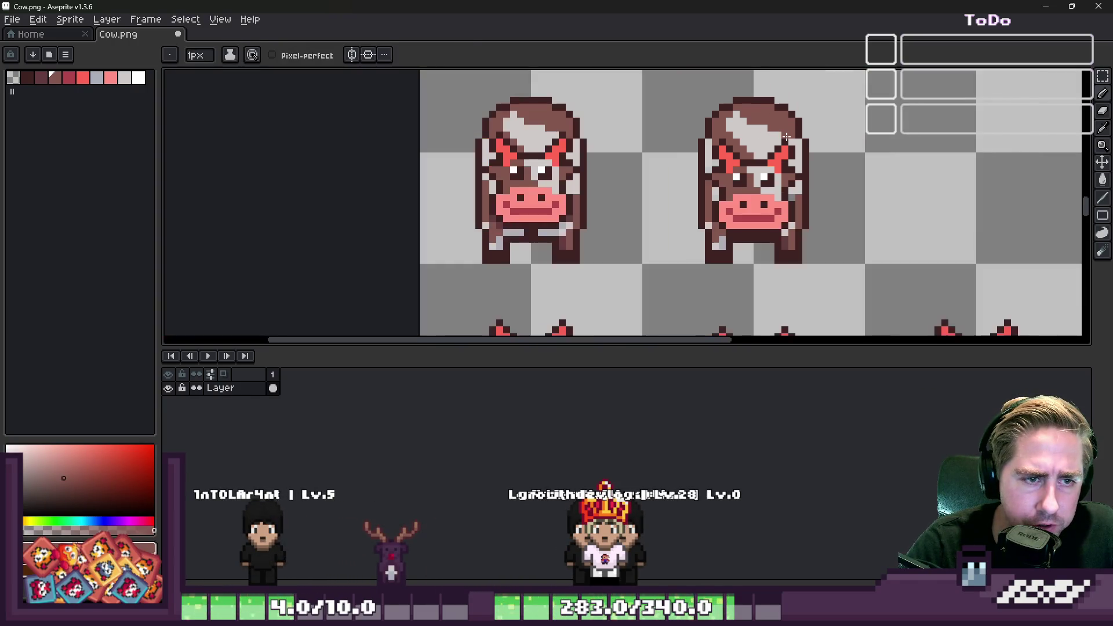
pyautogui.press('i')
pyautogui.press('b')
pyautogui.click(719, 200)
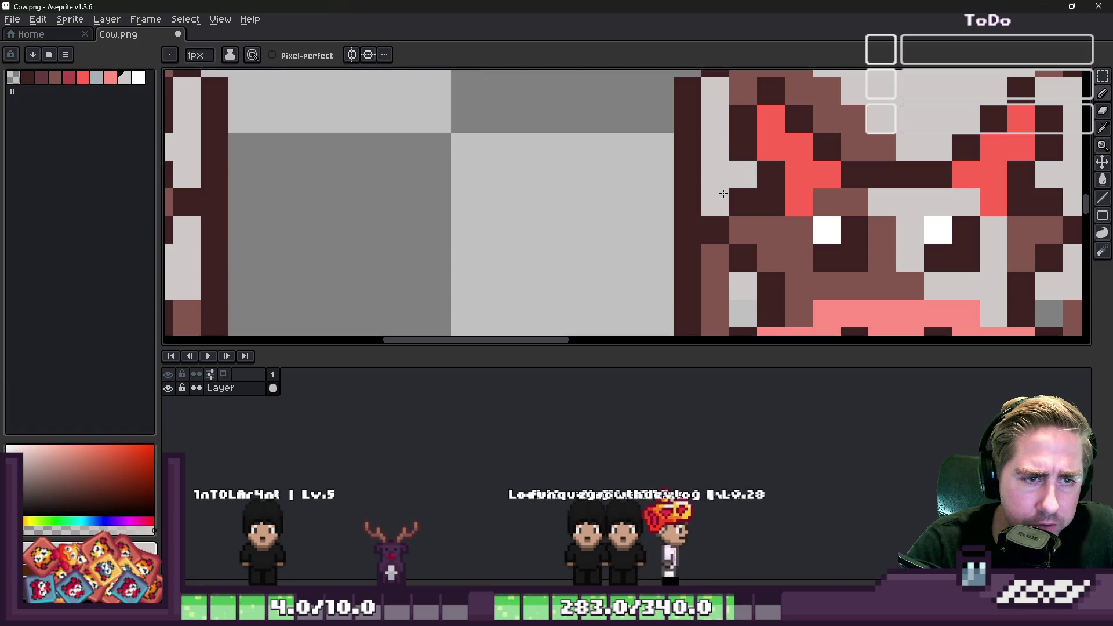
pyautogui.scroll(-3, 718, 200)
pyautogui.scroll(3, 697, 209)
pyautogui.scroll(-4, 697, 209)
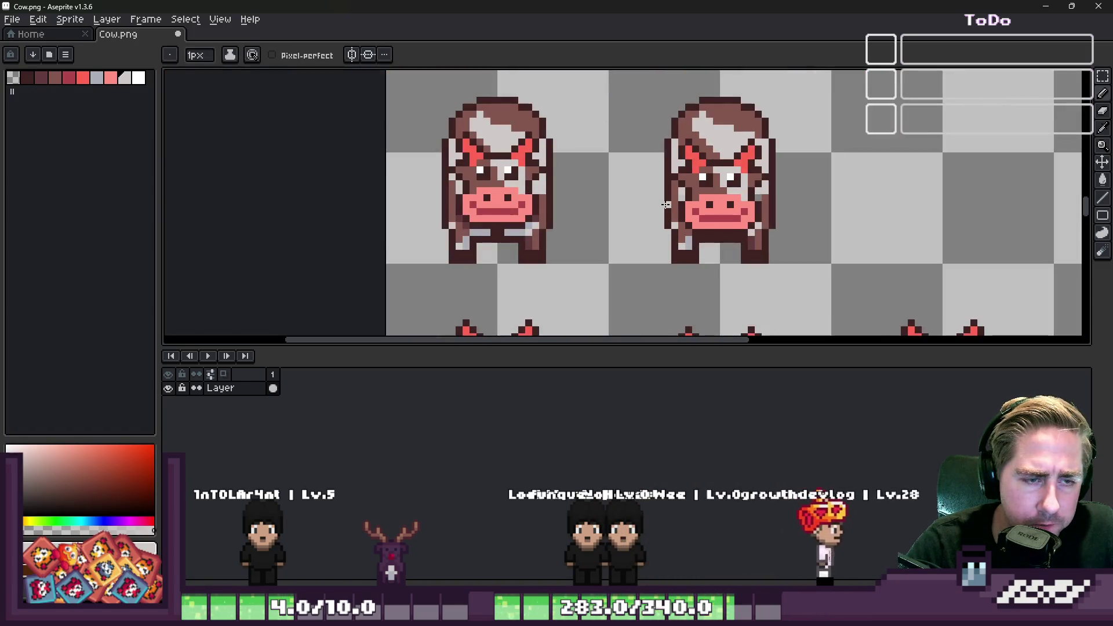
# Select the right-hand cow and slide it over the left one to compare them.
pyautogui.press('m')
pyautogui.moveTo(636, 87); pyautogui.dragTo(800, 256)
pyautogui.moveTo(730, 226); pyautogui.dragTo(529, 219)
pyautogui.press('b')
pyautogui.scroll(3, 639, 229)
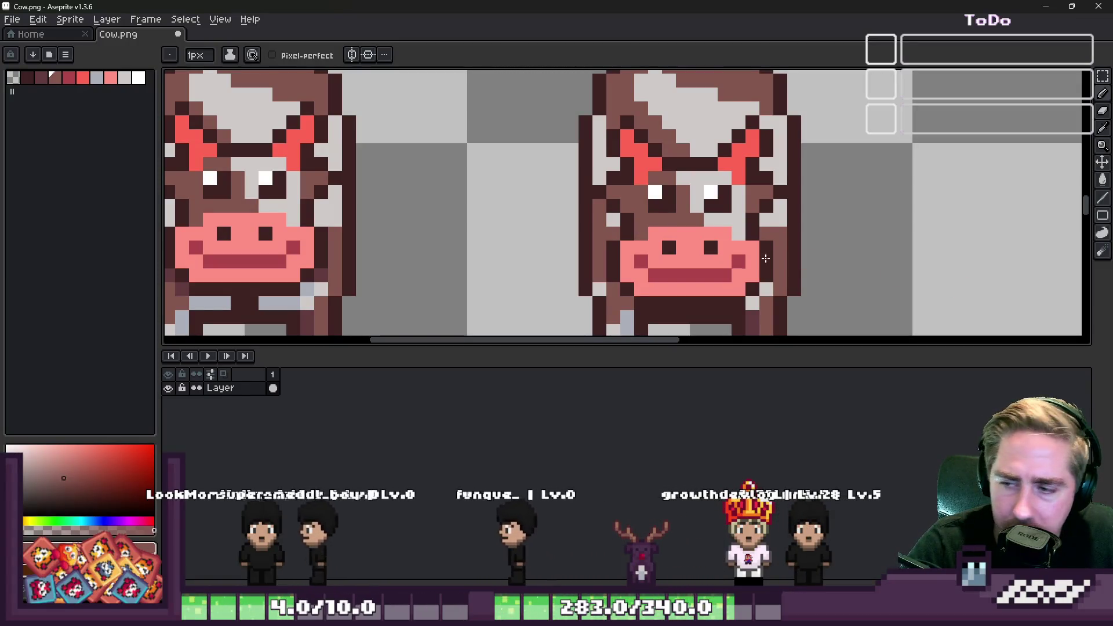
pyautogui.scroll(2, 637, 229)
# Paint a brown line across the cow's eyes so they look closed, touching up near the eye white.
pyautogui.press('i')
pyautogui.scroll(-5, 603, 194)
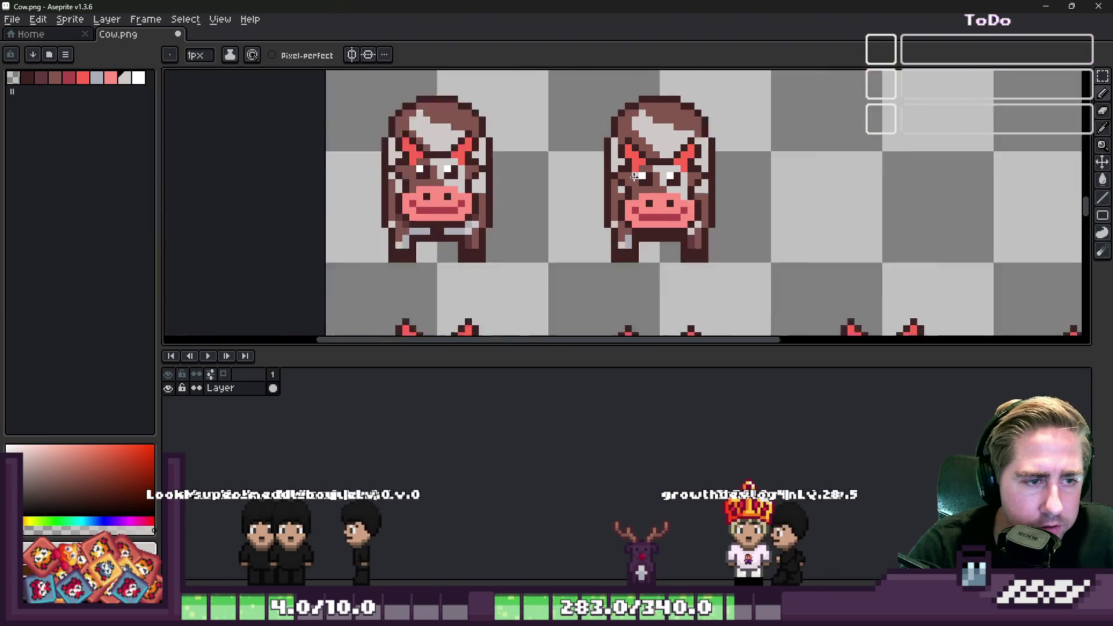
pyautogui.scroll(3, 605, 192)
pyautogui.scroll(-2, 863, 178)
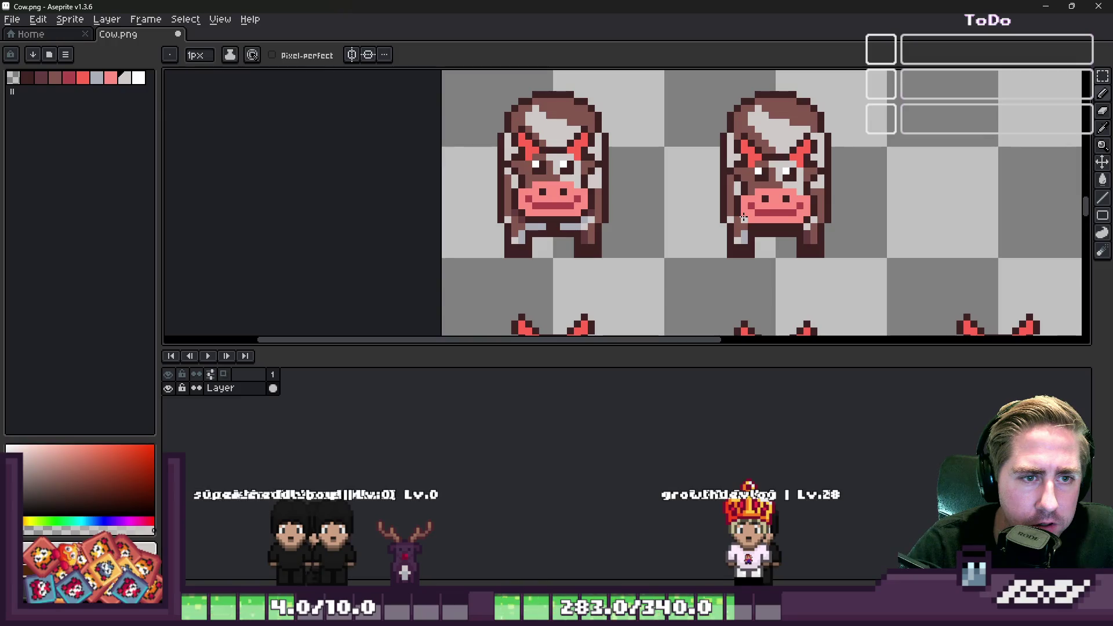
pyautogui.press('m')
pyautogui.scroll(-3, 620, 280)
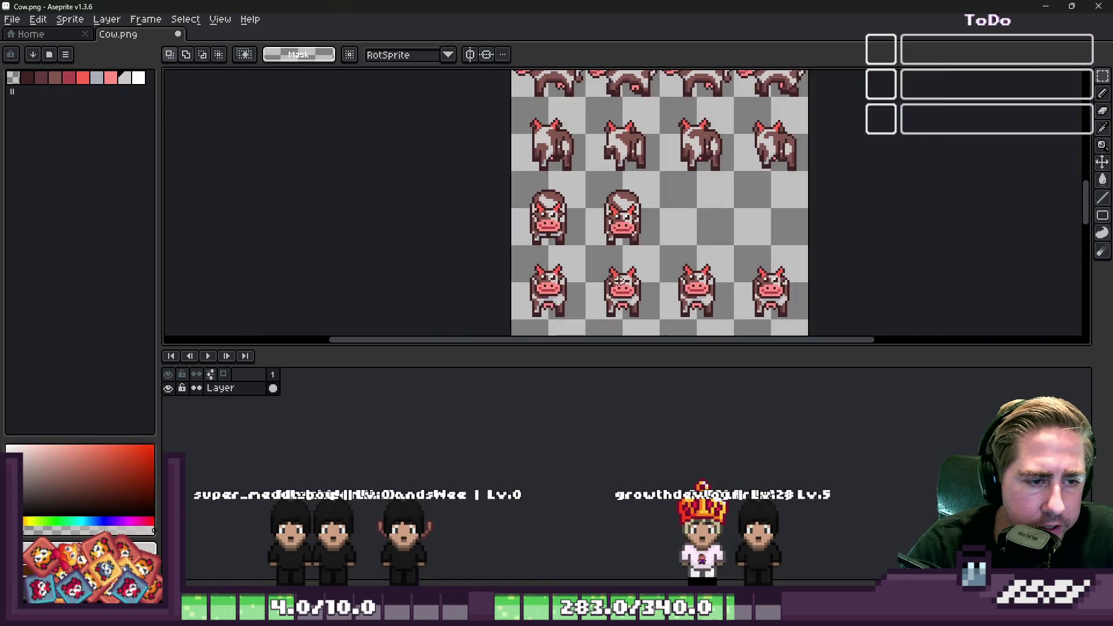
pyautogui.scroll(2, 619, 280)
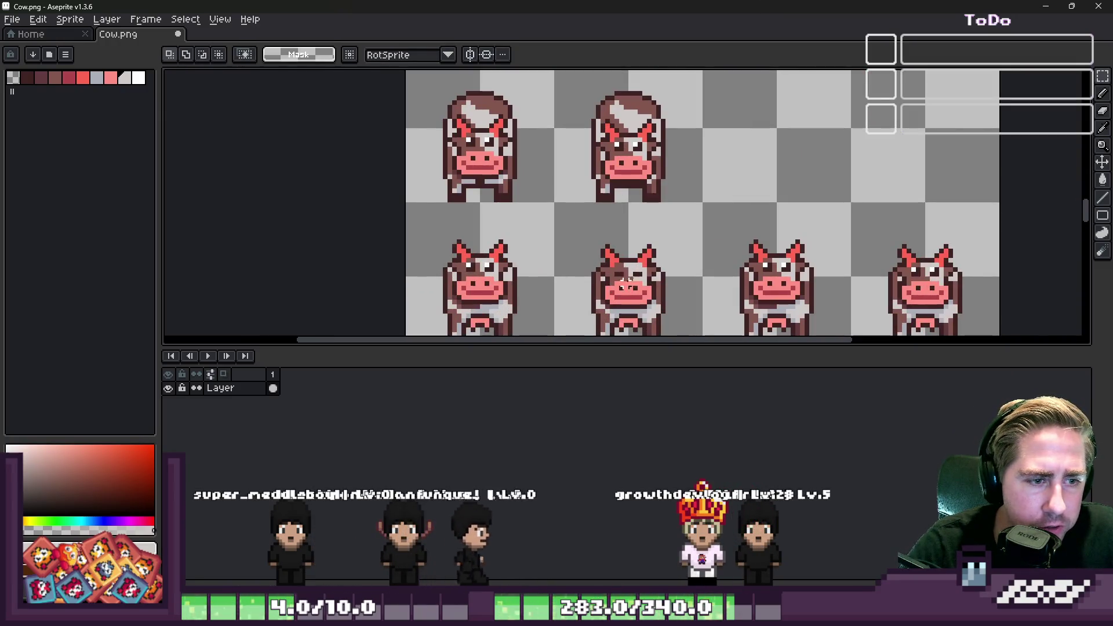
pyautogui.scroll(4, 628, 281)
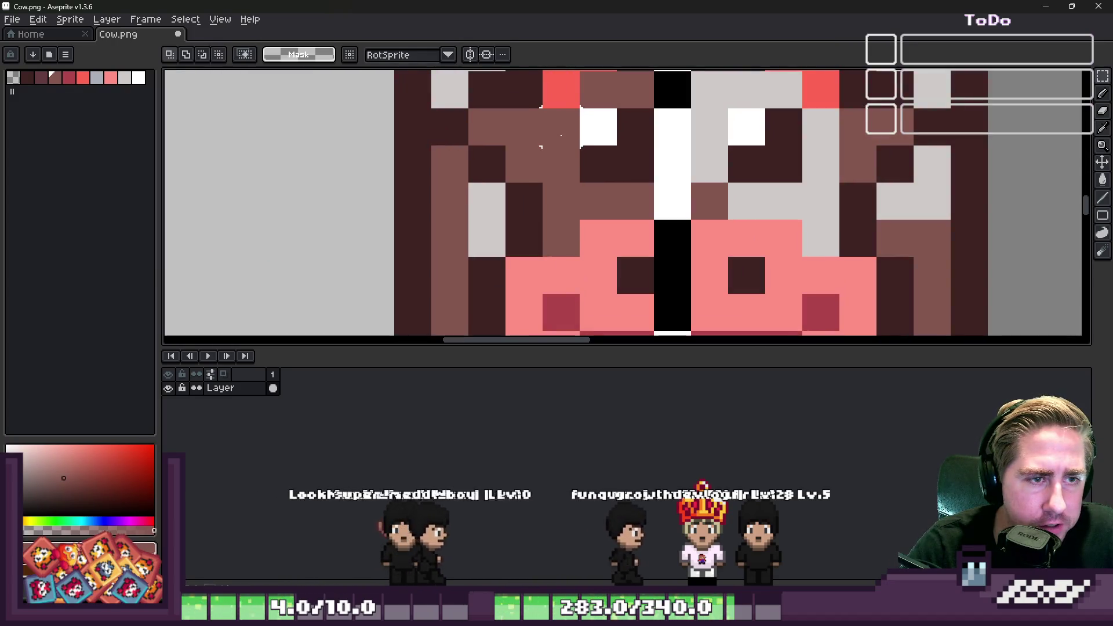
pyautogui.press('b')
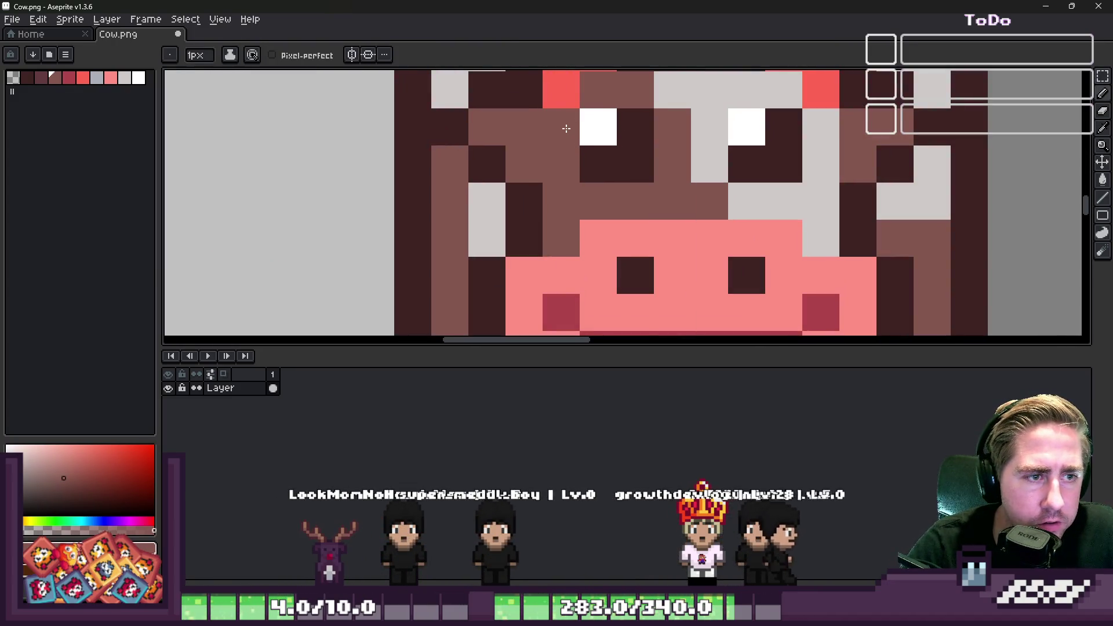
pyautogui.moveTo(598, 127); pyautogui.dragTo(635, 127)
pyautogui.press('alt')
pyautogui.click(780, 127)
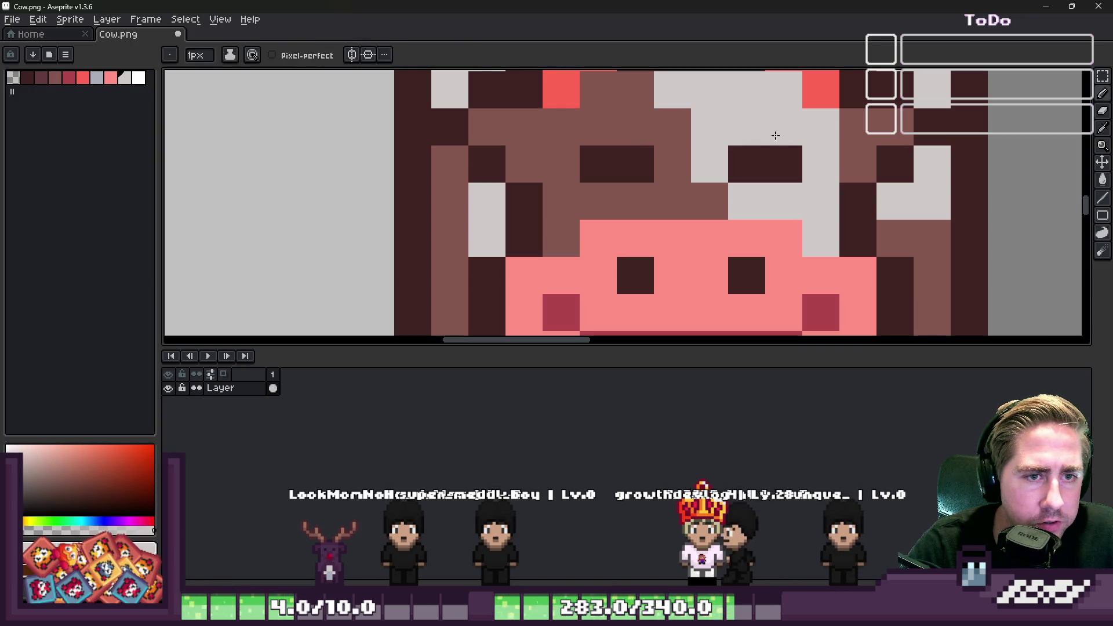
pyautogui.scroll(-5, 640, 212)
pyautogui.press('m')
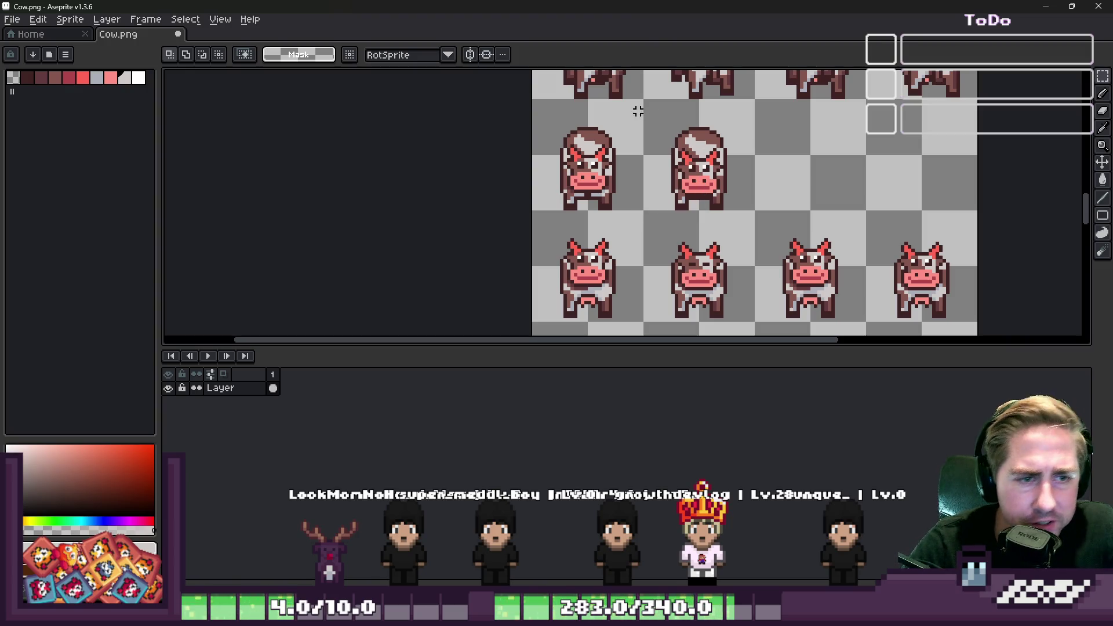
# Set the sprite's grid to 32x32 through View > Grid > Grid Settings.
pyautogui.click(221, 17)
pyautogui.moveTo(243, 83)
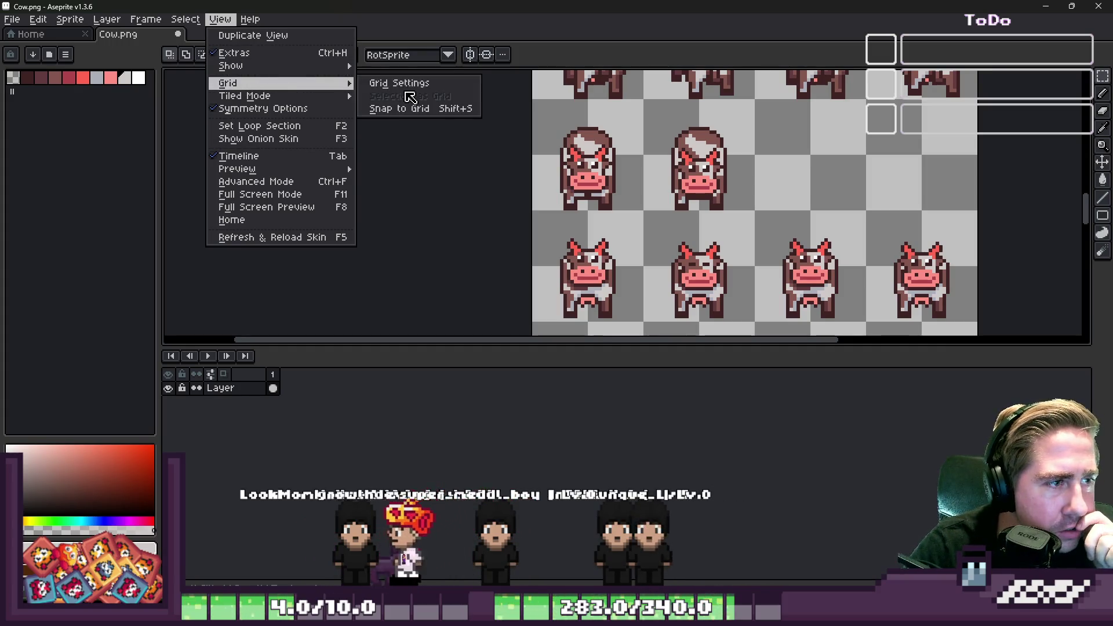
pyautogui.click(400, 83)
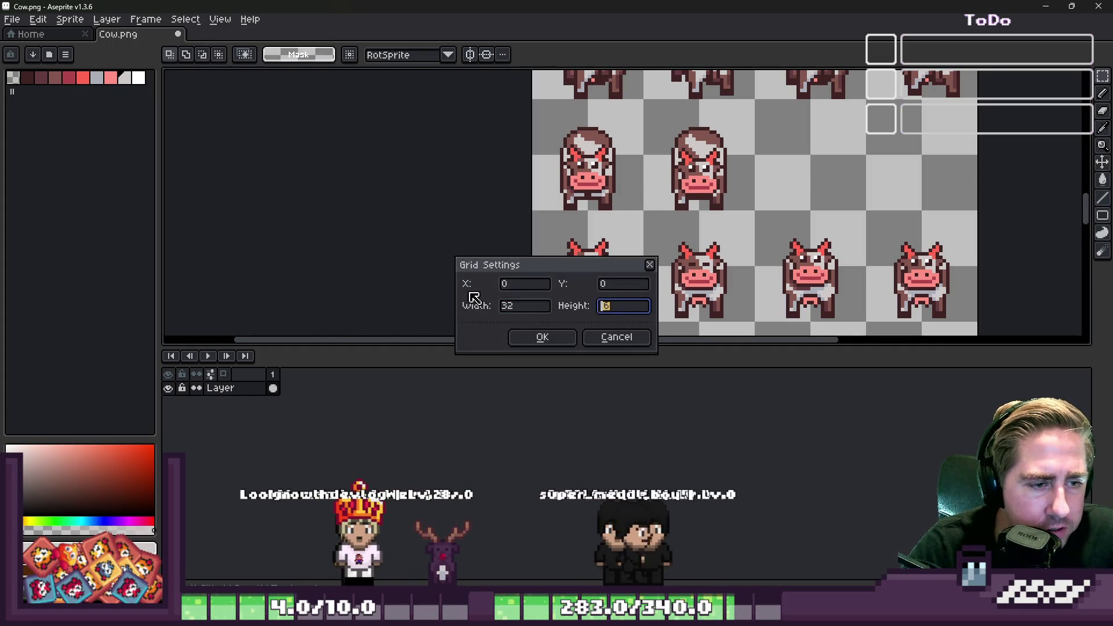
pyautogui.press('Return')
# Open Edit > Preferences, reposition the window, and go to the Grid section.
pyautogui.click(12, 19)
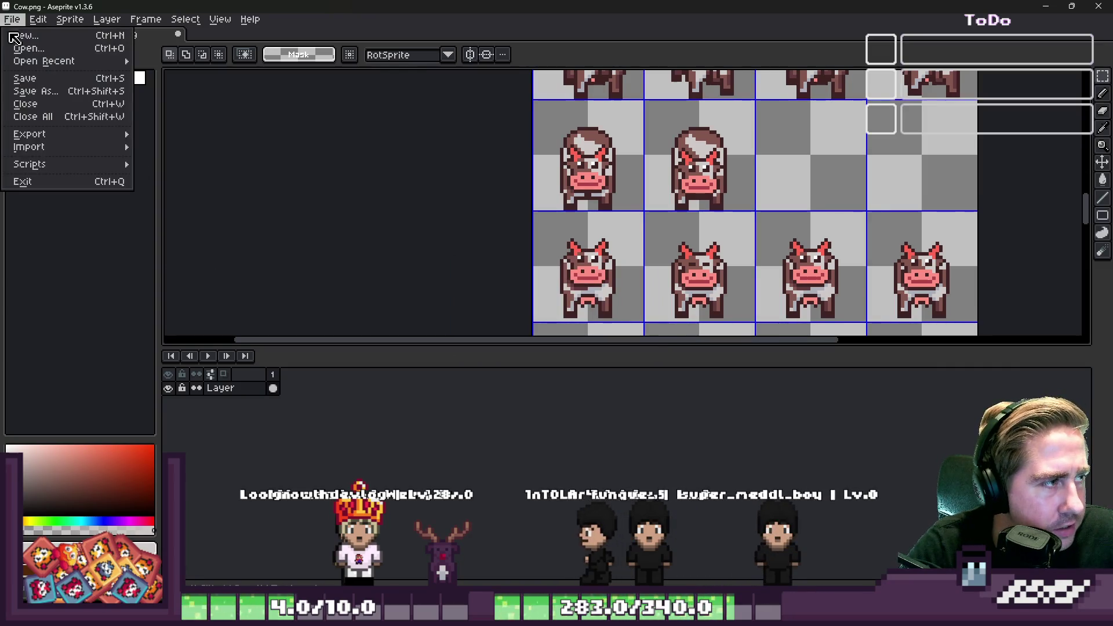
pyautogui.moveTo(87, 134)
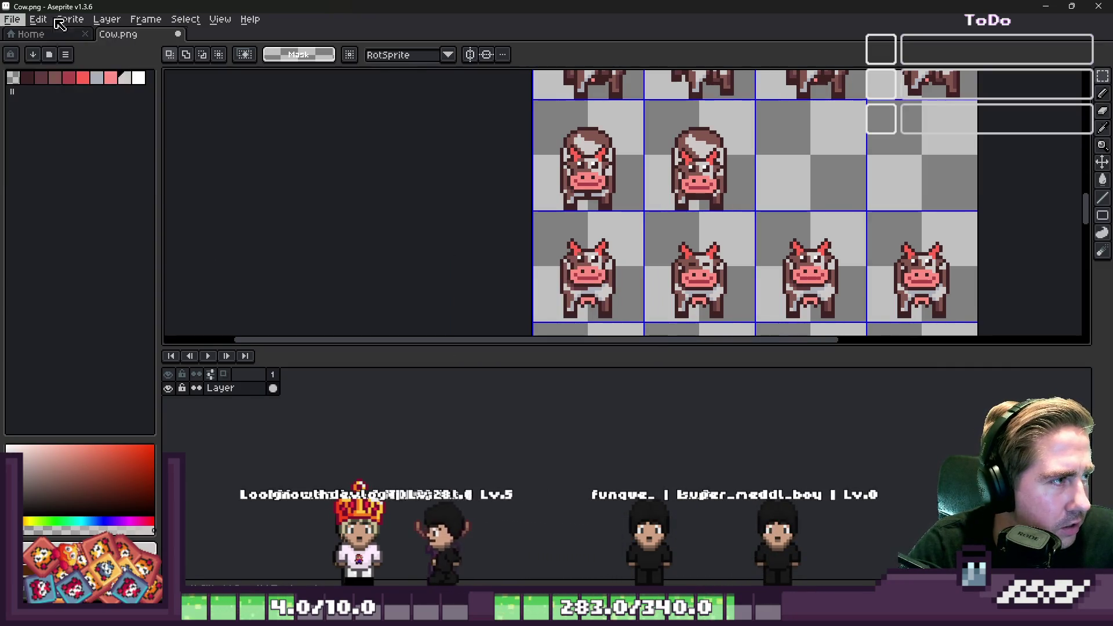
pyautogui.click(37, 19)
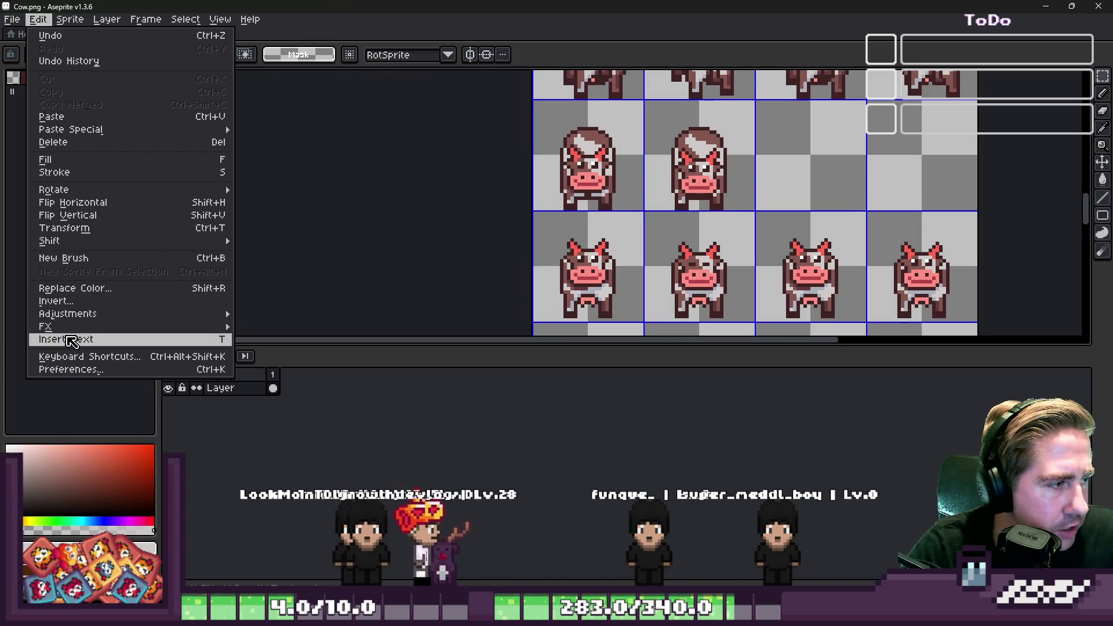
pyautogui.moveTo(223, 23)
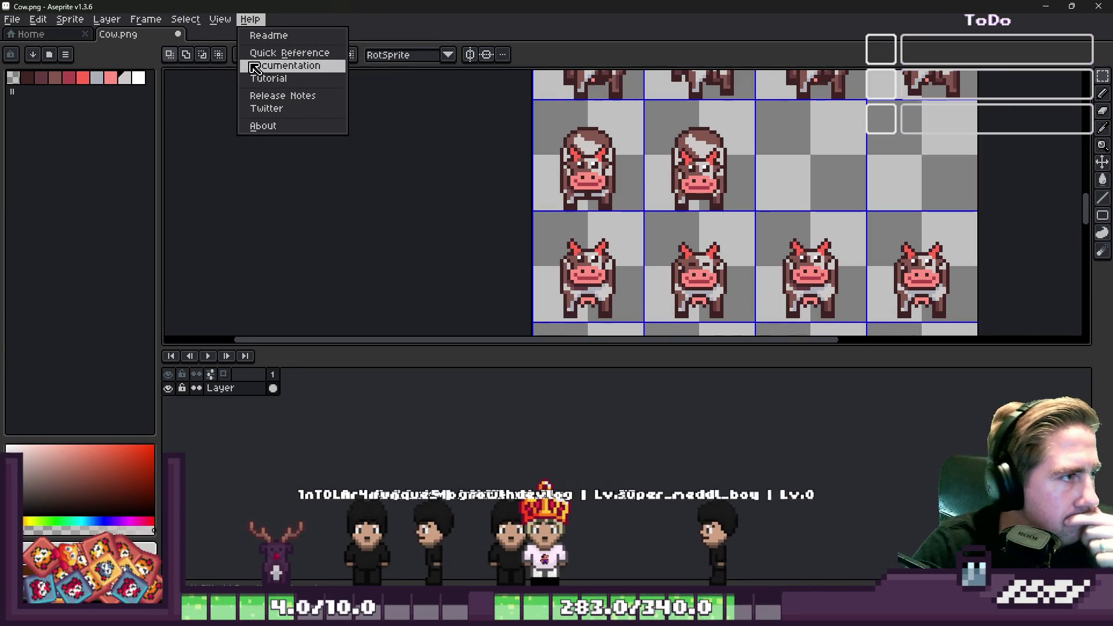
pyautogui.moveTo(55, 28)
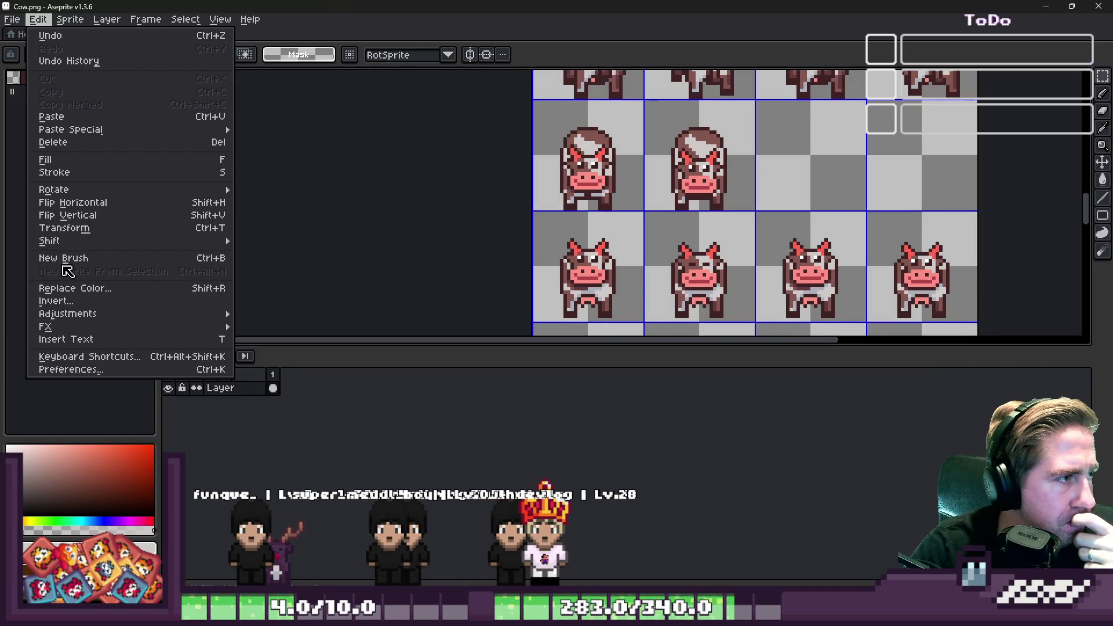
pyautogui.click(75, 369)
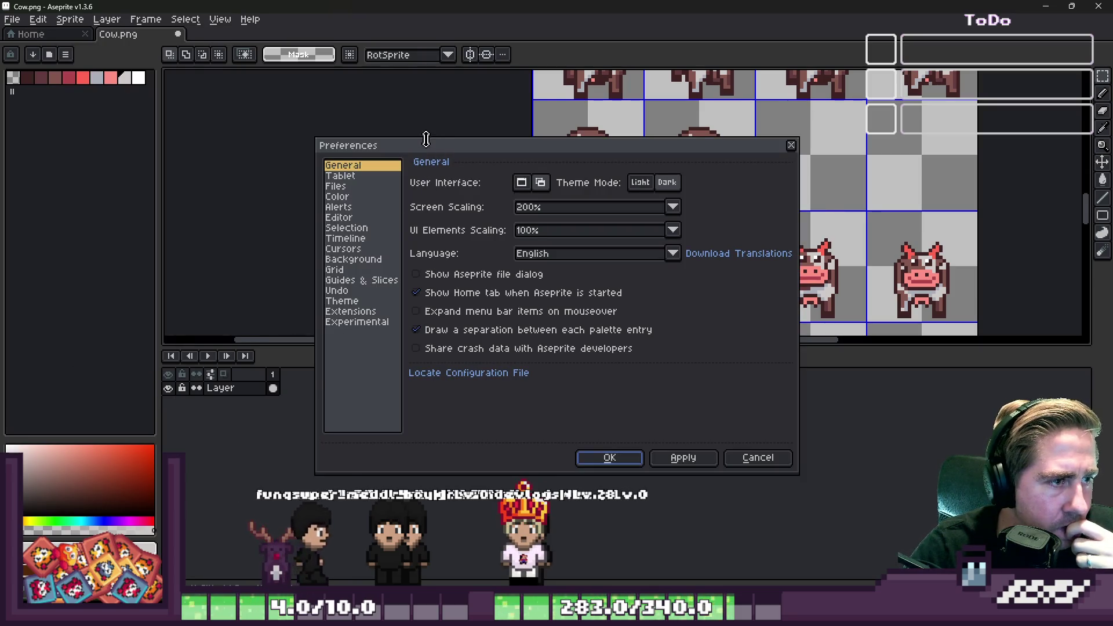
pyautogui.moveTo(426, 139); pyautogui.dragTo(625, 192)
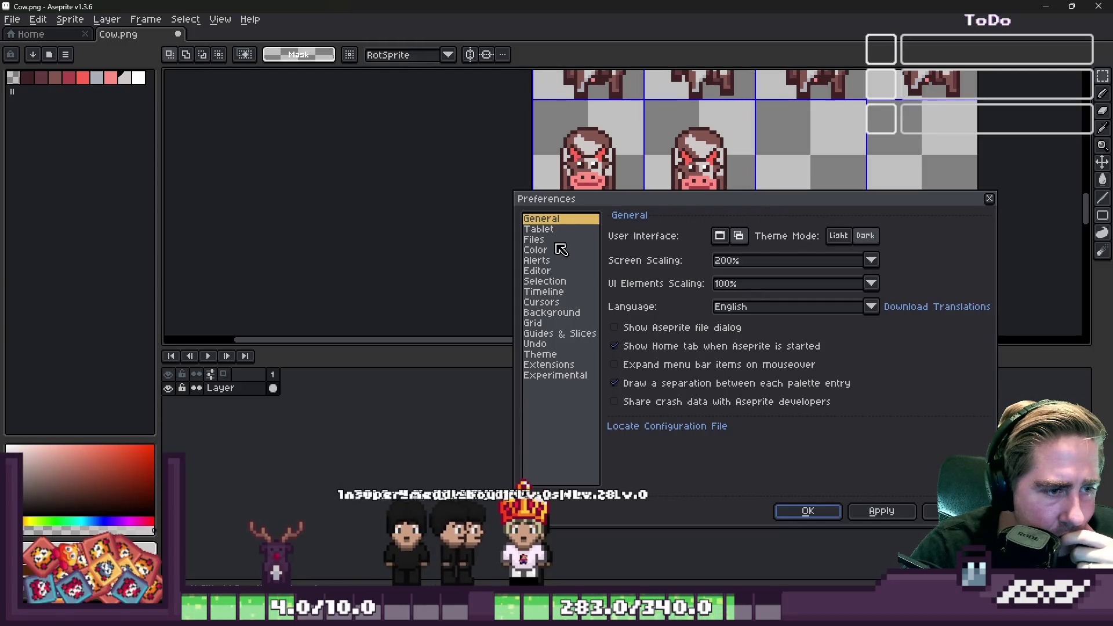
pyautogui.click(559, 323)
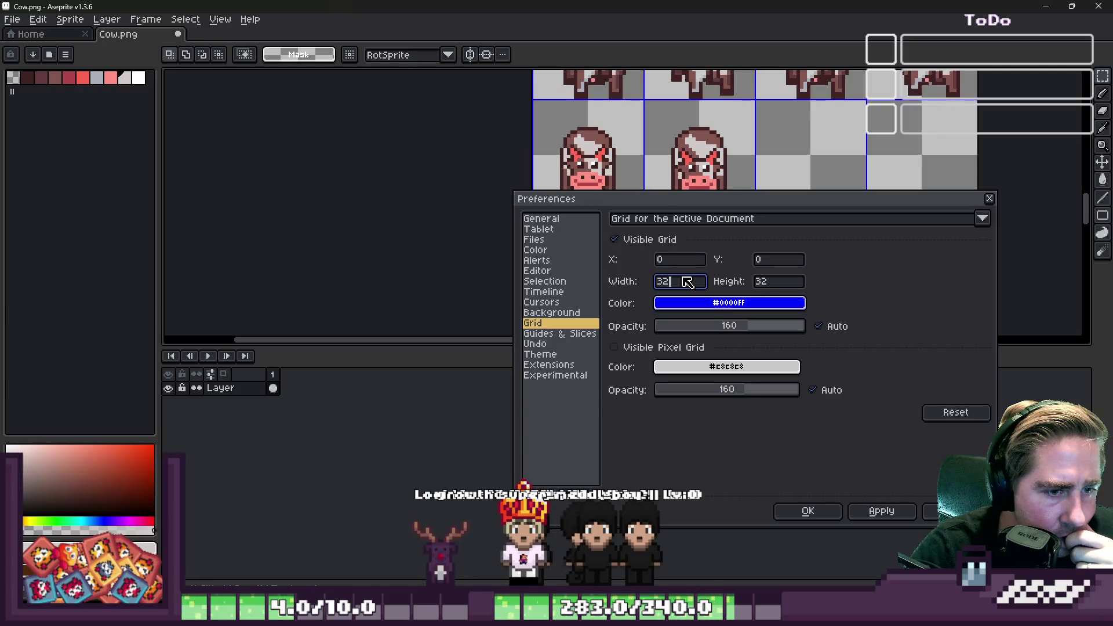
pyautogui.click(554, 334)
pyautogui.click(561, 324)
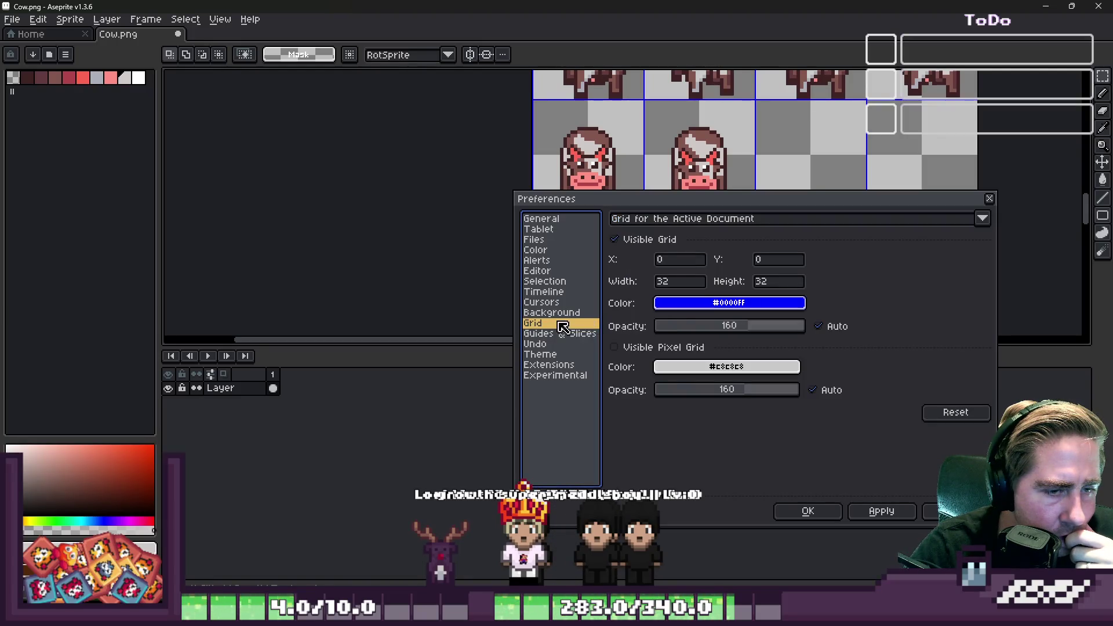
# Set Grid for New Documents to 32x32 and apply with OK.
pyautogui.click(704, 220)
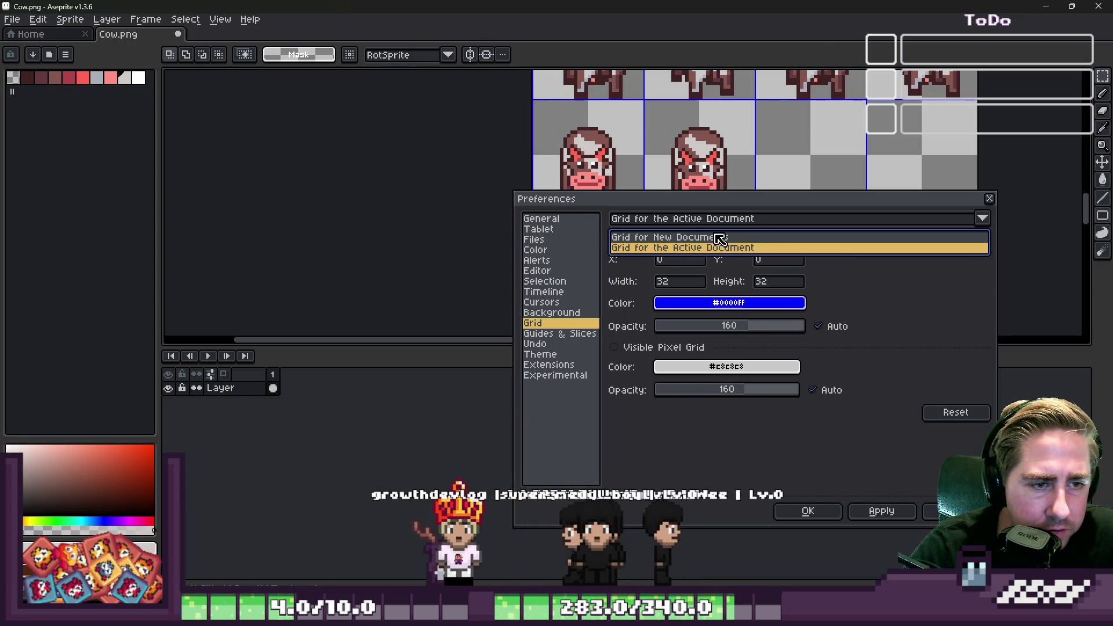
pyautogui.click(718, 239)
pyautogui.click(686, 283)
pyautogui.write('3')
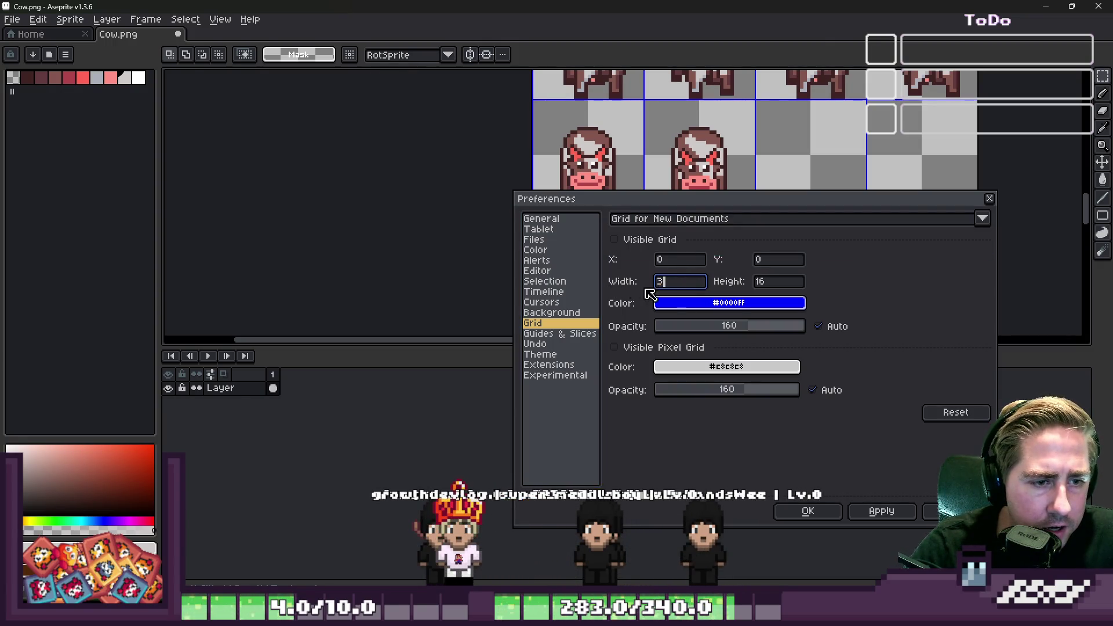
pyautogui.write('2')
pyautogui.doubleClick(784, 281)
pyautogui.write('32')
pyautogui.click(803, 513)
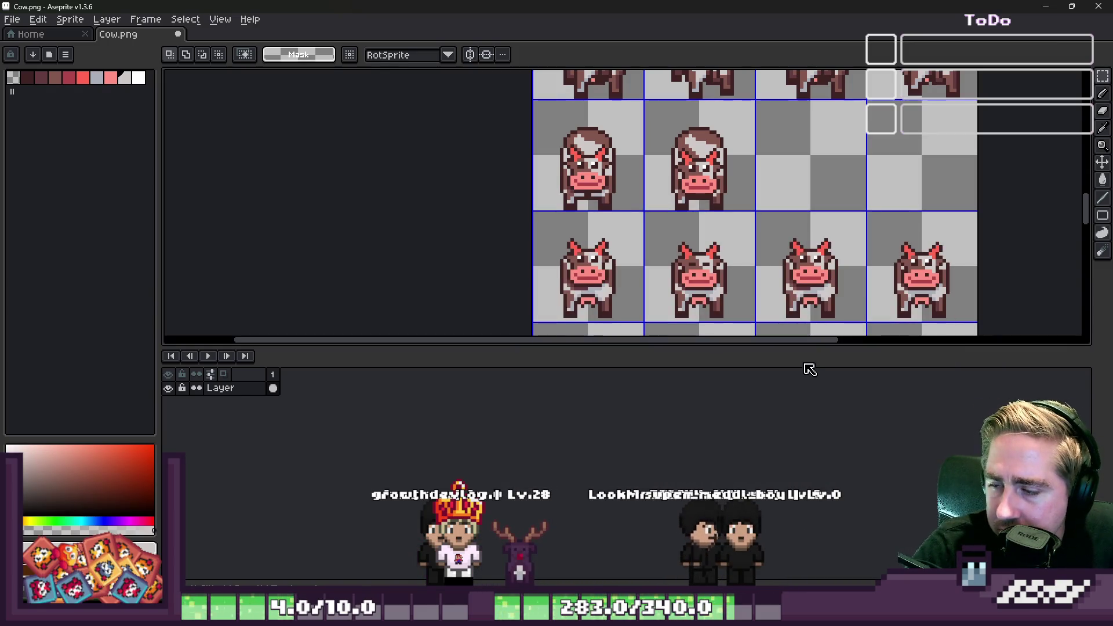
# Pick the cow's brown, then select both cow-faced frames, undoing an accidental rotation.
pyautogui.scroll(5, 578, 190)
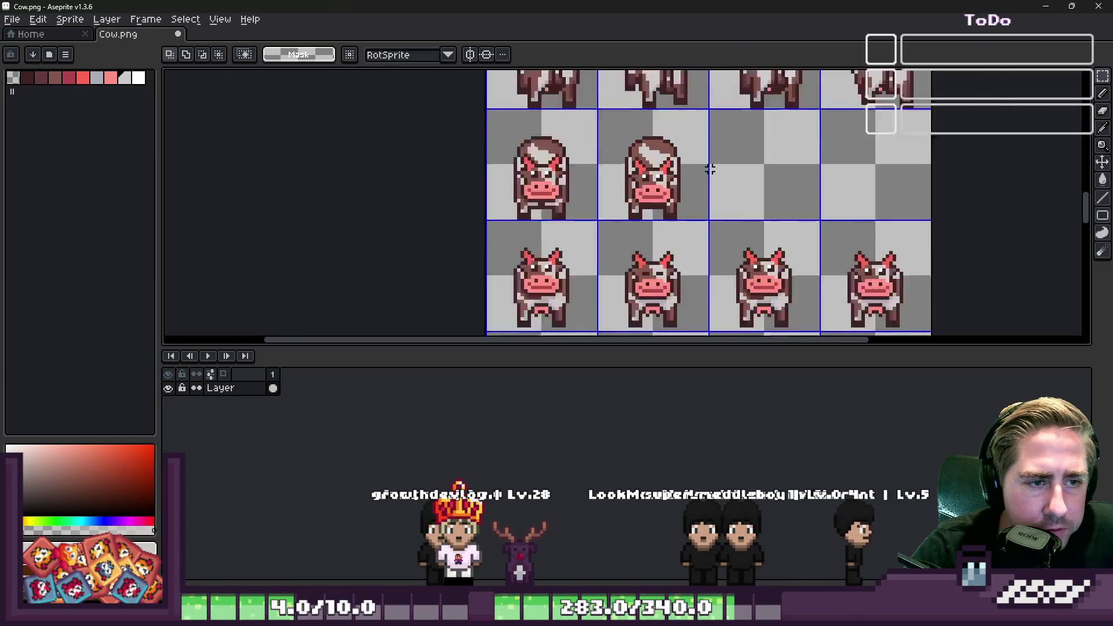
pyautogui.press('i')
pyautogui.keyDown('alt'); pyautogui.click(575, 189); pyautogui.keyUp('alt')
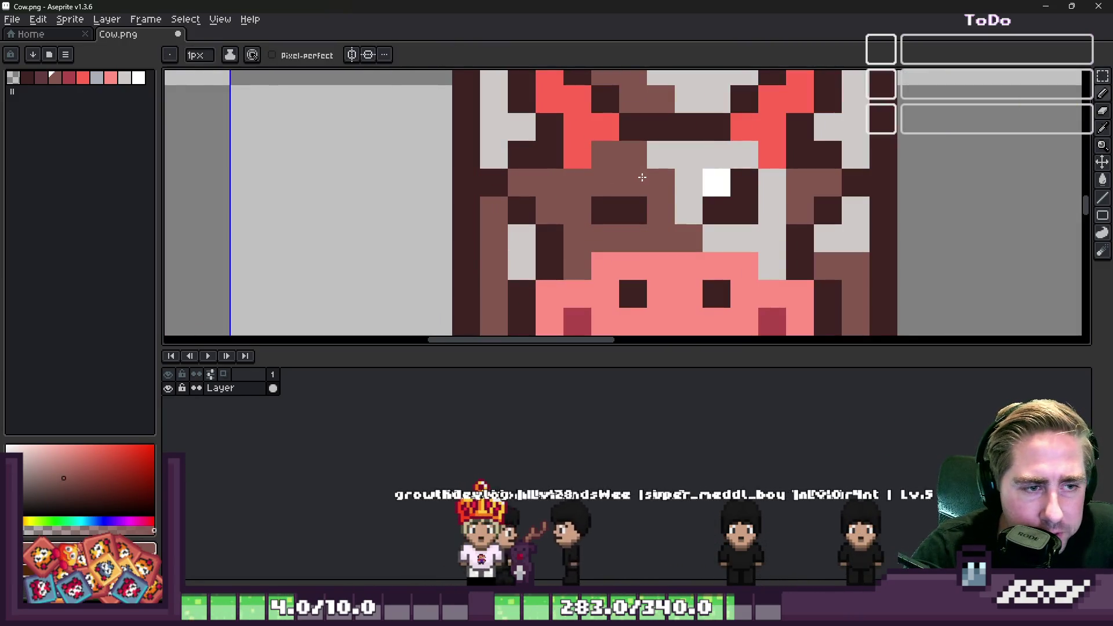
pyautogui.scroll(-4, 625, 186)
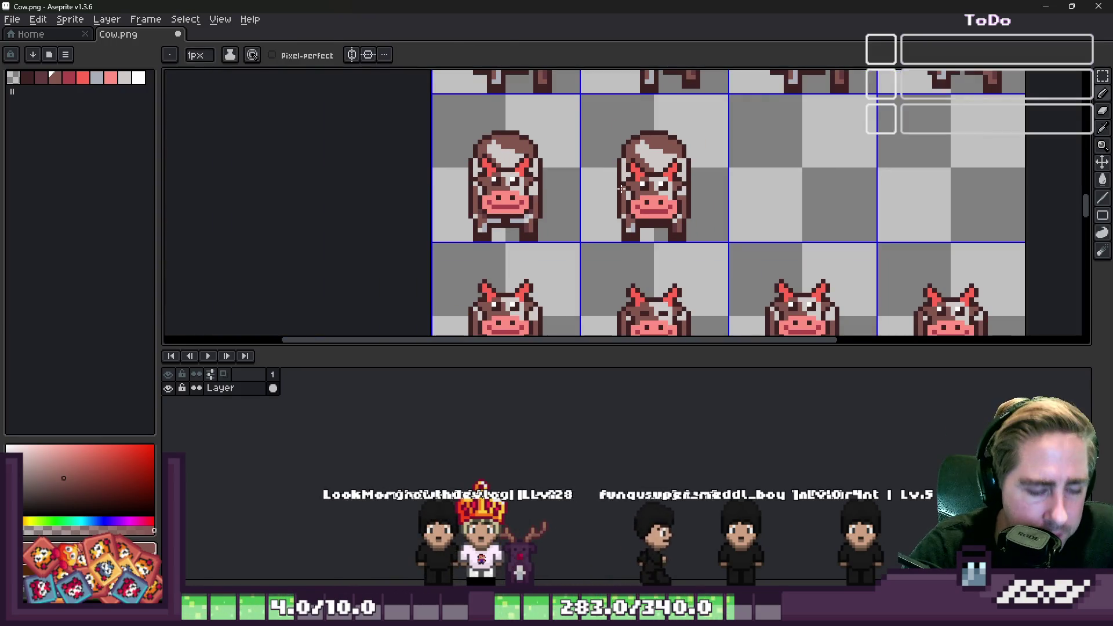
pyautogui.press('m')
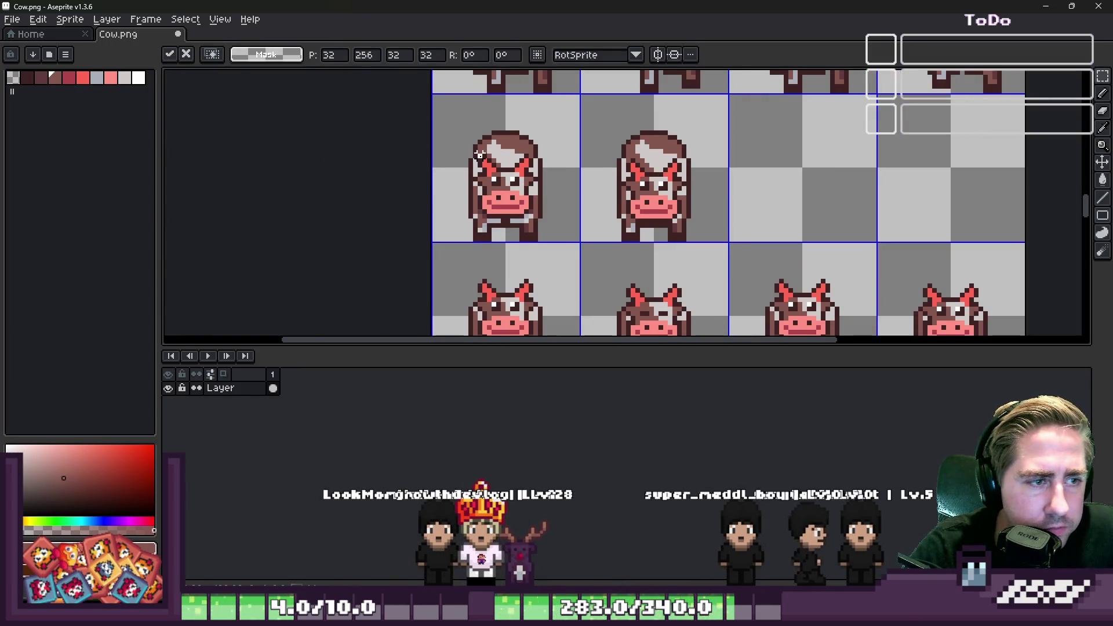
pyautogui.keyDown('shift'); pyautogui.moveTo(434, 95); pyautogui.dragTo(586, 168); pyautogui.keyUp('shift')
pyautogui.moveTo(427, 174); pyautogui.dragTo(427, 177)
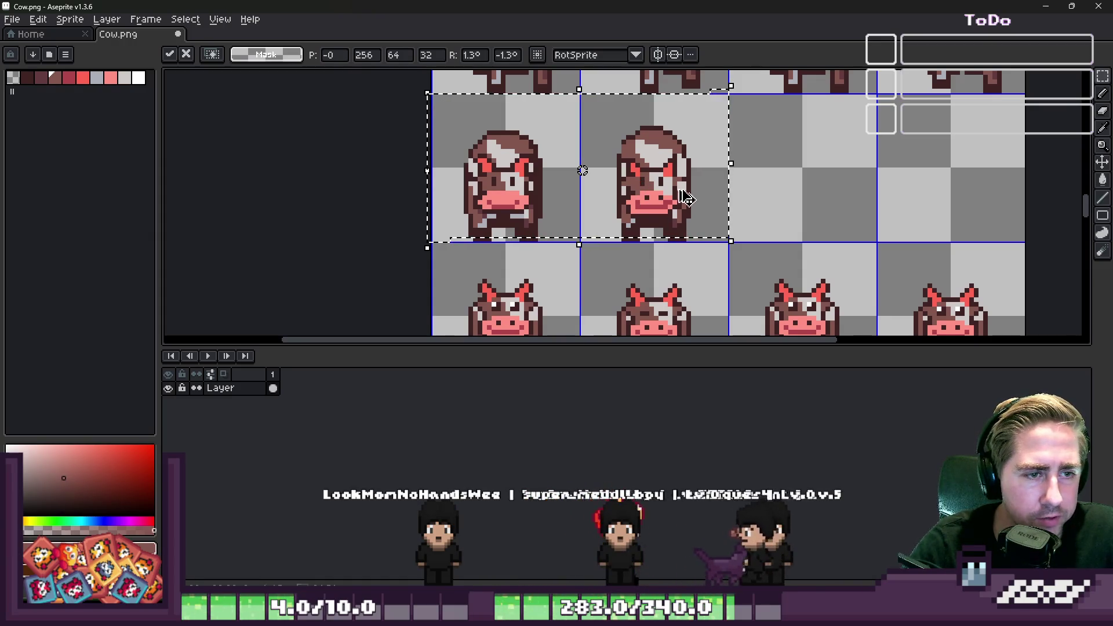
pyautogui.press('Escape')
pyautogui.hotkey('ctrl', 'z')
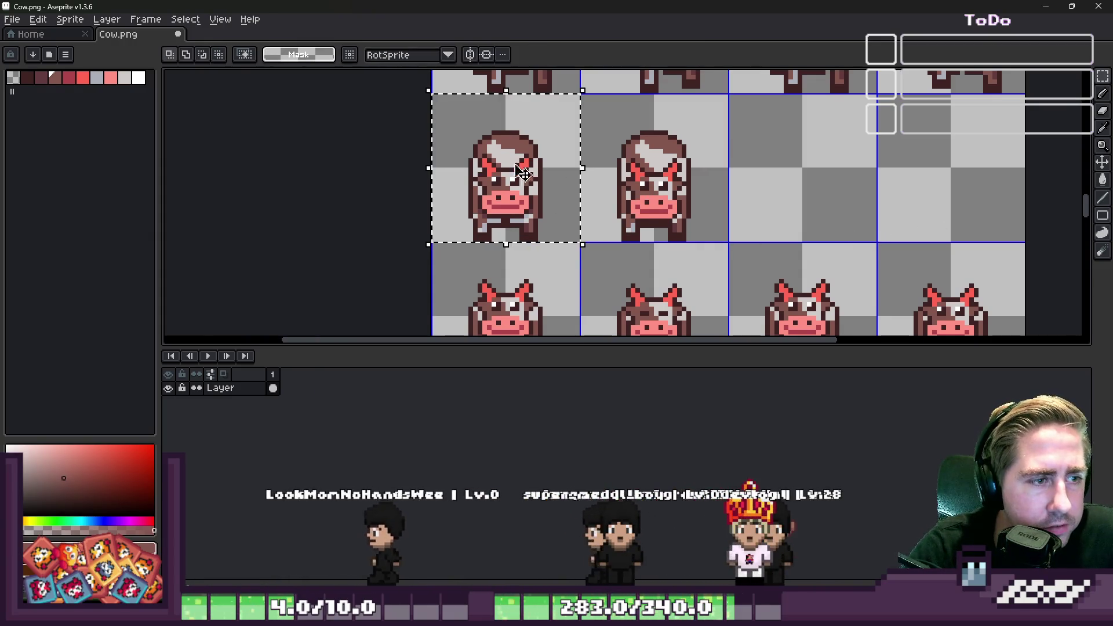
# Ctrl+drag a copy of the two cow-face frames into the empty cells to the right and commit.
pyautogui.moveTo(472, 189); pyautogui.dragTo(775, 188)
pyautogui.press('Return')
pyautogui.scroll(-2, 707, 161)
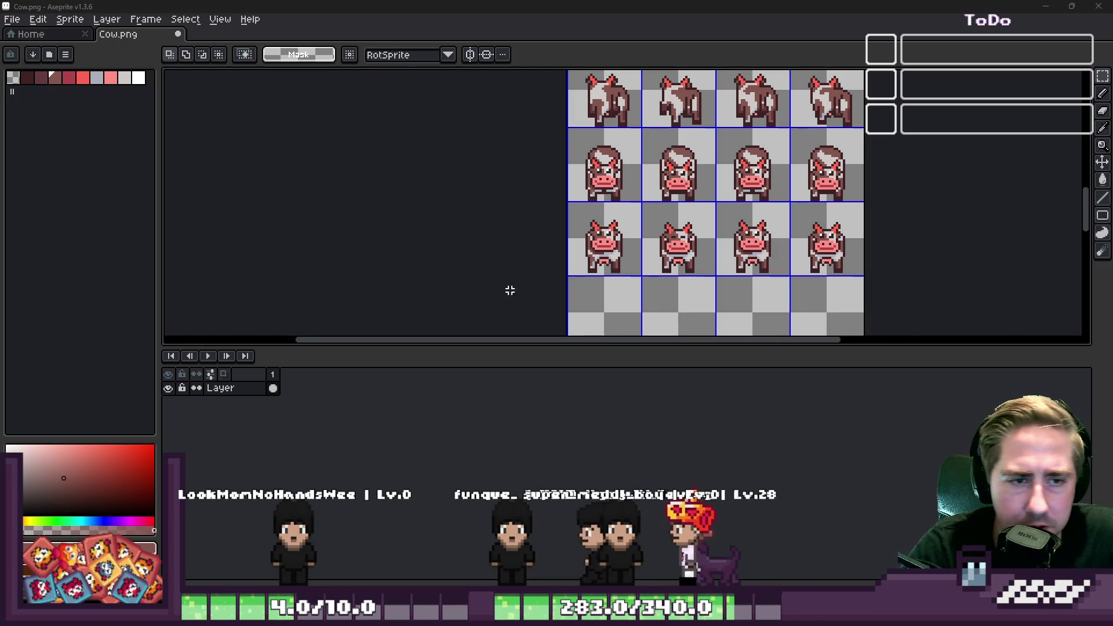
pyautogui.scroll(2, 871, 202)
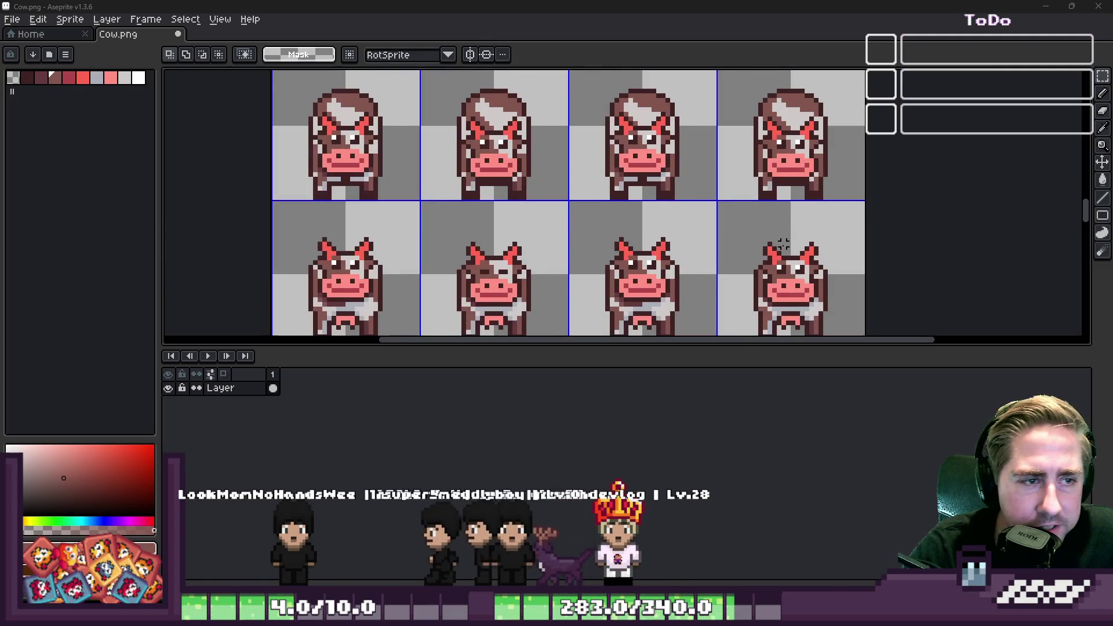
pyautogui.scroll(-1, 783, 244)
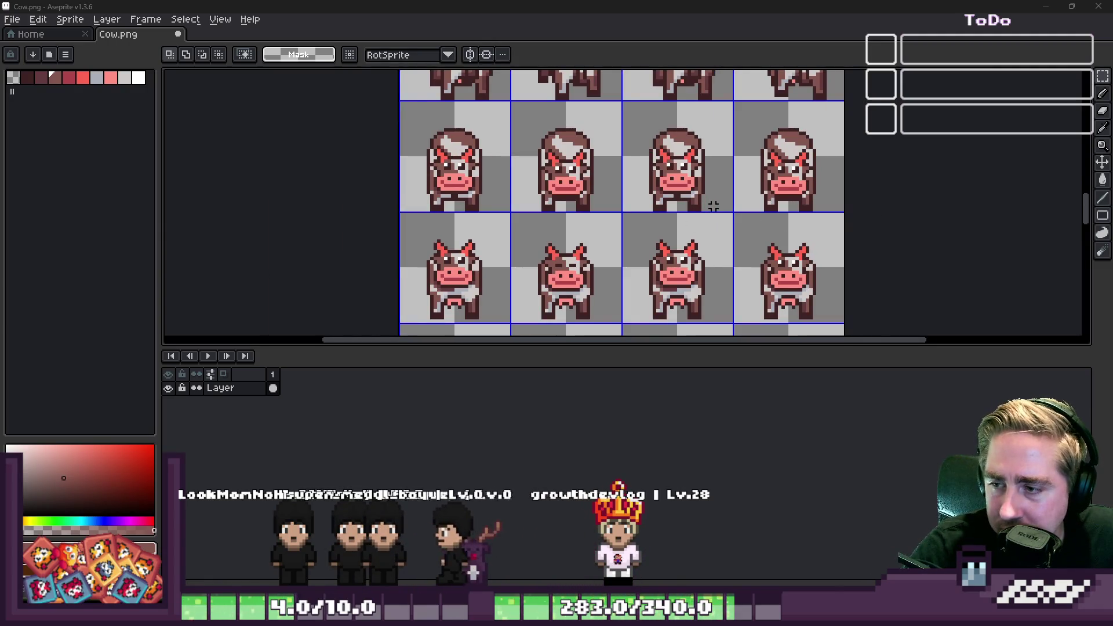
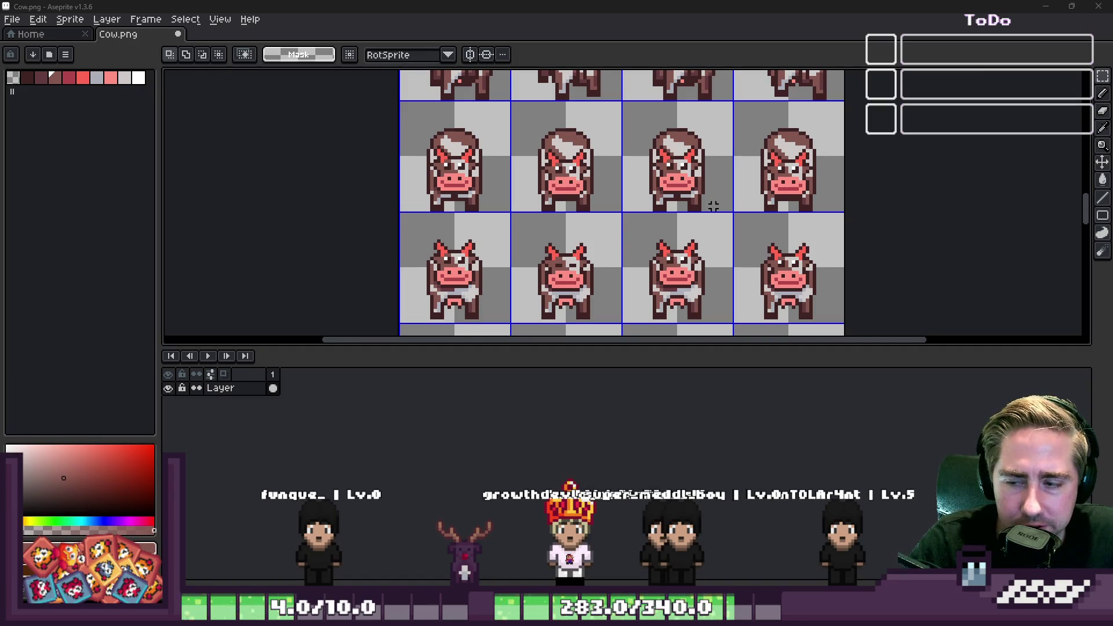
# Save the Cow.png sprite sheet and view Otter.png with the pasted cow beside the otter.
pyautogui.scroll(6, 565, 171)
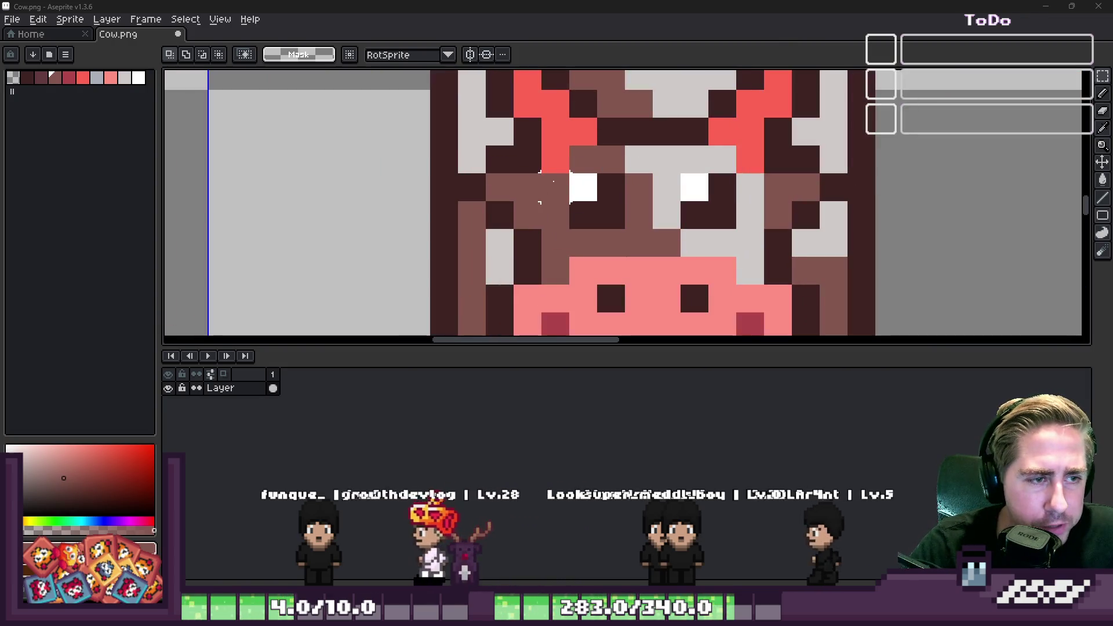
pyautogui.press('b')
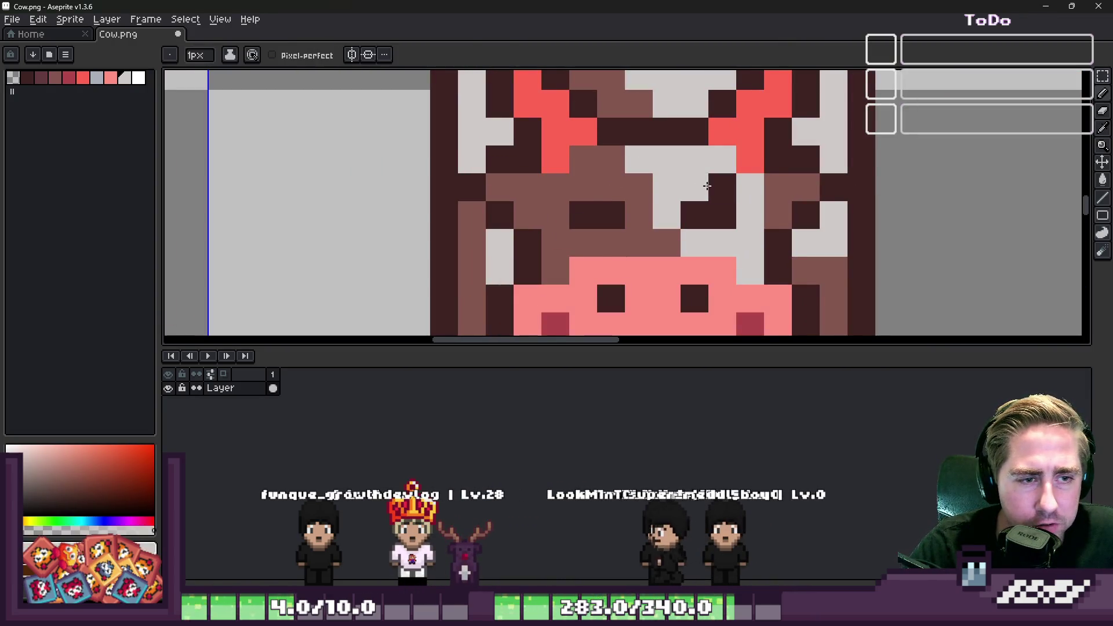
pyautogui.scroll(-5, 679, 193)
pyautogui.hotkey('ctrl', 's')
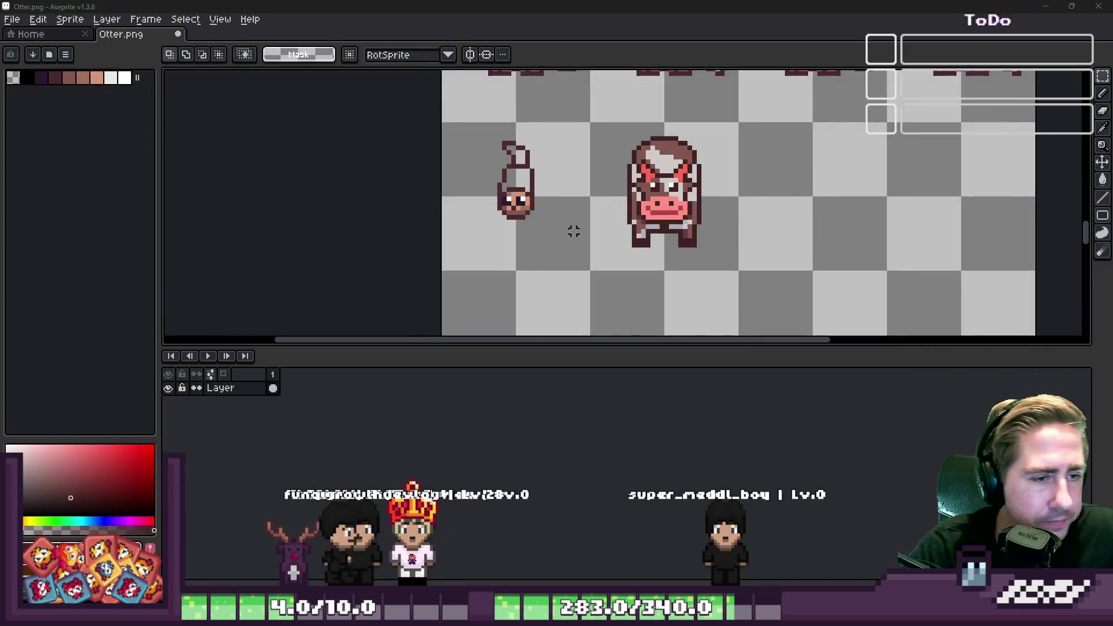
pyautogui.scroll(-2, 572, 231)
pyautogui.scroll(3, 472, 214)
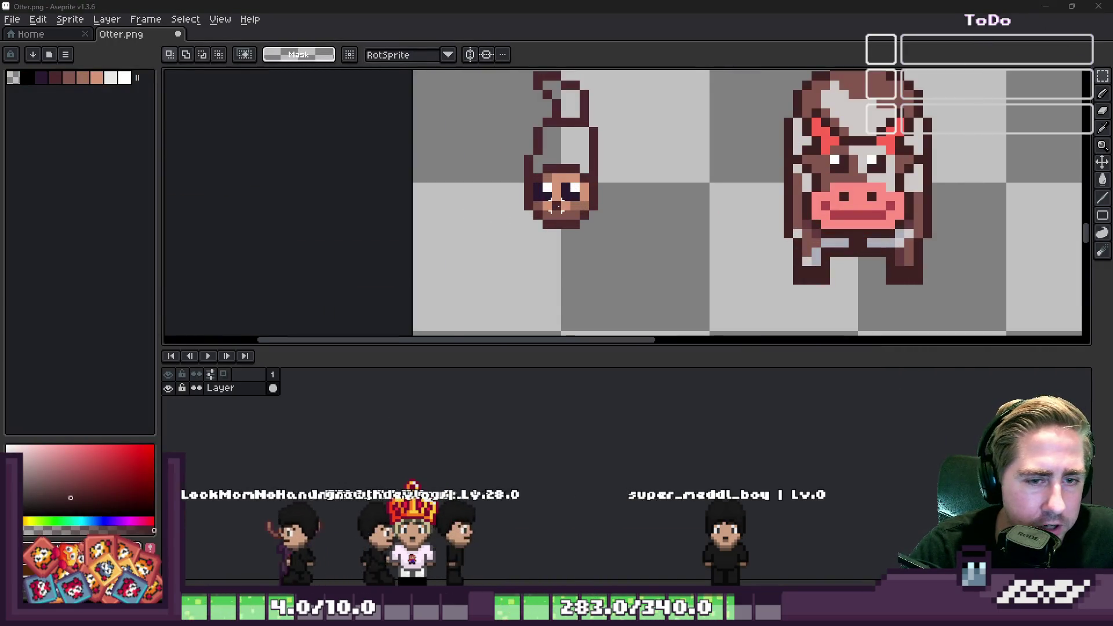
# Sample colours from the lying otter and fill the standing otter's body and tail brown.
pyautogui.scroll(-5, 557, 207)
pyautogui.scroll(4, 552, 149)
pyautogui.keyDown('alt'); pyautogui.click(563, 133); pyautogui.keyUp('alt')
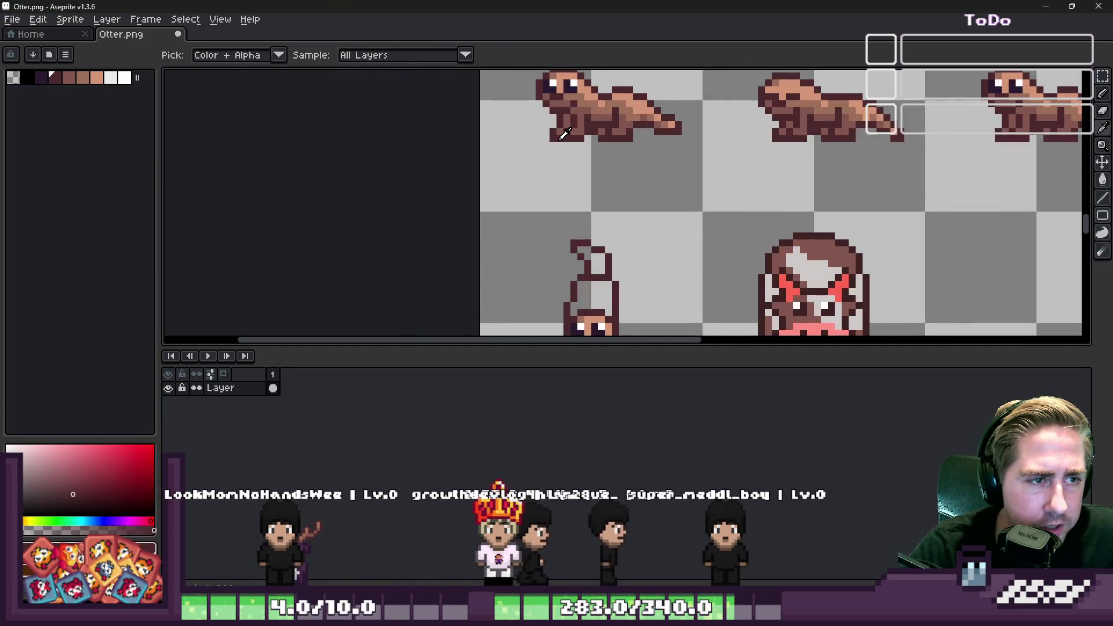
pyautogui.scroll(-1, 579, 203)
pyautogui.scroll(2, 668, 297)
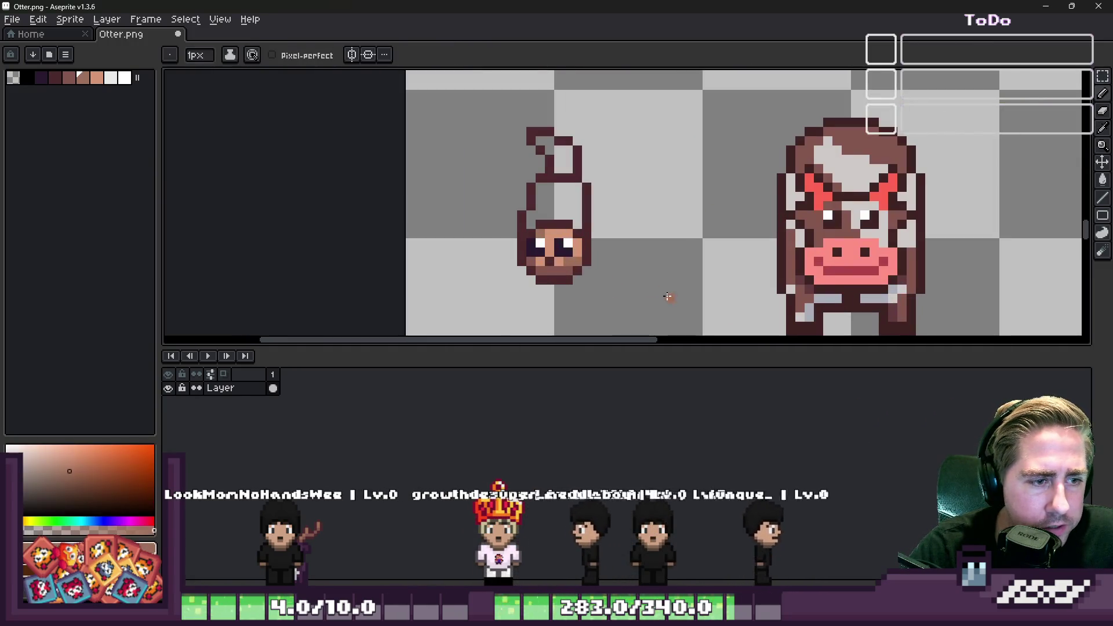
pyautogui.scroll(-2, 666, 293)
pyautogui.scroll(2, 660, 280)
pyautogui.press('g')
pyautogui.click(591, 241)
pyautogui.click(604, 173)
pyautogui.scroll(-2, 629, 210)
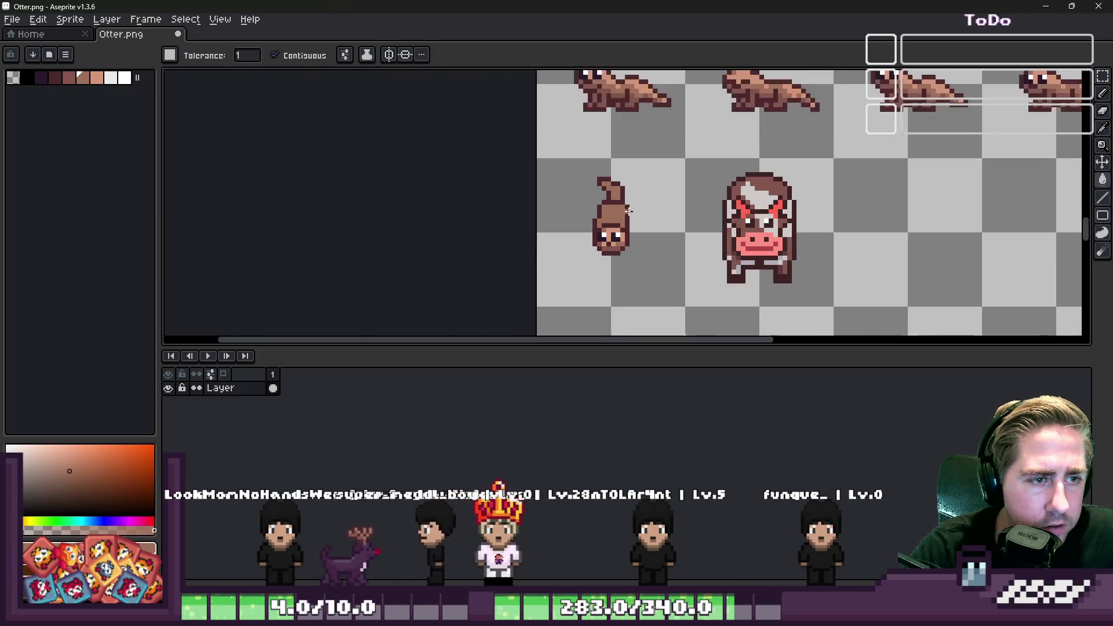
pyautogui.scroll(4, 643, 191)
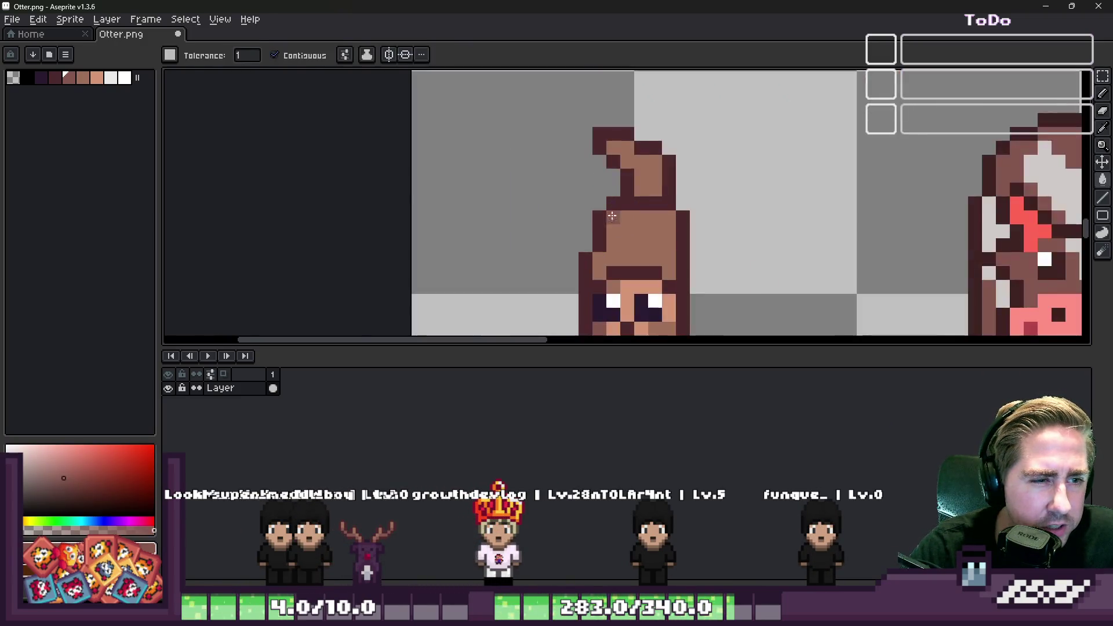
# Shade the standing otter with the lighter peach colour sampled from the lying otter.
pyautogui.press('b')
pyautogui.scroll(-3, 646, 188)
pyautogui.scroll(-3, 647, 175)
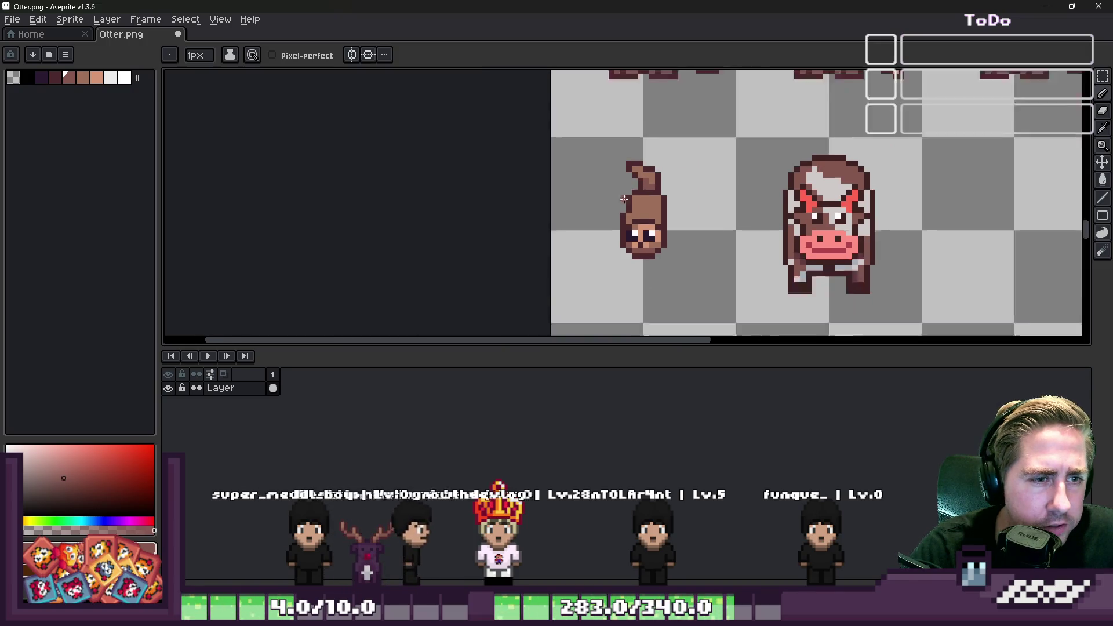
pyautogui.scroll(3, 643, 203)
pyautogui.press('i')
pyautogui.press('b')
pyautogui.scroll(2, 636, 220)
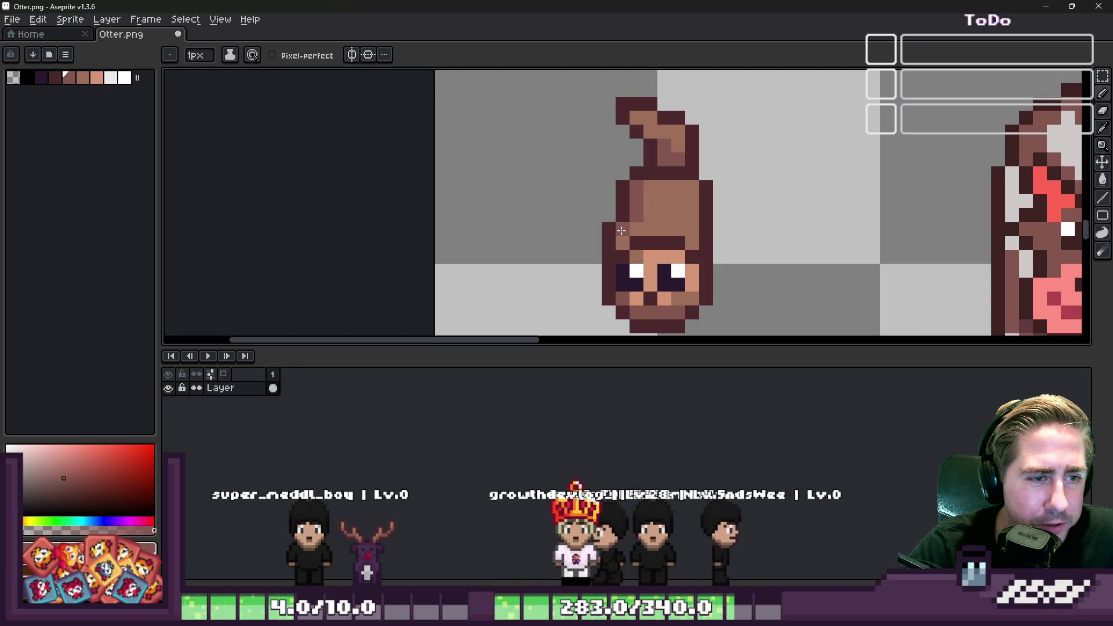
pyautogui.scroll(-3, 655, 186)
pyautogui.scroll(1, 637, 174)
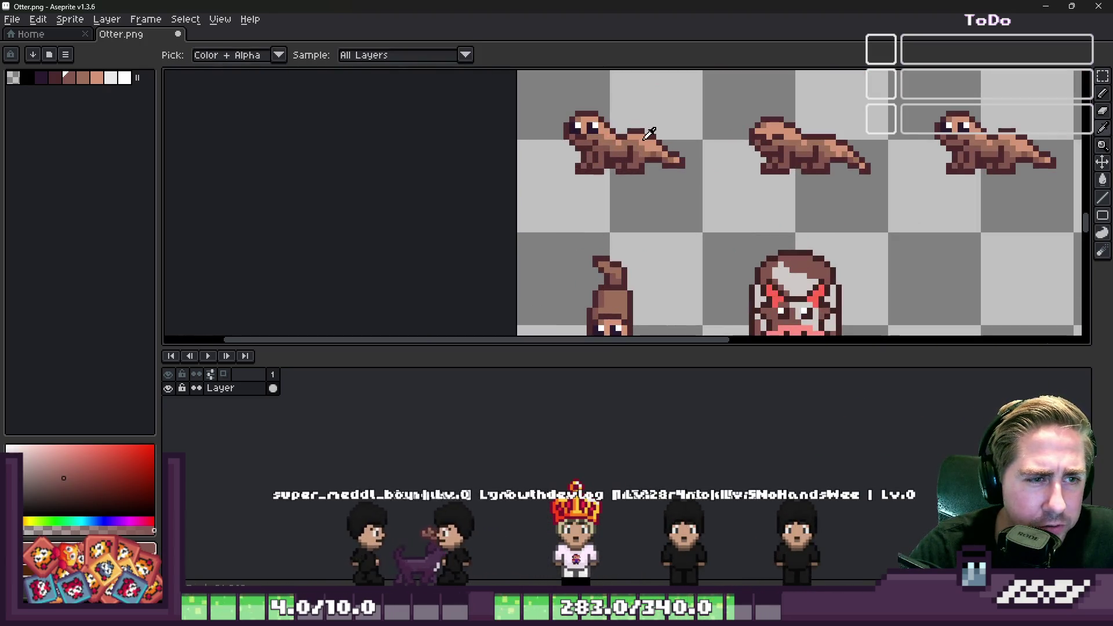
pyautogui.keyDown('alt'); pyautogui.click(635, 166); pyautogui.keyUp('alt')
pyautogui.scroll(-1, 636, 167)
pyautogui.scroll(4, 620, 235)
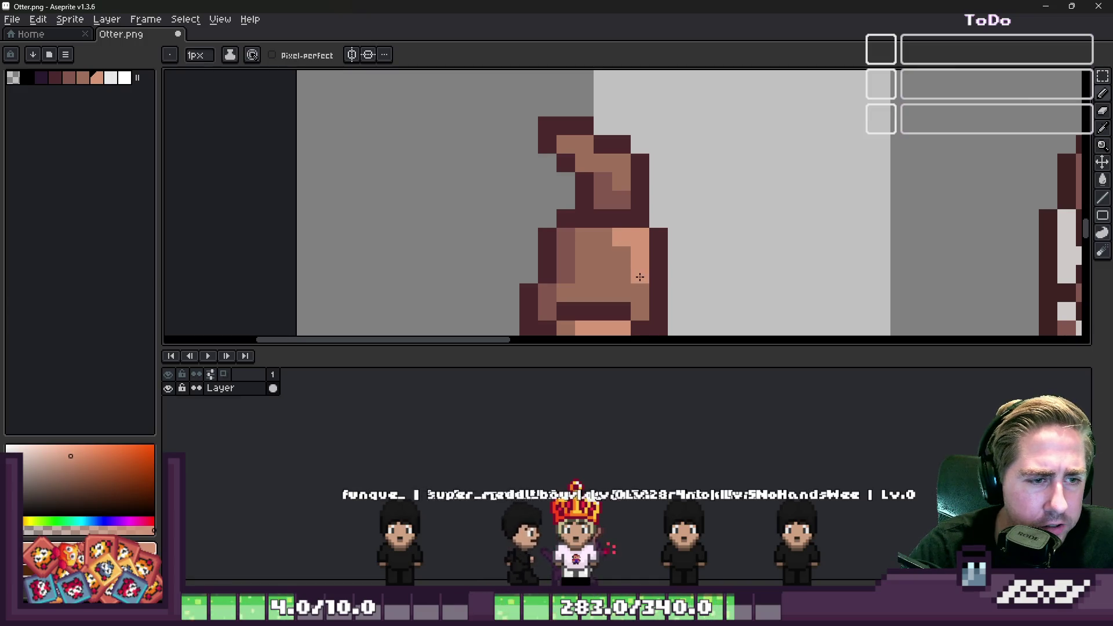
# Outline the standing otter in the dark maroon colour.
pyautogui.scroll(-3, 639, 277)
pyautogui.scroll(3, 674, 211)
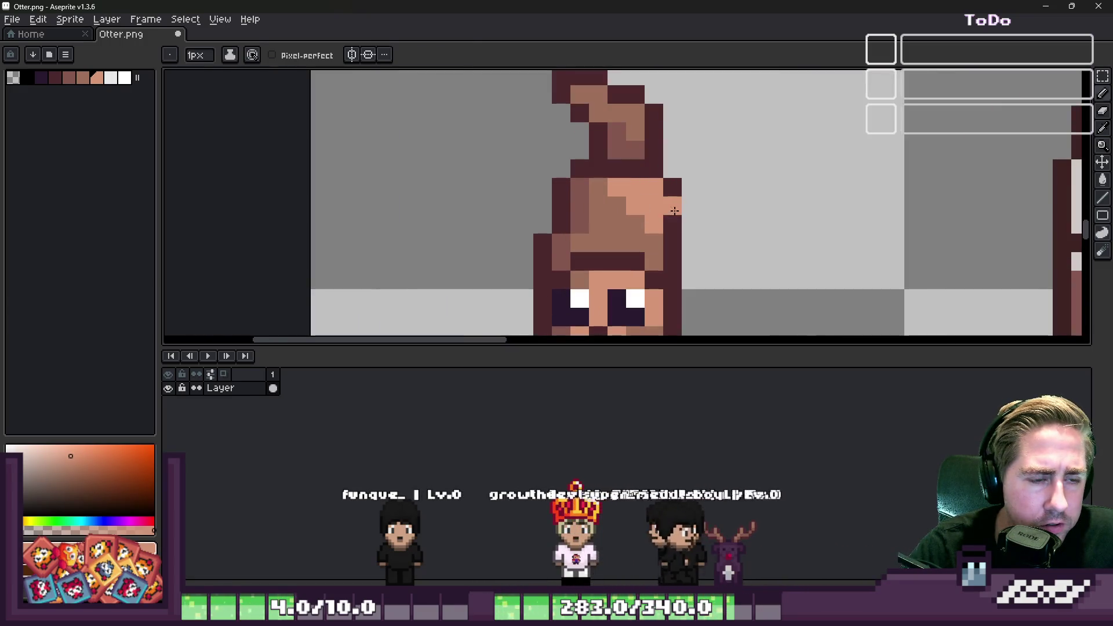
pyautogui.keyDown('alt'); pyautogui.click(669, 190); pyautogui.keyUp('alt')
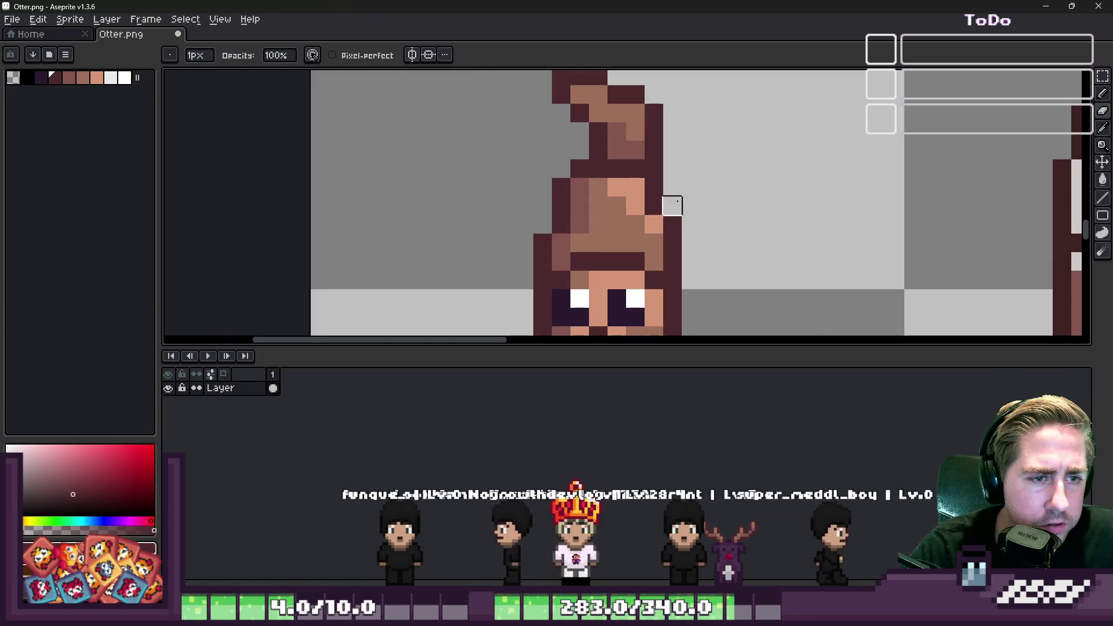
pyautogui.scroll(-5, 745, 154)
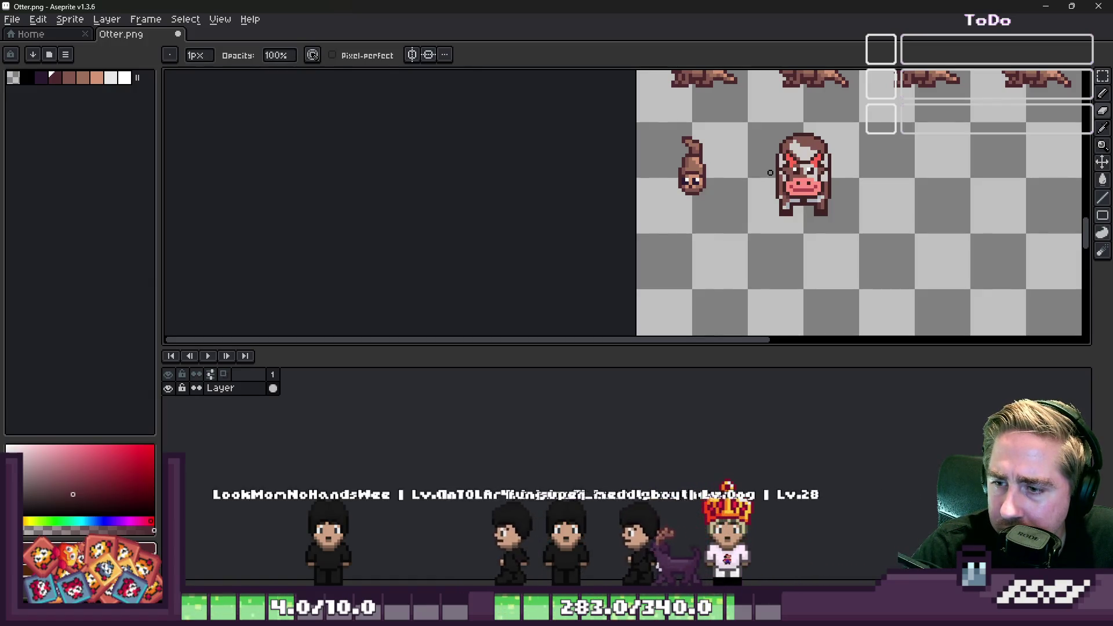
pyautogui.scroll(-1, 698, 268)
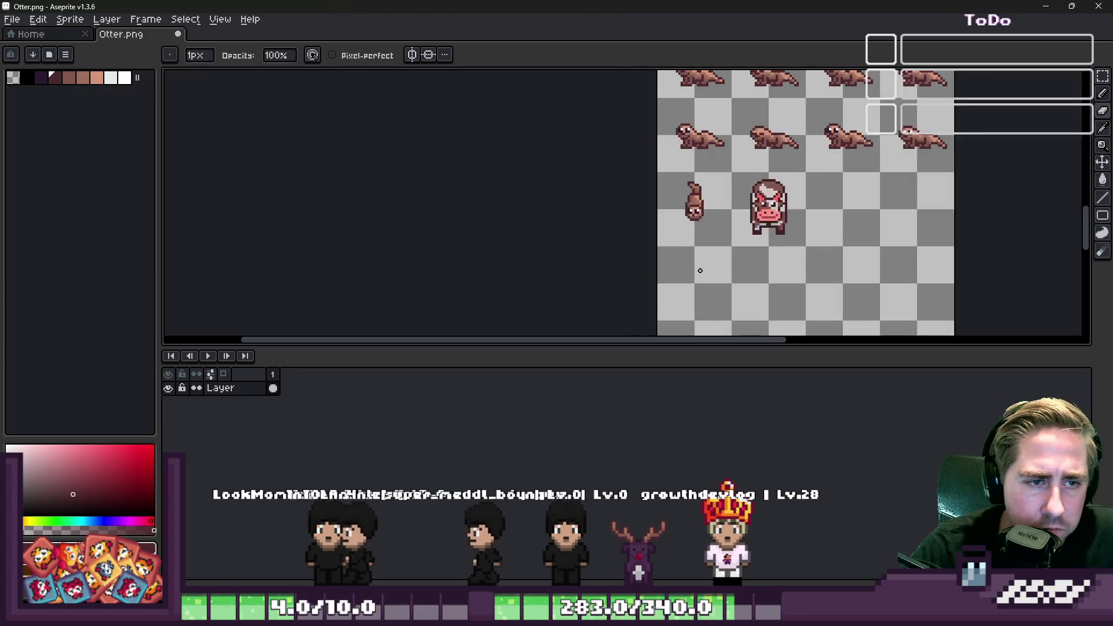
pyautogui.scroll(3, 774, 176)
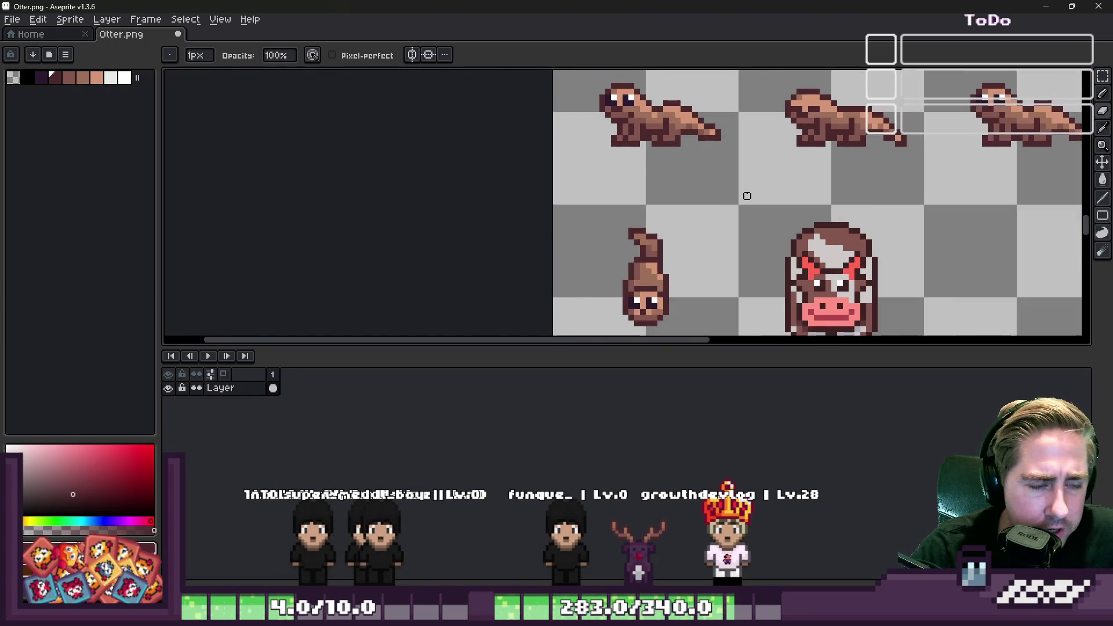
pyautogui.press('m')
pyautogui.scroll(1, 608, 137)
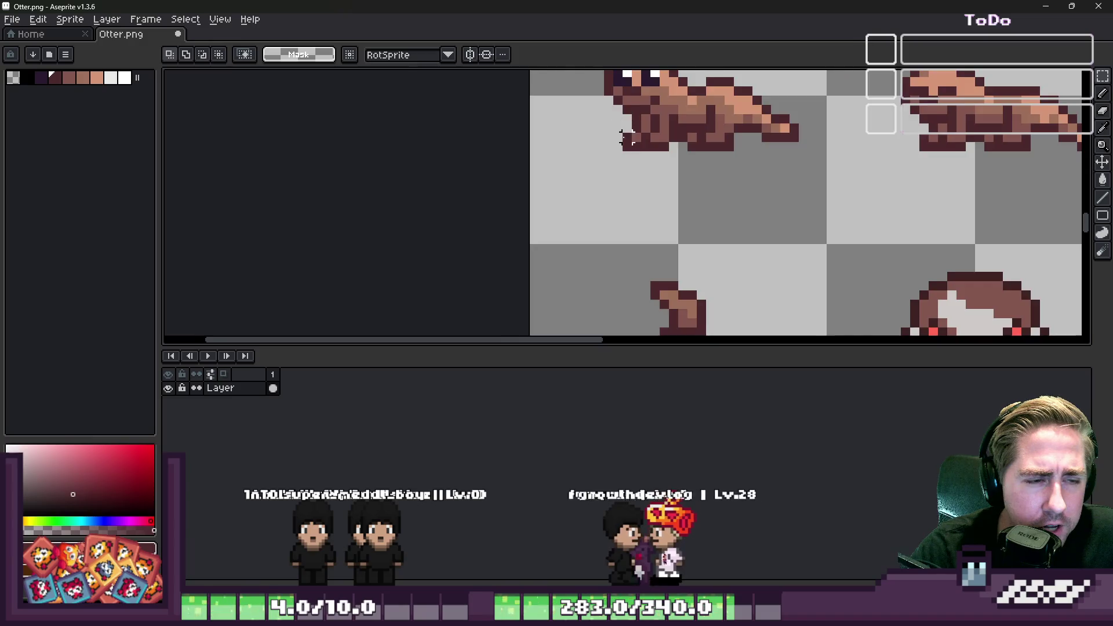
# Copy a block of the otter's pixels and paste it six pixels to the right, beside the otter.
pyautogui.scroll(-3, 779, 171)
pyautogui.scroll(4, 893, 168)
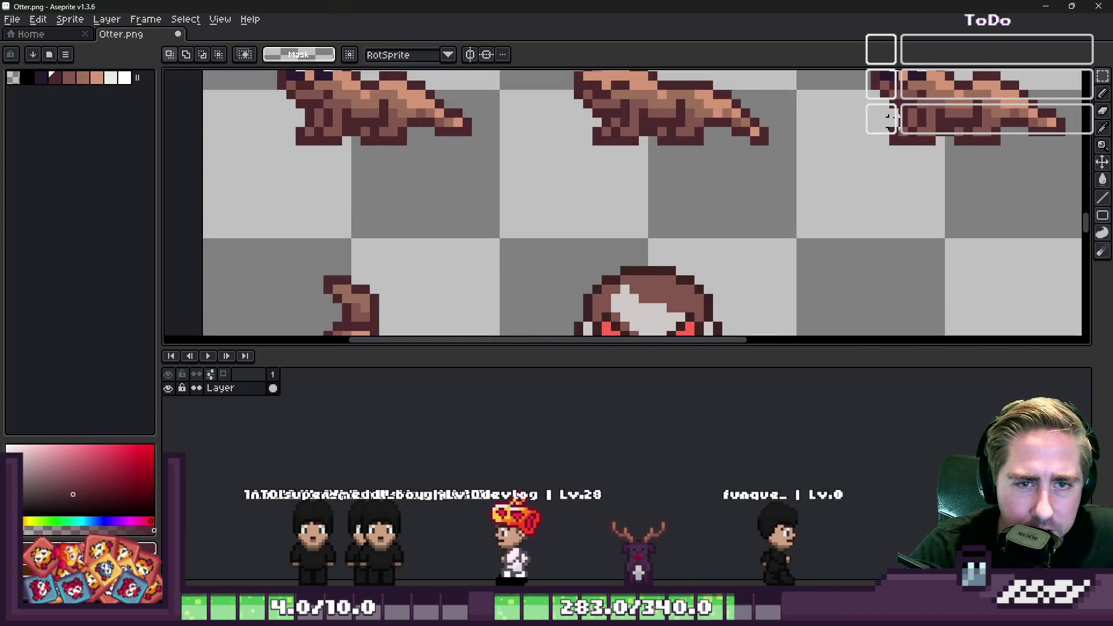
pyautogui.moveTo(930, 129); pyautogui.dragTo(931, 144)
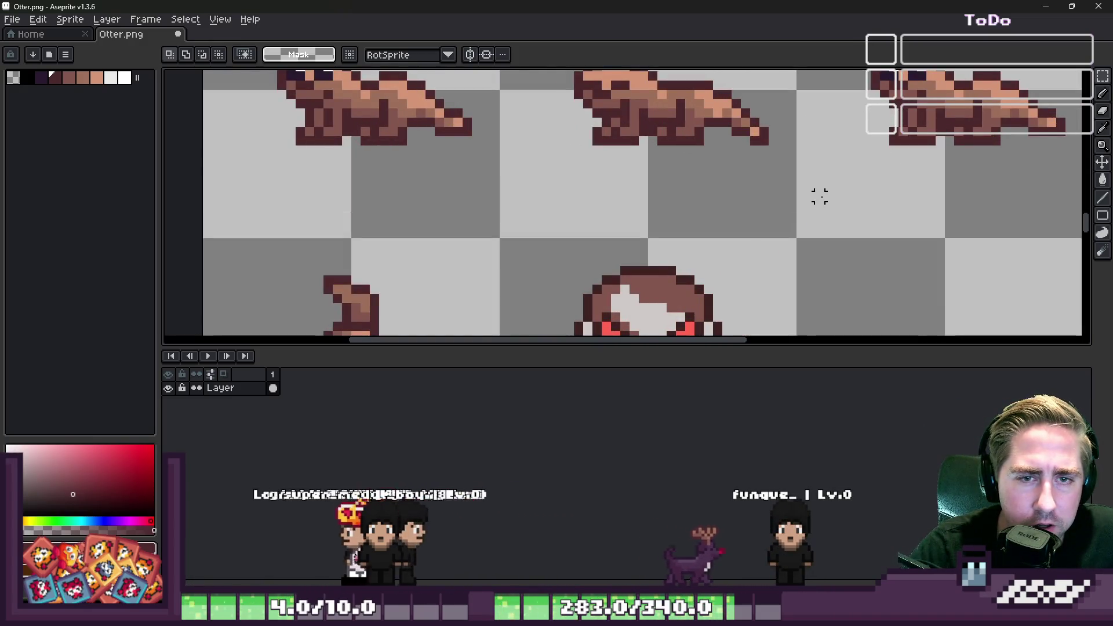
pyautogui.scroll(-3, 820, 196)
pyautogui.scroll(4, 646, 252)
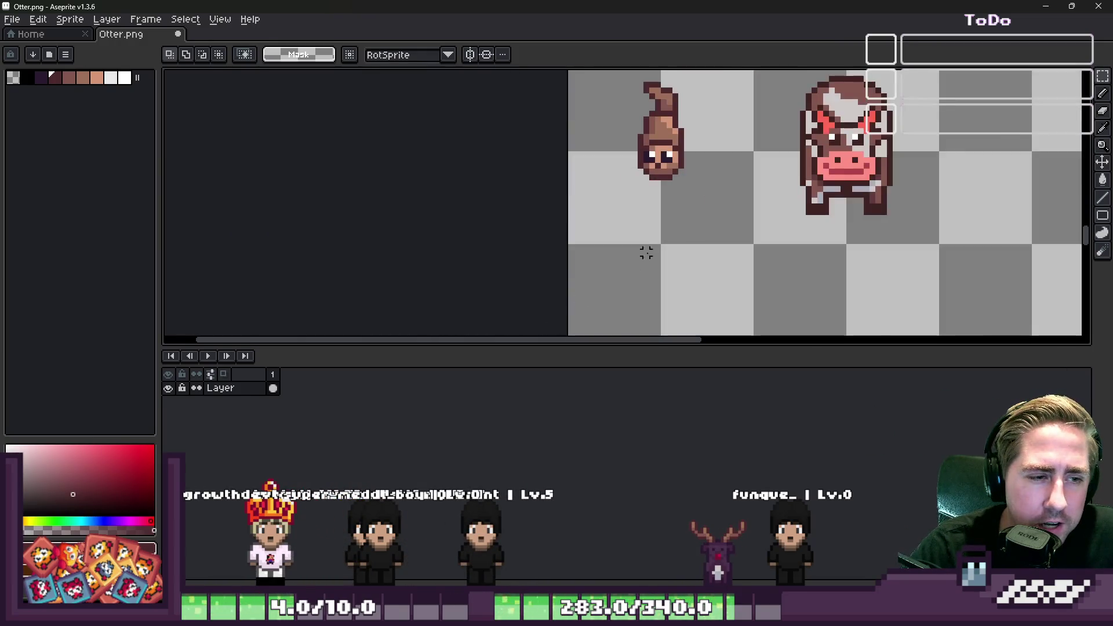
pyautogui.scroll(1, 646, 253)
pyautogui.hotkey('ctrl', 'v')
pyautogui.moveTo(657, 223); pyautogui.dragTo(666, 216)
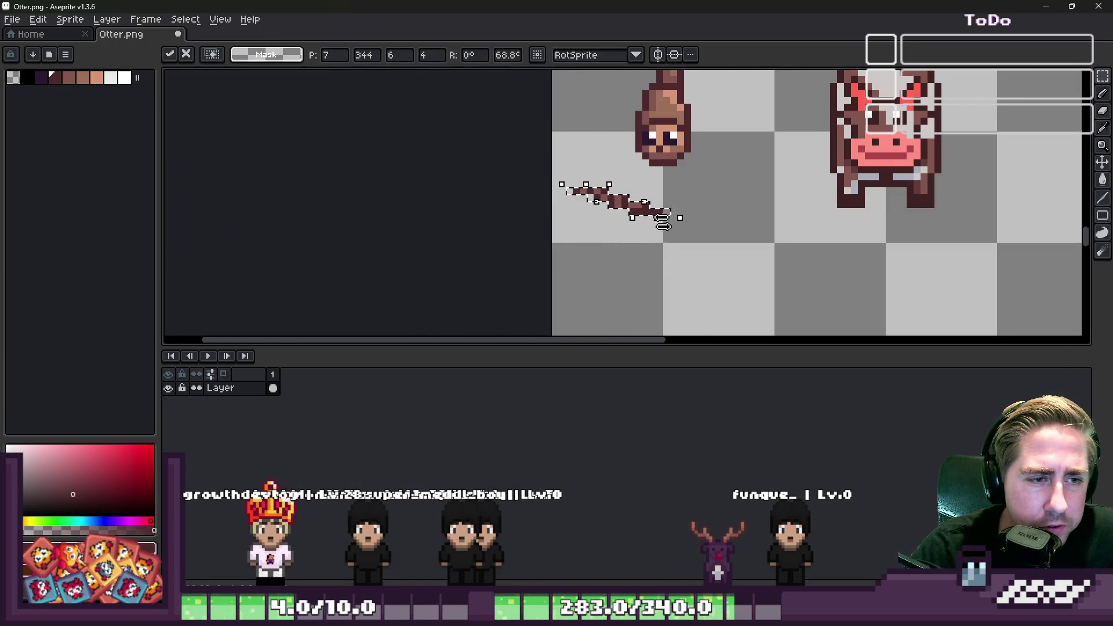
pyautogui.press('Escape')
pyautogui.hotkey('ctrl', 'v')
pyautogui.scroll(3, 592, 214)
pyautogui.moveTo(598, 221); pyautogui.dragTo(710, 221)
pyautogui.click(677, 209)
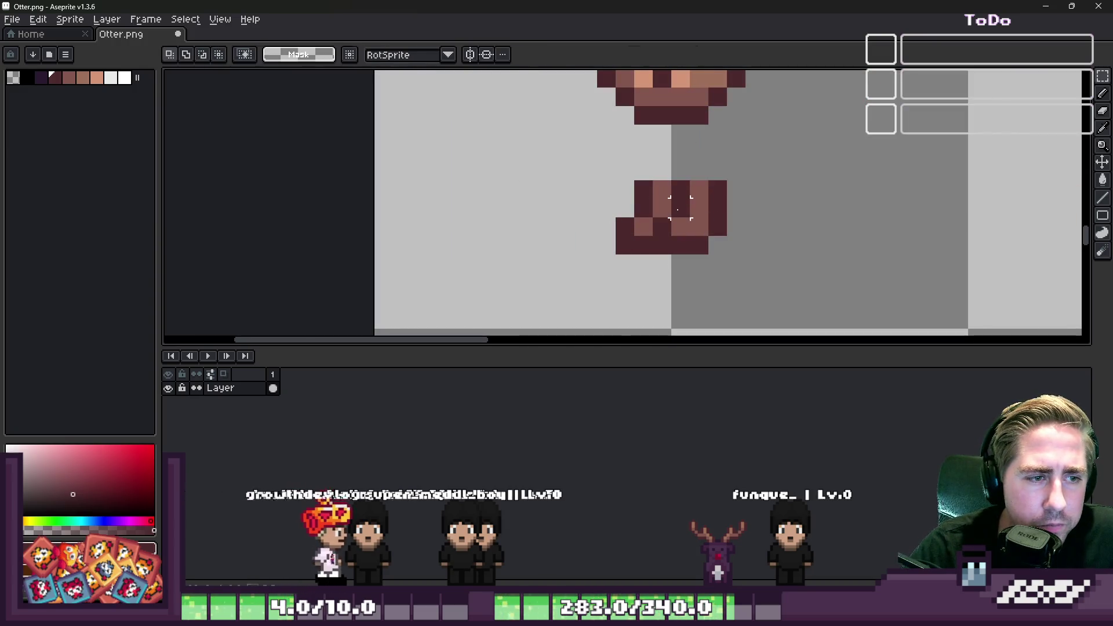
# Draw dark outline pixels below the otter's head and along its left arm.
pyautogui.press('b')
pyautogui.scroll(-1, 640, 219)
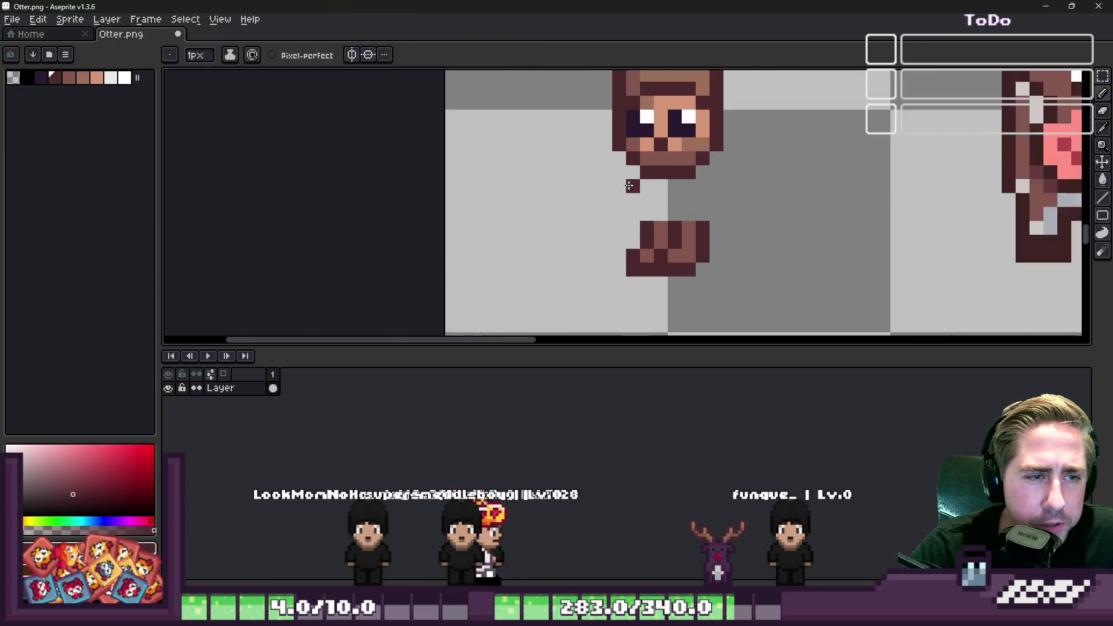
pyautogui.scroll(1, 631, 186)
pyautogui.click(616, 162)
pyautogui.click(616, 147)
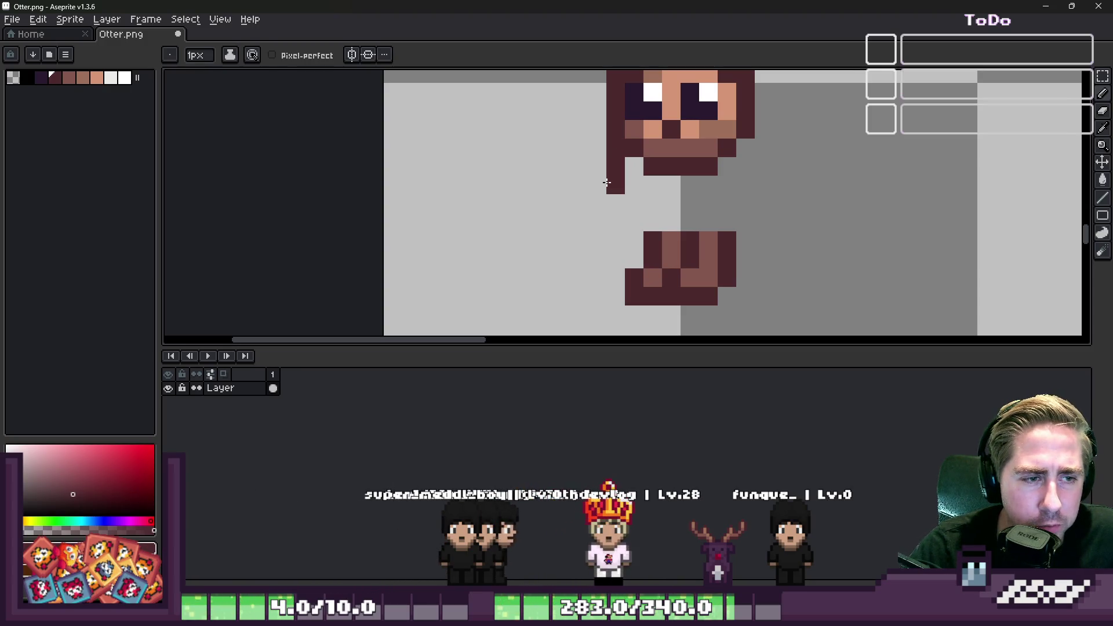
pyautogui.click(597, 204)
pyautogui.click(625, 216)
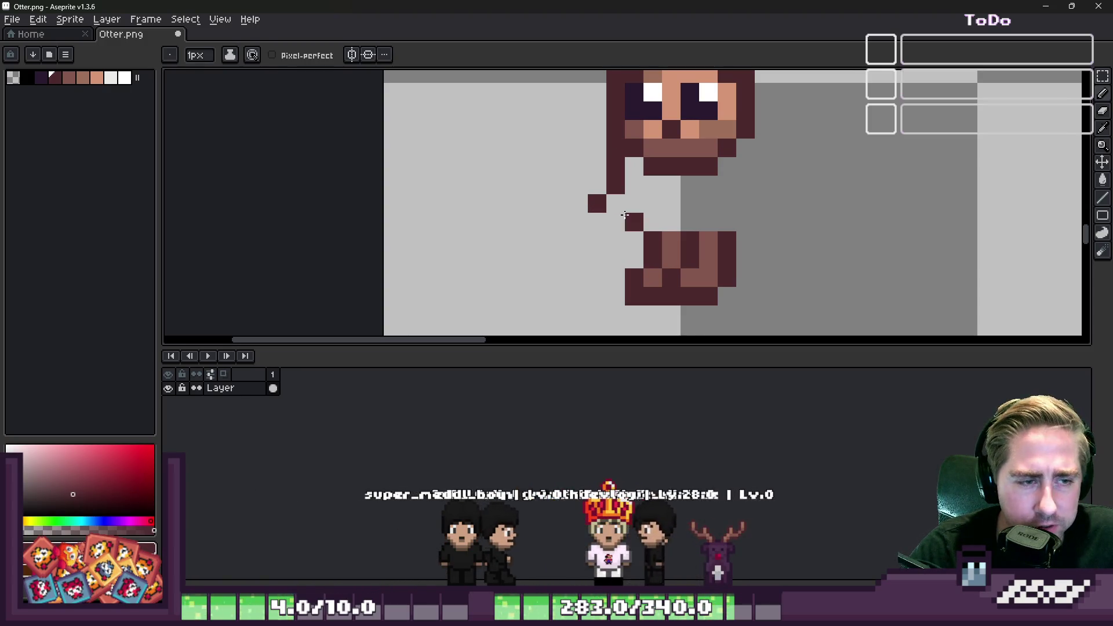
pyautogui.hotkey('ctrl', 'z')
pyautogui.press('v')
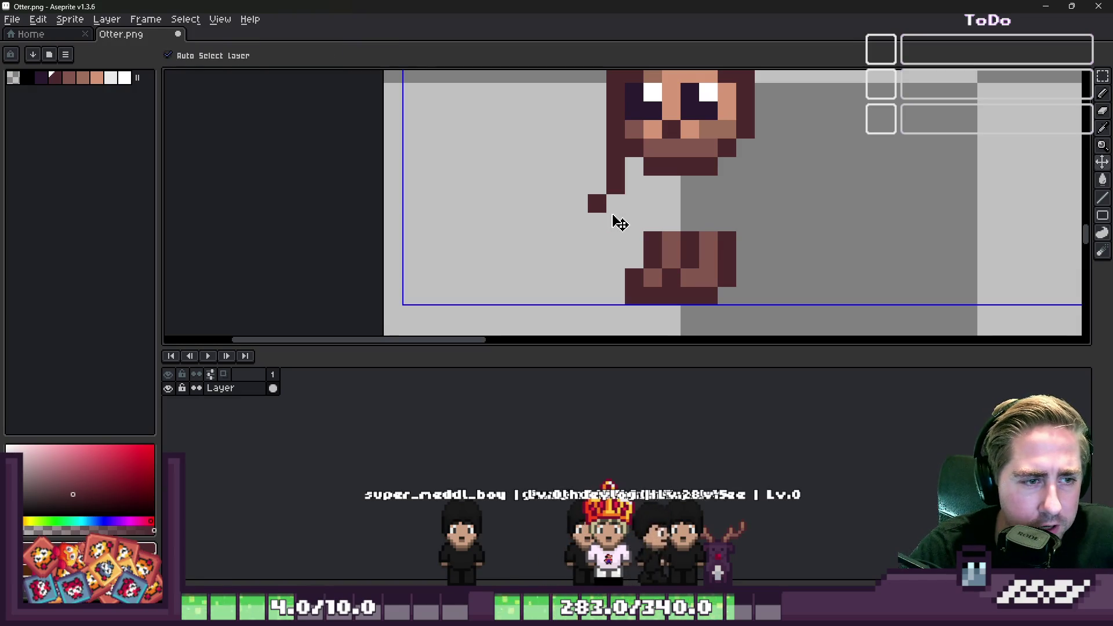
pyautogui.press('b')
pyautogui.click(597, 185)
pyautogui.click(616, 203)
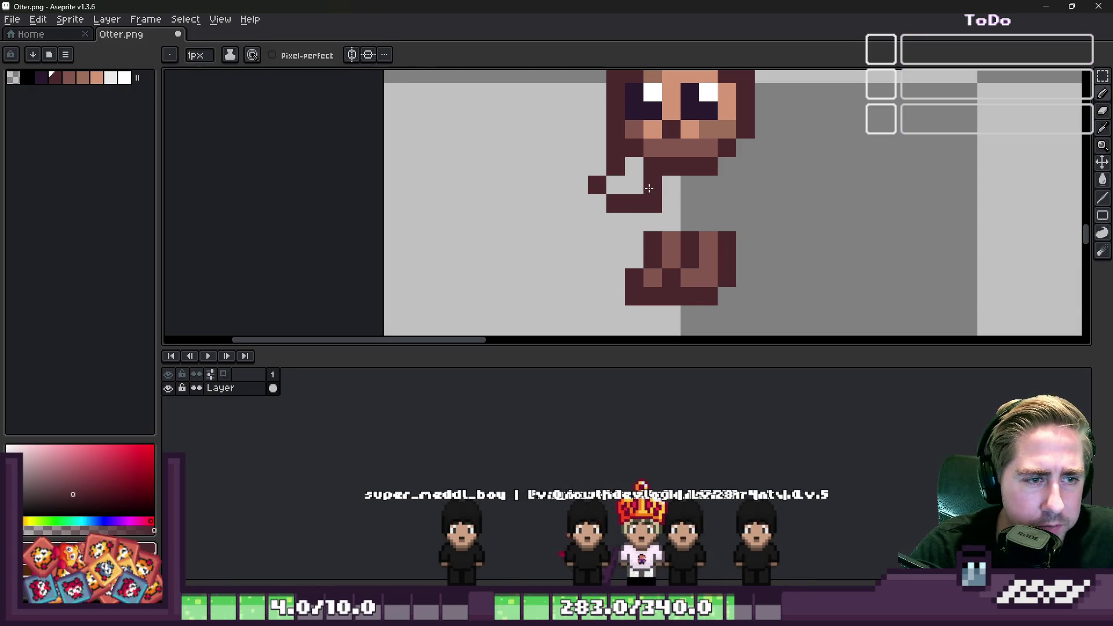
pyautogui.scroll(-3, 648, 188)
pyautogui.scroll(3, 614, 218)
pyautogui.click(613, 219)
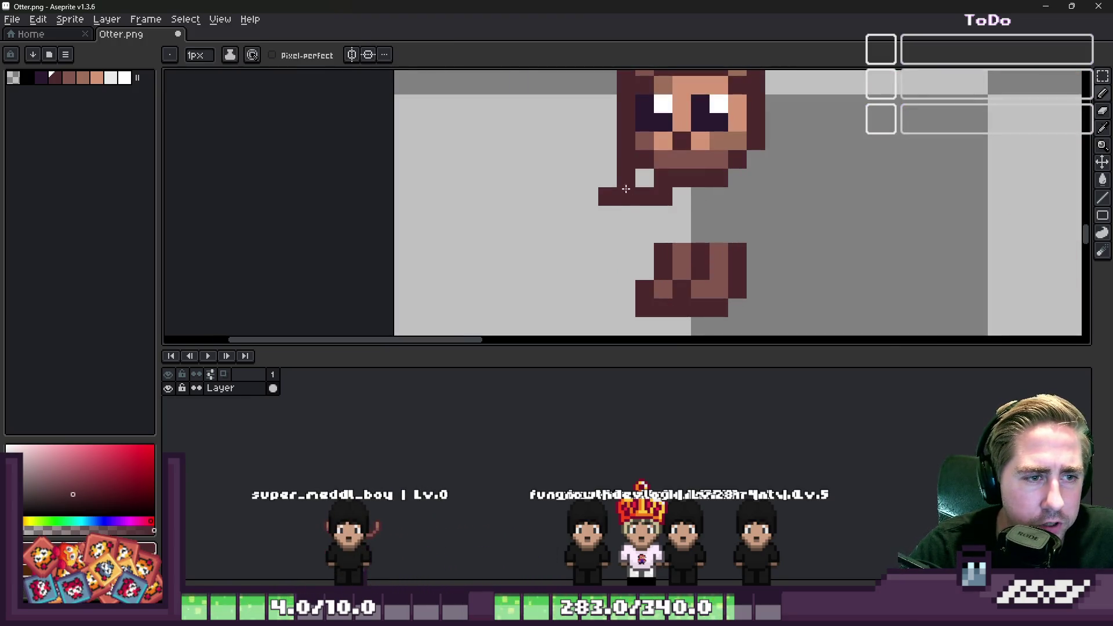
# Erase a stray dark pixel under the arm and retouch the paw with a peach highlight.
pyautogui.press('b')
pyautogui.press('e')
pyautogui.click(607, 196)
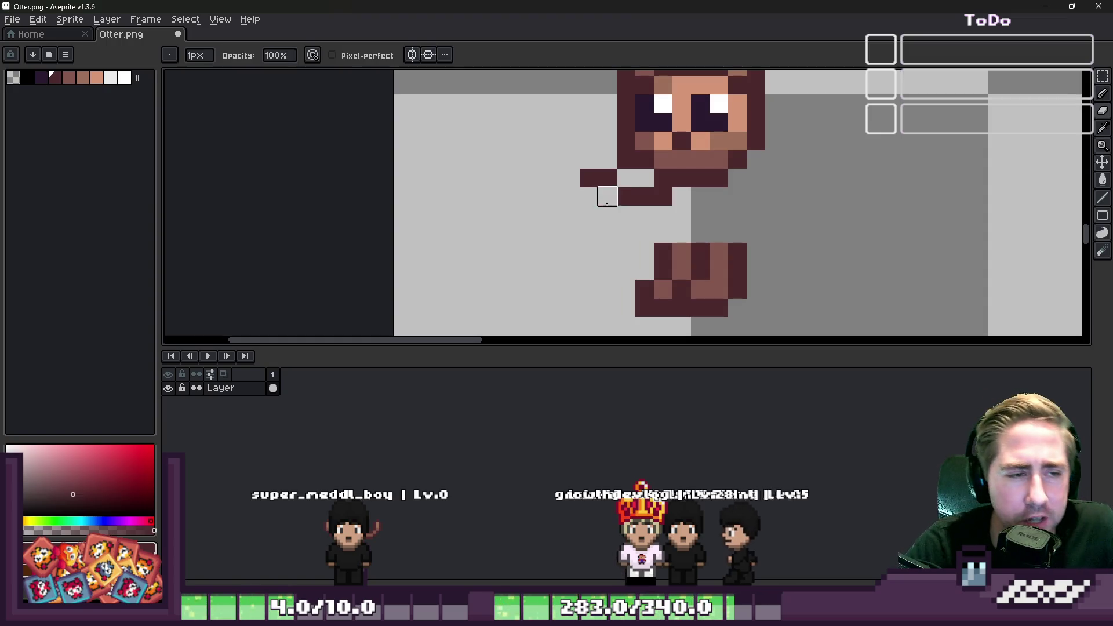
pyautogui.scroll(-3, 591, 226)
pyautogui.scroll(2, 614, 236)
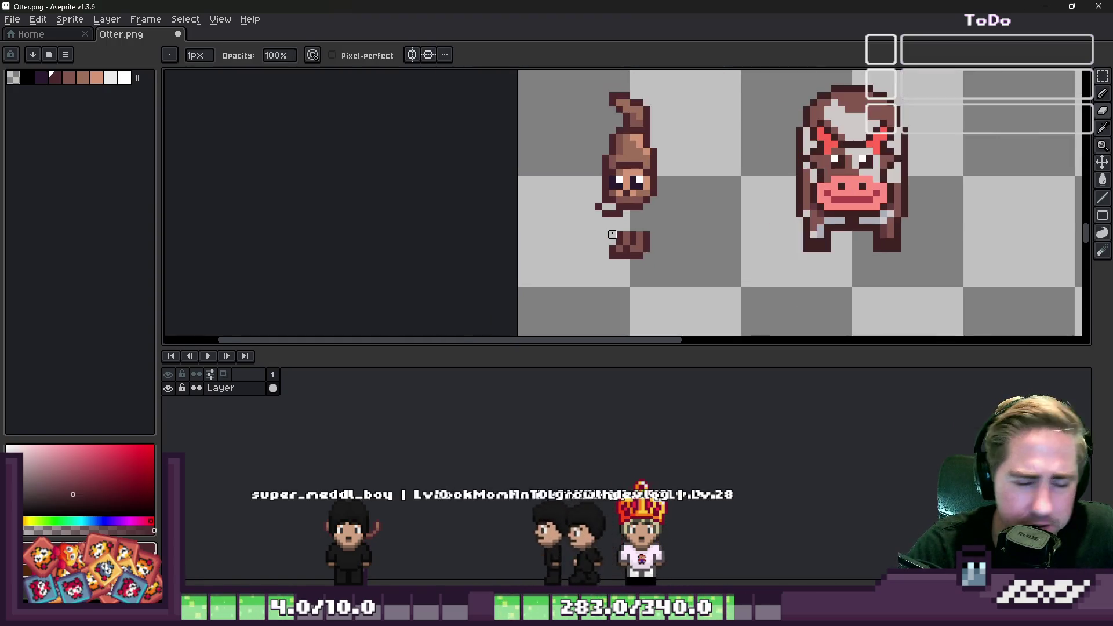
pyautogui.press('b')
pyautogui.scroll(-2, 611, 234)
pyautogui.scroll(3, 655, 237)
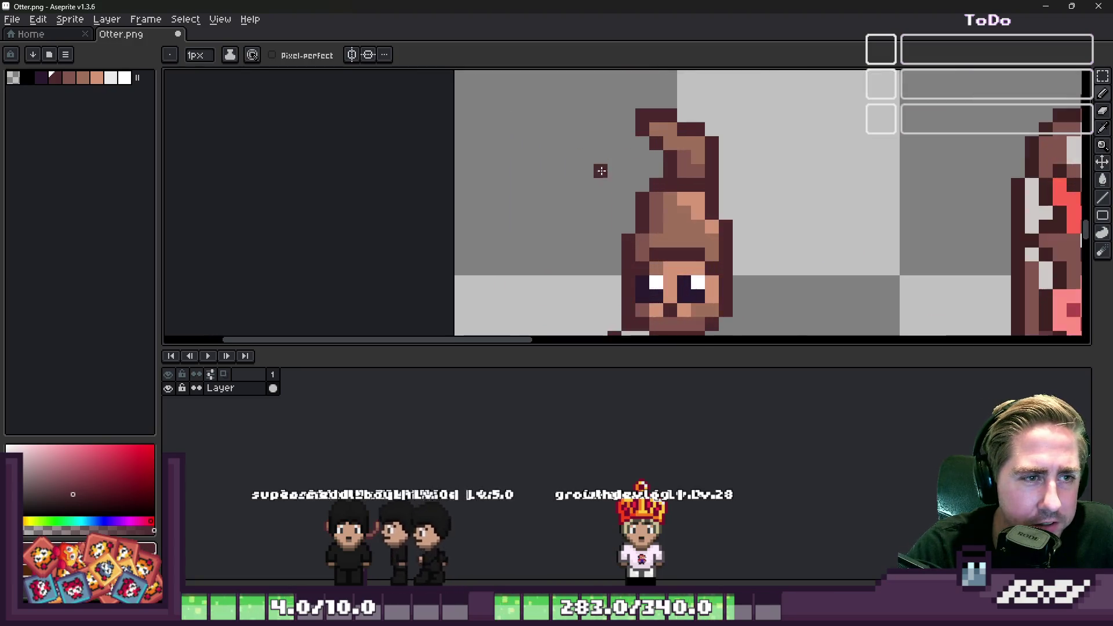
pyautogui.press('i')
pyautogui.scroll(-2, 649, 255)
pyautogui.scroll(3, 639, 273)
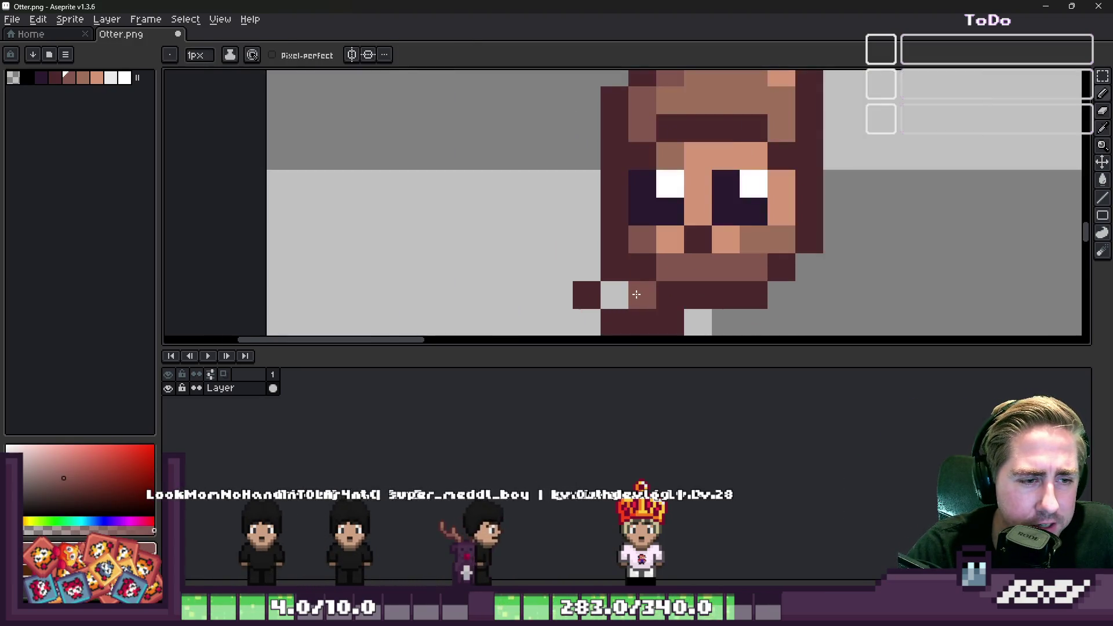
pyautogui.press('b')
pyautogui.scroll(-2, 661, 240)
pyautogui.scroll(2, 626, 244)
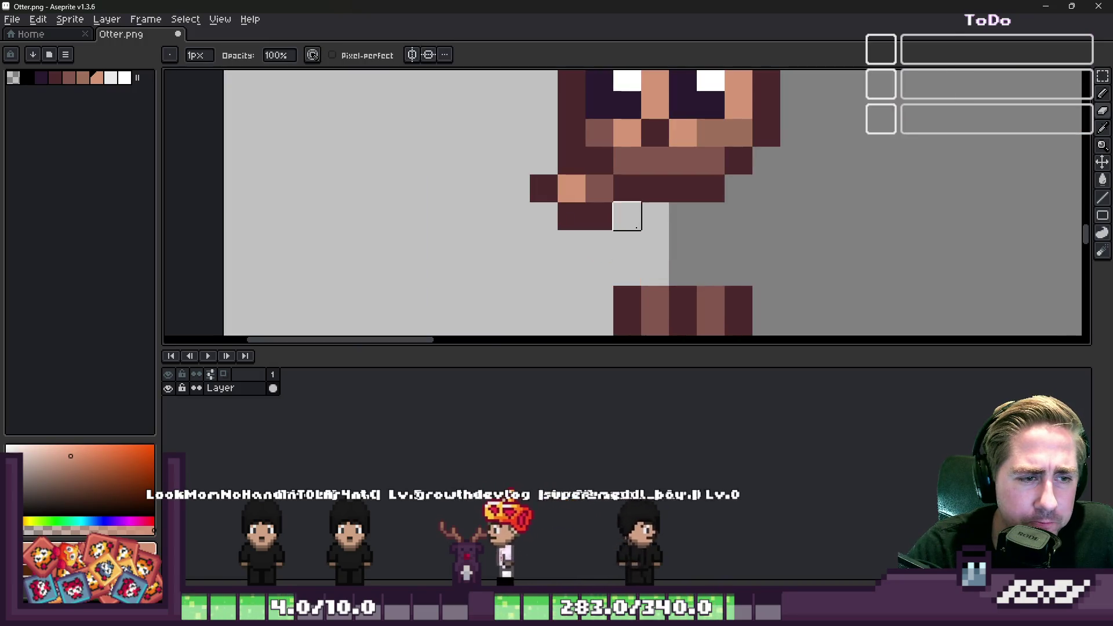
pyautogui.scroll(-2, 626, 243)
# Undo the trial dark-brown fill and the move of the selected paw pixels.
pyautogui.press('i')
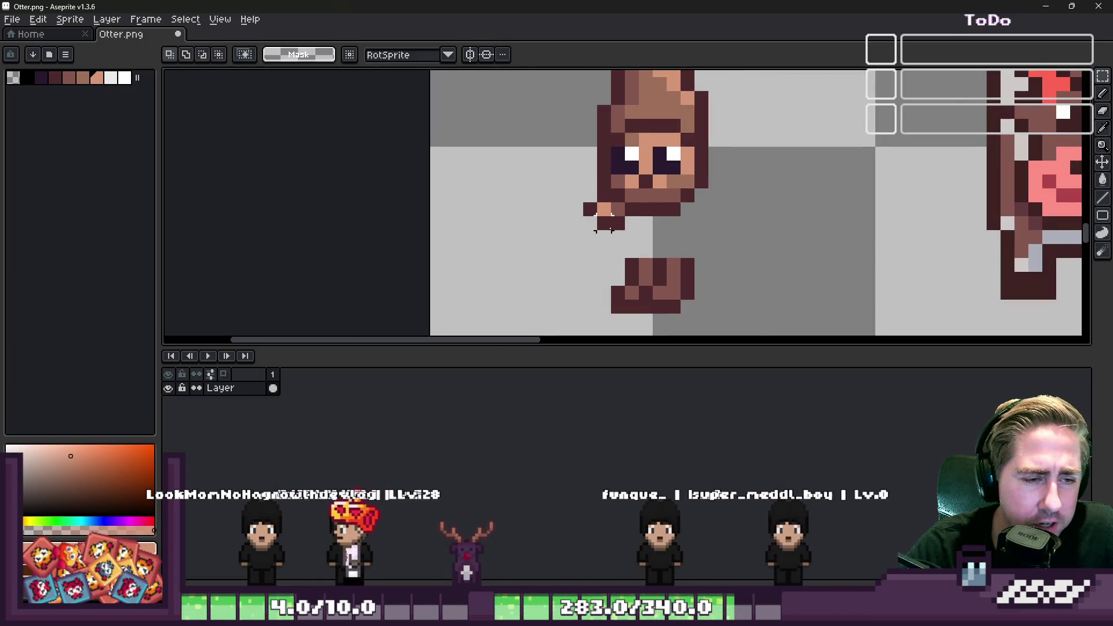
pyautogui.press('m')
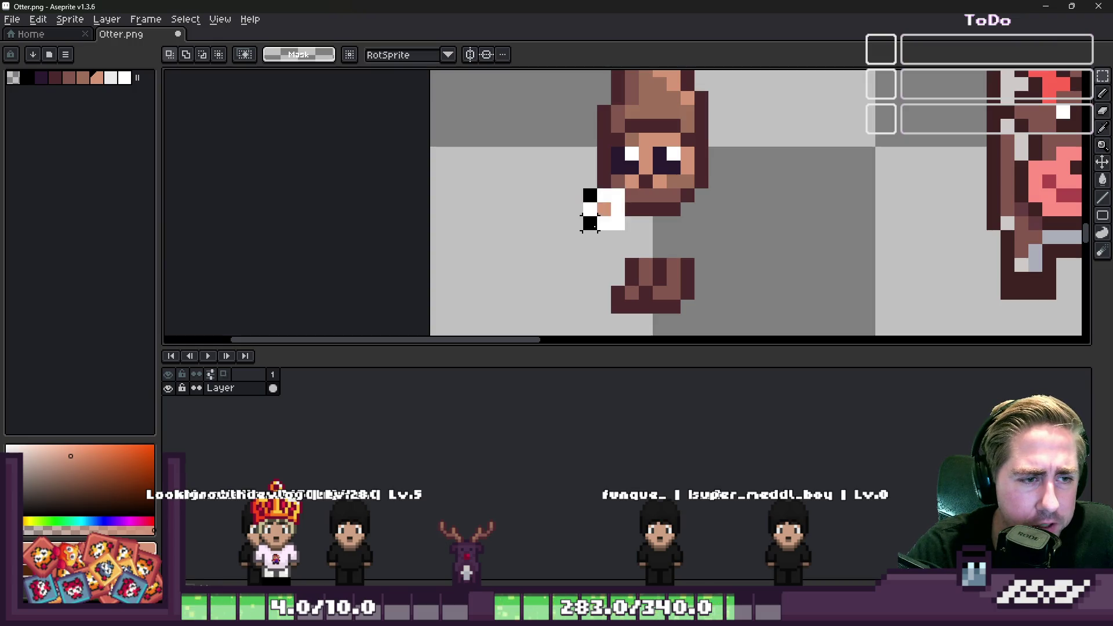
pyautogui.press('g')
pyautogui.hotkey('ctrl', 'z')
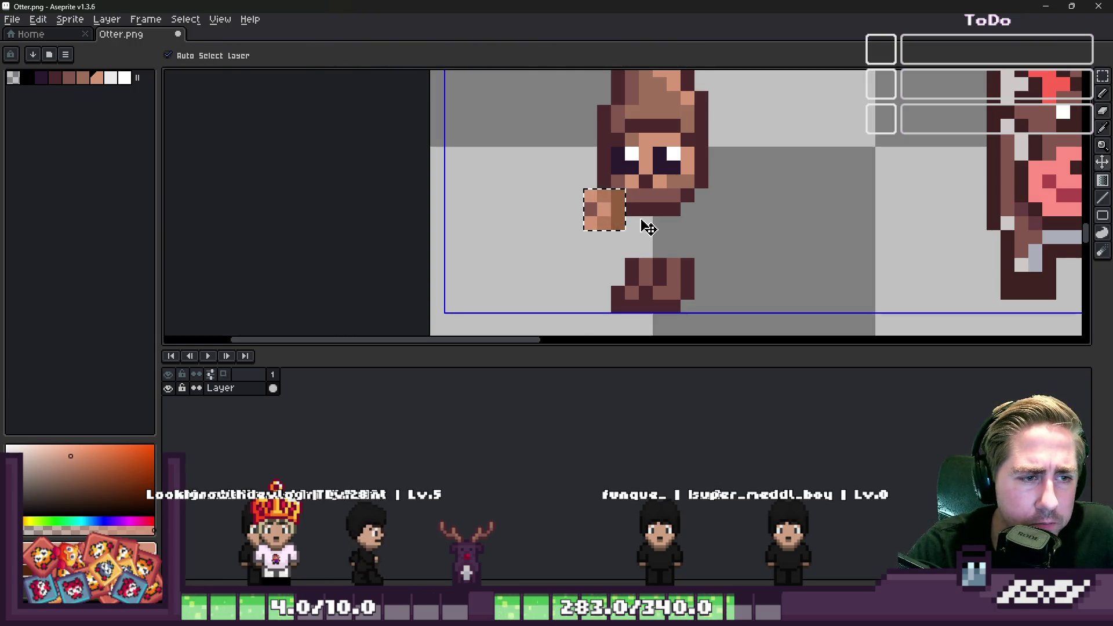
pyautogui.hotkey('ctrl', 'z')
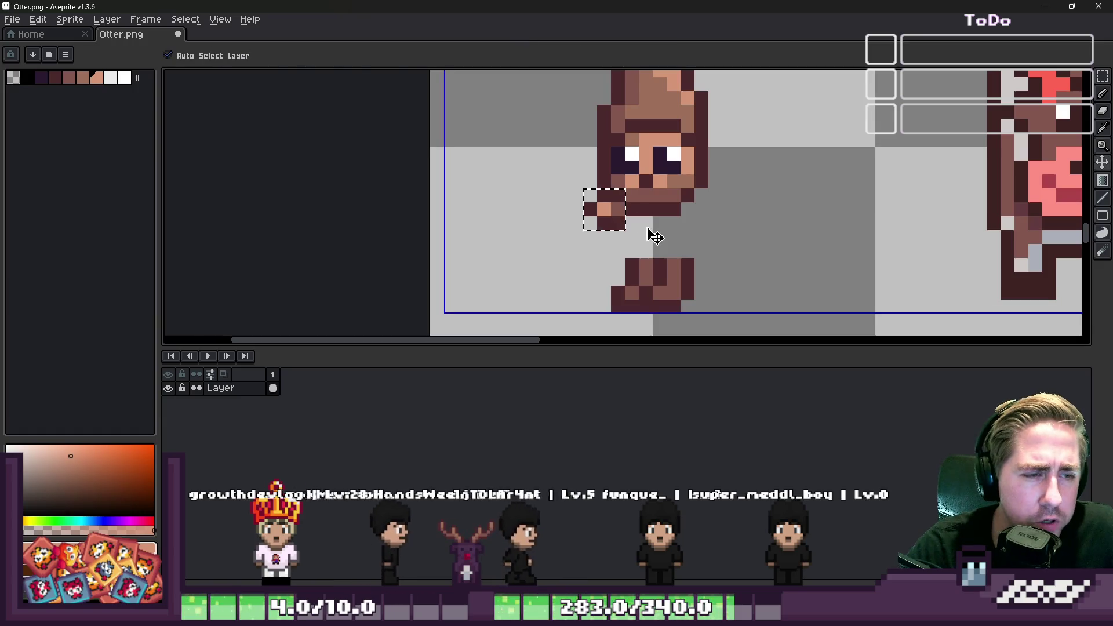
pyautogui.moveTo(603, 205)
pyautogui.mouseDown()
pyautogui.moveTo(788, 219)
pyautogui.moveTo(758, 226)
pyautogui.mouseUp()
pyautogui.hotkey('ctrl', 'z')
pyautogui.scroll(-4, 645, 224)
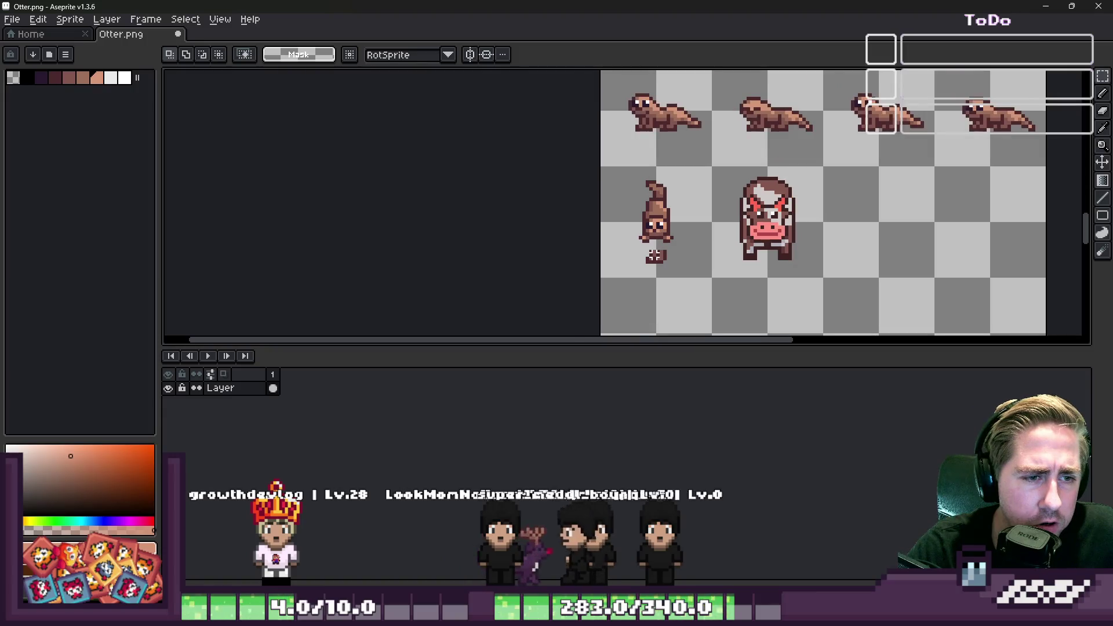
pyautogui.scroll(-1, 645, 225)
pyautogui.scroll(6, 643, 174)
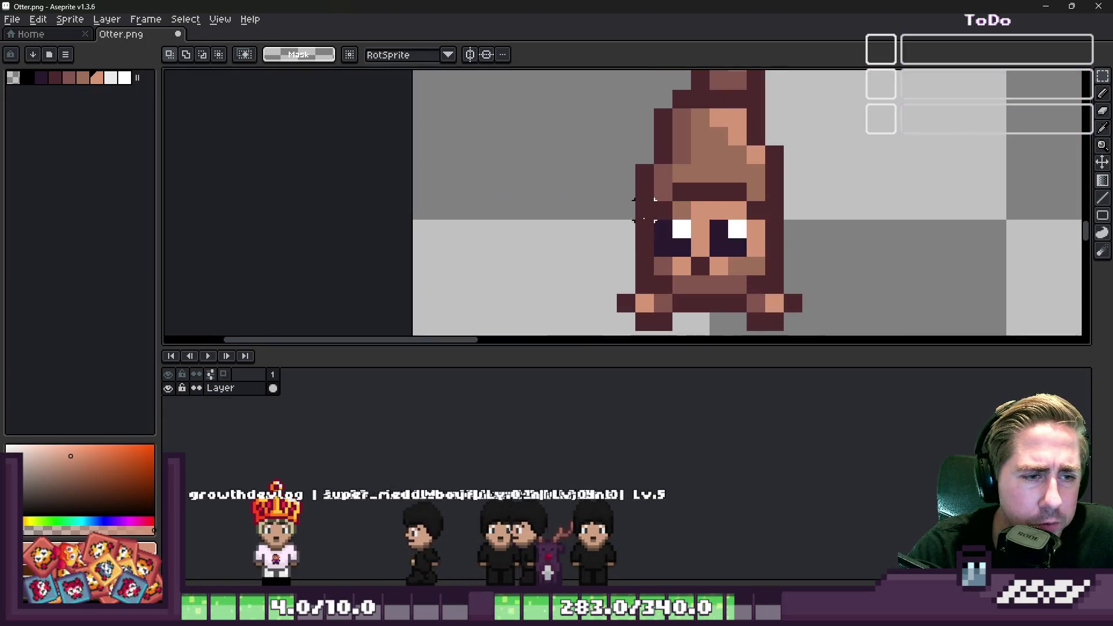
# Paint the right arm tip light peach and erase the loose chunk below with a 6px square eraser.
pyautogui.press('b')
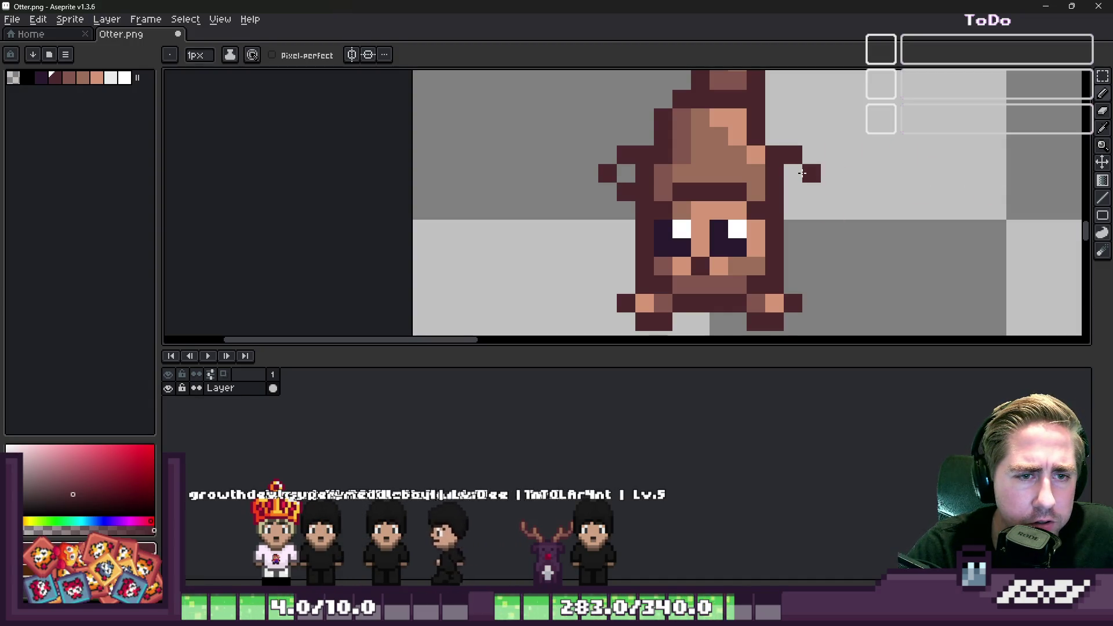
pyautogui.keyDown('alt'); pyautogui.click(771, 301); pyautogui.keyUp('alt')
pyautogui.click(788, 183)
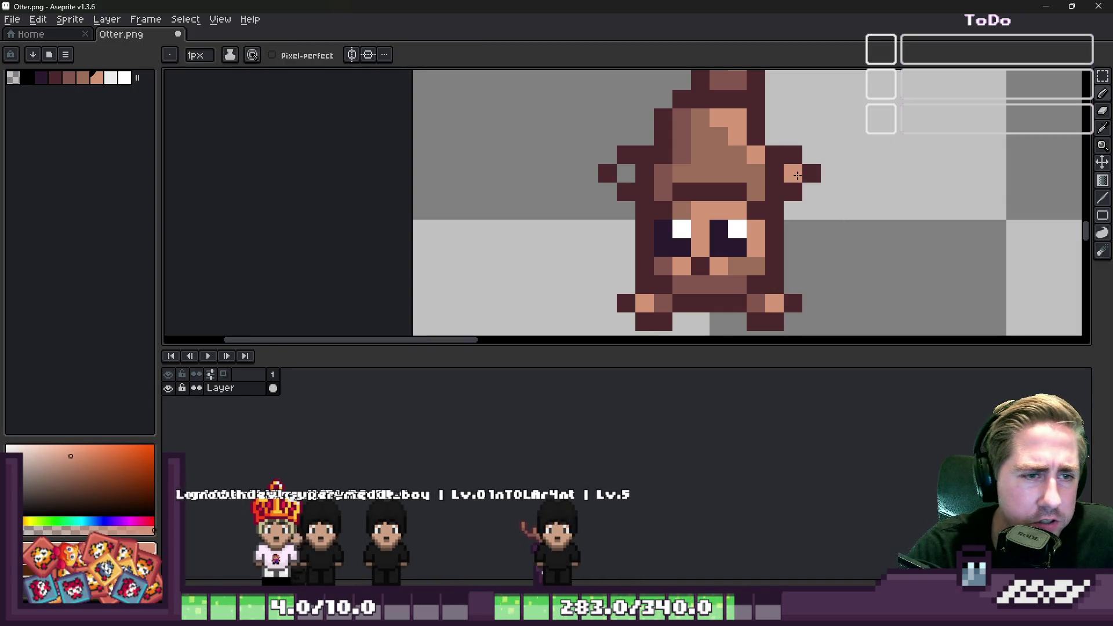
pyautogui.scroll(-4, 627, 173)
pyautogui.scroll(3, 653, 209)
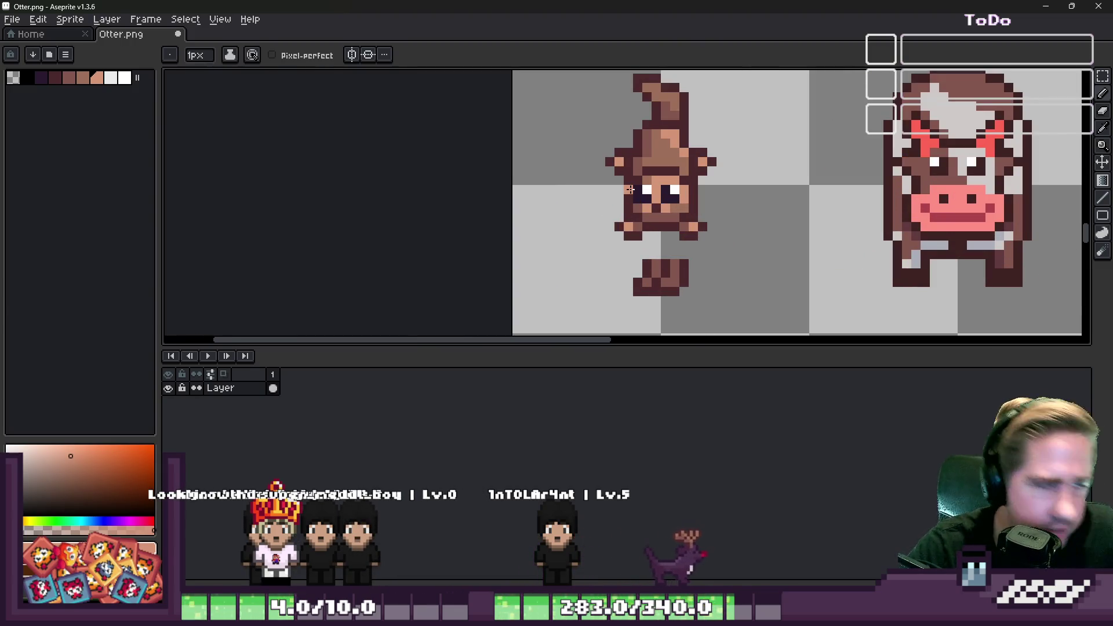
pyautogui.scroll(2, 630, 190)
pyautogui.scroll(-3, 652, 217)
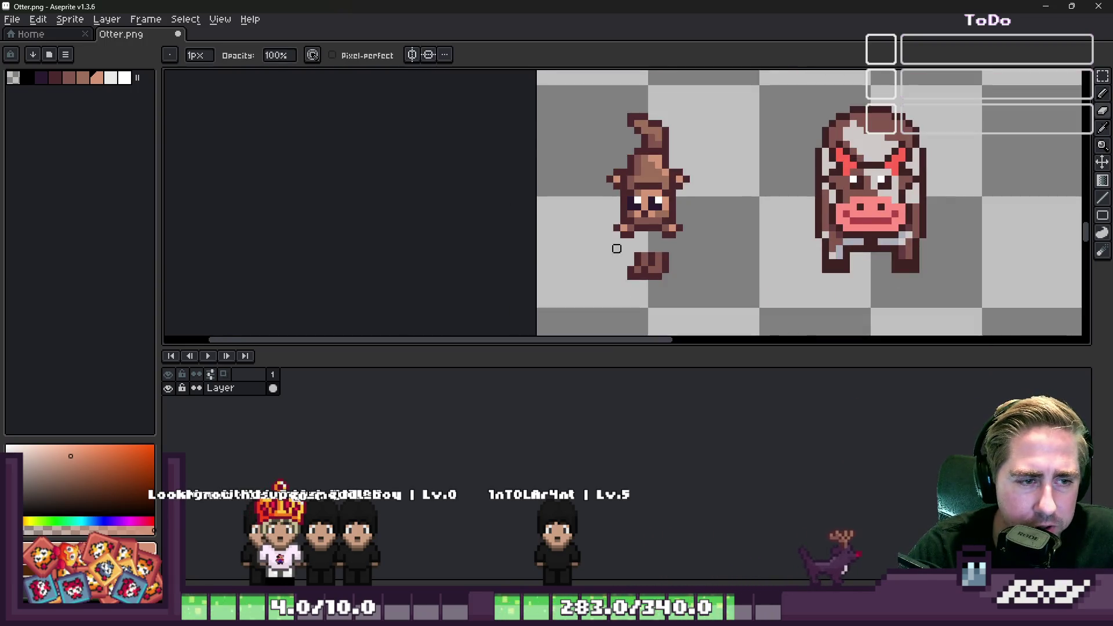
pyautogui.scroll(2, 635, 261)
pyautogui.press('e')
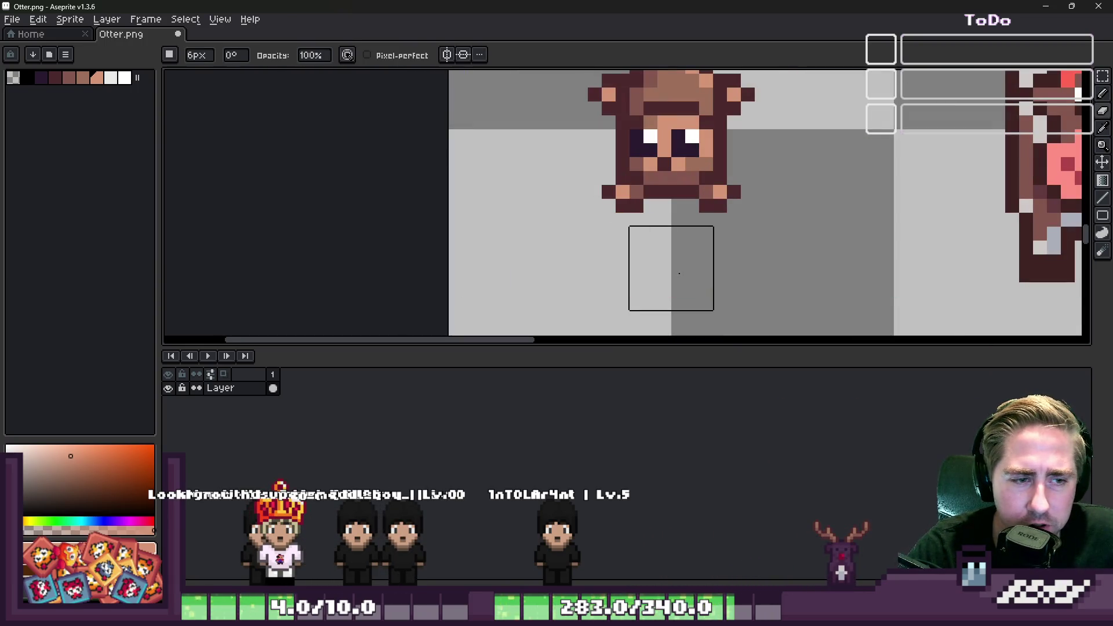
pyautogui.press('v')
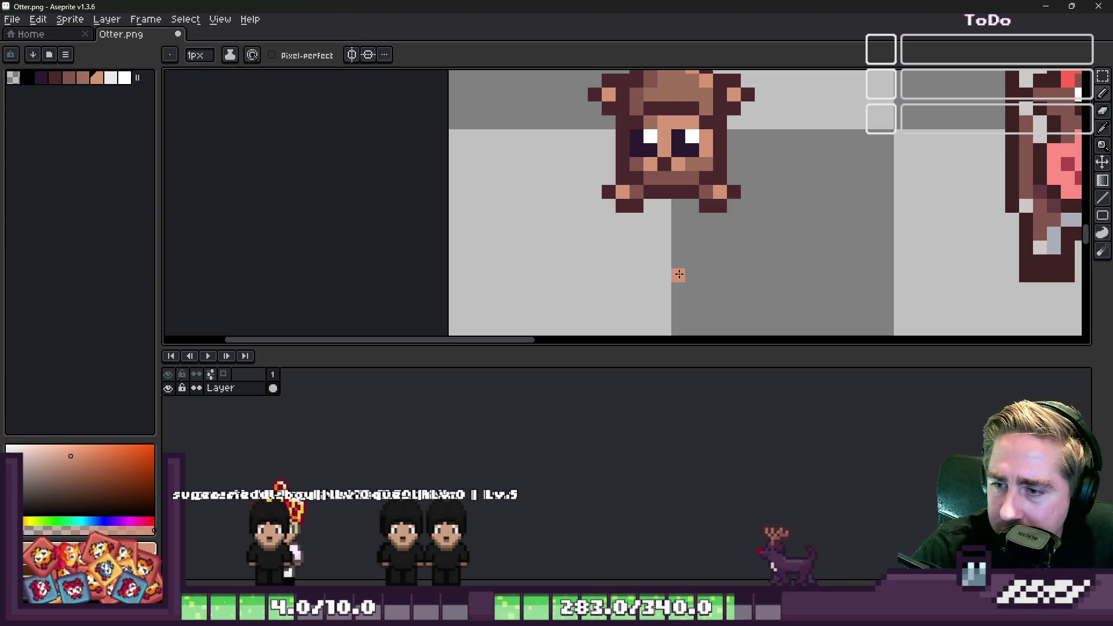
# Recolour the left paw pixel brown and add a dark-brown outline pixel beside it.
pyautogui.scroll(-4, 671, 273)
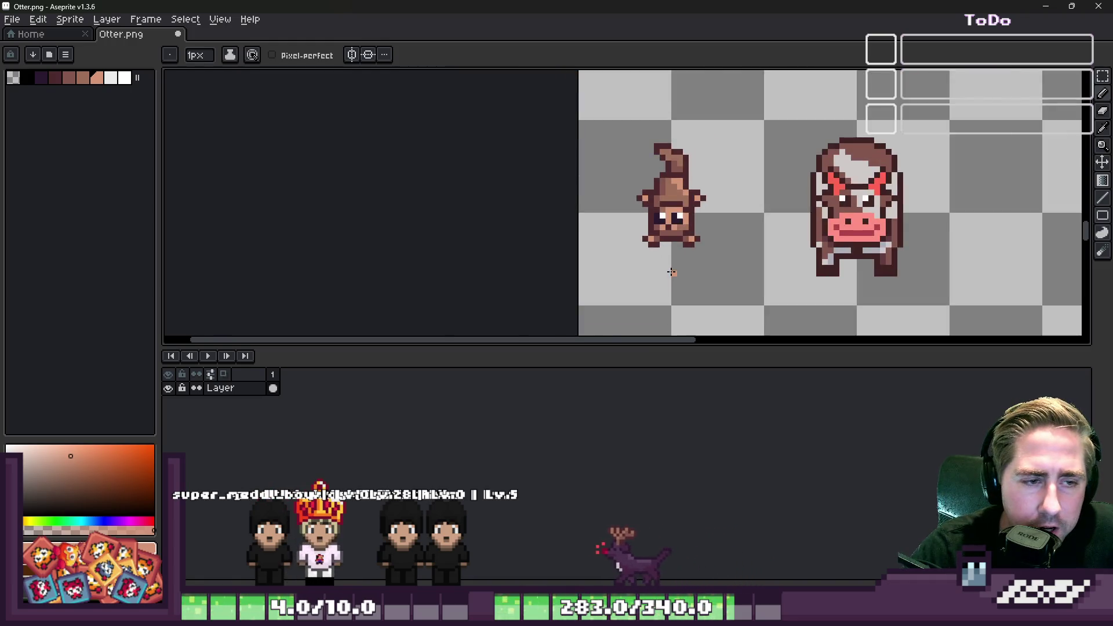
pyautogui.scroll(5, 640, 249)
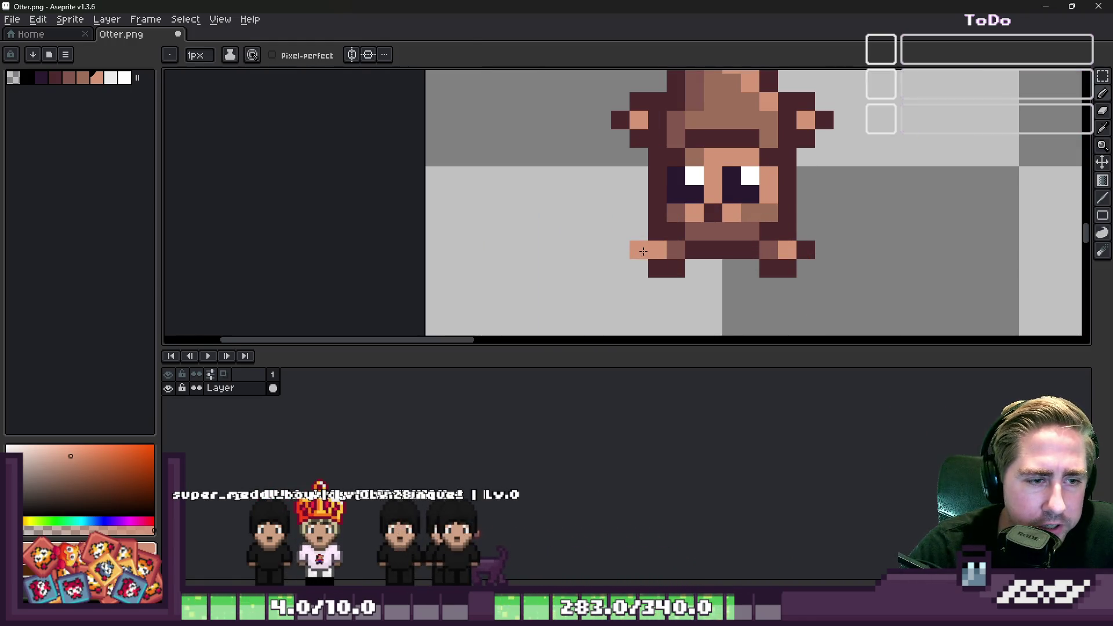
pyautogui.keyDown('alt'); pyautogui.click(671, 248); pyautogui.keyUp('alt')
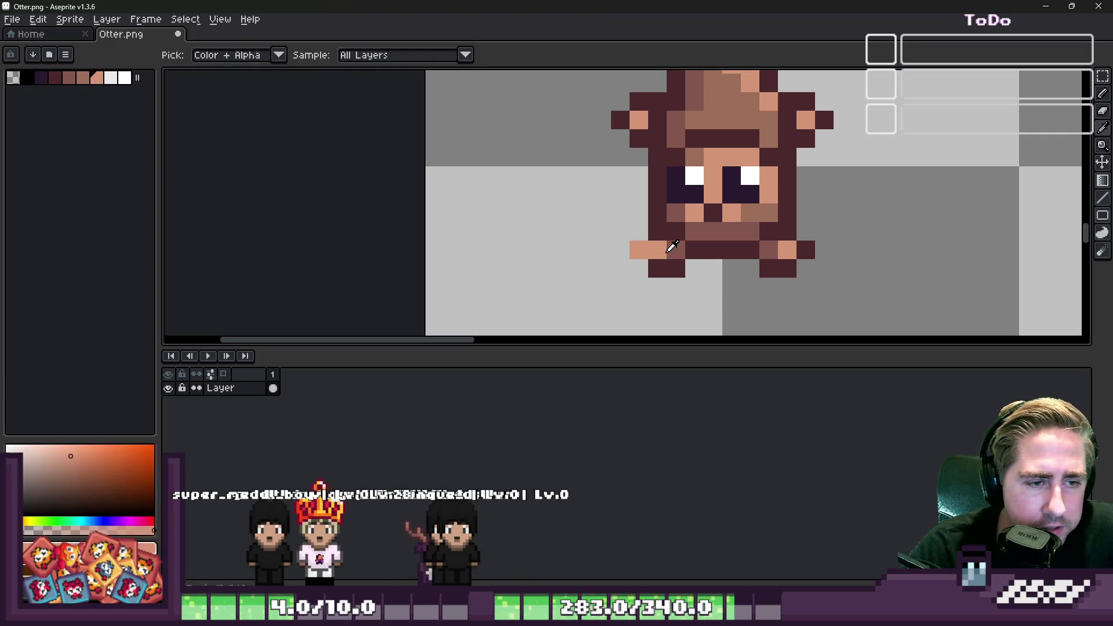
pyautogui.click(657, 249)
pyautogui.keyDown('alt'); pyautogui.click(699, 165); pyautogui.keyUp('alt')
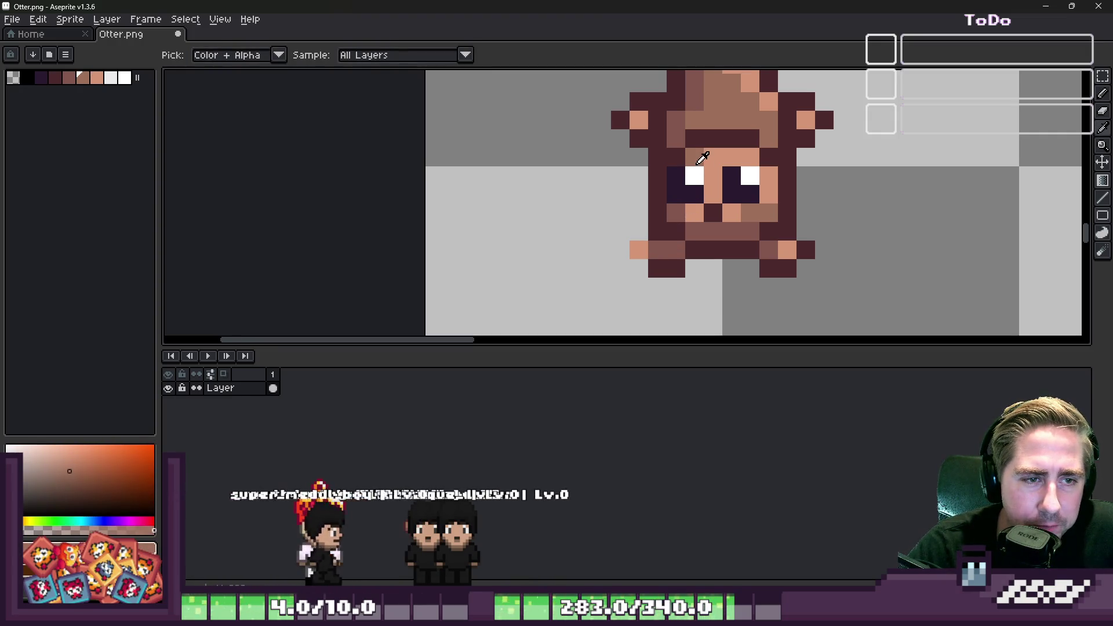
pyautogui.click(646, 238)
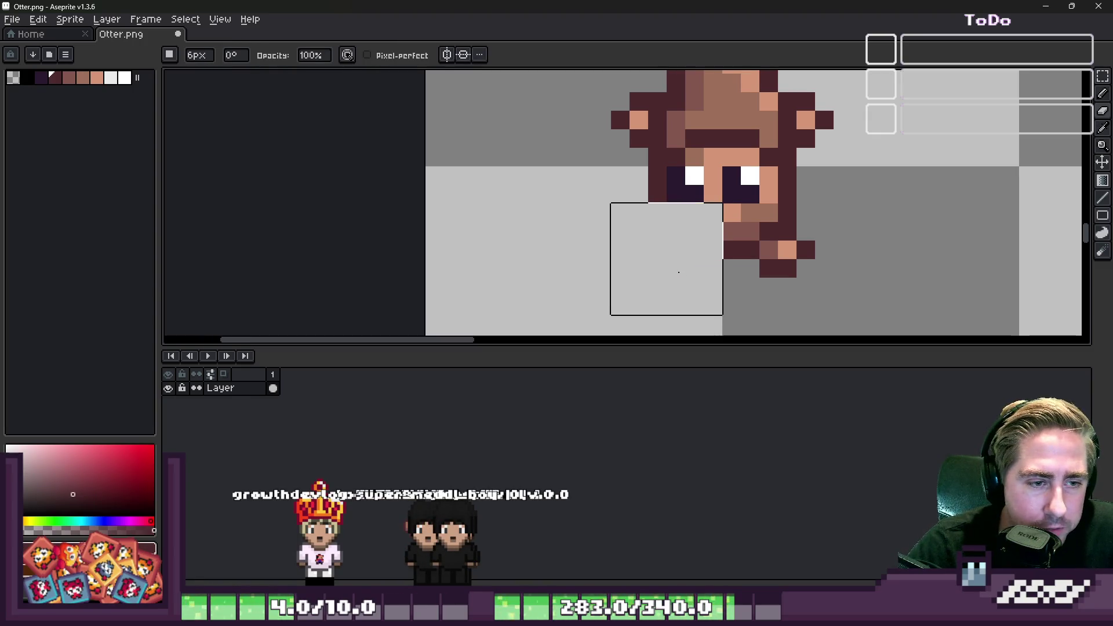
pyautogui.press('v')
pyautogui.press('e')
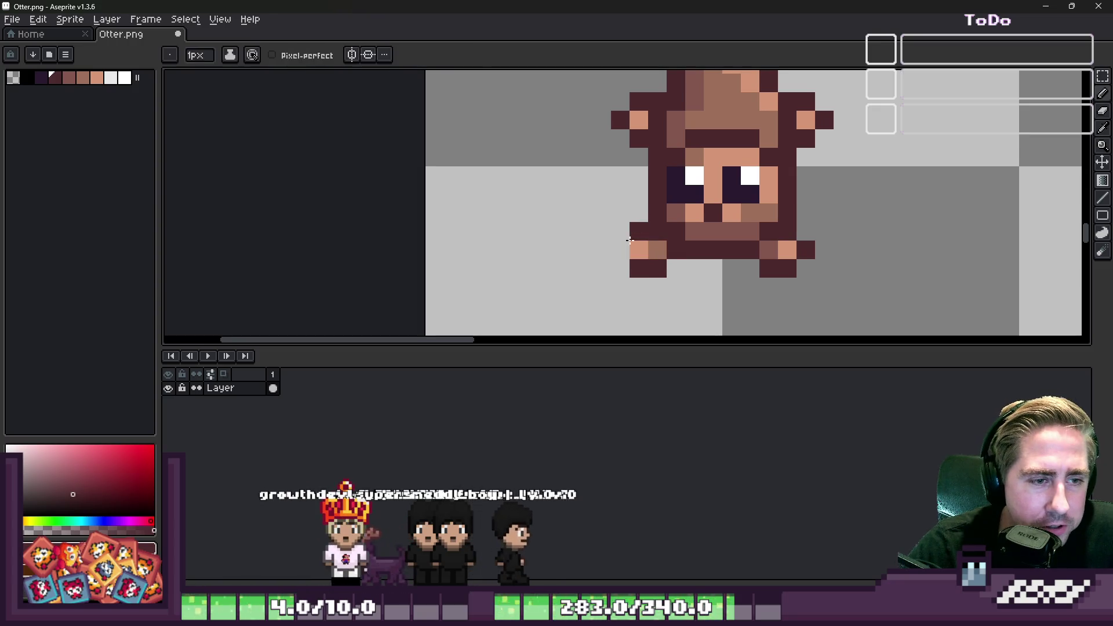
pyautogui.scroll(-4, 617, 250)
pyautogui.scroll(5, 701, 249)
# Shade the right paw medium and dark brown, and erase the stray leg pixel below it.
pyautogui.keyDown('alt'); pyautogui.click(752, 252); pyautogui.keyUp('alt')
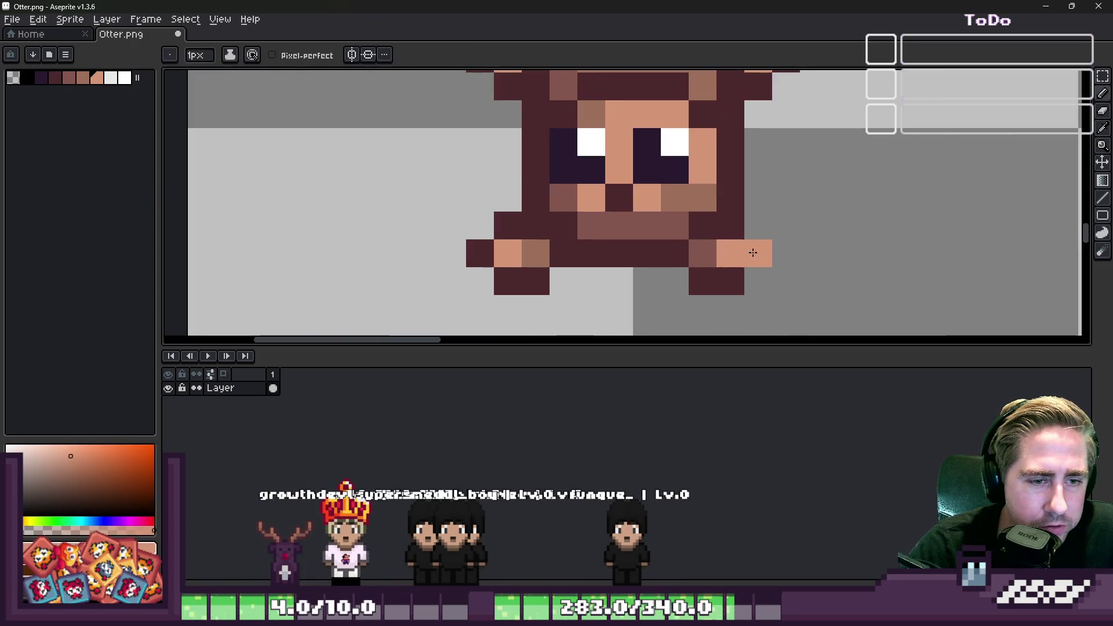
pyautogui.keyDown('alt'); pyautogui.click(695, 194); pyautogui.keyUp('alt')
pyautogui.click(717, 253)
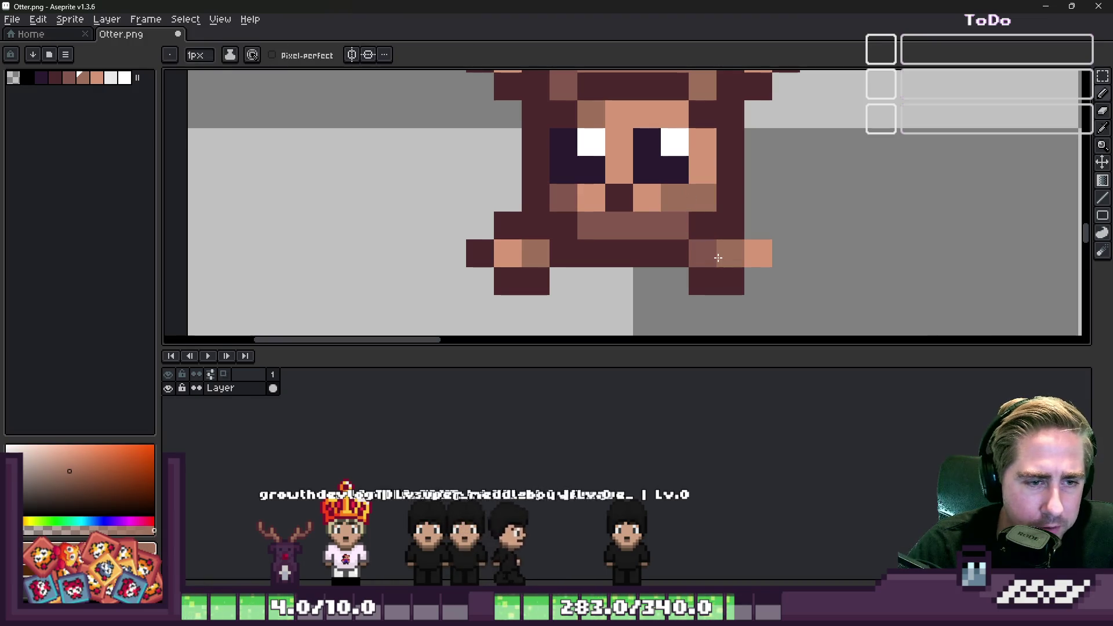
pyautogui.keyDown('alt'); pyautogui.click(718, 232); pyautogui.keyUp('alt')
pyautogui.click(700, 250)
pyautogui.rightClick(695, 280)
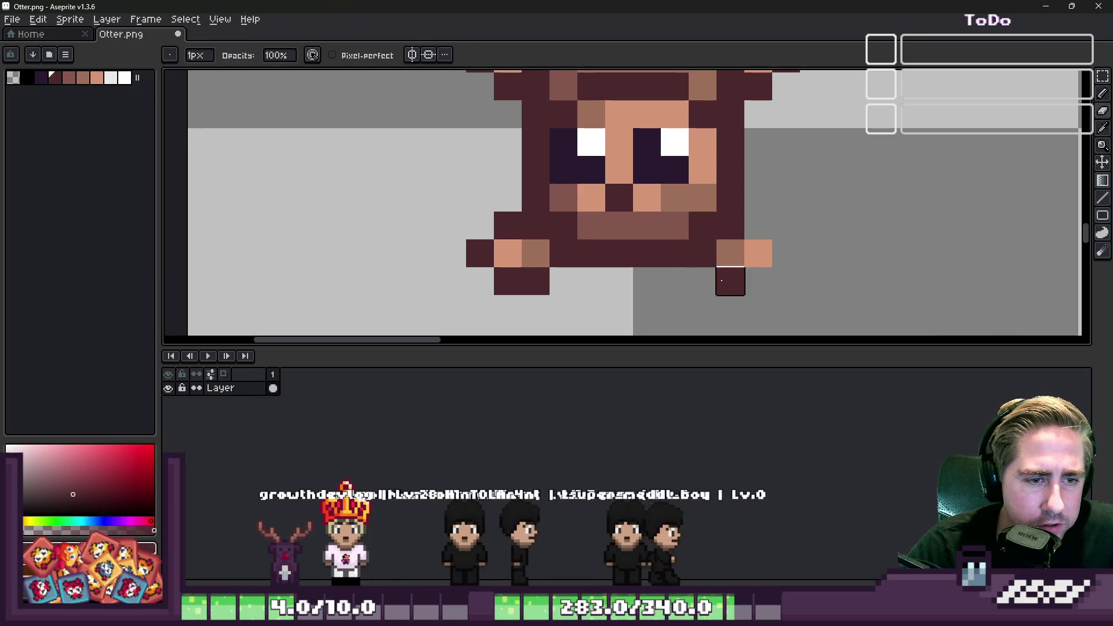
pyautogui.keyDown('alt'); pyautogui.click(762, 225); pyautogui.keyUp('alt')
pyautogui.scroll(-5, 696, 228)
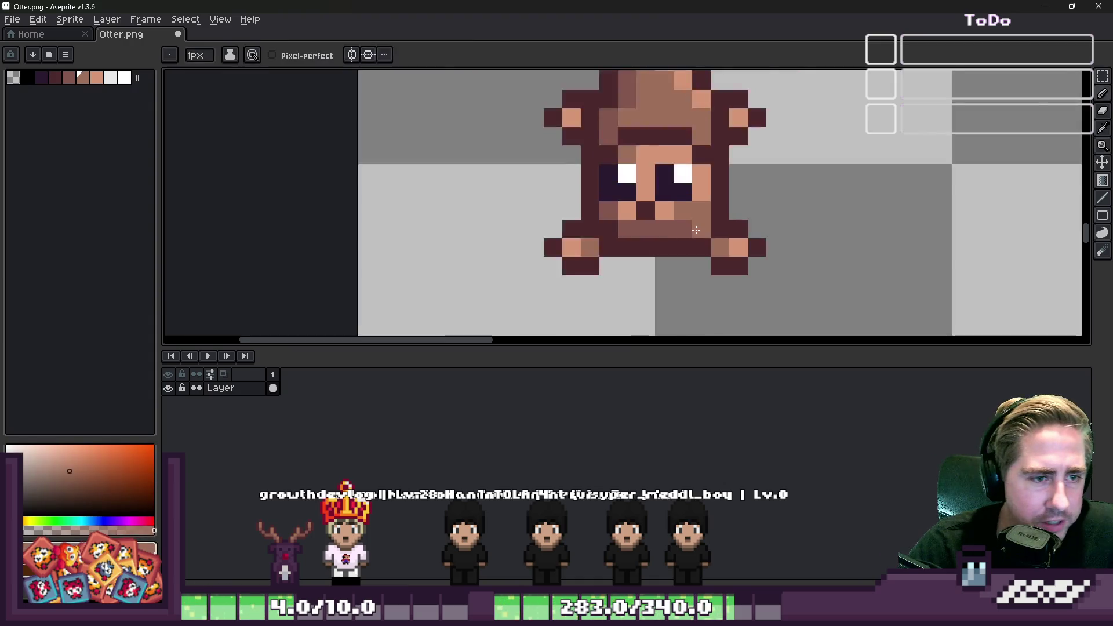
pyautogui.scroll(1, 669, 220)
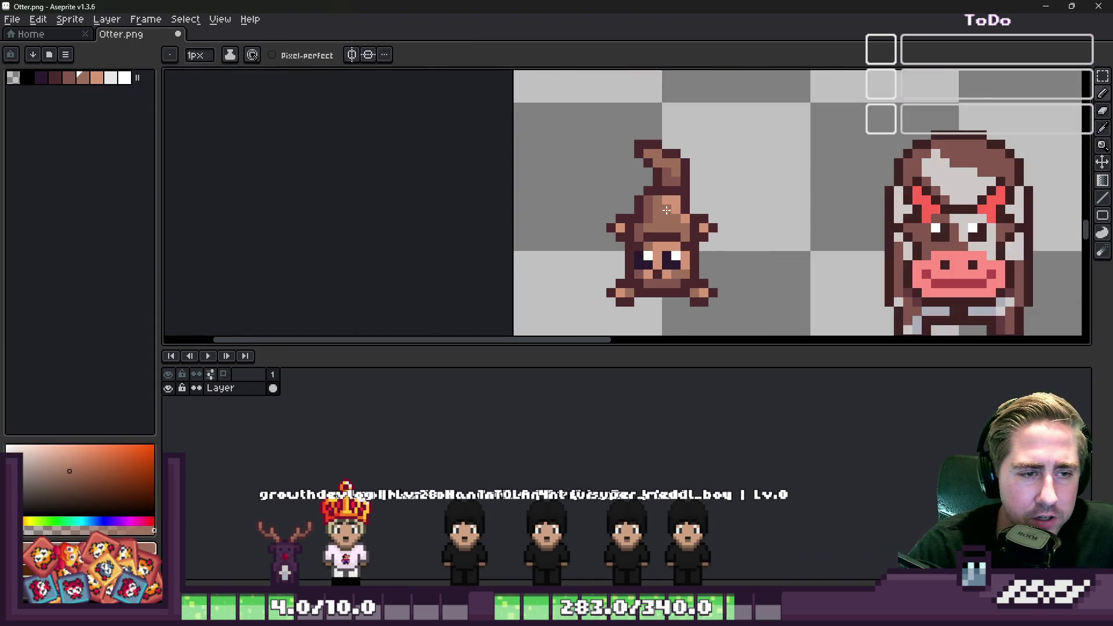
pyautogui.scroll(-2, 661, 220)
pyautogui.scroll(3, 649, 217)
pyautogui.scroll(-2, 647, 217)
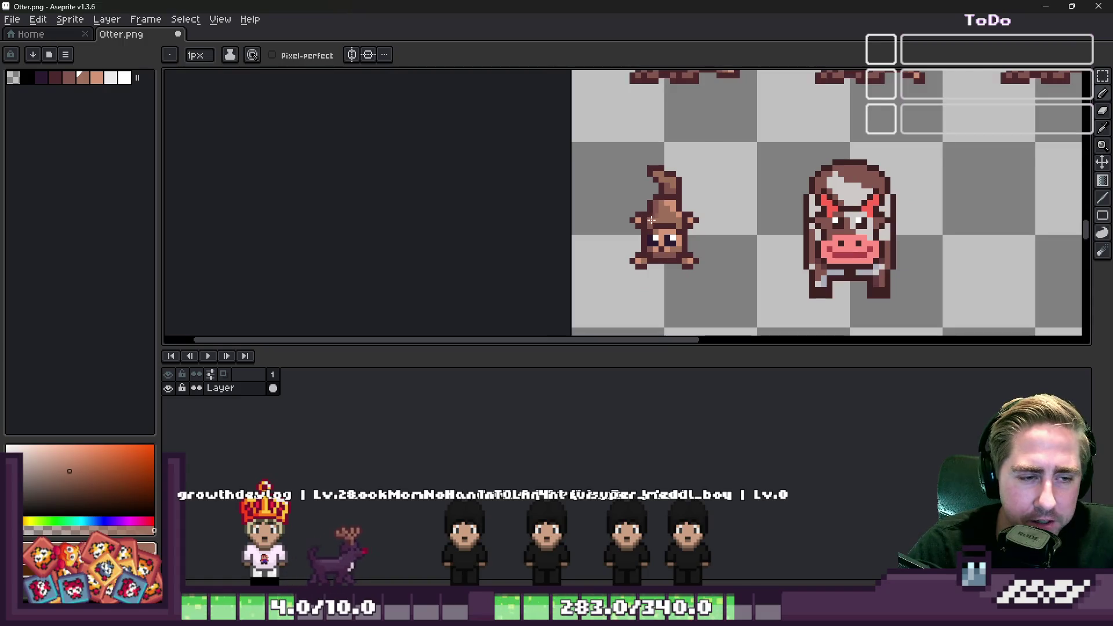
pyautogui.scroll(4, 652, 252)
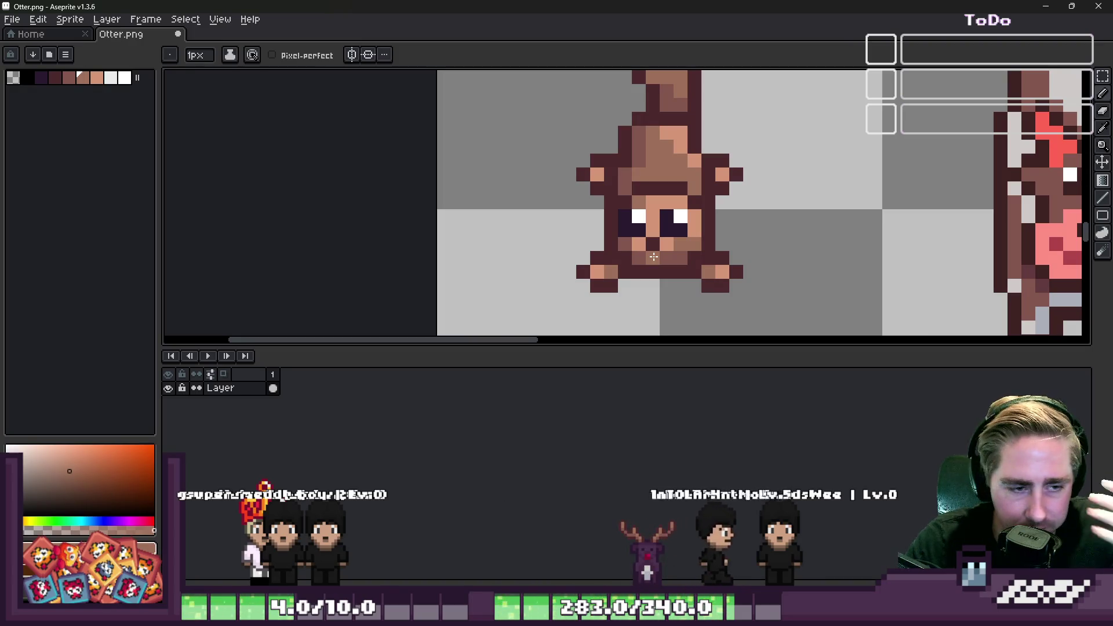
pyautogui.scroll(-4, 653, 257)
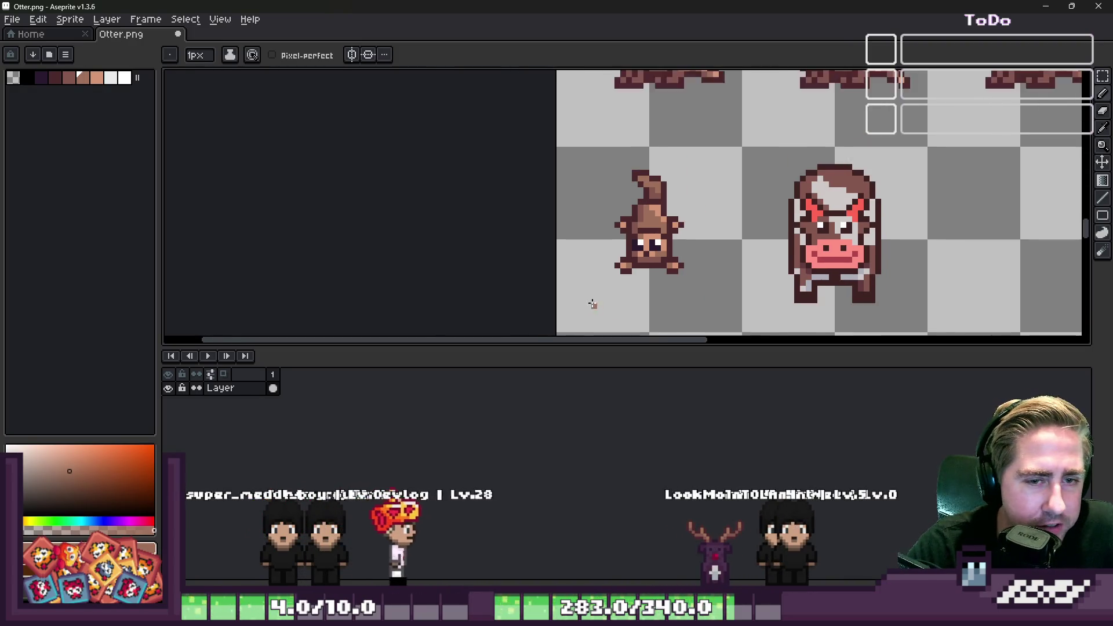
pyautogui.scroll(-1, 592, 304)
pyautogui.press('m')
pyautogui.scroll(1, 586, 157)
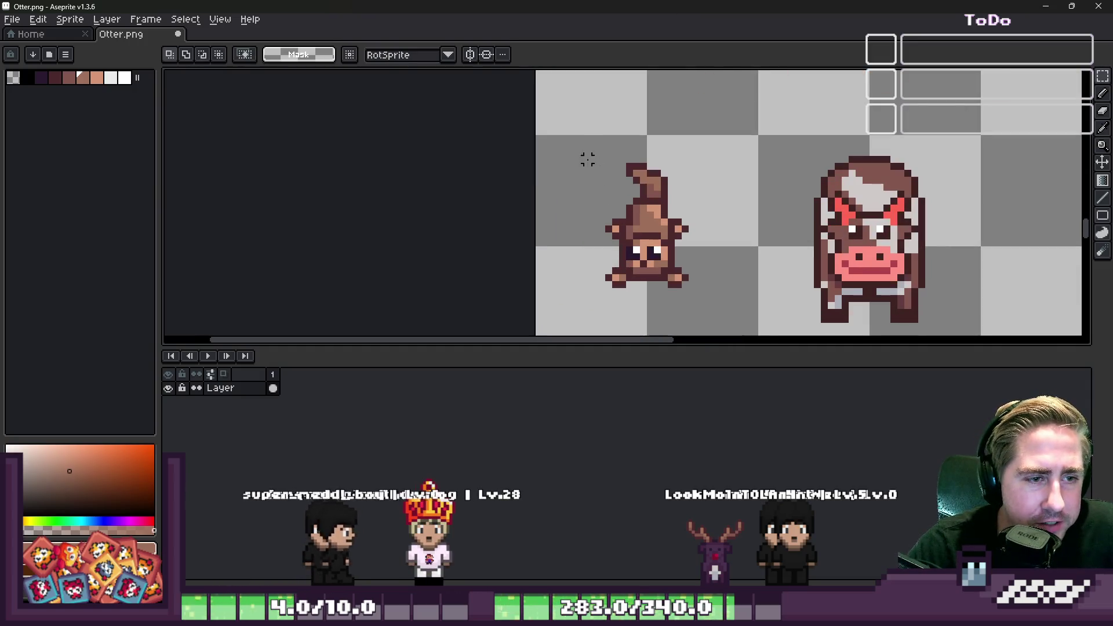
# Marquee-select the cow sprite and delete it from the sheet.
pyautogui.moveTo(587, 146); pyautogui.dragTo(728, 311)
pyautogui.click(625, 220)
pyautogui.scroll(-1, 625, 220)
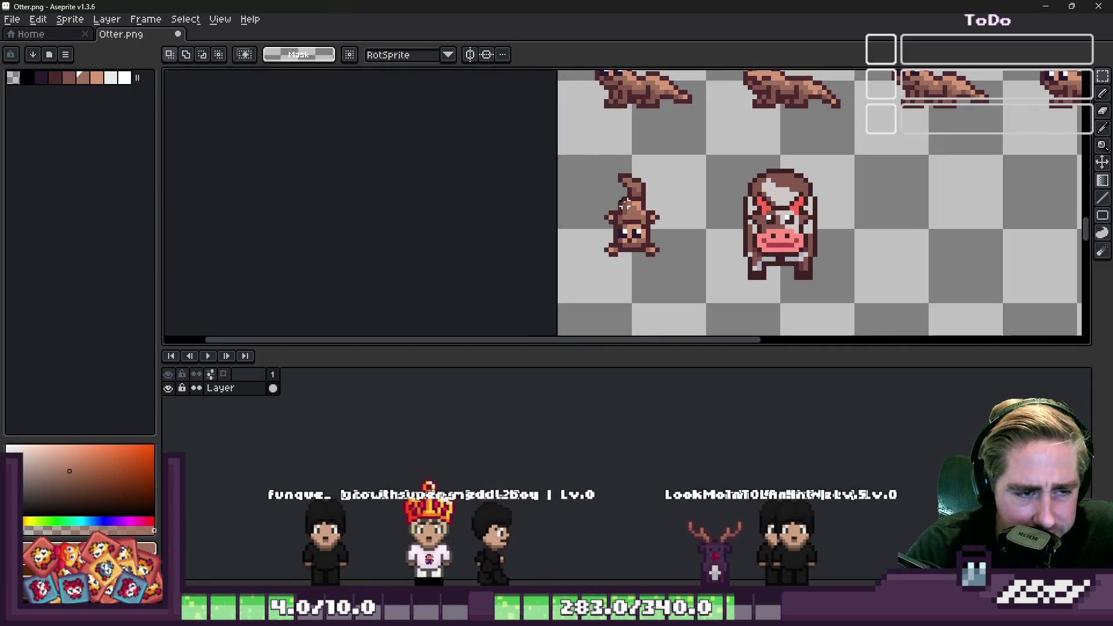
pyautogui.scroll(1, 643, 226)
pyautogui.scroll(-2, 652, 232)
pyautogui.scroll(1, 660, 236)
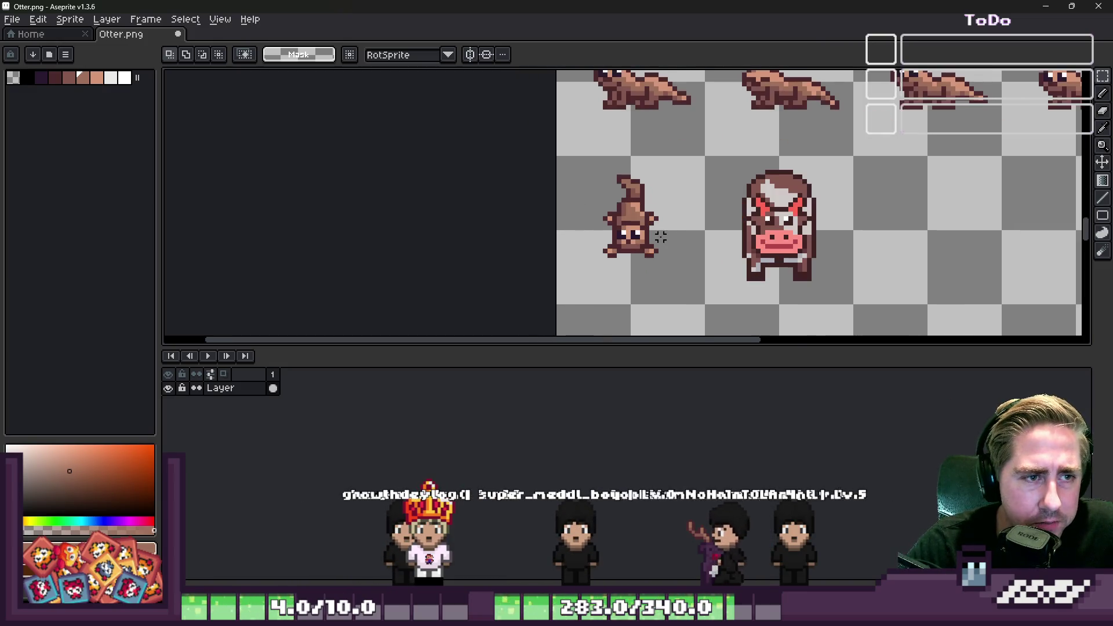
pyautogui.moveTo(702, 158)
pyautogui.mouseDown()
pyautogui.moveTo(842, 298)
pyautogui.moveTo(835, 304)
pyautogui.mouseUp()
pyautogui.press('Delete')
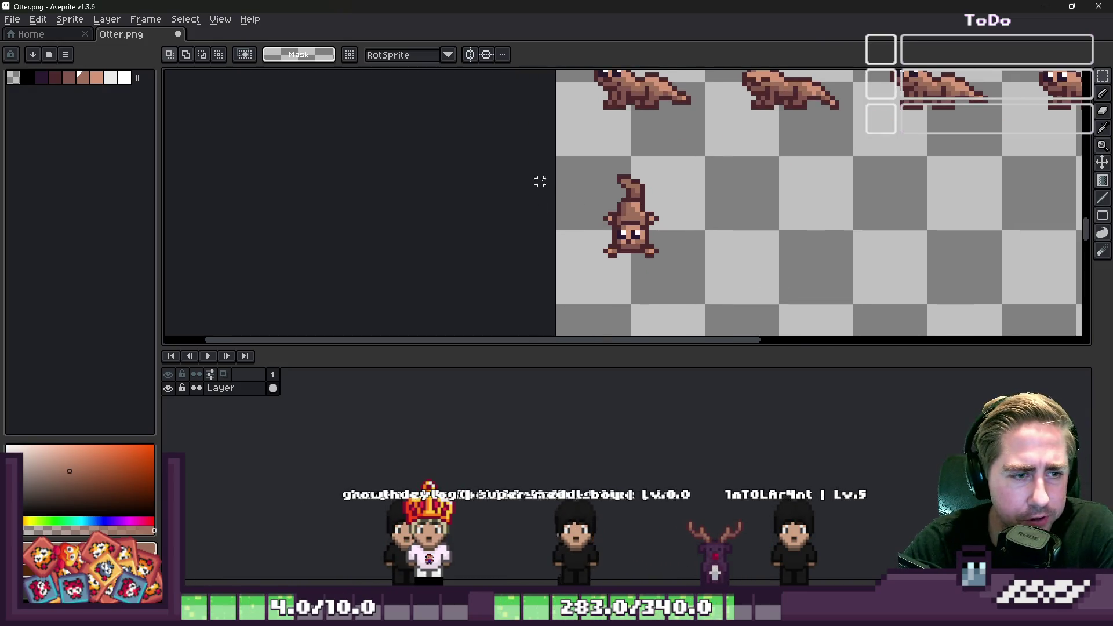
# Copy the upside-down otter and paste the copy one cell to its right.
pyautogui.moveTo(568, 144); pyautogui.dragTo(711, 287)
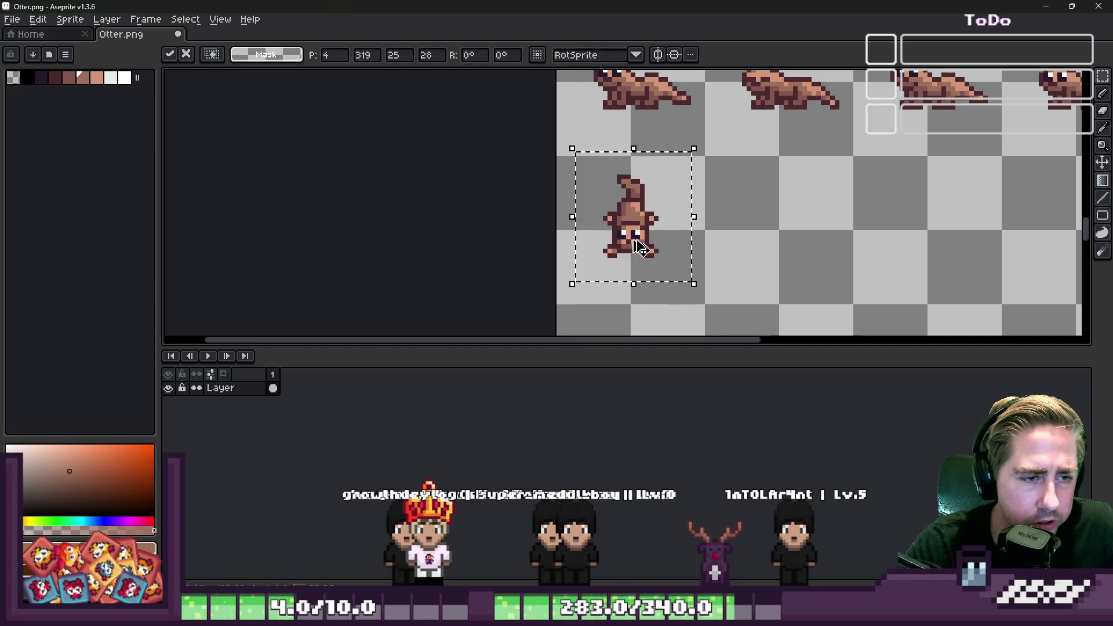
pyautogui.hotkey('ctrl', 'c')
pyautogui.hotkey('ctrl', 'v')
pyautogui.moveTo(641, 237)
pyautogui.mouseDown()
pyautogui.moveTo(817, 238)
pyautogui.moveTo(767, 237)
pyautogui.moveTo(788, 237)
pyautogui.mouseUp()
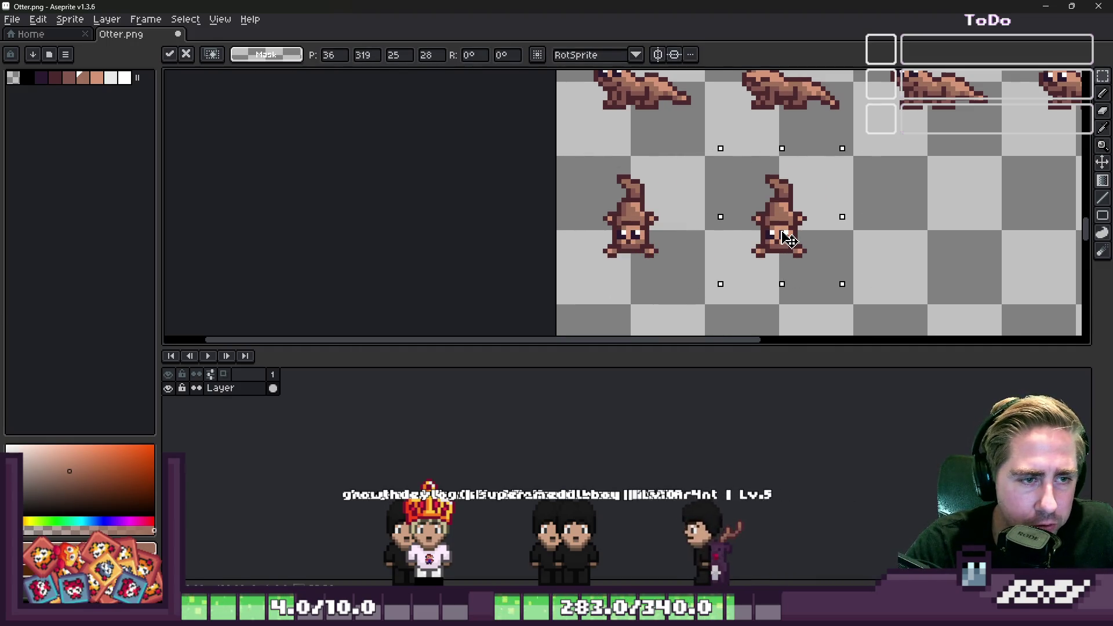
pyautogui.click(861, 226)
pyautogui.scroll(-2, 701, 261)
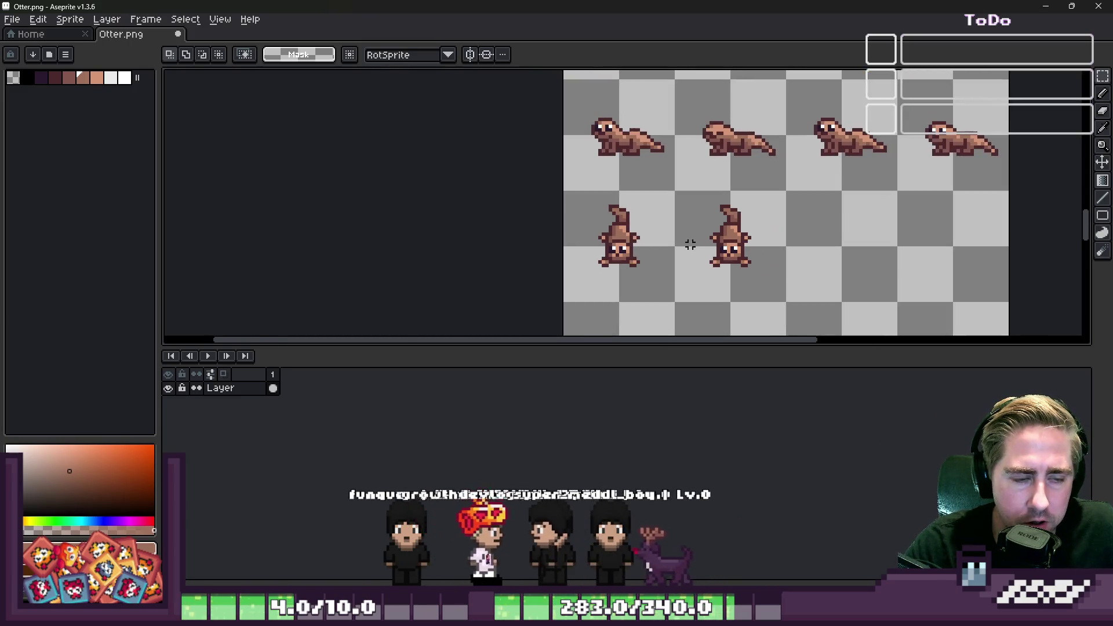
pyautogui.scroll(5, 721, 276)
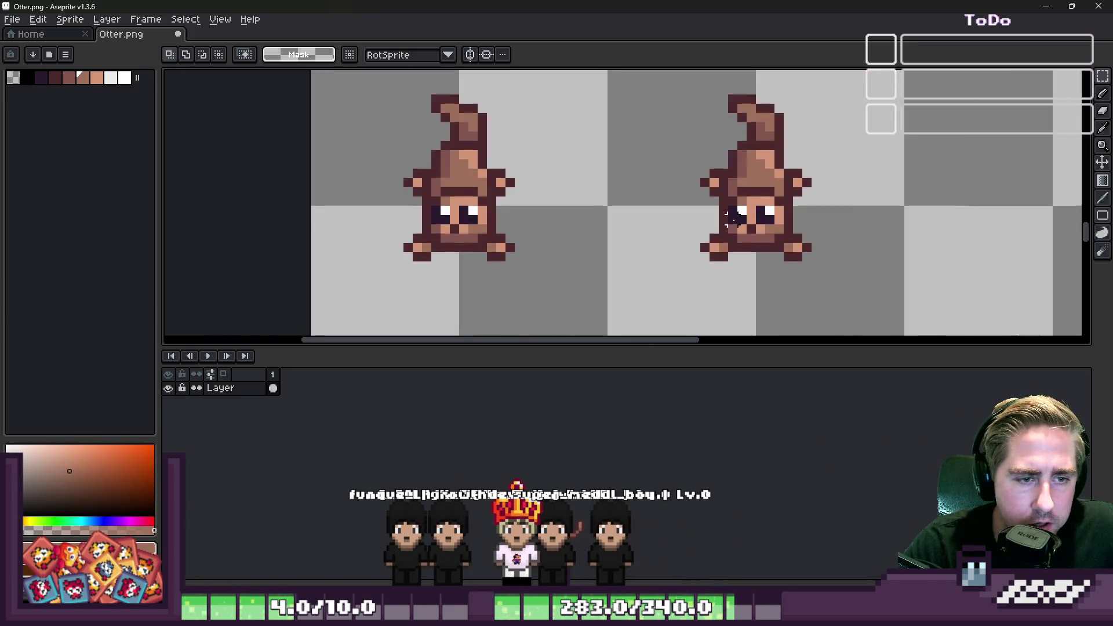
# Lower the copy's face and brow one pixel and paint the gap above it medium brown.
pyautogui.moveTo(705, 174)
pyautogui.mouseDown()
pyautogui.moveTo(853, 287)
pyautogui.moveTo(840, 238)
pyautogui.moveTo(841, 263)
pyautogui.mouseUp()
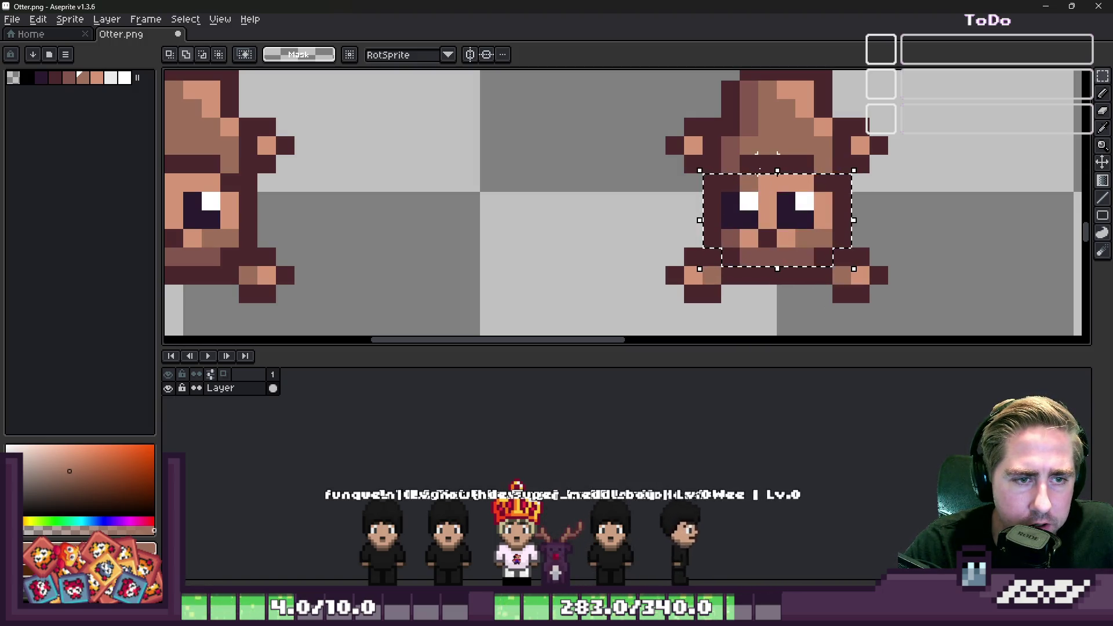
pyautogui.moveTo(740, 155)
pyautogui.mouseDown()
pyautogui.moveTo(852, 217)
pyautogui.moveTo(815, 174)
pyautogui.mouseUp()
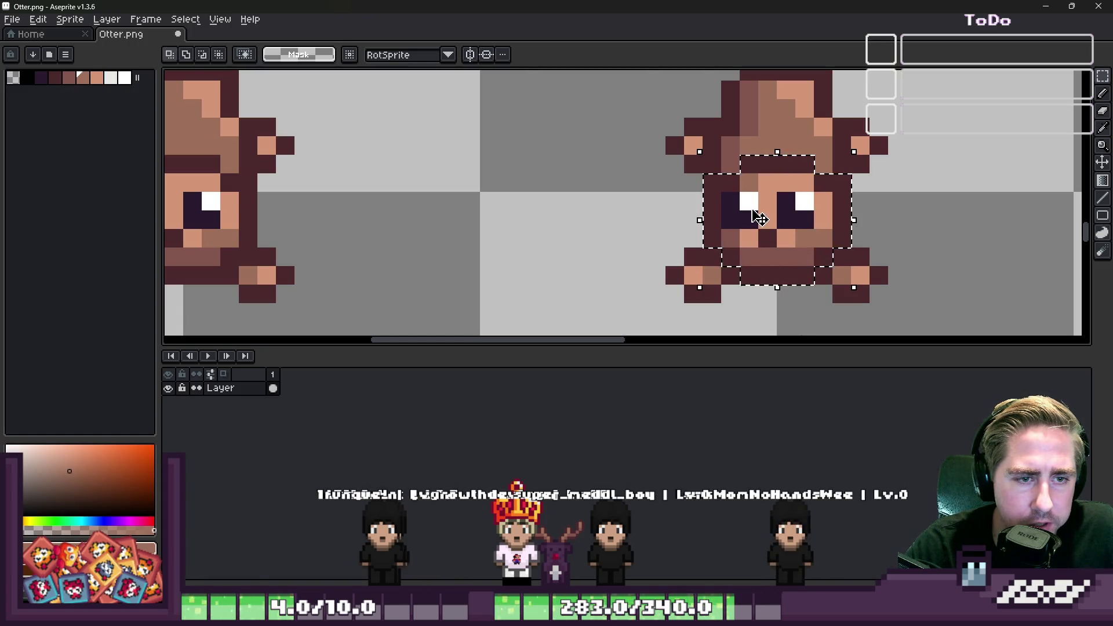
pyautogui.moveTo(759, 218); pyautogui.dragTo(759, 237)
pyautogui.hotkey('ctrl', 'd')
pyautogui.press('b')
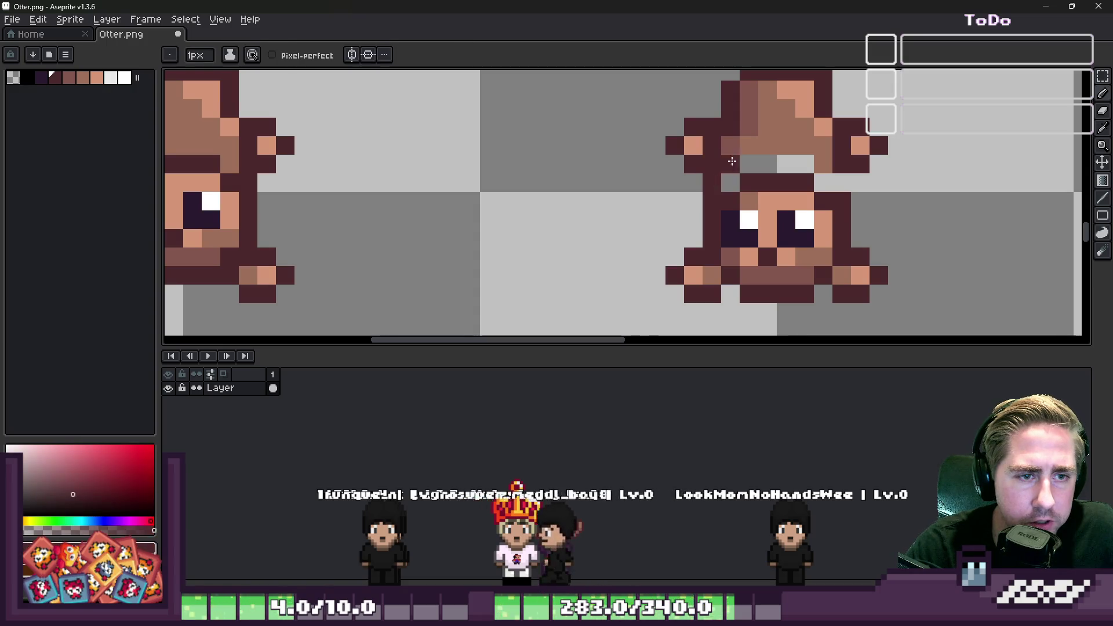
pyautogui.click(730, 183)
pyautogui.keyDown('alt'); pyautogui.click(750, 144); pyautogui.keyUp('alt')
pyautogui.moveTo(749, 165); pyautogui.dragTo(820, 166)
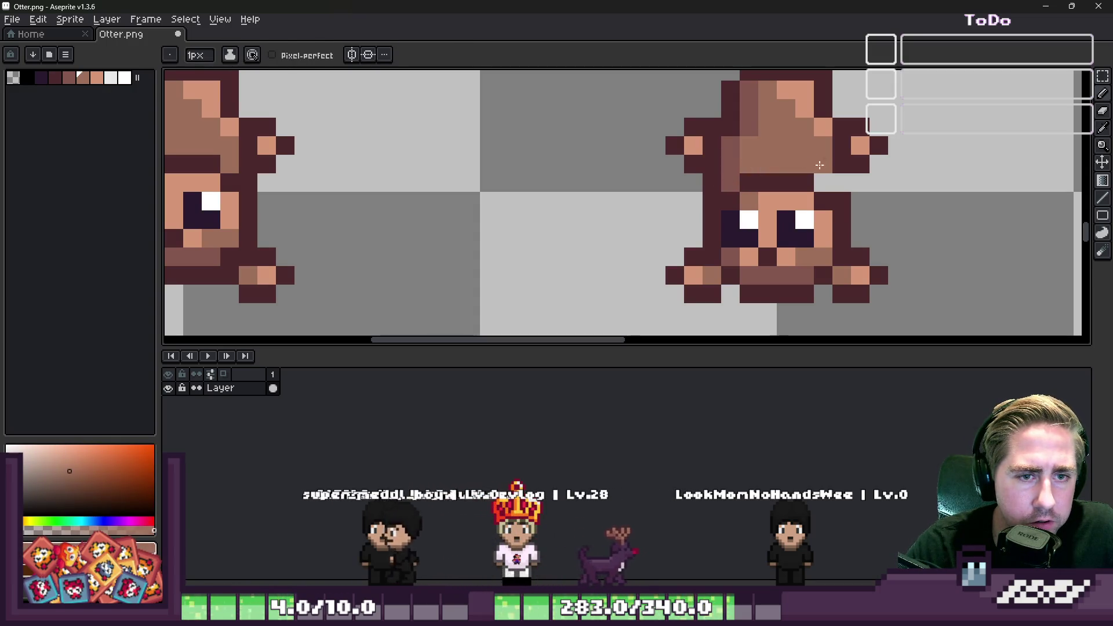
pyautogui.keyDown('alt'); pyautogui.click(857, 145); pyautogui.keyUp('alt')
pyautogui.scroll(-2, 668, 183)
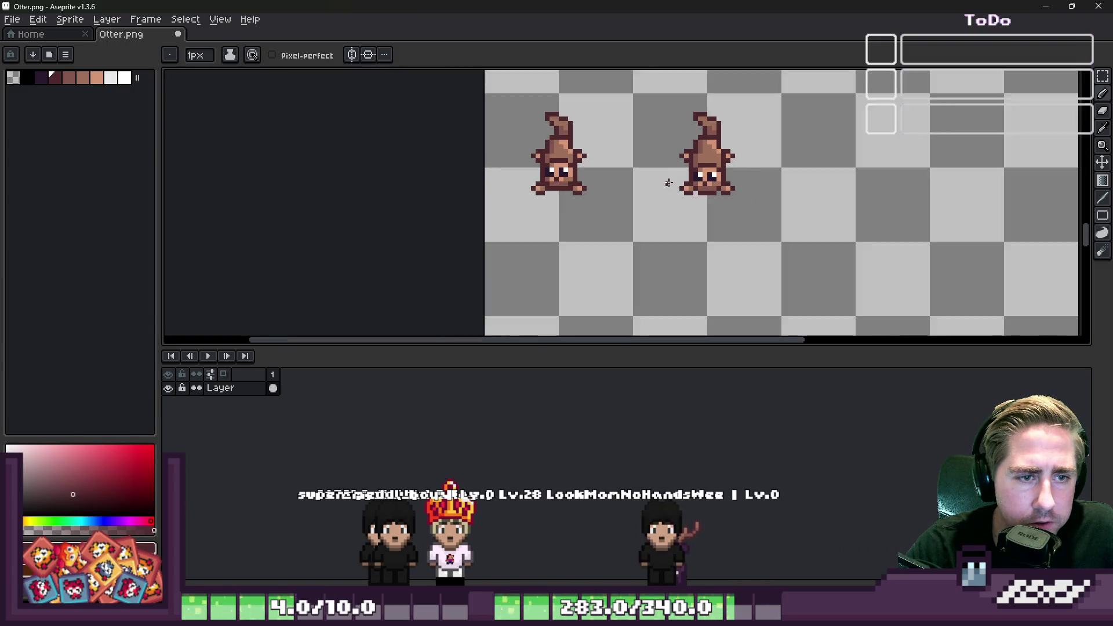
pyautogui.scroll(-2, 669, 183)
# Select both upside-down otters with the rectangular marquee.
pyautogui.press('m')
pyautogui.scroll(3, 601, 149)
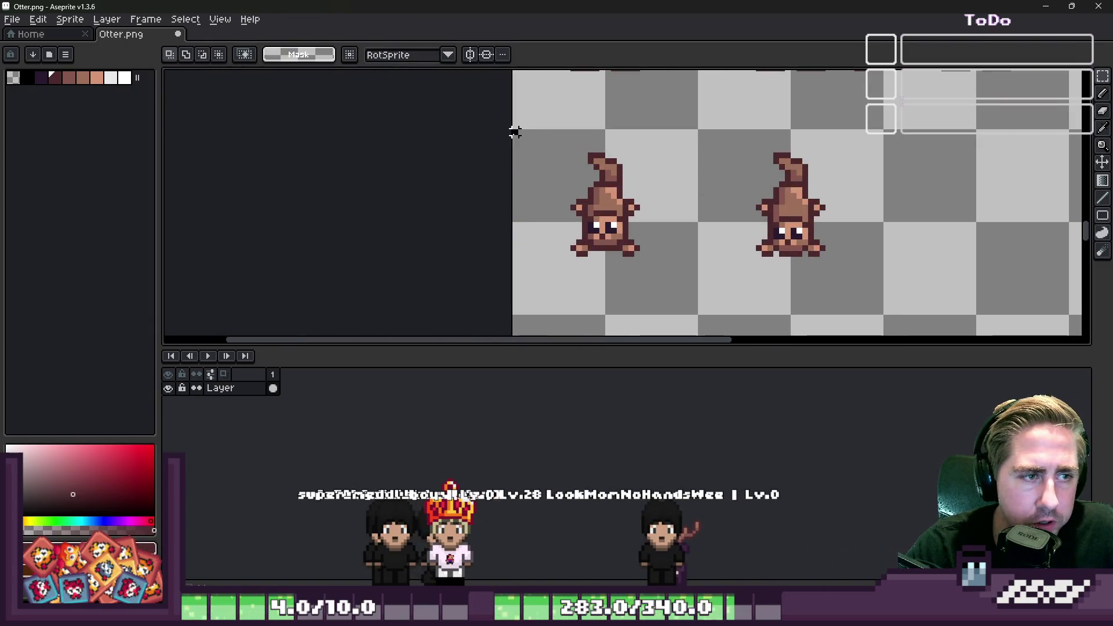
pyautogui.moveTo(515, 133); pyautogui.dragTo(881, 311)
pyautogui.click(541, 246)
pyautogui.scroll(-1, 543, 252)
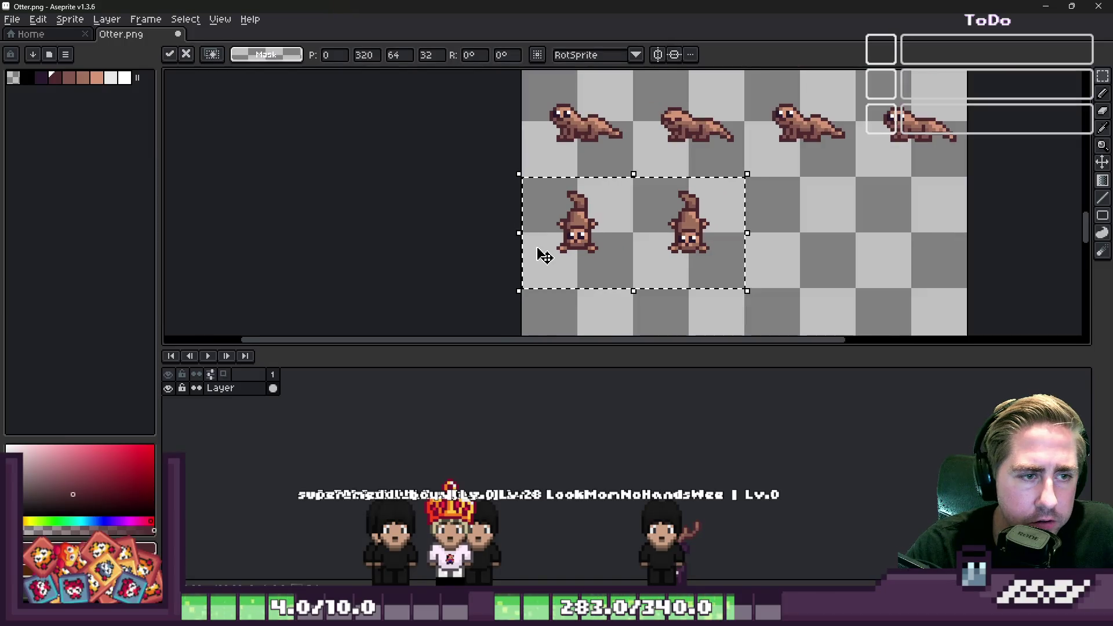
# Duplicate the two otters beside them, forming a row of four upside-down otters.
pyautogui.moveTo(544, 255); pyautogui.dragTo(772, 270)
pyautogui.press('Return')
pyautogui.scroll(-2, 877, 262)
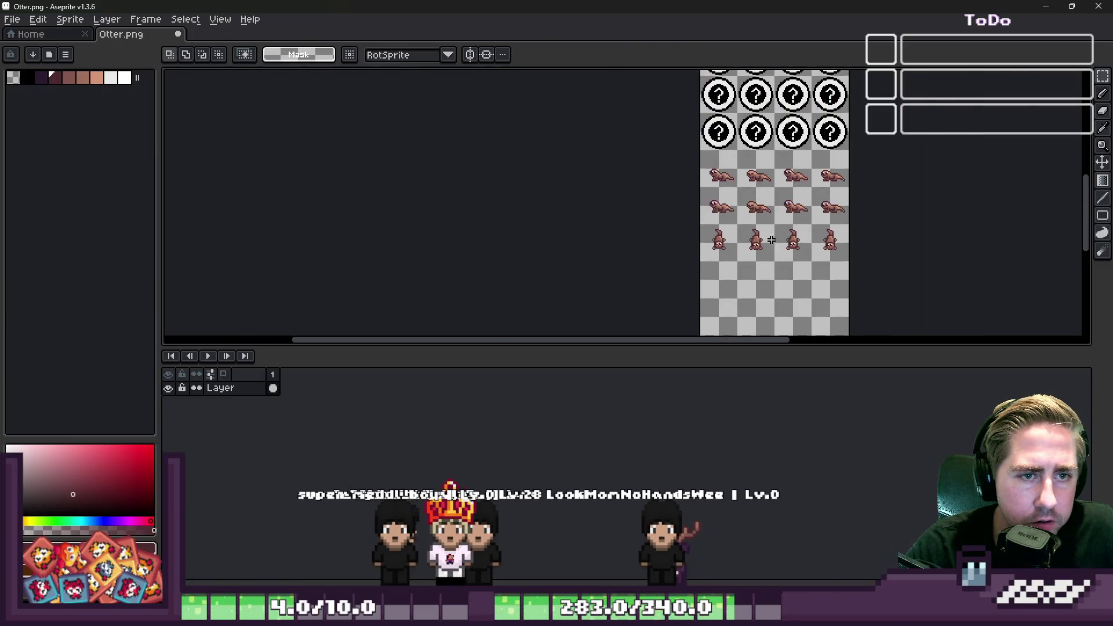
pyautogui.scroll(2, 743, 186)
pyautogui.moveTo(584, 229)
pyautogui.mouseDown()
pyautogui.moveTo(1031, 316)
pyautogui.moveTo(1032, 297)
pyautogui.mouseUp()
pyautogui.moveTo(644, 265)
pyautogui.mouseDown()
pyautogui.moveTo(643, 171)
pyautogui.moveTo(676, 276)
pyautogui.mouseUp()
pyautogui.hscroll(1, 674, 178)
pyautogui.press('Return')
# Move the four-otter row up so it sits above the lying otters.
pyautogui.scroll(-1, 676, 226)
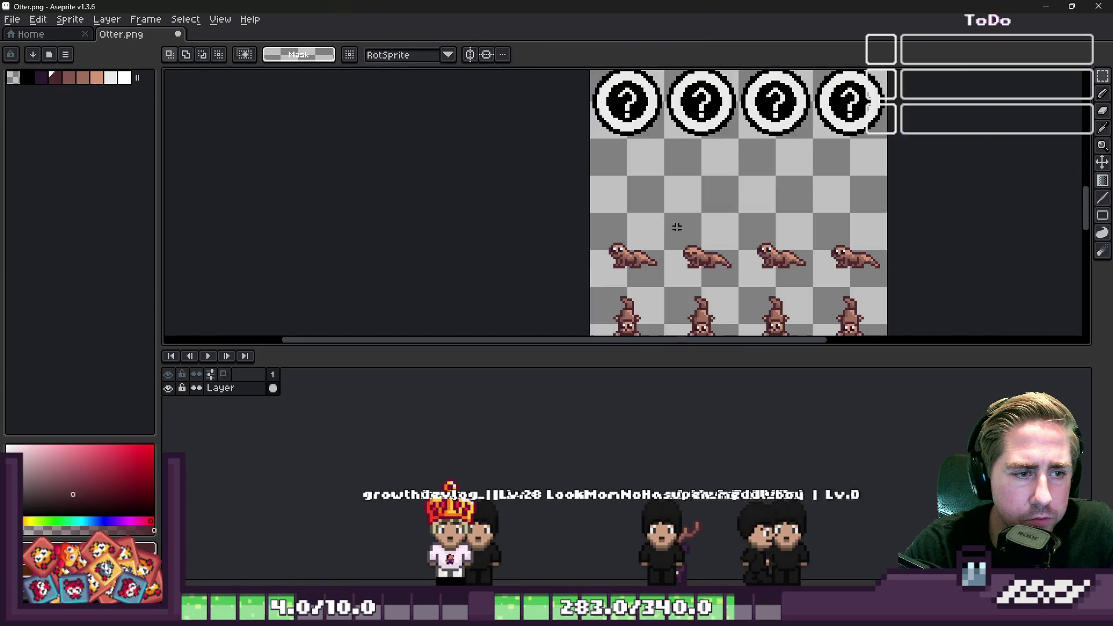
pyautogui.scroll(-2, 572, 288)
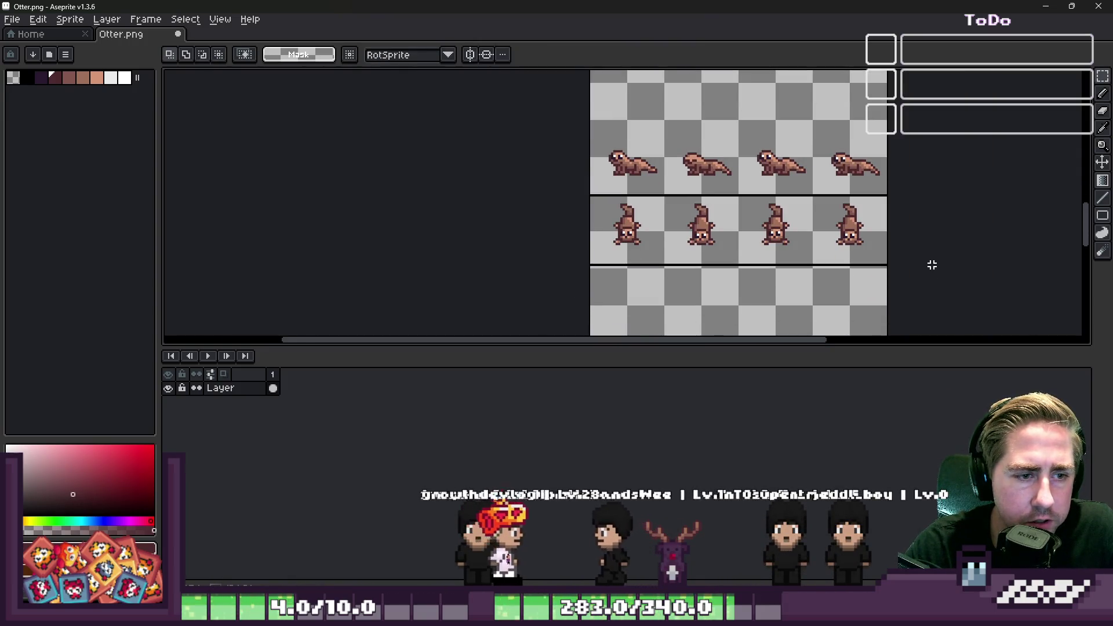
pyautogui.scroll(-2, 609, 206)
pyautogui.scroll(3, 589, 224)
pyautogui.moveTo(588, 223); pyautogui.dragTo(629, 179)
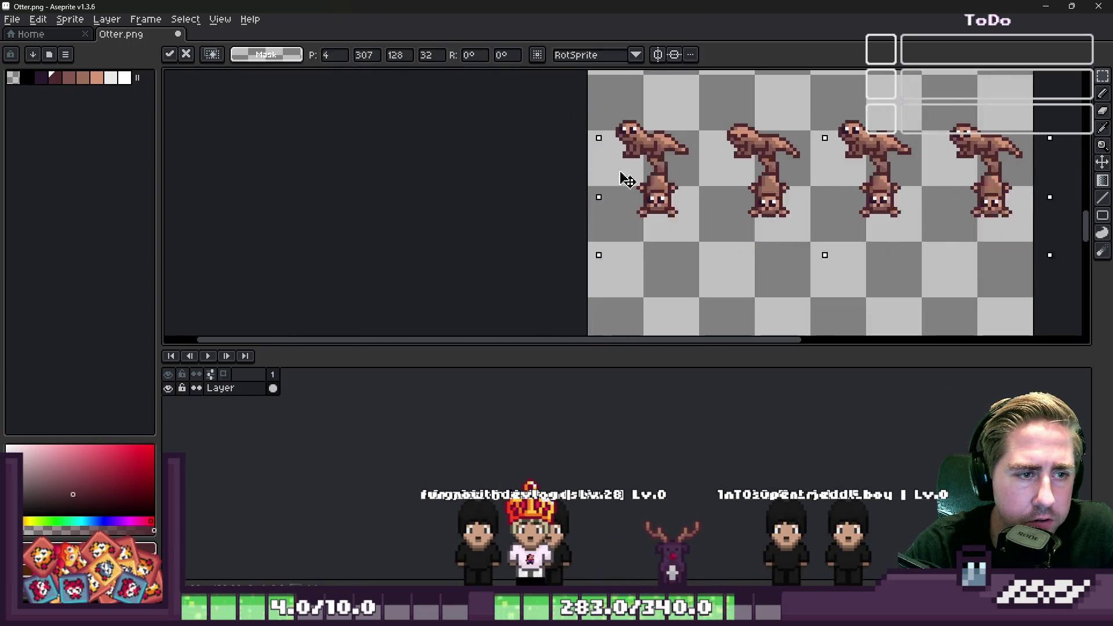
pyautogui.scroll(1, 650, 240)
pyautogui.scroll(1, 608, 300)
pyautogui.moveTo(616, 244); pyautogui.dragTo(649, 170)
pyautogui.press('Return')
pyautogui.scroll(5, 728, 141)
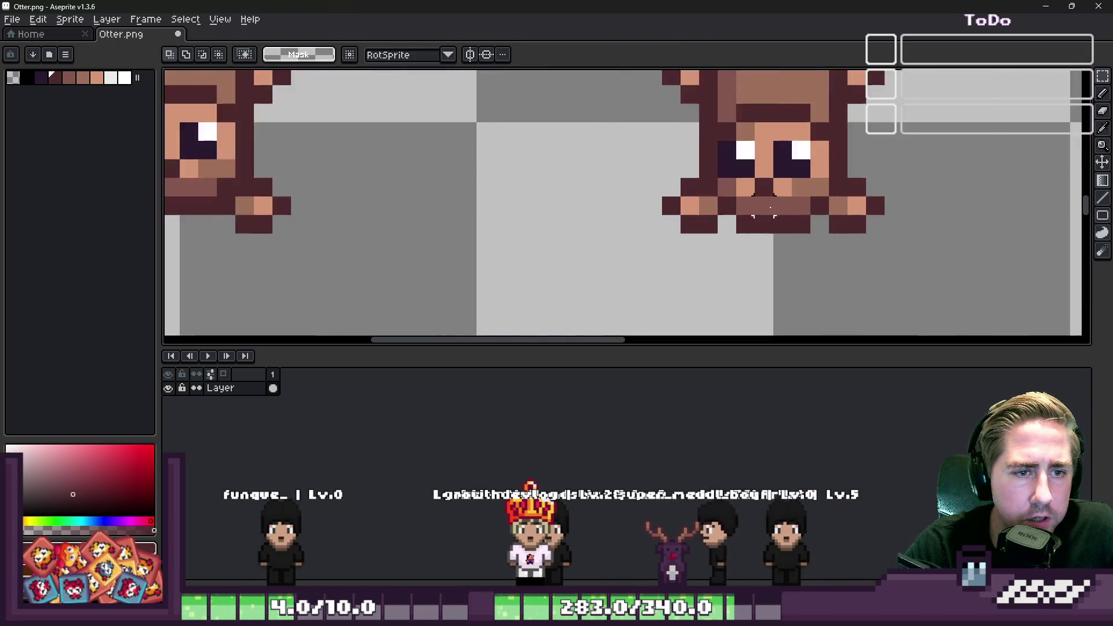
# Recolour the dark pixel beside the eye skin-tone, save Otter.png, and return to Godot.
pyautogui.press('b')
pyautogui.keyDown('alt'); pyautogui.click(731, 116); pyautogui.keyUp('alt')
pyautogui.click(675, 108)
pyautogui.scroll(-6, 659, 249)
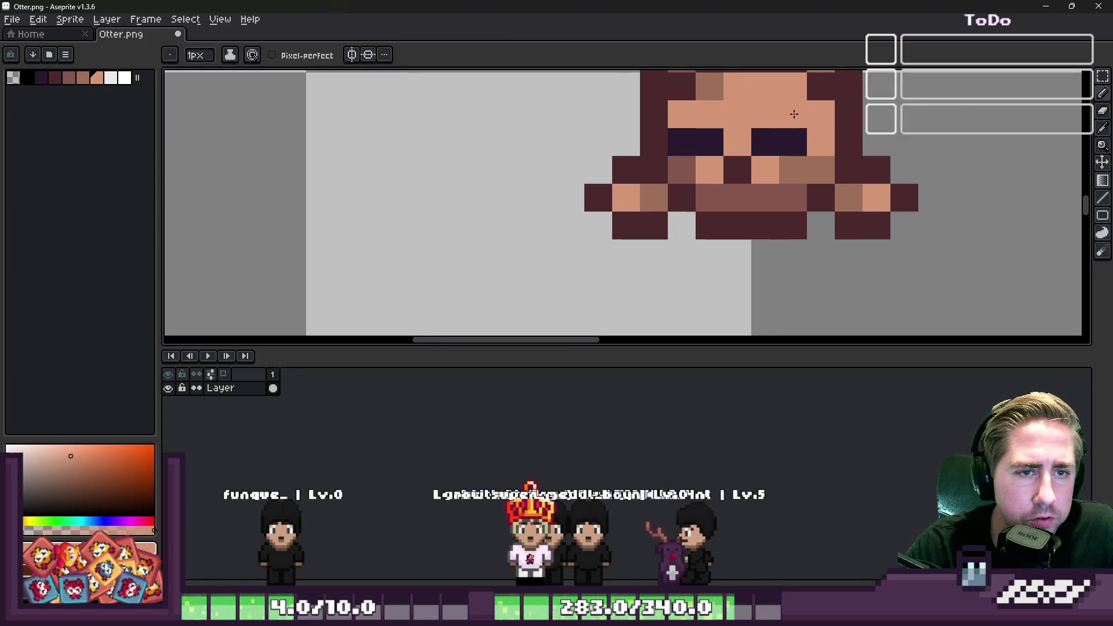
pyautogui.hotkey('ctrl', 's')
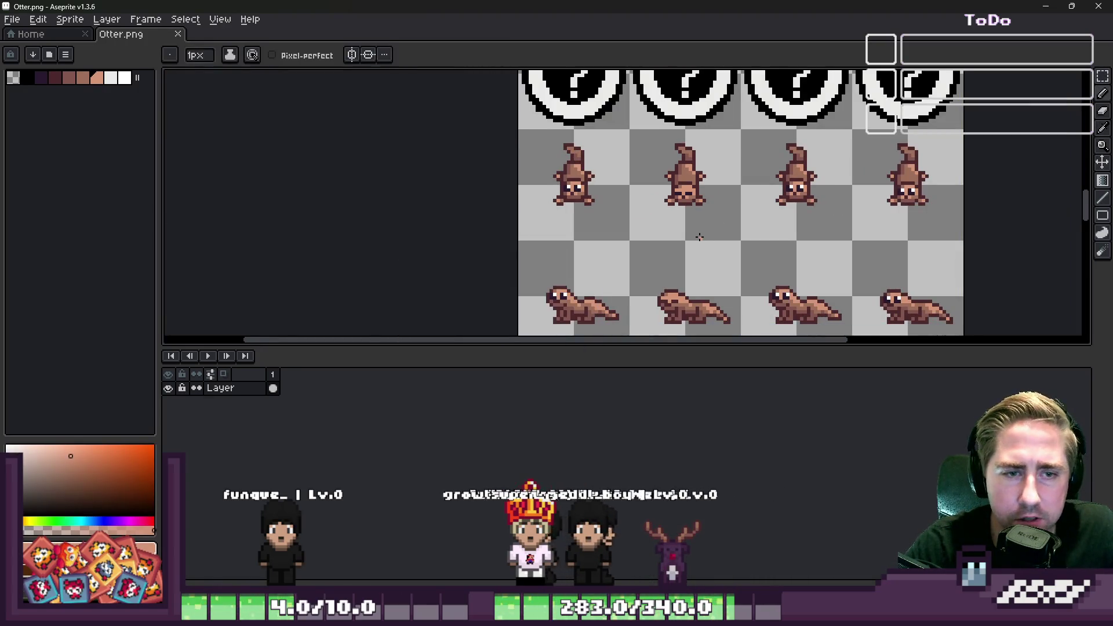
pyautogui.hotkey('ctrl', 's')
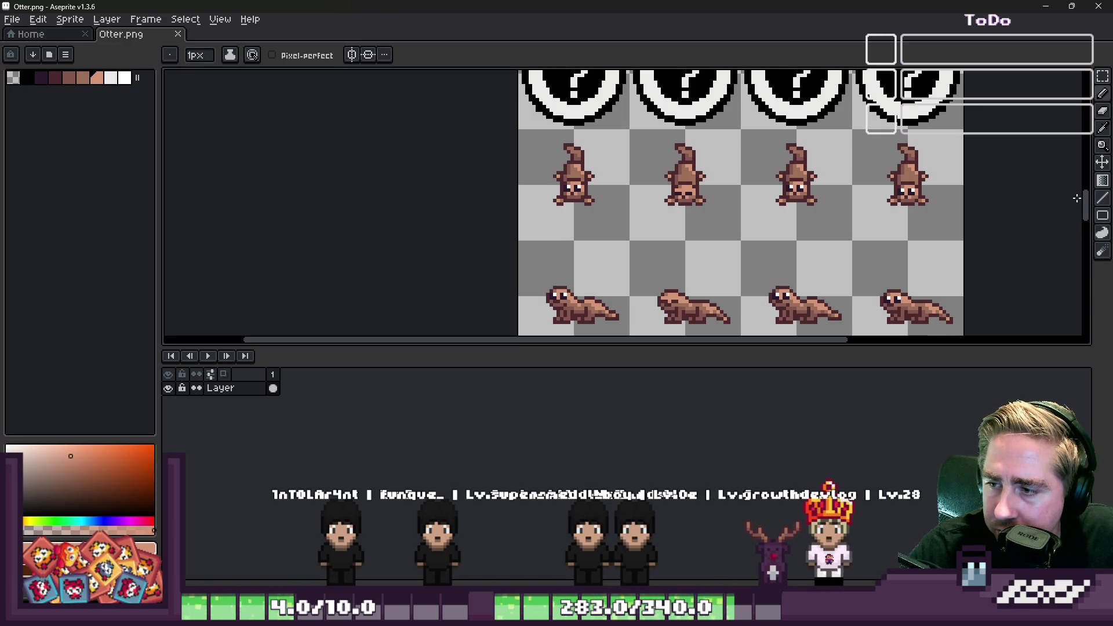
pyautogui.hotkey('alt', 'Tab')
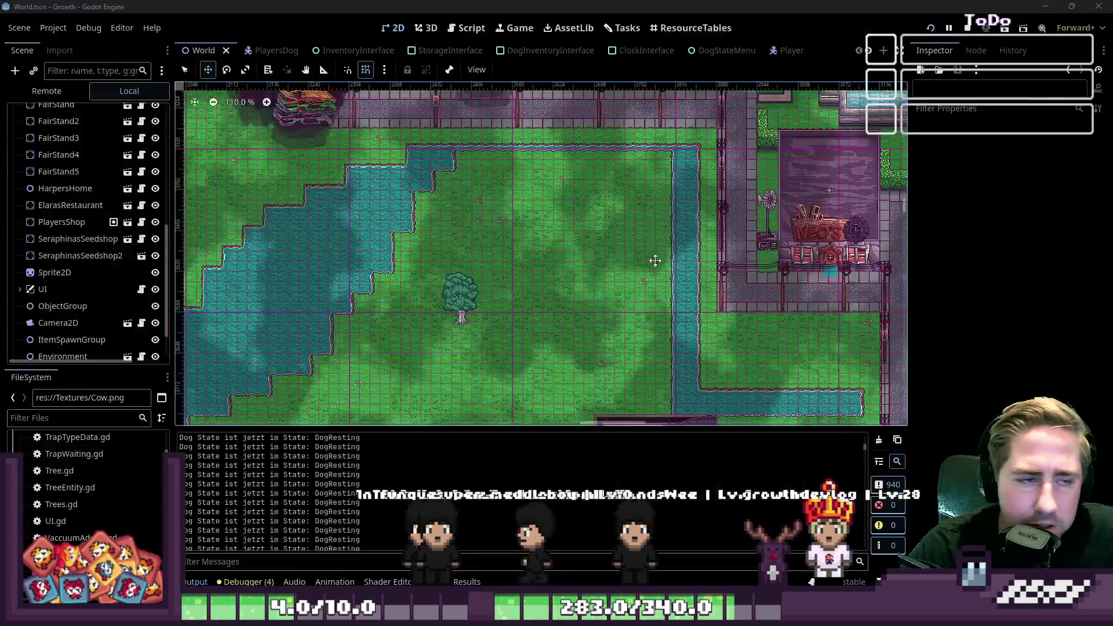
pyautogui.scroll(-5, 625, 282)
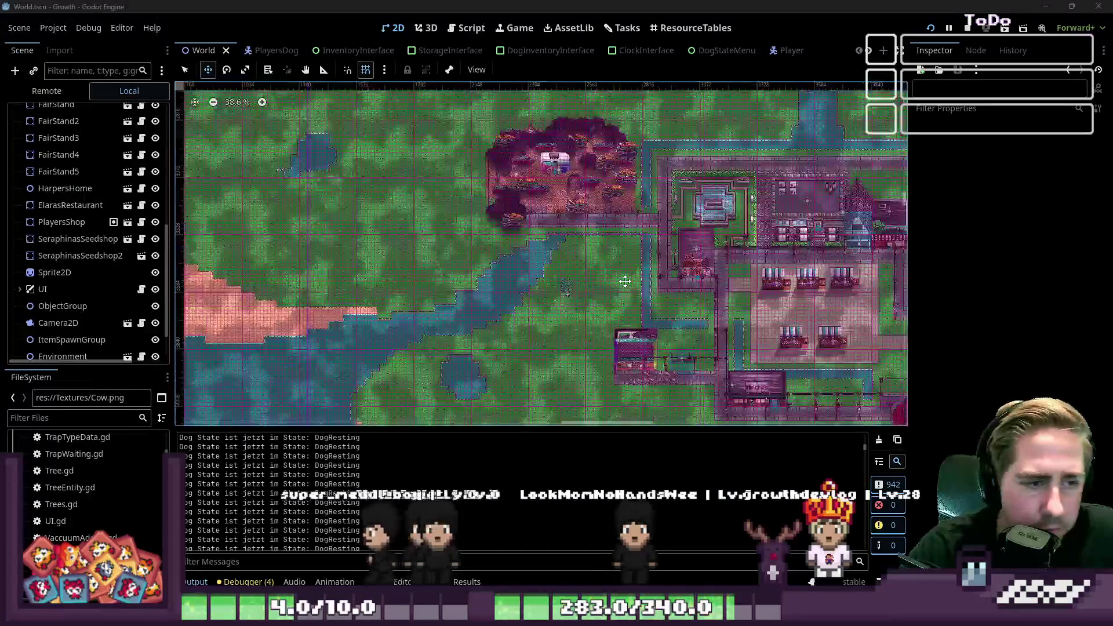
pyautogui.scroll(2, 618, 295)
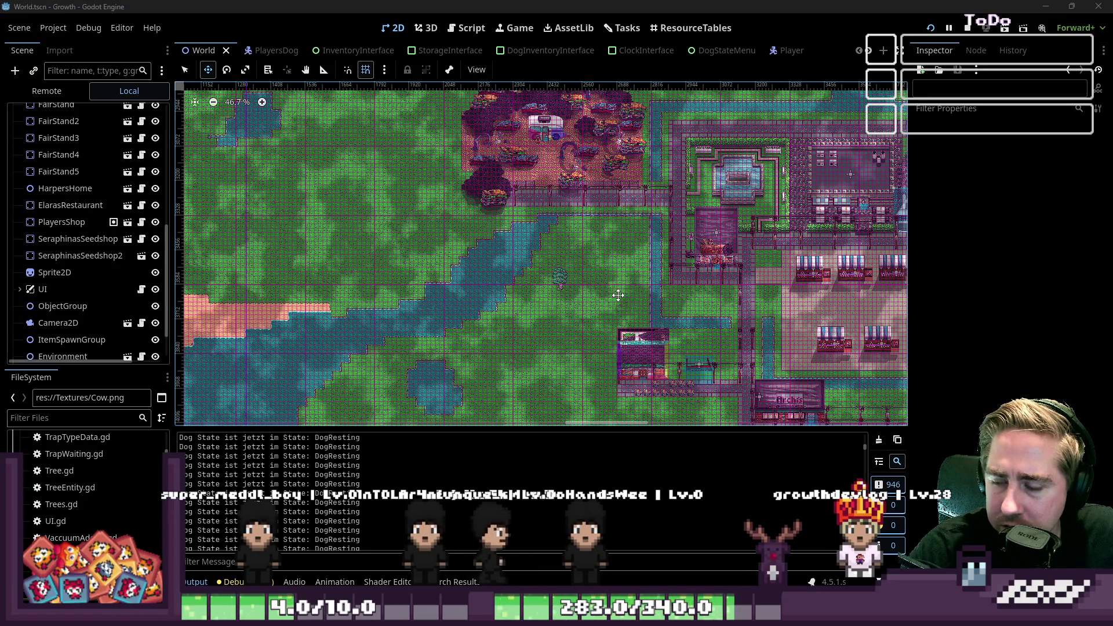
pyautogui.scroll(7, 618, 295)
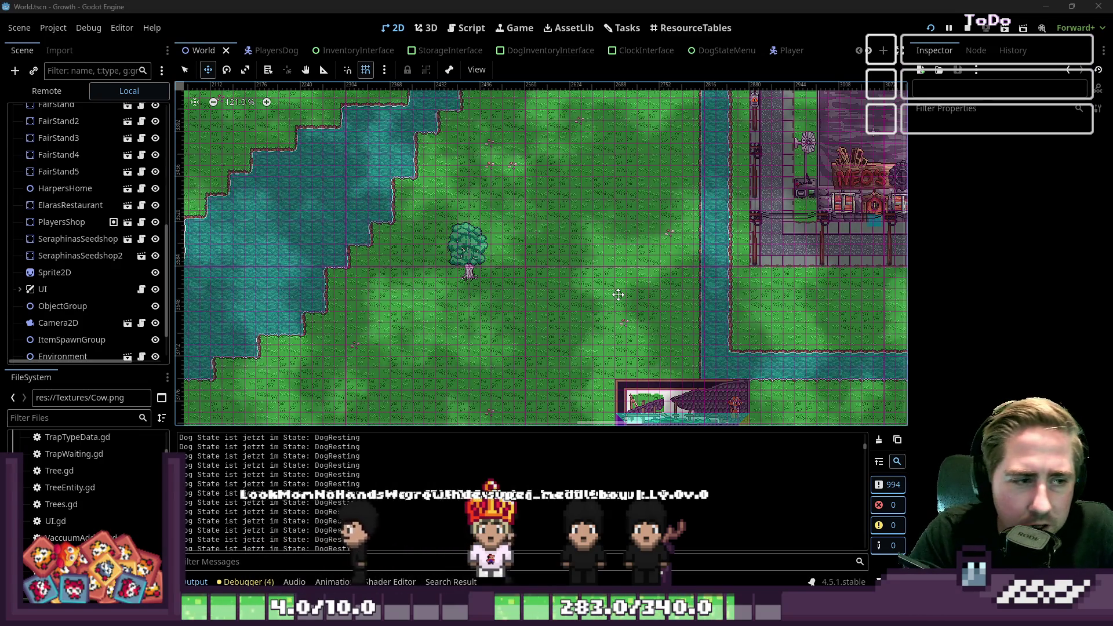
pyautogui.scroll(-2, 609, 341)
pyautogui.scroll(-1, 610, 291)
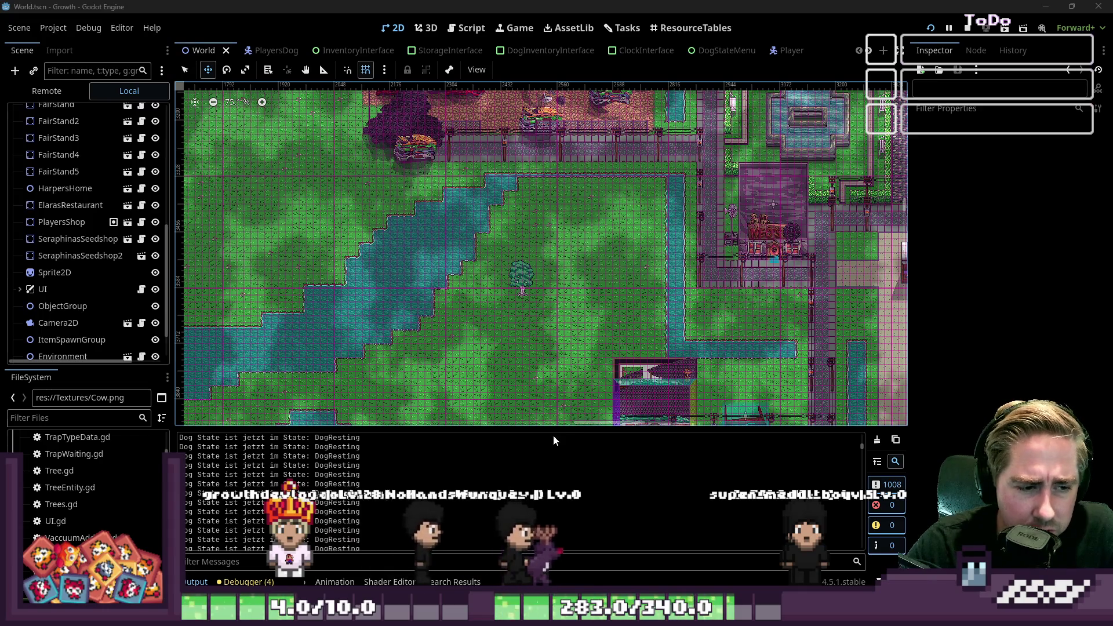
pyautogui.moveTo(551, 430); pyautogui.dragTo(544, 456)
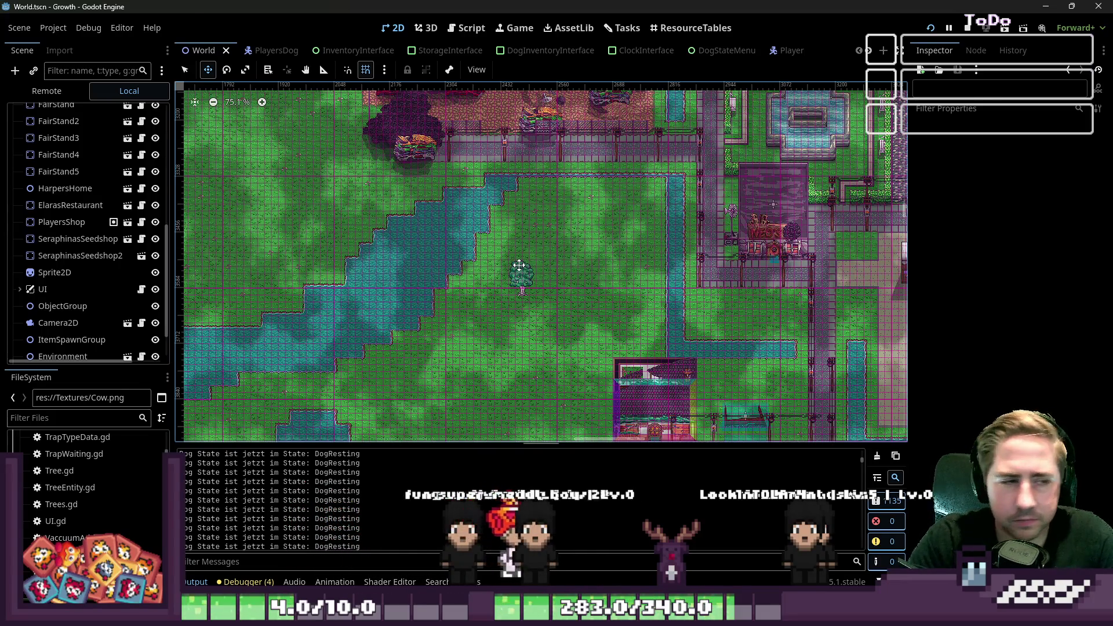
# Scroll along Godot's scene tab bar looking for the Trap tab while assets reimport.
pyautogui.scroll(-3, 647, 305)
pyautogui.scroll(5, 397, 246)
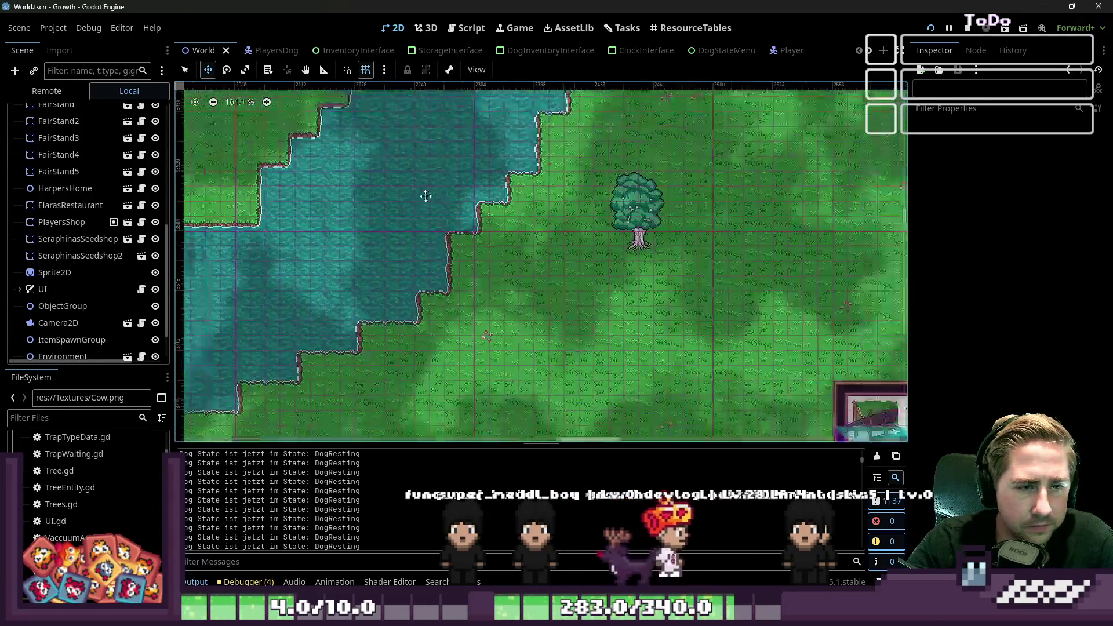
pyautogui.scroll(-3, 529, 288)
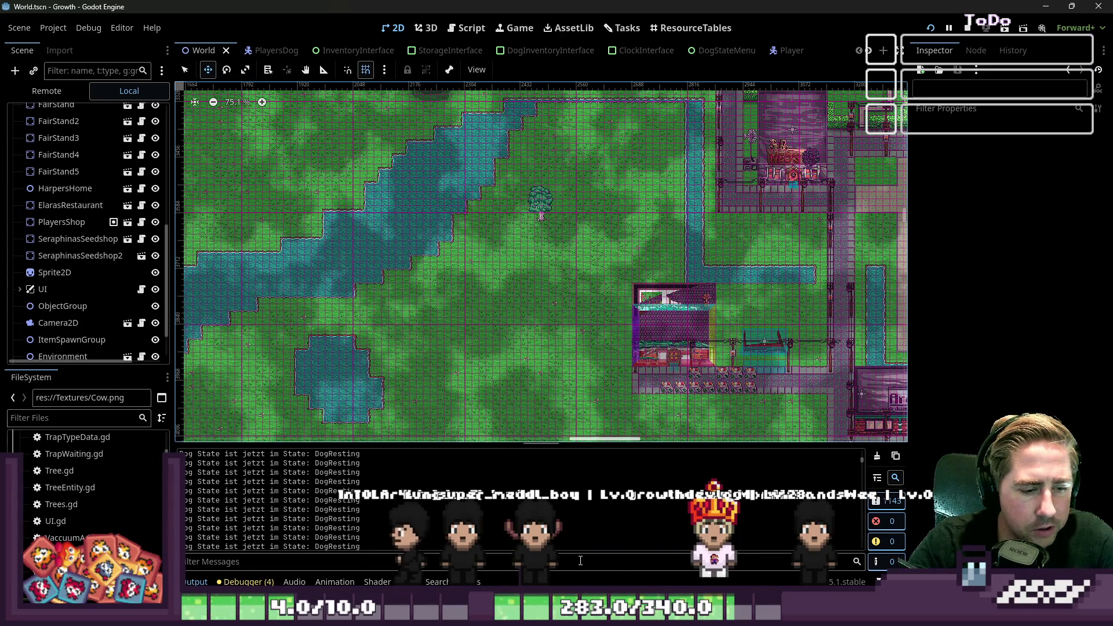
pyautogui.scroll(-6, 544, 52)
pyautogui.scroll(-3, 575, 54)
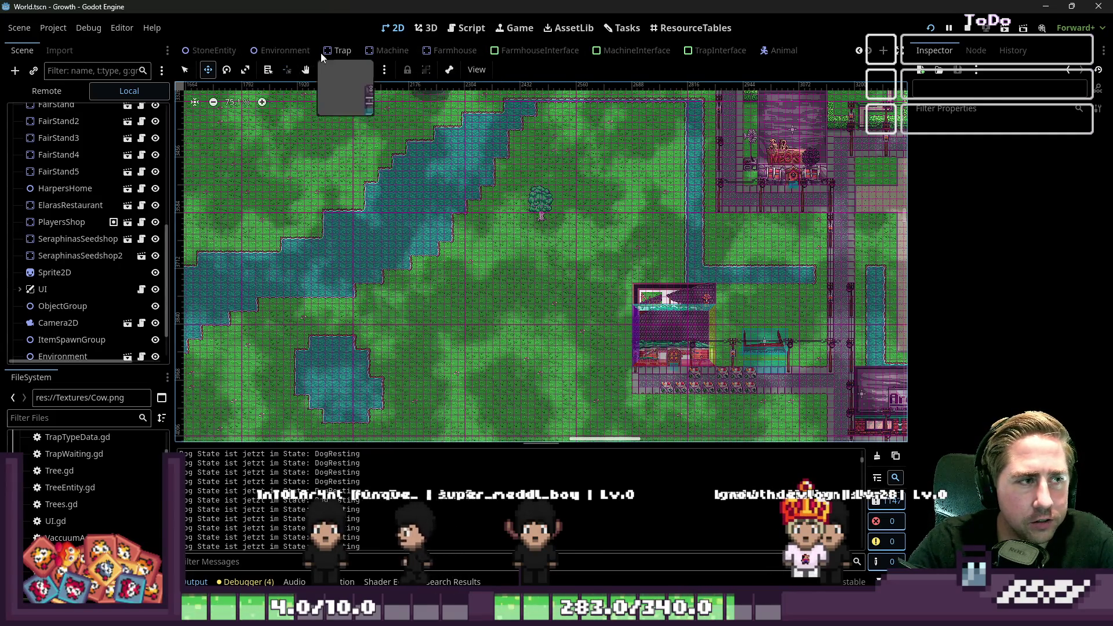
# Delete the Animal node from the Trap scene, then save and run the project.
pyautogui.click(328, 51)
pyautogui.scroll(3, 510, 248)
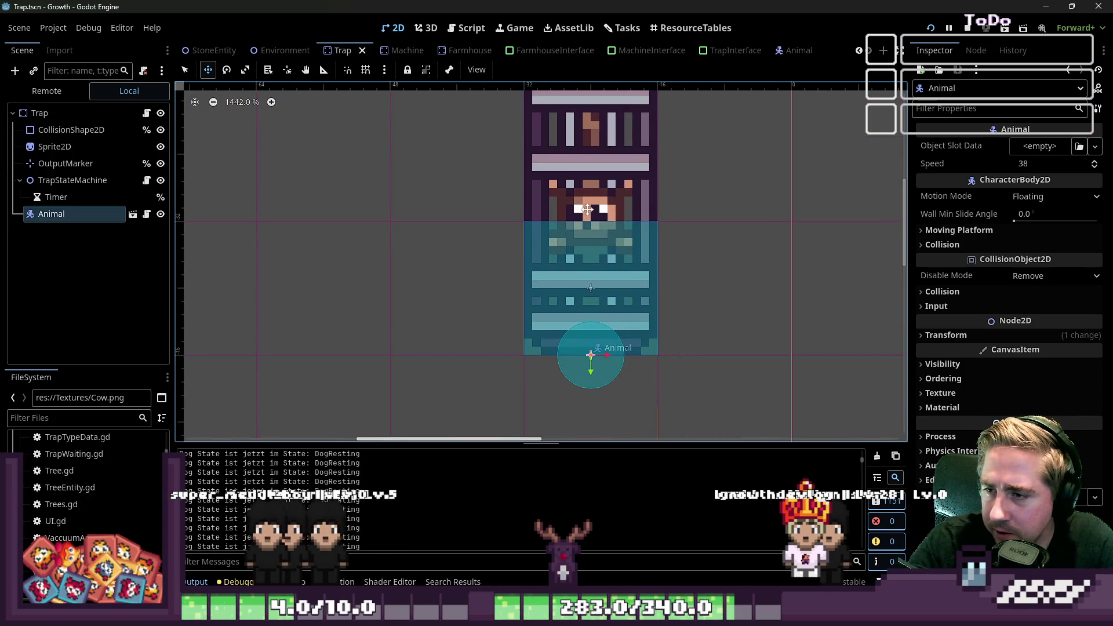
pyautogui.press('Up')
pyautogui.press('Down')
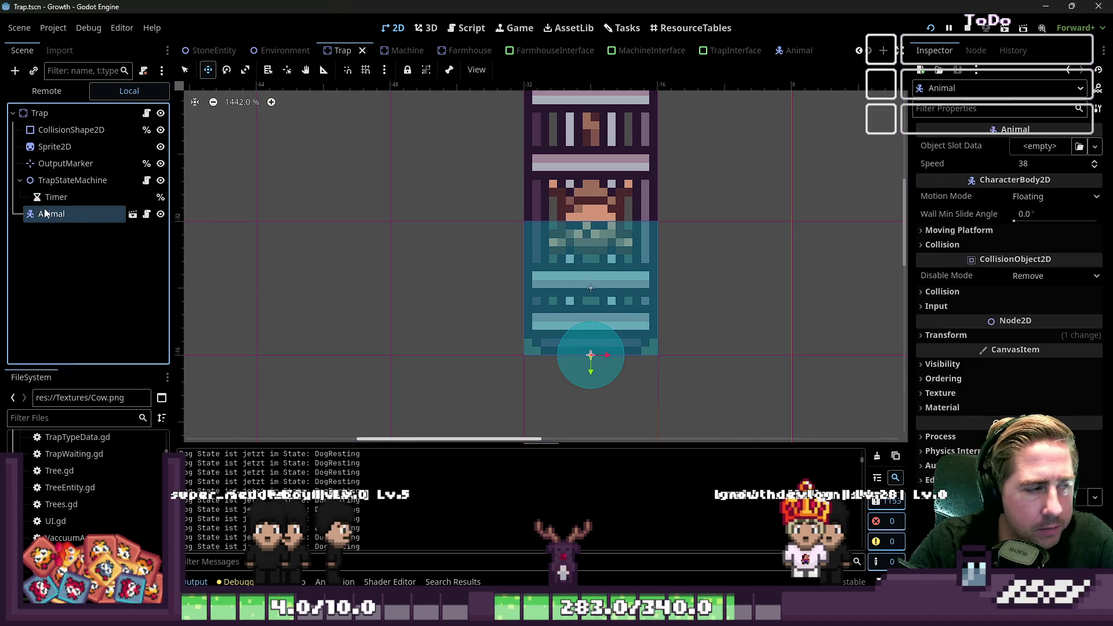
pyautogui.press('Delete')
pyautogui.press('Return')
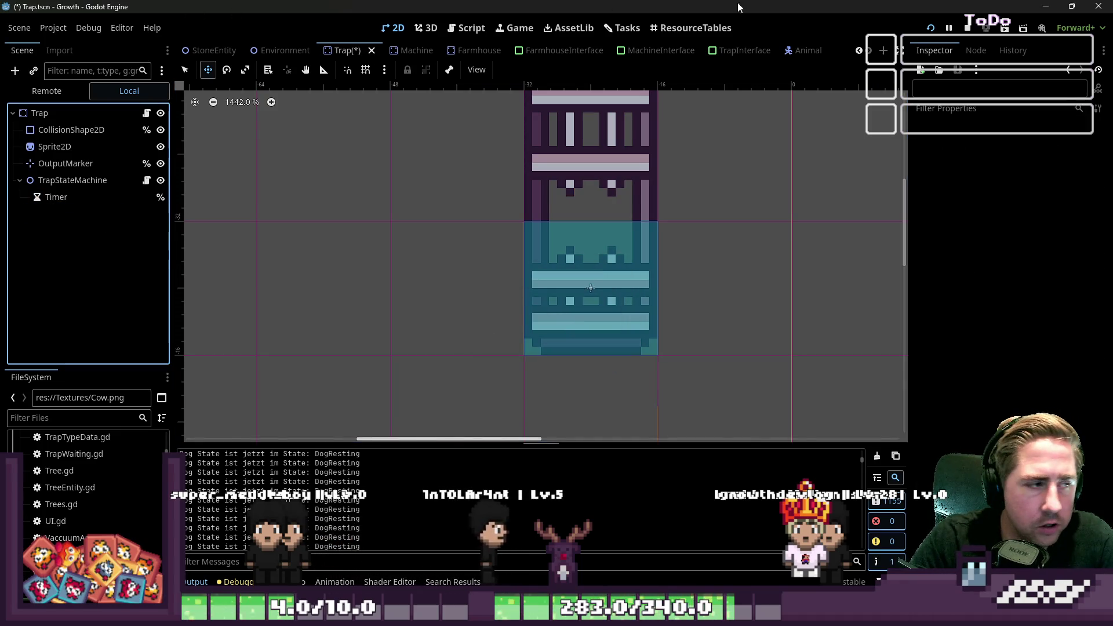
pyautogui.click(923, 28)
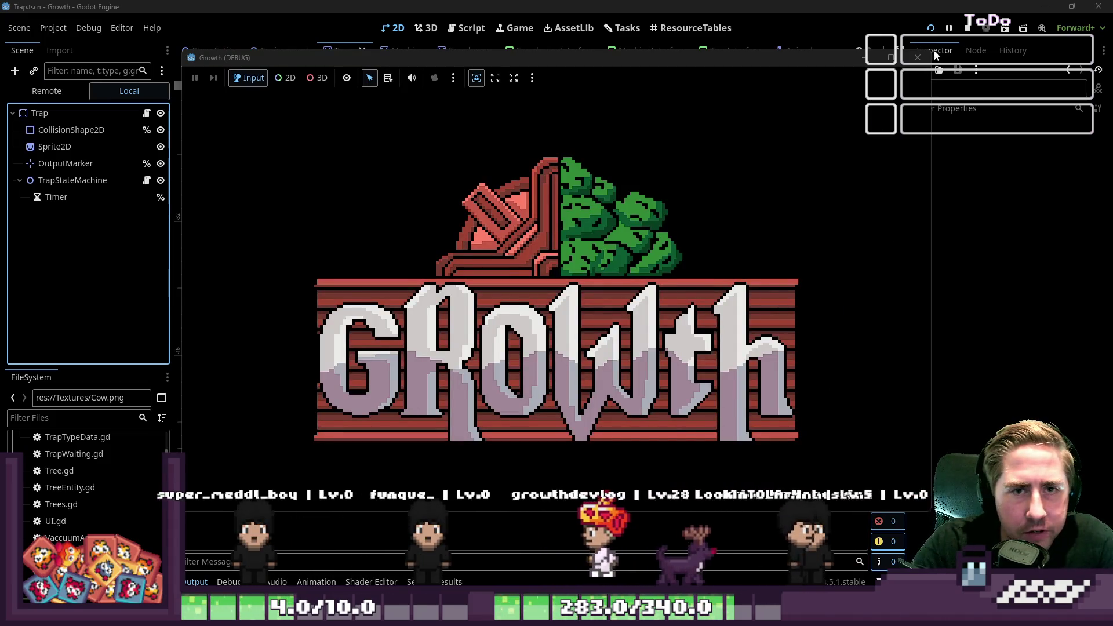
# Close the Growth (DEBUG) window and zoom the Trap canvas out slightly.
pyautogui.click(967, 27)
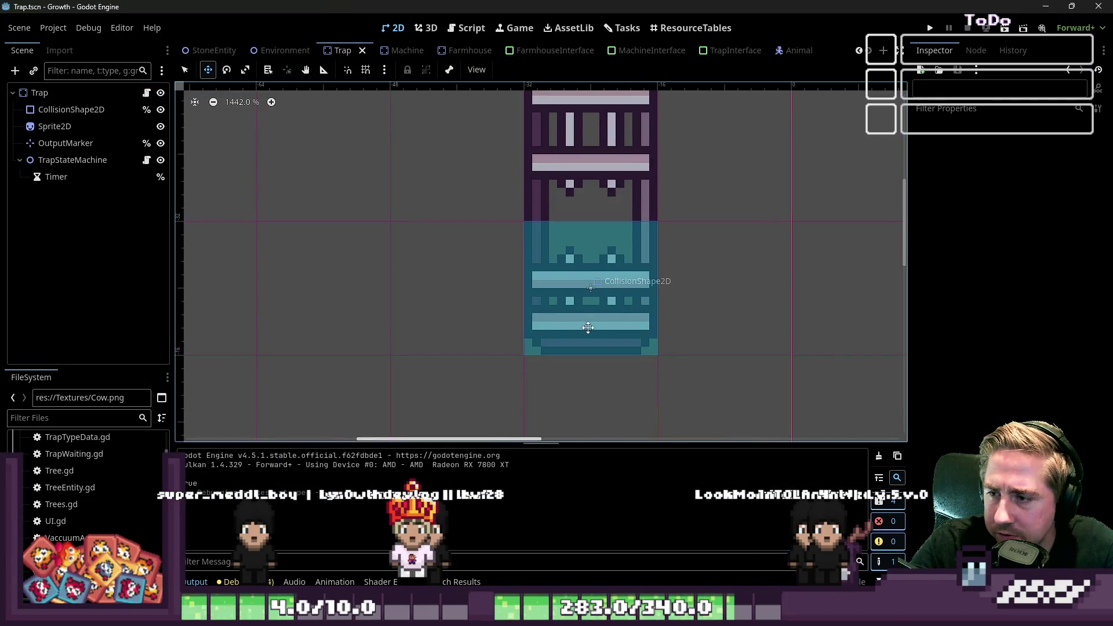
pyautogui.scroll(-3, 607, 309)
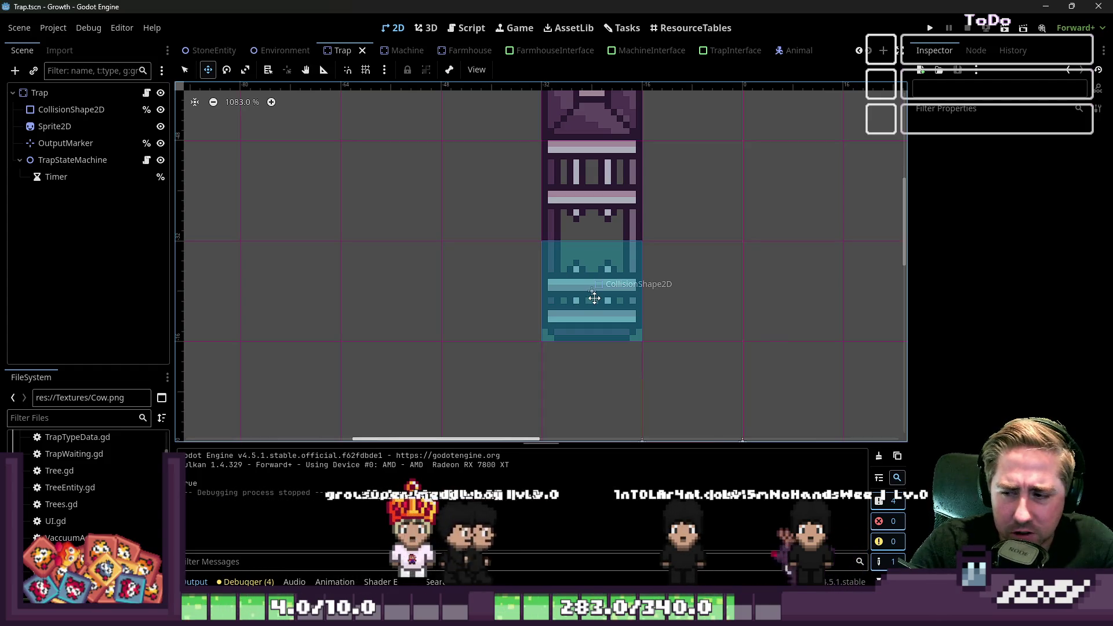
pyautogui.click(53, 28)
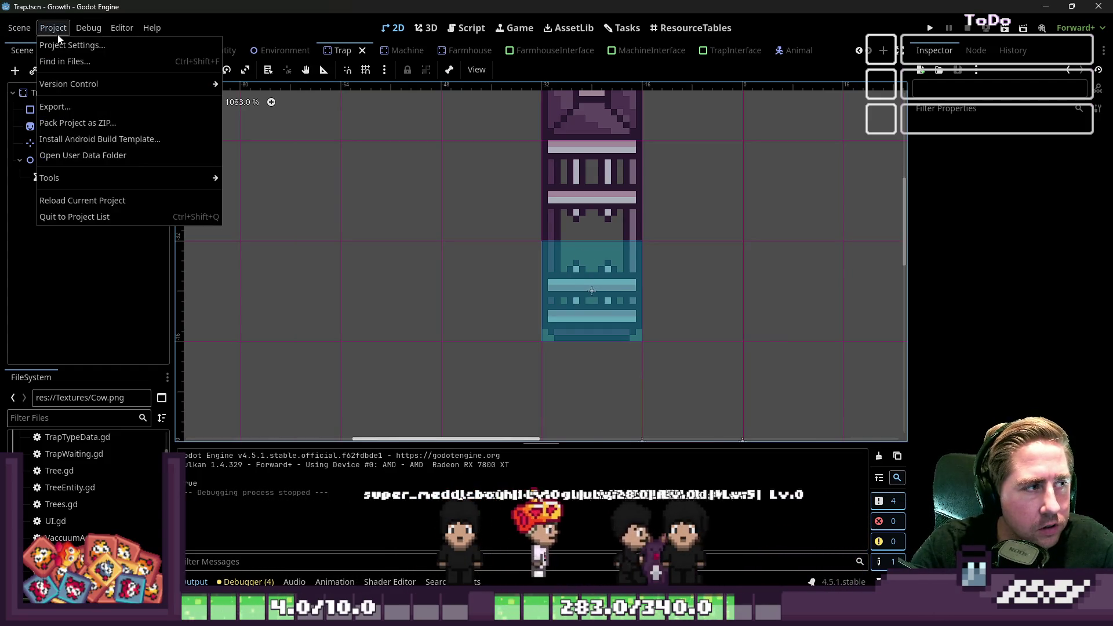
pyautogui.click(64, 48)
pyautogui.moveTo(410, 208)
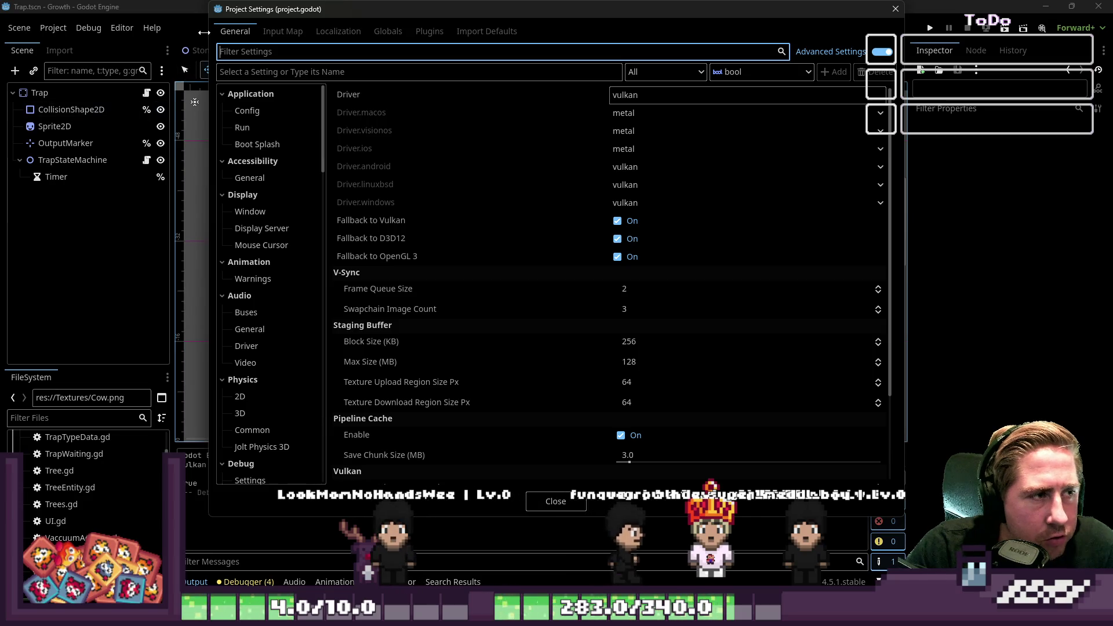
pyautogui.click(896, 9)
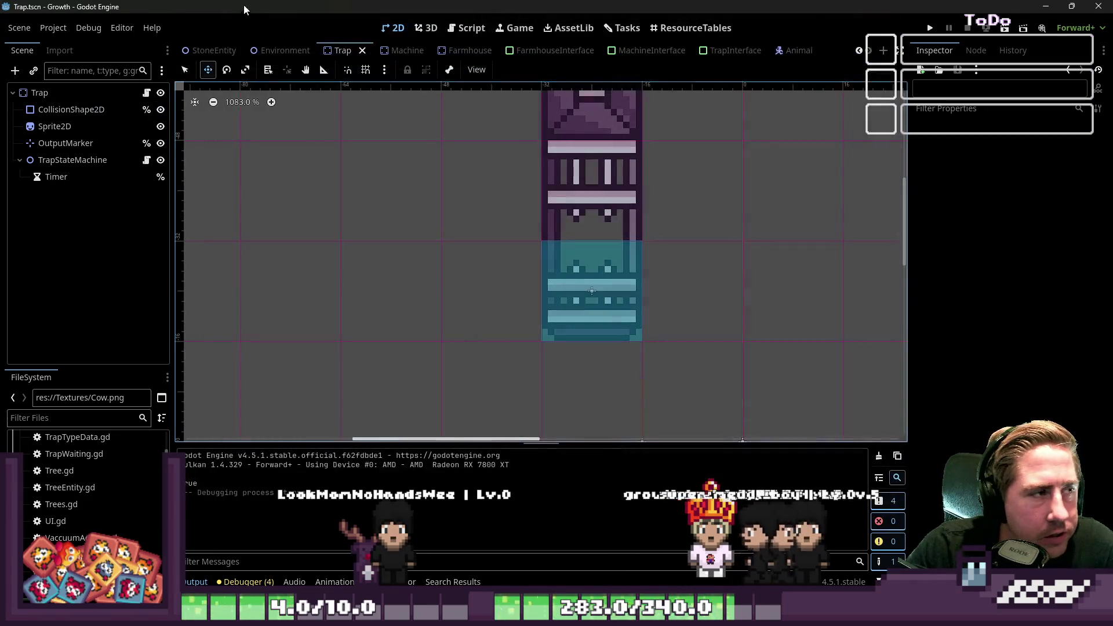
pyautogui.click(88, 28)
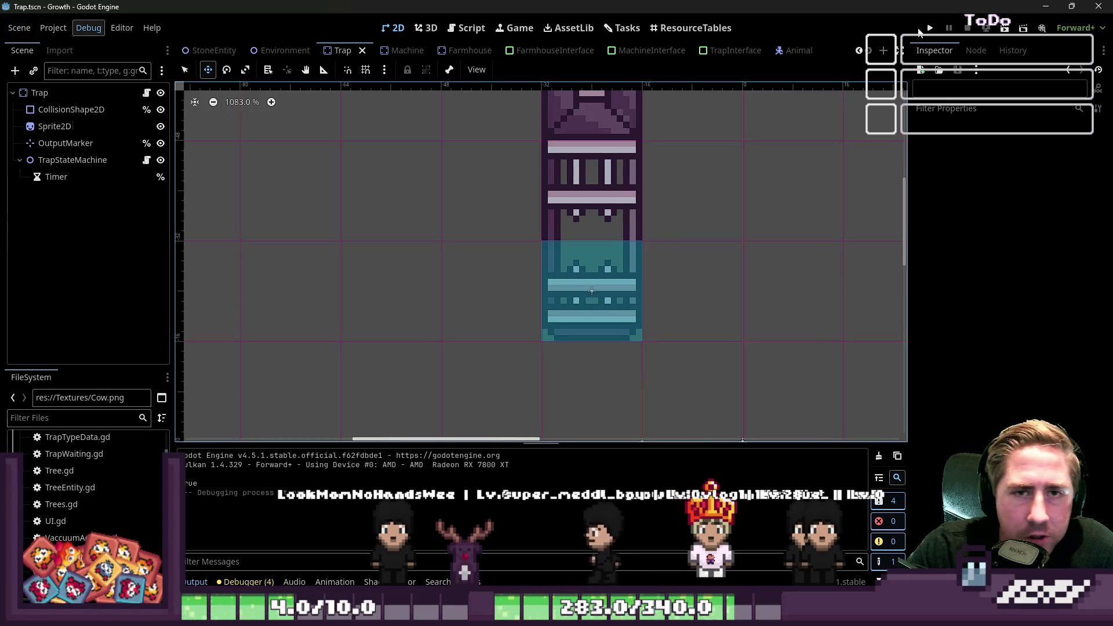
# Launch the game with F5 and walk the character left along the path into the forest.
pyautogui.press('F5')
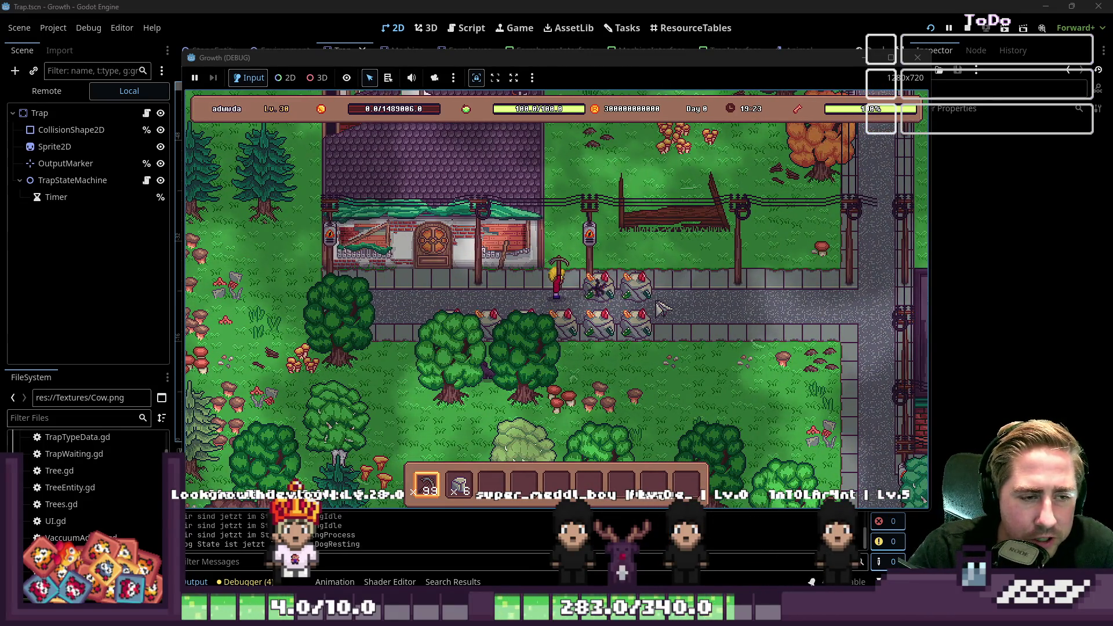
pyautogui.press('d')
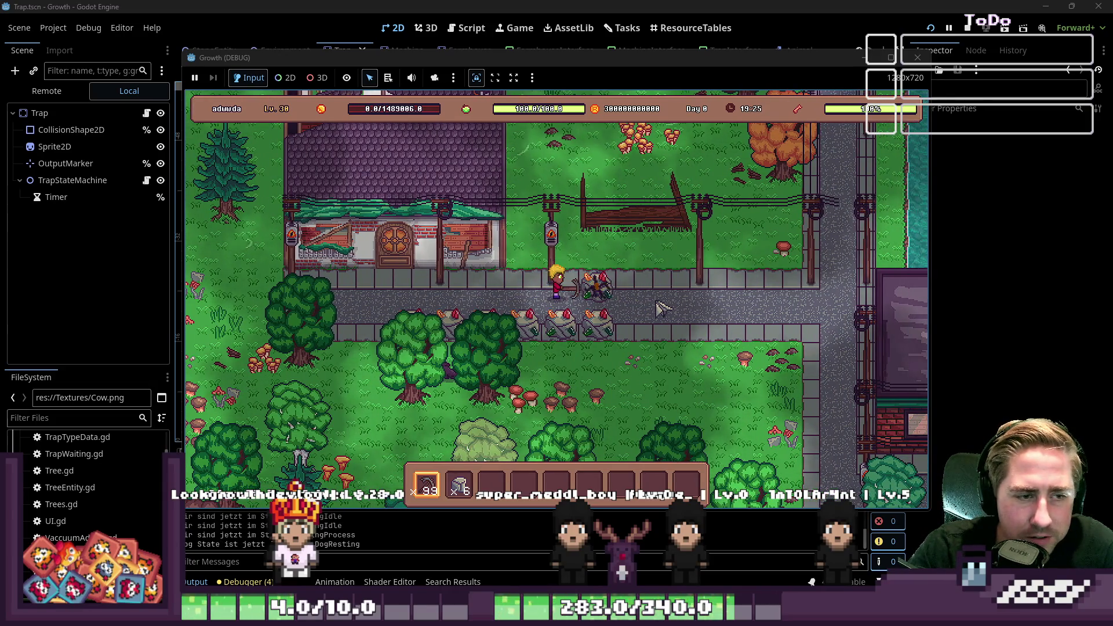
pyautogui.press('d')
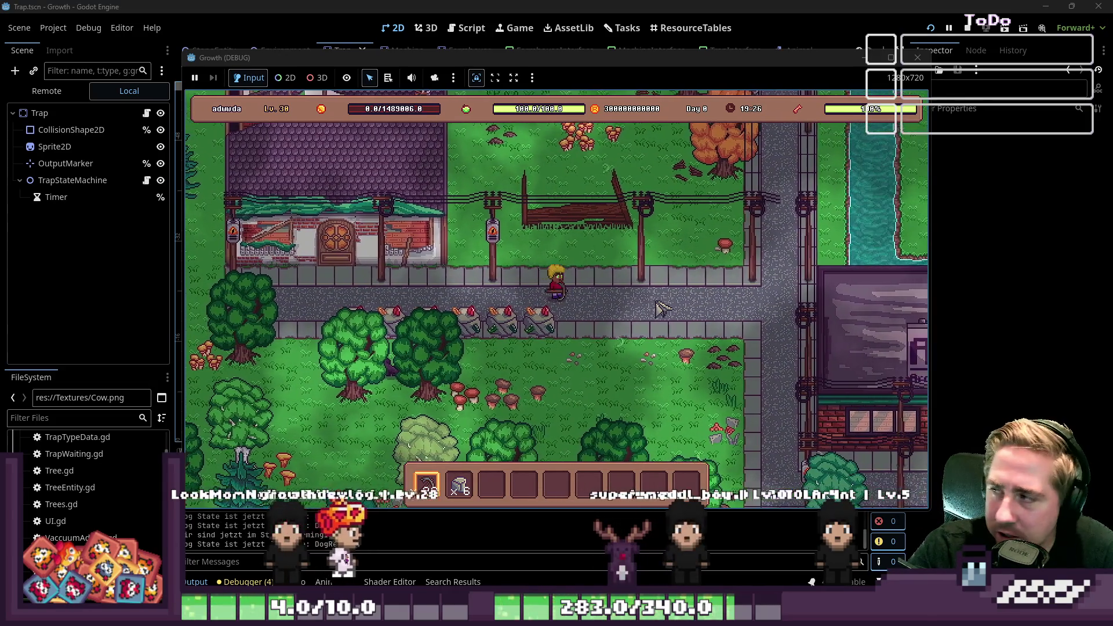
pyautogui.press('w')
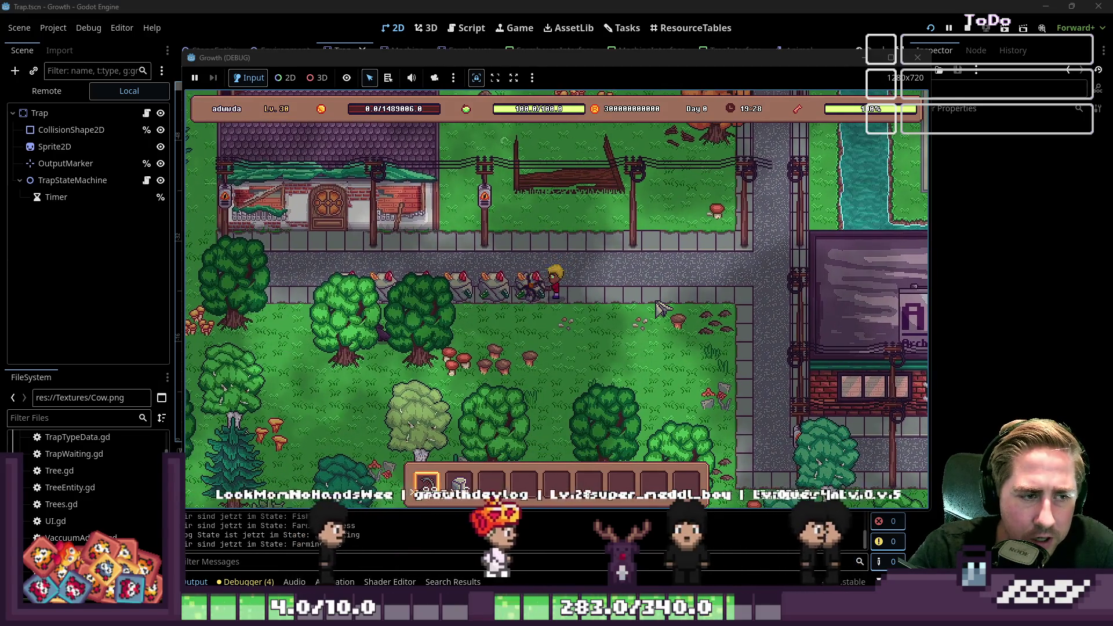
pyautogui.press('a')
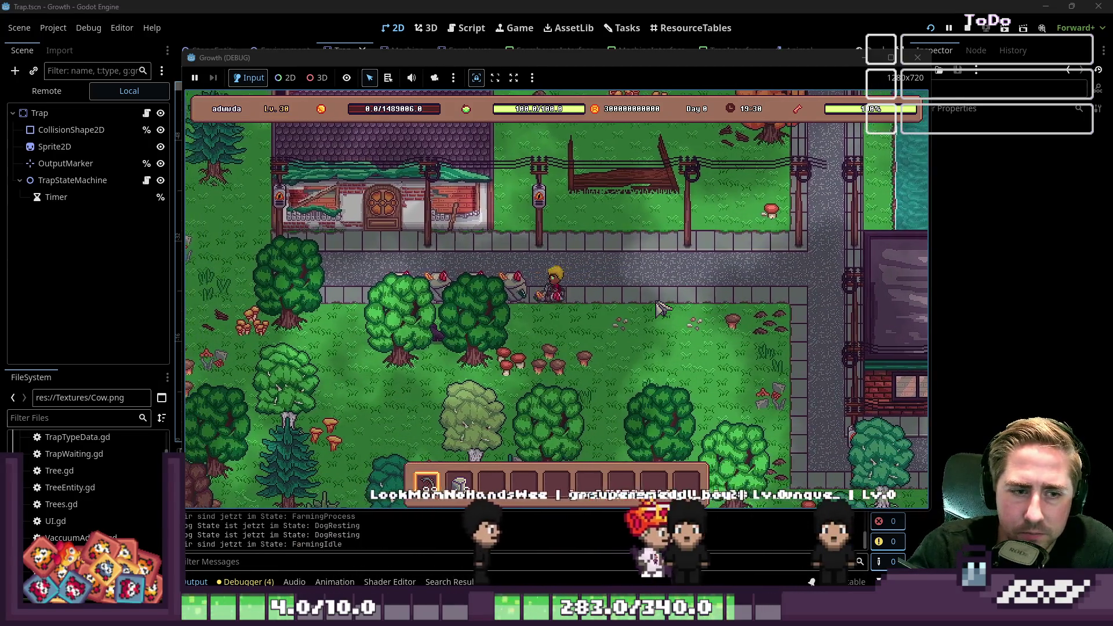
pyautogui.press('a')
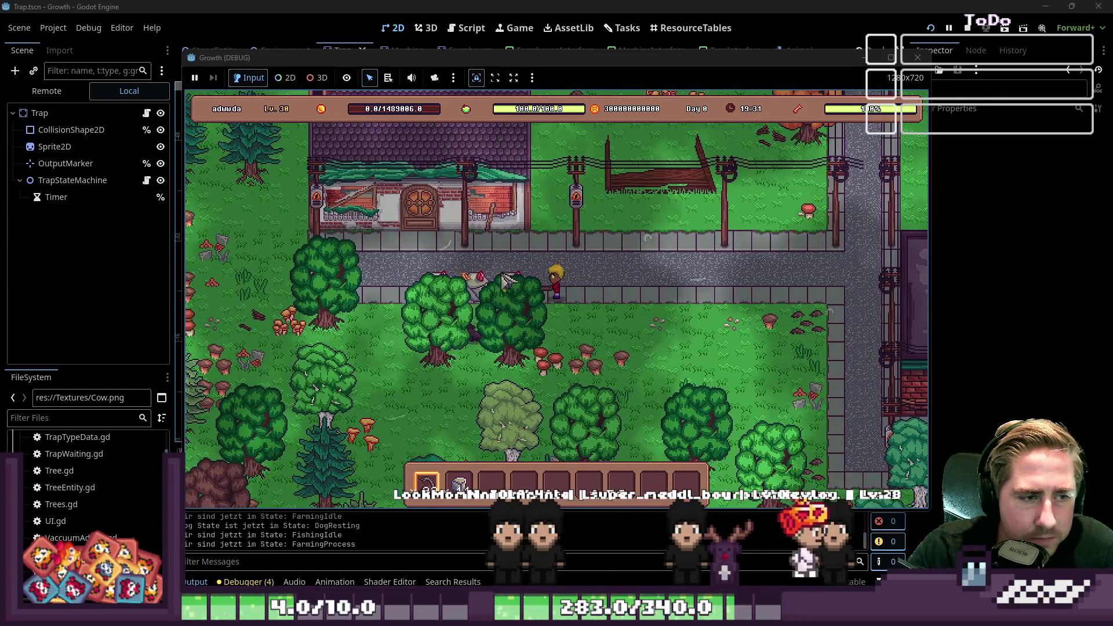
pyautogui.press('a')
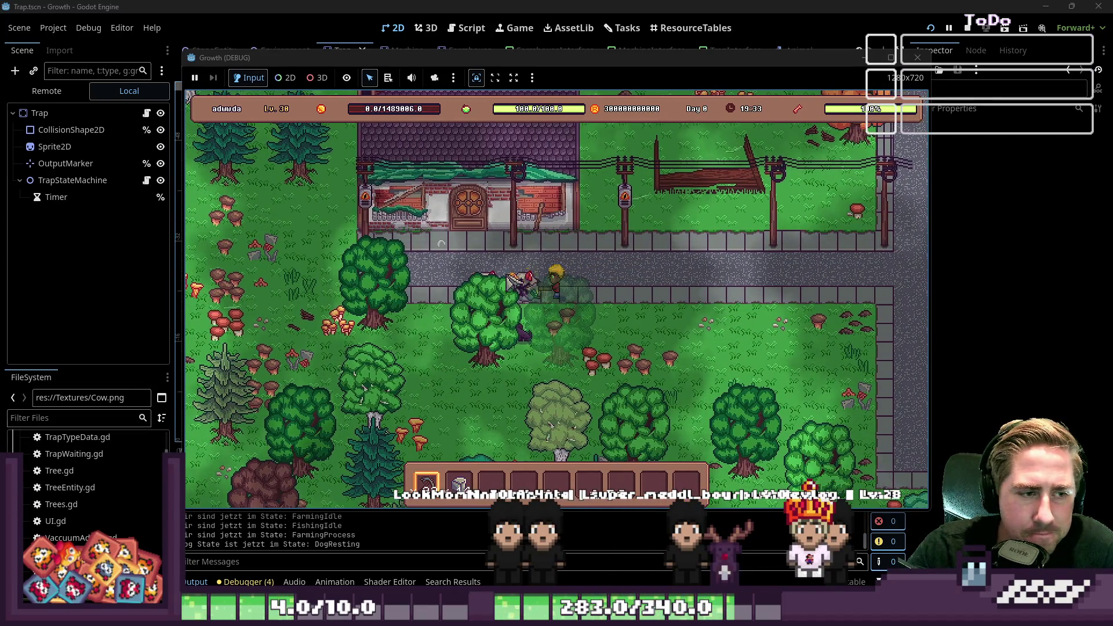
pyautogui.press('a')
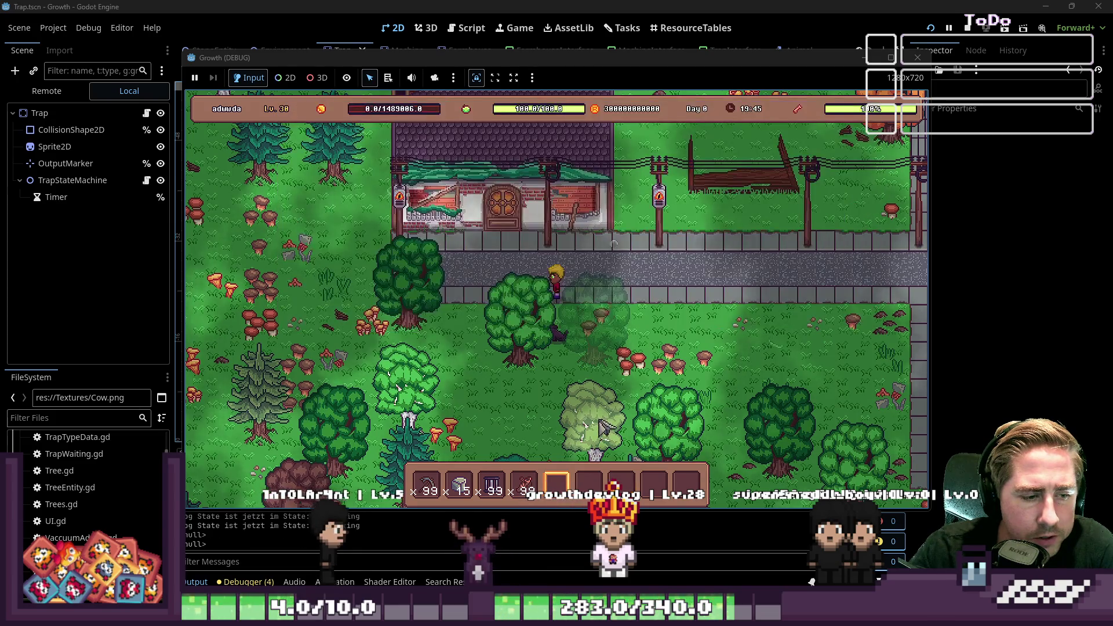
pyautogui.press('a')
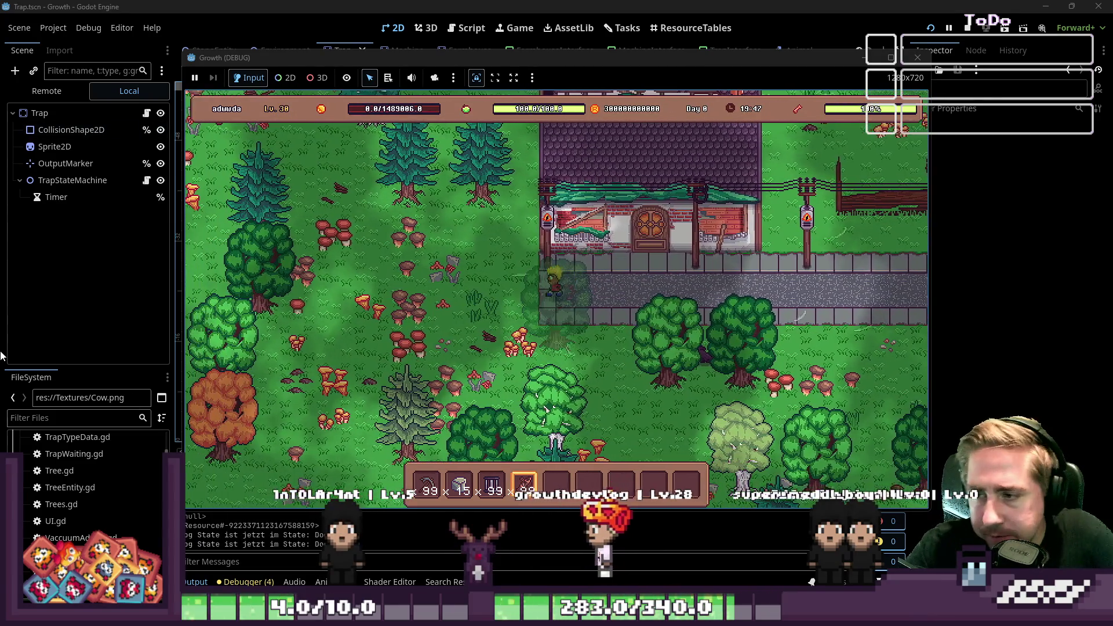
pyautogui.press('a')
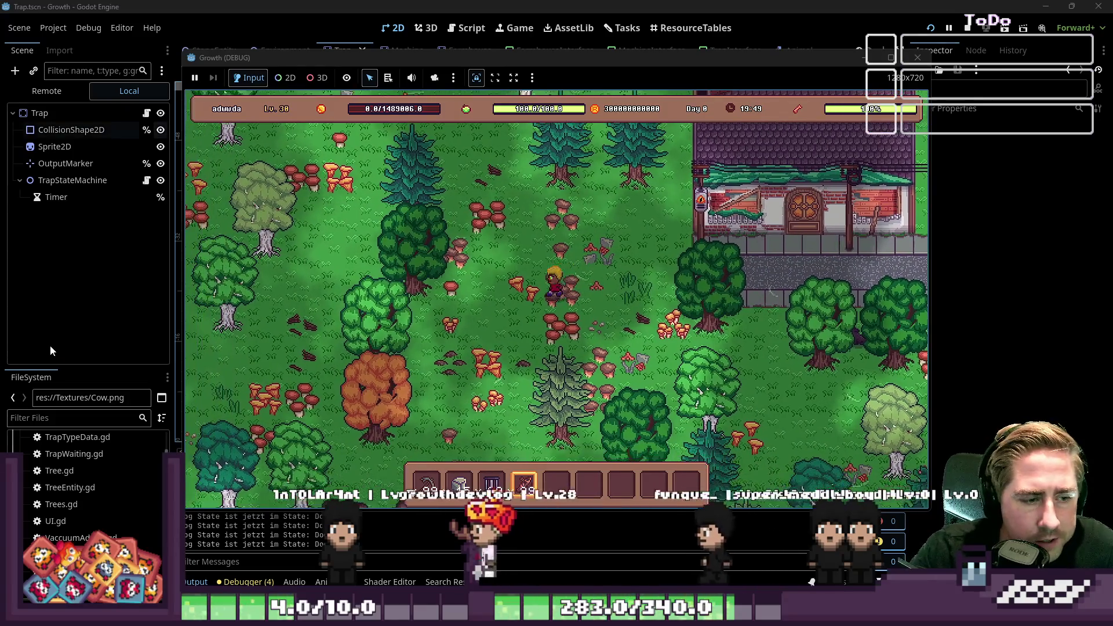
# Select the trap in hotbar slot 3 and place it beside the forest lake.
pyautogui.press('a')
pyautogui.press('3')
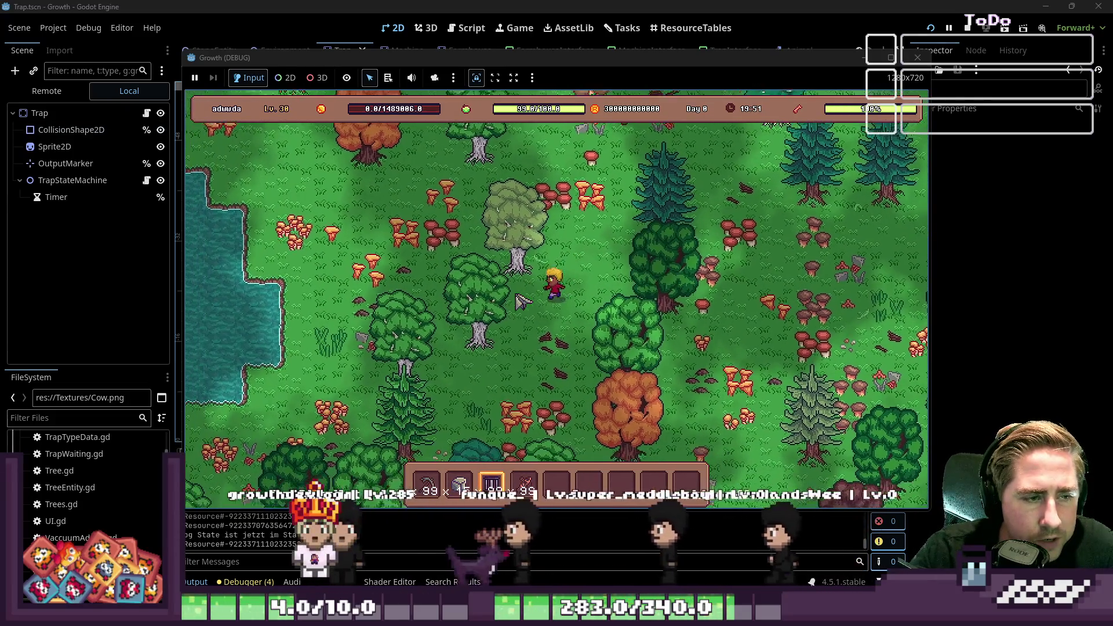
pyautogui.press('a')
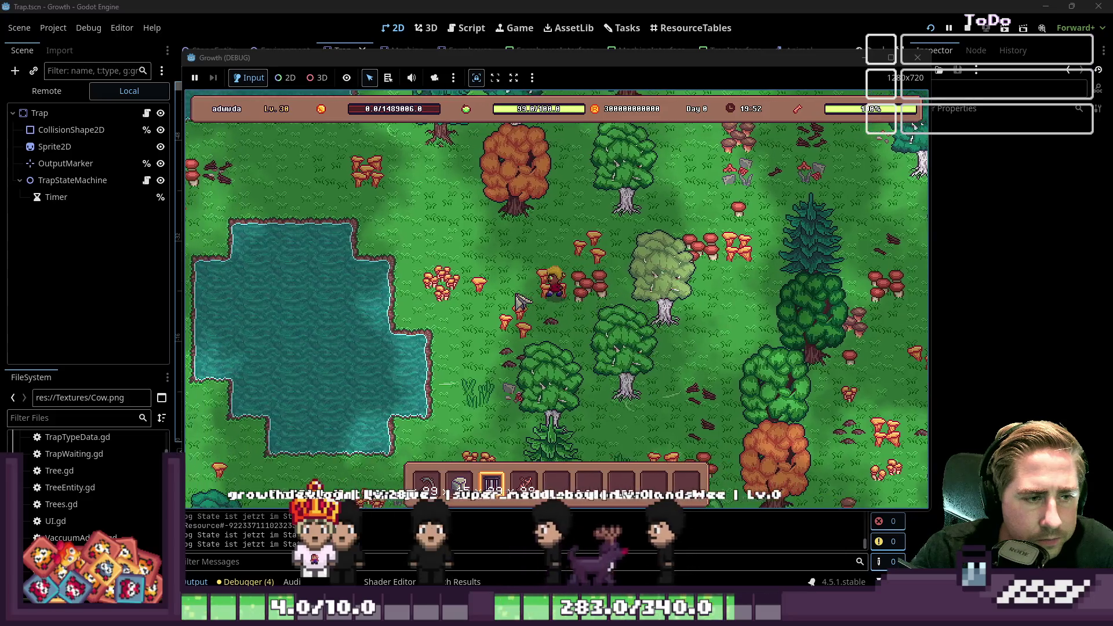
pyautogui.press('w')
pyautogui.press('a')
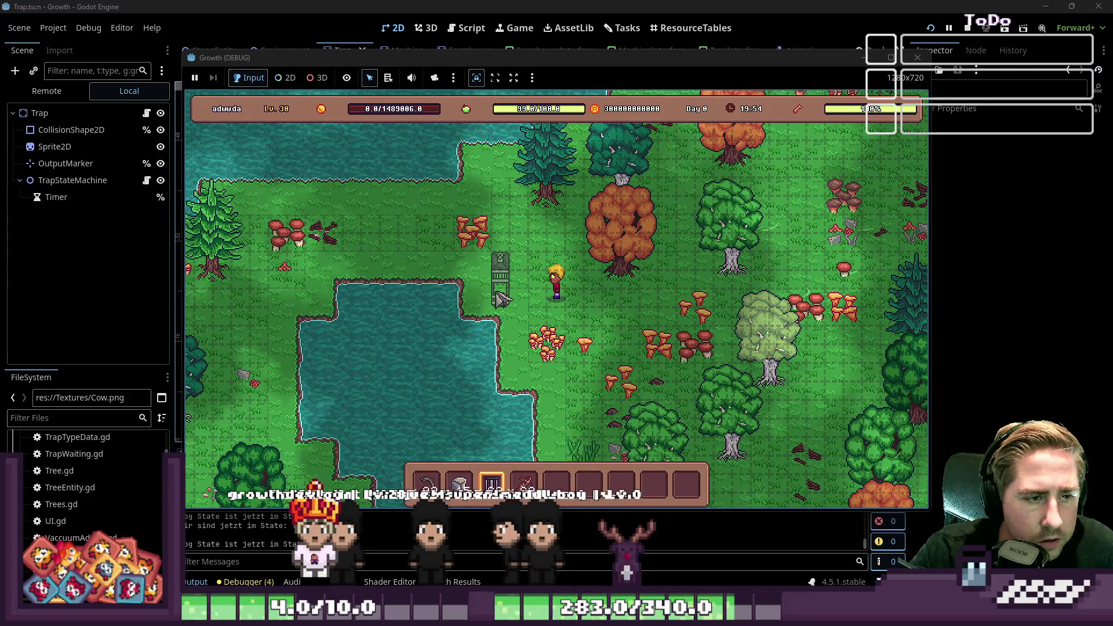
pyautogui.click(520, 303)
# Walk up to the placed trap and load the Catfish stack into its input slot.
pyautogui.scroll(-2, 520, 303)
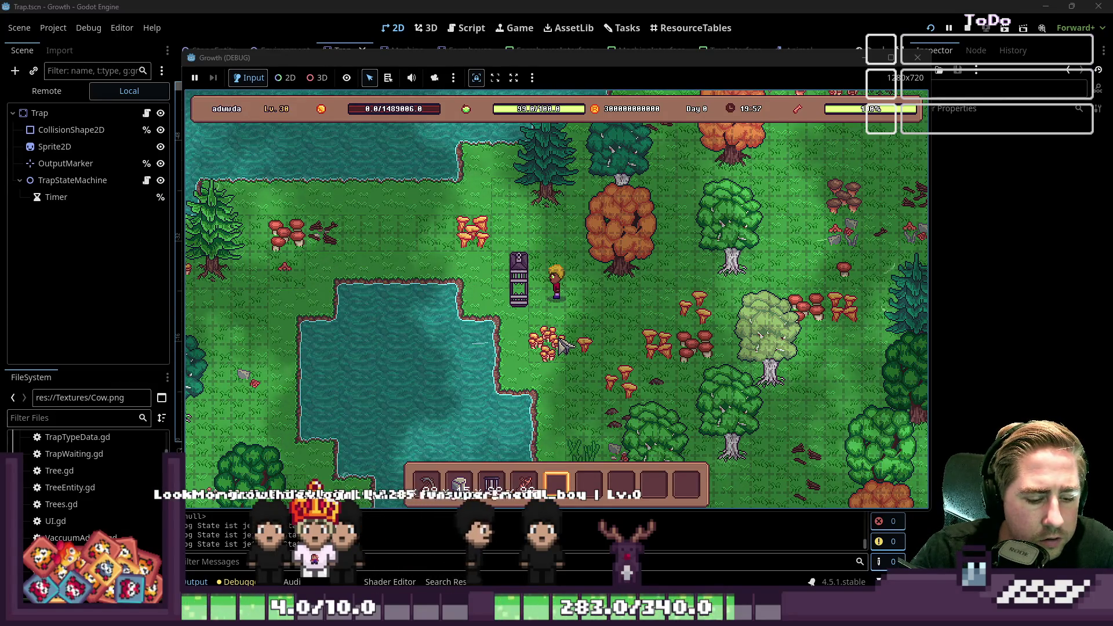
pyautogui.press('s')
pyautogui.press('a')
pyautogui.press('e')
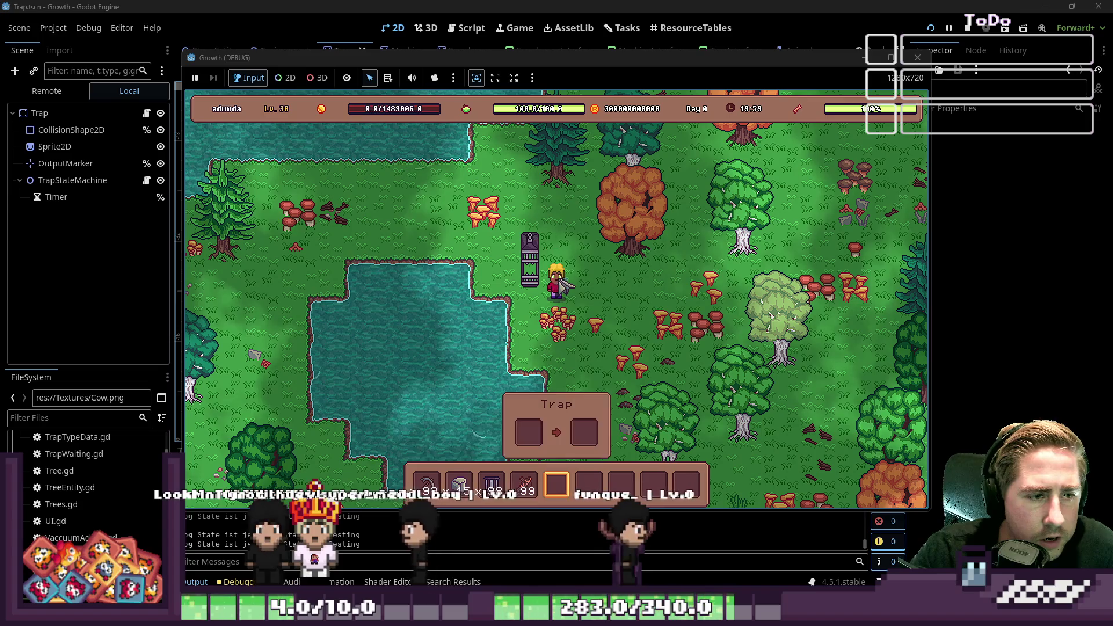
pyautogui.click(524, 484)
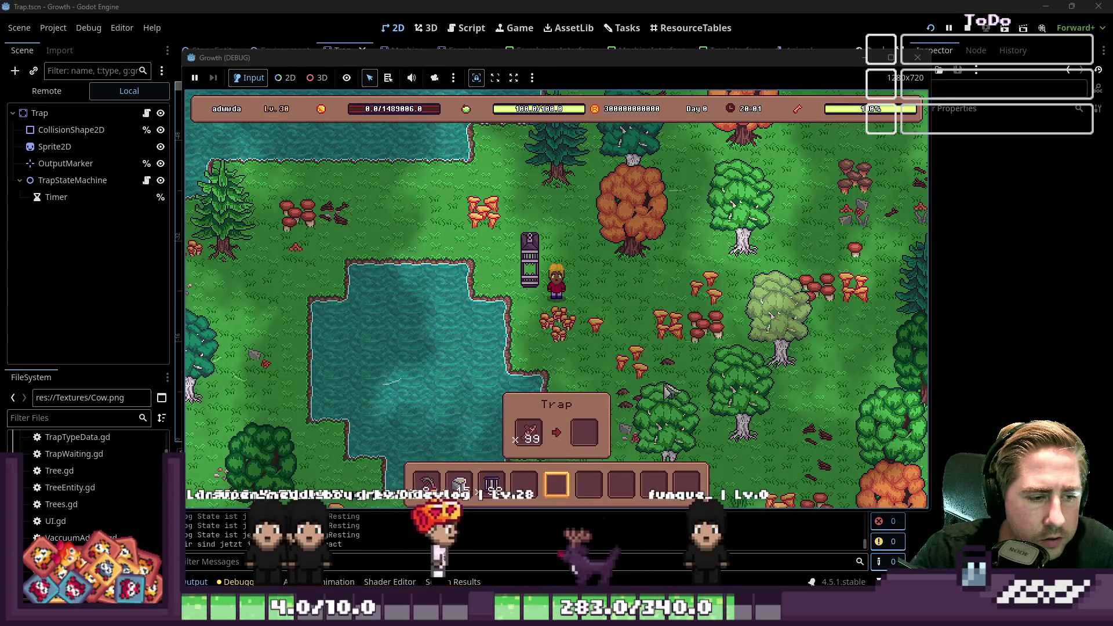
# Check the player's inventory, then stop the running game.
pyautogui.press('i')
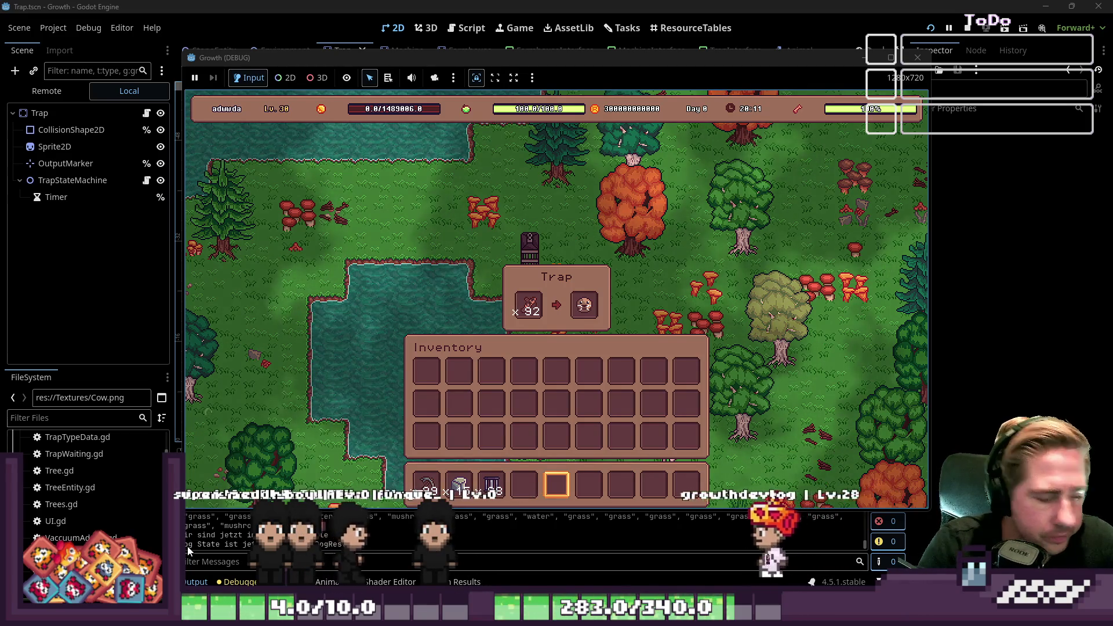
pyautogui.press('Escape')
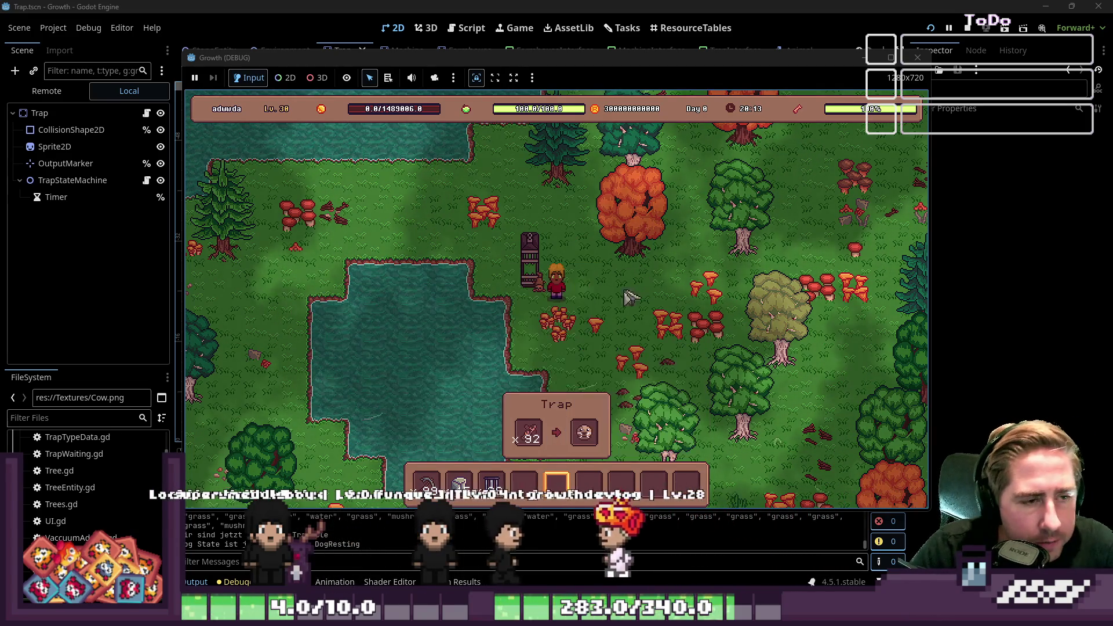
pyautogui.press('d')
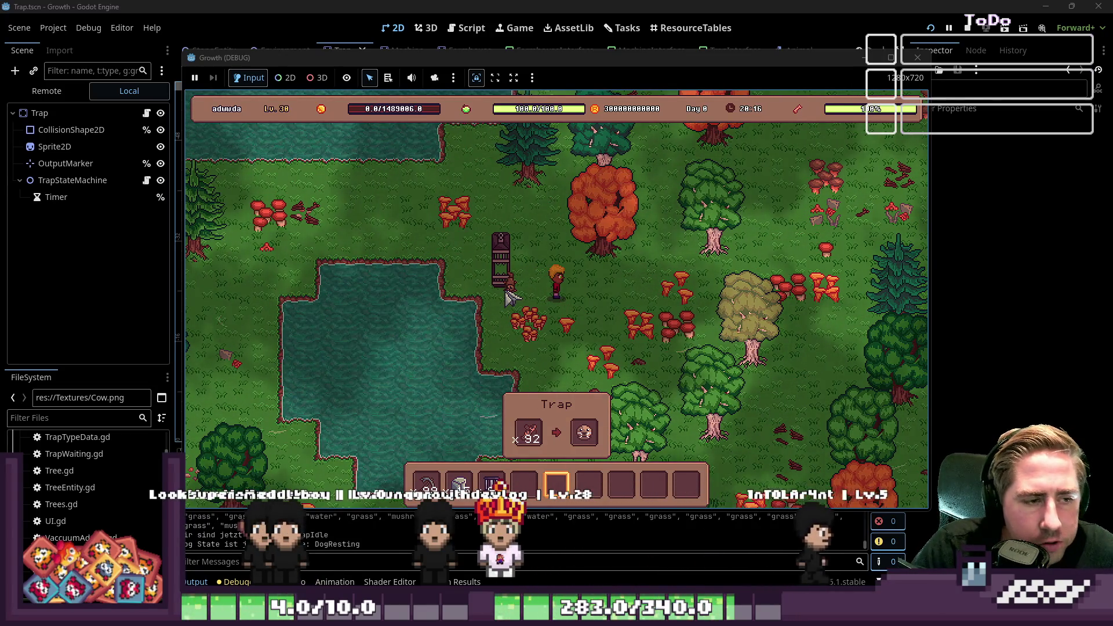
pyautogui.click(918, 58)
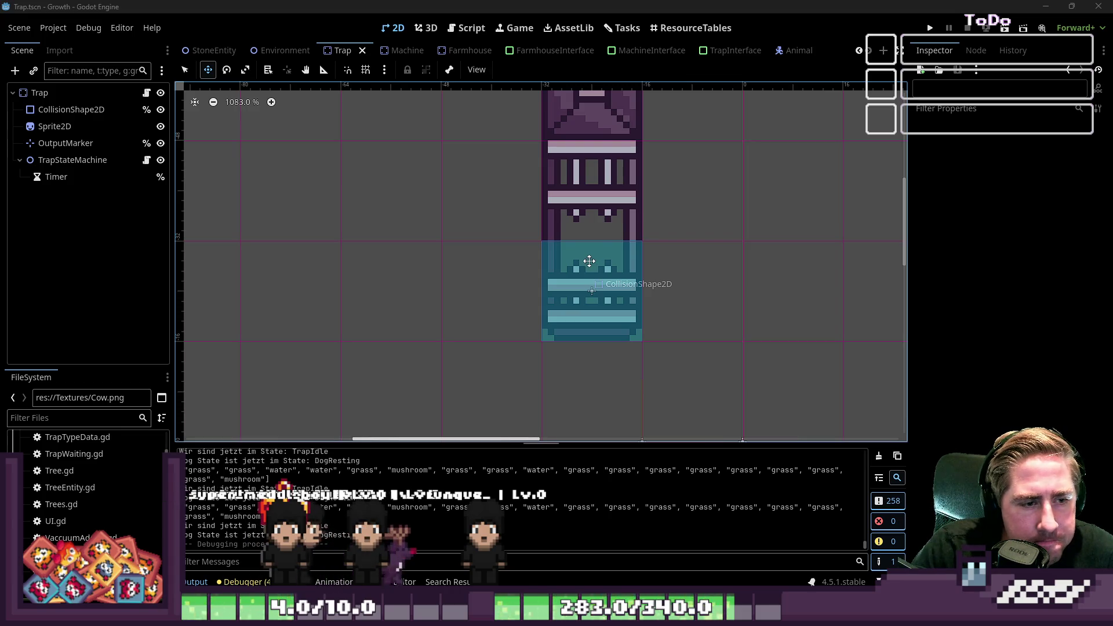
# Switch to the Animal scene tab in the editor.
pyautogui.click(791, 51)
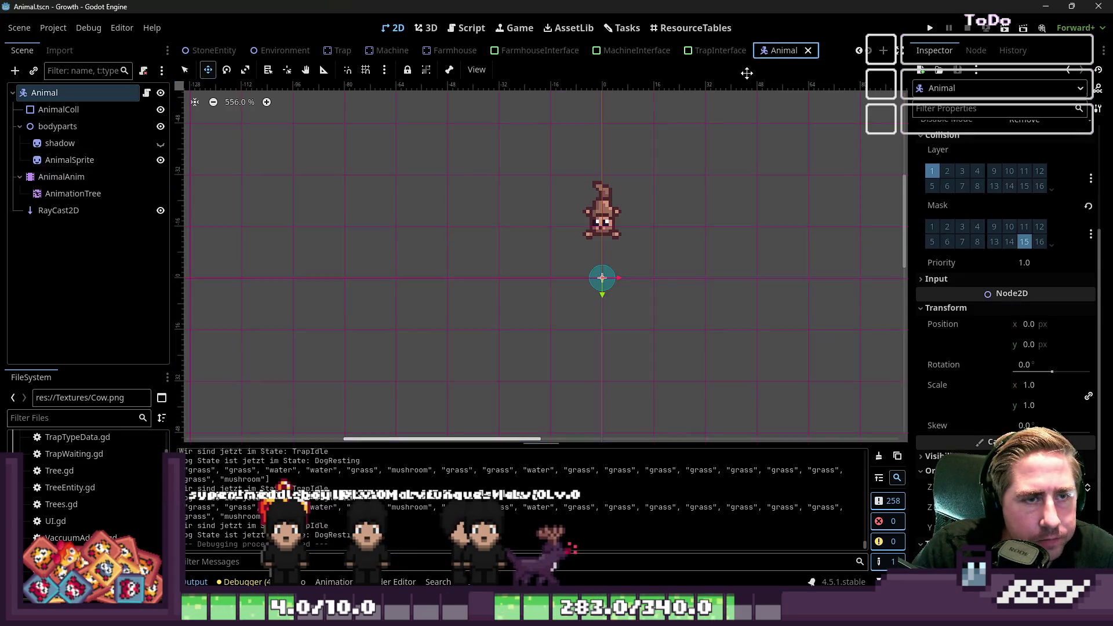
# Open Trap.gd from the Trap scene and inspect the animal's spawn offset value 16.
pyautogui.scroll(2, 588, 244)
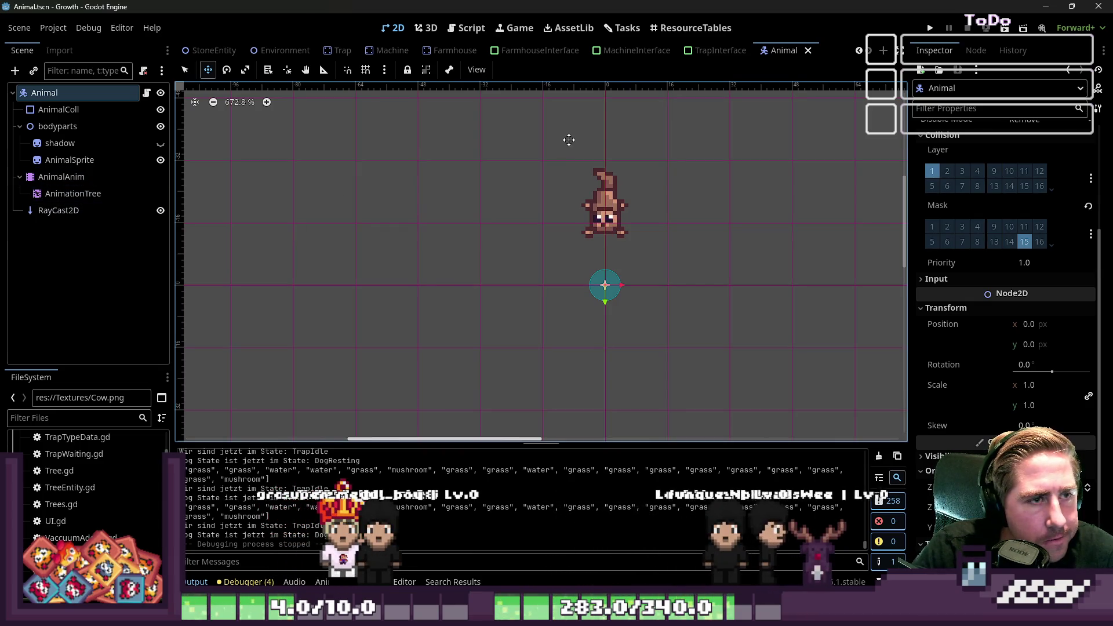
pyautogui.click(336, 50)
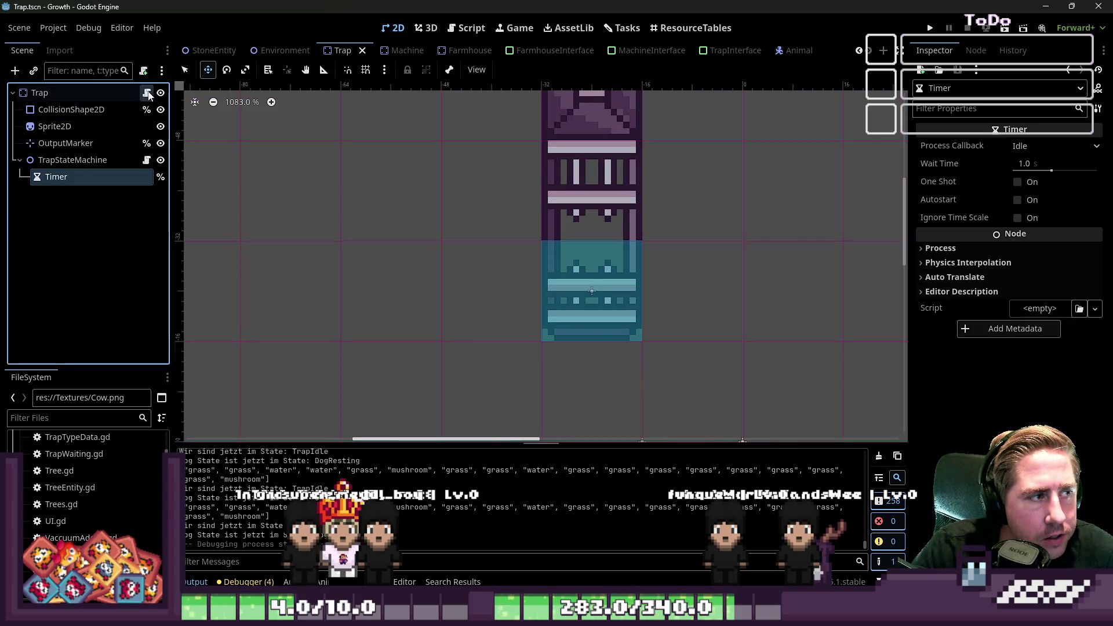
pyautogui.click(146, 93)
pyautogui.scroll(-1, 603, 330)
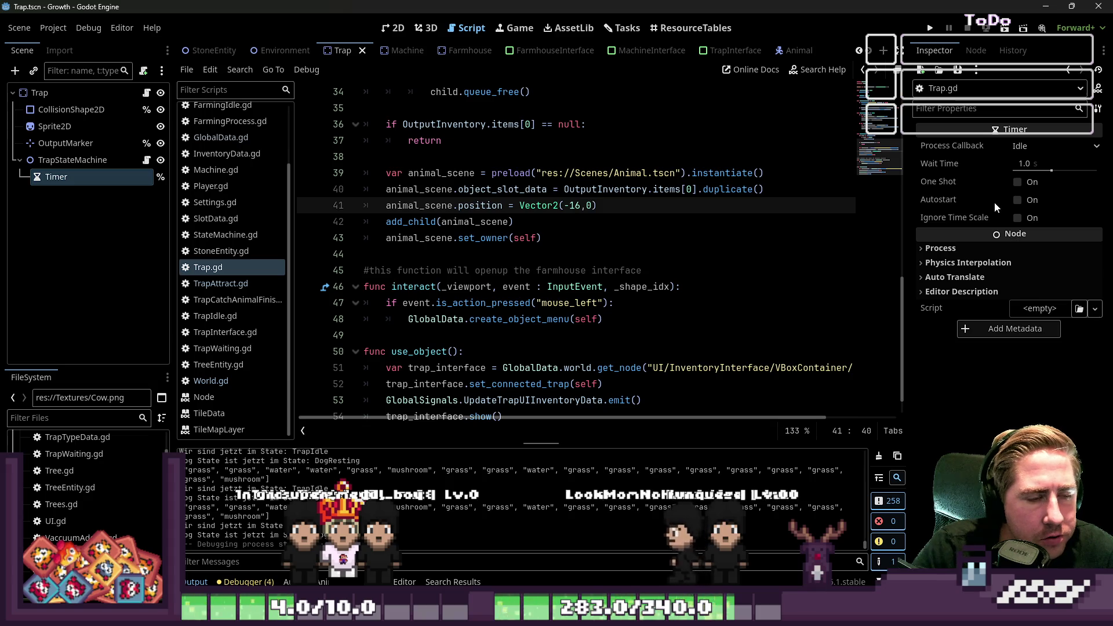
pyautogui.moveTo(993, 202)
pyautogui.press('Right')
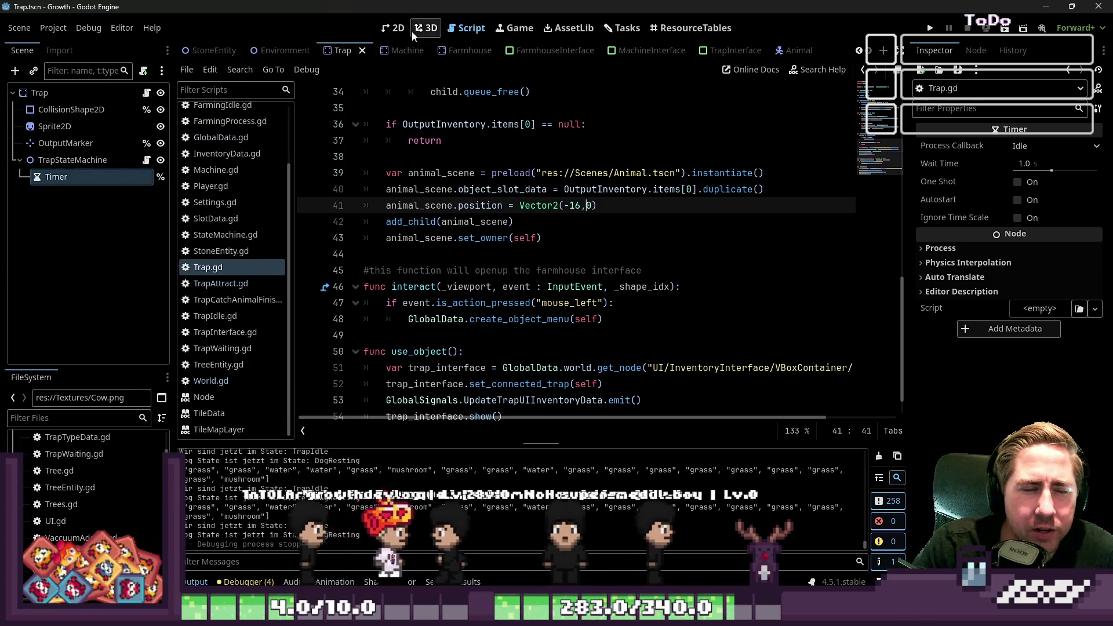
pyautogui.doubleClick(574, 205)
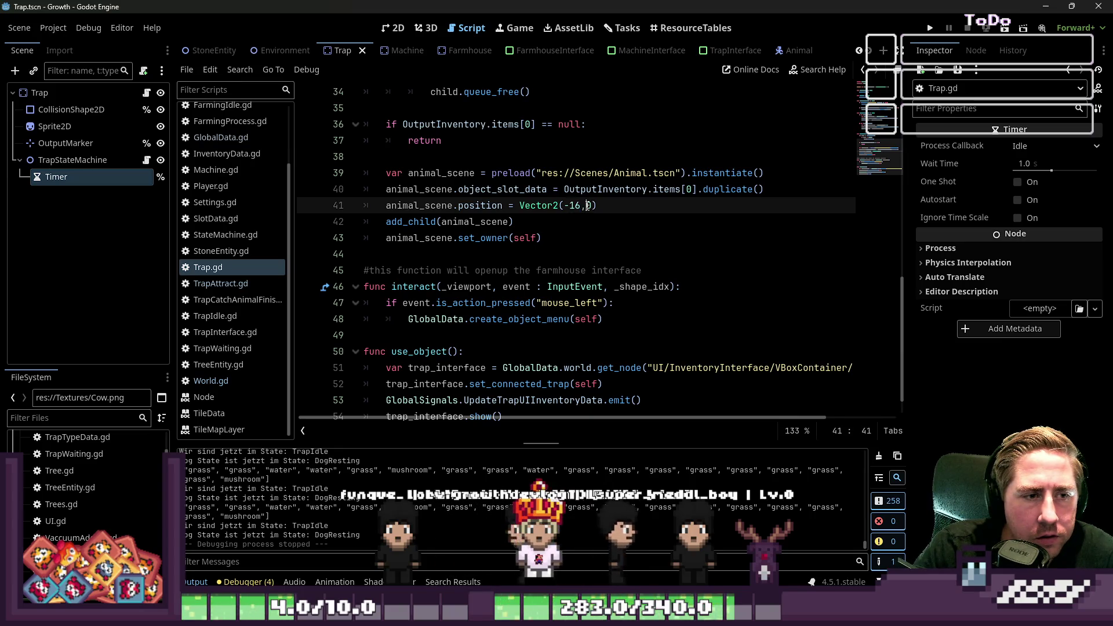
# View the Animal scene in 2D, then return to the Trap scene and select its root node.
pyautogui.click(798, 50)
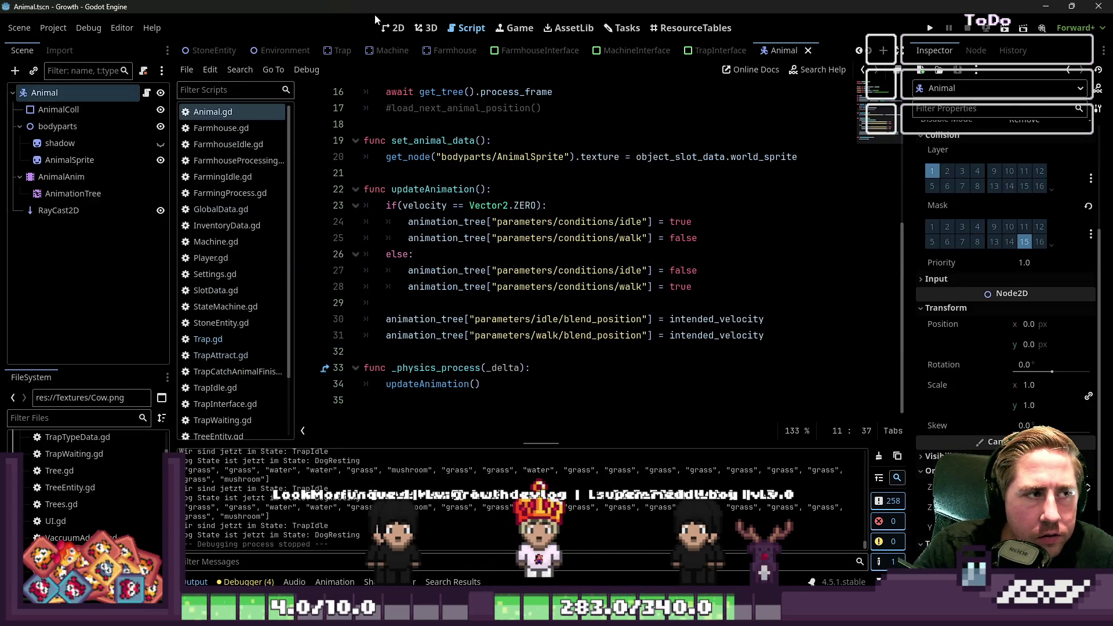
pyautogui.click(392, 26)
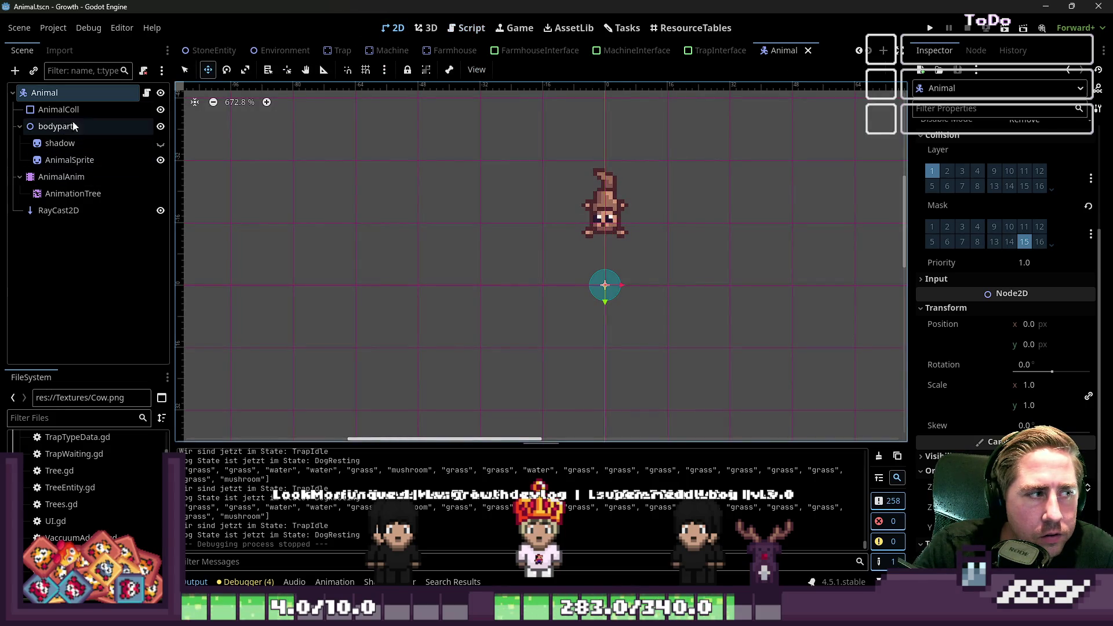
pyautogui.scroll(-4, 495, 107)
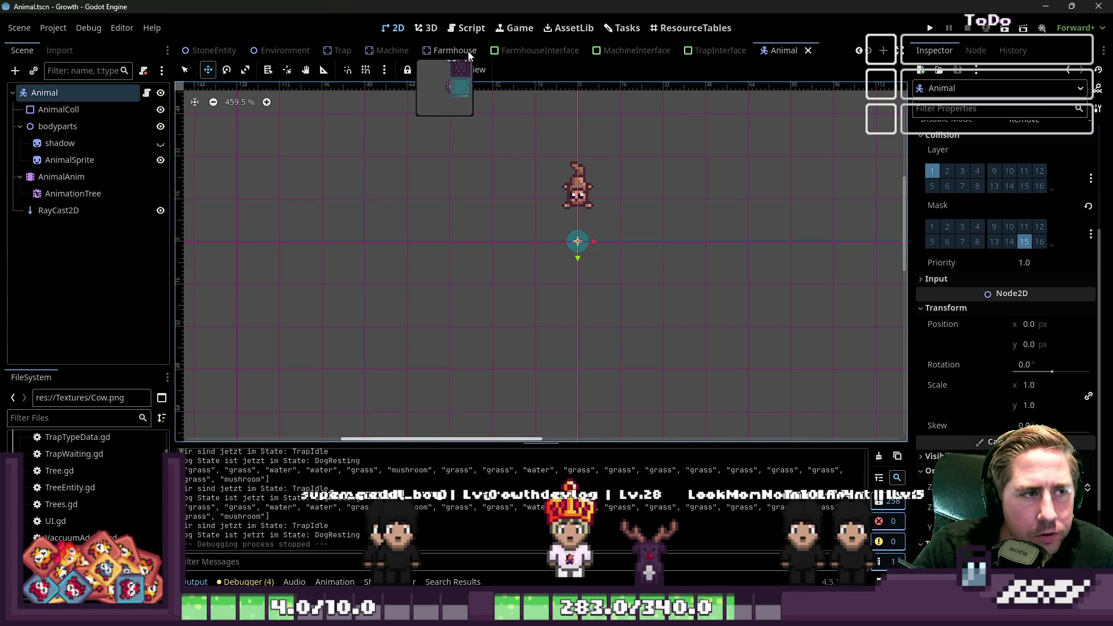
pyautogui.scroll(5, 383, 53)
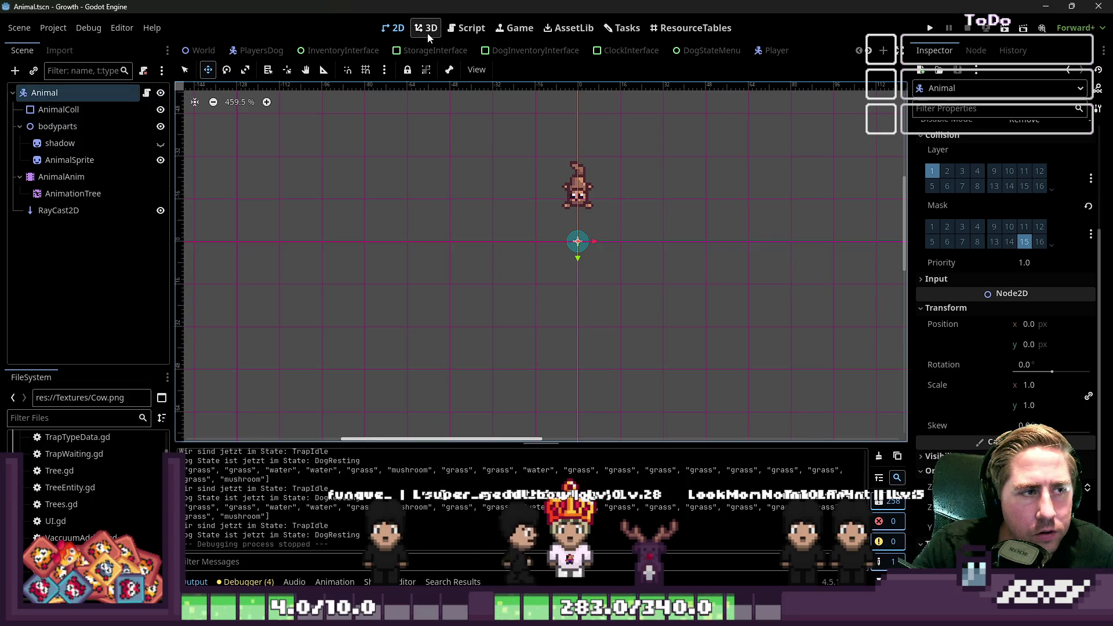
pyautogui.scroll(-5, 510, 51)
pyautogui.scroll(3, 510, 52)
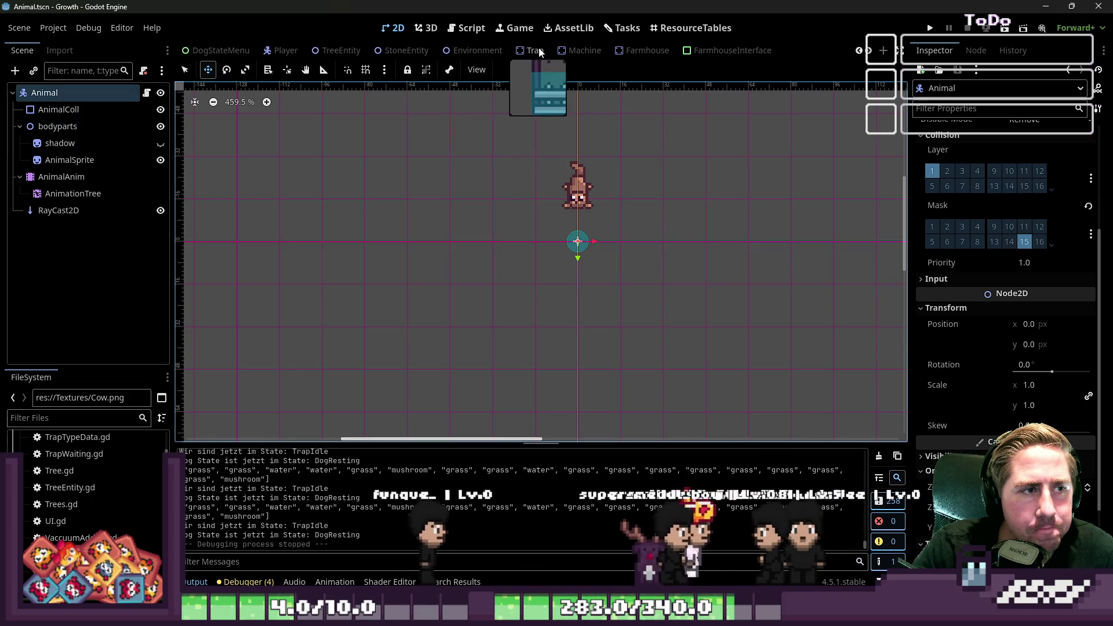
pyautogui.click(518, 53)
pyautogui.click(39, 93)
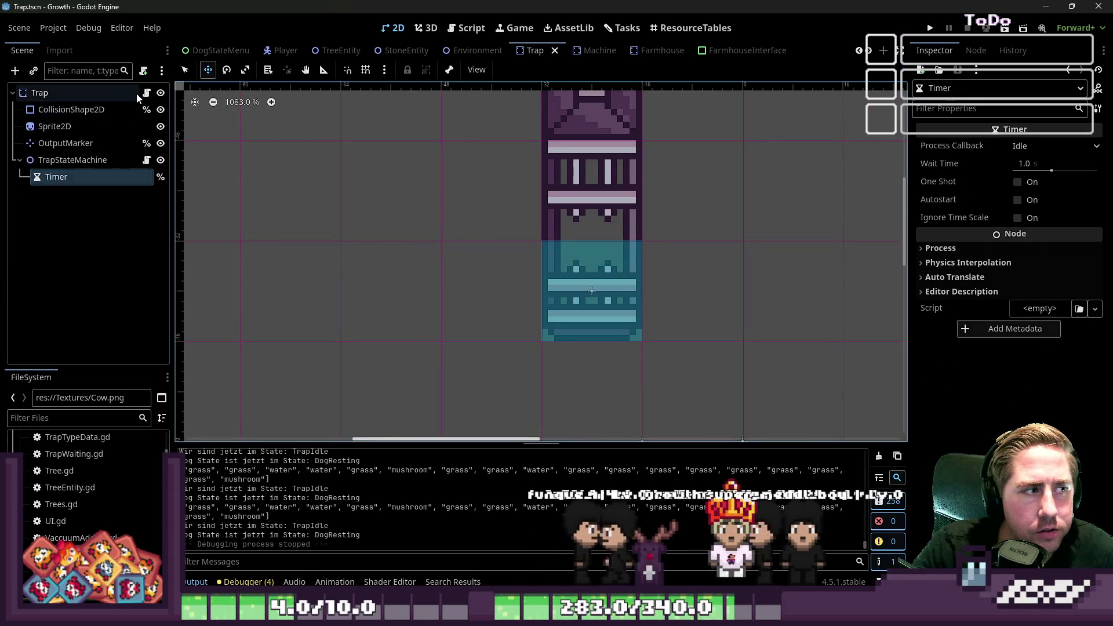
# Change the animal spawn position in Trap.gd to Vector2(-24,-8), save, and run the game.
pyautogui.click(161, 93)
pyautogui.click(160, 93)
pyautogui.click(147, 93)
pyautogui.scroll(-1, 590, 239)
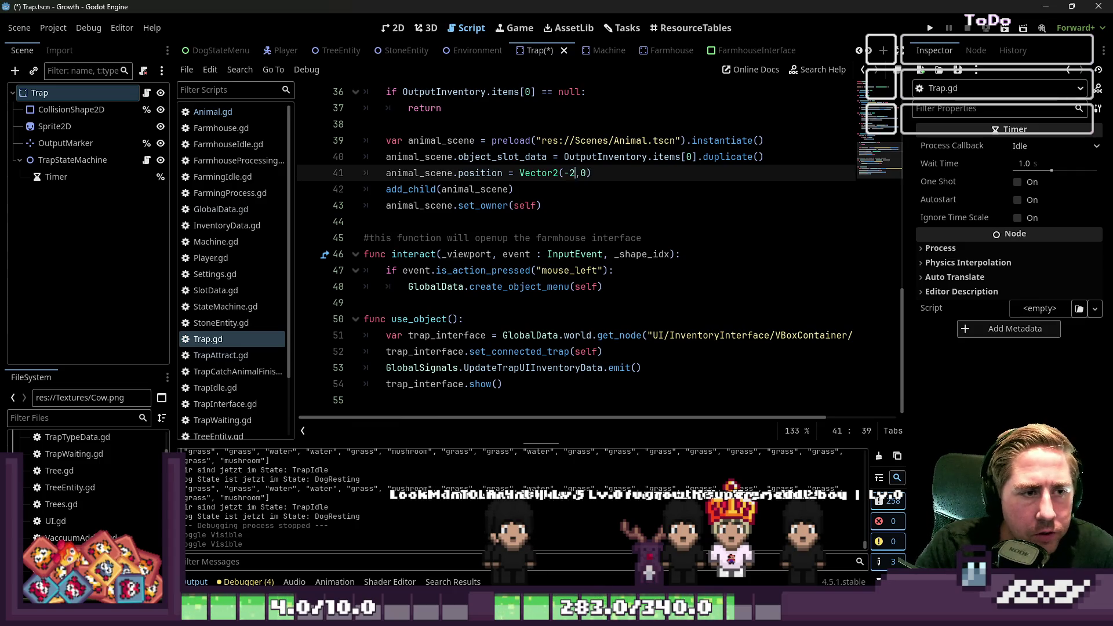
pyautogui.write('-')
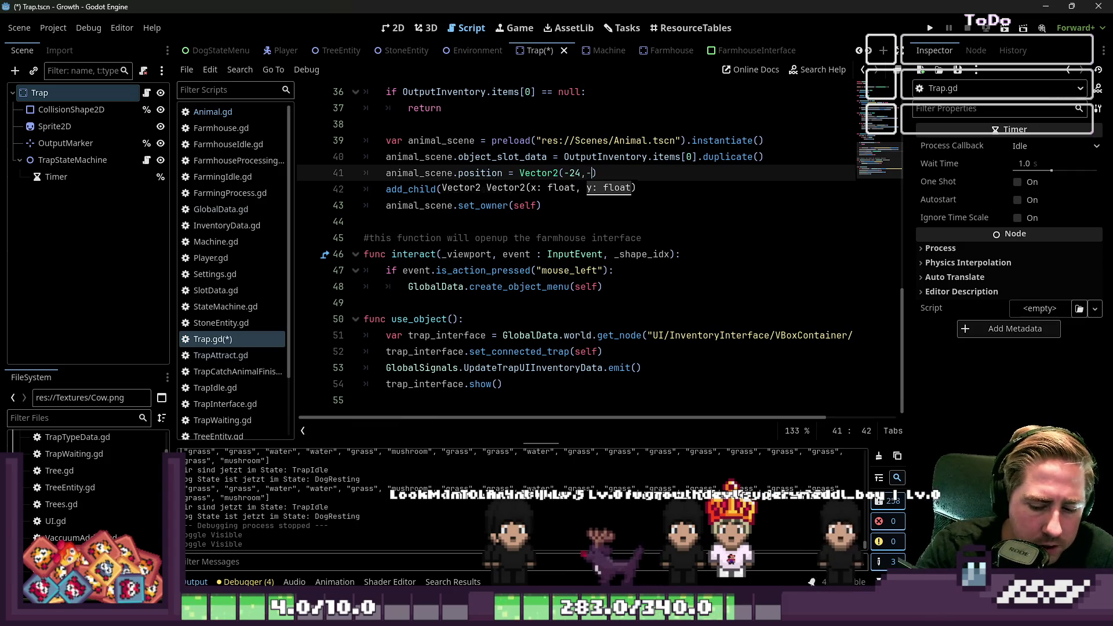
pyautogui.hotkey('ctrl', 's')
pyautogui.press('Down')
pyautogui.press('Down')
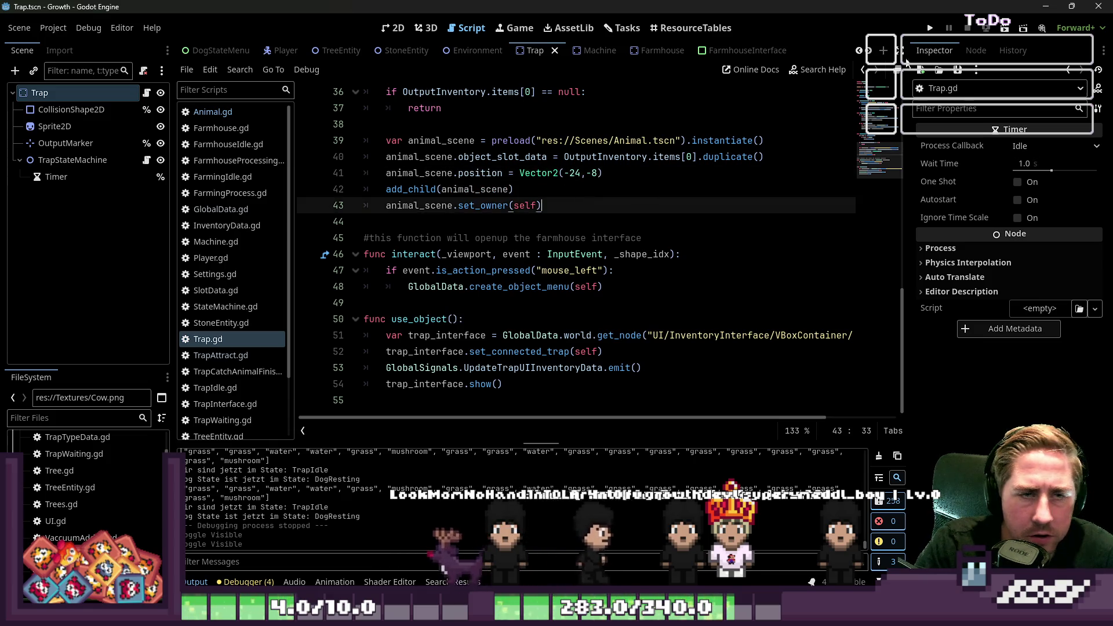
pyautogui.click(929, 30)
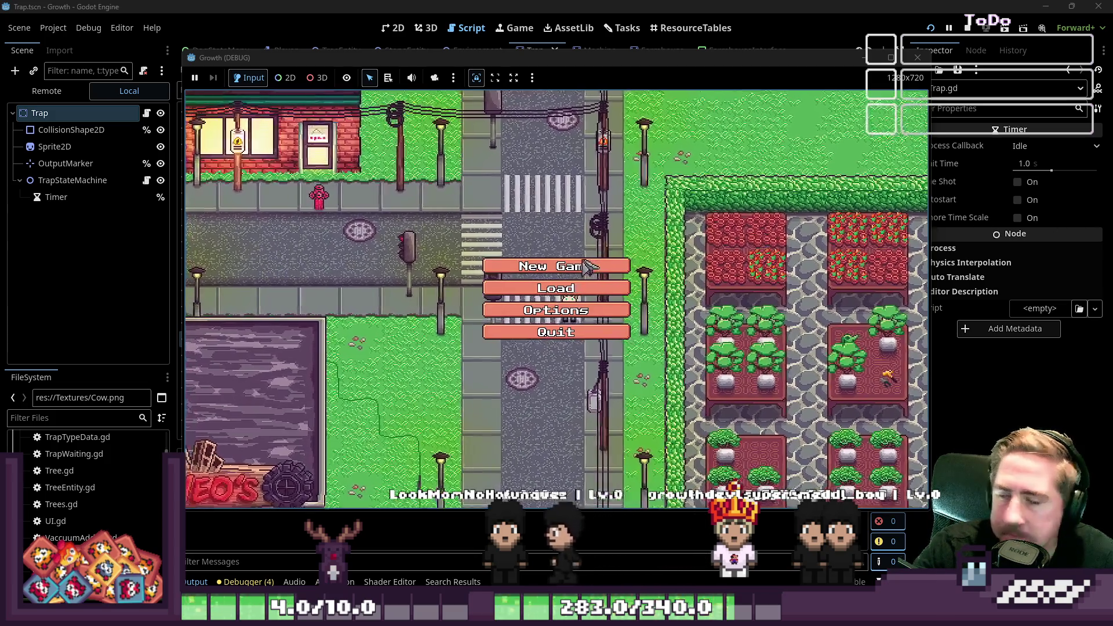
# Start a new game with a character named 'sad'.
pyautogui.click(555, 259)
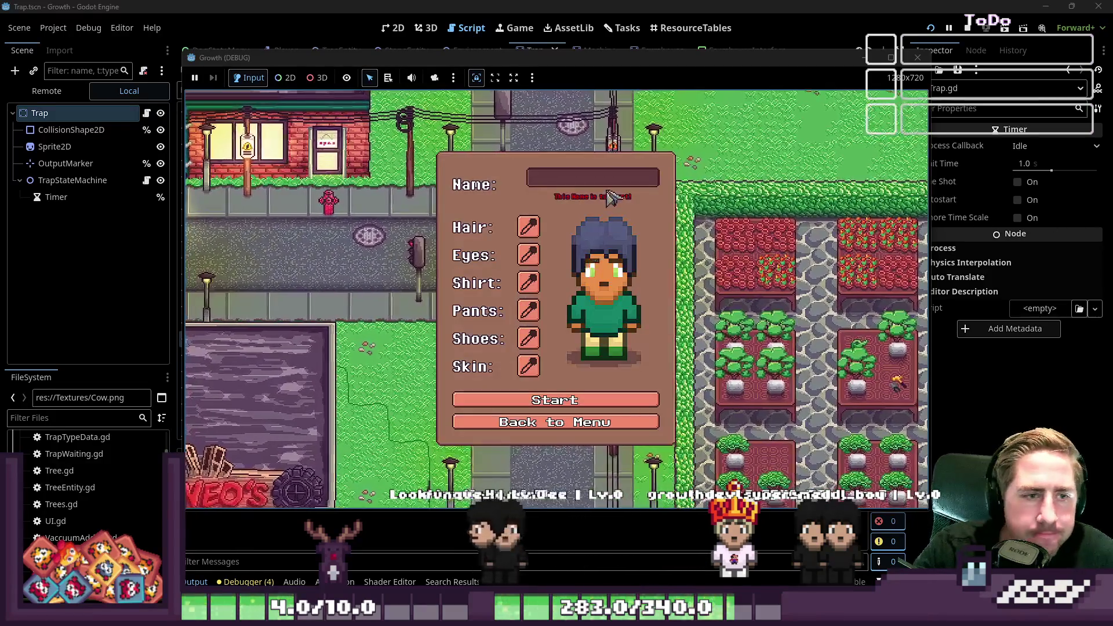
pyautogui.write('sad')
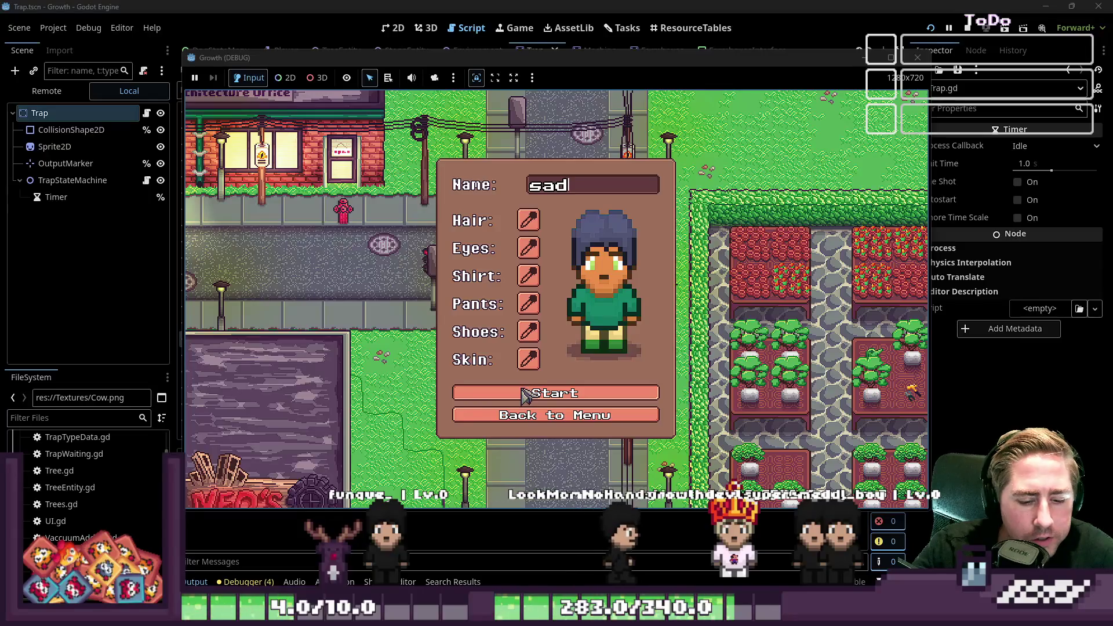
pyautogui.click(525, 393)
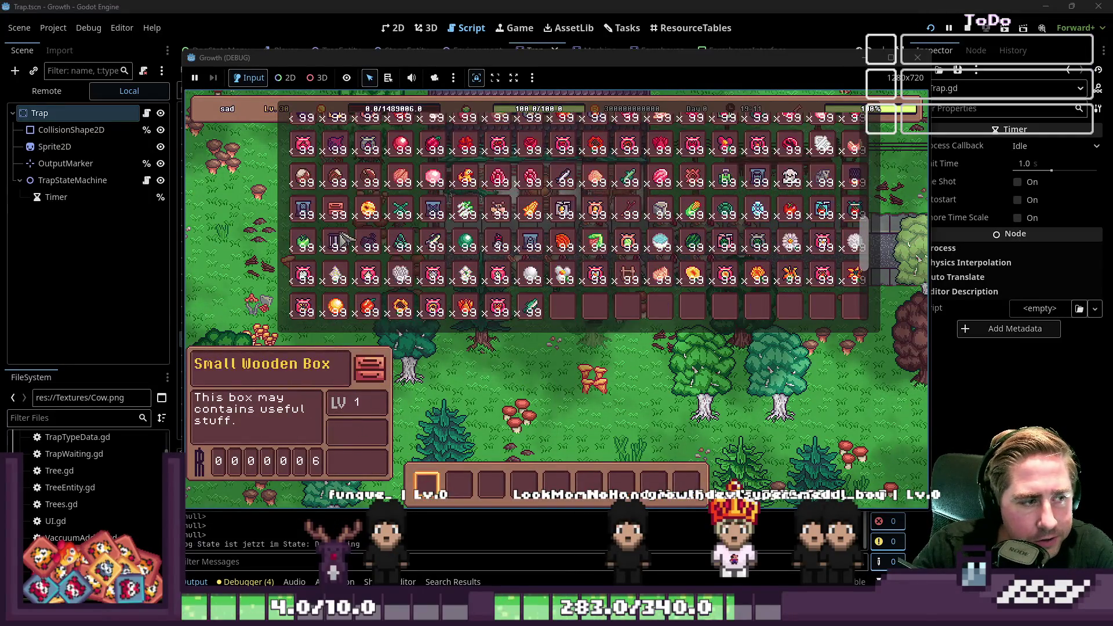
# Walk the character to the forest pond, place a trap from the hotbar beside it and open its panel.
pyautogui.scroll(-2, 343, 239)
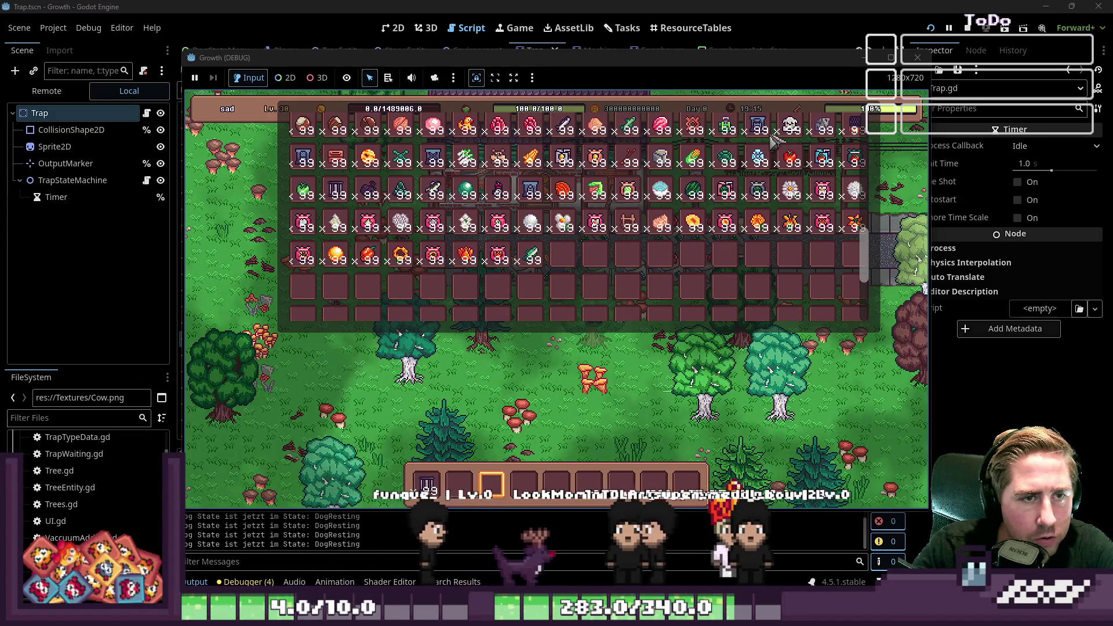
pyautogui.scroll(3, 568, 220)
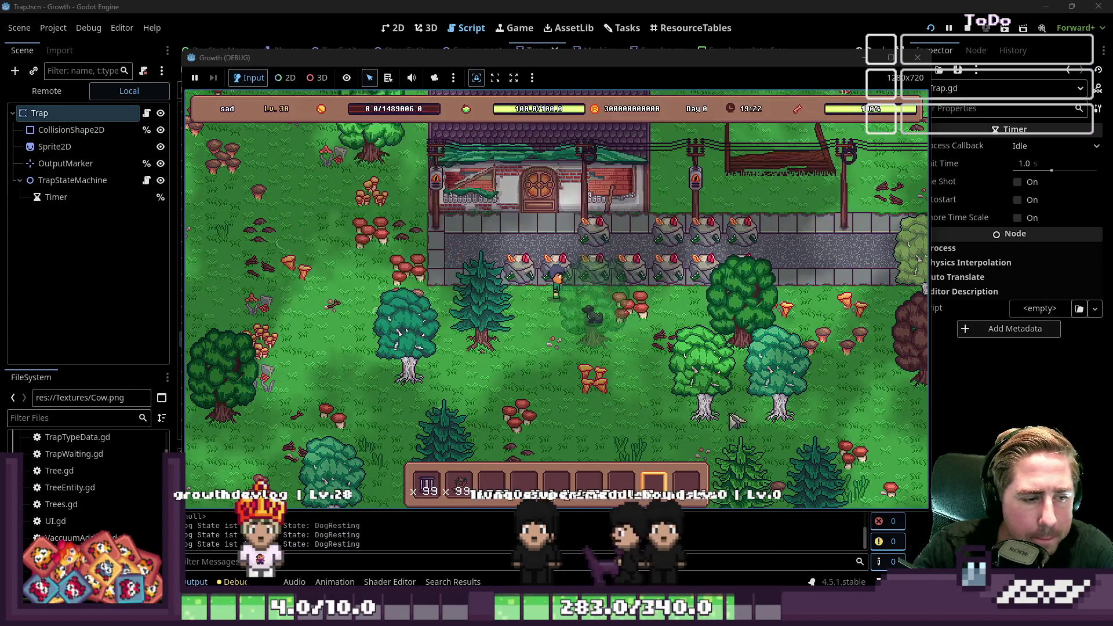
pyautogui.press('s')
pyautogui.scroll(1, 735, 418)
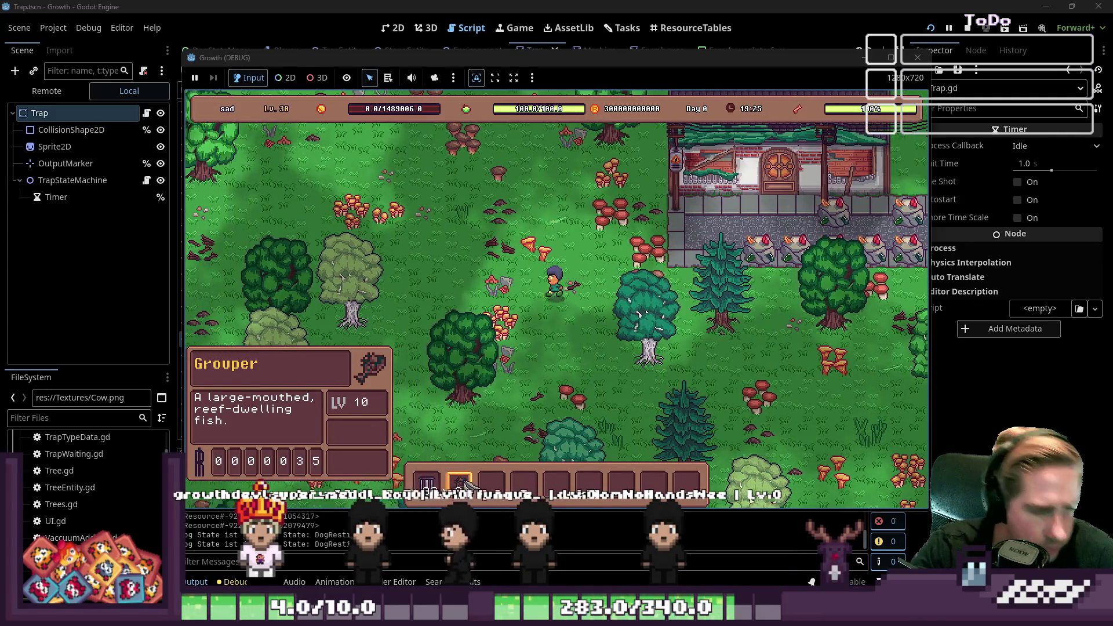
pyautogui.press('w')
pyautogui.press('a')
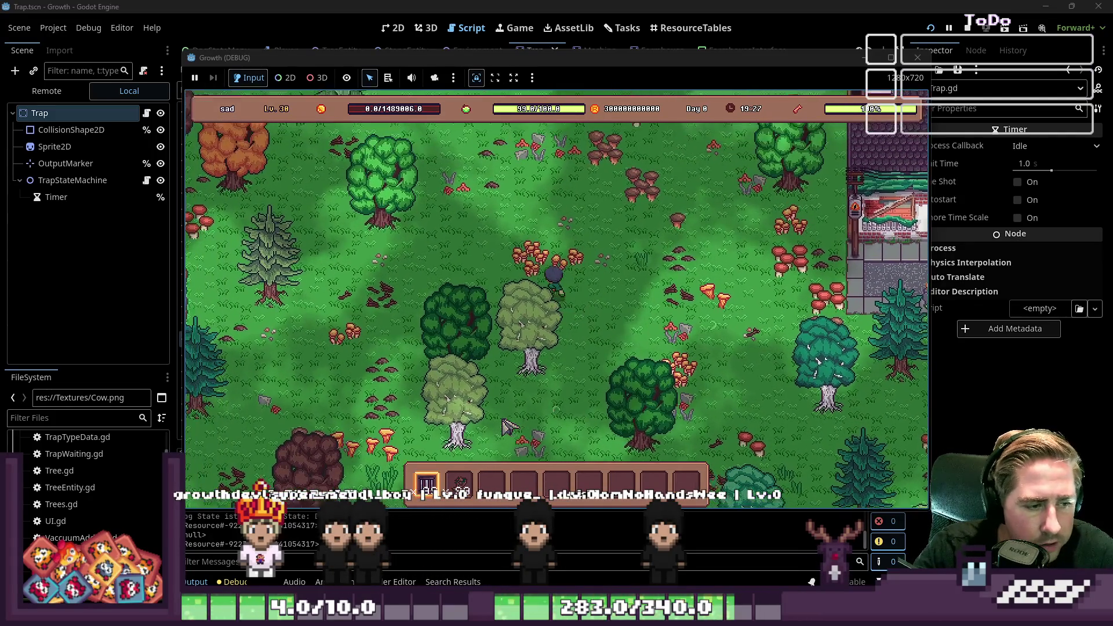
pyautogui.scroll(1, 501, 429)
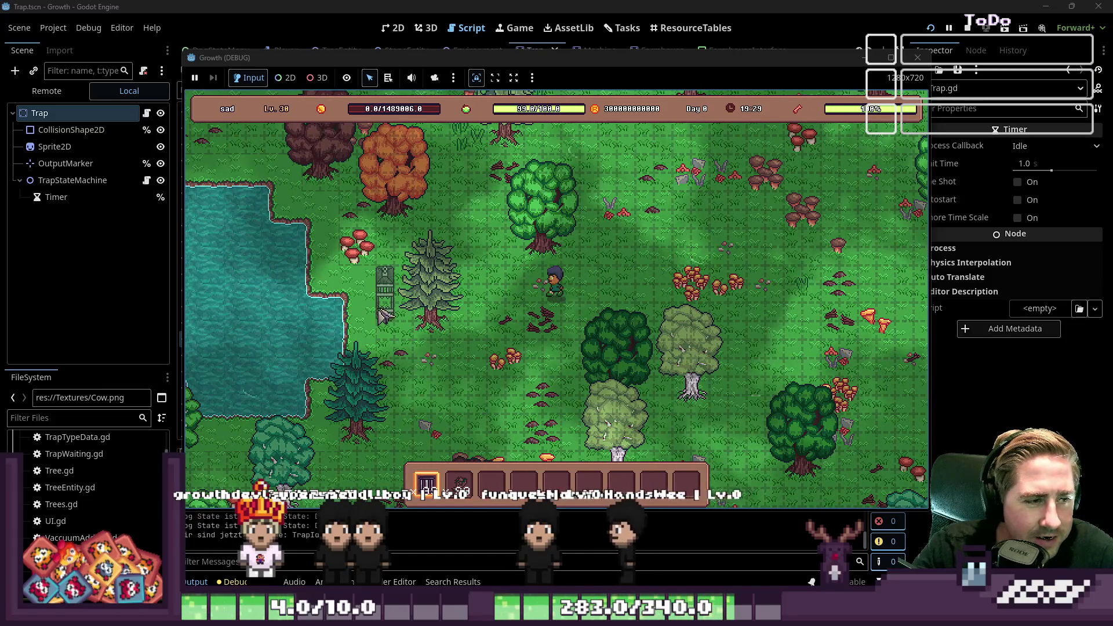
pyautogui.press('w')
pyautogui.press('a')
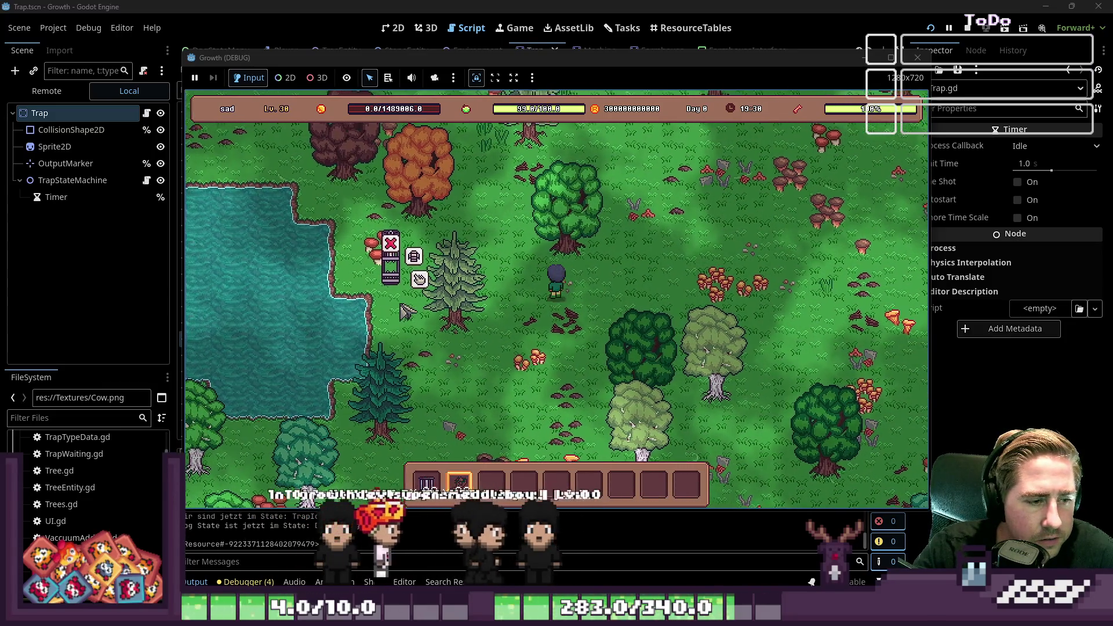
pyautogui.scroll(-1, 588, 299)
pyautogui.press('s')
pyautogui.press('d')
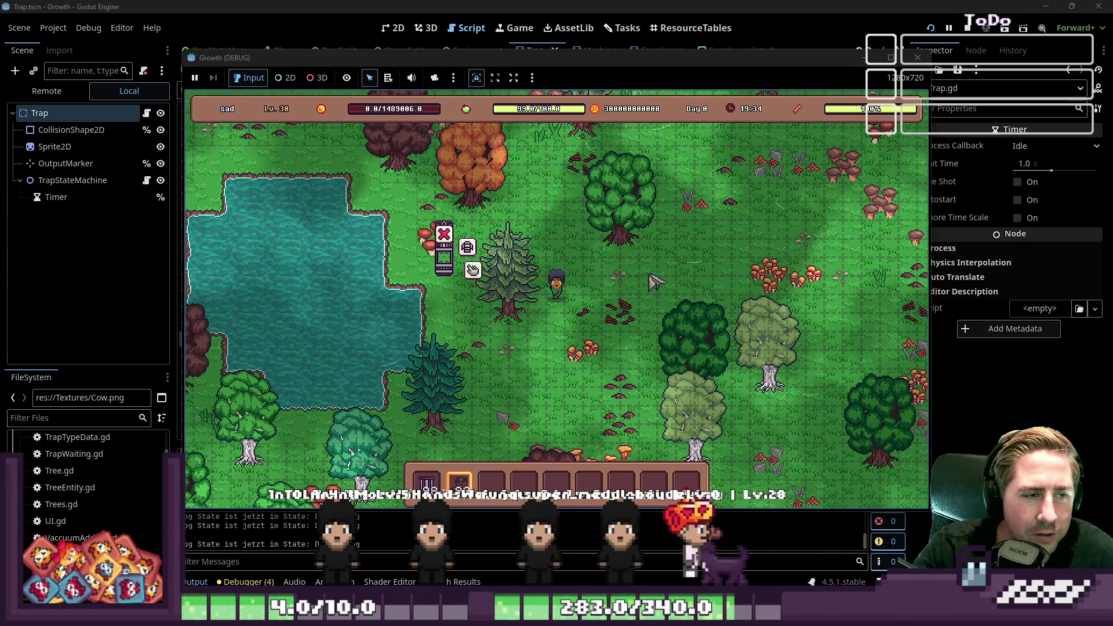
pyautogui.press('w')
pyautogui.press('a')
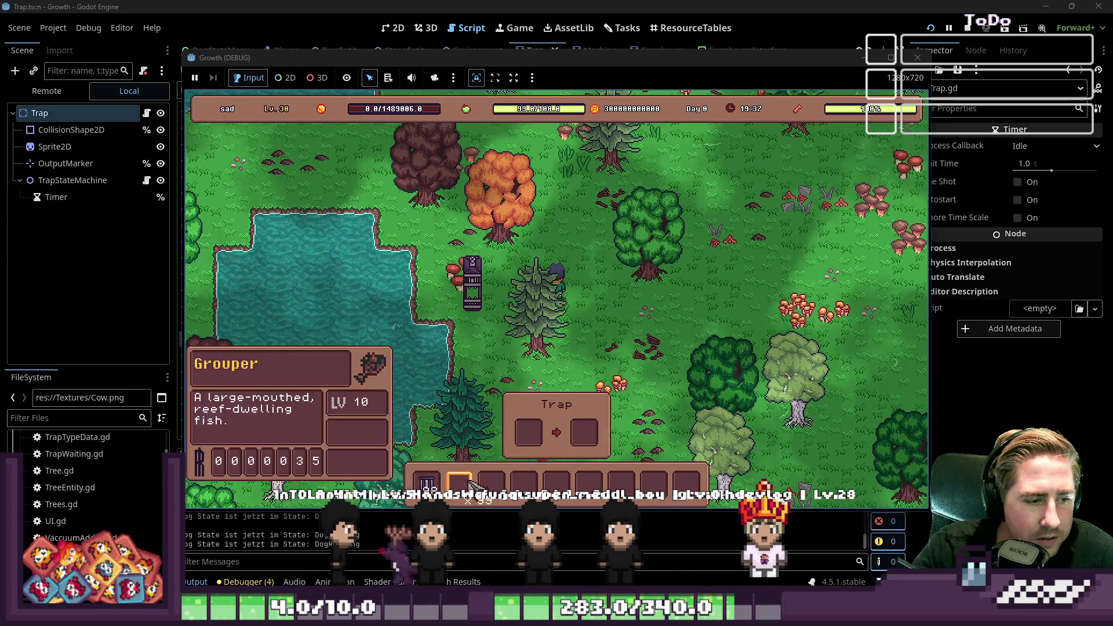
# Put the Grouper stack from the hotbar into the trap's input slot.
pyautogui.moveTo(471, 486); pyautogui.dragTo(533, 438)
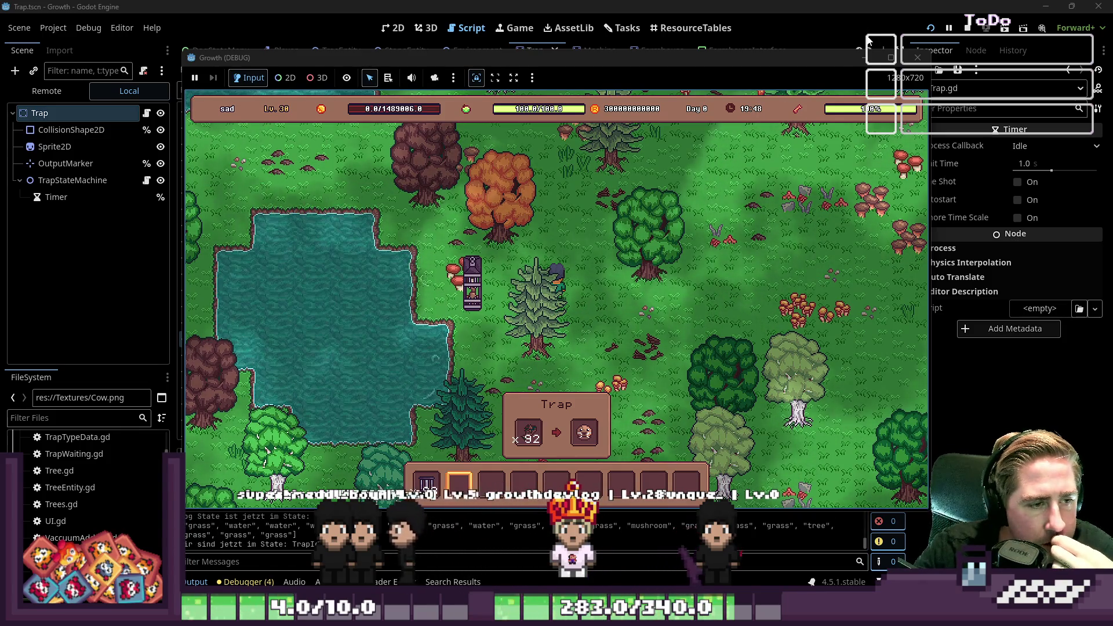
# Move the game window aside so the script editor is visible.
pyautogui.moveTo(596, 57); pyautogui.dragTo(795, 60)
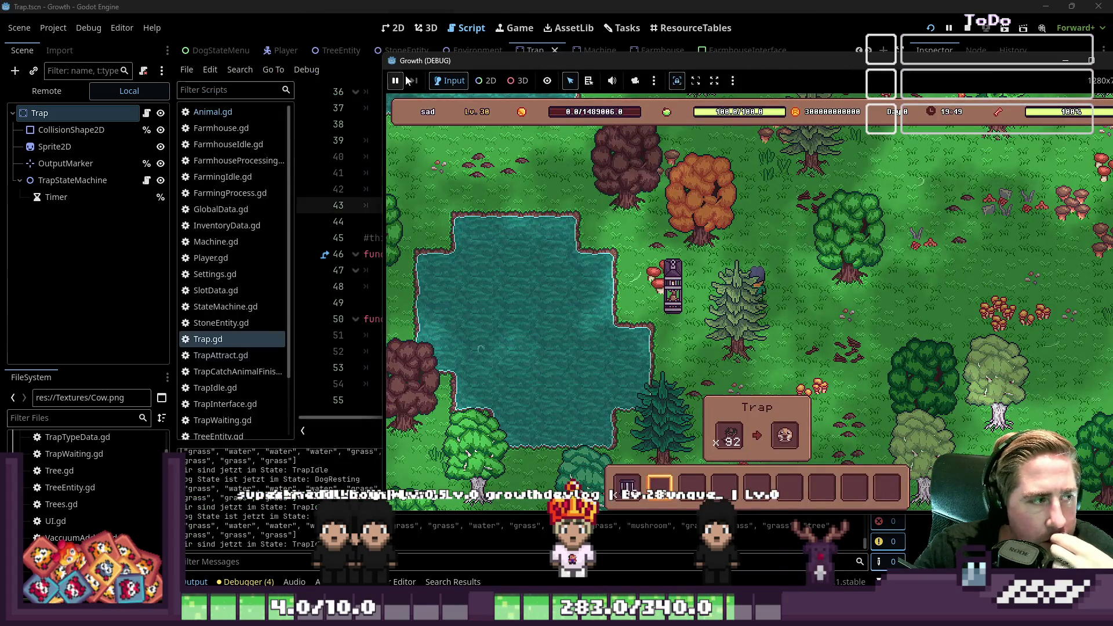
# Arrange the editor and game windows side by side.
pyautogui.moveTo(454, 60); pyautogui.dragTo(739, 51)
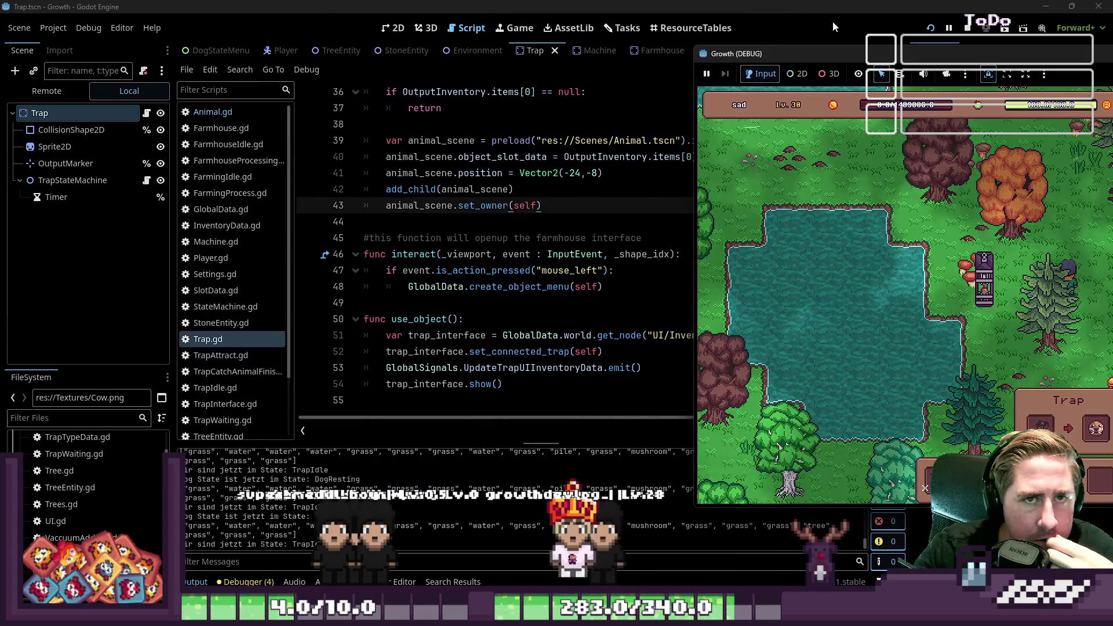
pyautogui.click(846, 10)
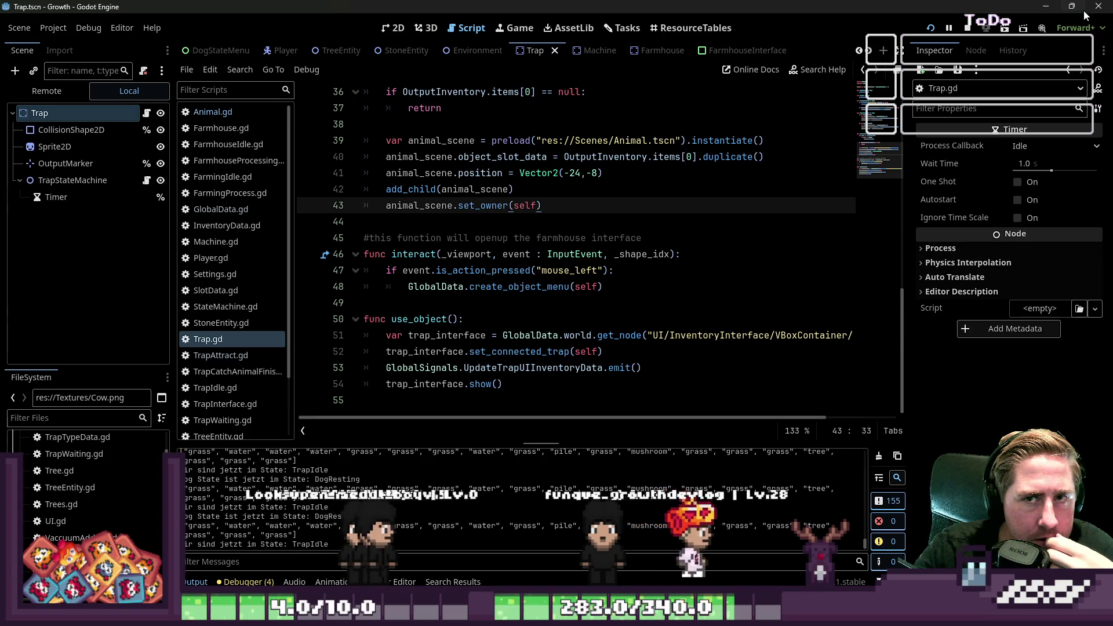
pyautogui.click(1071, 6)
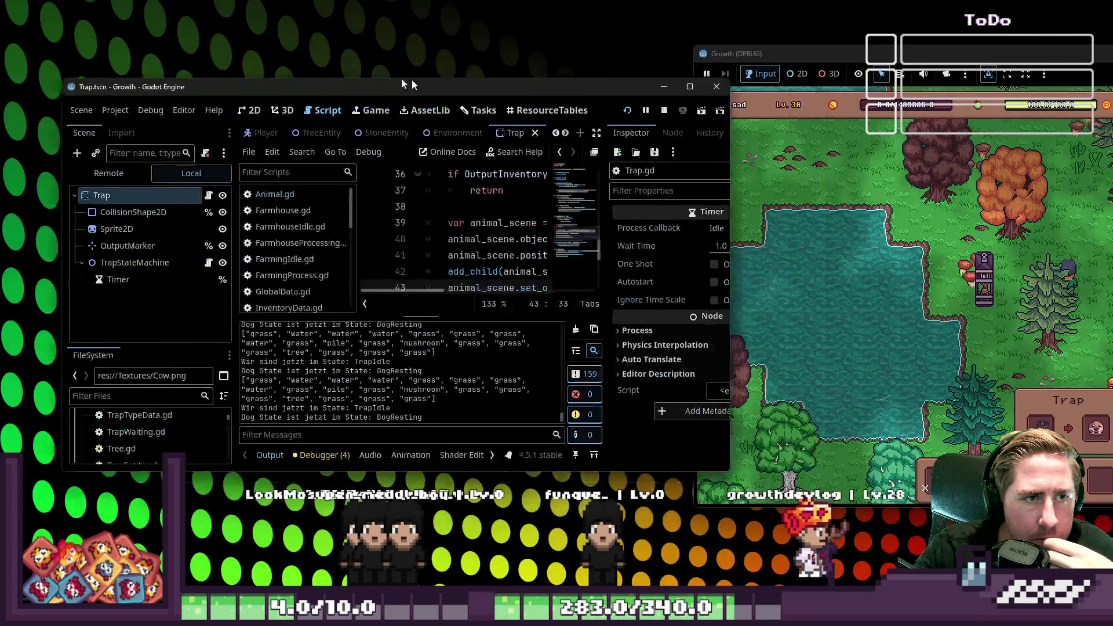
pyautogui.moveTo(638, 117); pyautogui.dragTo(383, 83)
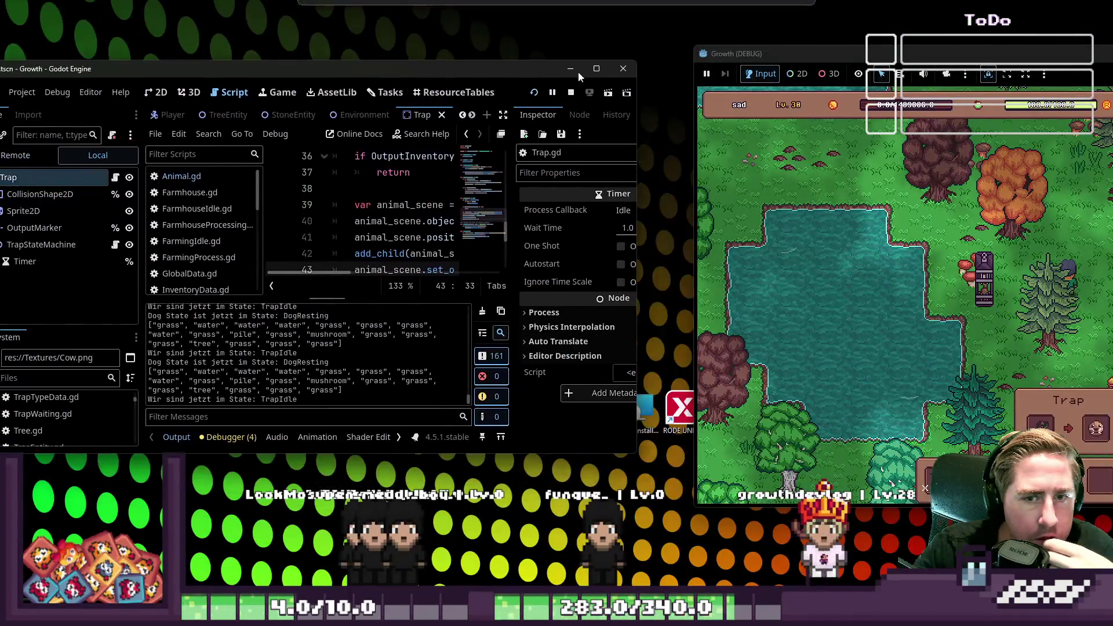
pyautogui.moveTo(818, 52)
pyautogui.mouseDown()
pyautogui.moveTo(635, 51)
pyautogui.moveTo(702, 45)
pyautogui.mouseUp()
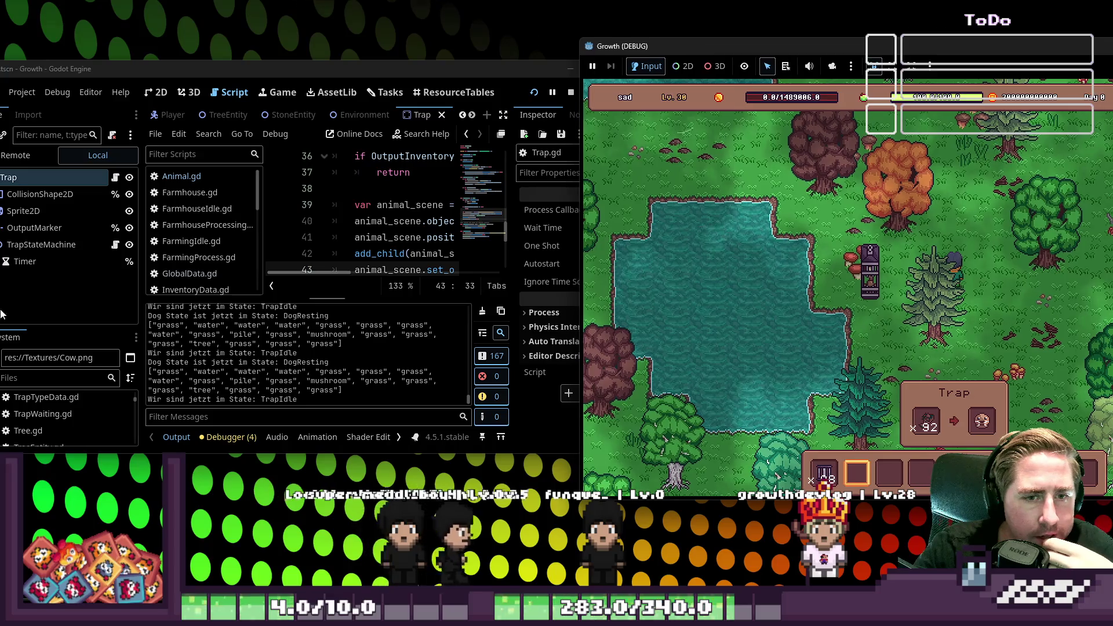
# In the Remote scene tree, select the Animal node inside the placed Trap.
pyautogui.click(27, 160)
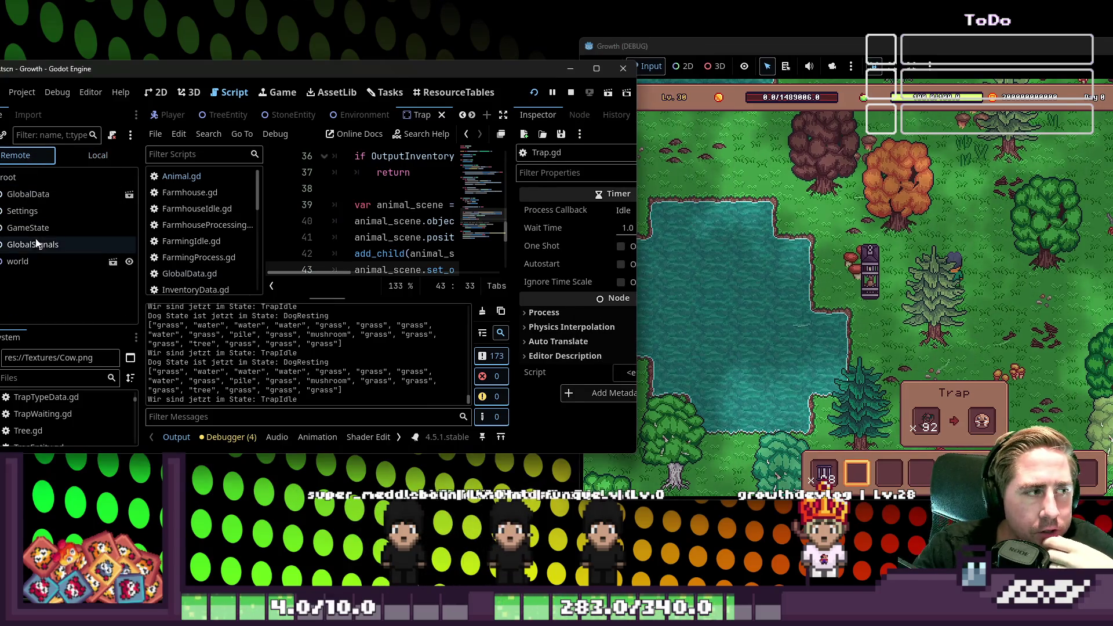
pyautogui.click(12, 269)
pyautogui.scroll(-2, 74, 303)
pyautogui.scroll(-5, 74, 303)
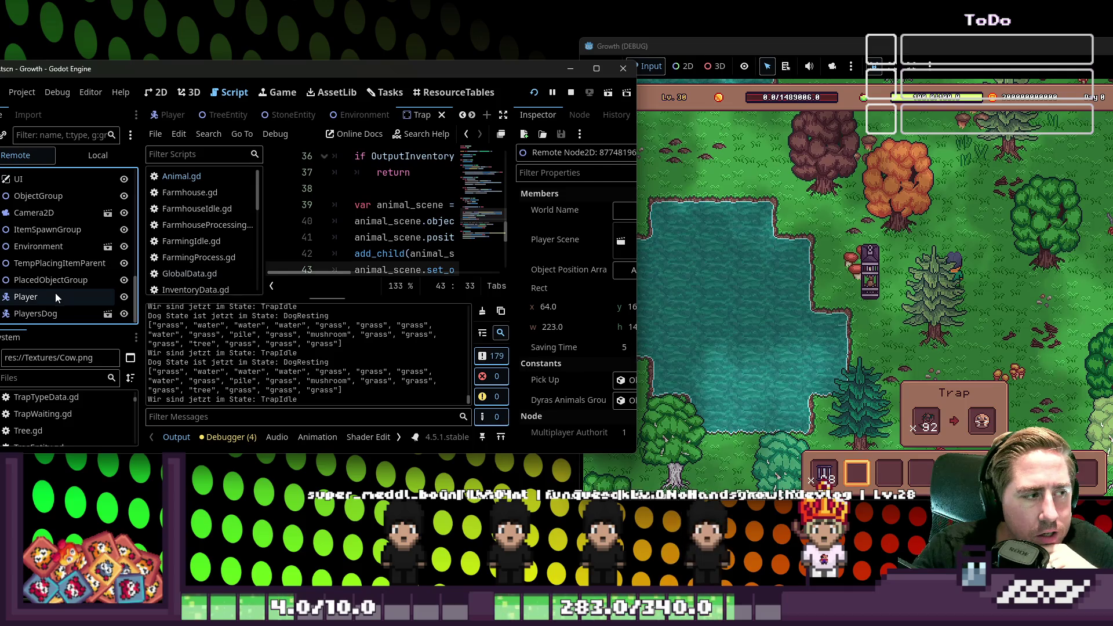
pyautogui.click(58, 280)
pyautogui.click(39, 296)
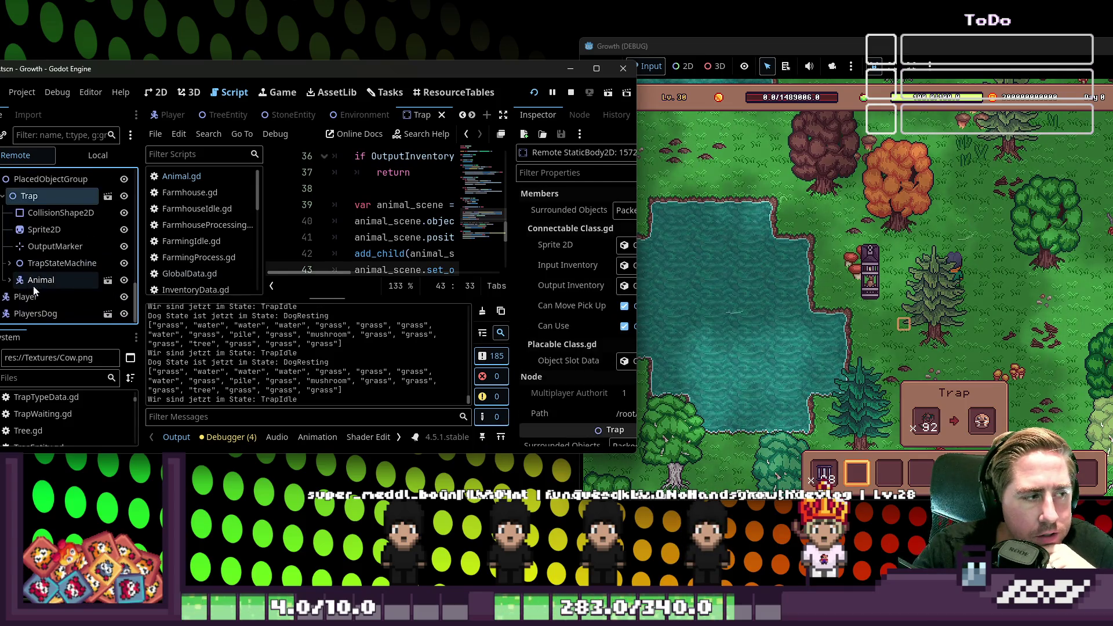
pyautogui.click(75, 279)
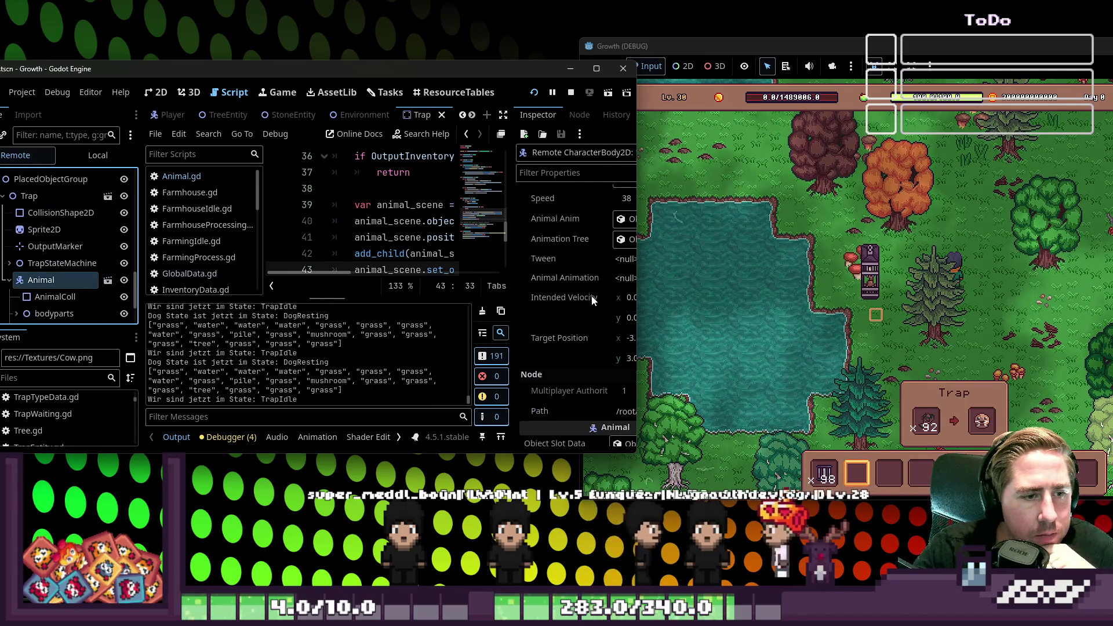
# Try Animal Position y values -12, -18 and -20 live, settling on -16.
pyautogui.moveTo(637, 332)
pyautogui.mouseDown()
pyautogui.moveTo(703, 333)
pyautogui.moveTo(686, 333)
pyautogui.mouseUp()
pyautogui.scroll(-10, 565, 343)
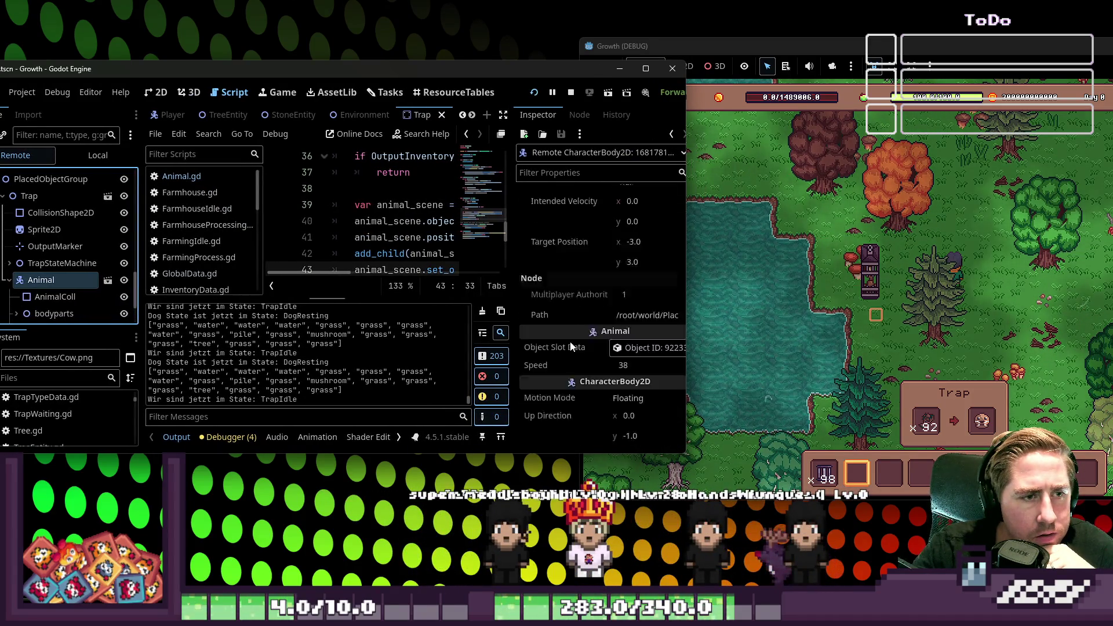
pyautogui.scroll(-10, 572, 342)
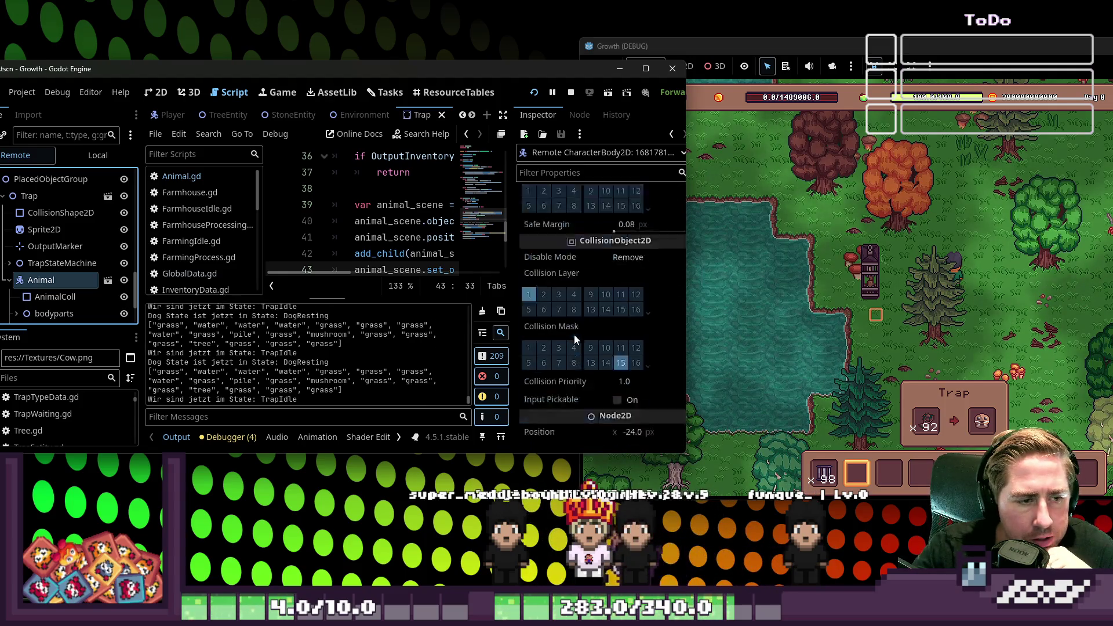
pyautogui.click(632, 260)
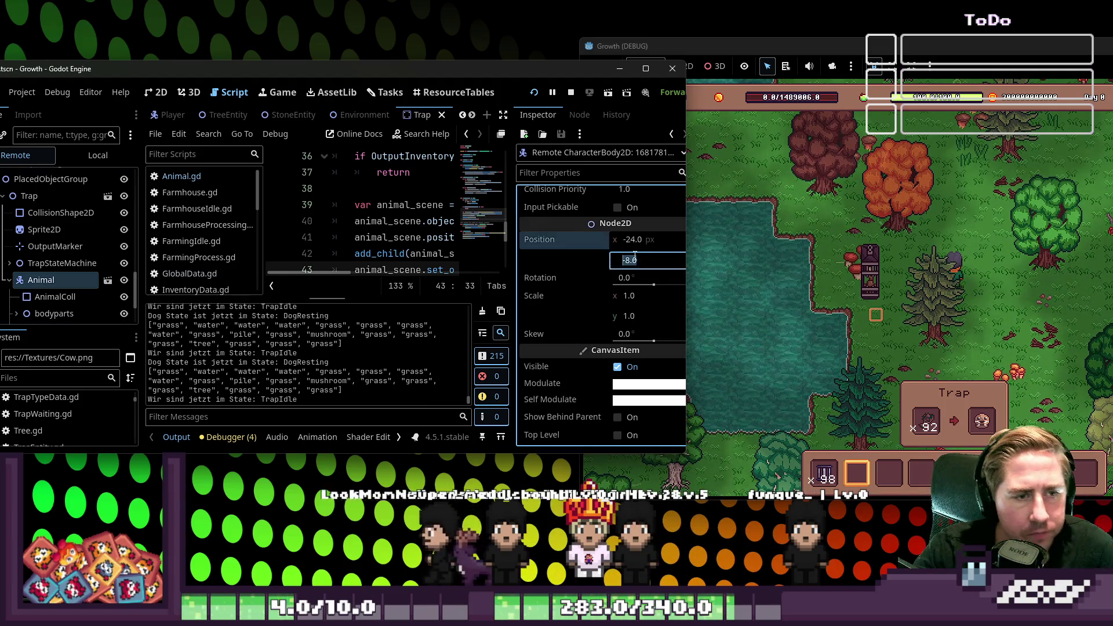
pyautogui.write('-12')
pyautogui.press('Return')
pyautogui.write('-18')
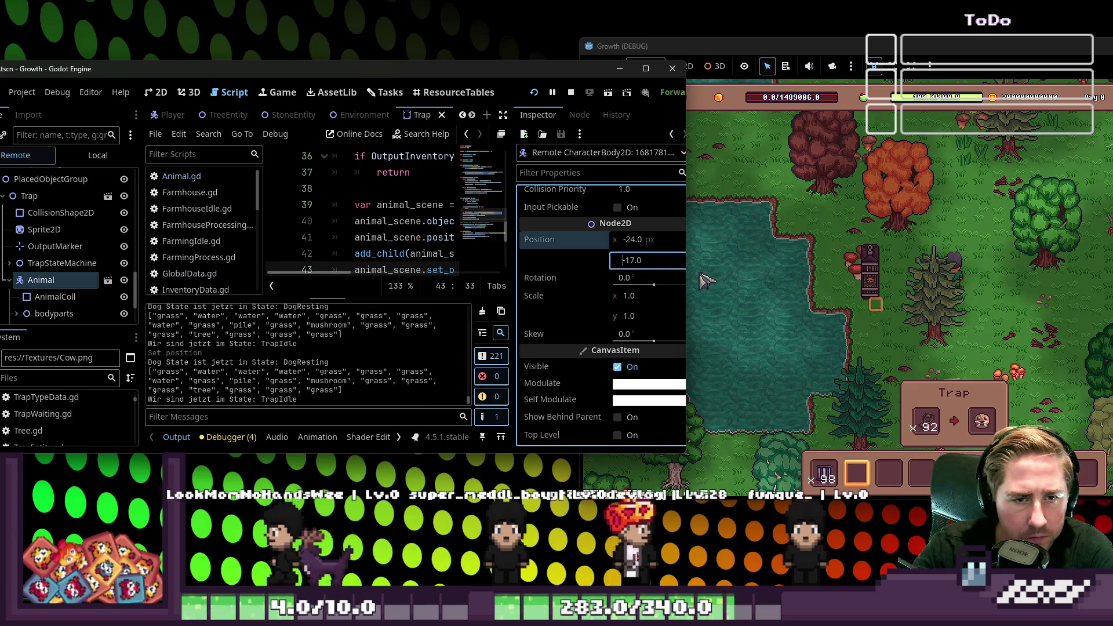
pyautogui.press('Return')
pyautogui.write('-20')
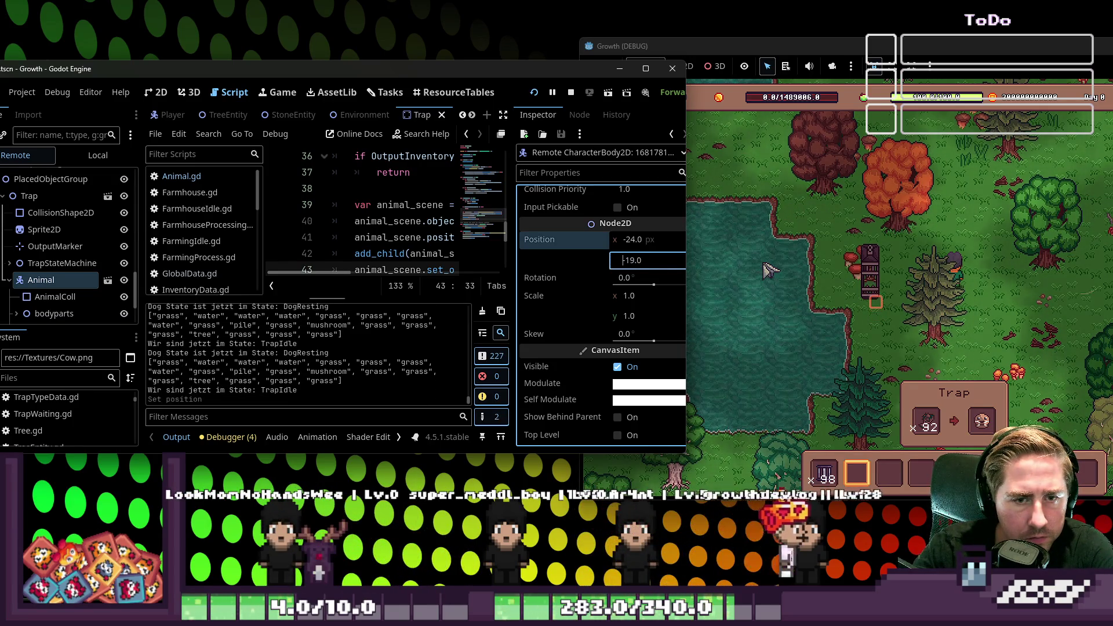
pyautogui.press('Return')
pyautogui.press('Down')
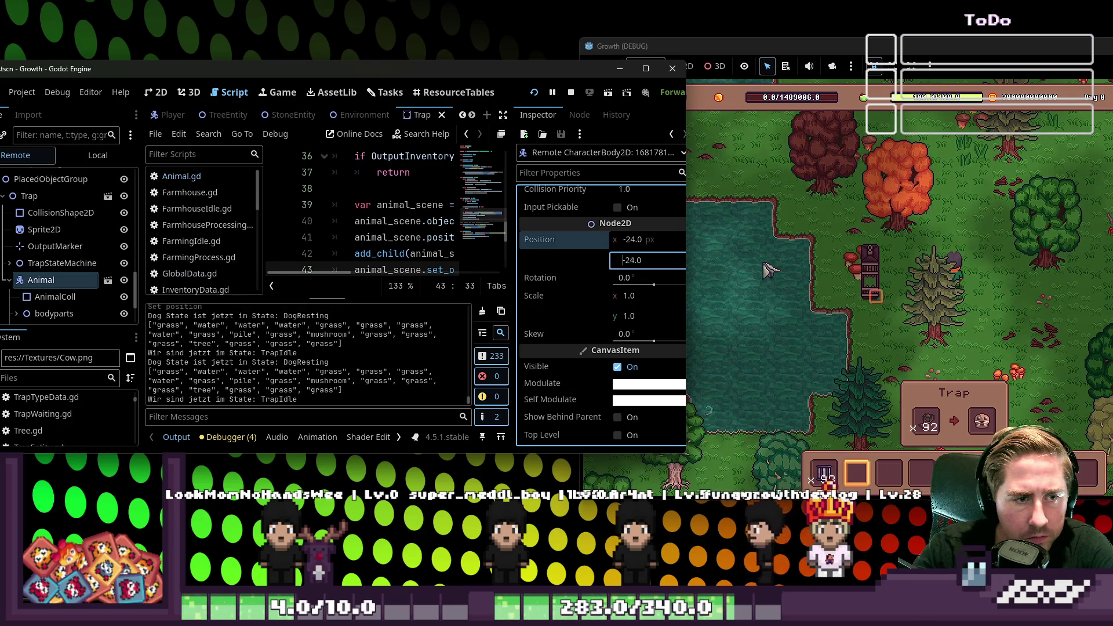
pyautogui.write('-16')
pyautogui.press('Return')
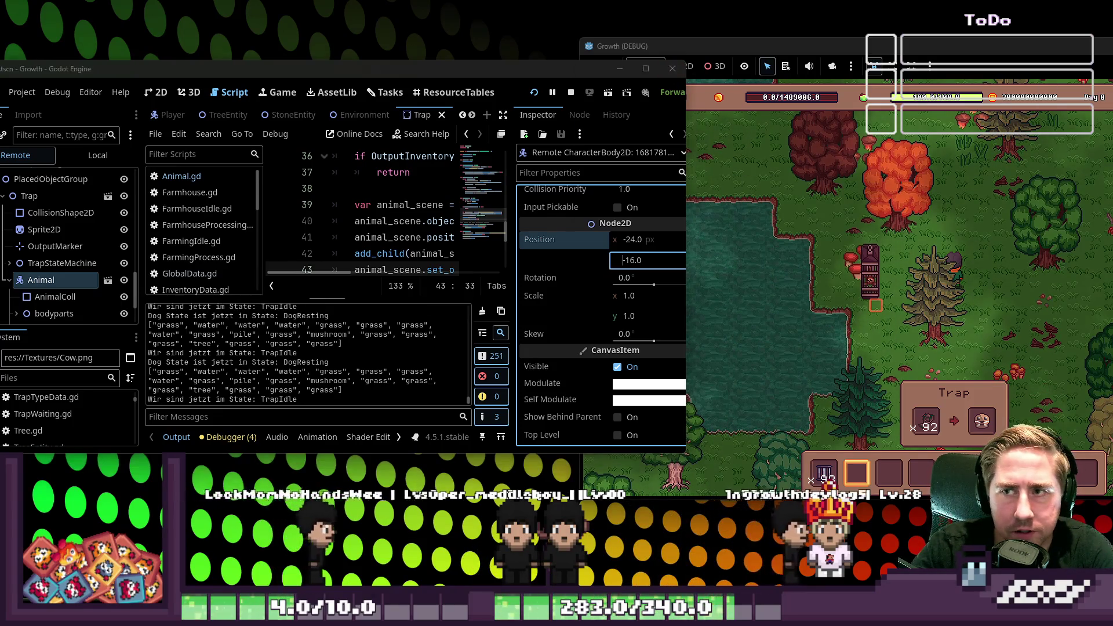
# Stop the running game and maximize the editor on Trap.gd.
pyautogui.press('F8')
pyautogui.click(645, 68)
pyautogui.scroll(2, 542, 272)
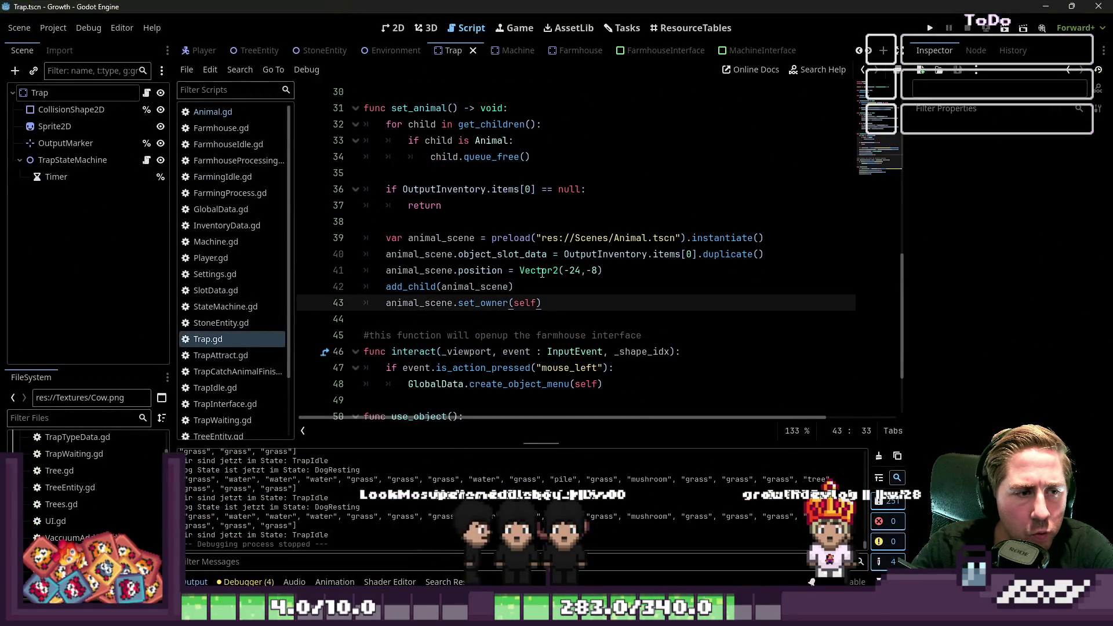
# Change the y offset on Trap.gd line 41 from -8 to -16 and run the project.
pyautogui.moveTo(587, 275); pyautogui.dragTo(595, 275)
pyautogui.press('BackSpace')
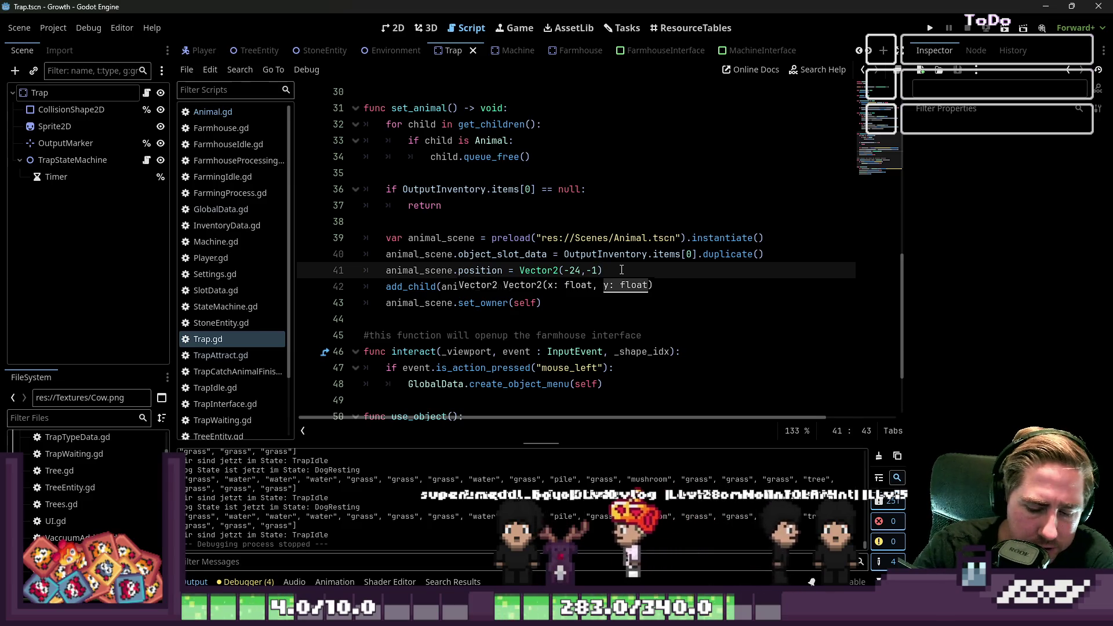
pyautogui.write('6')
pyautogui.click(814, 141)
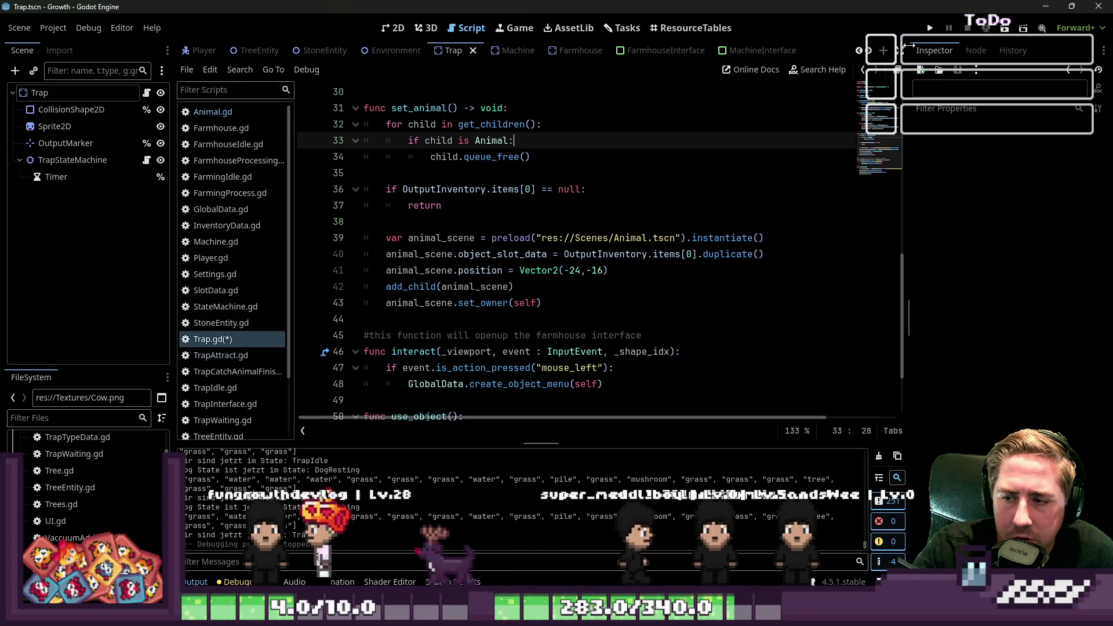
pyautogui.click(928, 29)
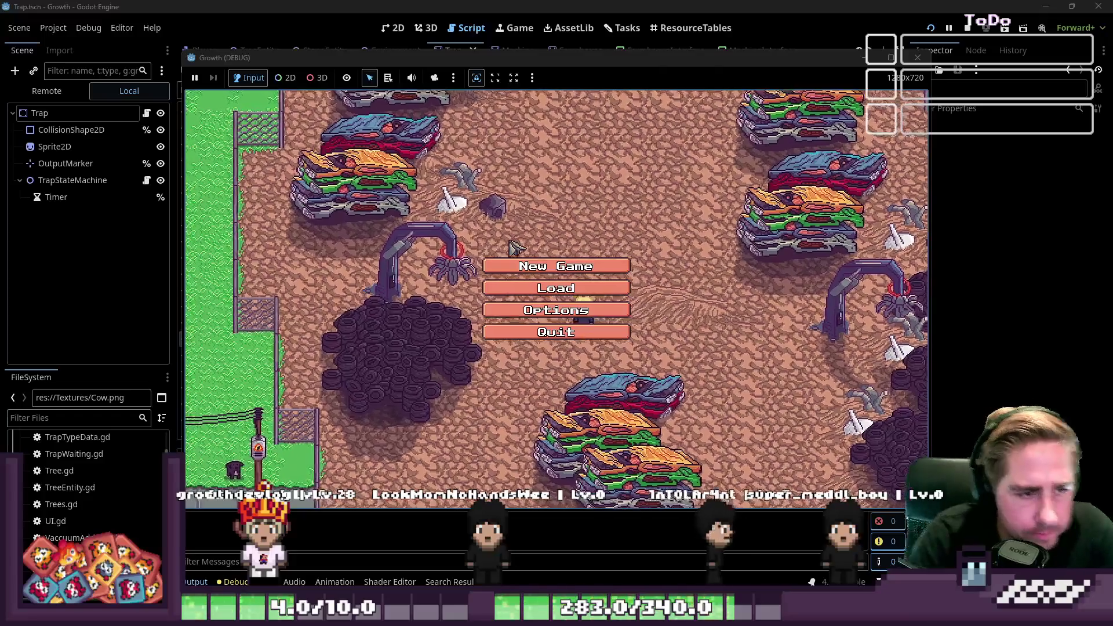
# Start a new game with a character named 'wdal'.
pyautogui.click(571, 265)
pyautogui.write('wdal')
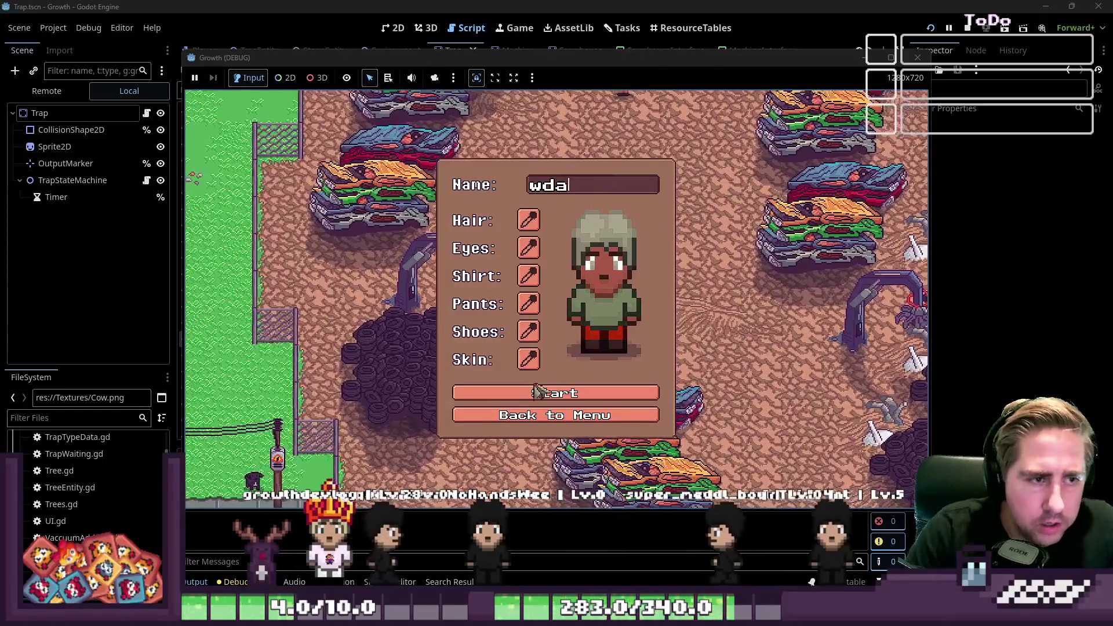
pyautogui.click(530, 395)
# From the inventory, put grass in hotbar slot 1 and the traps in slot 2.
pyautogui.press('i')
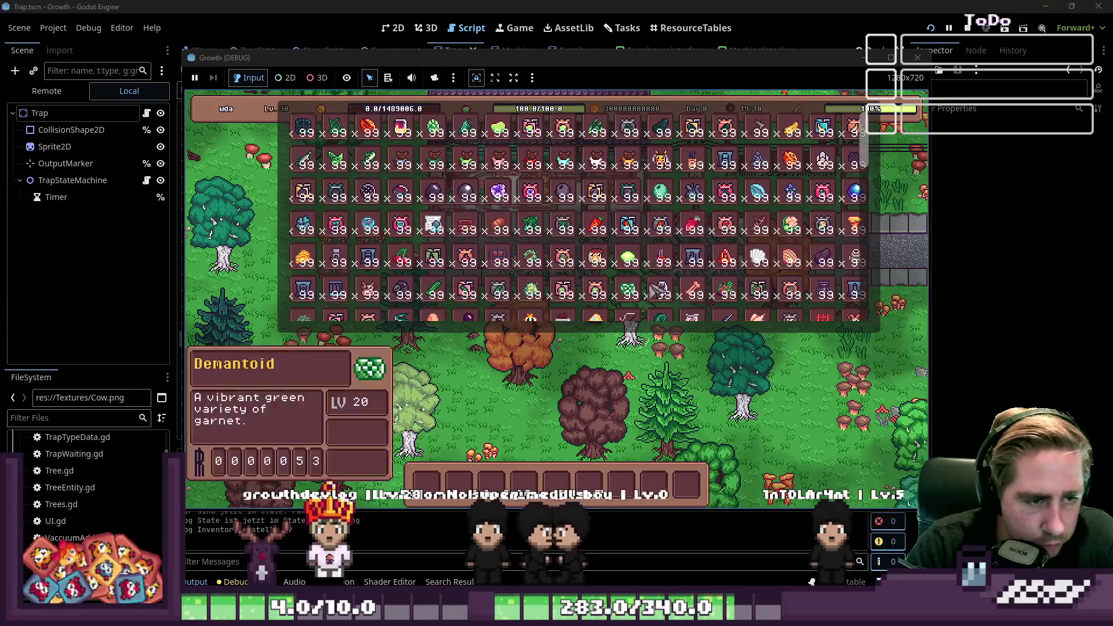
pyautogui.scroll(-4, 521, 220)
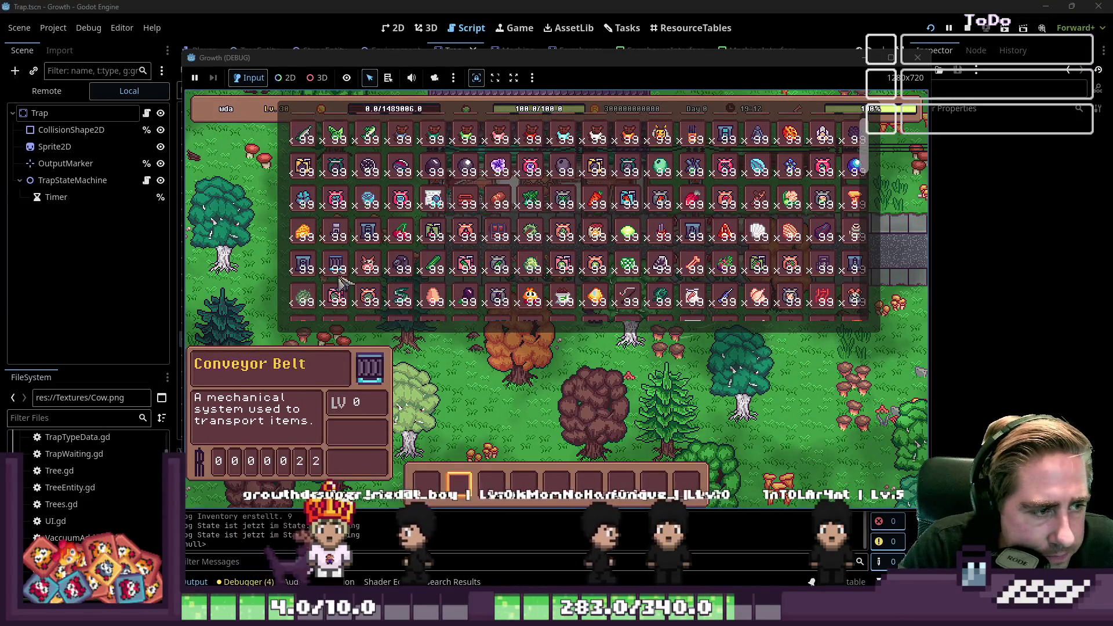
pyautogui.scroll(-1, 458, 209)
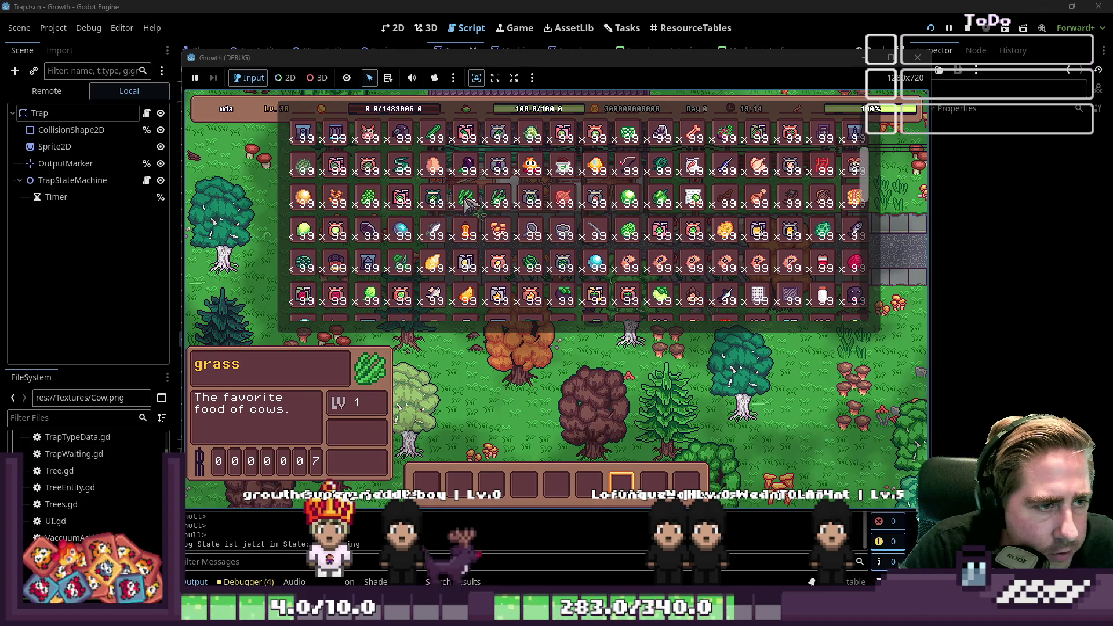
pyautogui.click(467, 203)
pyautogui.scroll(-5, 377, 243)
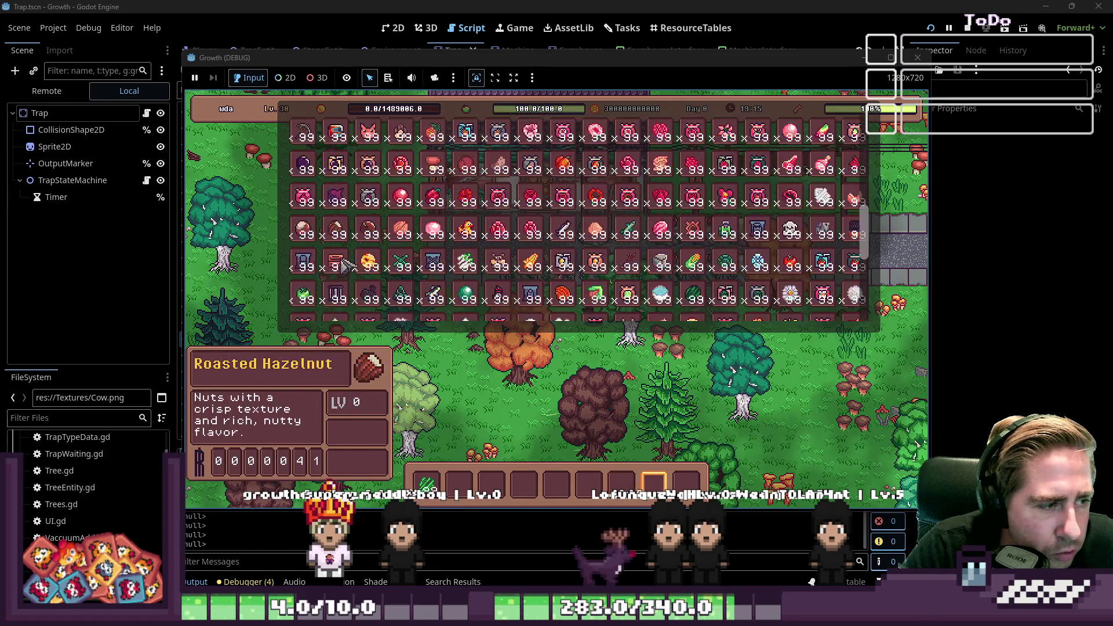
pyautogui.click(341, 263)
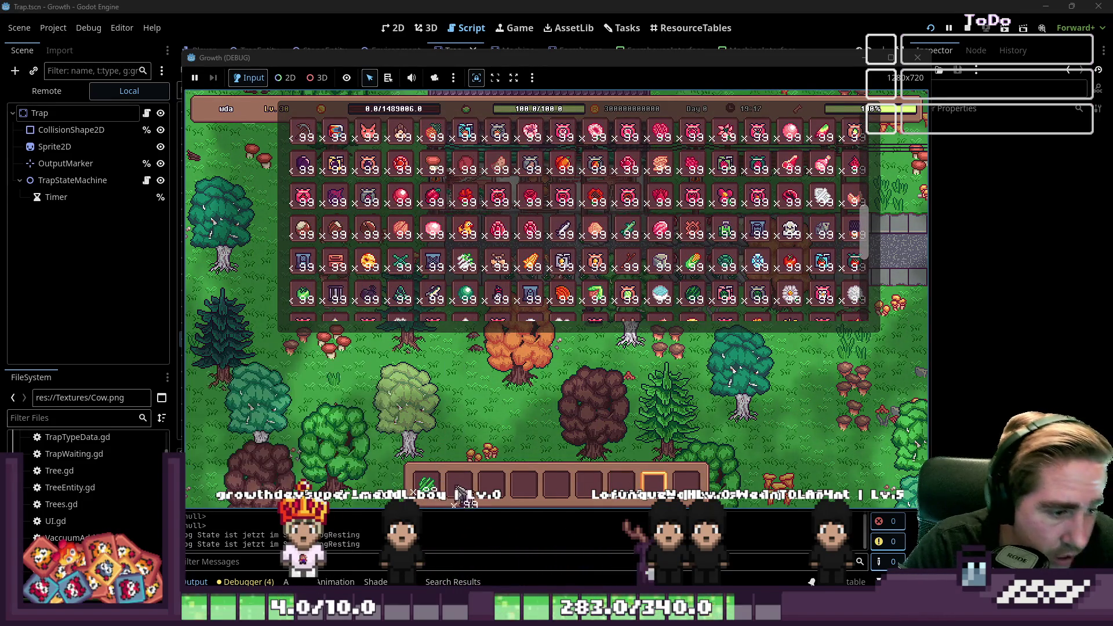
pyautogui.click(457, 487)
pyautogui.press('Escape')
pyautogui.press('Escape')
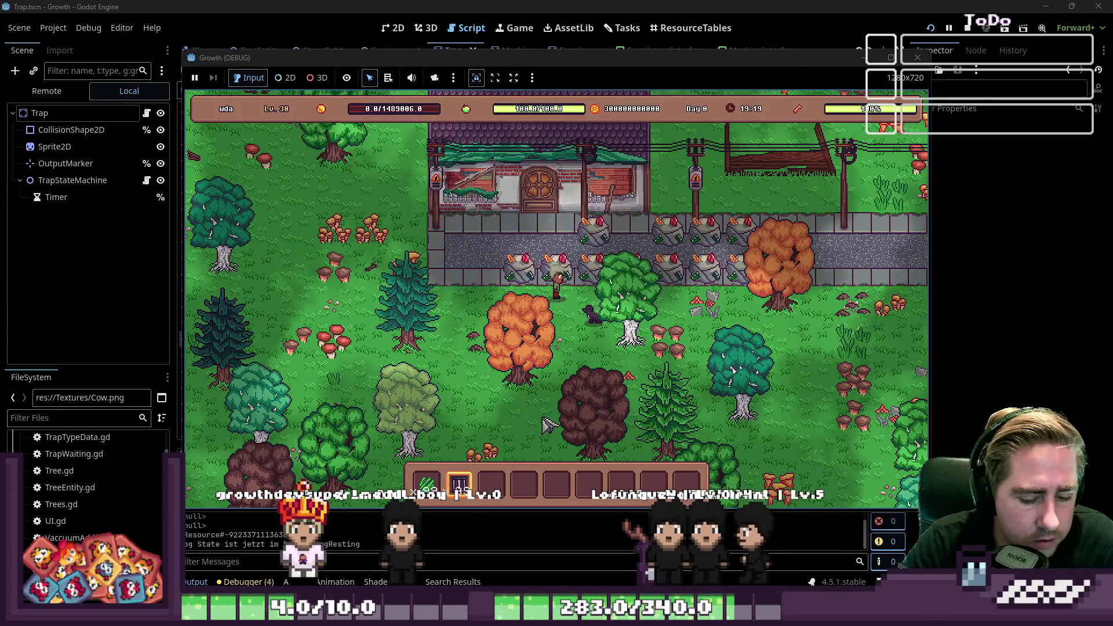
# Place a trap beside the player and open its input and output panel.
pyautogui.press('s')
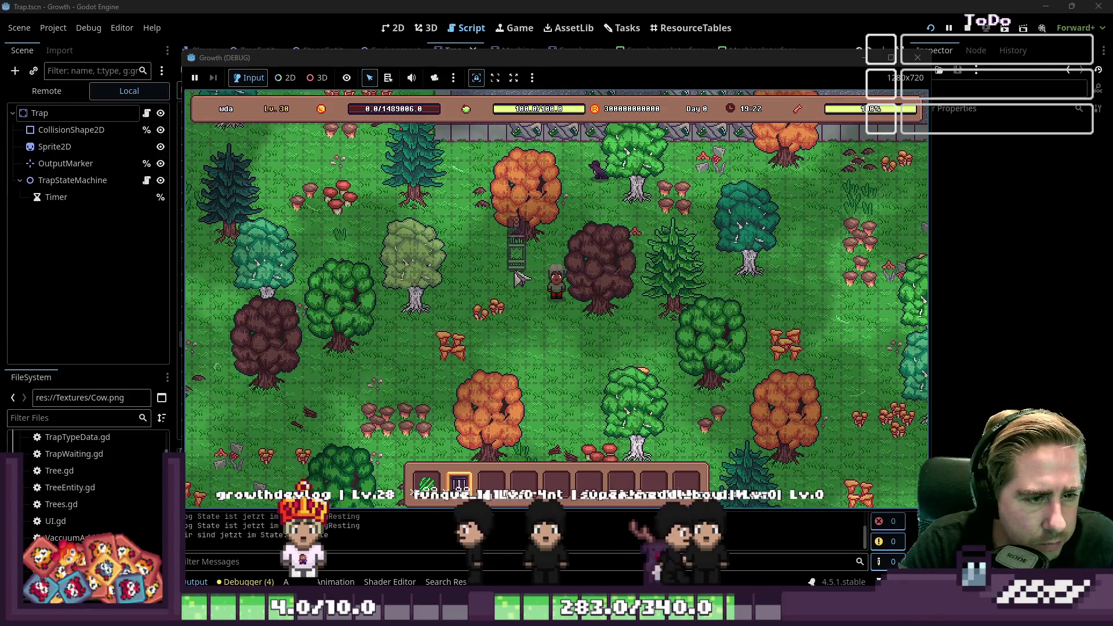
pyautogui.click(522, 288)
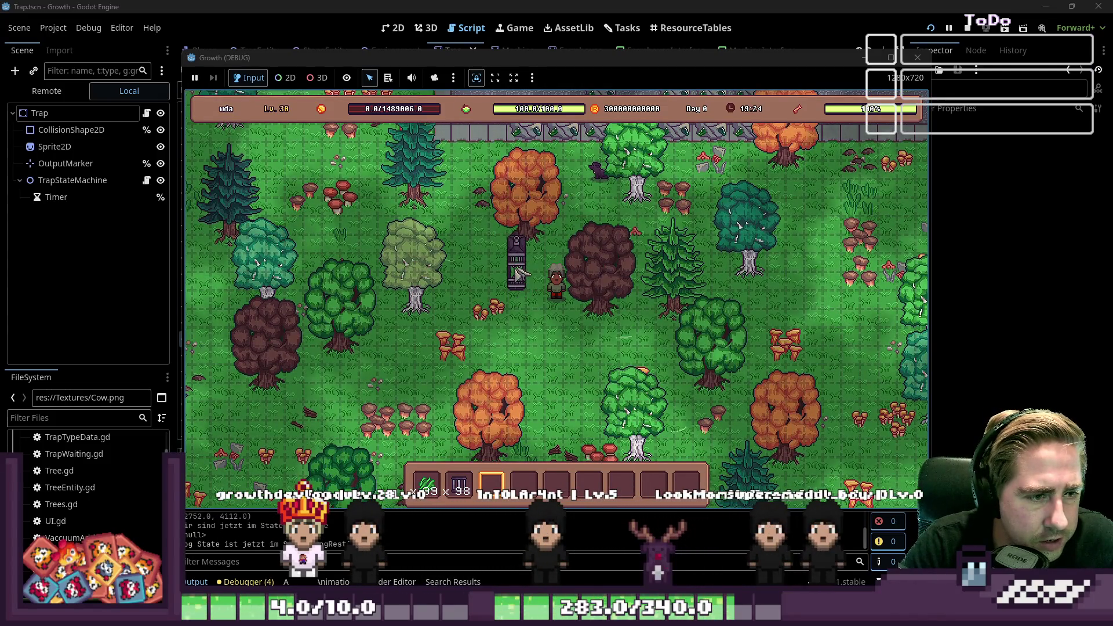
pyautogui.click(539, 262)
# Feed grass into the trap's input slot and wait for the catch.
pyautogui.moveTo(443, 474); pyautogui.dragTo(459, 472)
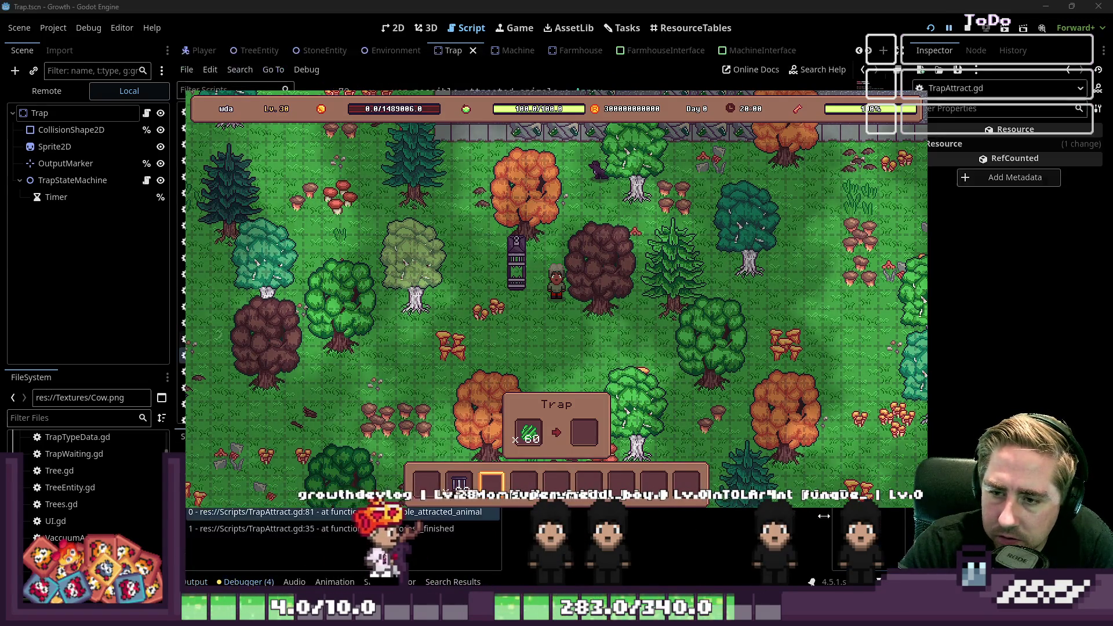
# Bring up the Nil 'duplicate' crash location in the editor from the debugger.
pyautogui.click(464, 529)
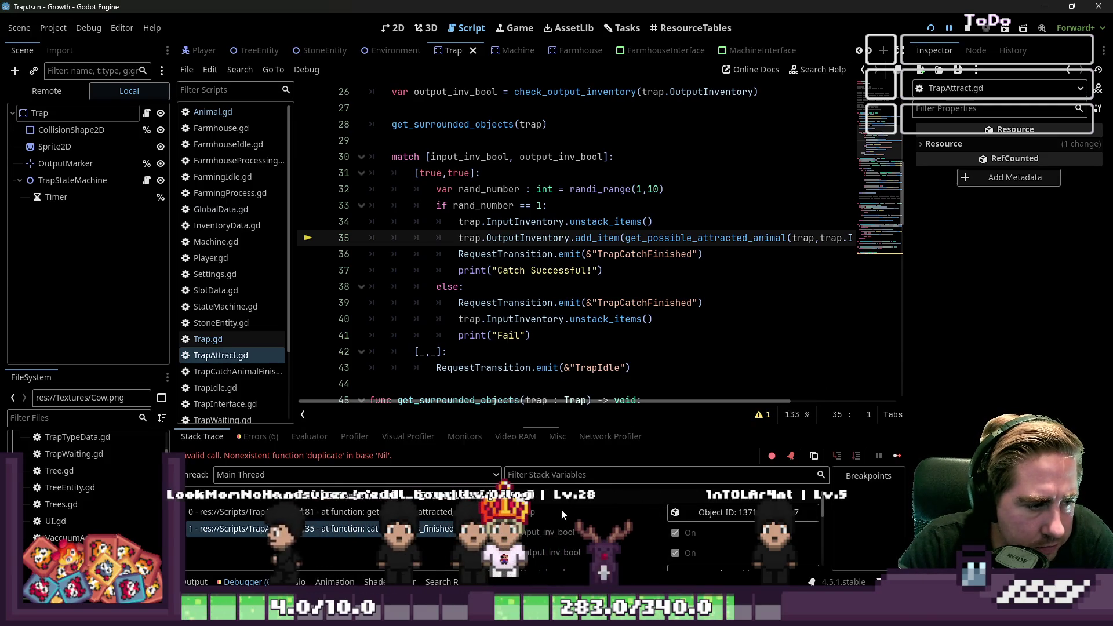
# Inspect the TrapAttract.gd stack frames at lines 81 and 35.
pyautogui.scroll(-2, 574, 528)
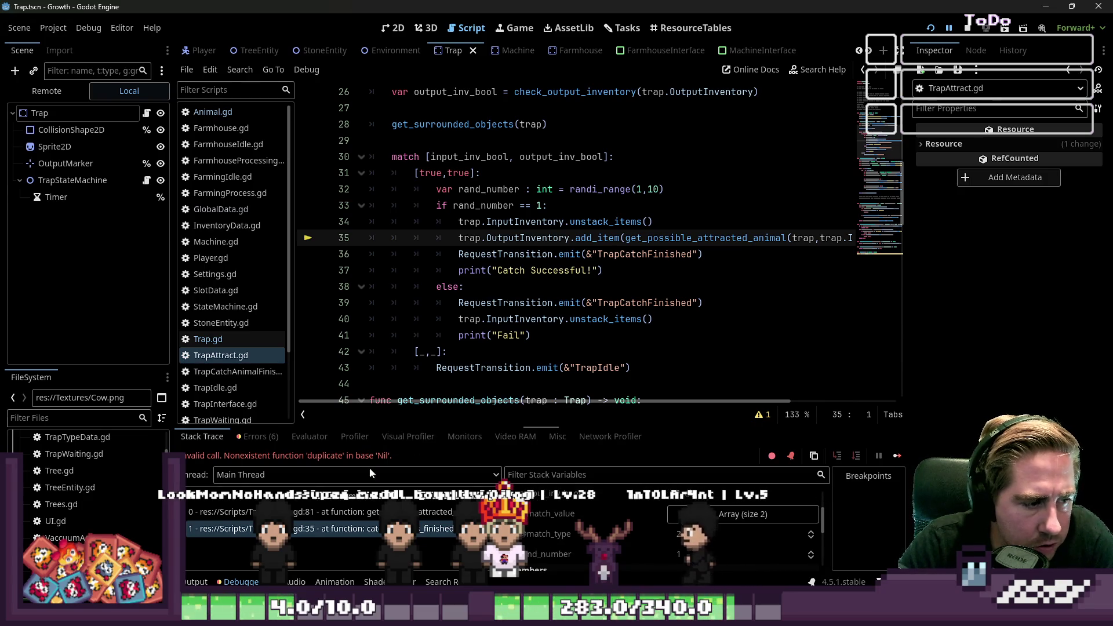
pyautogui.click(375, 513)
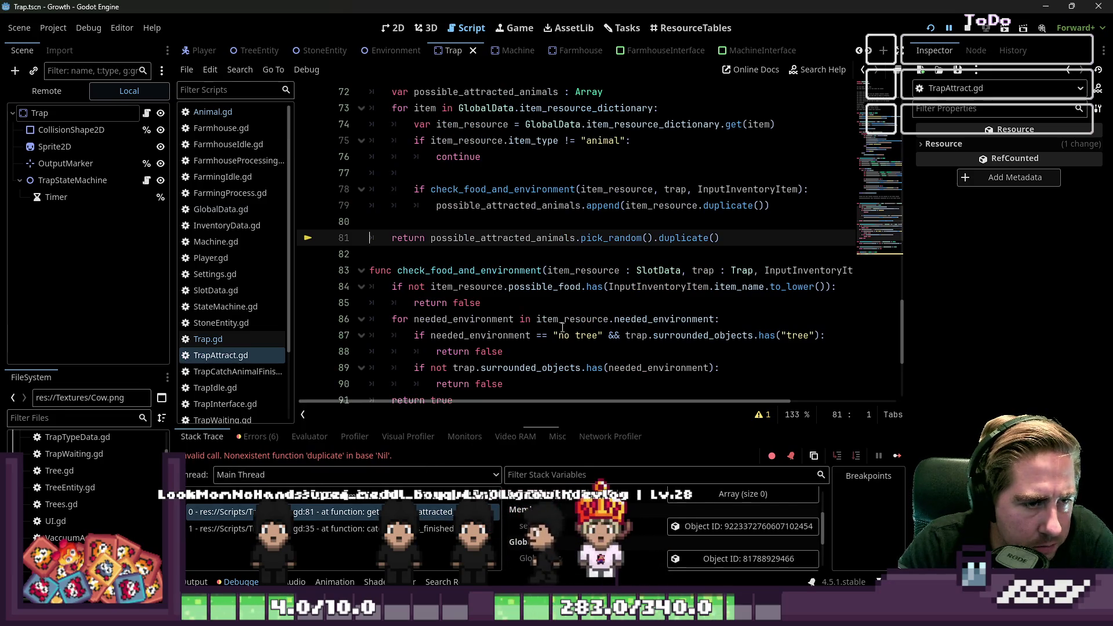
pyautogui.moveTo(532, 235)
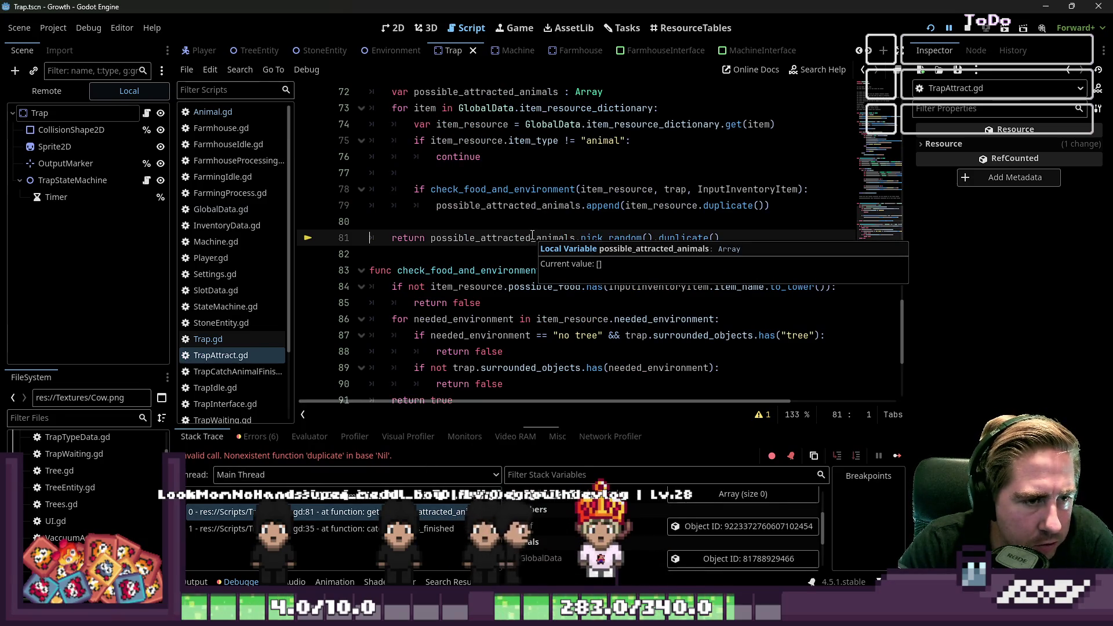
pyautogui.click(570, 222)
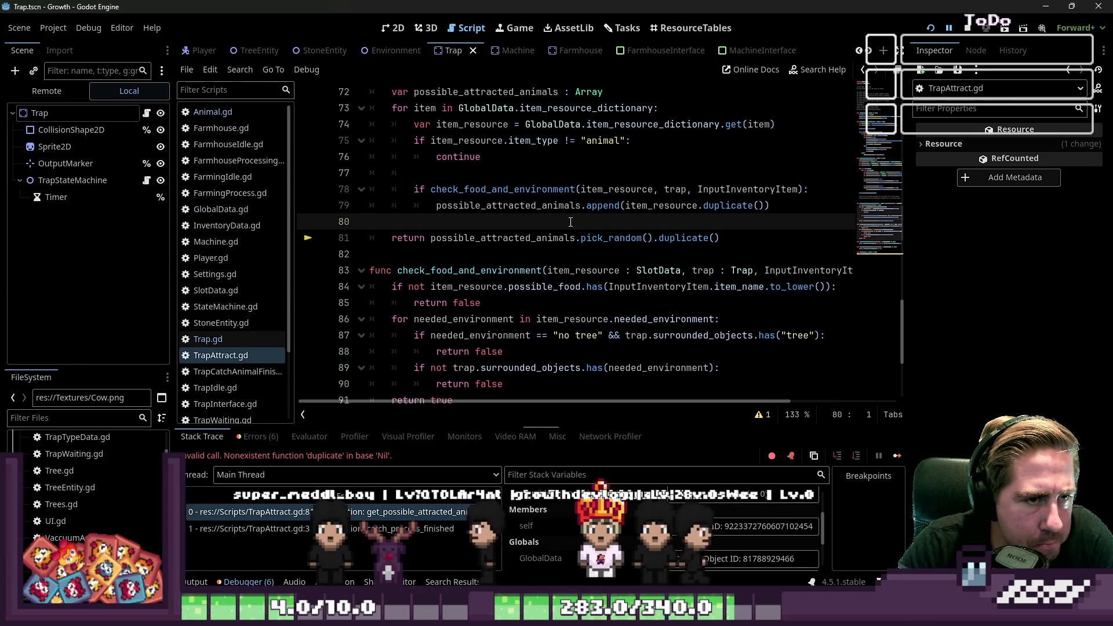
pyautogui.scroll(2, 571, 222)
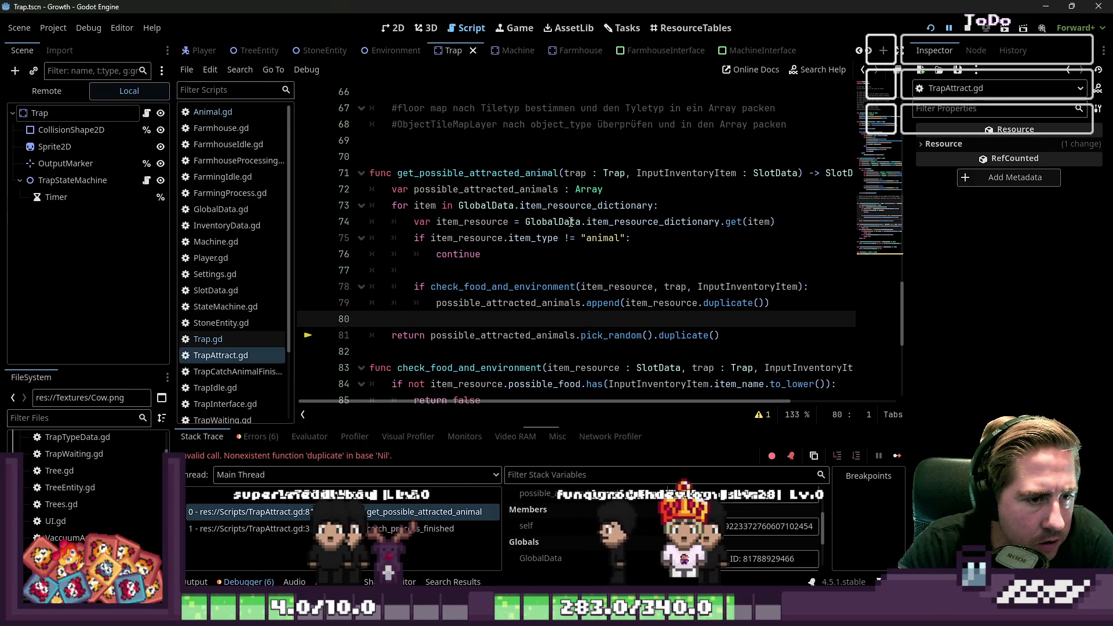
pyautogui.scroll(-1, 571, 222)
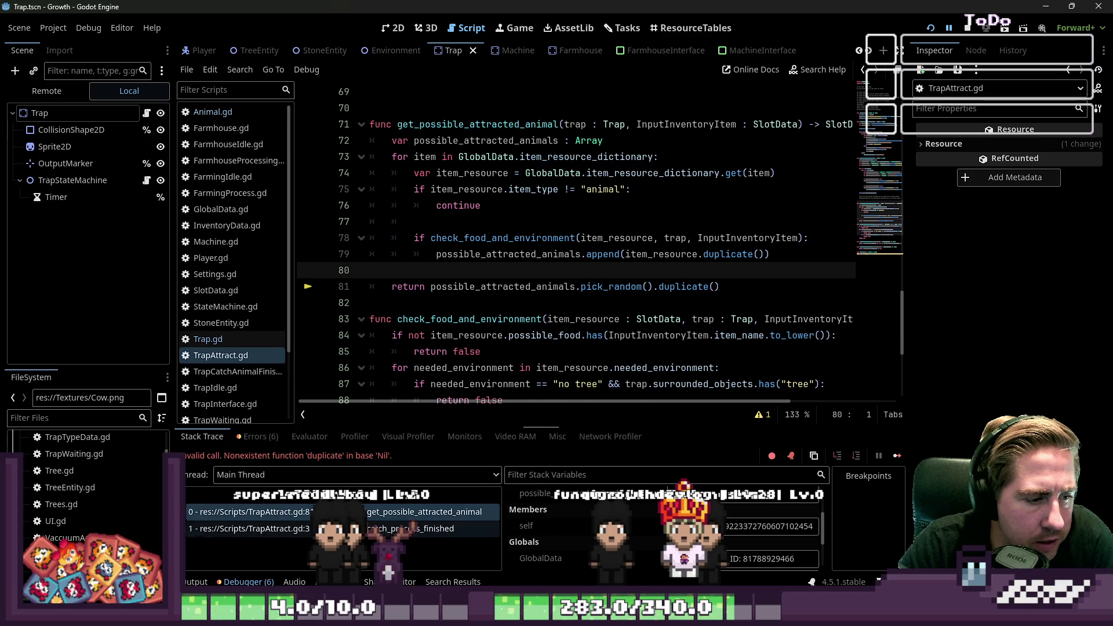
pyautogui.click(261, 529)
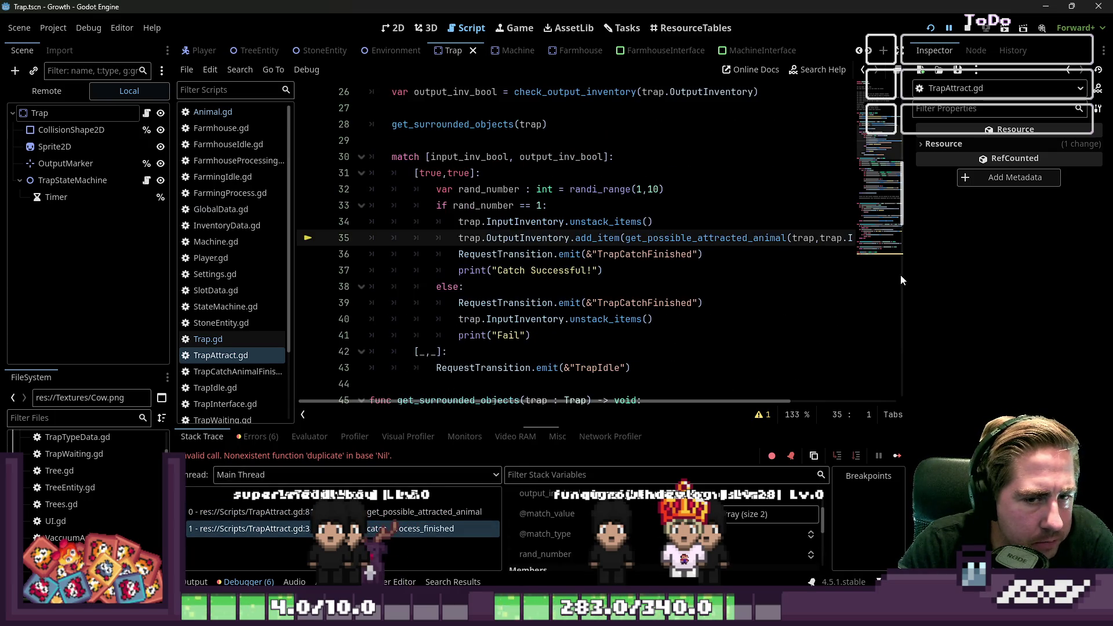
# Widen the script editor and look up add_item and get_possible_attracted_animal.
pyautogui.moveTo(902, 278); pyautogui.dragTo(1047, 283)
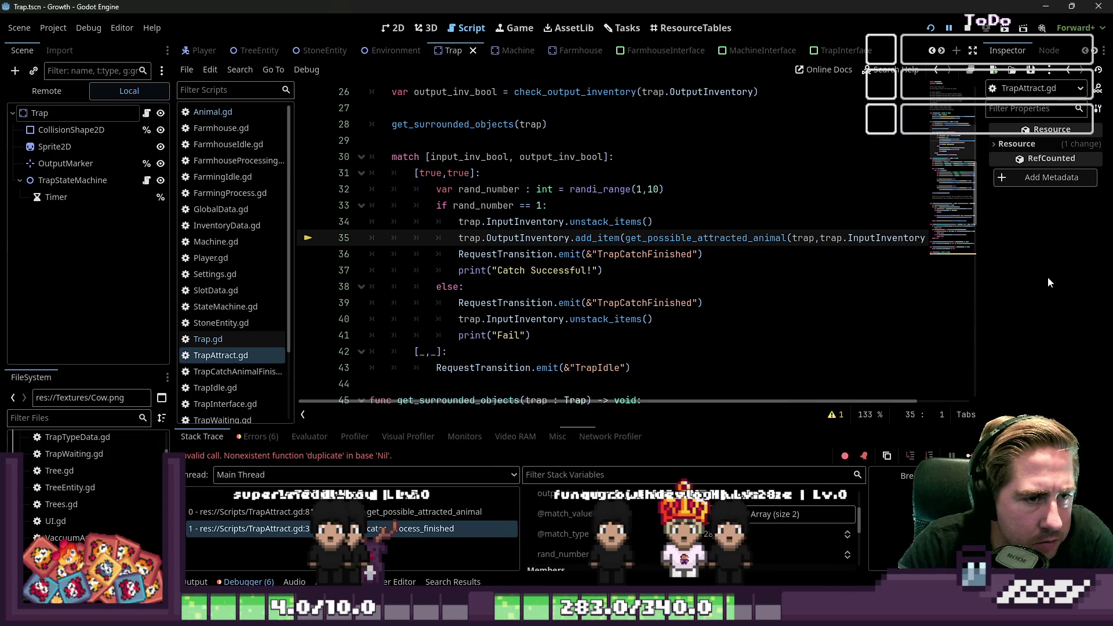
pyautogui.doubleClick(604, 238)
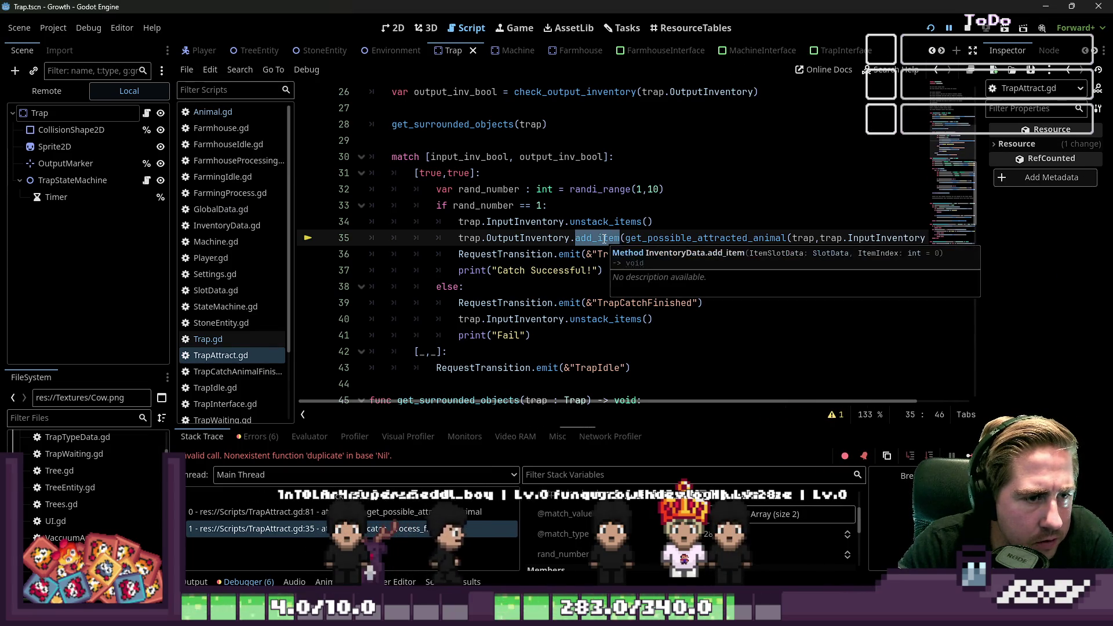
pyautogui.doubleClick(674, 239)
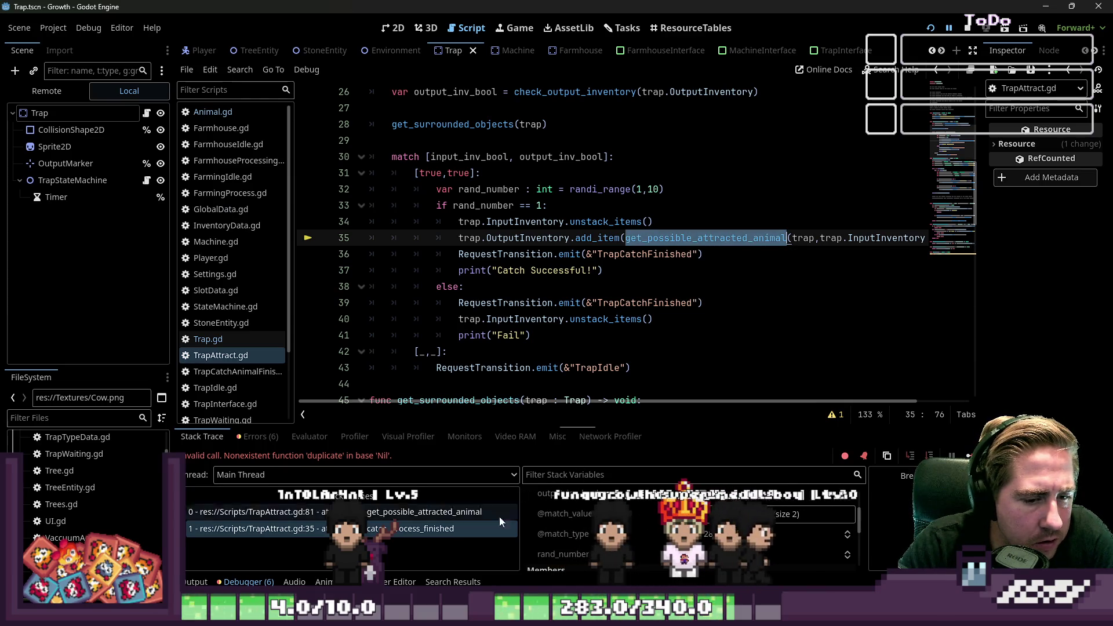
pyautogui.click(476, 515)
pyautogui.moveTo(634, 331)
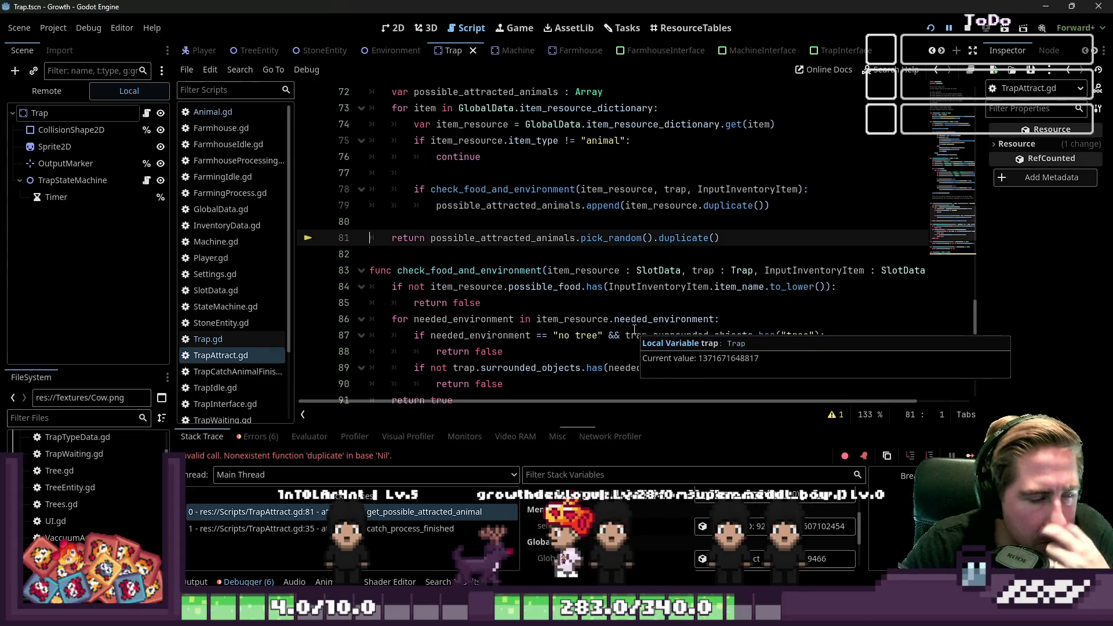
pyautogui.scroll(1, 634, 330)
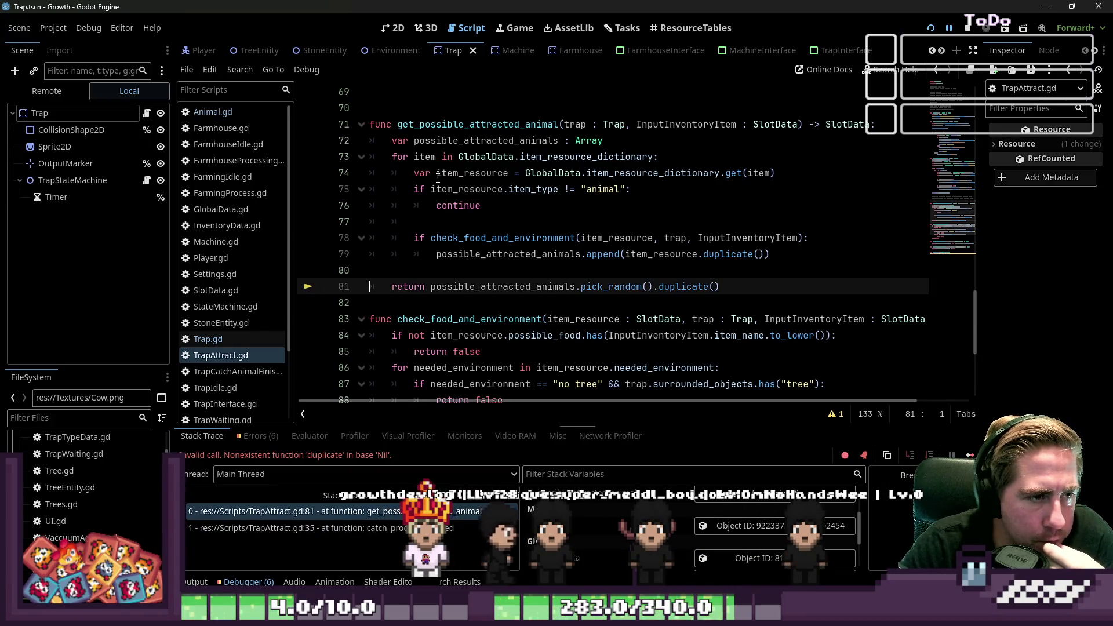
# Review empty line 80 and the TrapCatchFinished signal in the catch_process_finished frame.
pyautogui.moveTo(447, 139)
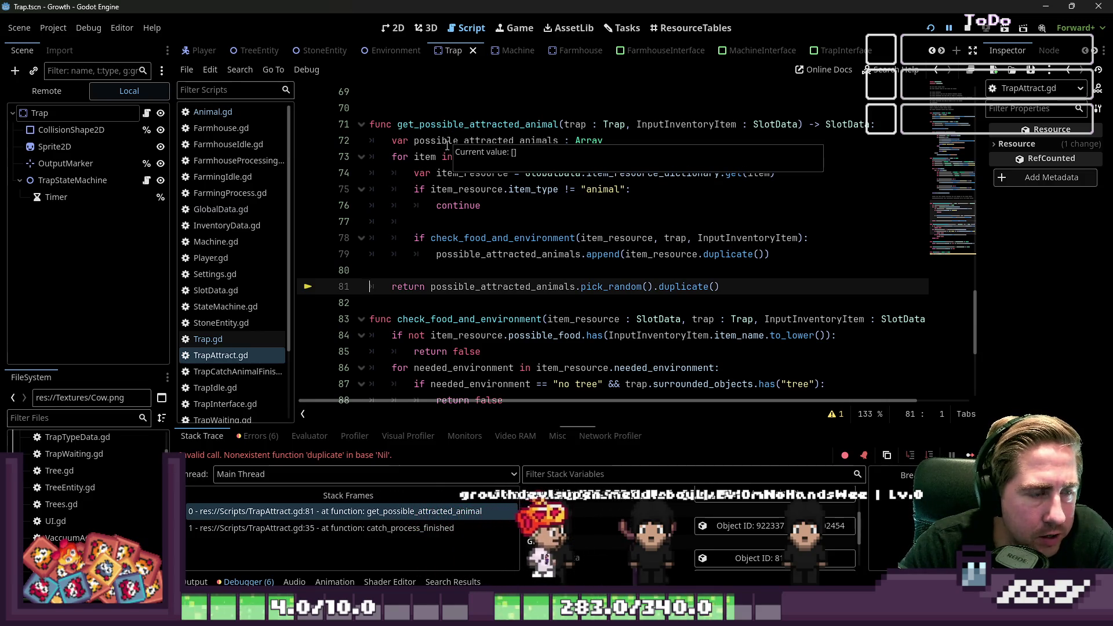
pyautogui.click(469, 270)
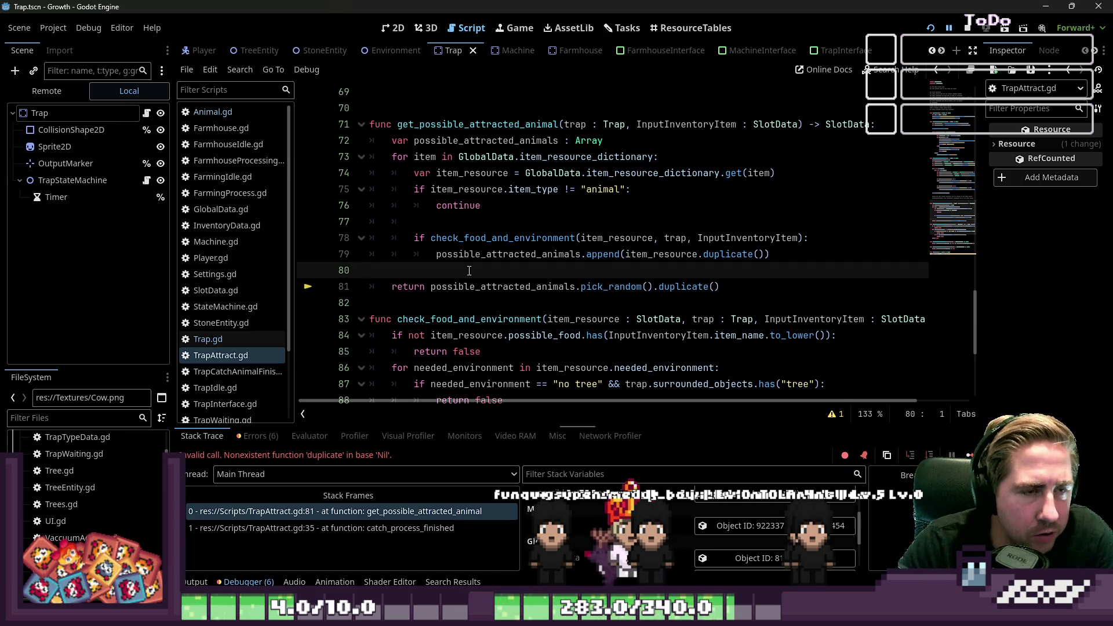
pyautogui.hscroll(3, 558, 405)
pyautogui.hscroll(-3, 555, 404)
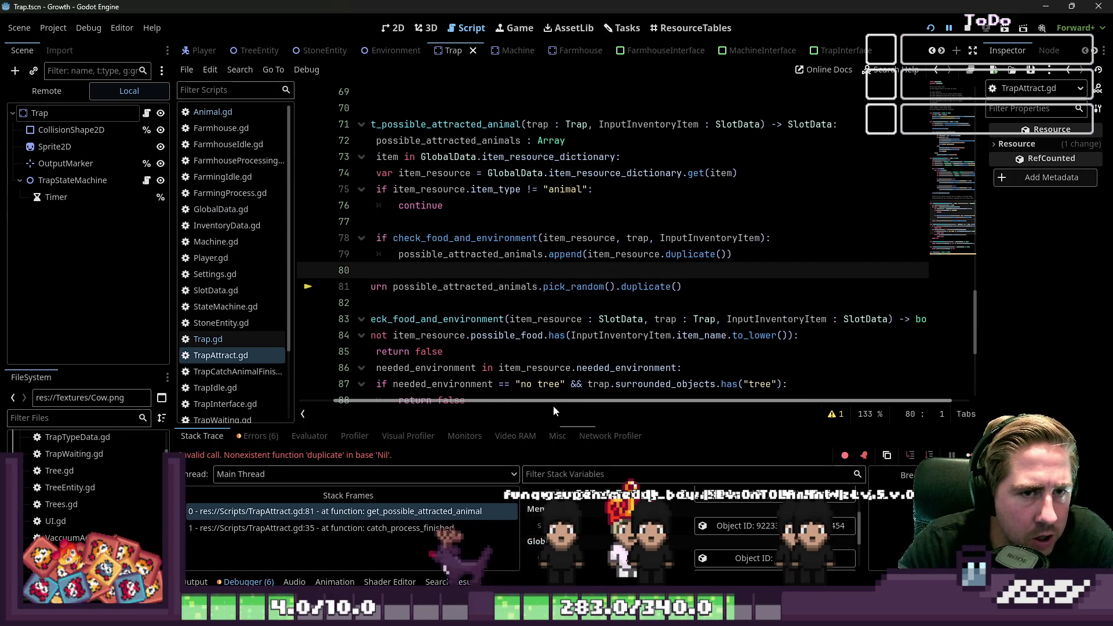
pyautogui.scroll(10, 525, 302)
pyautogui.scroll(-8, 525, 302)
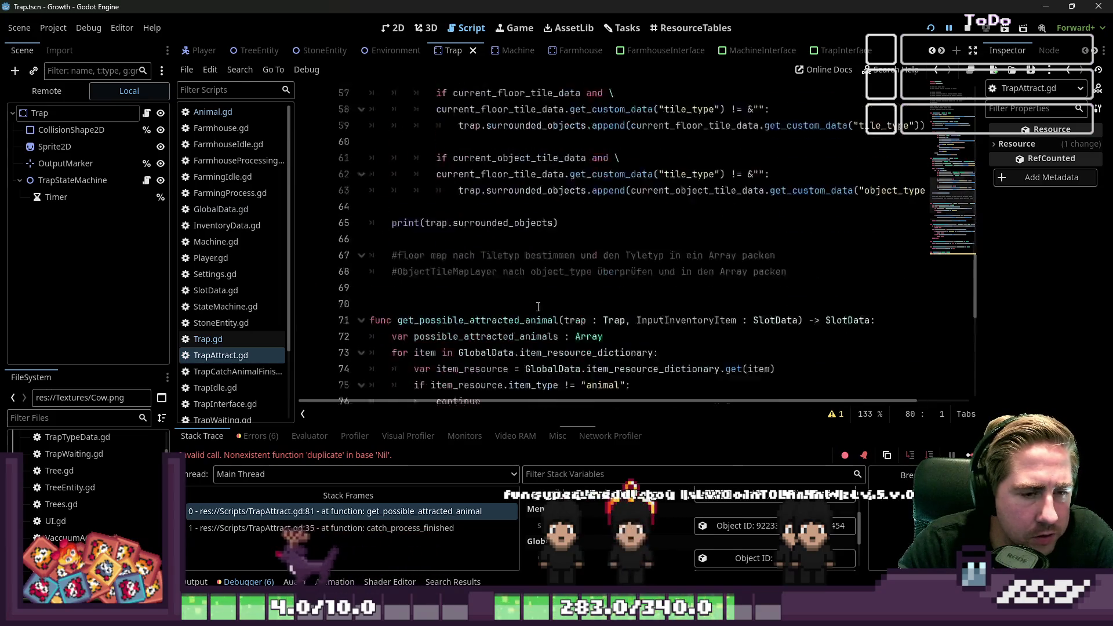
pyautogui.click(374, 528)
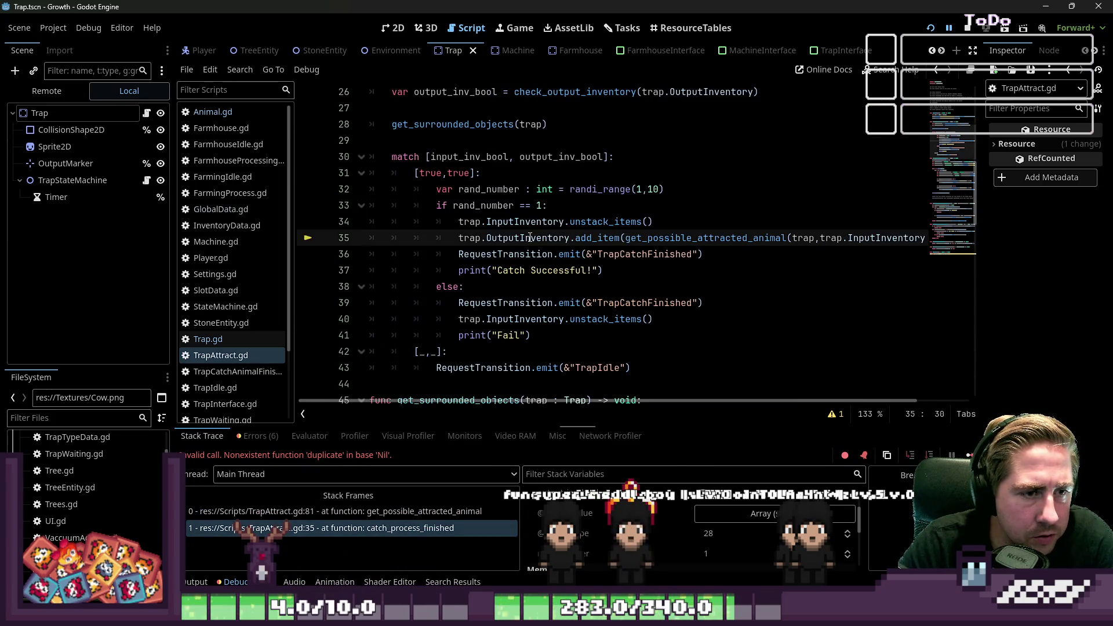
pyautogui.doubleClick(662, 255)
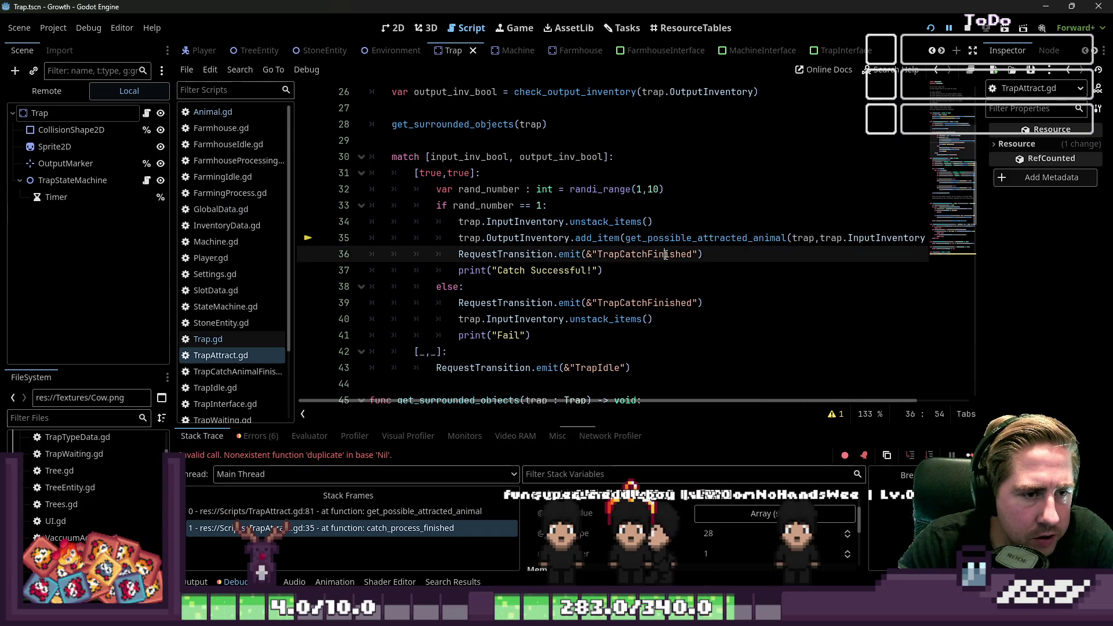
# Join the add_item catch call onto line 34 right after unstack_items().
pyautogui.click(686, 223)
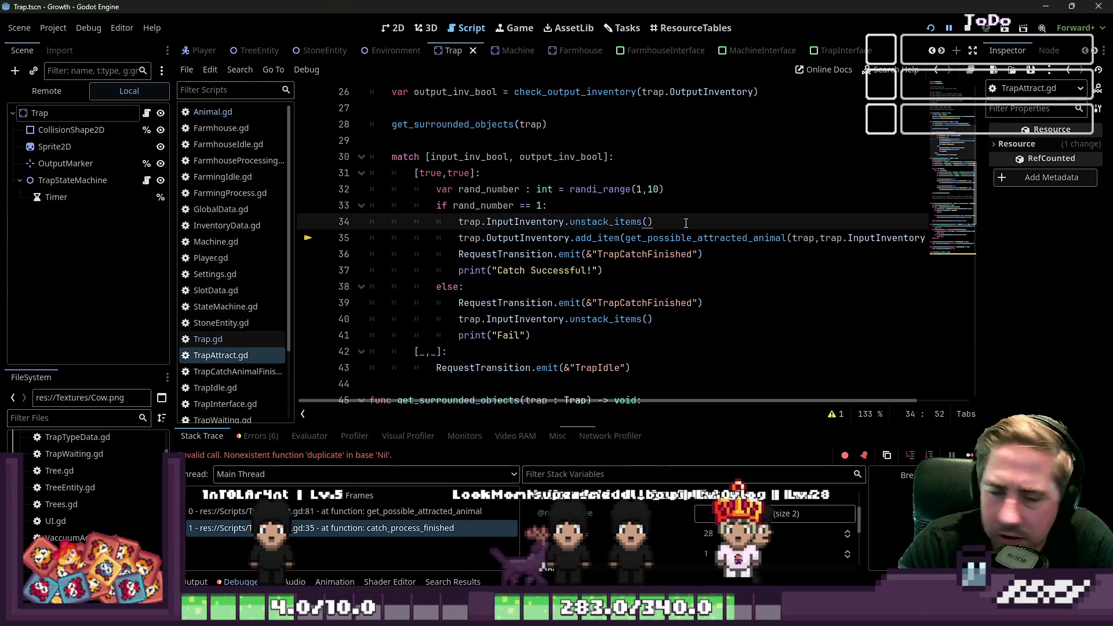
pyautogui.doubleClick(655, 239)
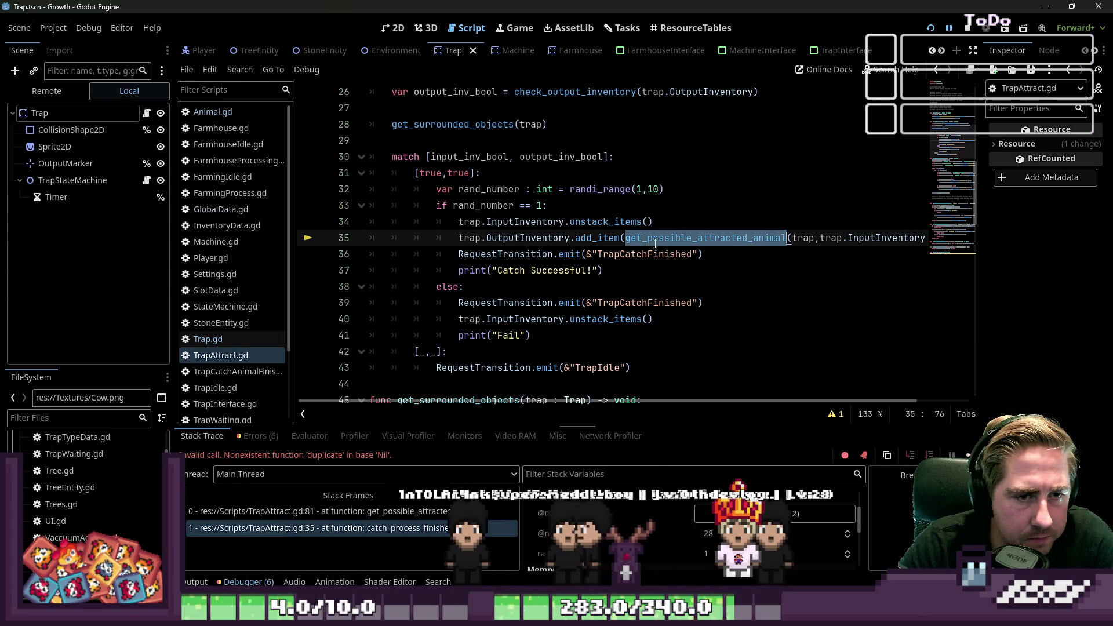
pyautogui.click(678, 221)
pyautogui.press('Delete')
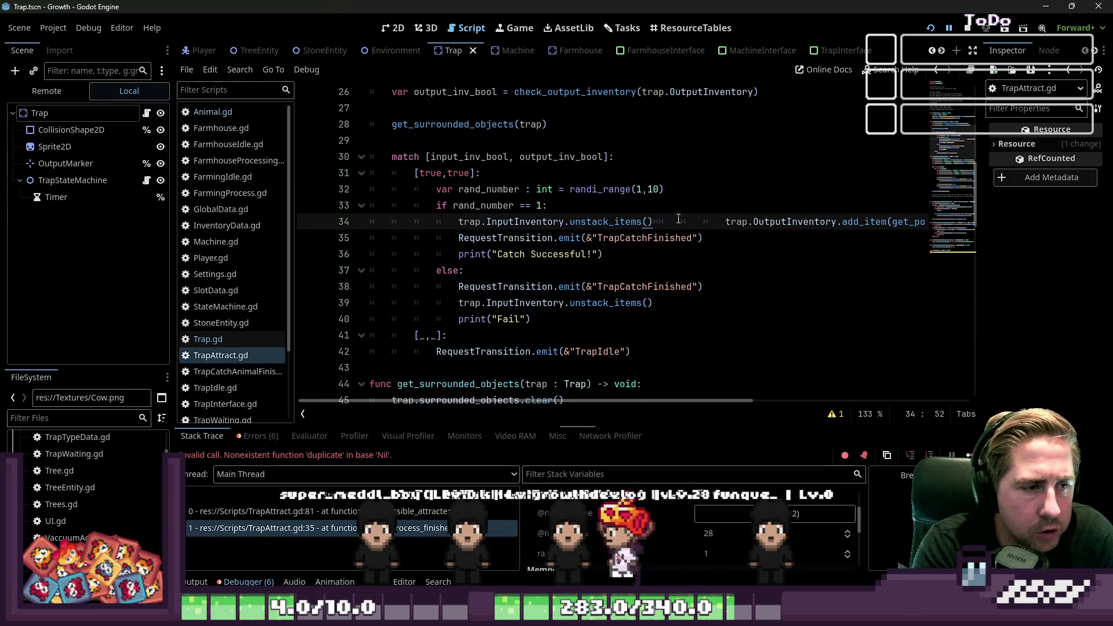
# Declare catched_animal: SlotResouce above add_item, holding the animal lookup cut from that call.
pyautogui.press('Return')
pyautogui.press('Return')
pyautogui.press('Up')
pyautogui.press('BackSpace')
pyautogui.write('ar curr')
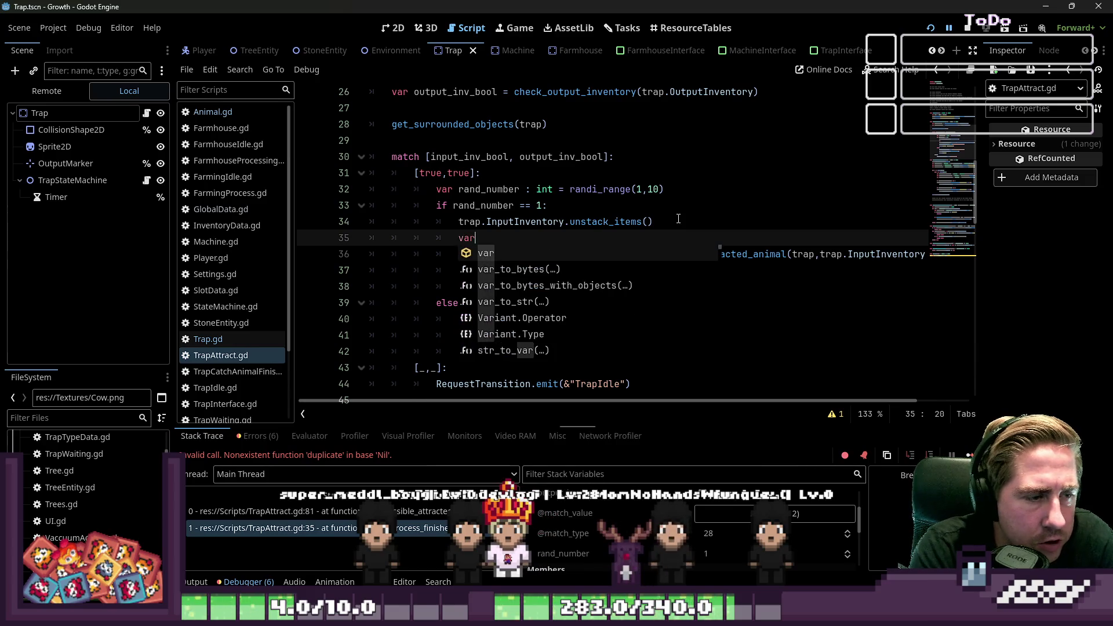
pyautogui.press('BackSpace')
pyautogui.press('BackSpace')
pyautogui.press('BackSpace')
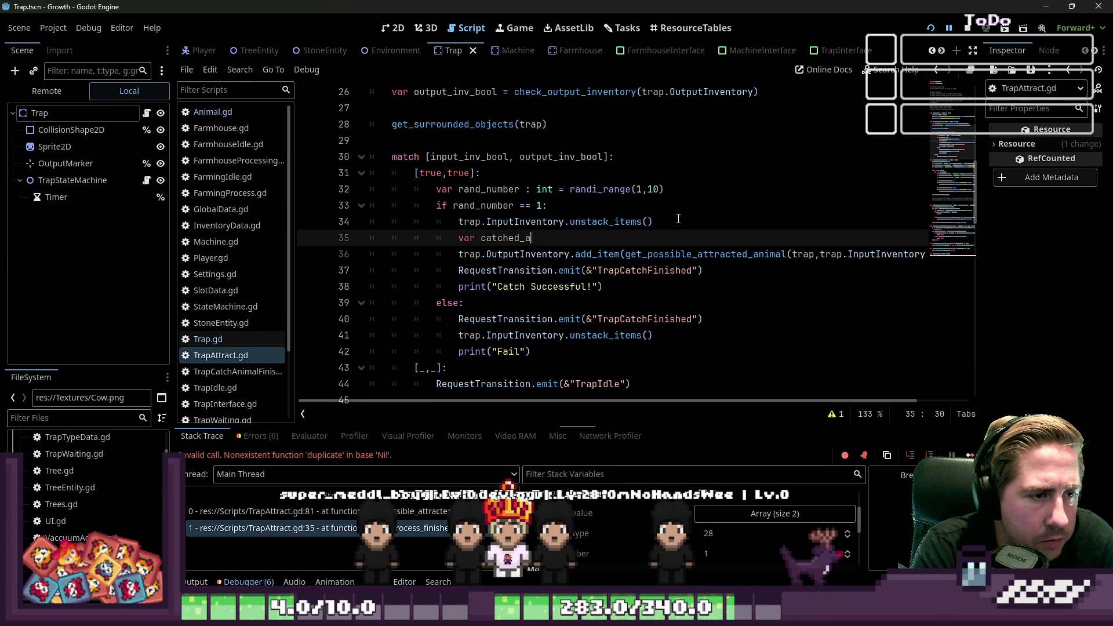
pyautogui.write('nimal')
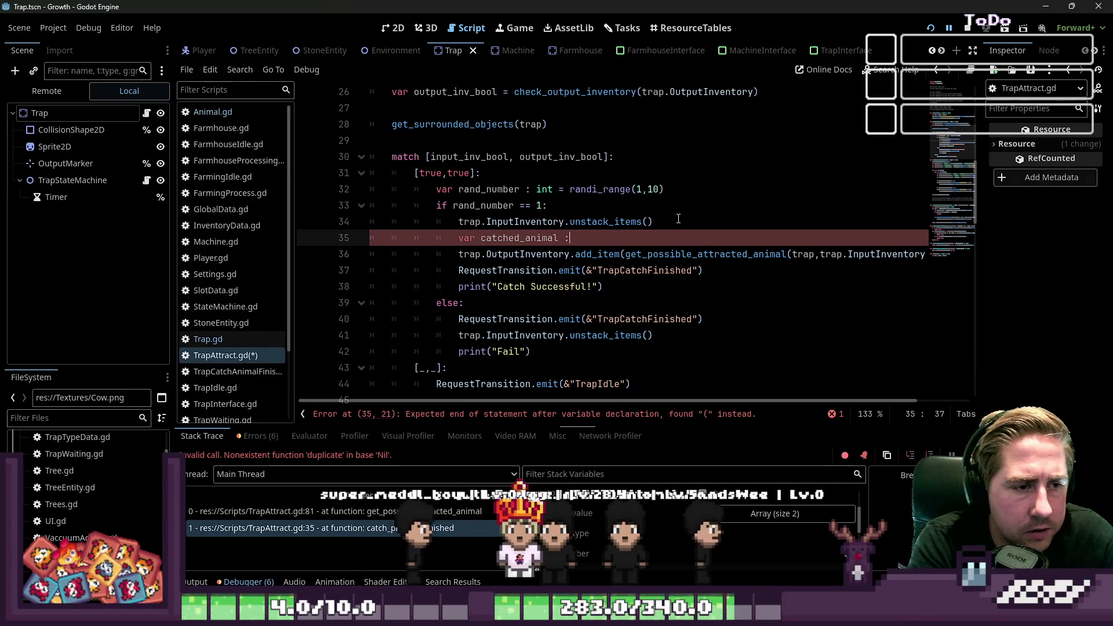
pyautogui.write(': SlotResouce =')
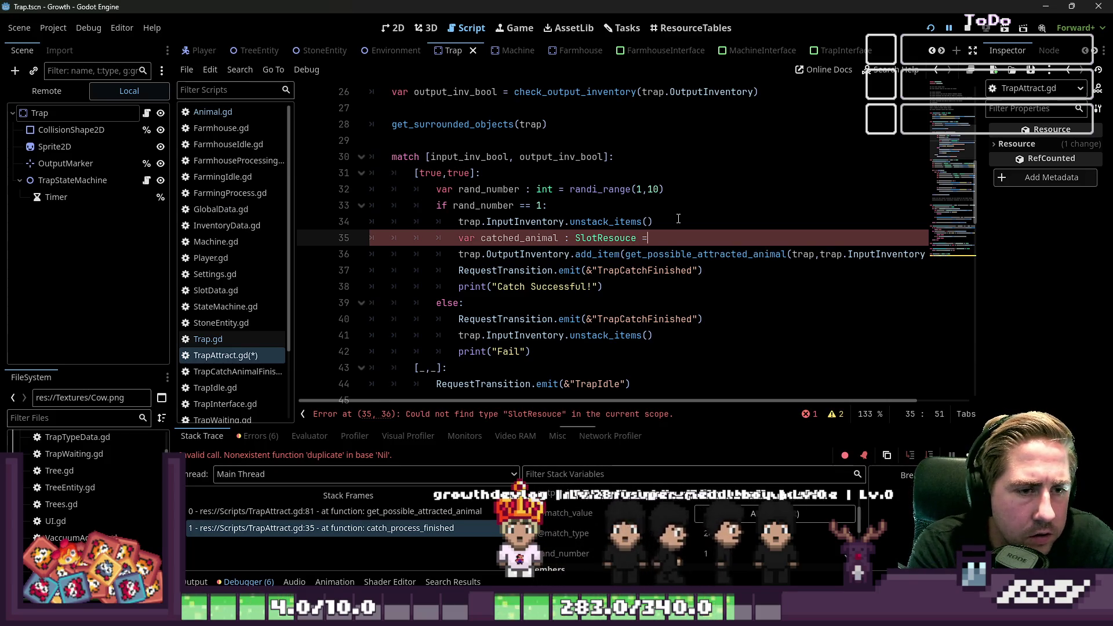
pyautogui.press('Escape')
pyautogui.press('Down')
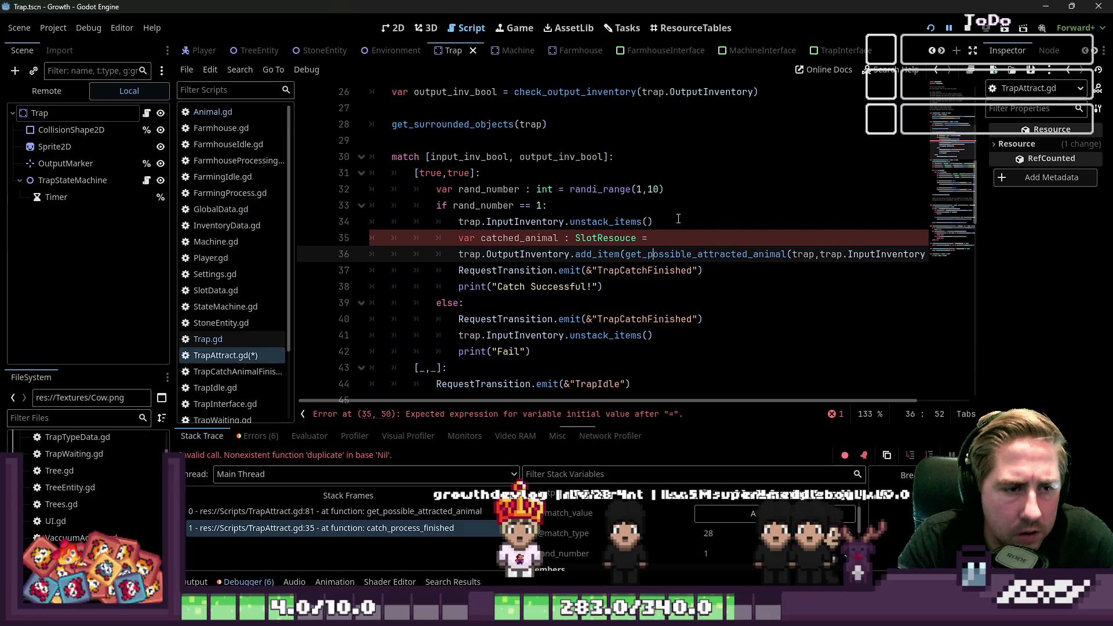
pyautogui.hotkey('shift', 'End')
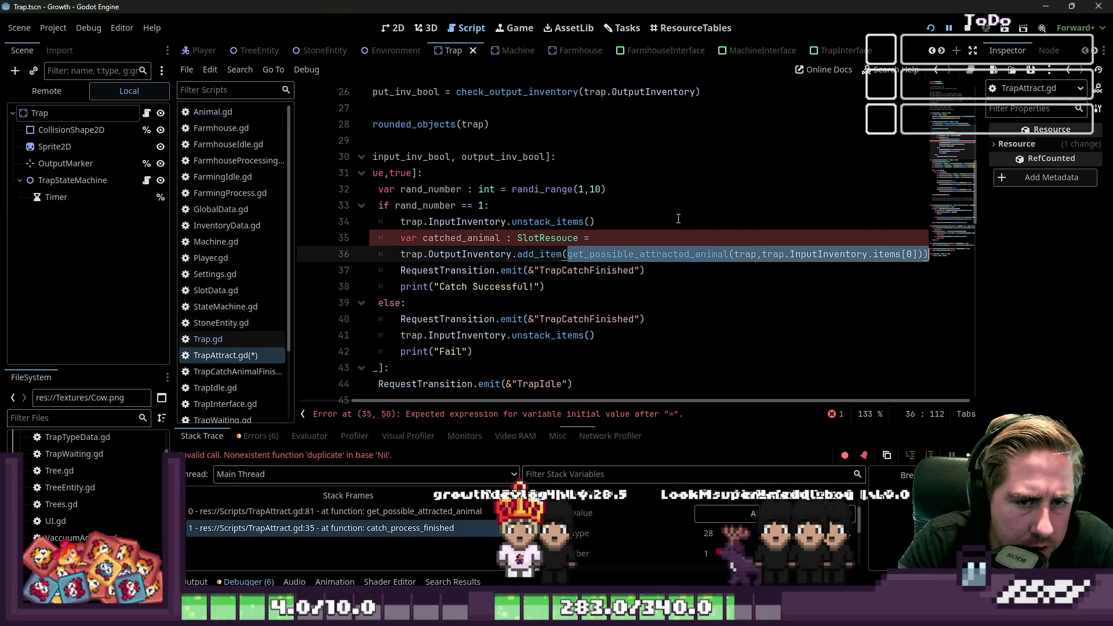
pyautogui.hotkey('ctrl', 'x')
pyautogui.press('Up')
pyautogui.press('Down')
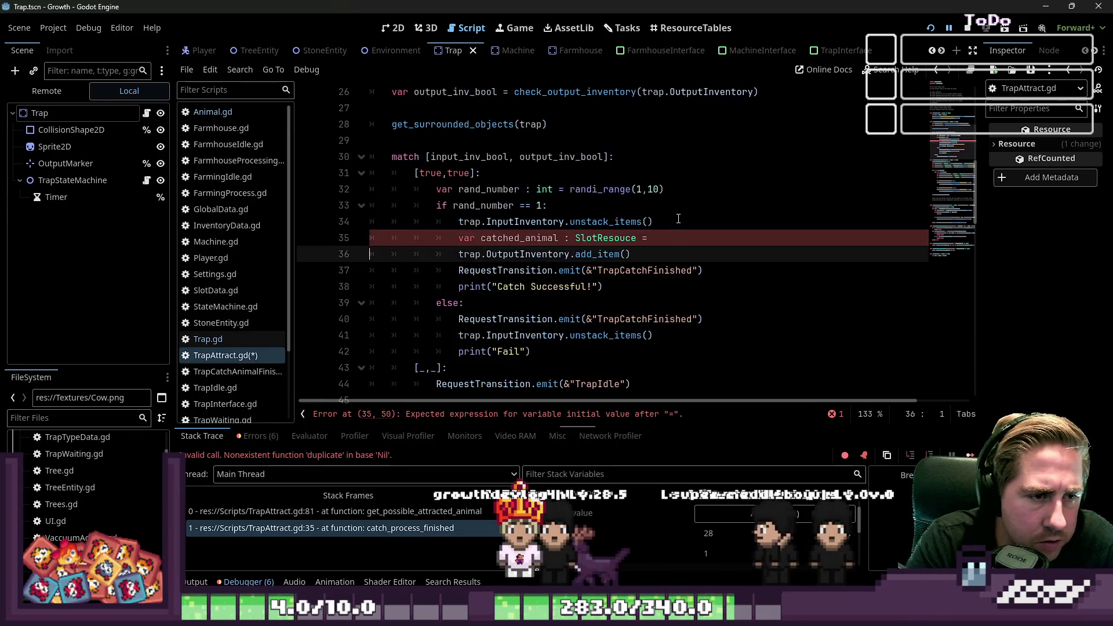
pyautogui.press('Up')
pyautogui.hotkey('ctrl', 'v')
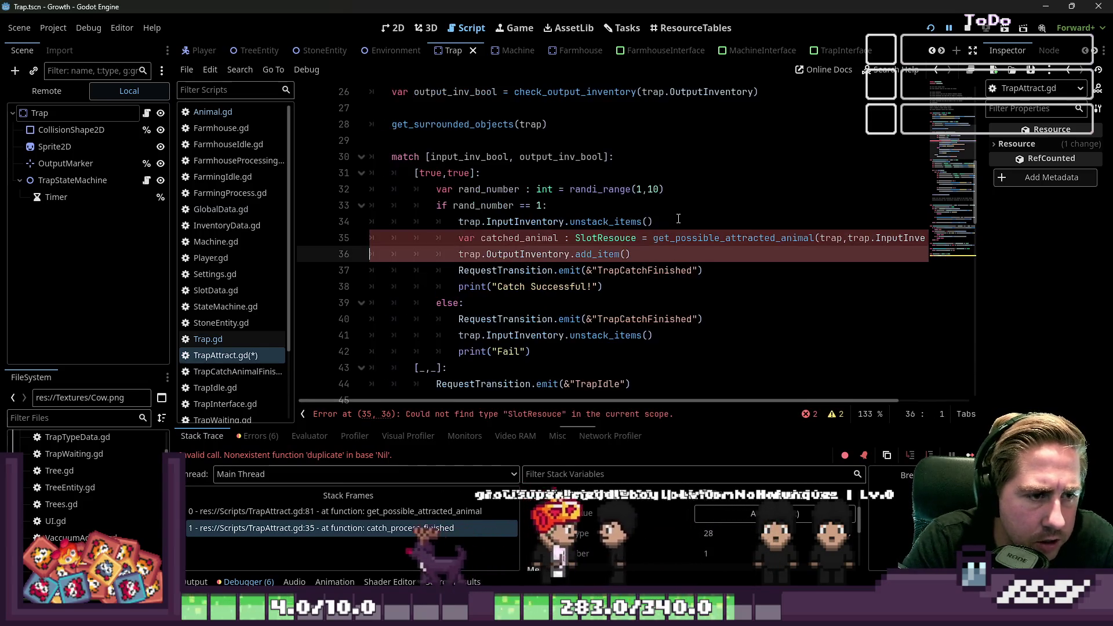
# Pass catched_animal into the add_item call in place of the lookup.
pyautogui.press('Up')
pyautogui.hotkey('ctrl', 'Right')
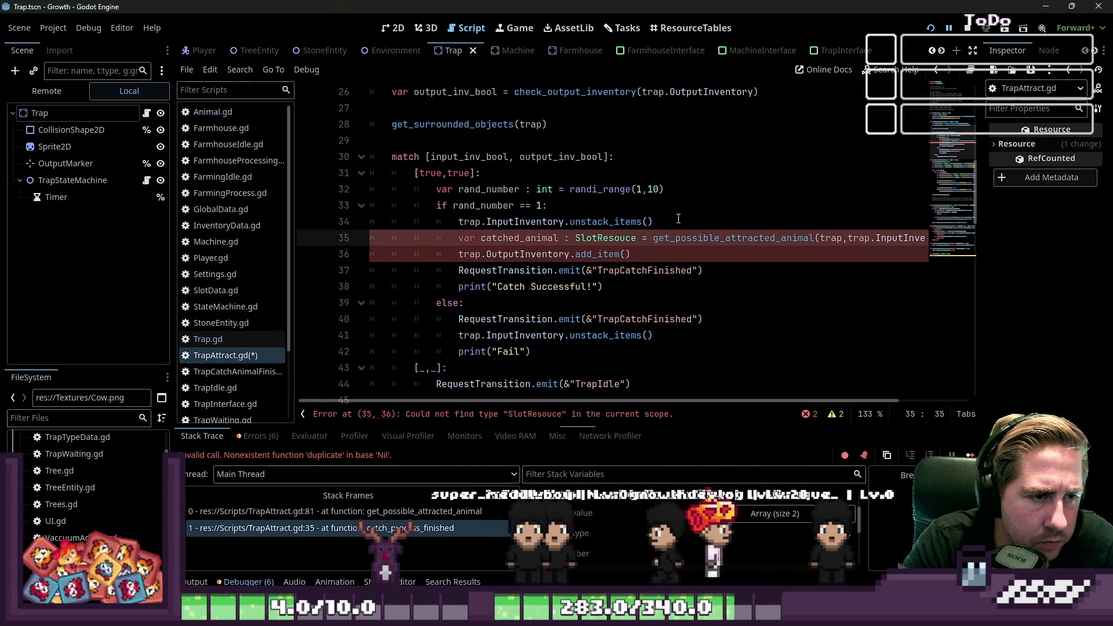
pyautogui.hotkey('ctrl', 'shift', 'Left')
pyautogui.hotkey('ctrl', 'c')
pyautogui.press('Down')
pyautogui.press('End')
pyautogui.press('Left')
pyautogui.hotkey('ctrl', 'v')
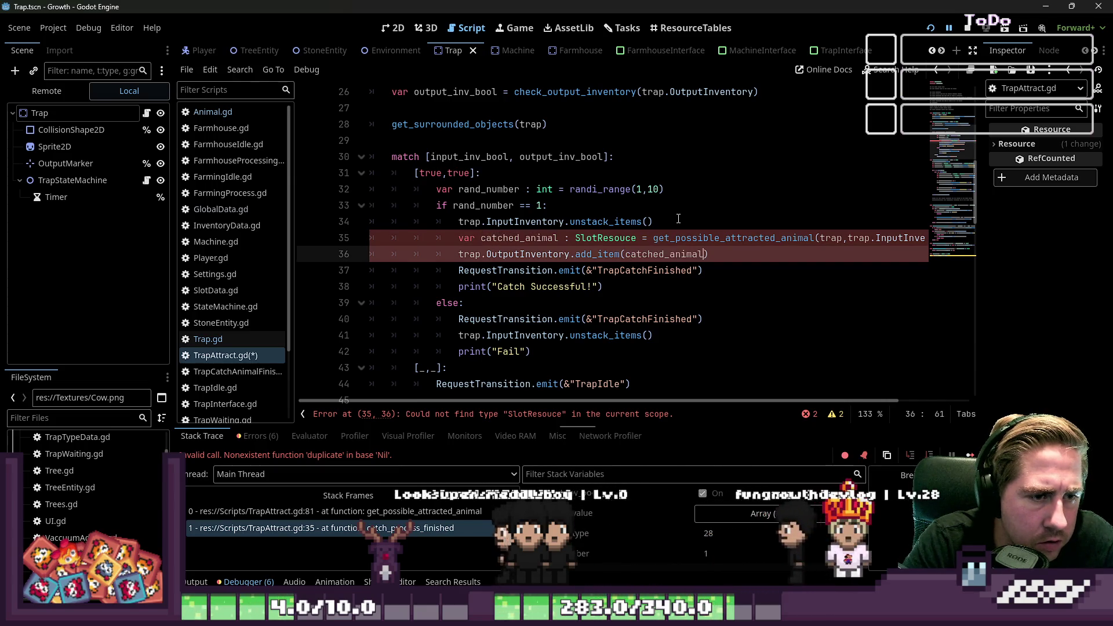
# Fix the misspelled SlotResouce type, then change catched_animal's type to SlotData.
pyautogui.press('Up')
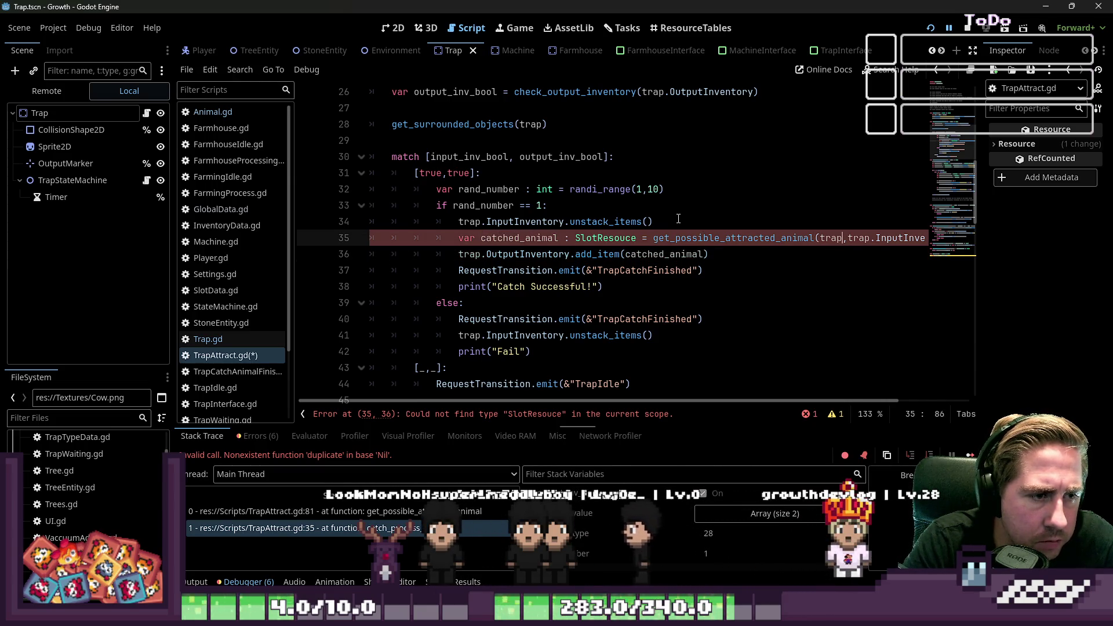
pyautogui.press('End')
pyautogui.press('Left')
pyautogui.press('Left')
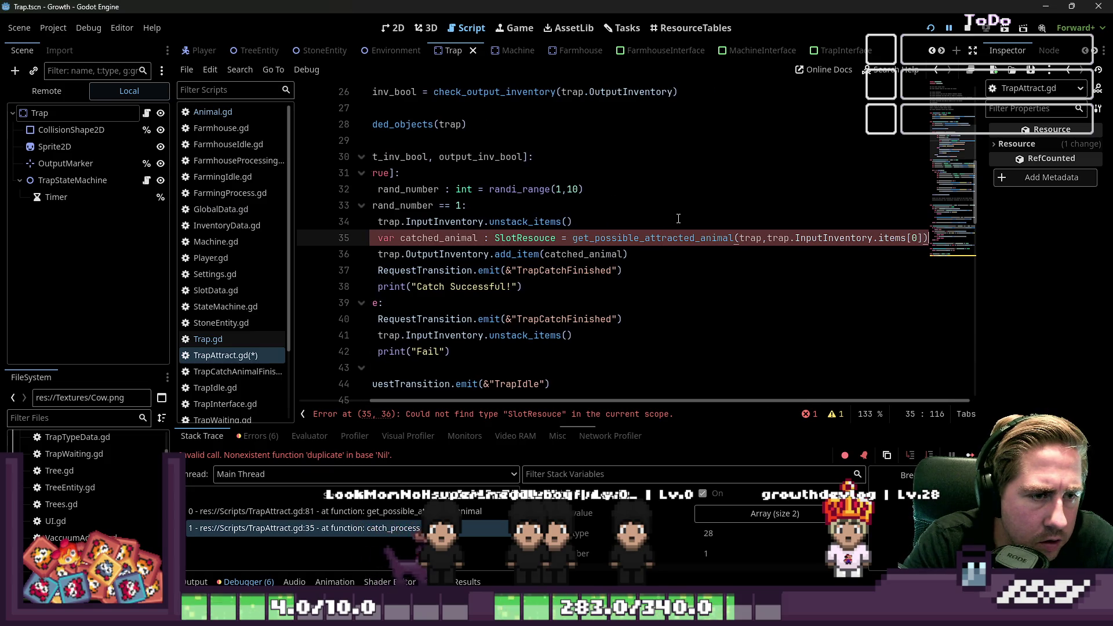
pyautogui.press('Down')
pyautogui.press('Up')
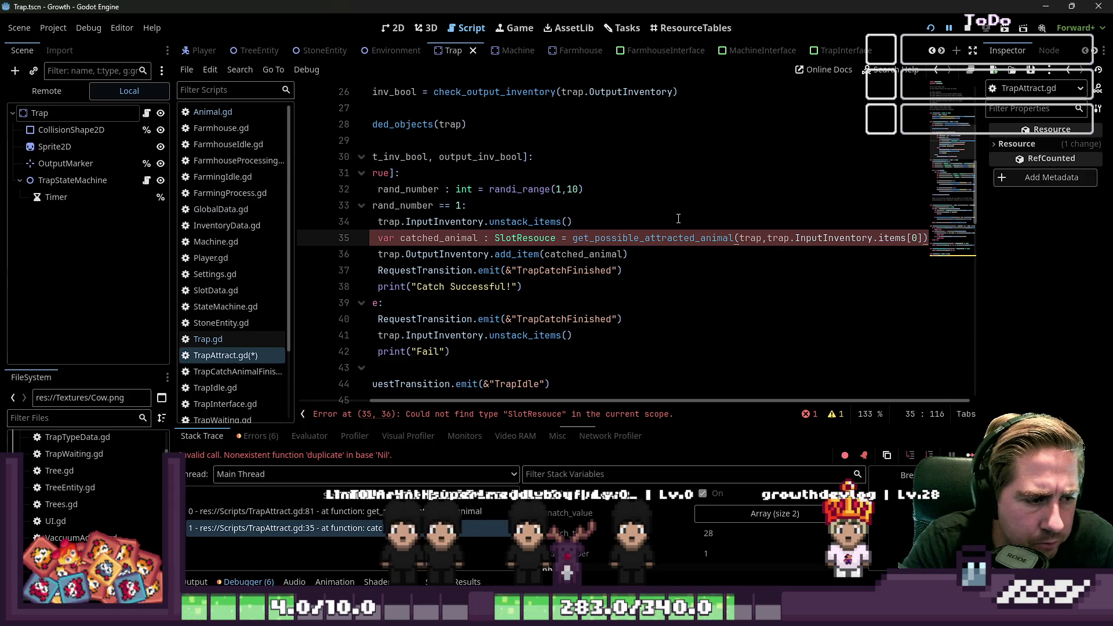
pyautogui.hotkey('ctrl', 'Left')
pyautogui.hotkey('ctrl', 'Left')
pyautogui.hotkey('ctrl', 'Left')
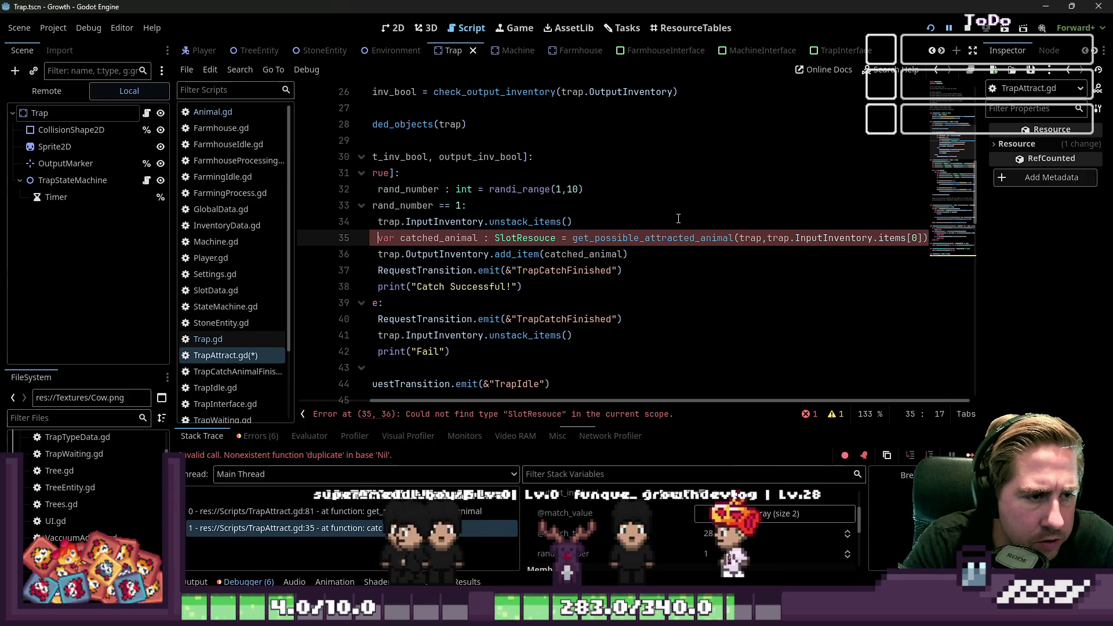
pyautogui.hotkey('ctrl', 'shift', 'Right')
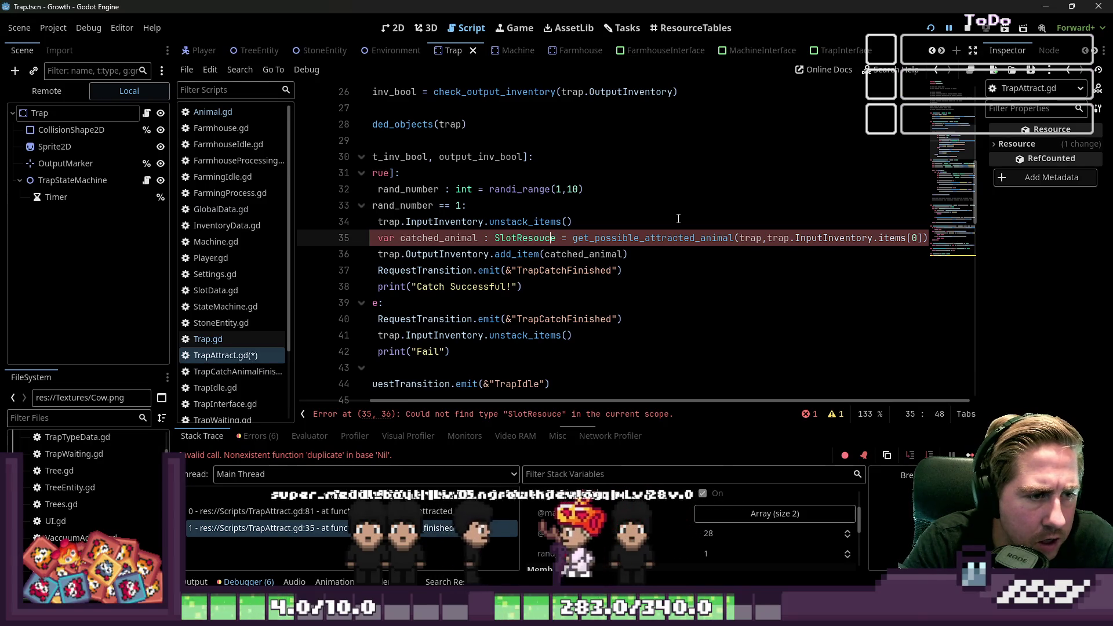
pyautogui.write('SlotResource')
pyautogui.press('Down')
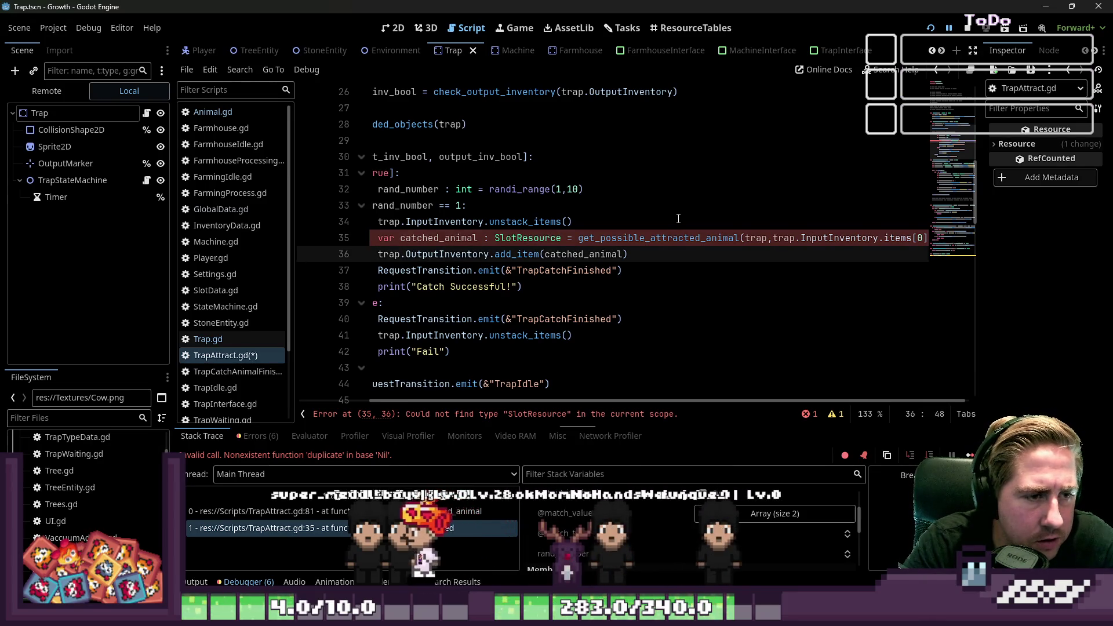
pyautogui.press('Up')
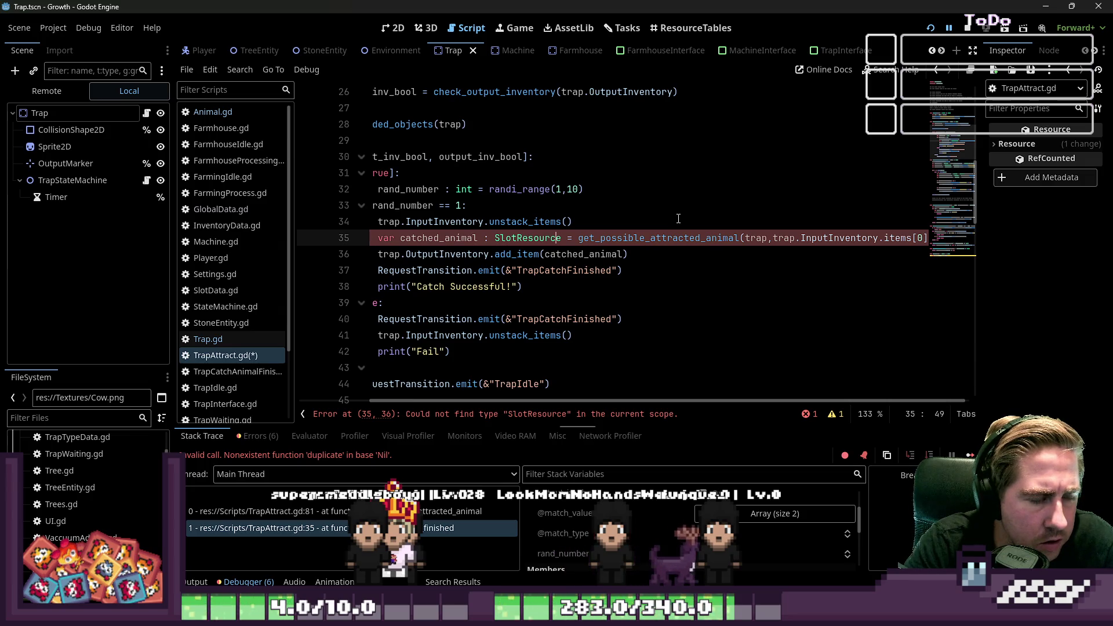
pyautogui.write('SlotData')
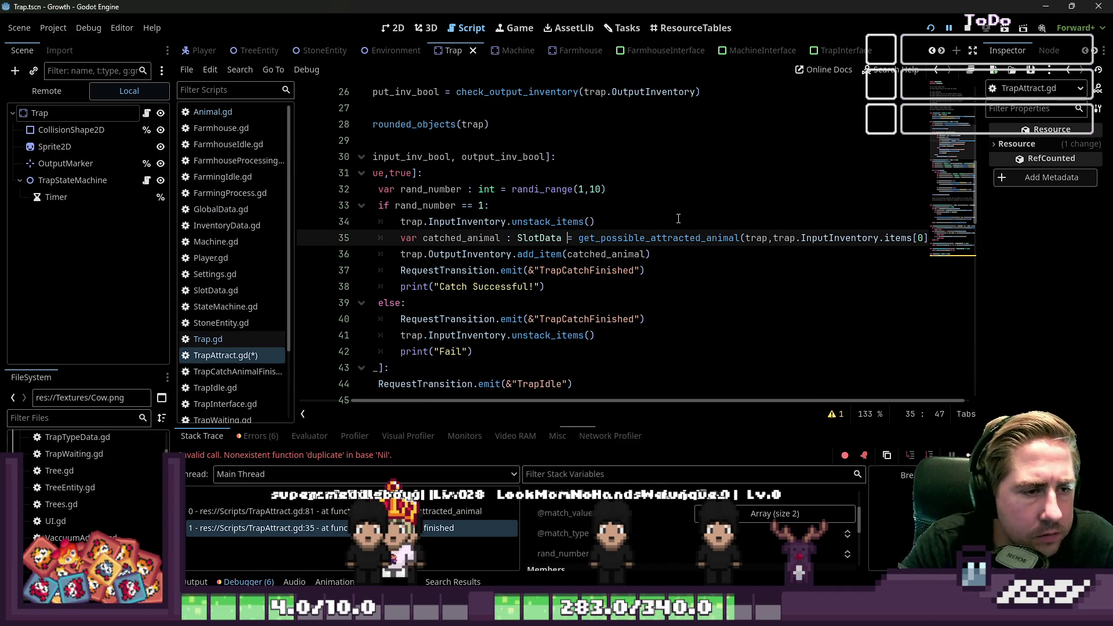
# Wrap the add_item call in an 'if catched_animal:' null check.
pyautogui.press('Down')
pyautogui.press('Home')
pyautogui.hotkey('ctrl', 'Right')
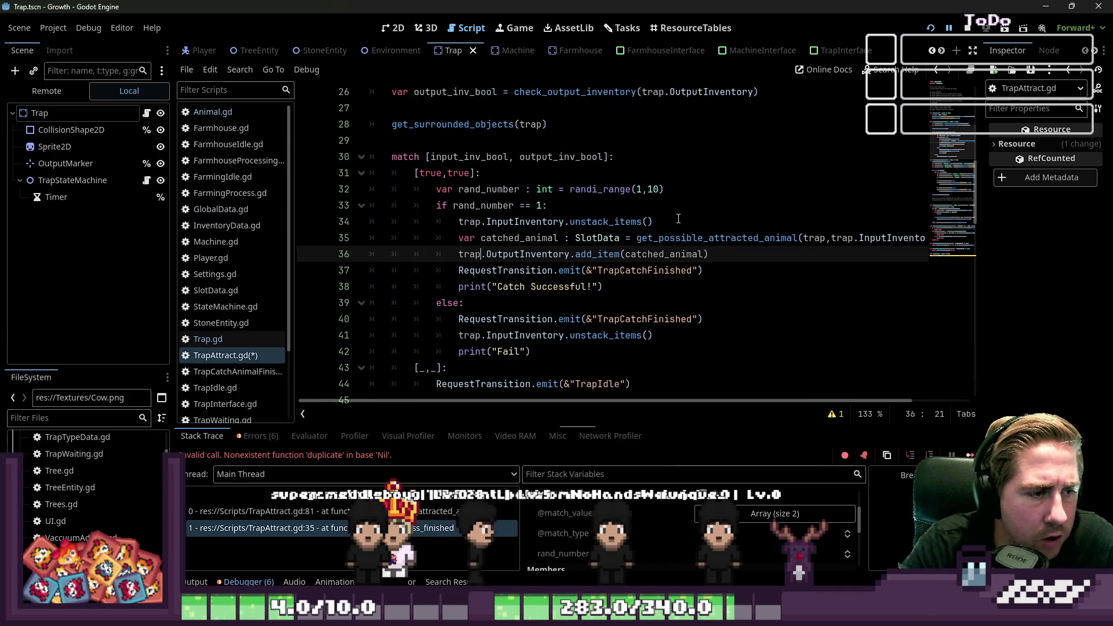
pyautogui.press('Return')
pyautogui.press('Up')
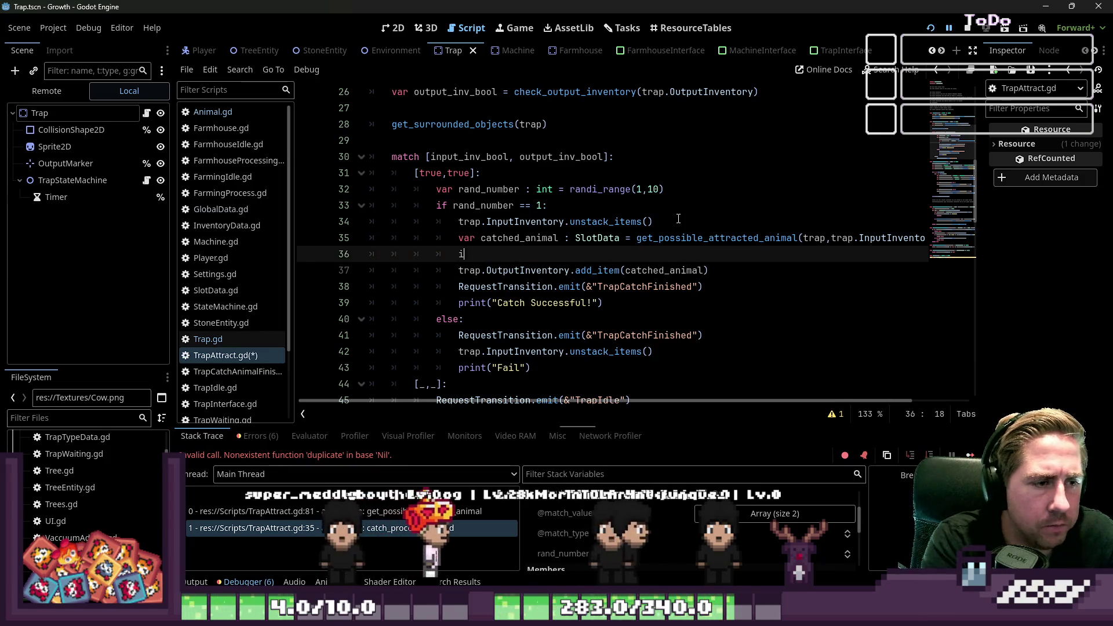
pyautogui.write('if ca')
pyautogui.press('Return')
pyautogui.write(':')
pyautogui.press('Down')
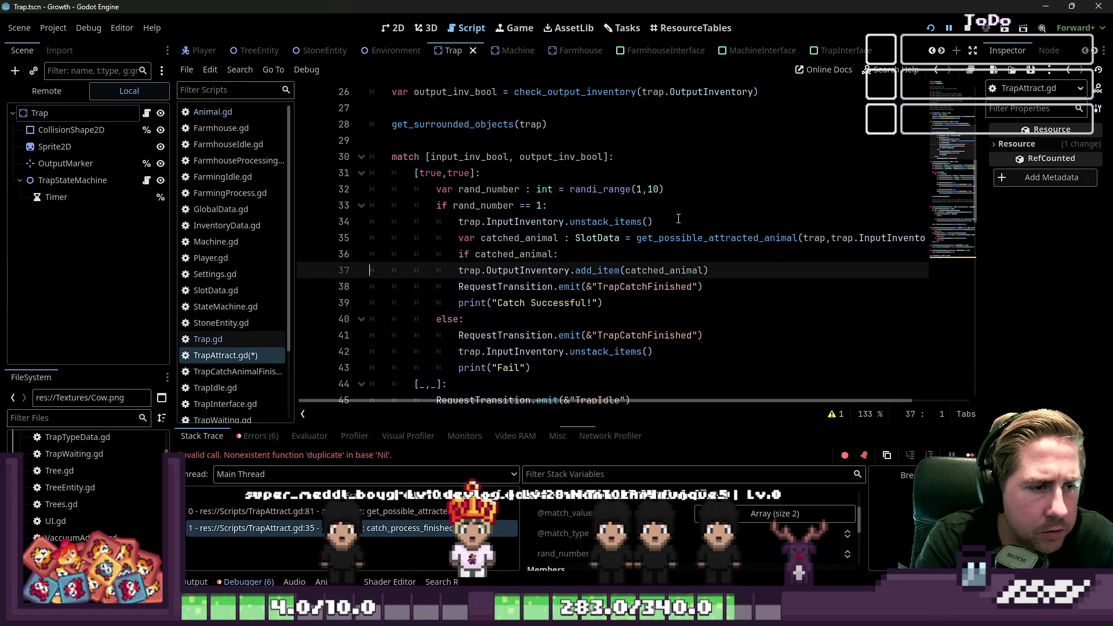
pyautogui.press('Tab')
pyautogui.press('Up')
pyautogui.press('Up')
# Run the game with F5 to test the change.
pyautogui.click(678, 220)
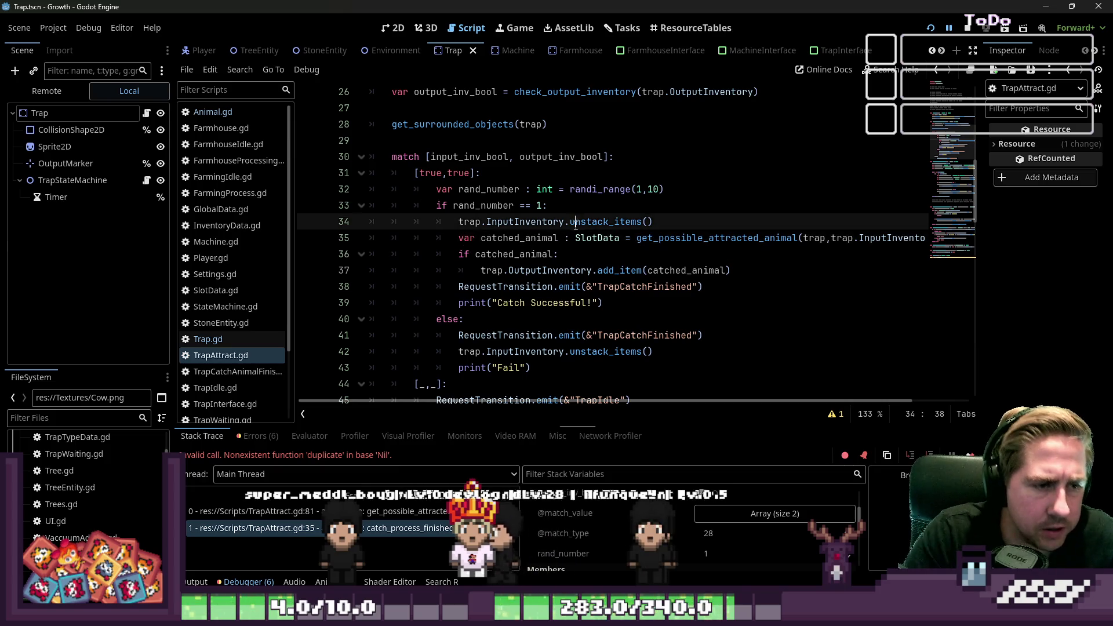
pyautogui.scroll(-8, 667, 238)
pyautogui.scroll(-8, 654, 255)
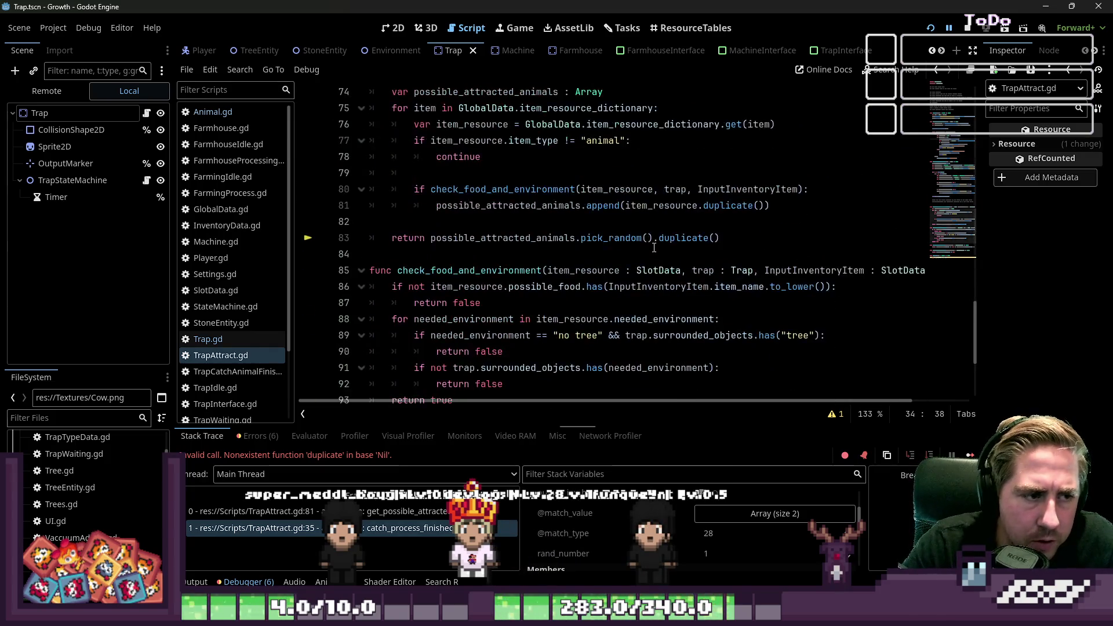
pyautogui.press('F5')
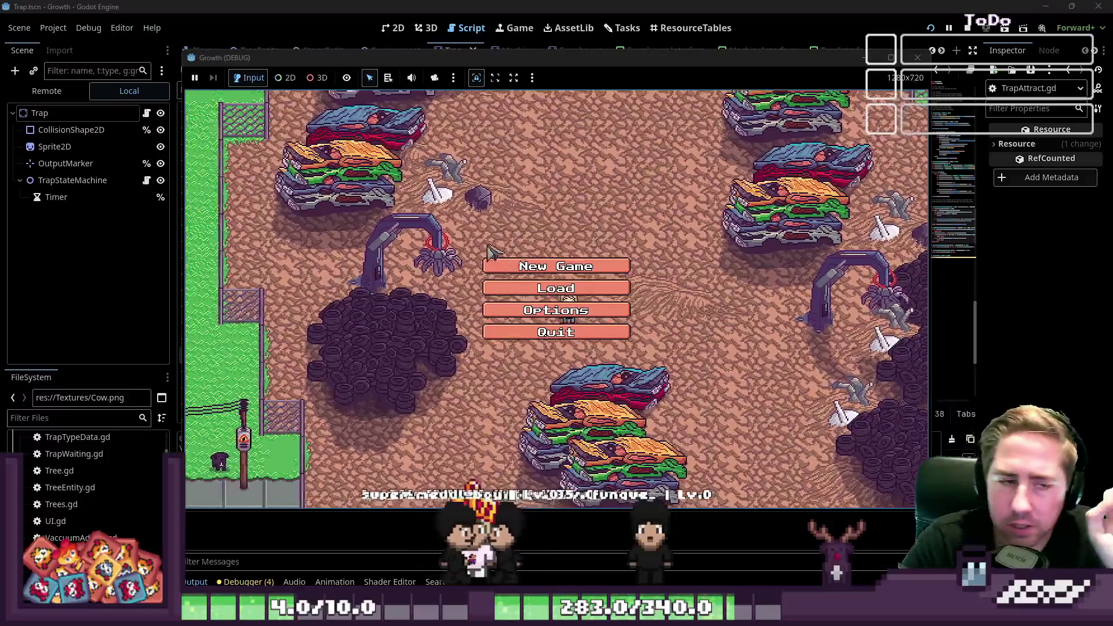
# Start a new game with a character named 'wdadwa'.
pyautogui.click(510, 265)
pyautogui.write('wdad')
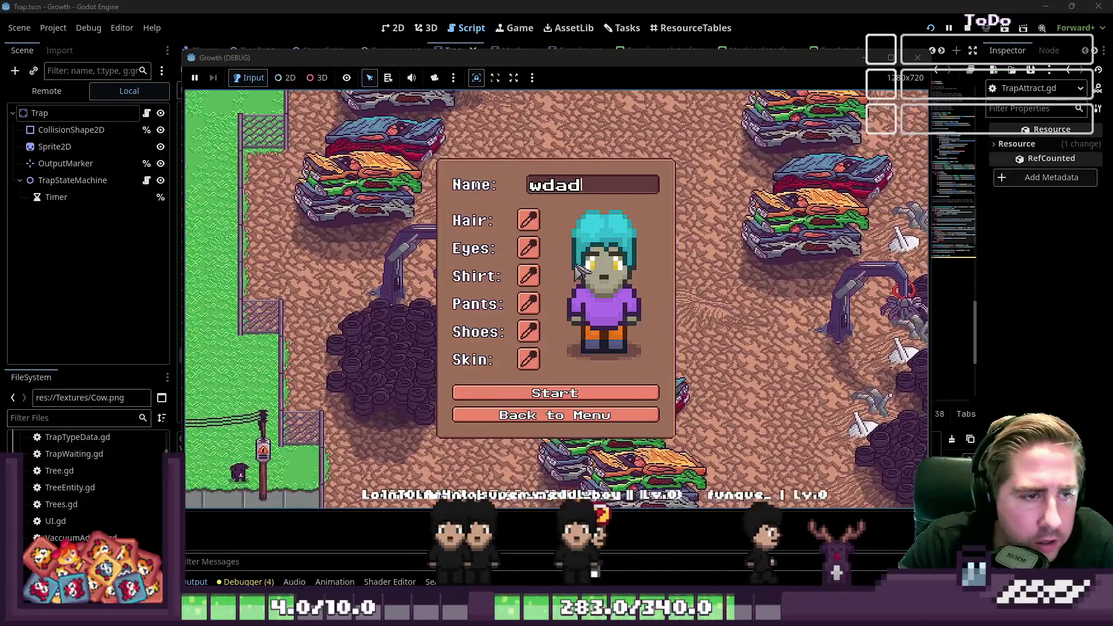
pyautogui.write('wa')
pyautogui.press('Return')
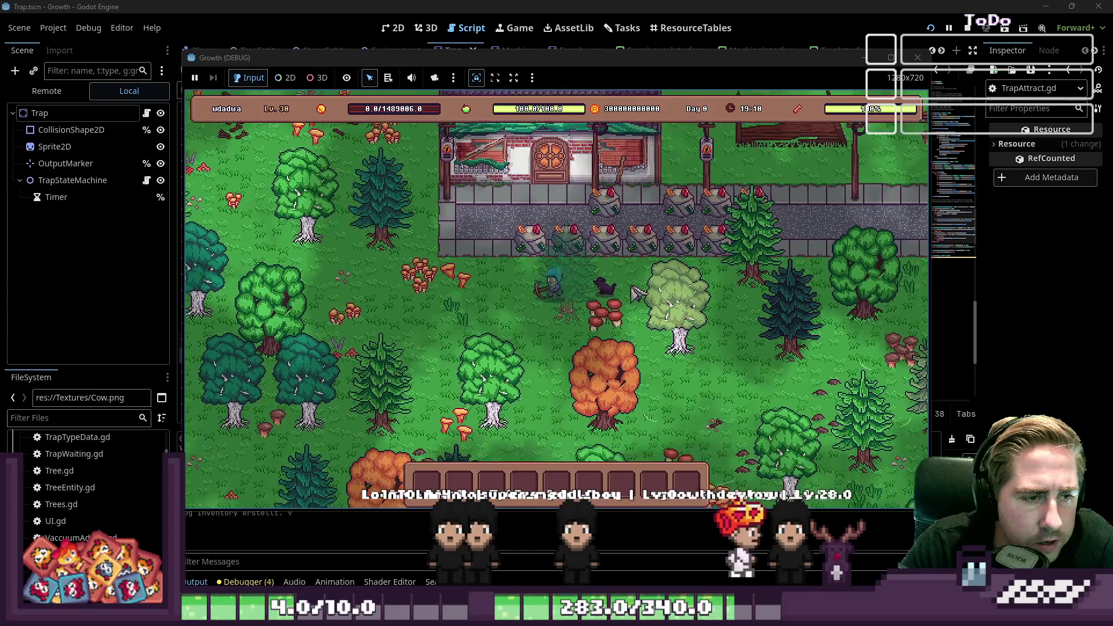
# Open the inventory, select hotbar slot 9 and scroll through the items.
pyautogui.press('a')
pyautogui.press('s')
pyautogui.press('i')
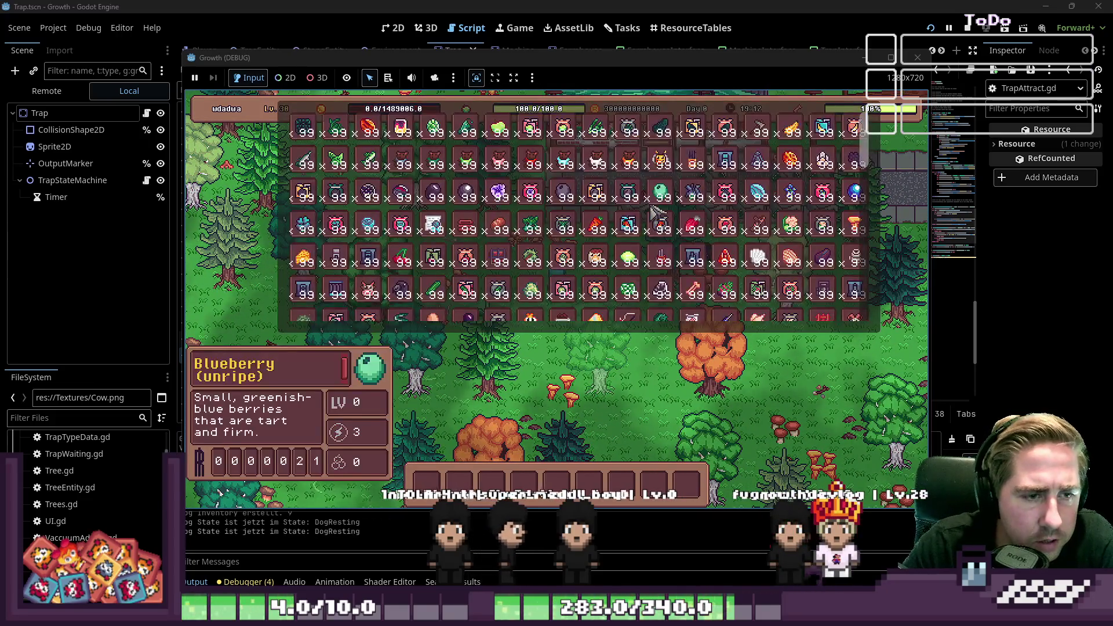
pyautogui.press('9')
pyautogui.scroll(-3, 484, 189)
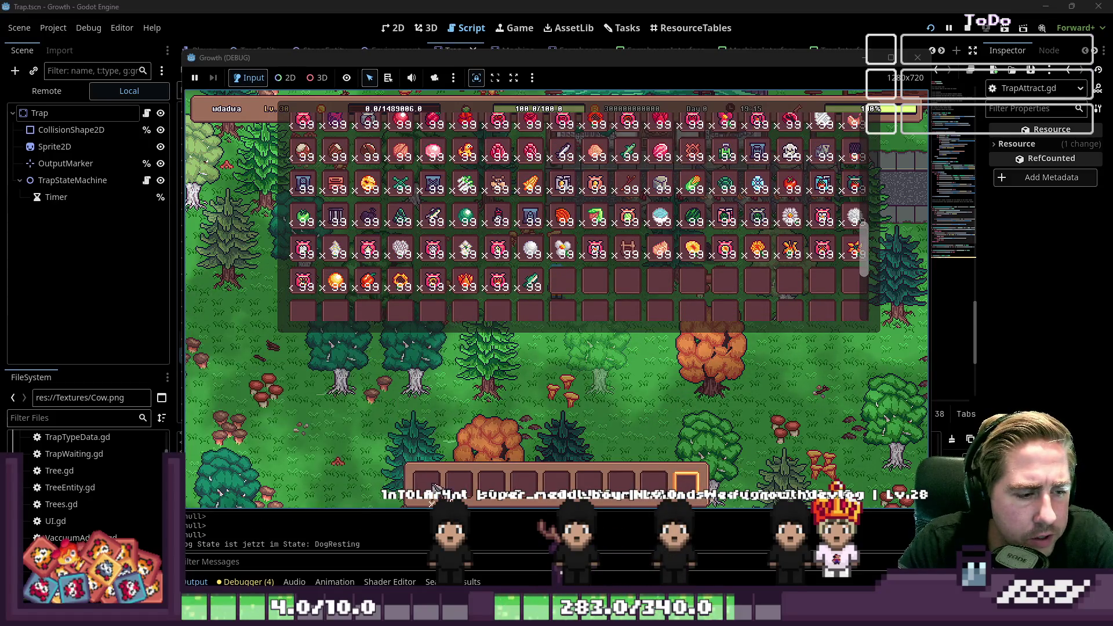
pyautogui.scroll(3, 505, 277)
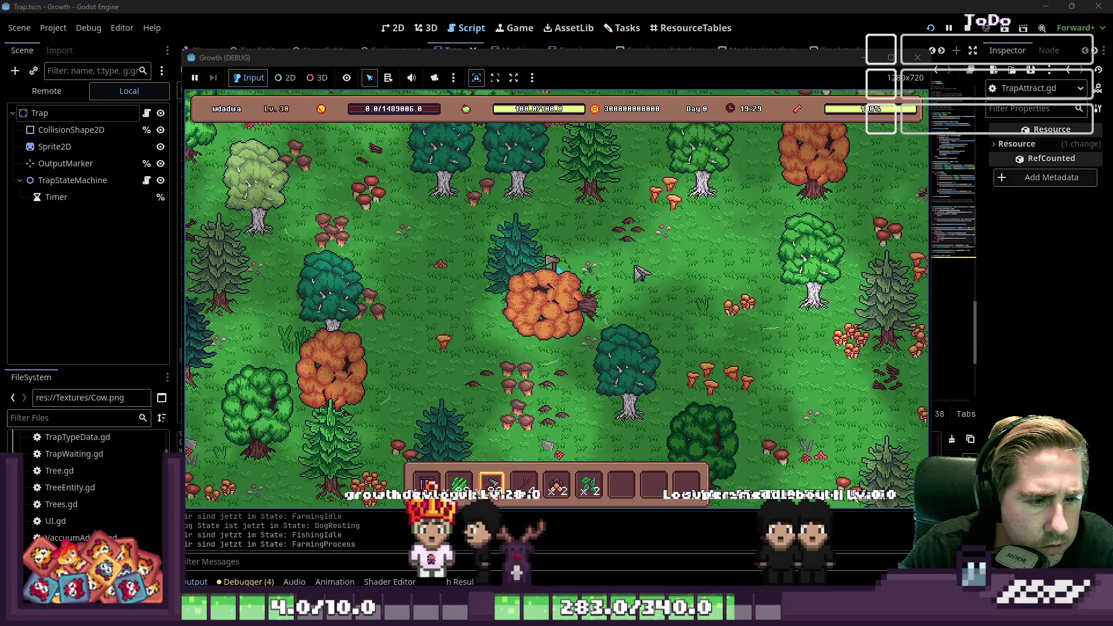
# Walk the character through the forest and chop down a pine tree.
pyautogui.press('s')
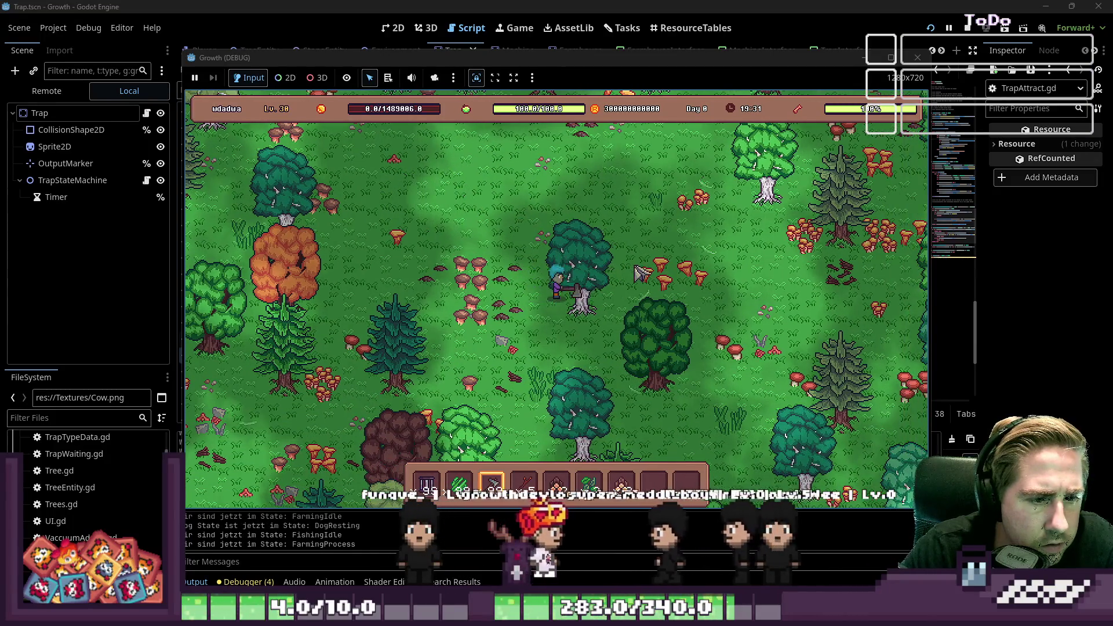
pyautogui.press('w')
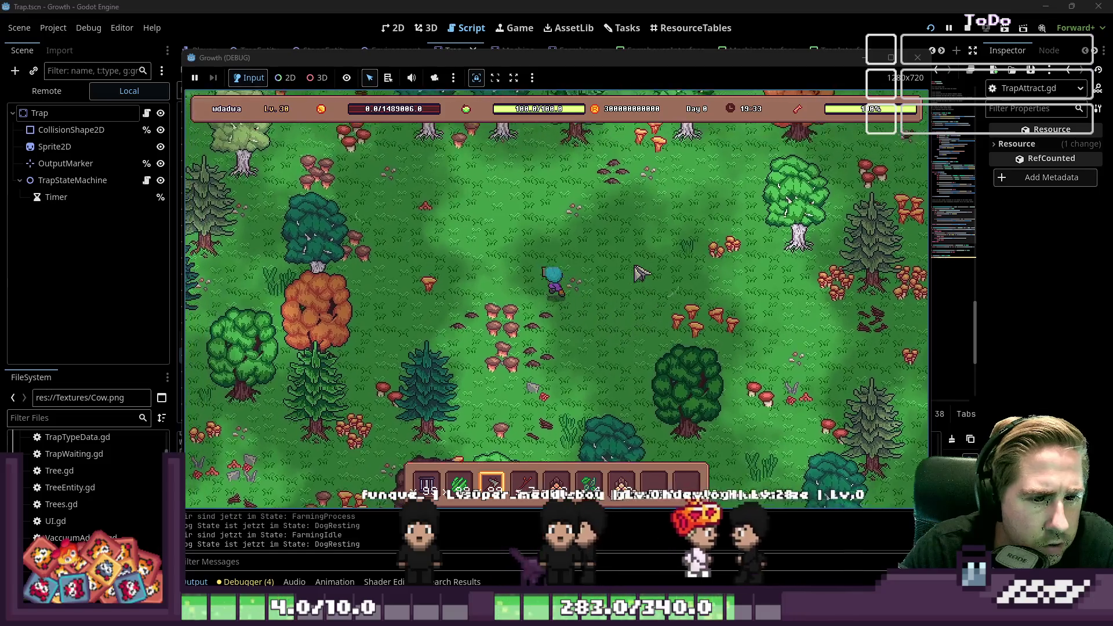
pyautogui.press('w')
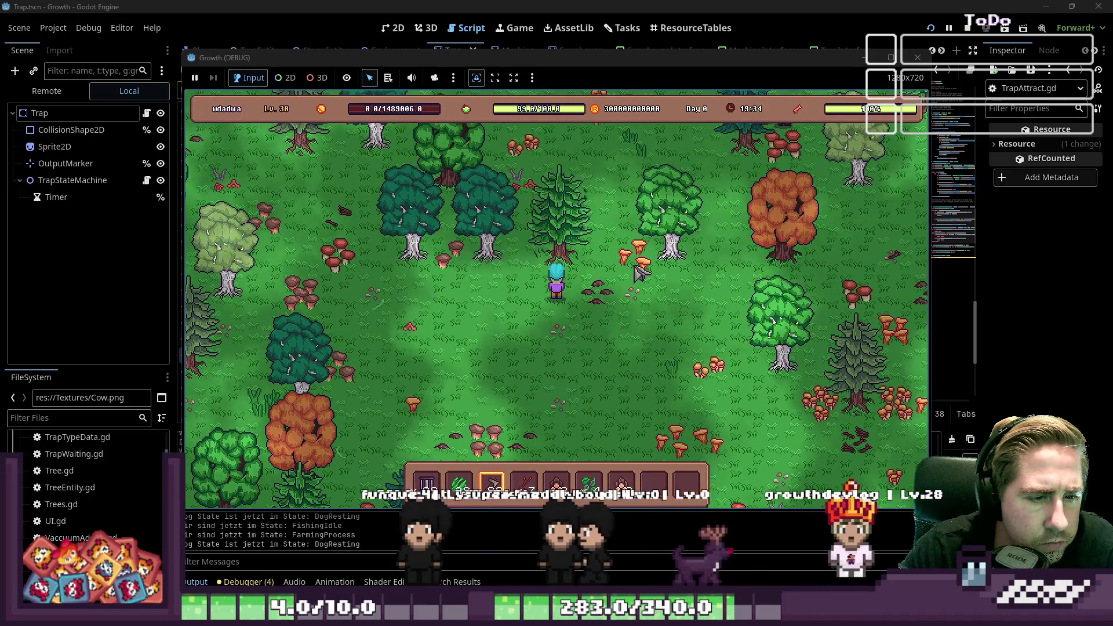
pyautogui.press('a')
pyautogui.press('w')
pyautogui.press('a')
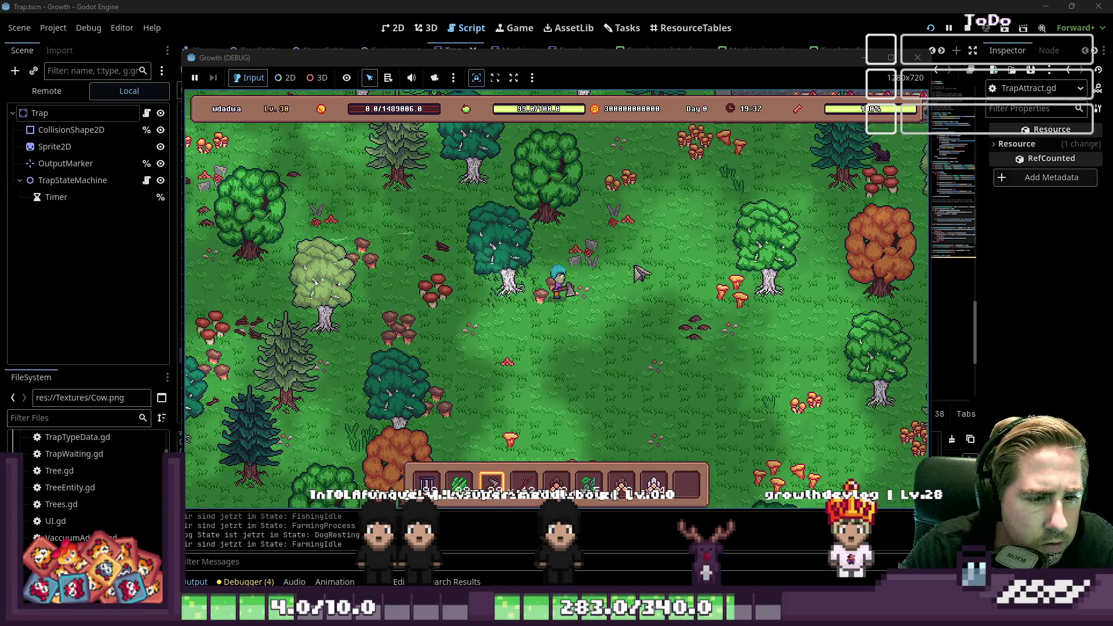
pyautogui.press('d')
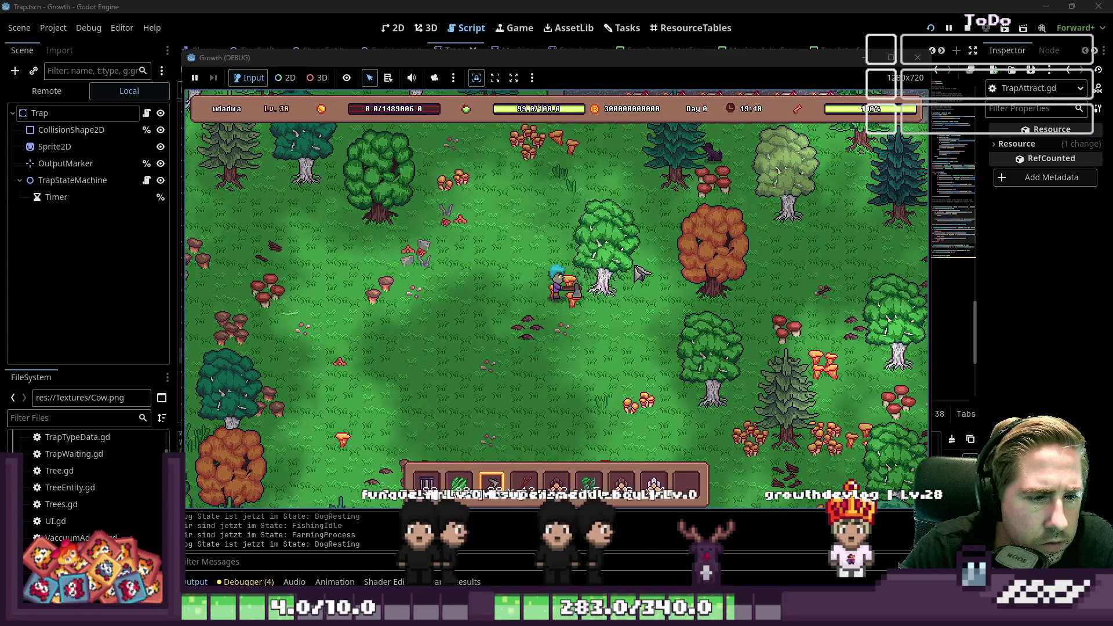
pyautogui.press('s')
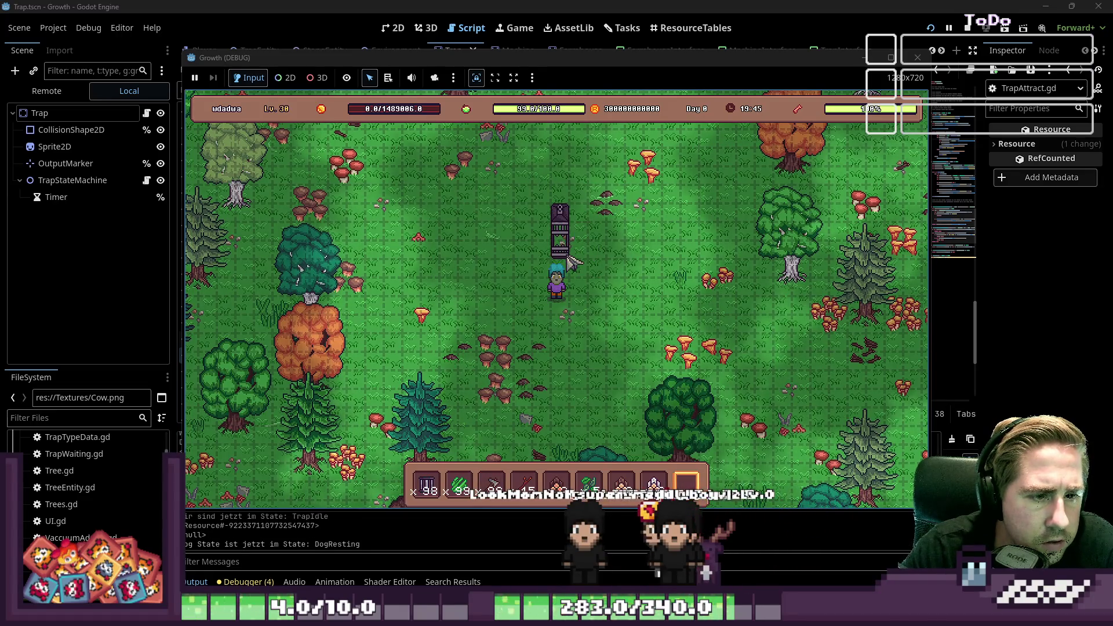
# Step around the placed trap, open its slot panel and drag the Leaves into its input slot.
pyautogui.click(559, 221)
pyautogui.click(559, 221)
pyautogui.press('w')
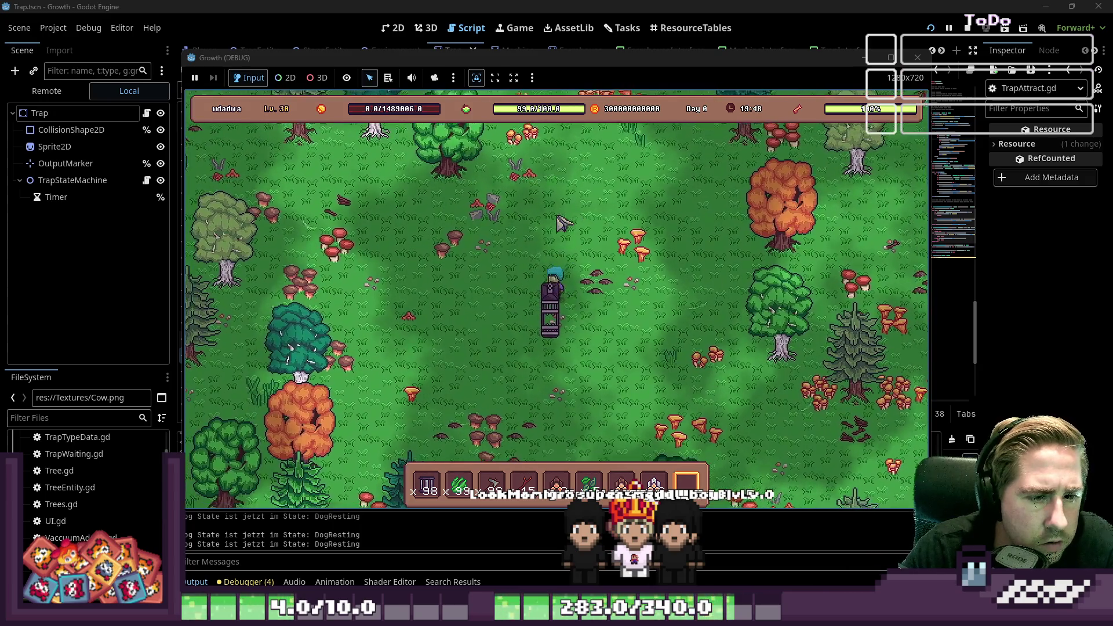
pyautogui.press('s')
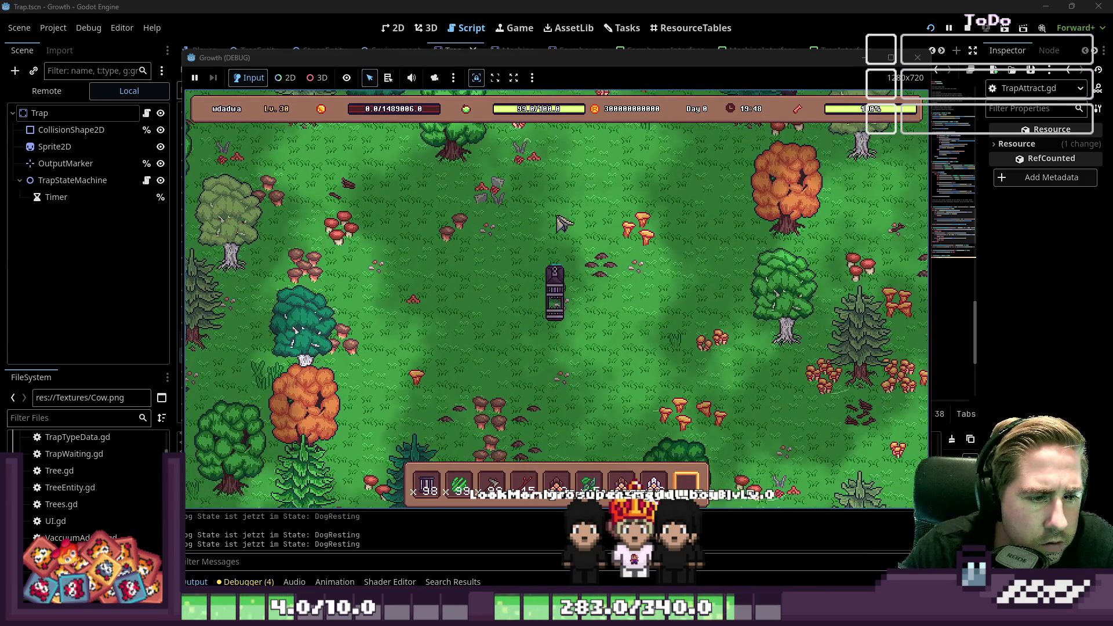
pyautogui.press('d')
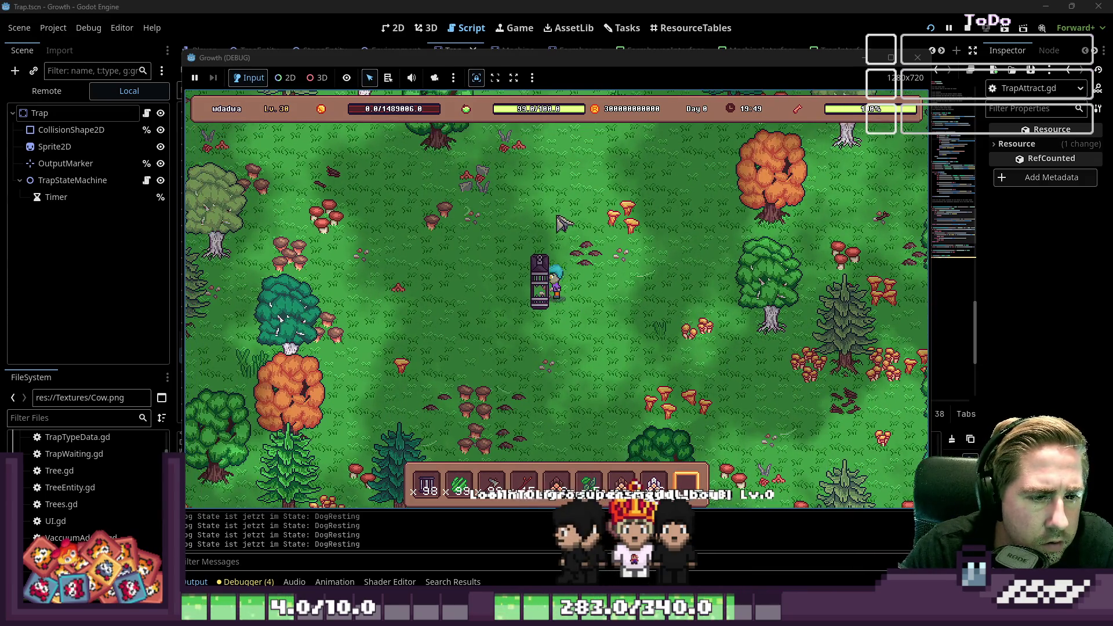
pyautogui.press('s')
pyautogui.press('a')
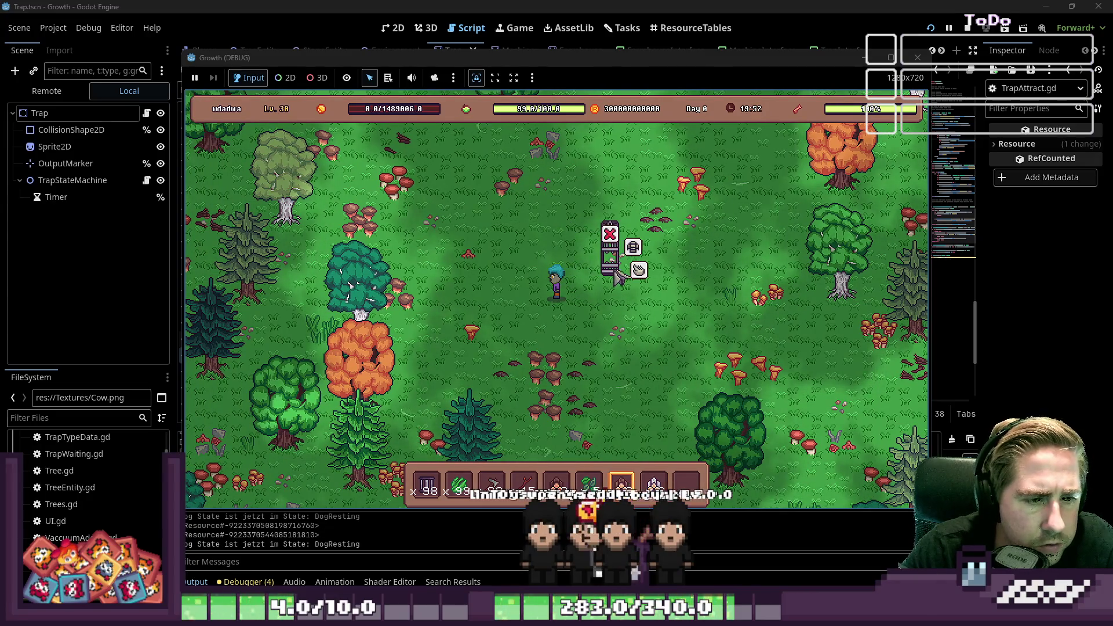
pyautogui.click(613, 252)
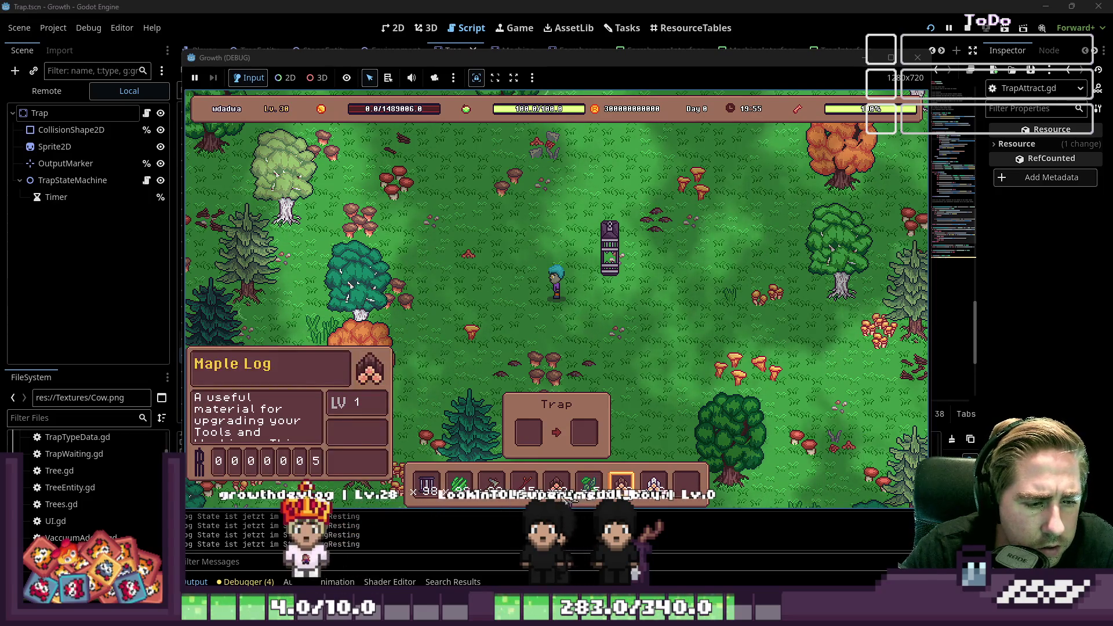
pyautogui.moveTo(460, 483)
pyautogui.mouseDown()
pyautogui.moveTo(476, 484)
pyautogui.moveTo(529, 431)
pyautogui.mouseUp()
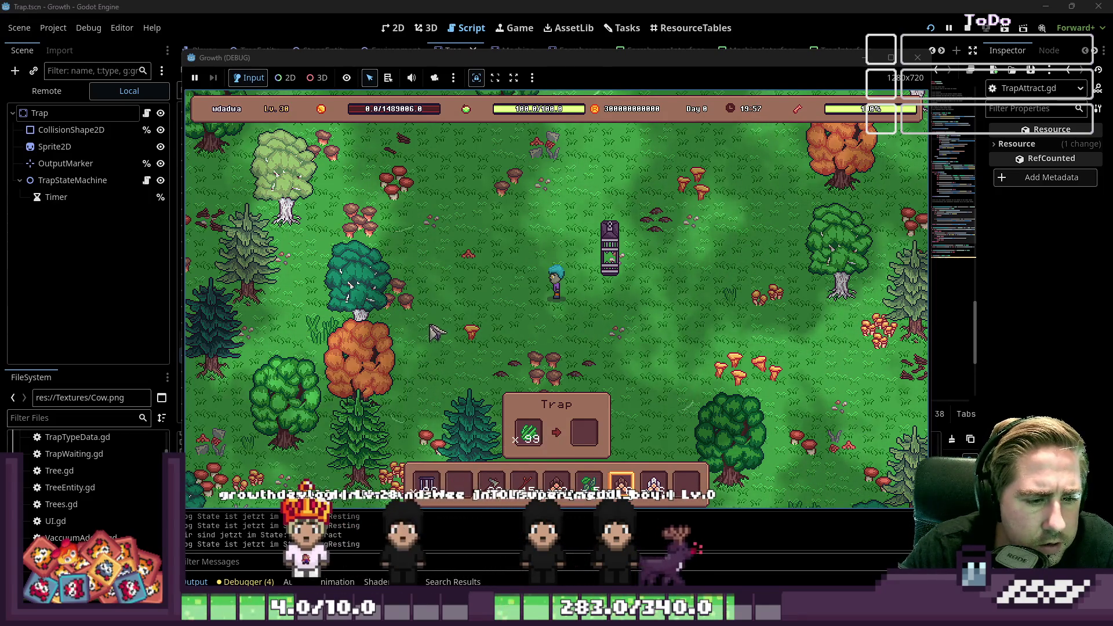
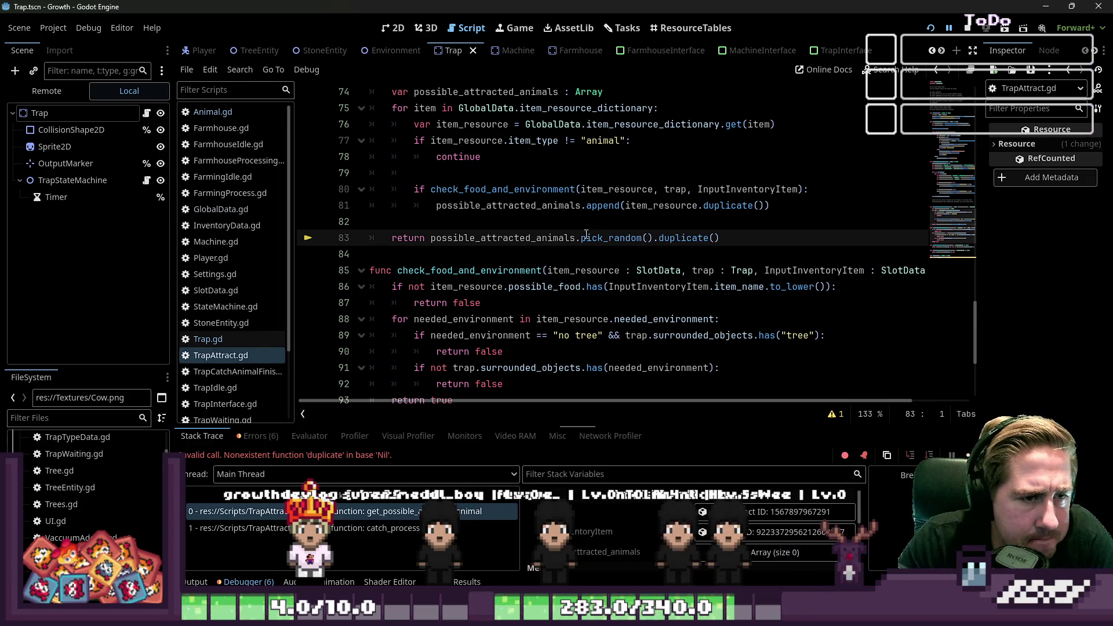
# Inspect possible_attracted_animals on line 83 of TrapAttract.gd, then switch to the ResourceTables view.
pyautogui.click(525, 248)
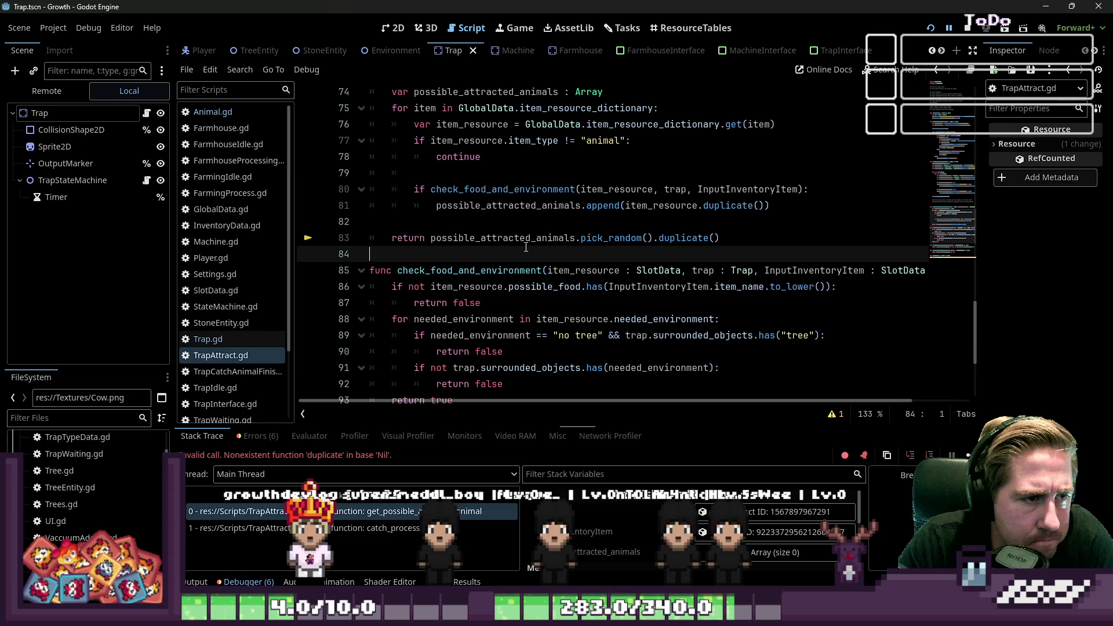
pyautogui.doubleClick(525, 238)
pyautogui.scroll(1, 530, 252)
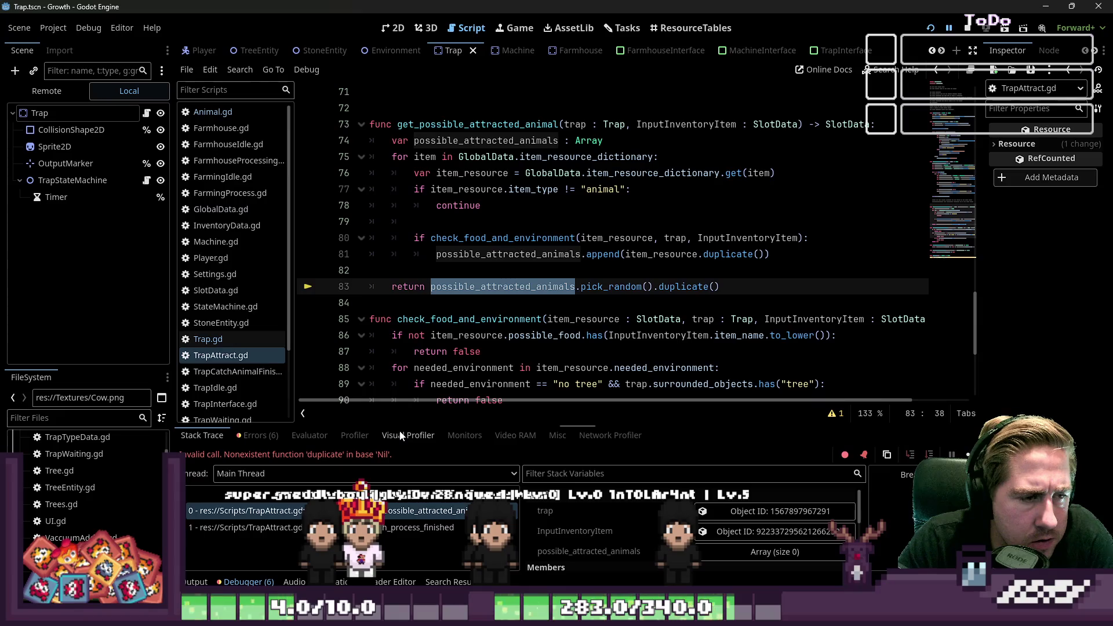
pyautogui.moveTo(547, 288)
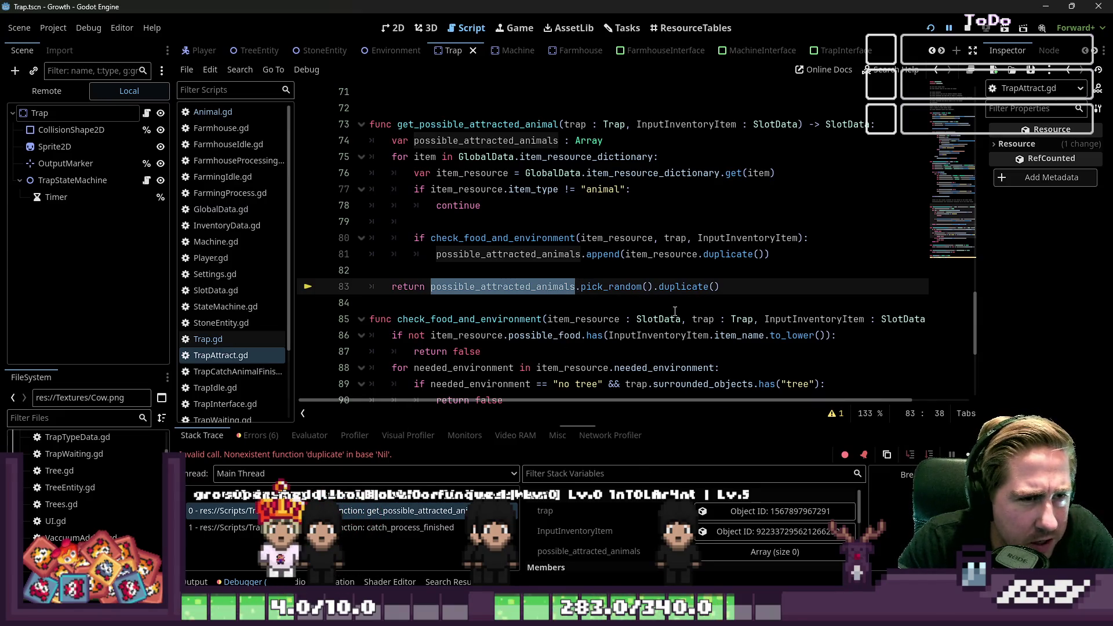
pyautogui.click(689, 33)
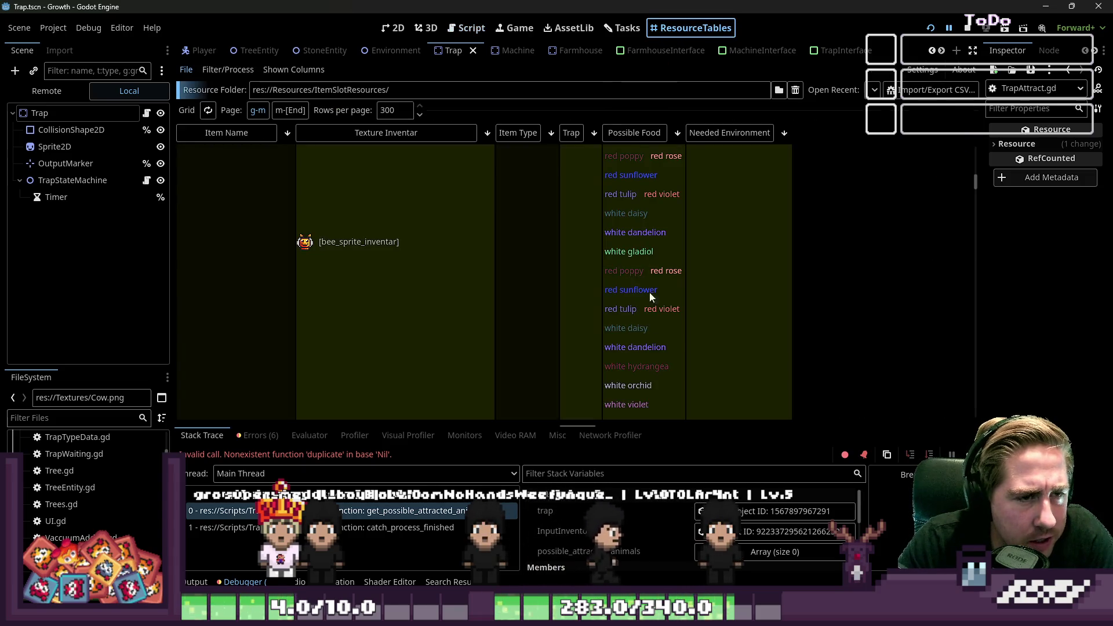
# Sort the resource table by Item Type and review the Cow row's food and environment.
pyautogui.scroll(-5, 652, 308)
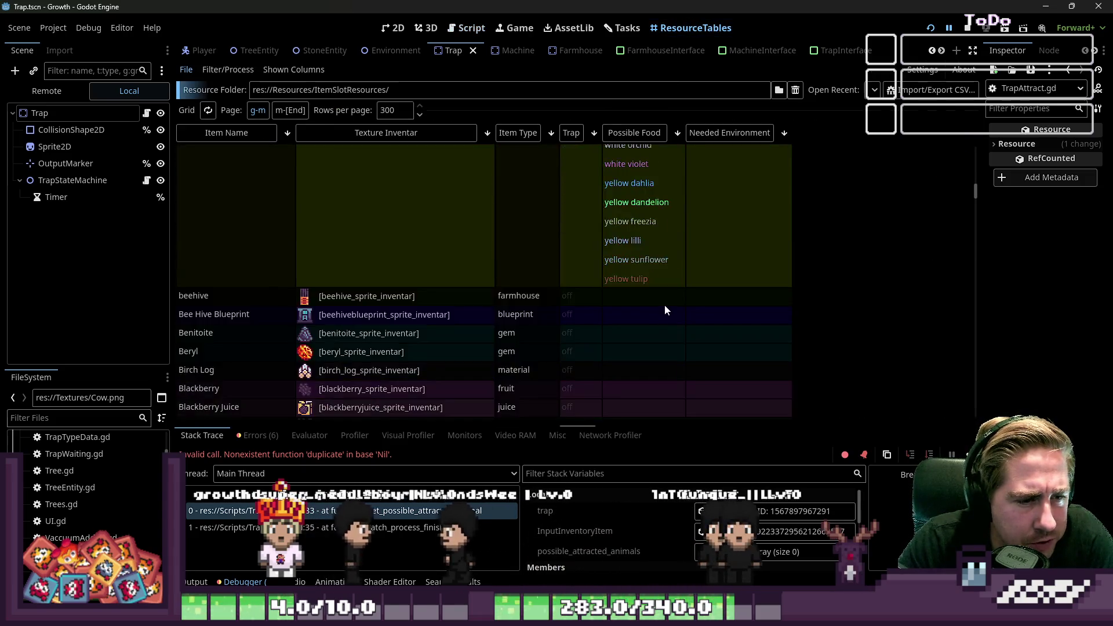
pyautogui.scroll(-15, 664, 304)
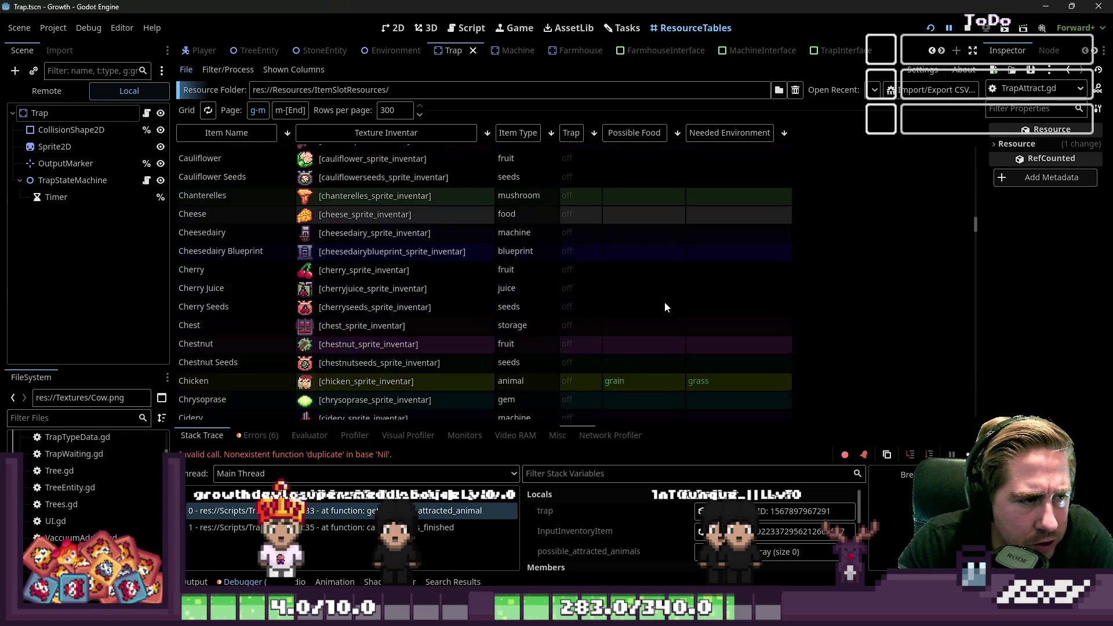
pyautogui.scroll(-3, 666, 307)
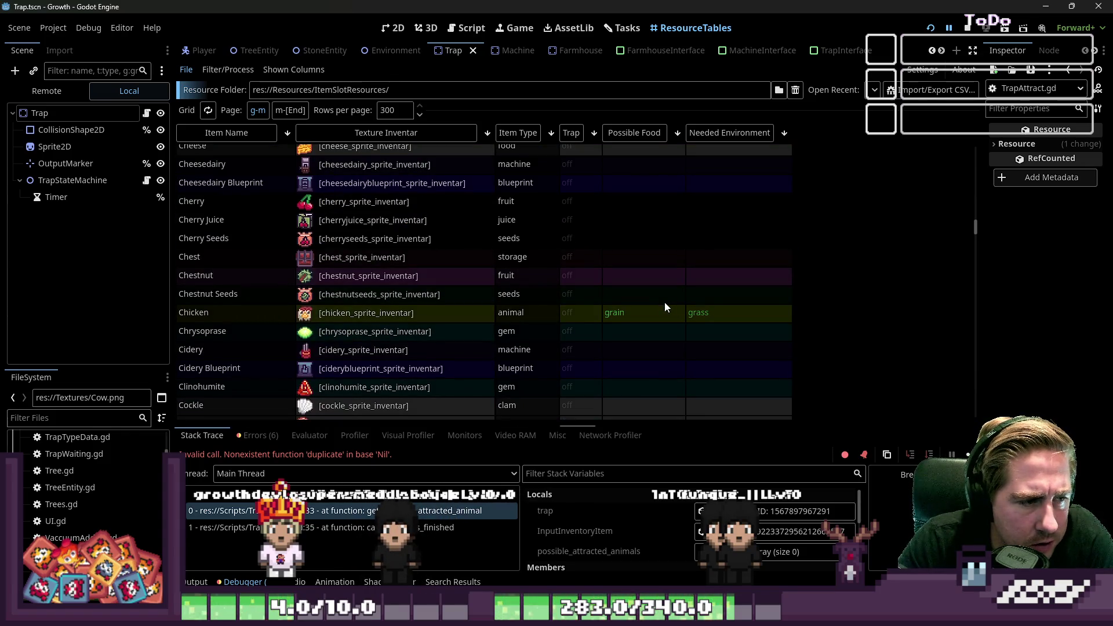
pyautogui.scroll(15, 664, 301)
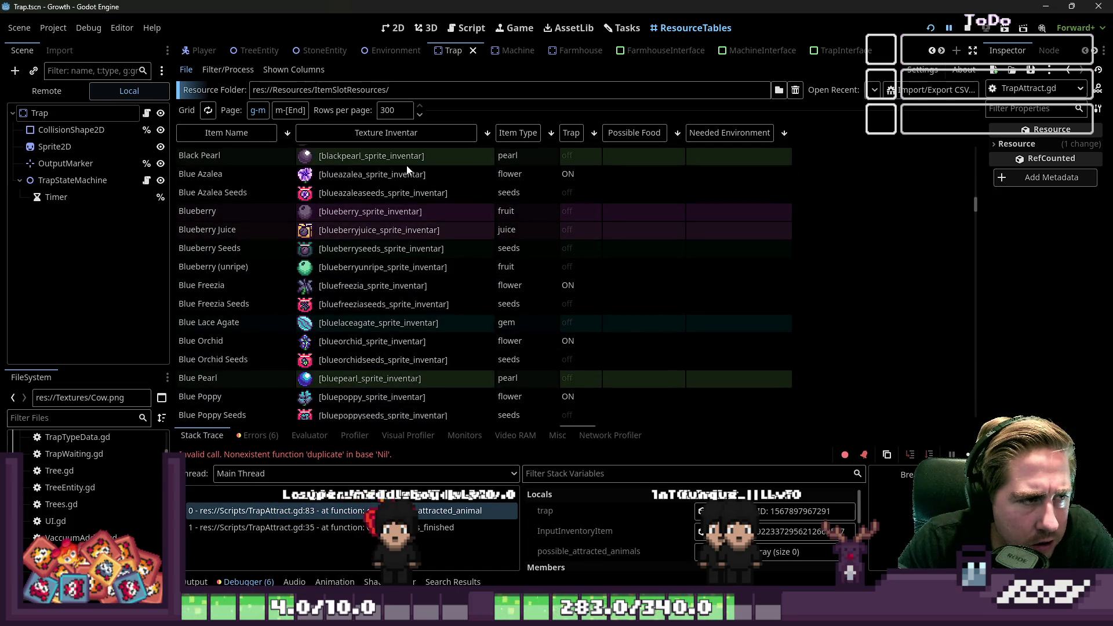
pyautogui.click(510, 133)
pyautogui.scroll(5, 625, 246)
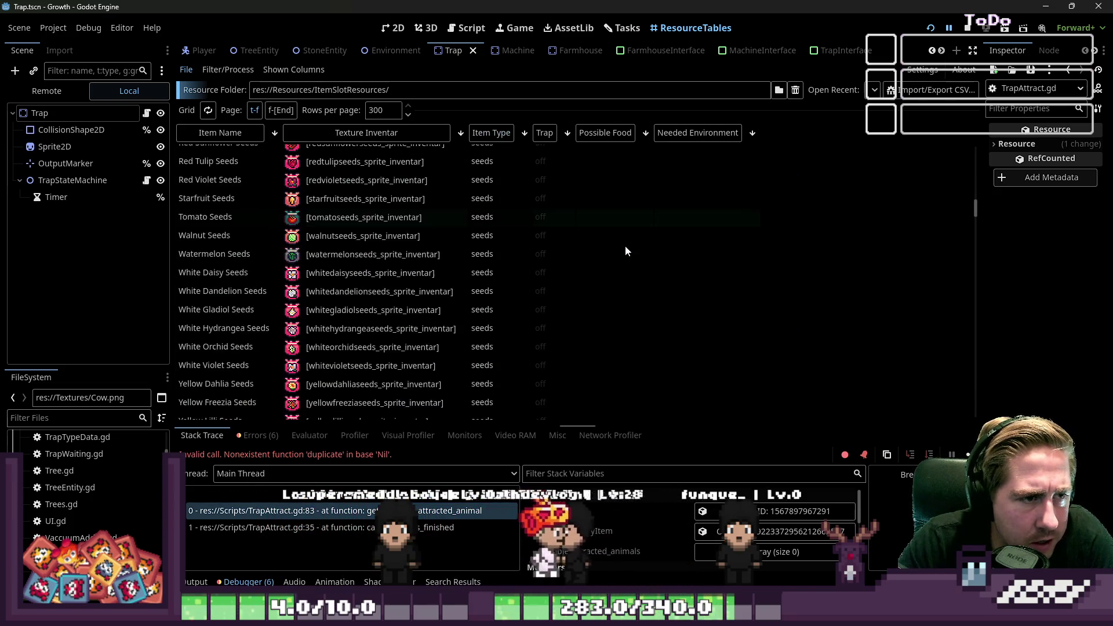
pyautogui.scroll(10, 624, 246)
pyautogui.click(492, 133)
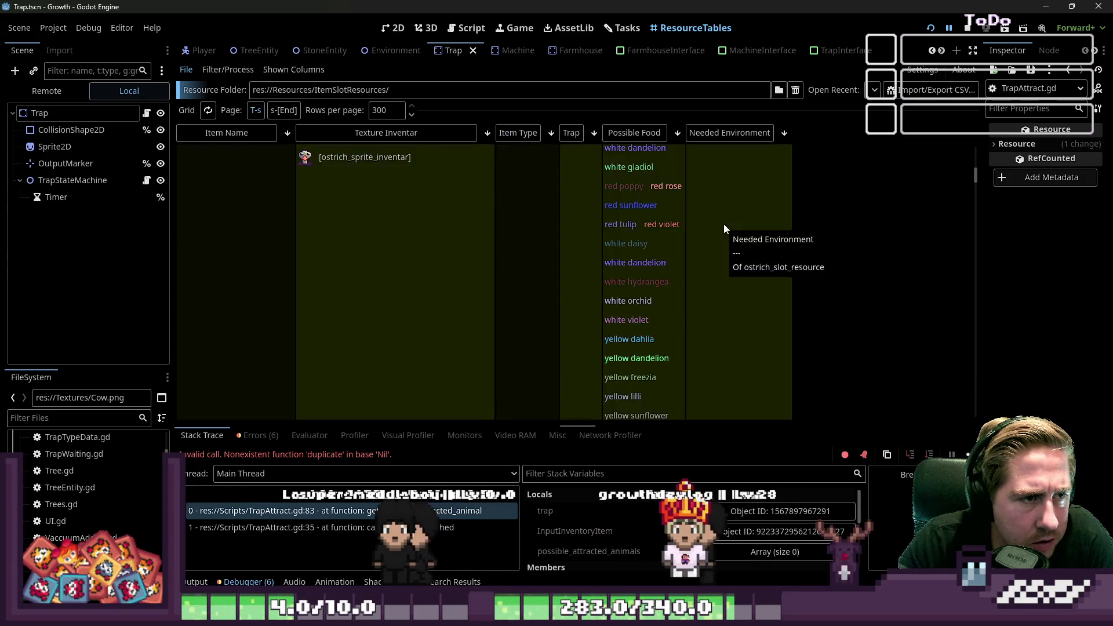
pyautogui.scroll(10, 724, 224)
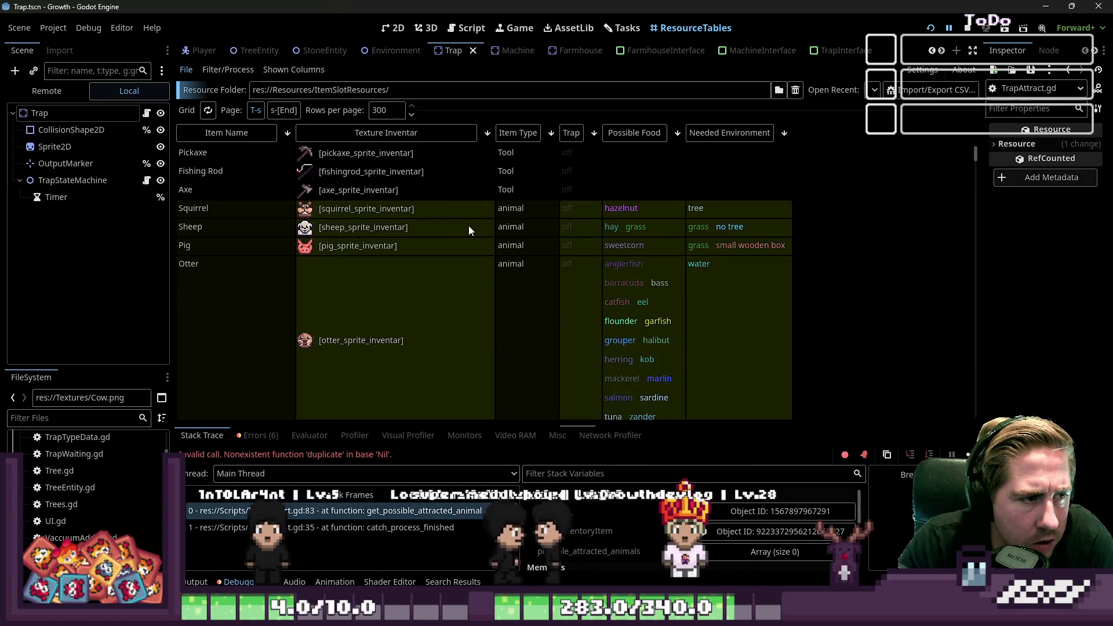
pyautogui.scroll(-8, 469, 226)
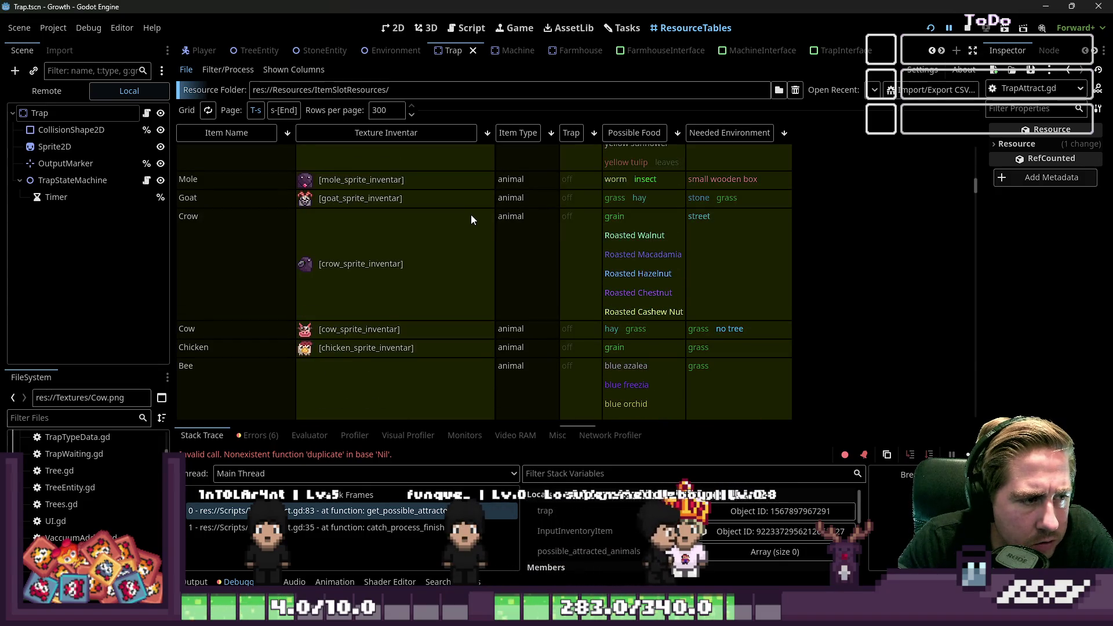
pyautogui.scroll(-1, 474, 243)
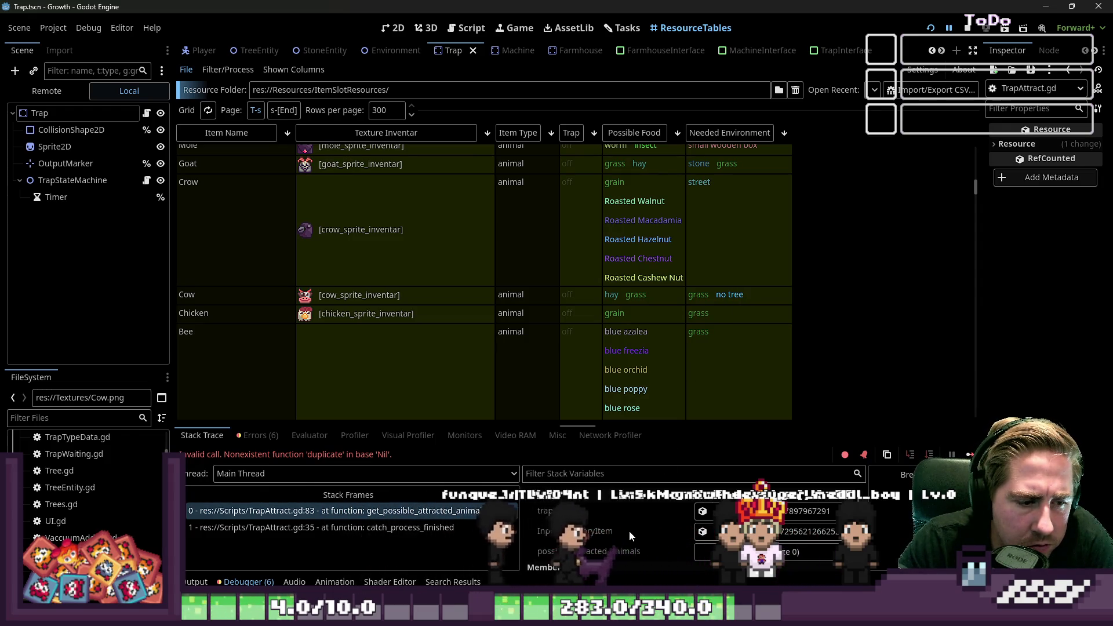
pyautogui.scroll(-3, 628, 530)
# Check the output log, then inspect the grass InputInventoryItem value in a widened Inspector.
pyautogui.click(195, 582)
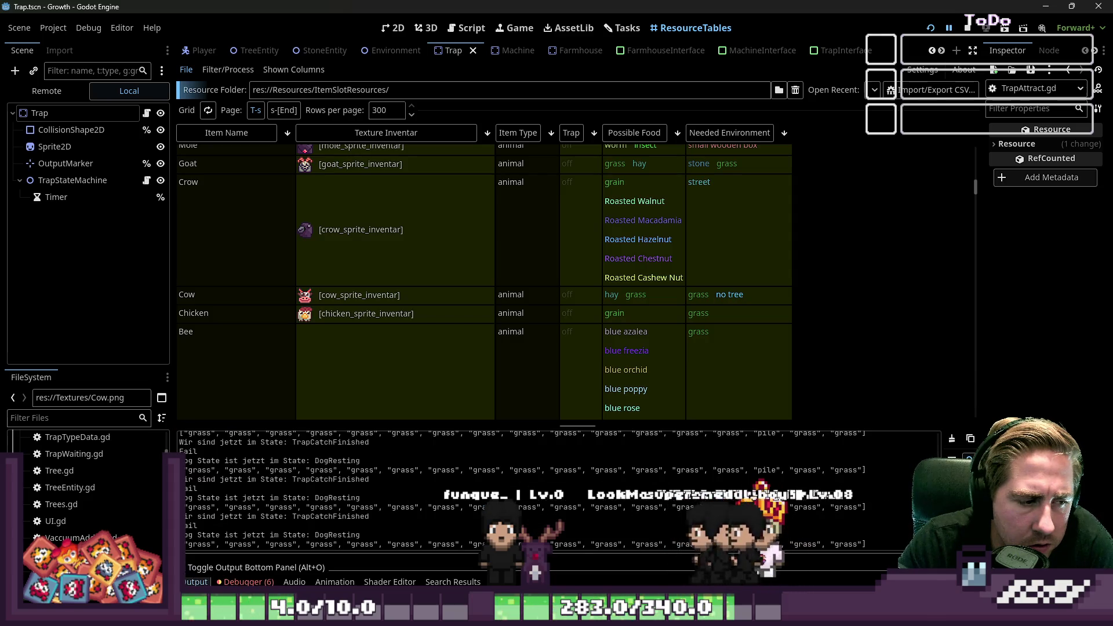
pyautogui.click(244, 582)
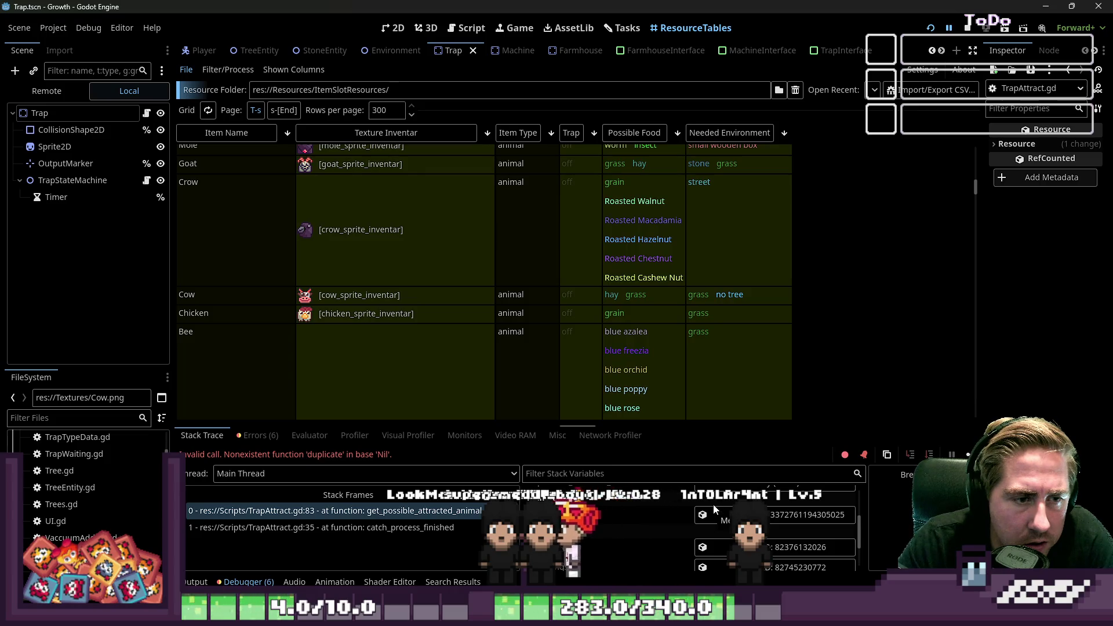
pyautogui.scroll(2, 669, 555)
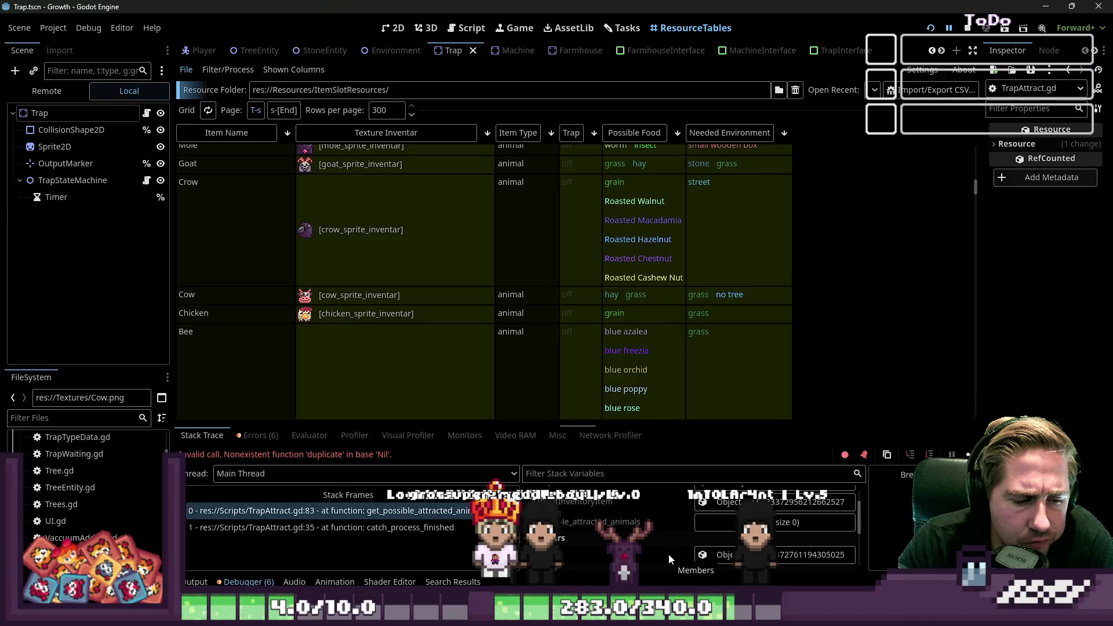
pyautogui.scroll(1, 669, 548)
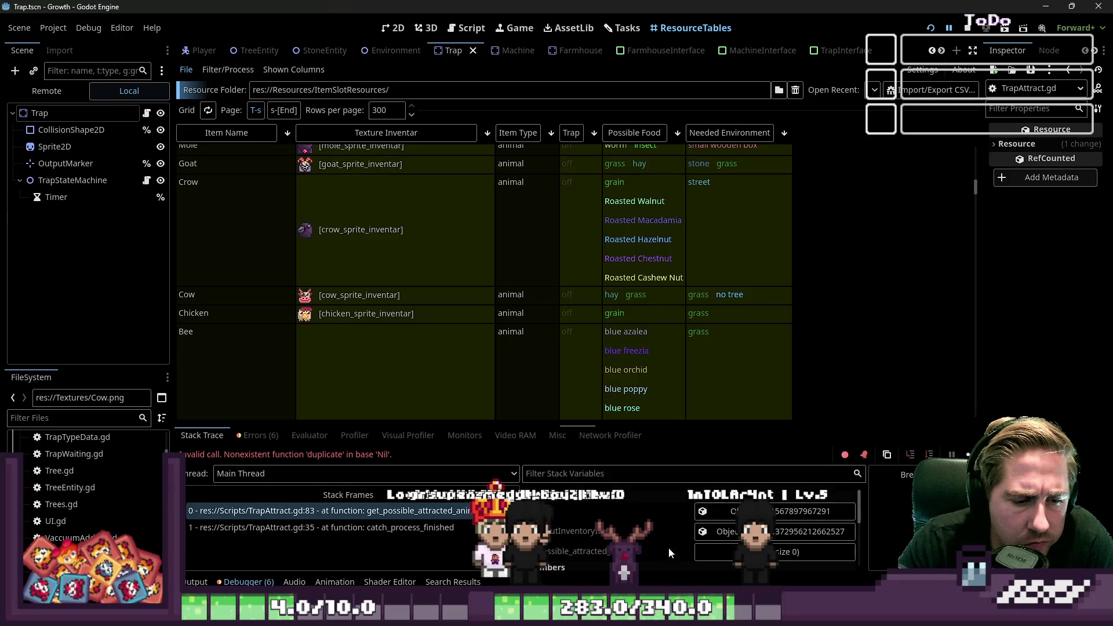
pyautogui.click(713, 531)
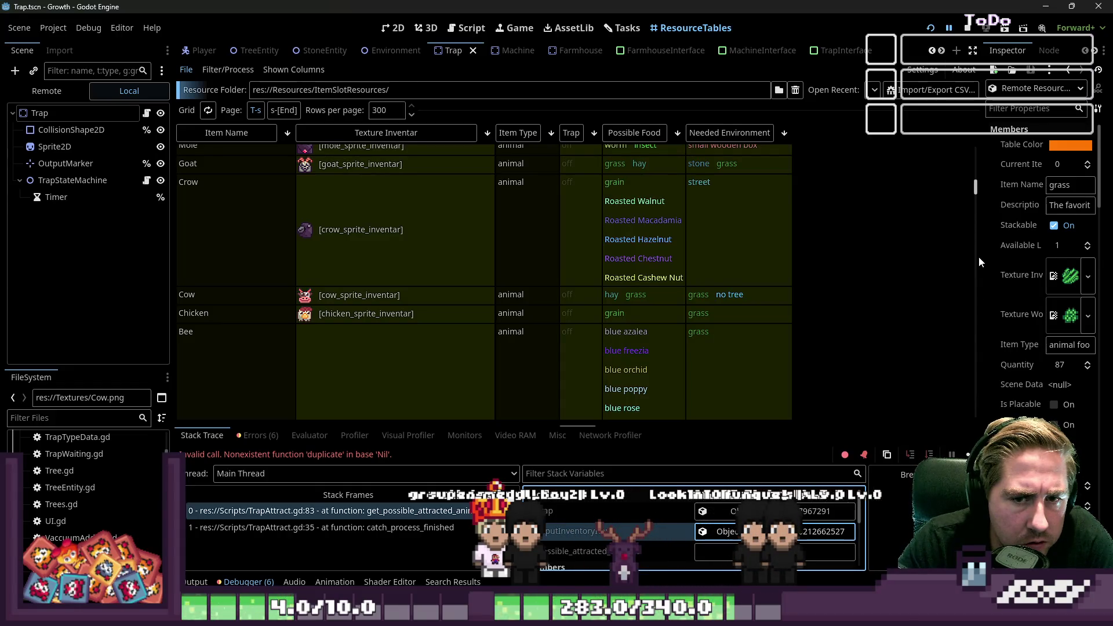
pyautogui.moveTo(982, 256)
pyautogui.mouseDown()
pyautogui.moveTo(904, 264)
pyautogui.moveTo(937, 265)
pyautogui.mouseUp()
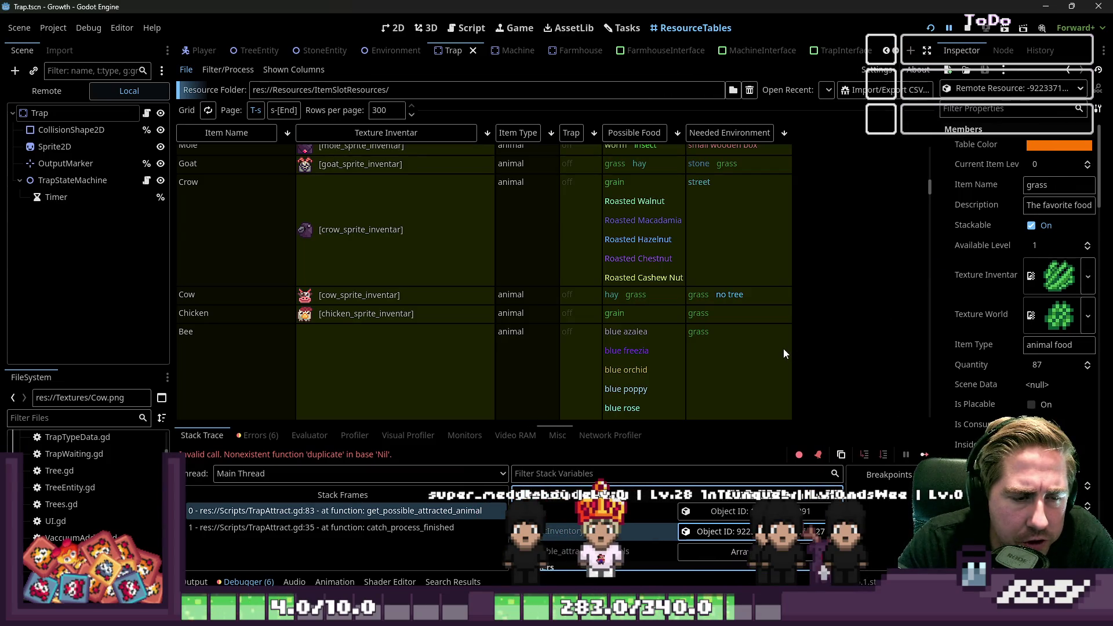
# Review cow_slot_resource.tres Animal settings (Largeanimalhouse on) and rerun the game with F5.
pyautogui.click(724, 297)
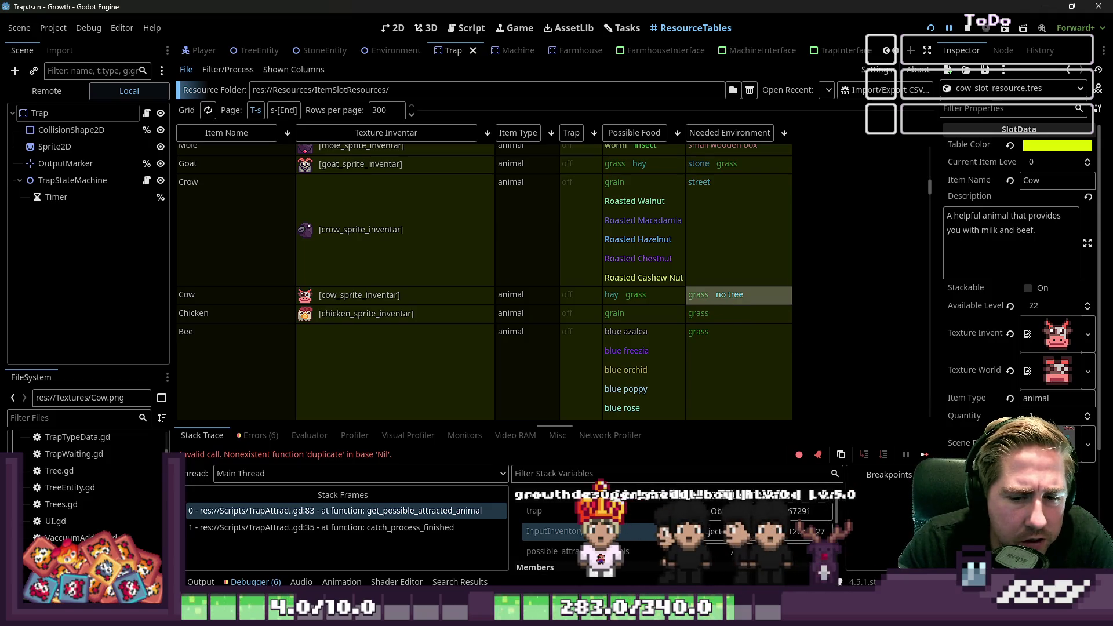
pyautogui.scroll(-3, 1017, 261)
pyautogui.scroll(-1, 1017, 261)
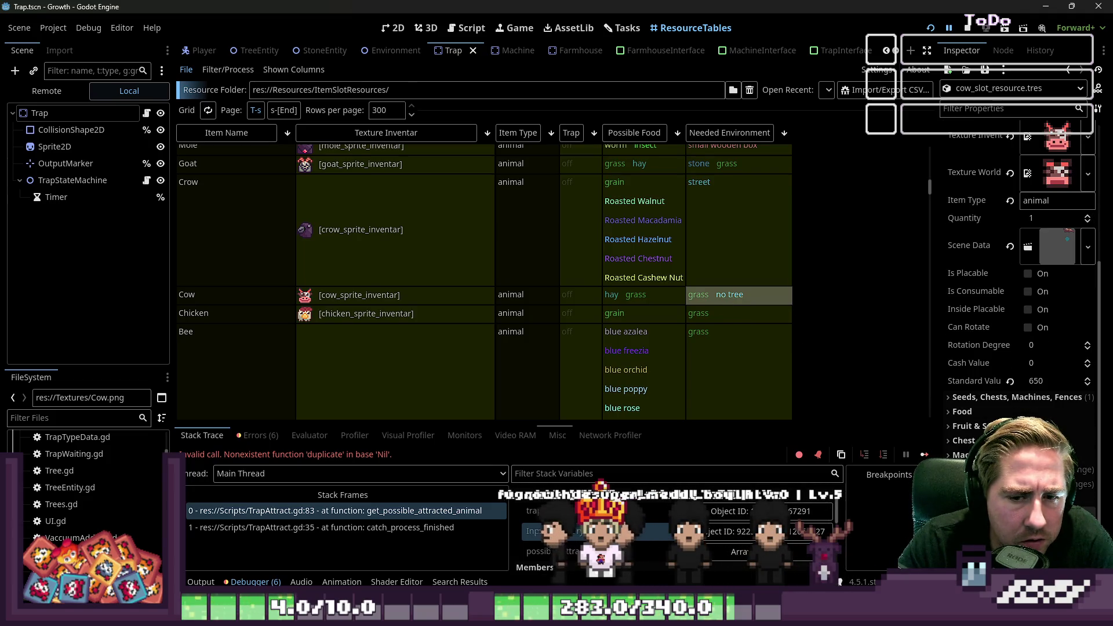
pyautogui.click(1035, 397)
pyautogui.scroll(-3, 1035, 400)
pyautogui.press('F5')
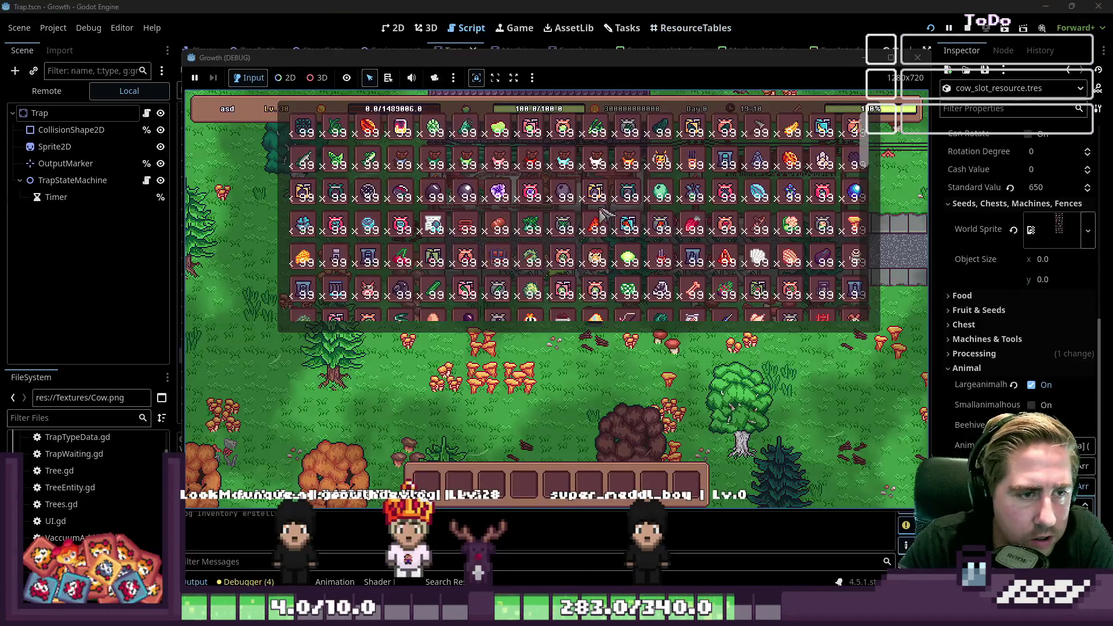
# Scroll the inventory and drag the Axe+1 into hotbar slot 3.
pyautogui.scroll(-1, 458, 235)
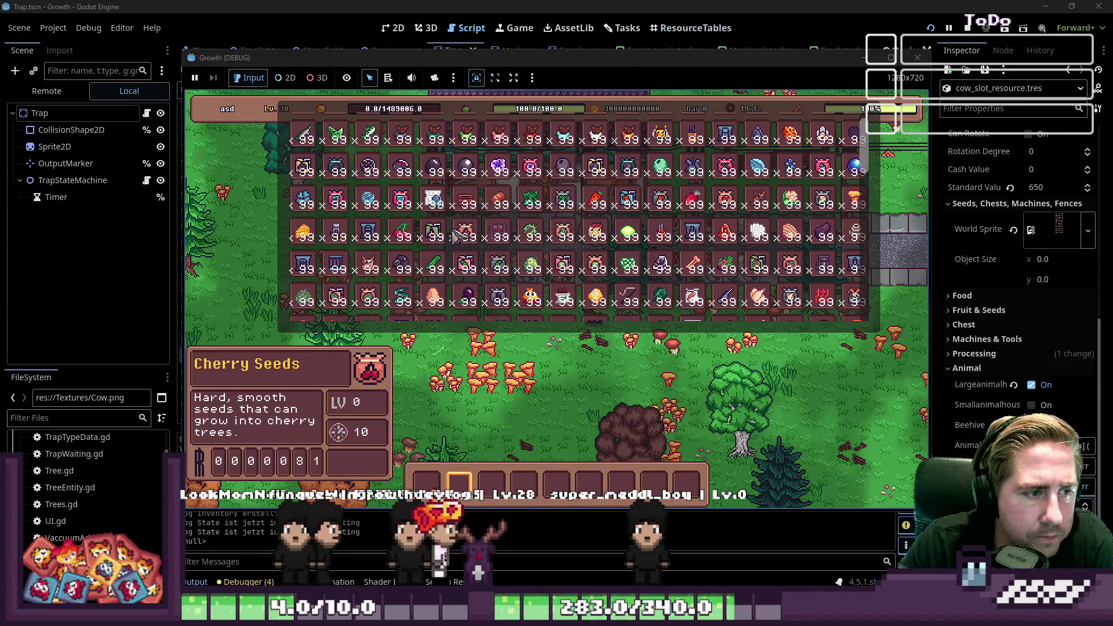
pyautogui.scroll(-4, 458, 234)
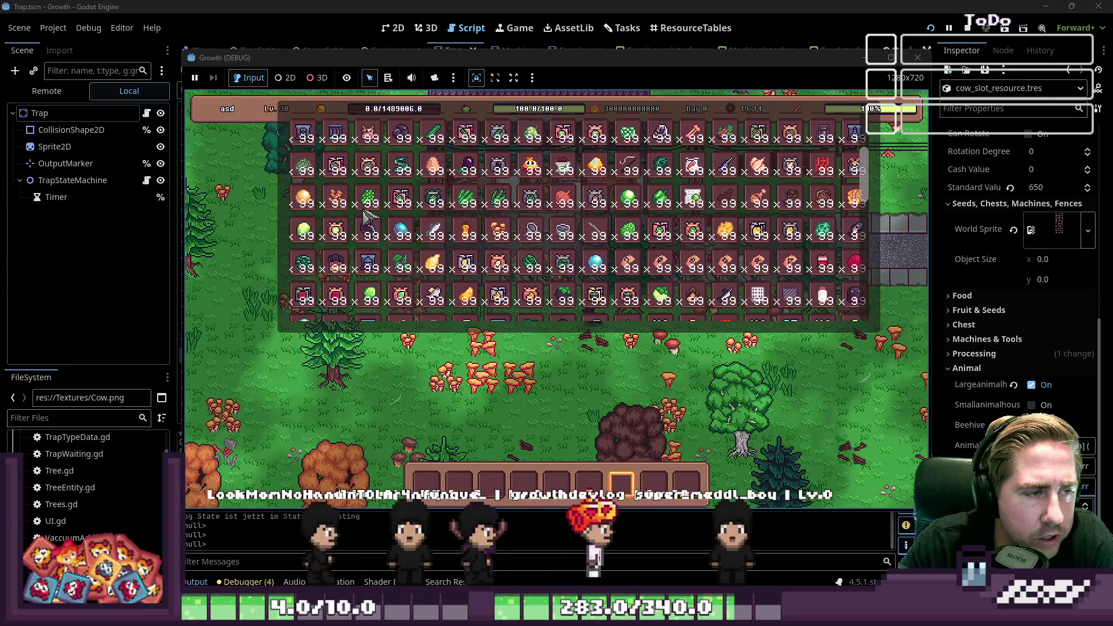
pyautogui.scroll(-5, 365, 218)
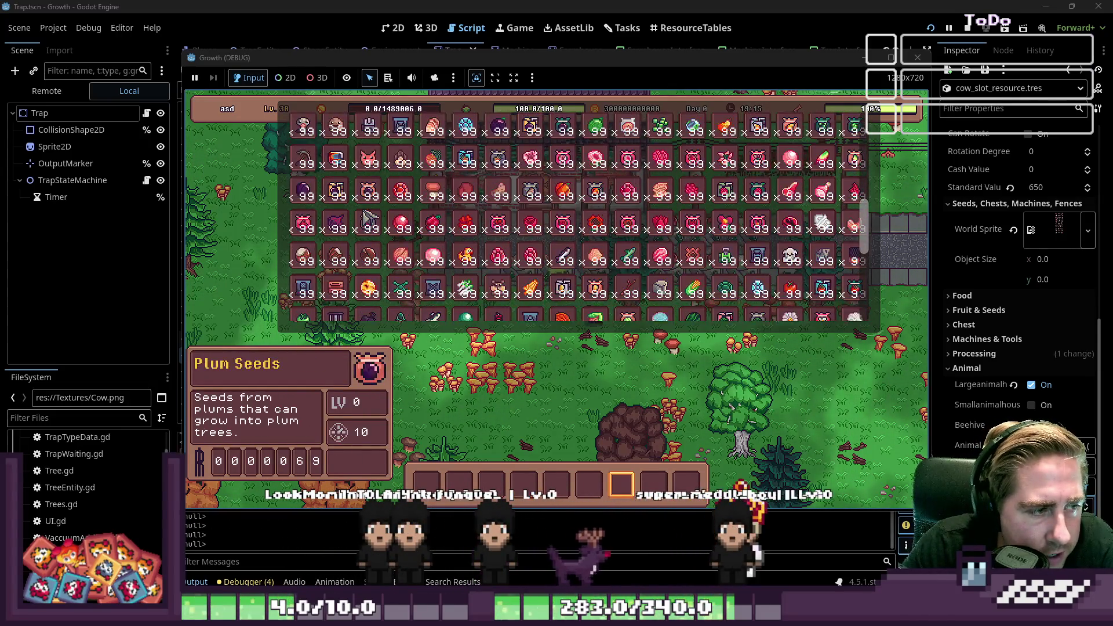
pyautogui.scroll(-4, 365, 217)
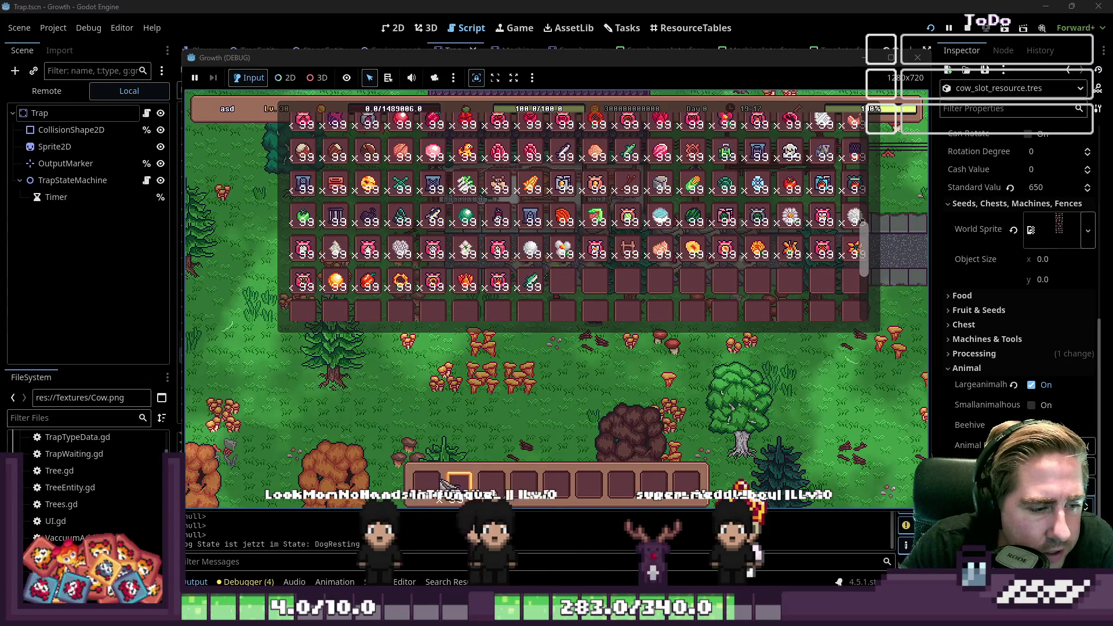
pyautogui.scroll(6, 530, 215)
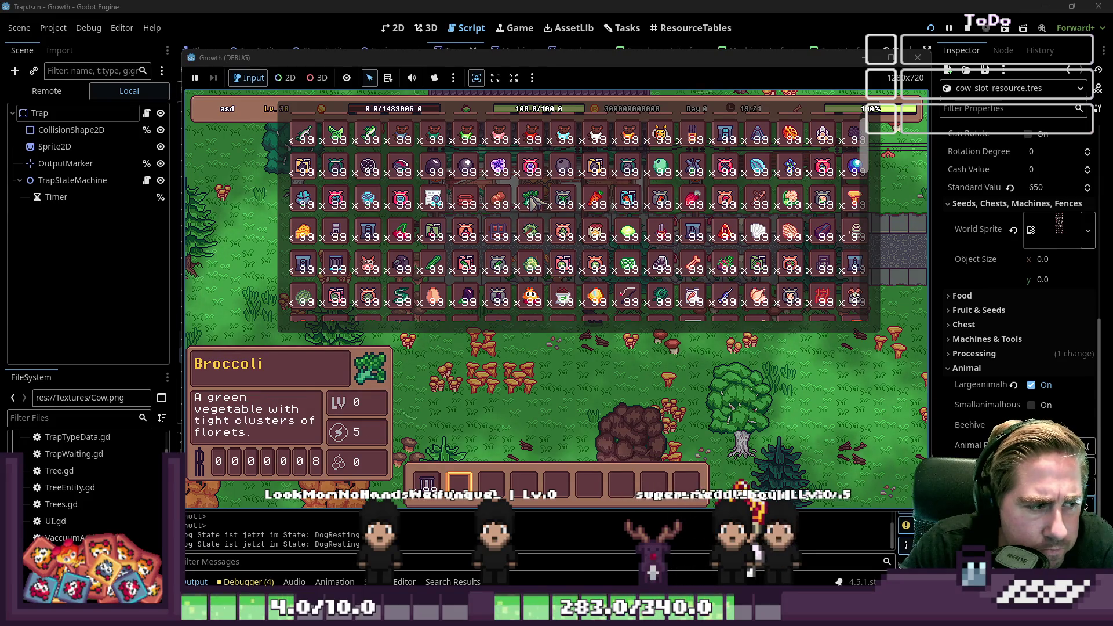
pyautogui.scroll(-3, 531, 201)
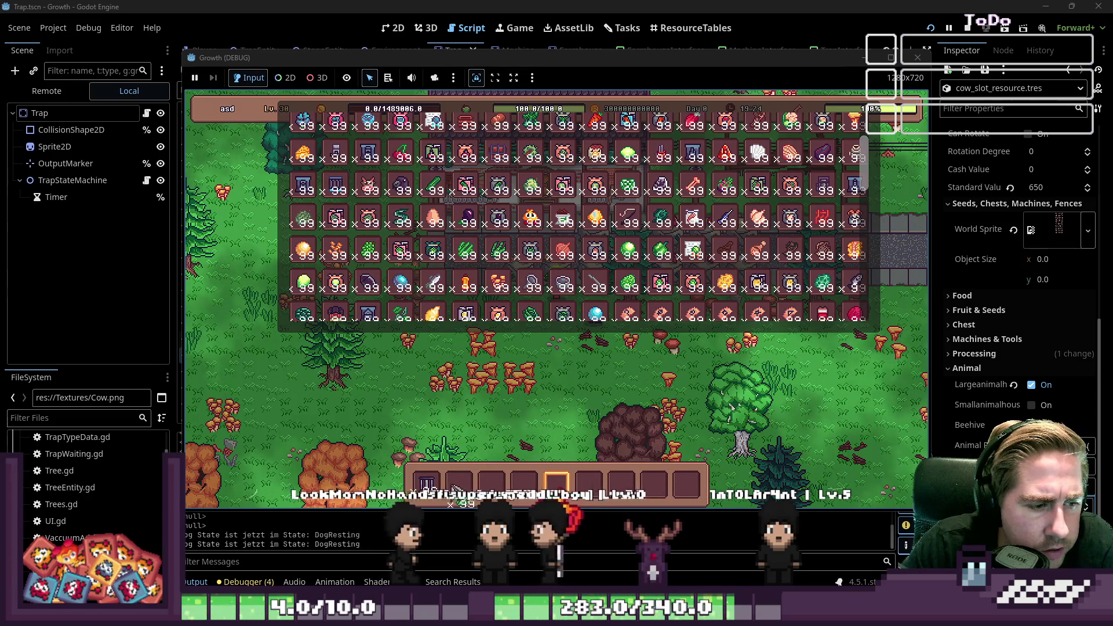
pyautogui.scroll(3, 612, 240)
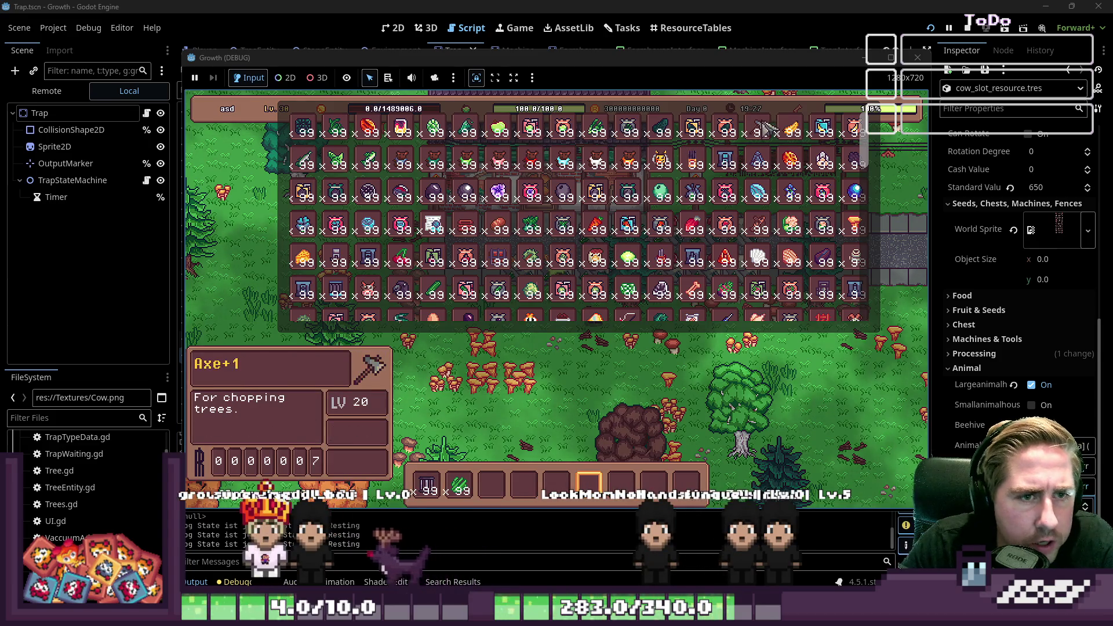
pyautogui.moveTo(692, 158); pyautogui.dragTo(497, 483)
# Close the inventory, equip the axe, and chop pines while walking through the forest.
pyautogui.press('e')
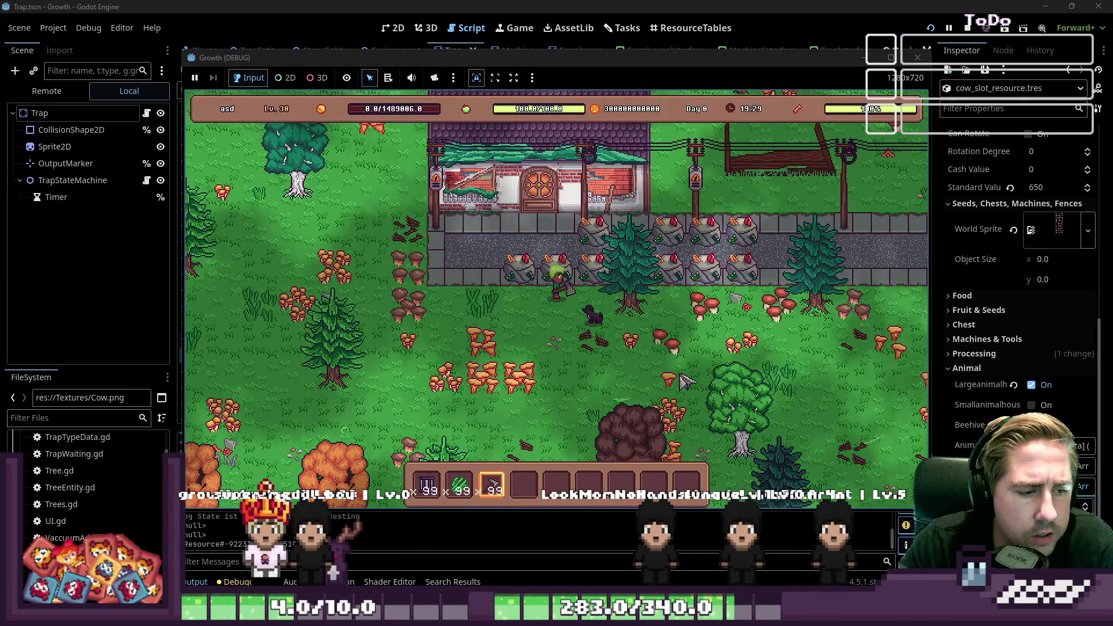
pyautogui.press('s')
pyautogui.press('a')
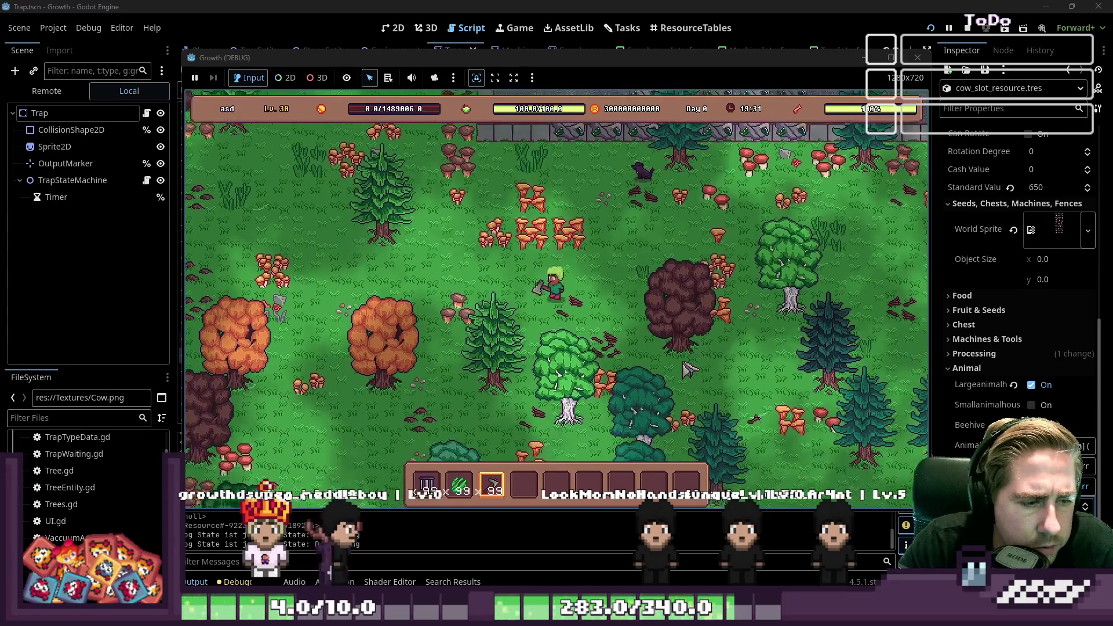
pyautogui.press('d')
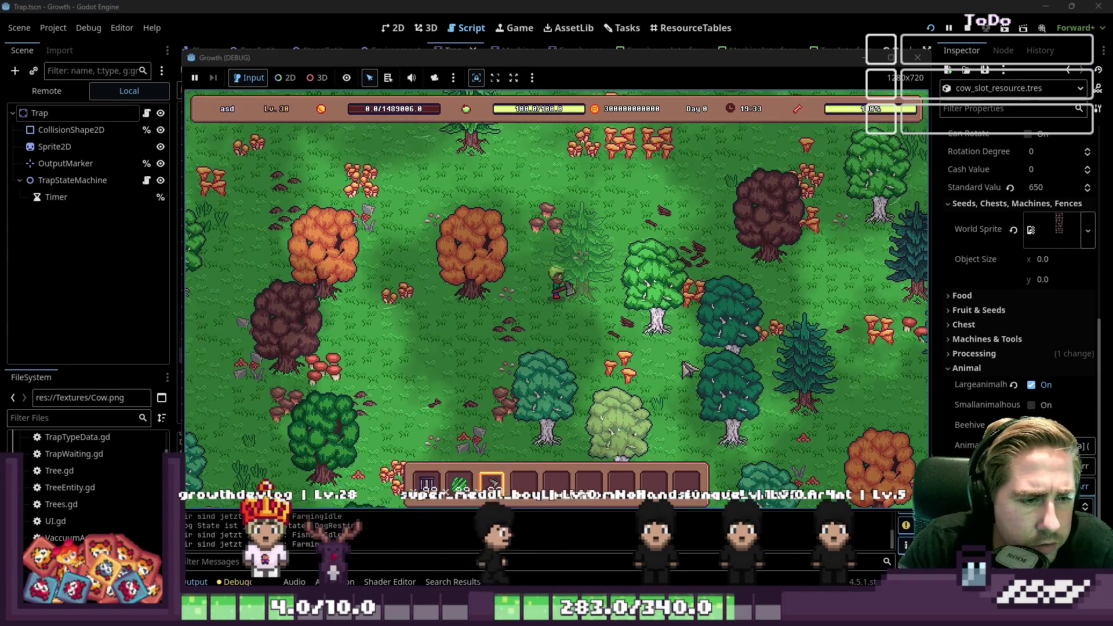
pyautogui.press('a')
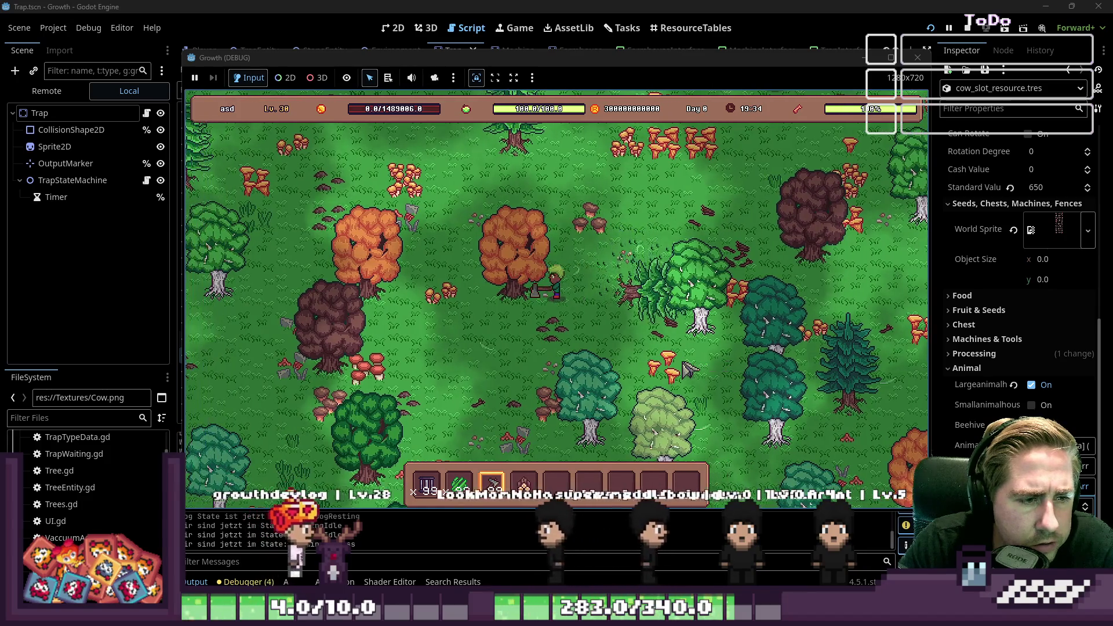
pyautogui.press('d')
pyautogui.press('s')
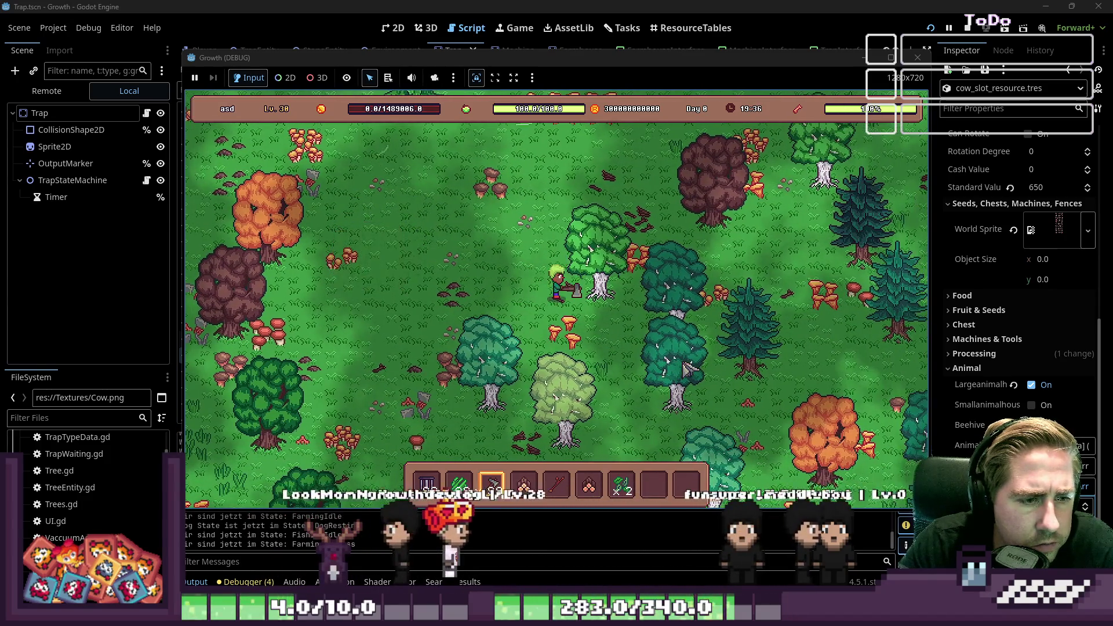
pyautogui.press('d')
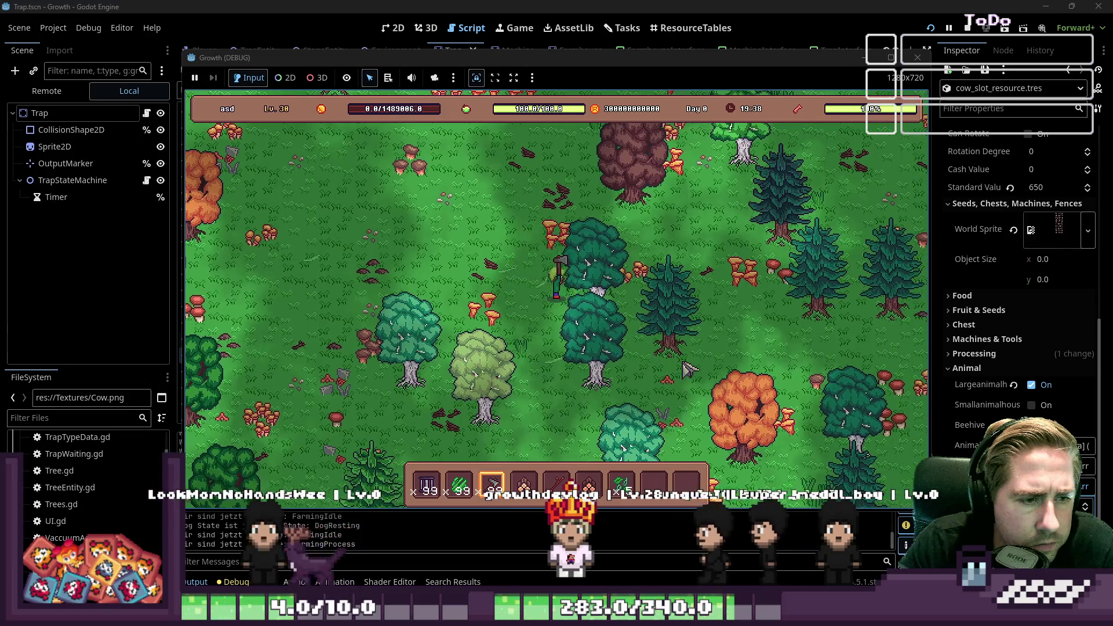
# Walk up-left through the forest into an open clearing and select the trap in slot 4.
pyautogui.press('w')
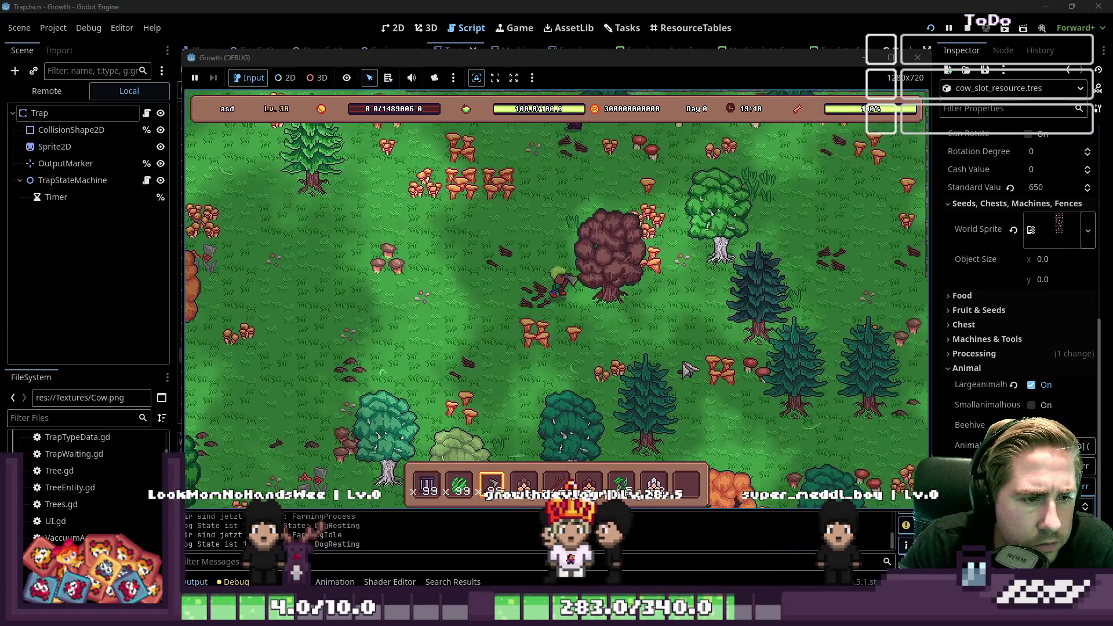
pyautogui.press('a')
pyautogui.press('w')
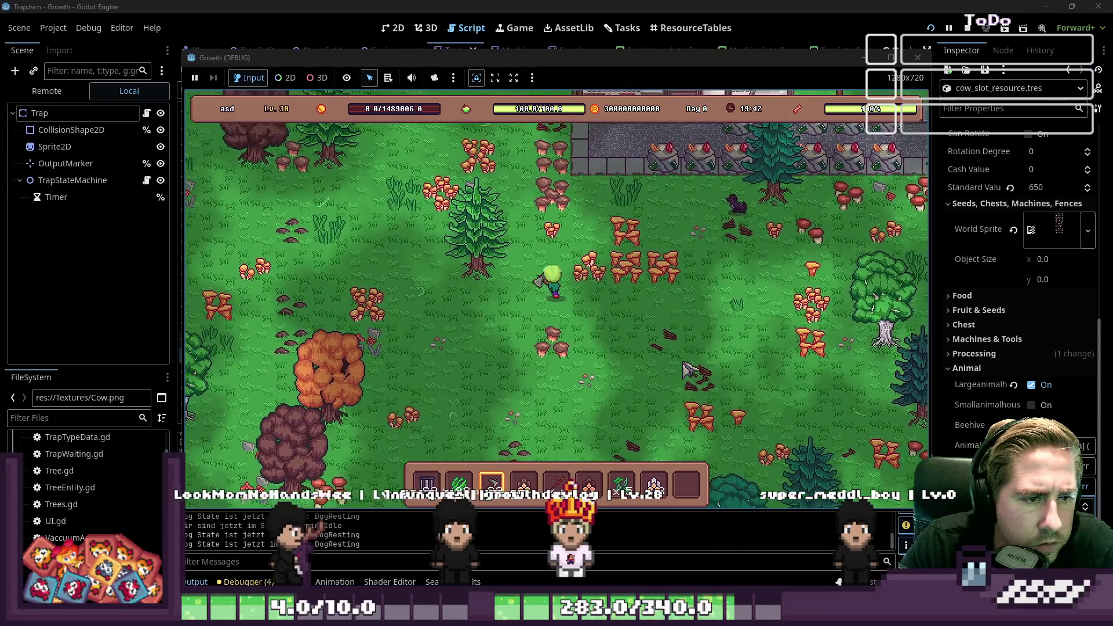
pyautogui.press('w')
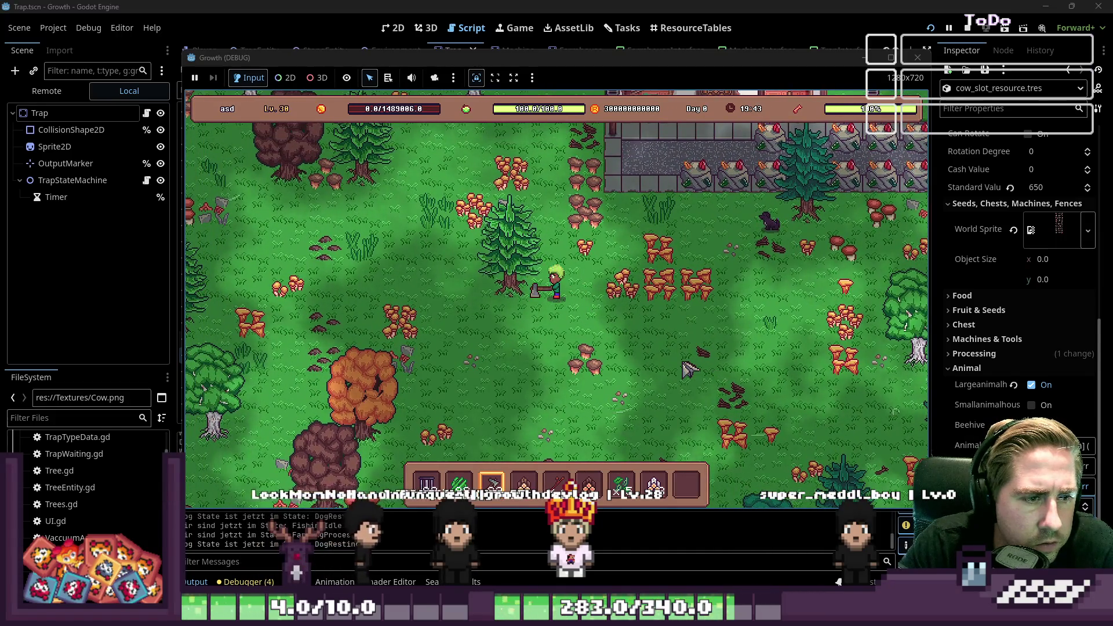
pyautogui.press('s')
pyautogui.press('4')
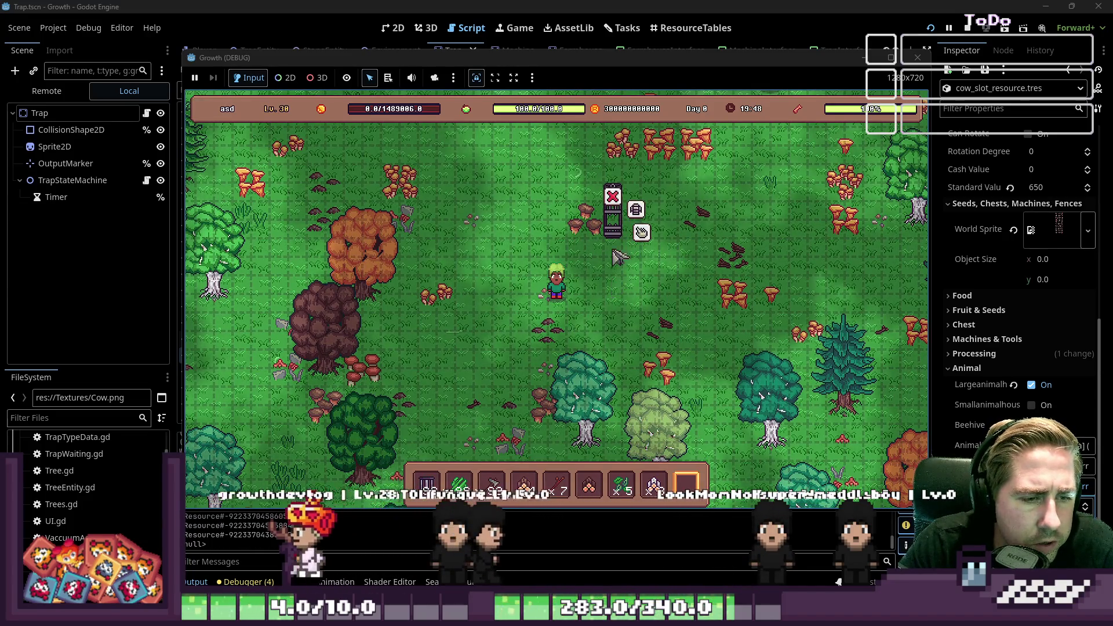
# Bait the trap with the grass stack, wait beside it for a catch, then stop the game.
pyautogui.click(617, 235)
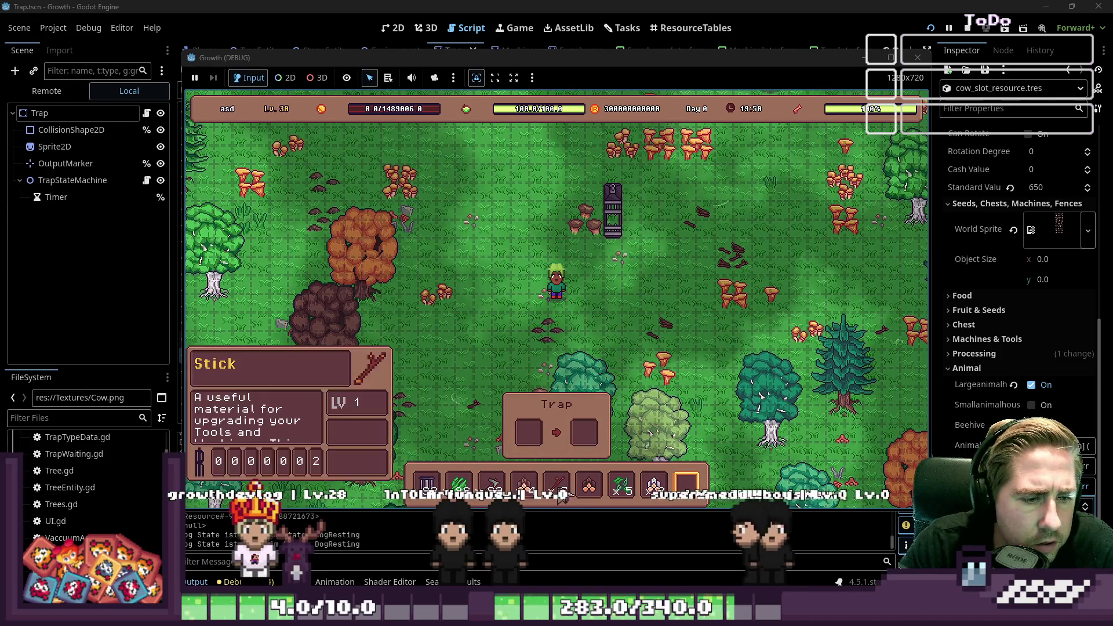
pyautogui.click(460, 483)
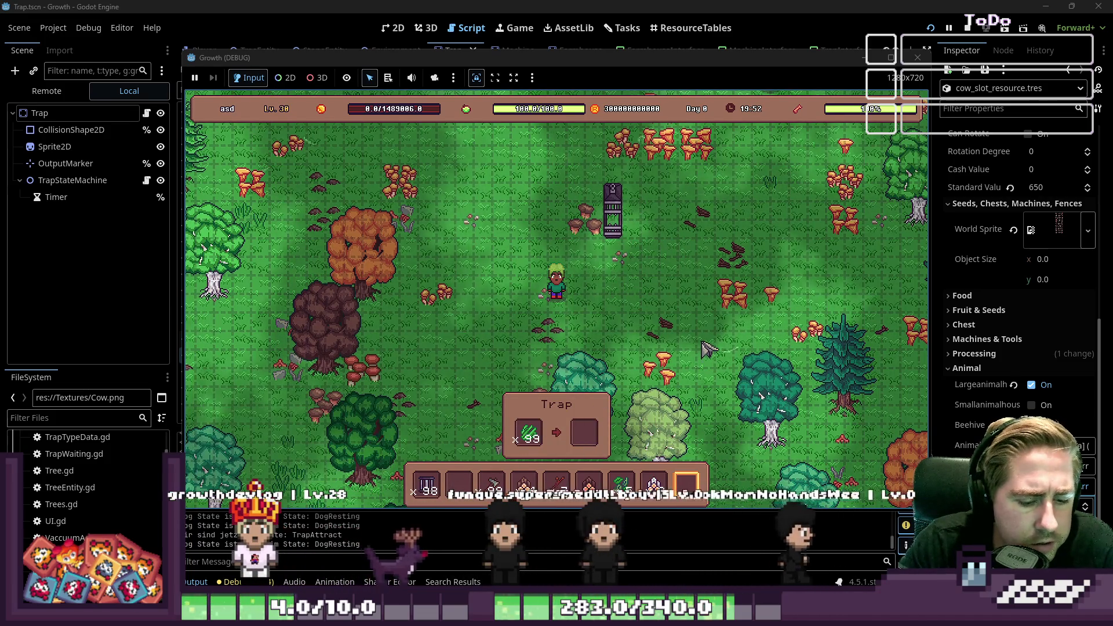
pyautogui.press('w')
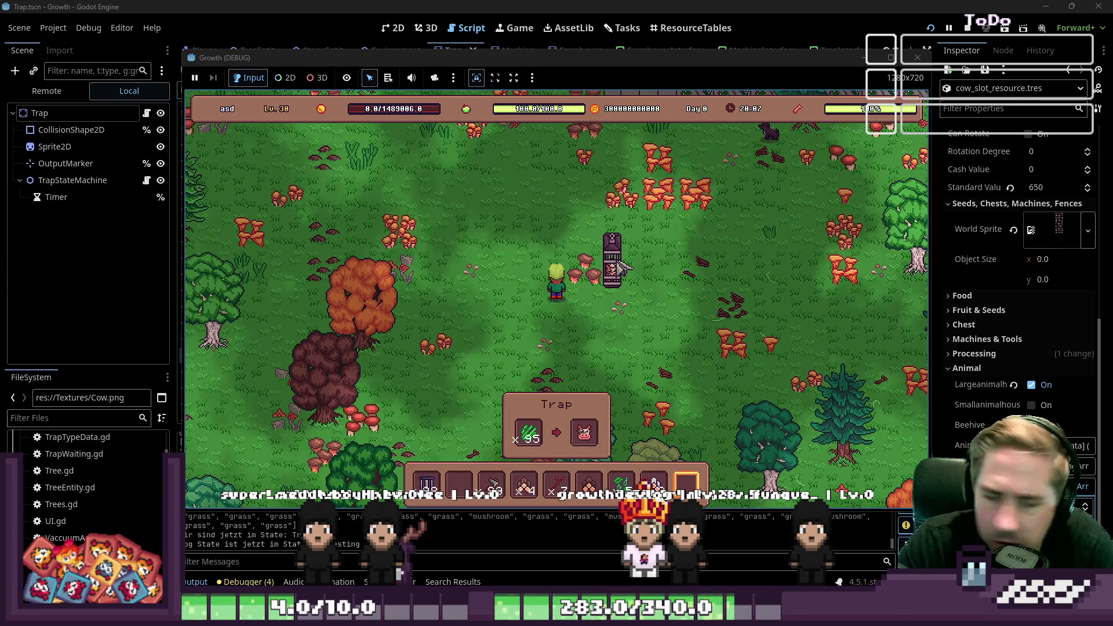
pyautogui.press('F8')
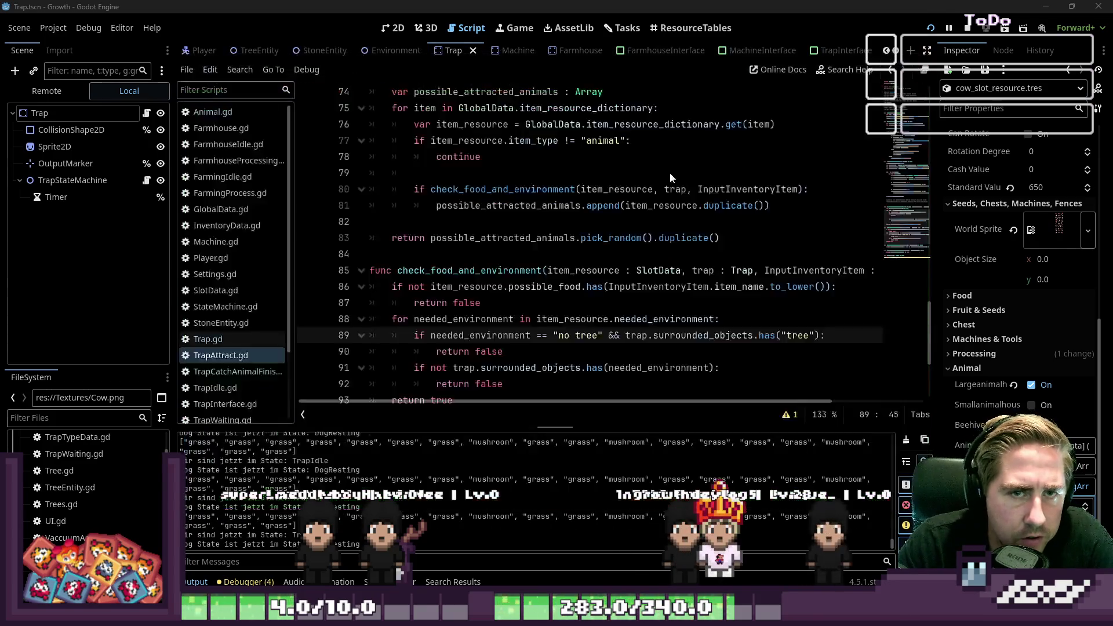
# Try rewriting line 89's comparison as a needed_environment.has( call.
pyautogui.click(454, 353)
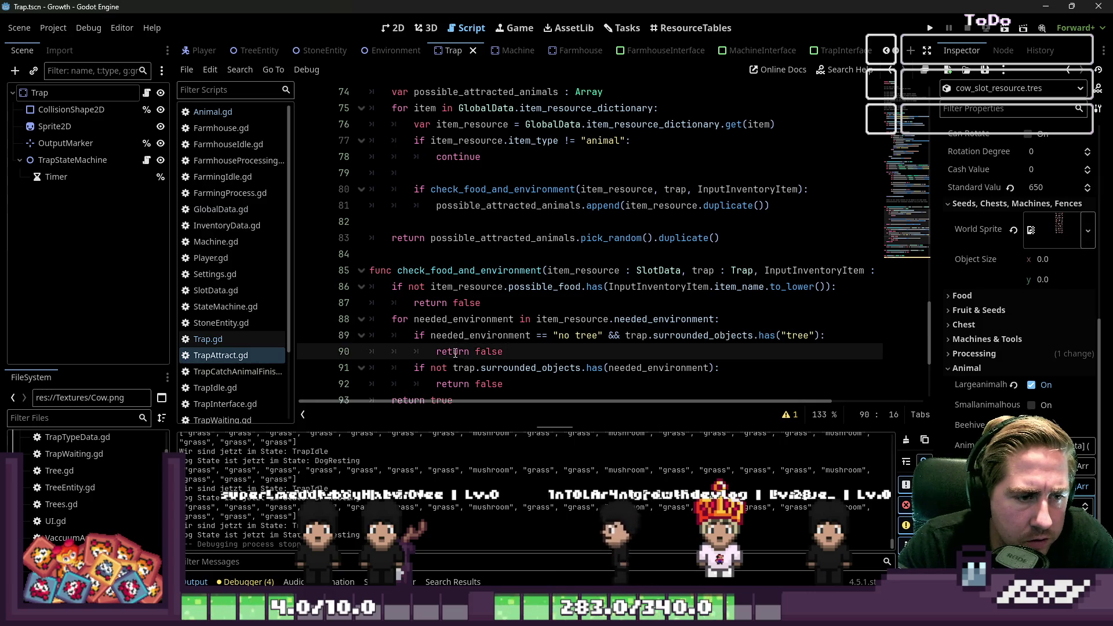
pyautogui.doubleClick(491, 334)
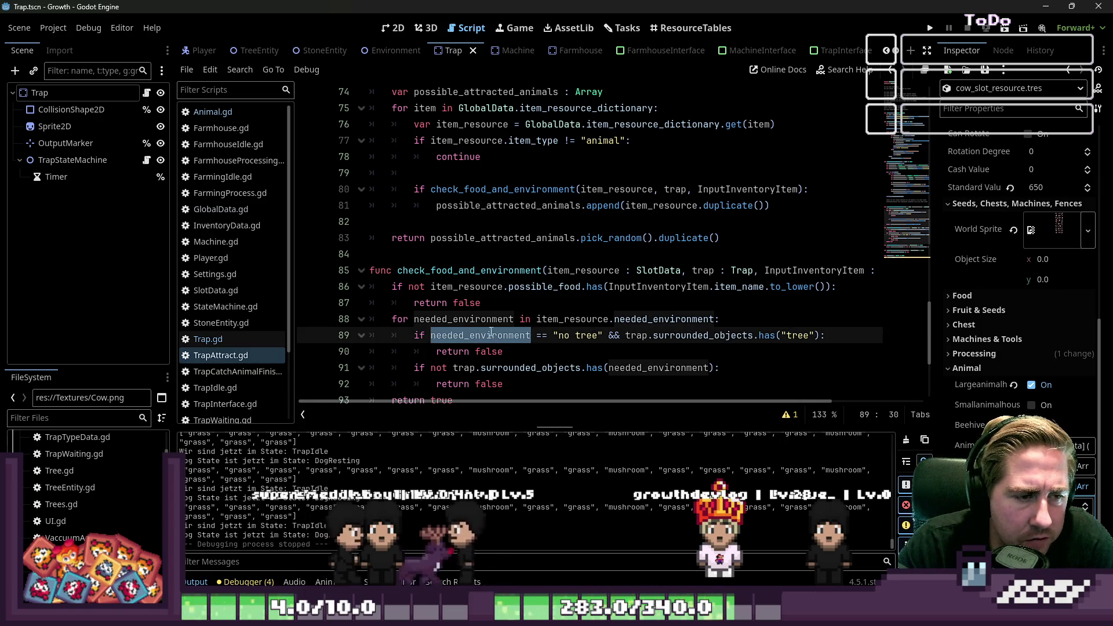
pyautogui.click(540, 336)
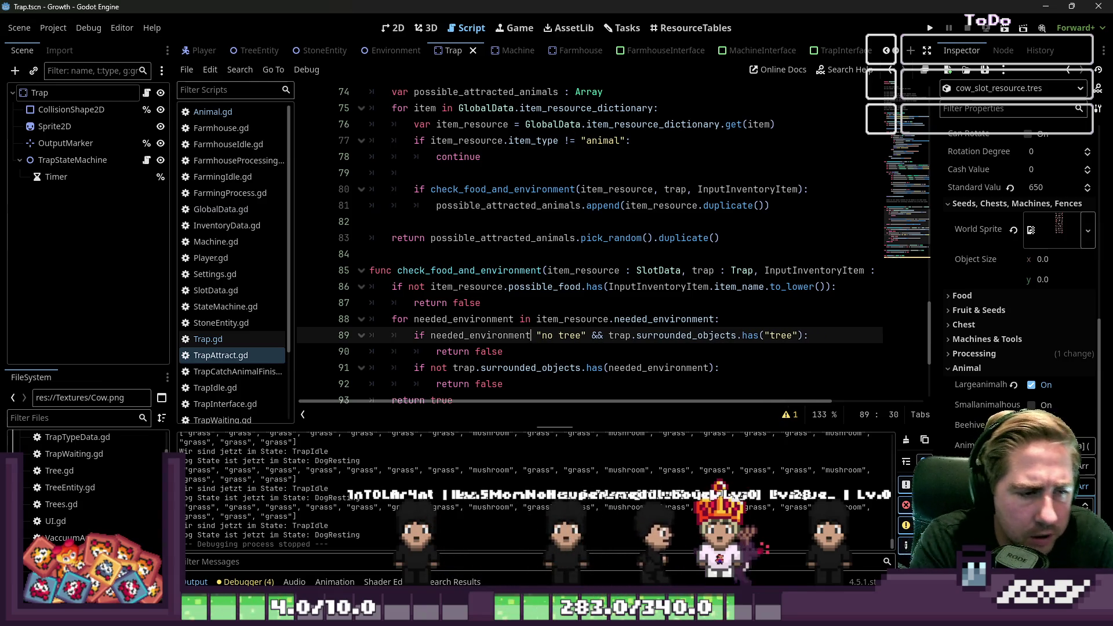
pyautogui.write('..has')
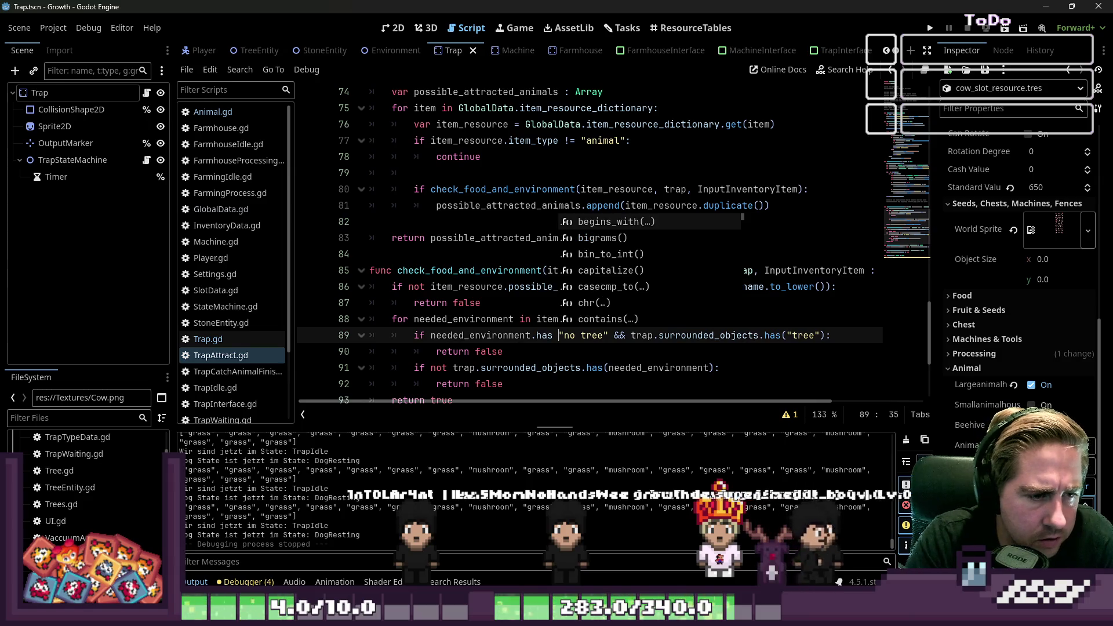
pyautogui.hotkey('ctrl', 'shift', 'Right')
pyautogui.hotkey('ctrl', 'shift', 'Right')
pyautogui.write('(')
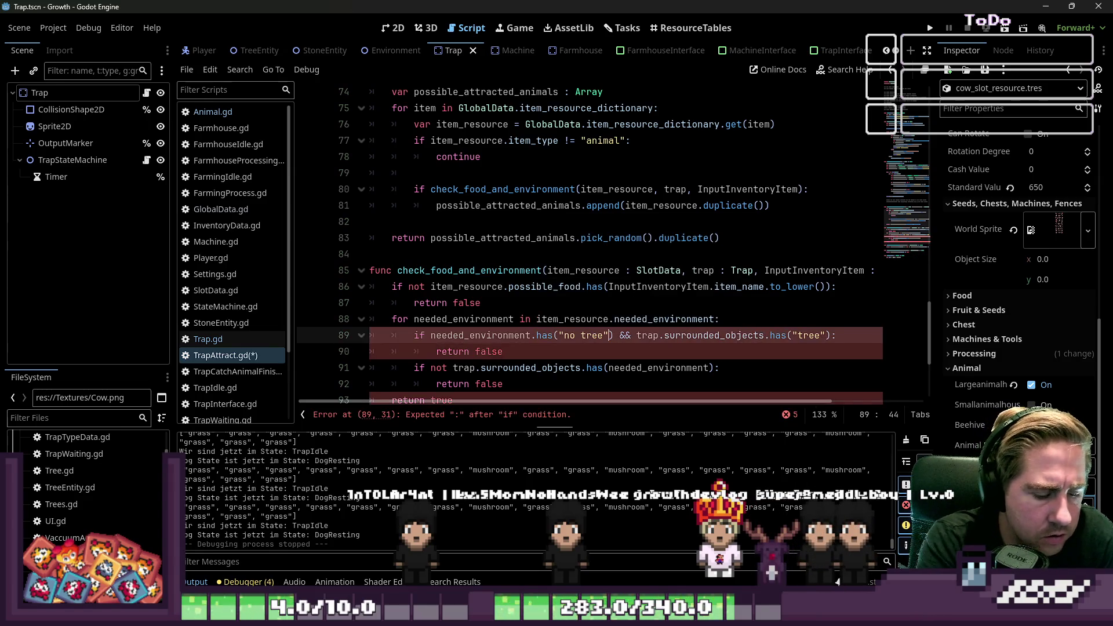
pyautogui.click(503, 351)
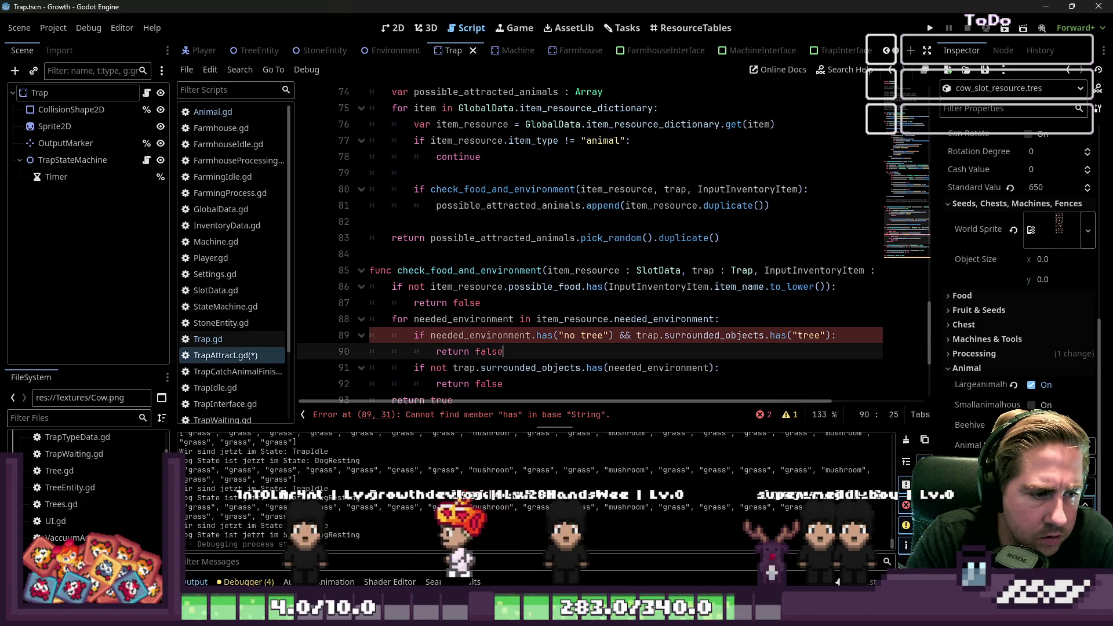
# Remove the has( call and restore the == comparison on line 89.
pyautogui.click(608, 335)
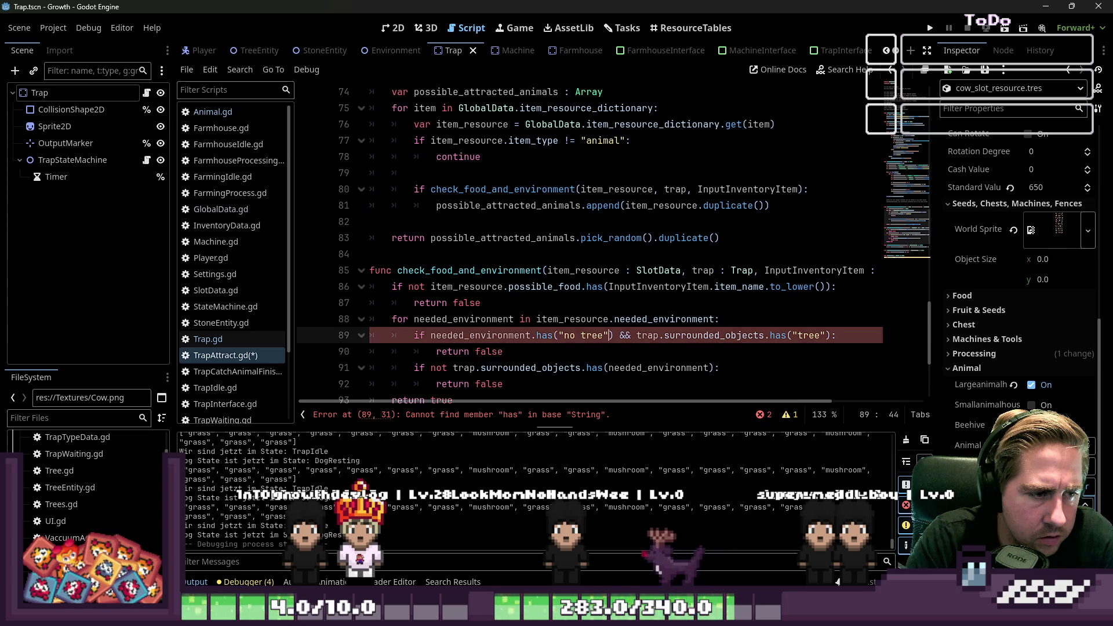
pyautogui.press('Delete')
pyautogui.press('Left')
pyautogui.press('Left')
pyautogui.press('Left')
pyautogui.press('BackSpace')
pyautogui.press('BackSpace')
pyautogui.press('BackSpace')
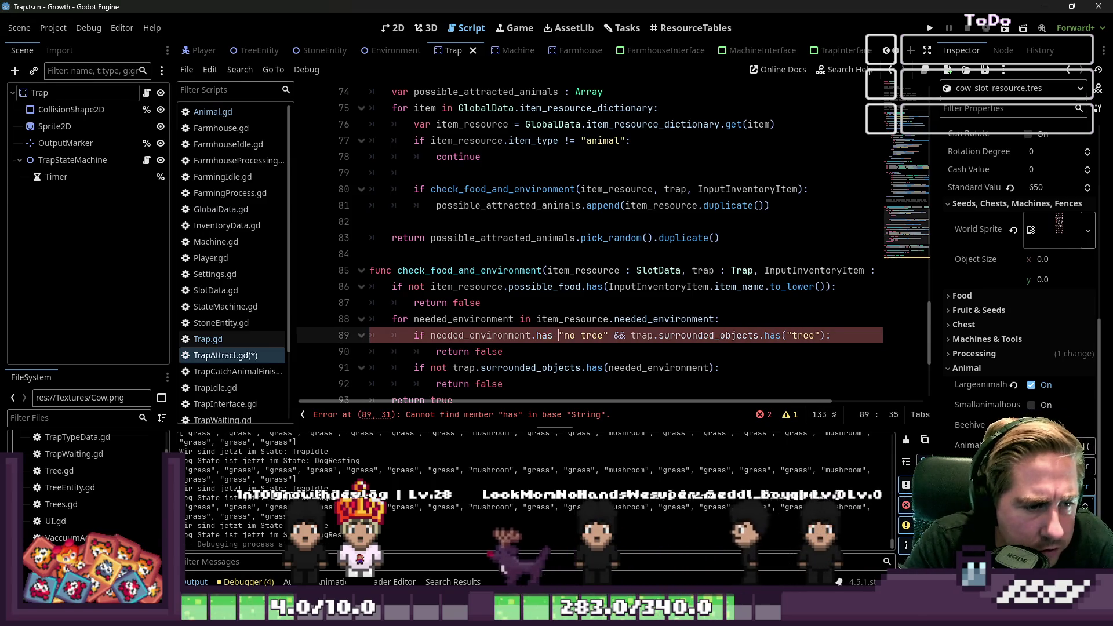
pyautogui.press('BackSpace')
pyautogui.write('==')
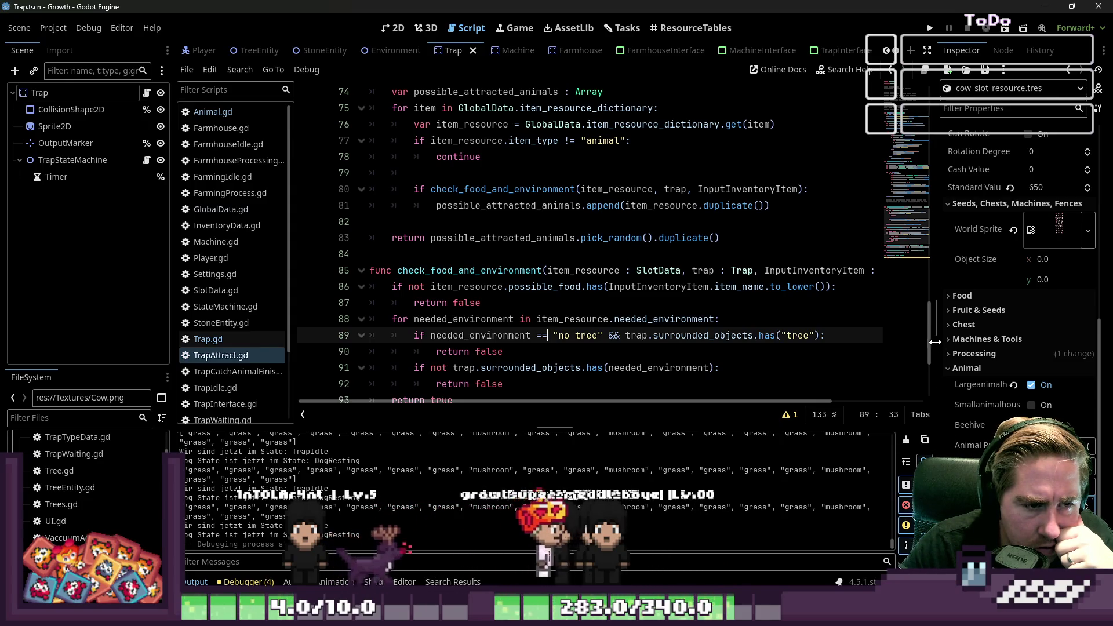
# Change "no tree" to "notree" on line 89, save TrapAttract.gd, and launch the game.
pyautogui.moveTo(934, 342); pyautogui.dragTo(858, 338)
pyautogui.press('Right')
pyautogui.press('Right')
pyautogui.press('Right')
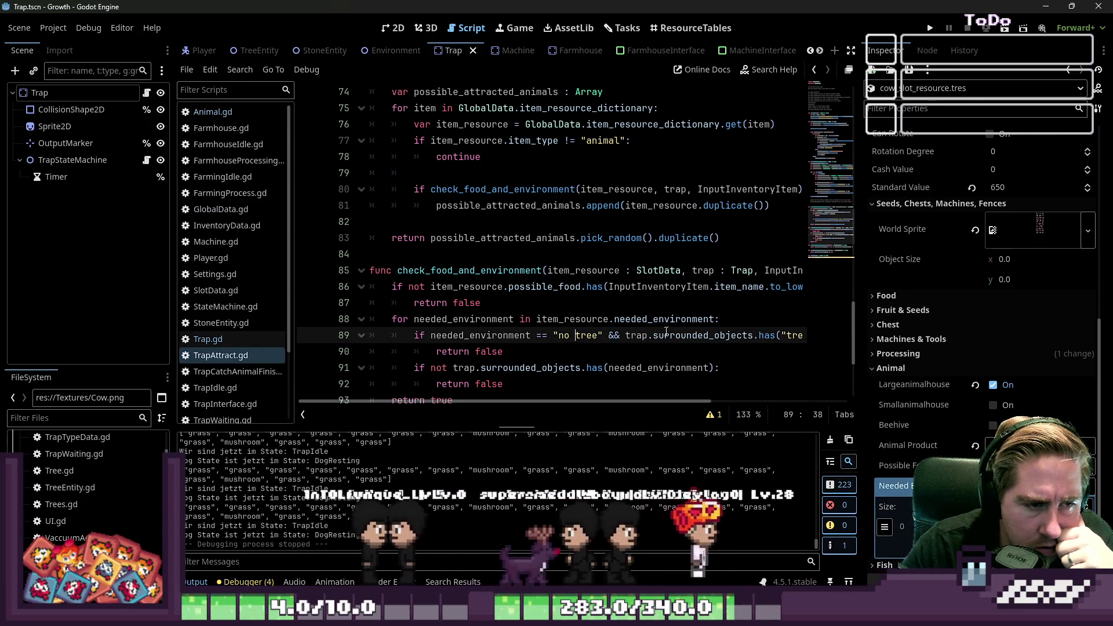
pyautogui.hotkey('ctrl', 'Right')
pyautogui.hotkey('ctrl', 'shift', 'Left')
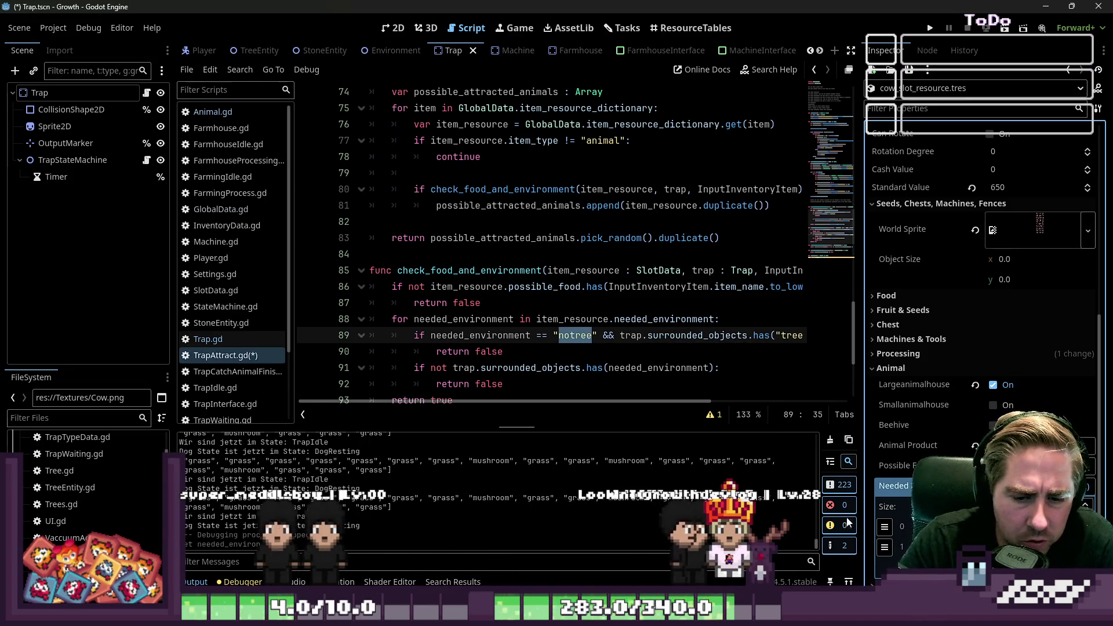
pyautogui.click(604, 309)
pyautogui.hotkey('ctrl', 's')
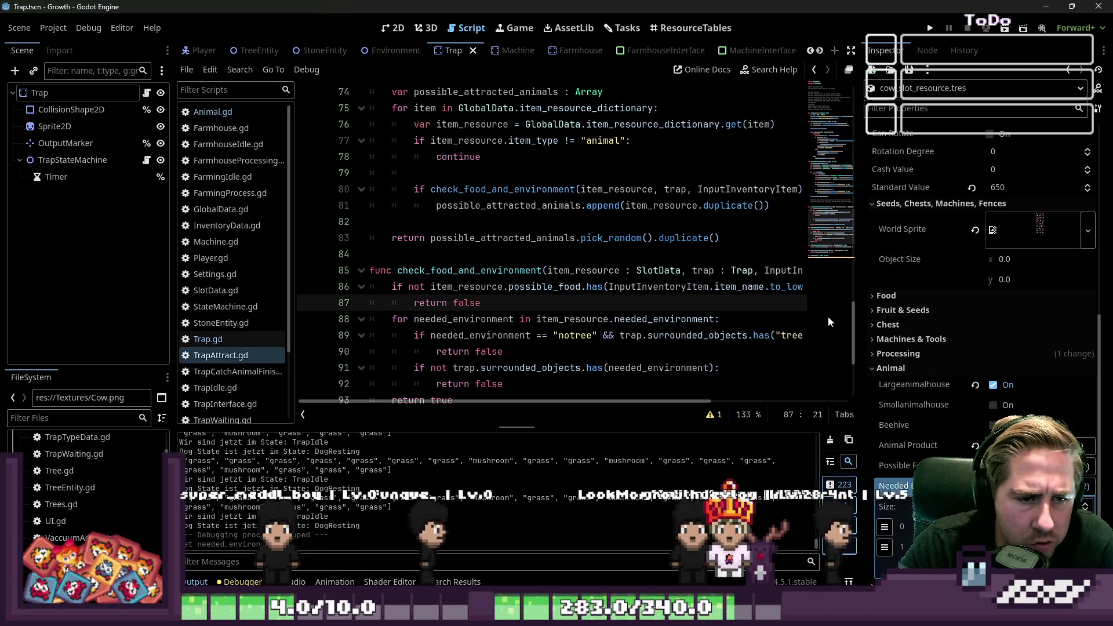
pyautogui.moveTo(860, 315); pyautogui.dragTo(987, 319)
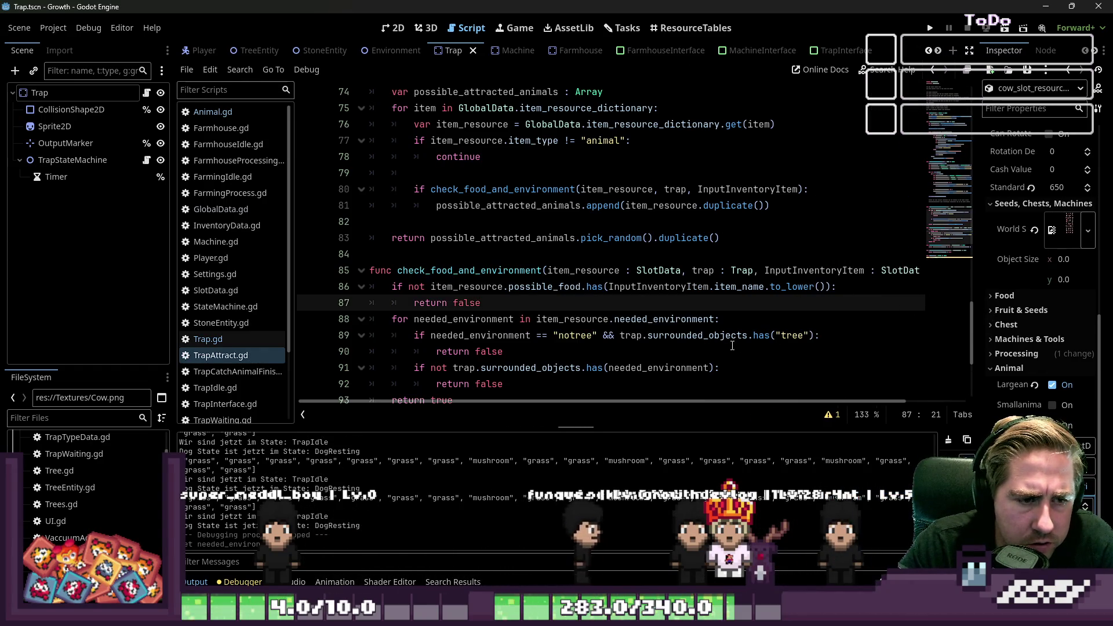
pyautogui.doubleClick(715, 335)
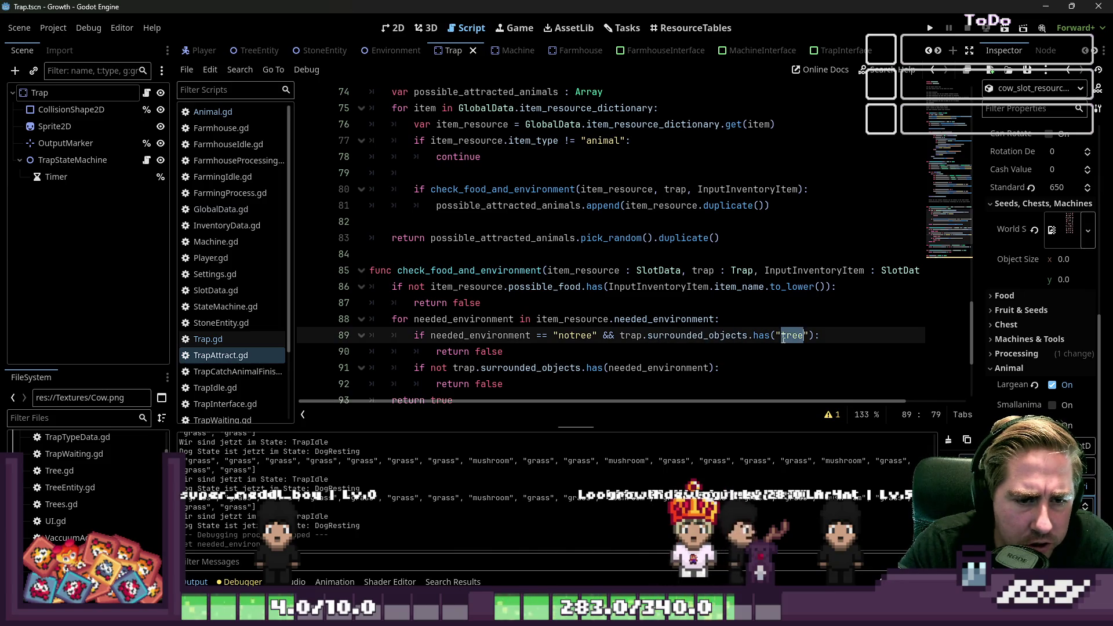
pyautogui.click(930, 24)
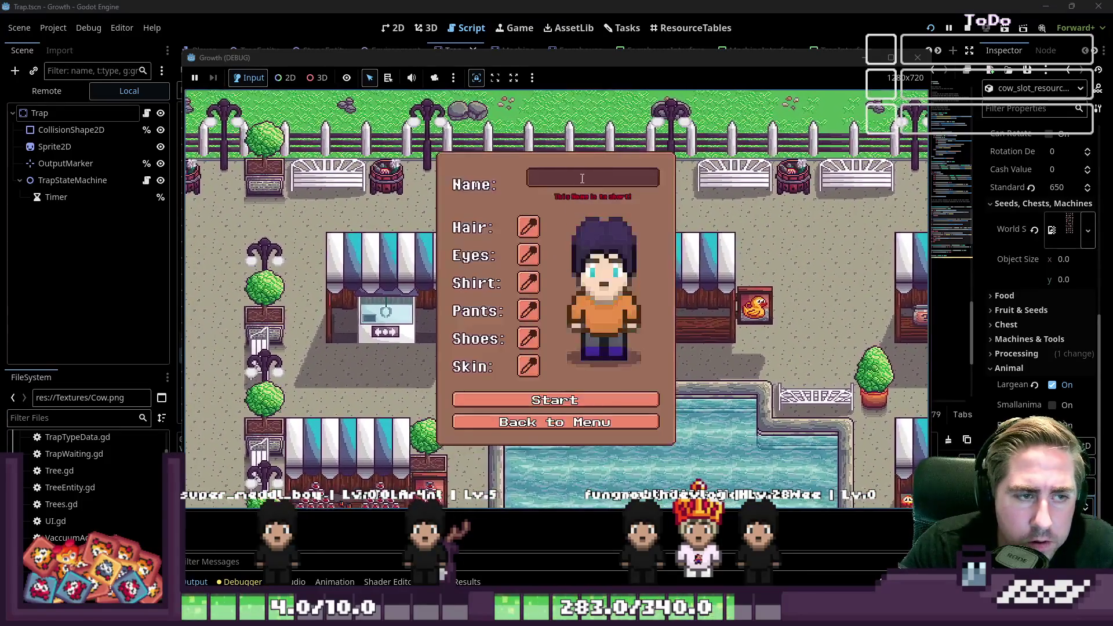
# Create a character named 'adsg', start the game, and pick the trap from the hotbar.
pyautogui.write('adsg')
pyautogui.click(523, 389)
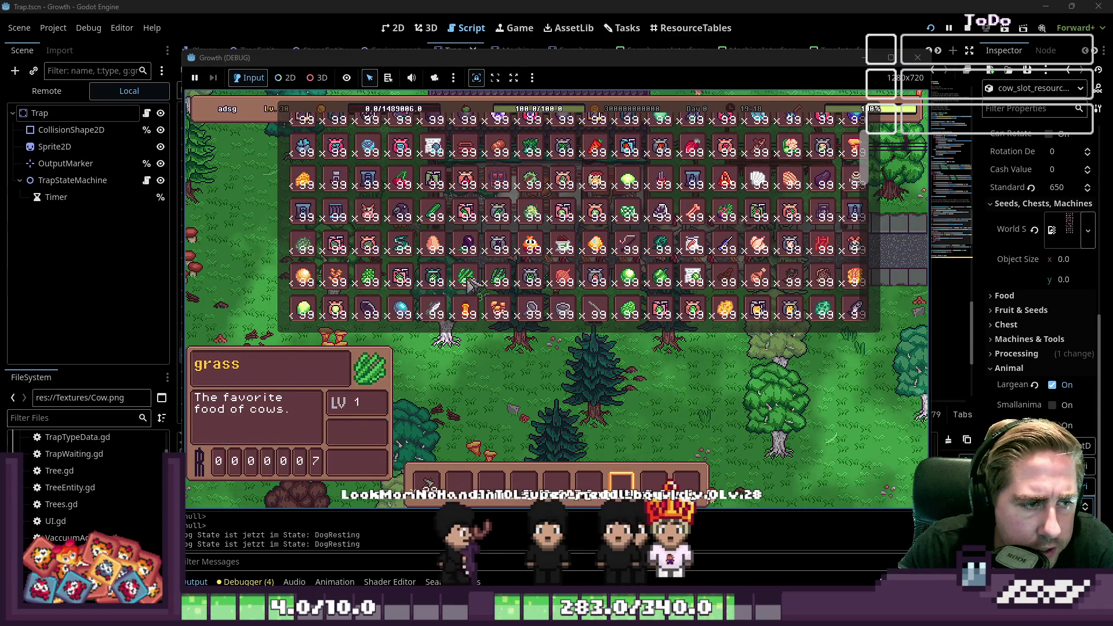
pyautogui.scroll(-10, 423, 212)
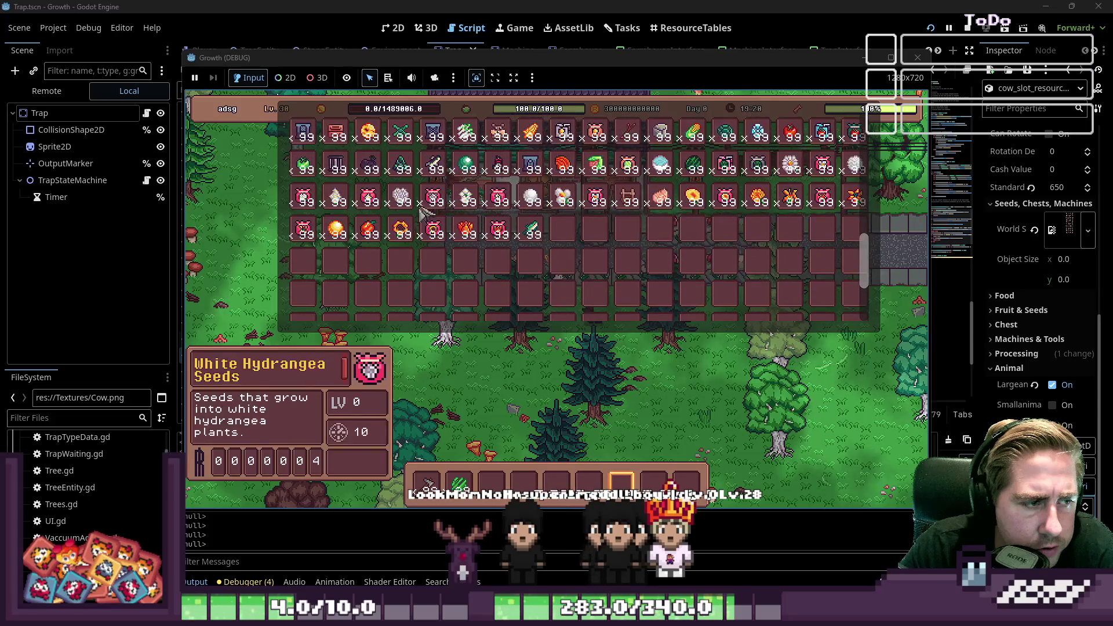
pyautogui.click(487, 502)
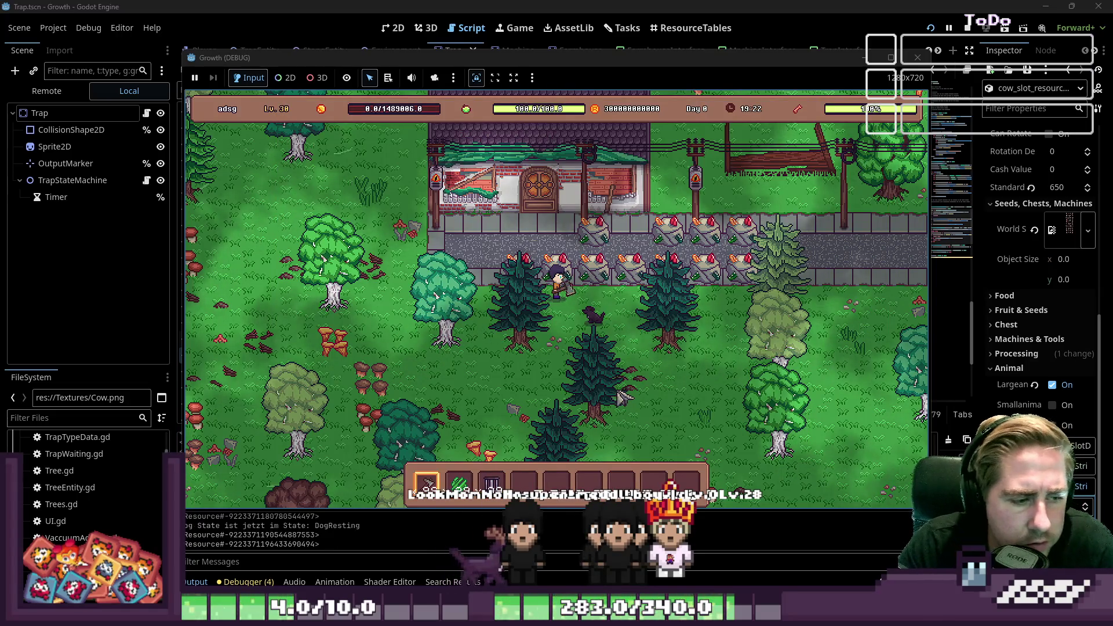
pyautogui.press('s')
# Walk into the forest, place the trap, and drop the grass stack into its bait slot.
pyautogui.press('d')
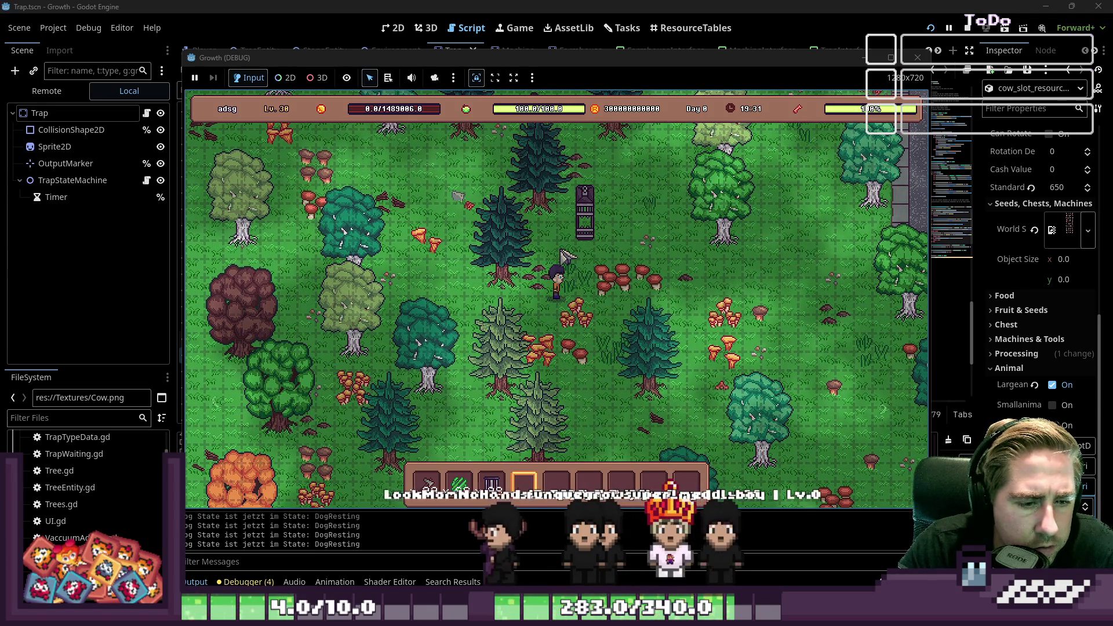
pyautogui.press('w')
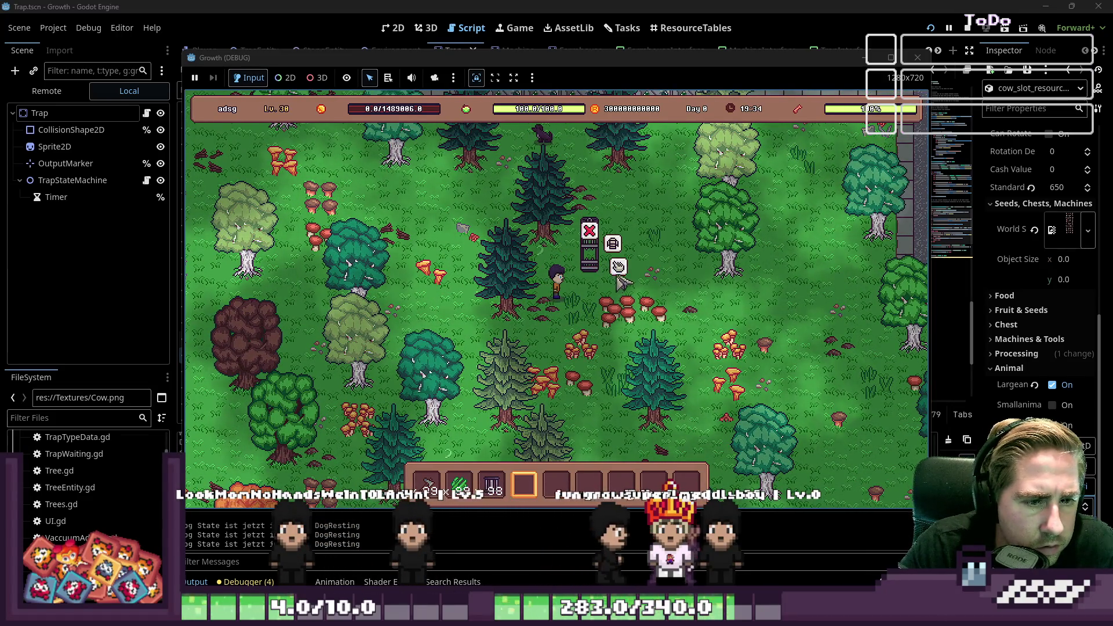
pyautogui.press('e')
pyautogui.moveTo(459, 484); pyautogui.dragTo(529, 304)
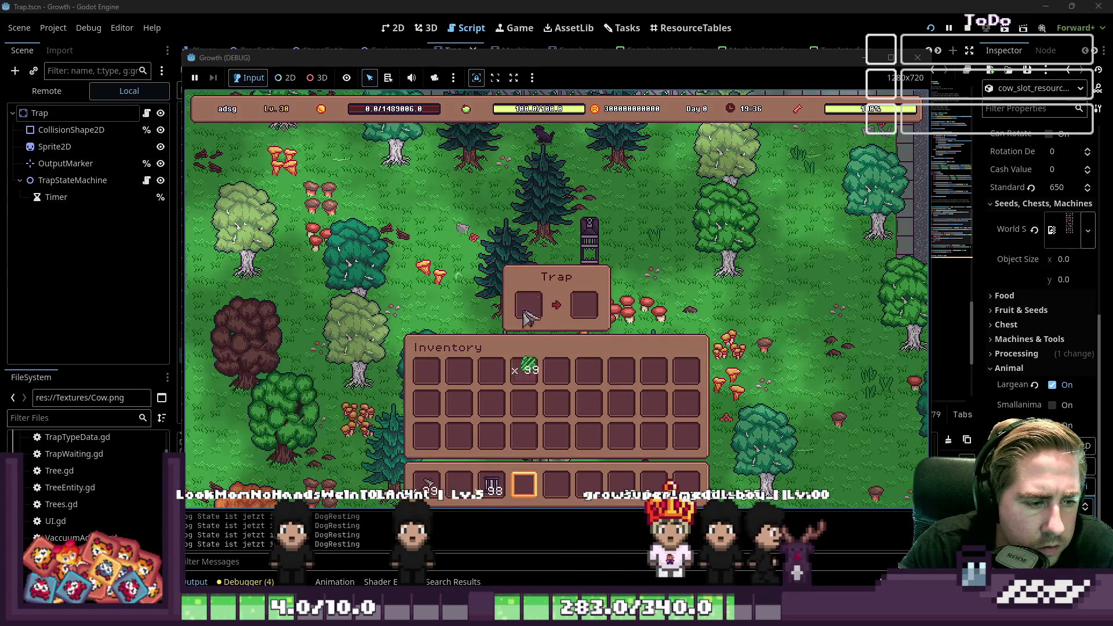
pyautogui.press('Tab')
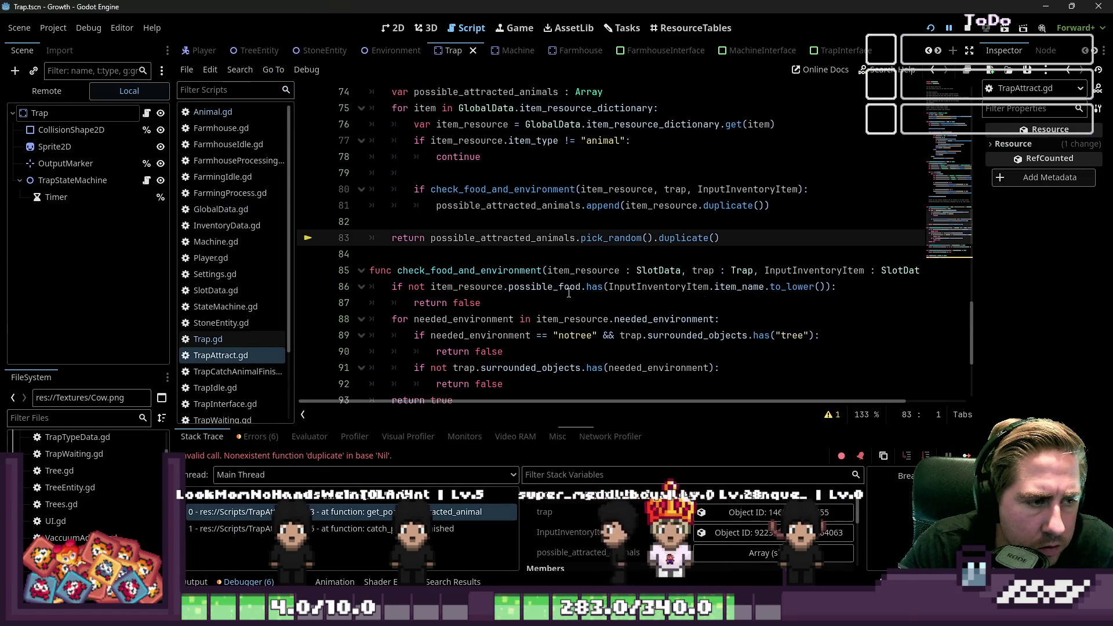
# Delete .pick_random().duplicate() from the return on line 83.
pyautogui.click(525, 254)
pyautogui.click(498, 239)
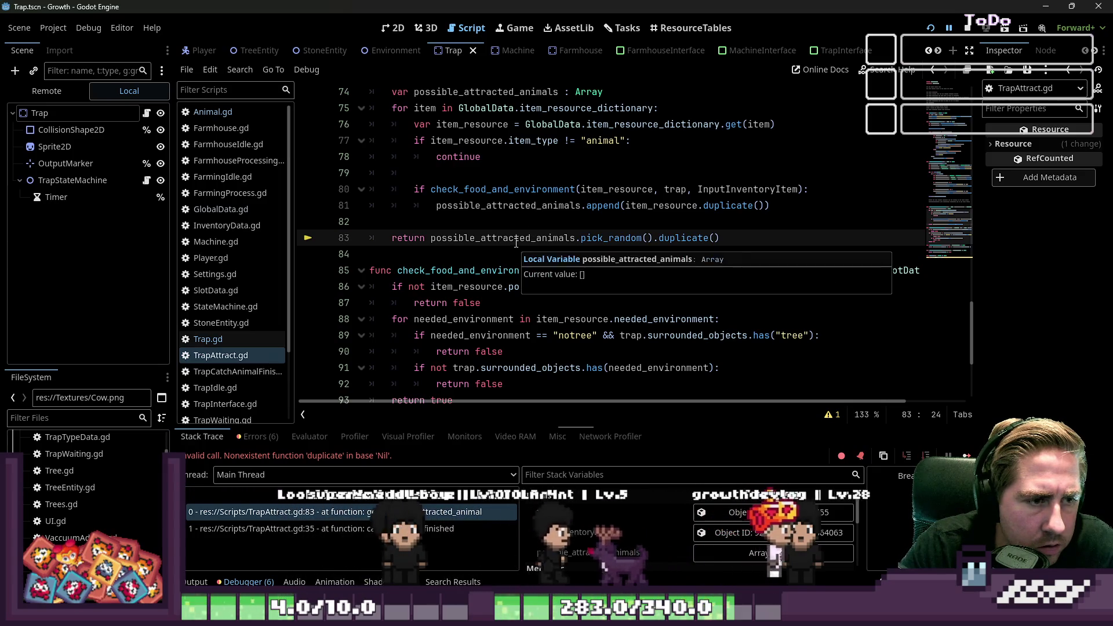
pyautogui.click(526, 228)
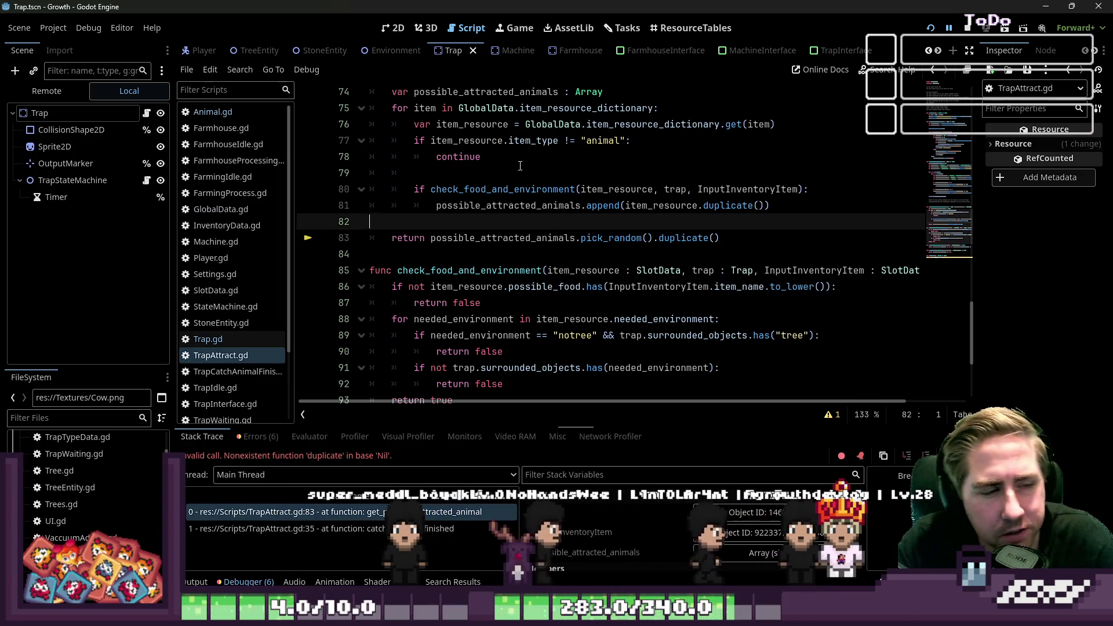
pyautogui.moveTo(488, 194)
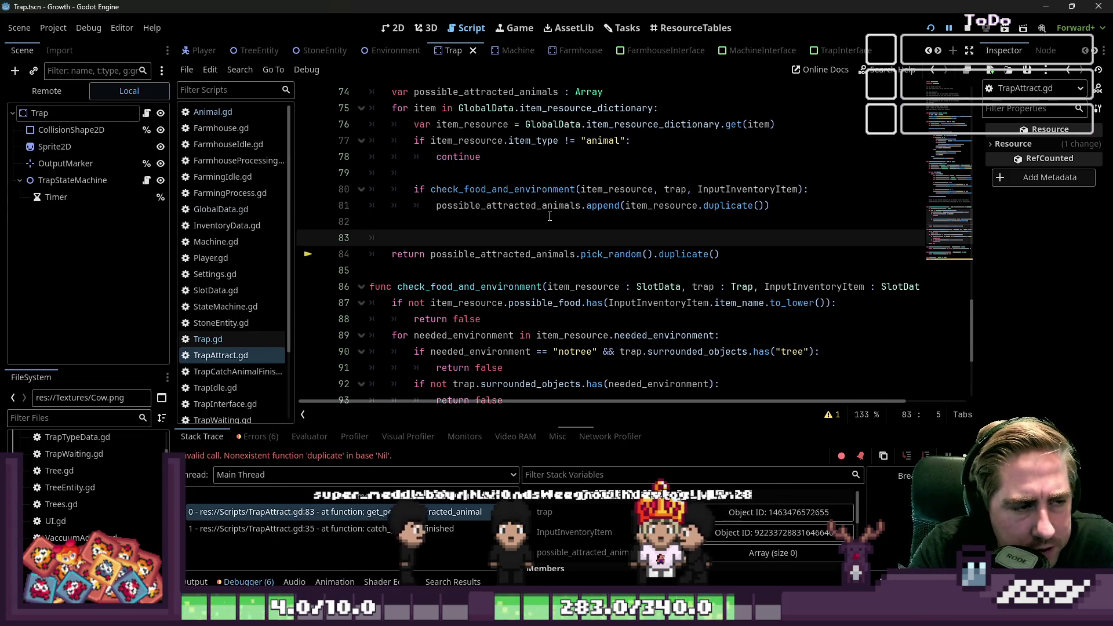
pyautogui.press('Down')
pyautogui.hotkey('ctrl', 'Right')
pyautogui.hotkey('ctrl', 'Right')
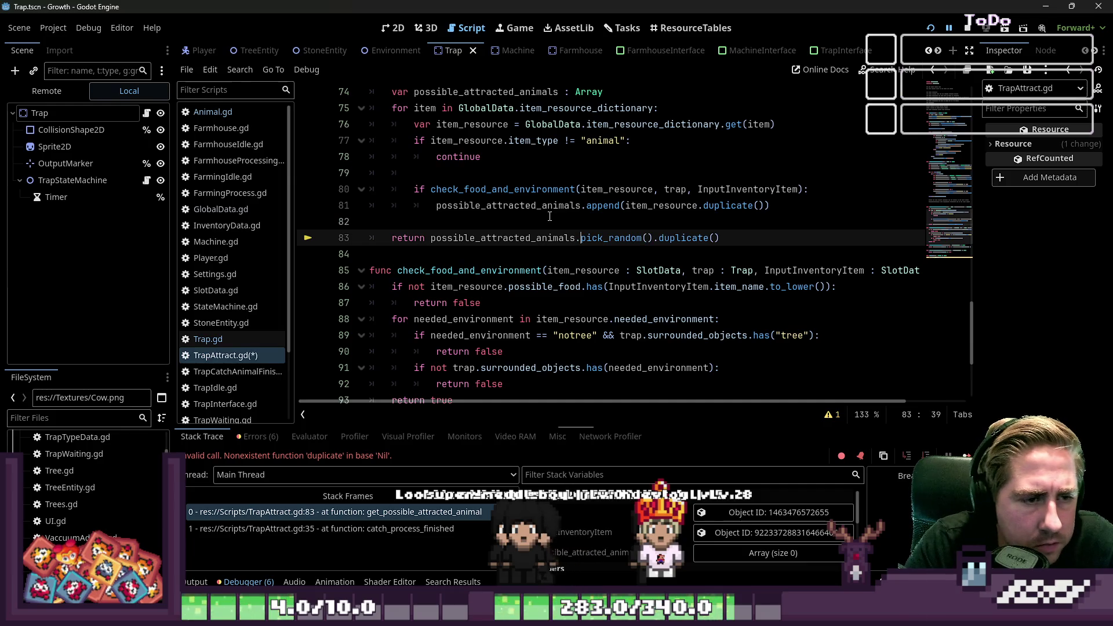
pyautogui.press('BackSpace')
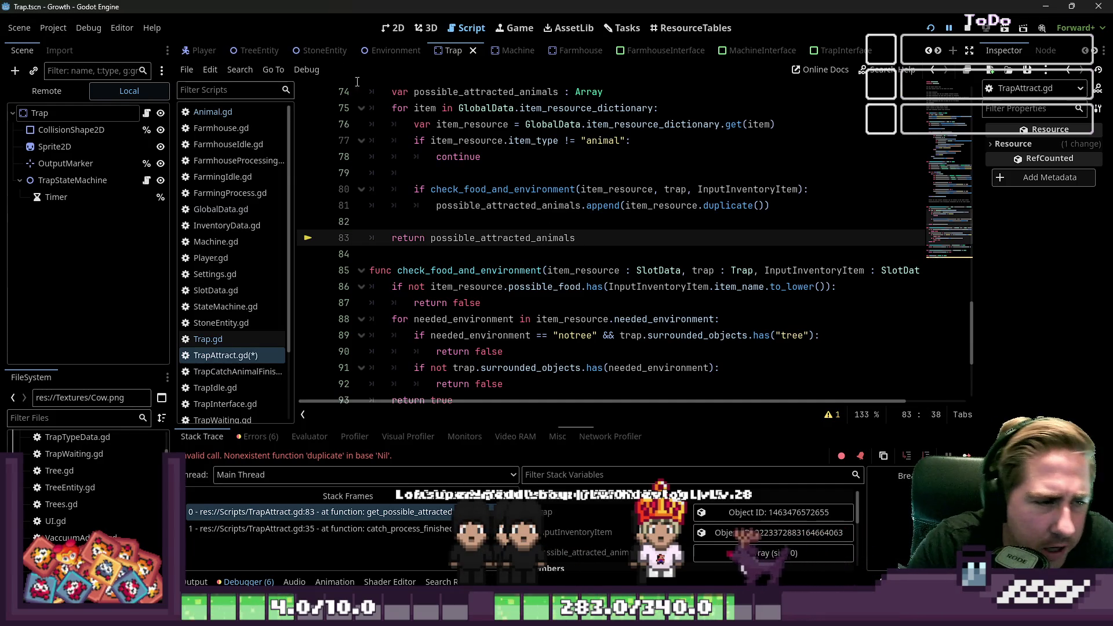
# Change line 73's return type from SlotData to Array, then go to the error on line 35.
pyautogui.scroll(3, 499, 264)
pyautogui.click(837, 223)
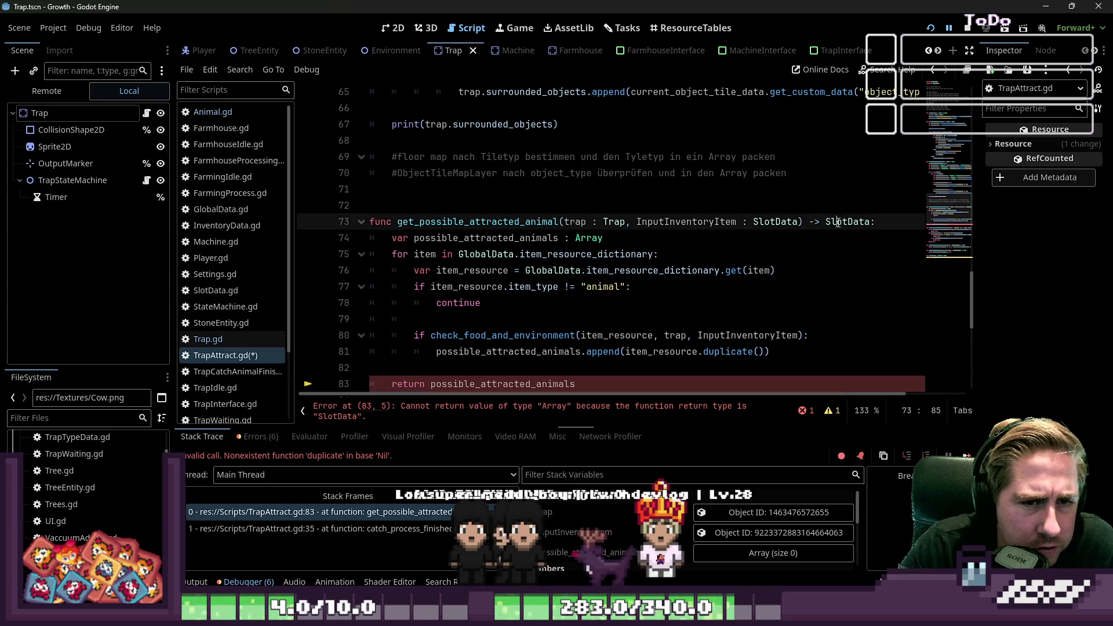
pyautogui.scroll(-1, 740, 260)
pyautogui.write('ray')
pyautogui.scroll(8, 740, 260)
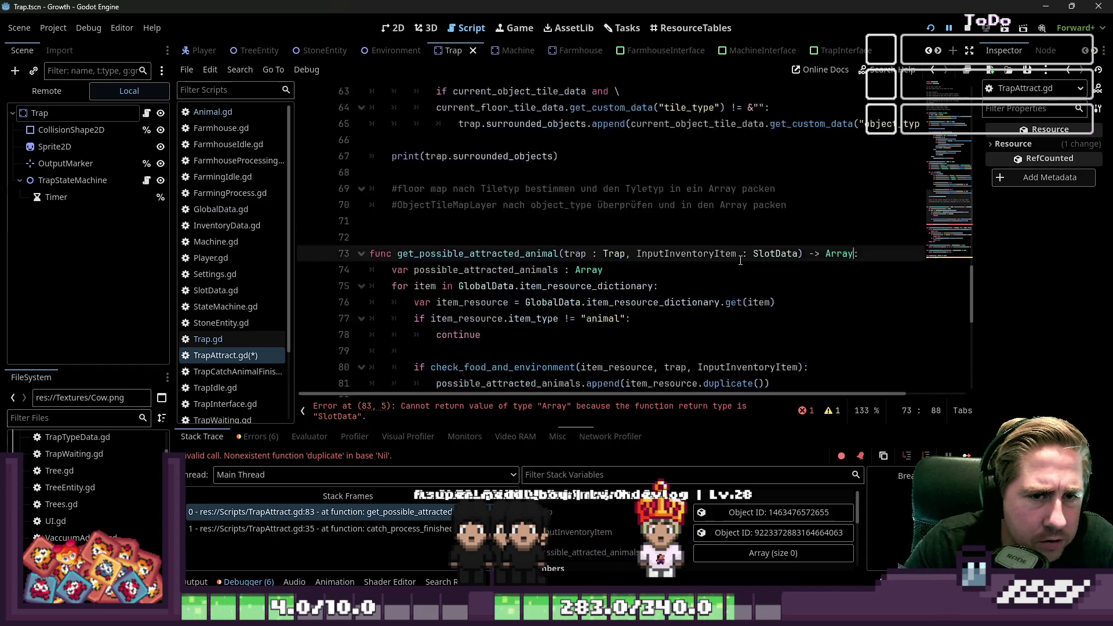
pyautogui.click(572, 286)
pyautogui.click(522, 410)
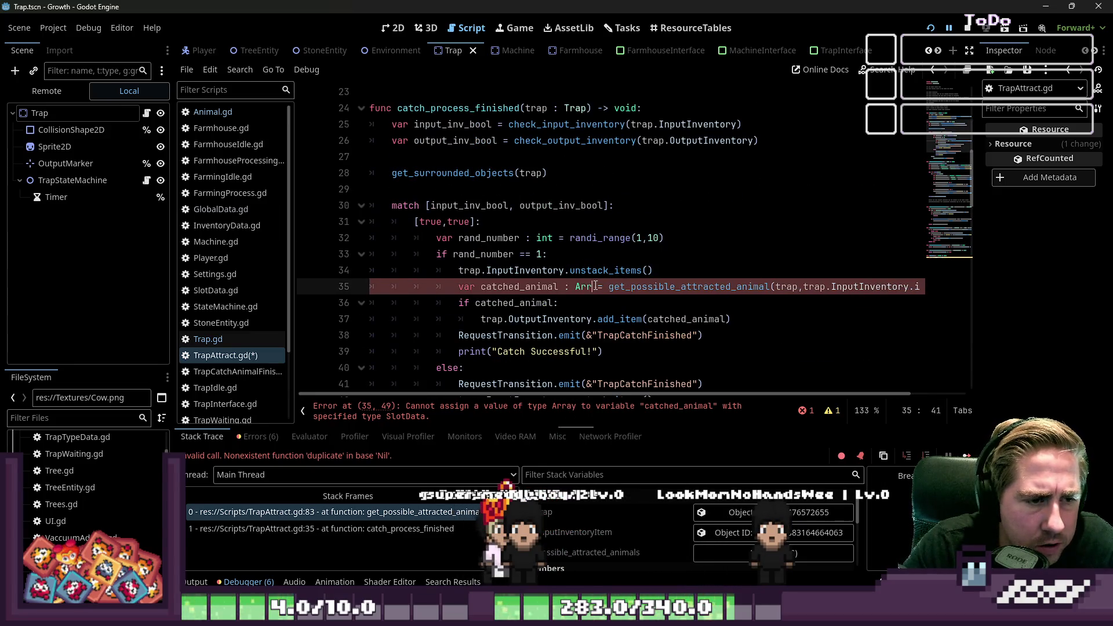
# Undo line 35's type change and paste .pick_random().duplicate() onto the end of line 35.
pyautogui.hotkey('ctrl', 'z')
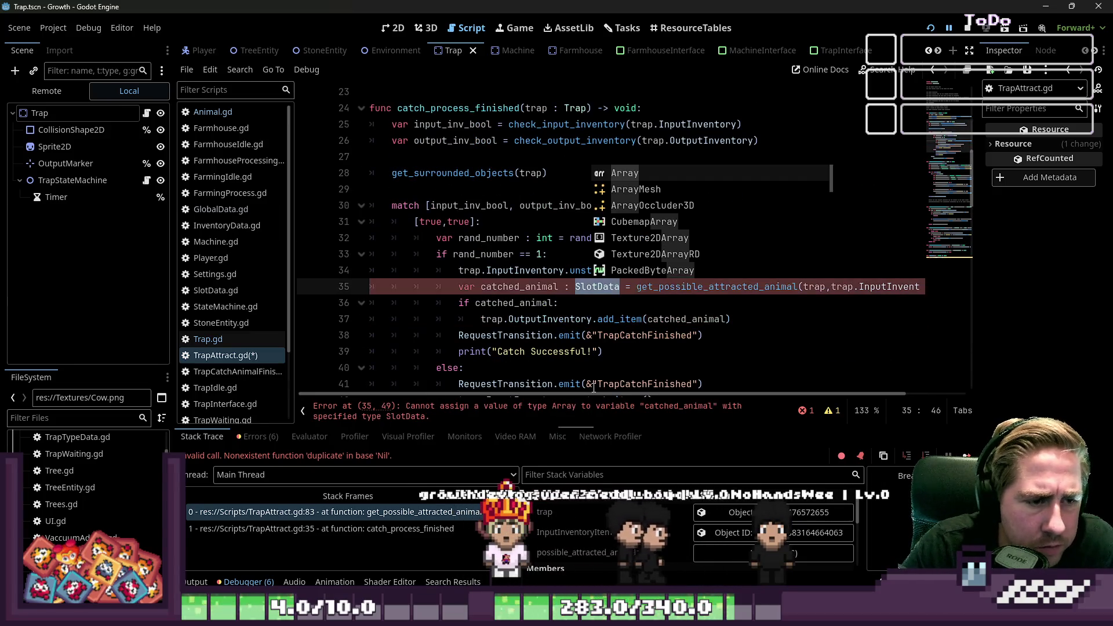
pyautogui.hscroll(3, 839, 395)
pyautogui.click(921, 293)
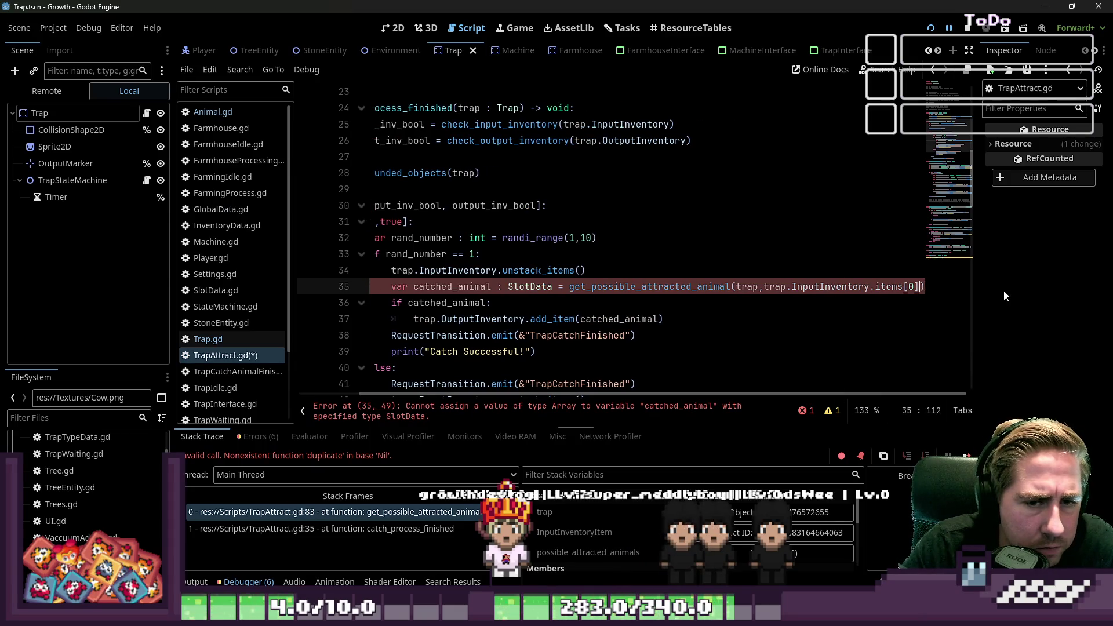
pyautogui.write('pick_random().duplicate()')
pyautogui.press('Home')
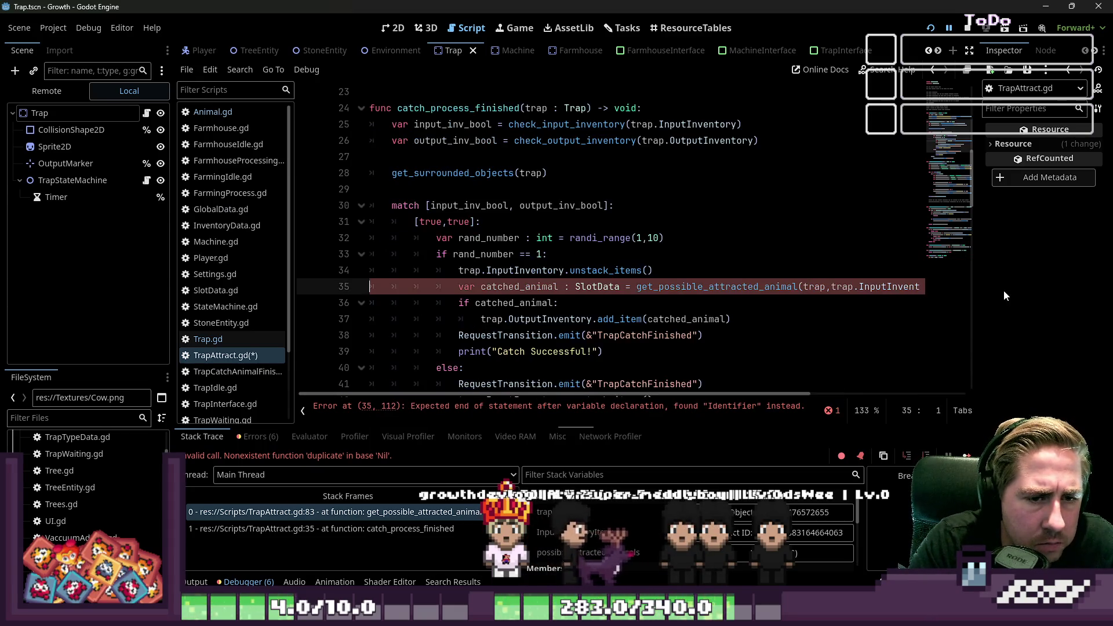
pyautogui.hotkey('shift', 'End')
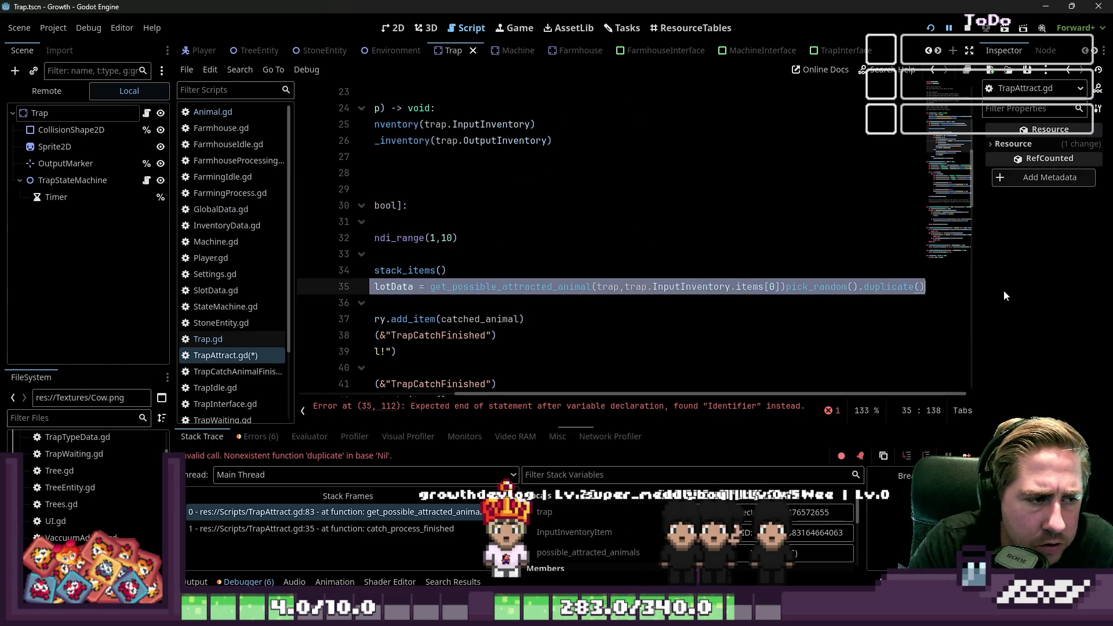
pyautogui.press('Home')
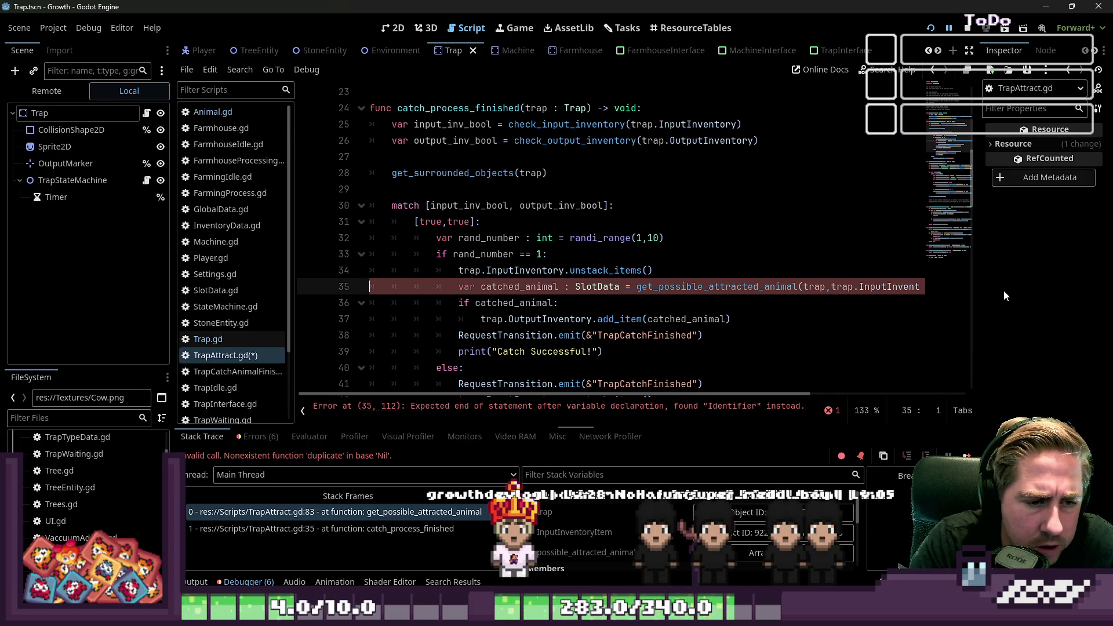
pyautogui.hotkey('ctrl', 'Right')
pyautogui.hotkey('ctrl', 'Right')
pyautogui.hotkey('ctrl', 'Right')
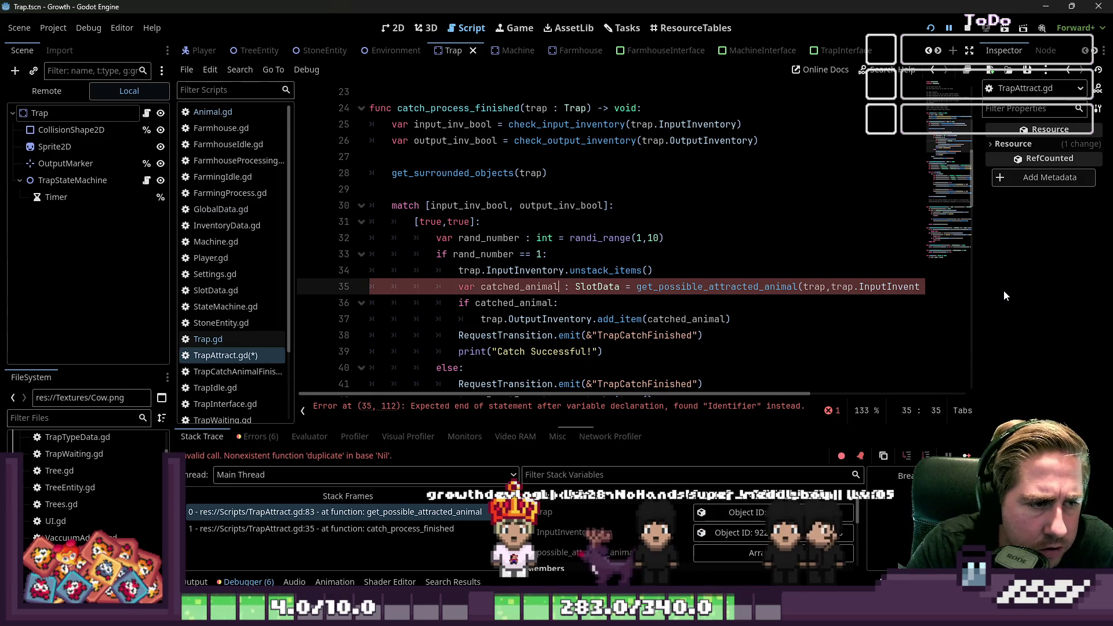
pyautogui.press('Left')
pyautogui.press('Left')
pyautogui.press('Left')
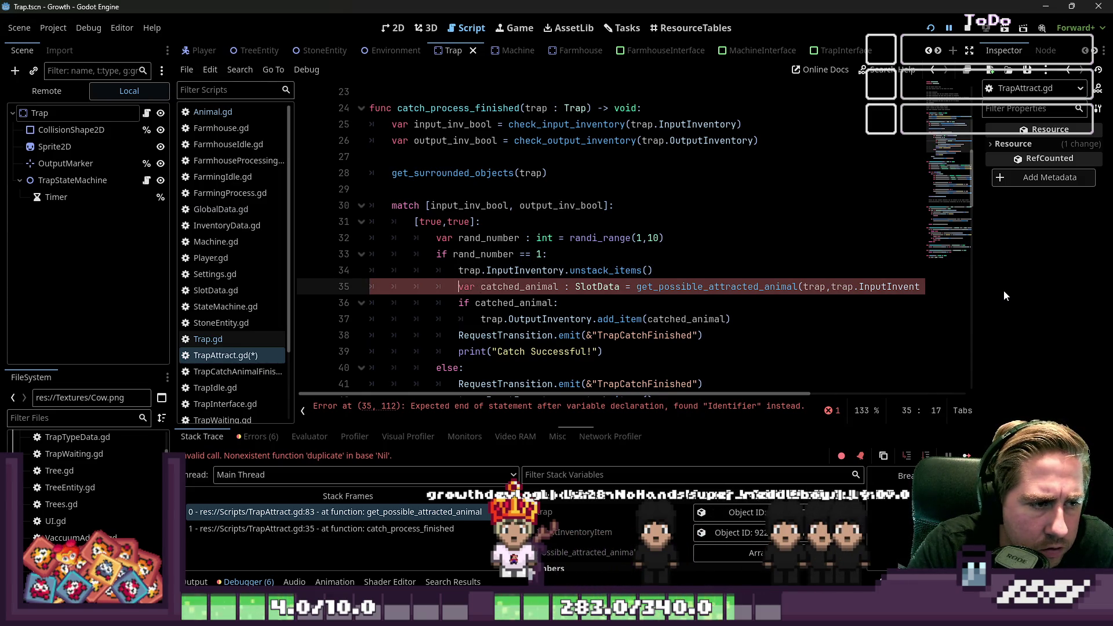
pyautogui.press('Home')
pyautogui.press('Home')
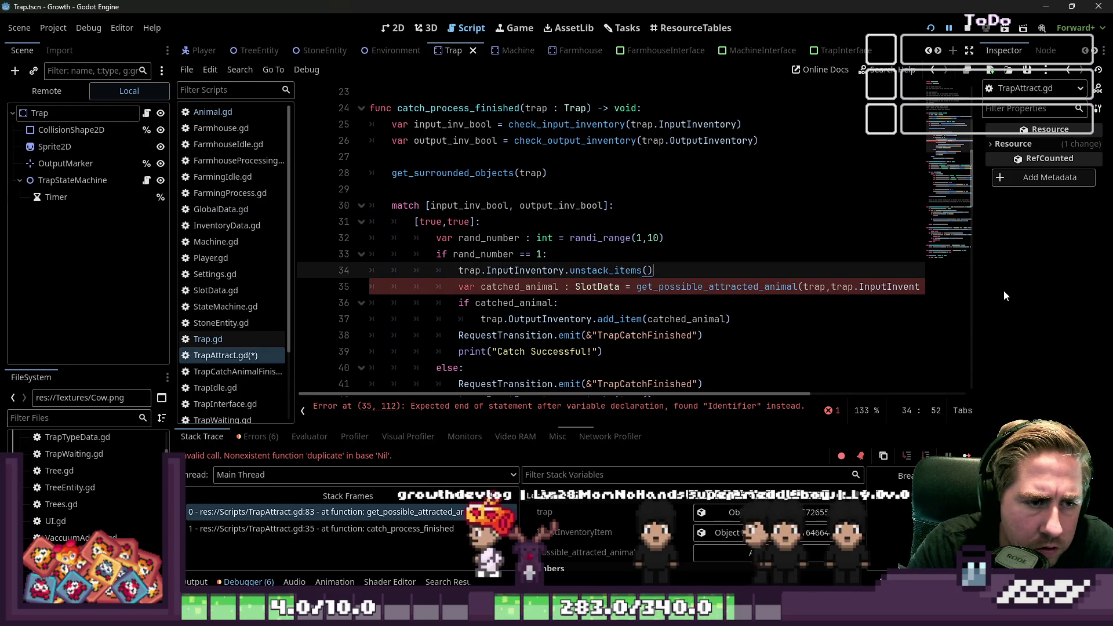
# Adjust the pasted call on line 35 and save TrapAttract.gd.
pyautogui.press('End')
pyautogui.hotkey('ctrl', 'shift', 'Left')
pyautogui.hotkey('ctrl', 'shift', 'Left')
pyautogui.hotkey('ctrl', 'shift', 'Left')
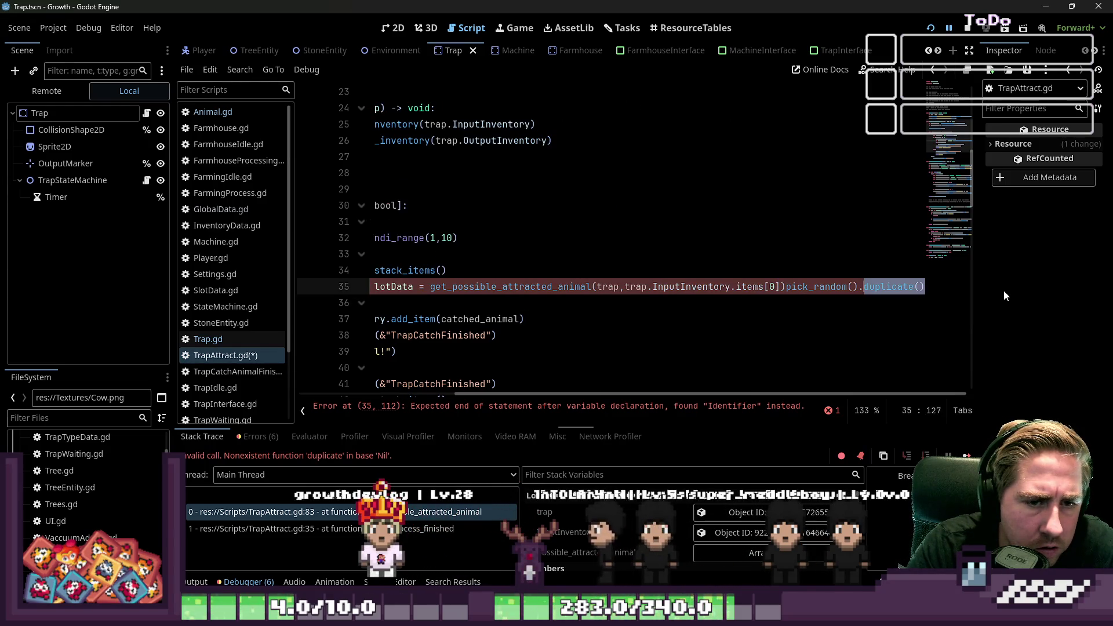
pyautogui.press('Left')
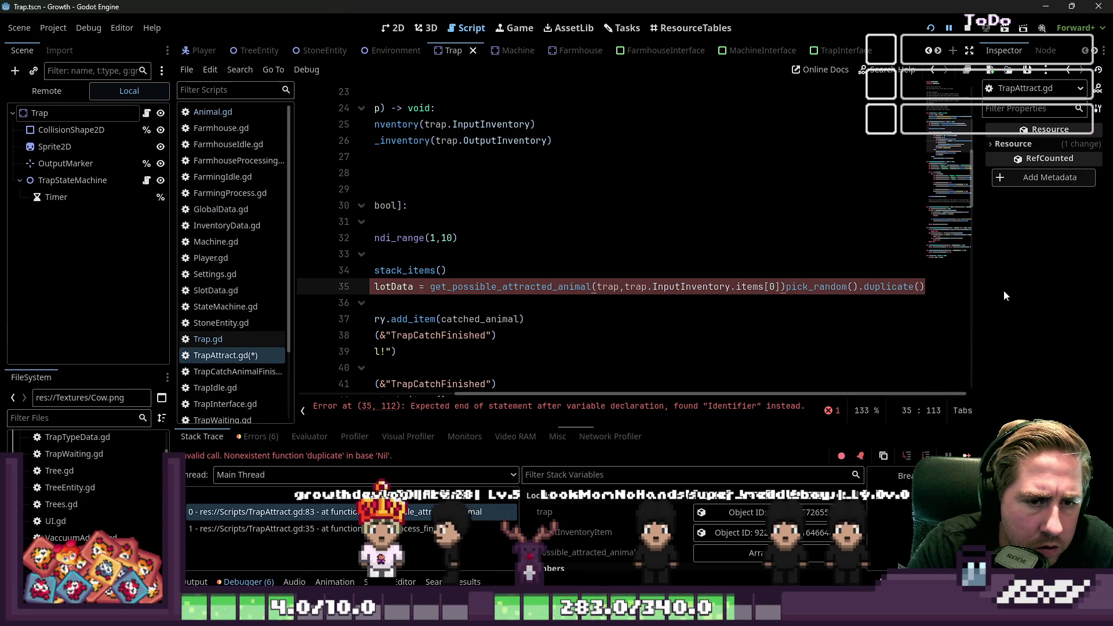
pyautogui.write('.')
pyautogui.press('Escape')
pyautogui.press('Home')
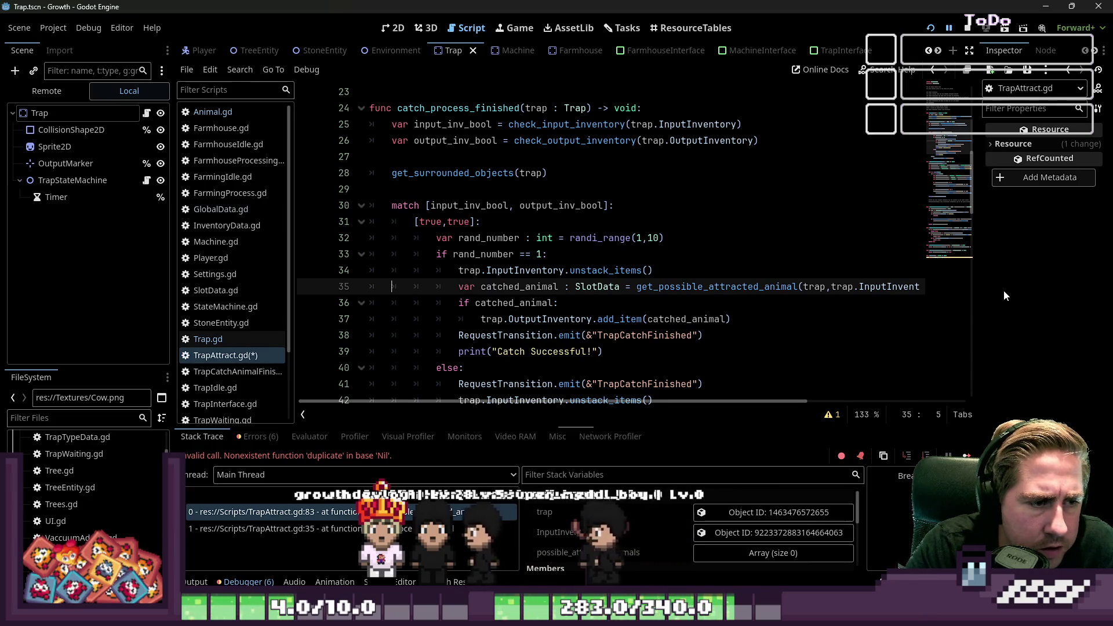
pyautogui.hotkey('ctrl', 'Right')
pyautogui.hotkey('ctrl', 'Right')
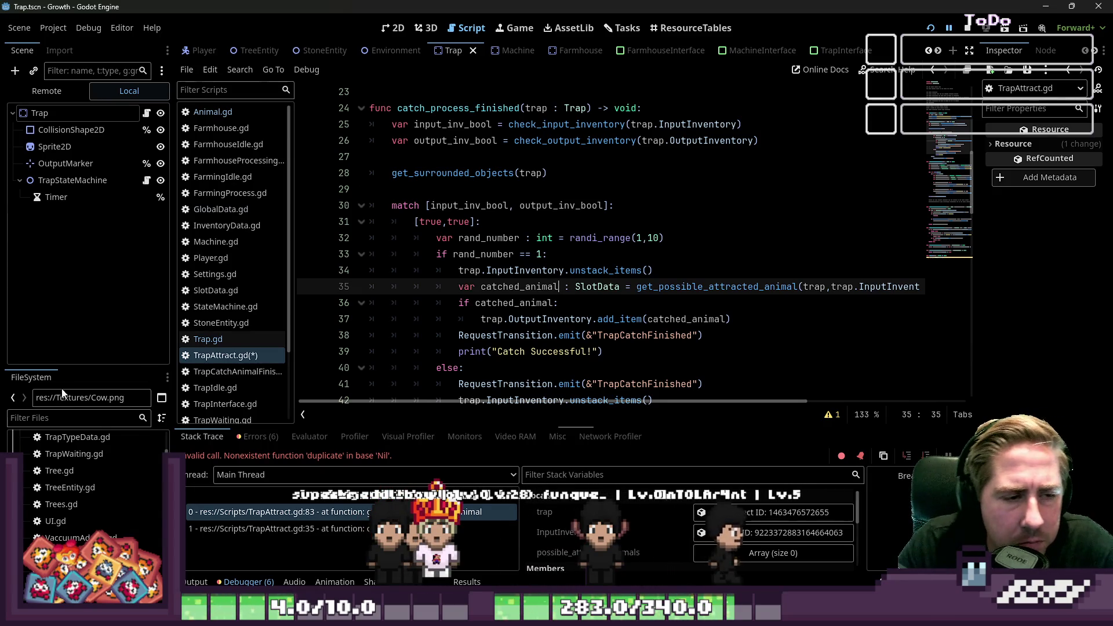
pyautogui.hotkey('ctrl', 's')
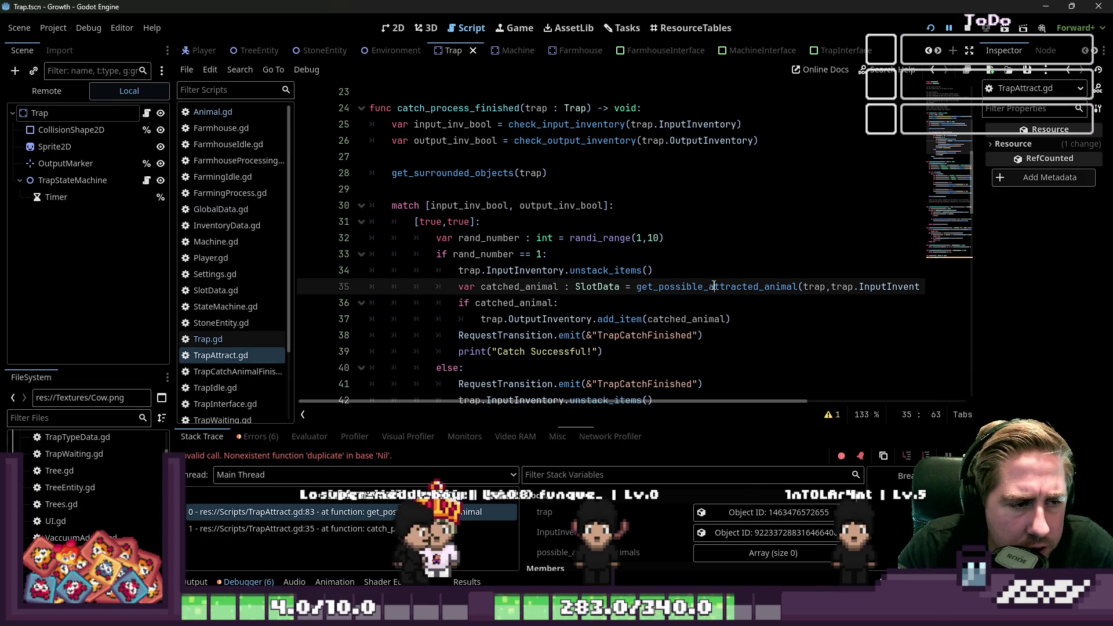
# Cut the random-pick call from line 35 and change catched_animal's type to Array.
pyautogui.moveTo(714, 286)
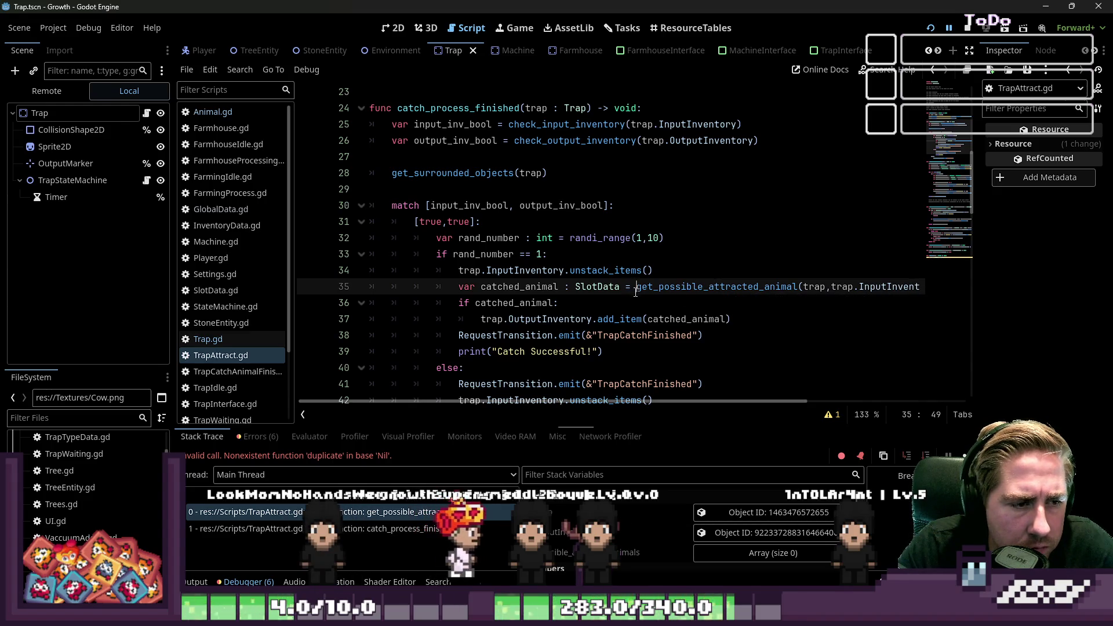
pyautogui.moveTo(597, 403); pyautogui.dragTo(804, 421)
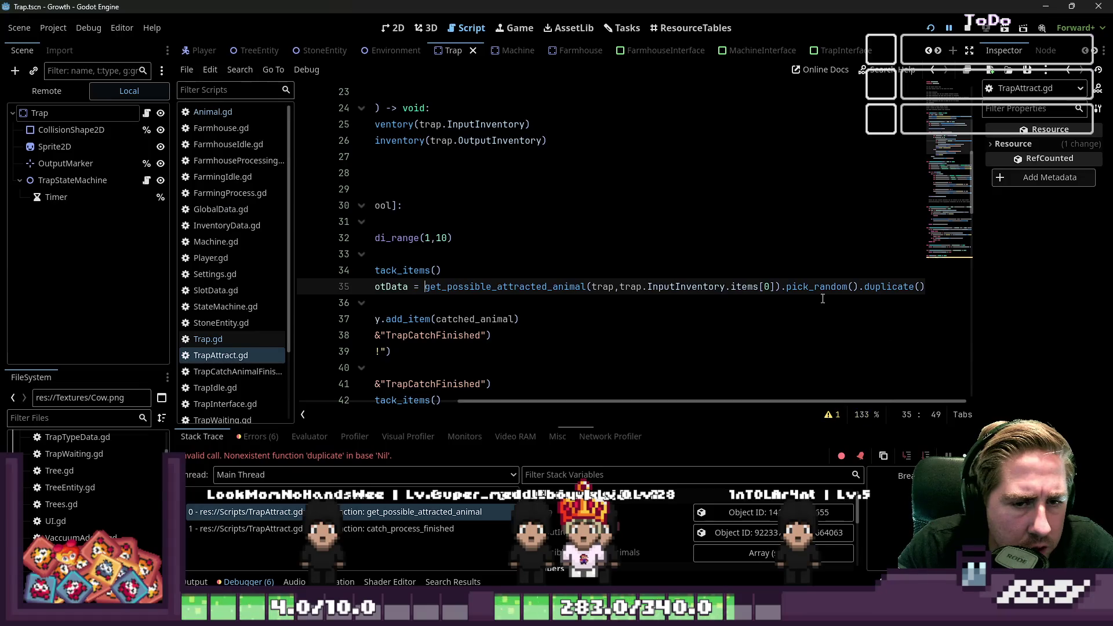
pyautogui.moveTo(781, 287); pyautogui.dragTo(929, 288)
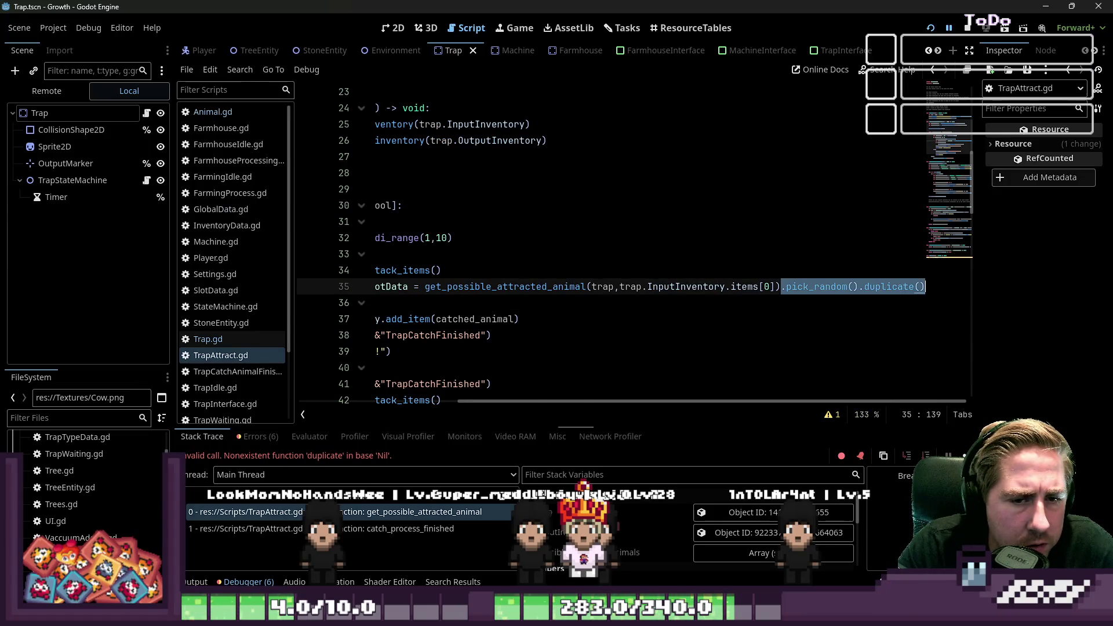
pyautogui.press('BackSpace')
pyautogui.press('Down')
pyautogui.press('Down')
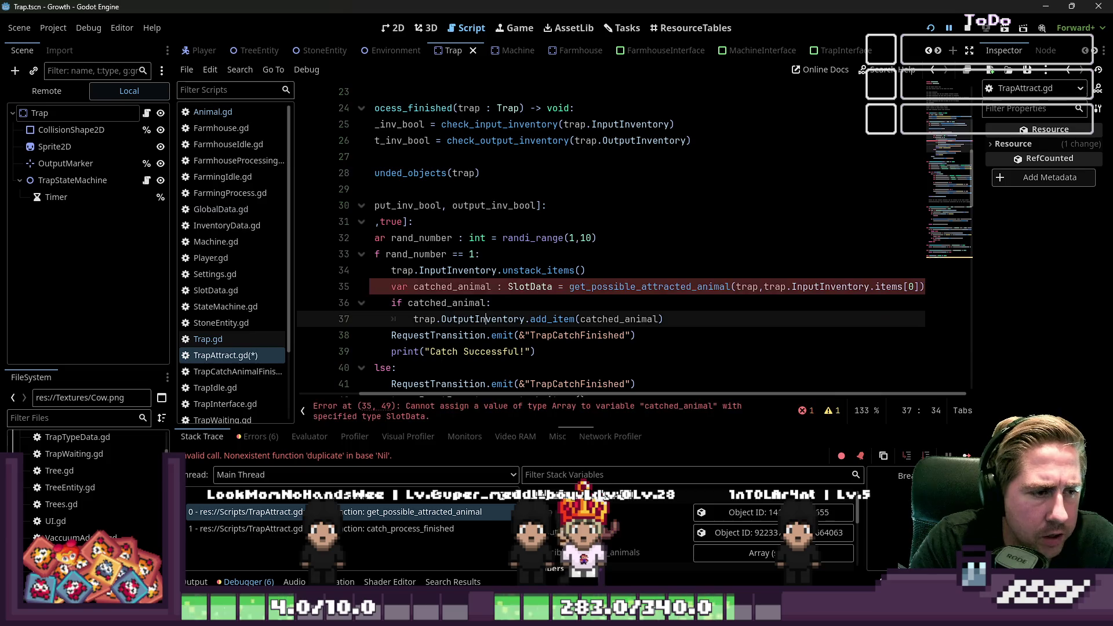
pyautogui.press('Up')
pyautogui.press('Up')
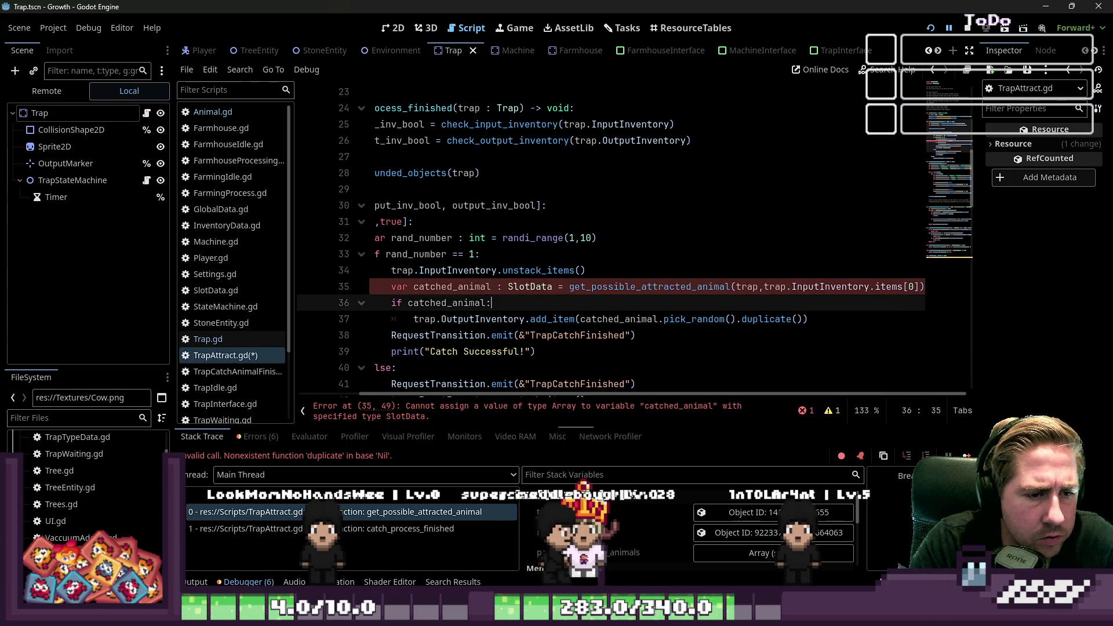
pyautogui.click(764, 286)
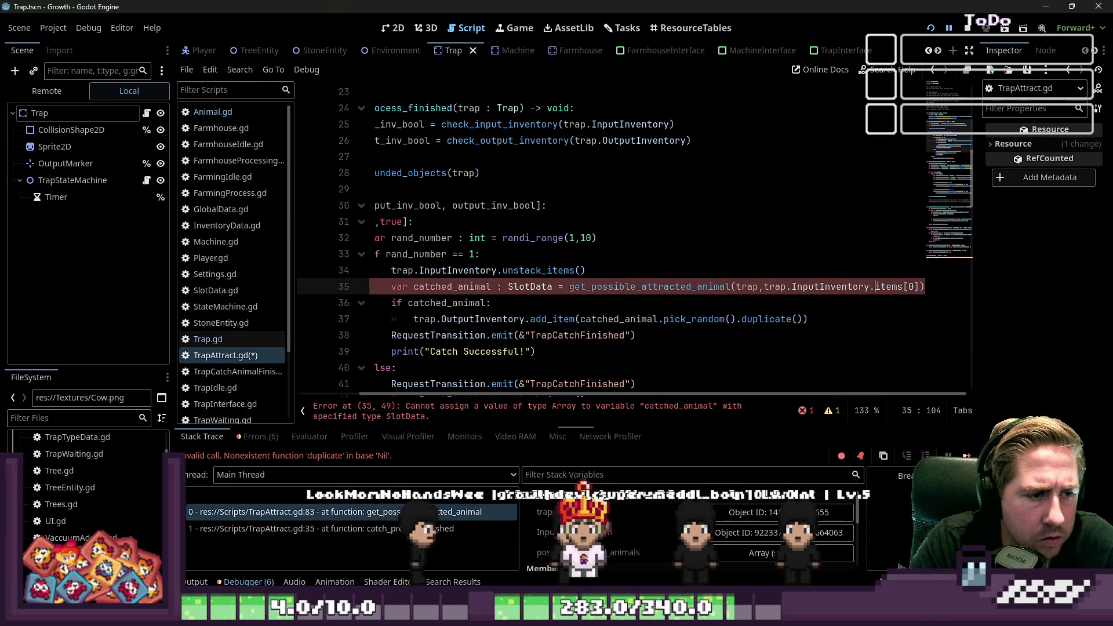
pyautogui.write('Array')
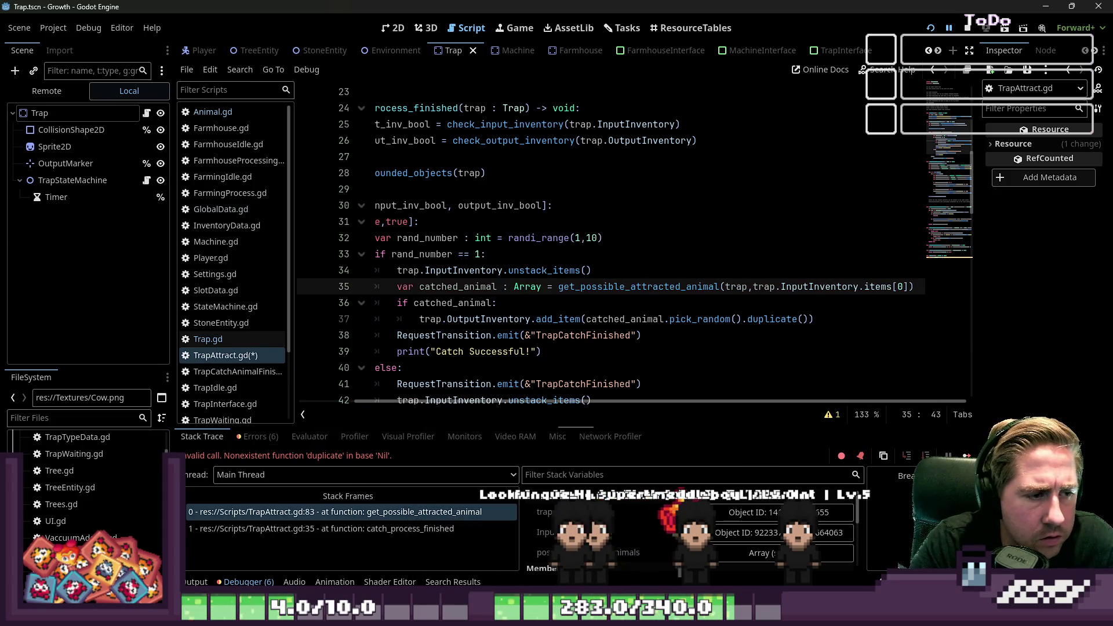
# Make line 36 read 'if not catched_animal.is_empty():', save, and relaunch the game.
pyautogui.click(493, 303)
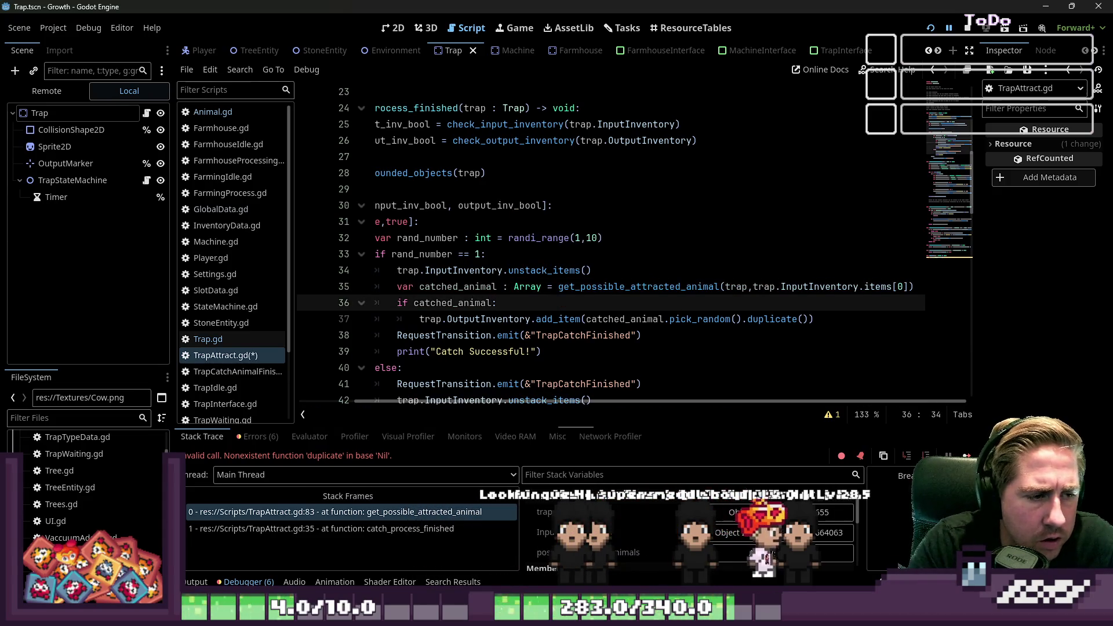
pyautogui.write('.')
pyautogui.write('is_empty():')
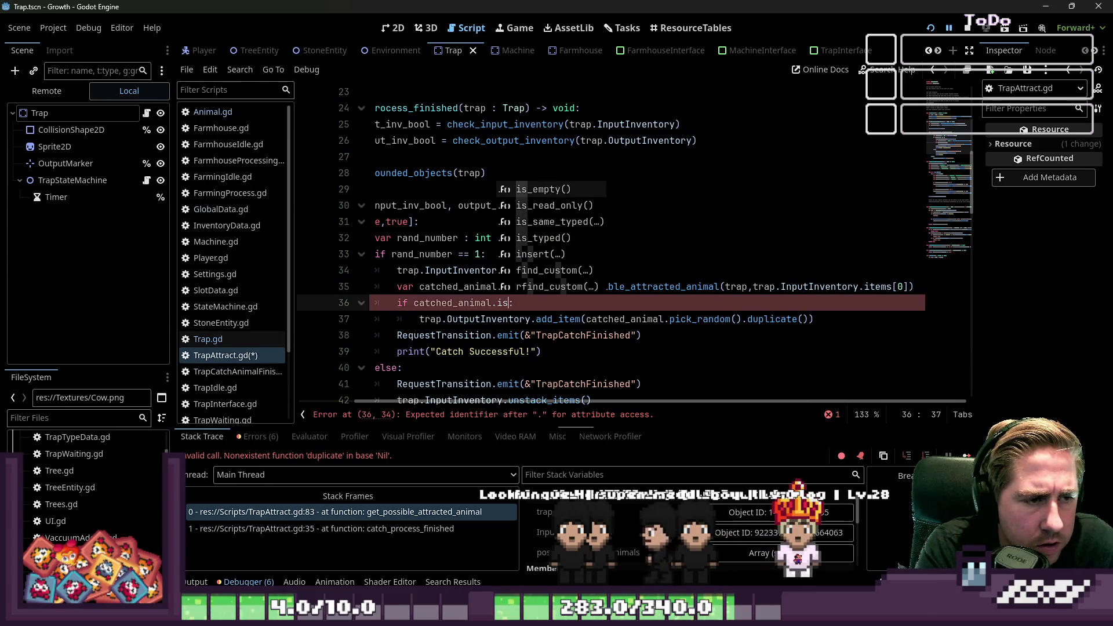
pyautogui.click(413, 303)
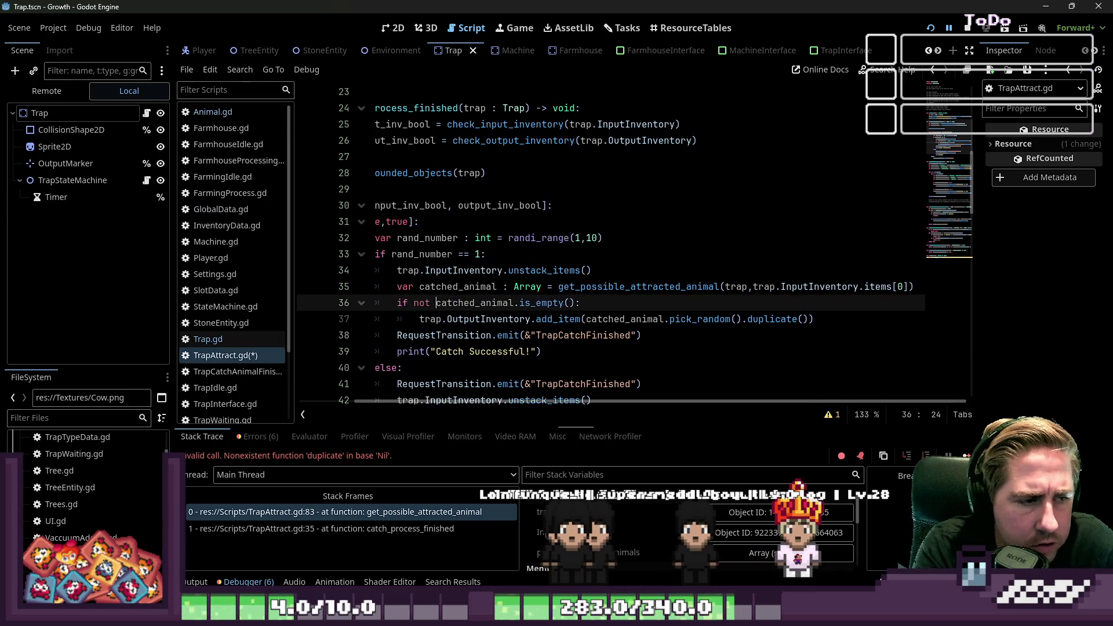
pyautogui.click(592, 270)
pyautogui.hotkey('ctrl', 's')
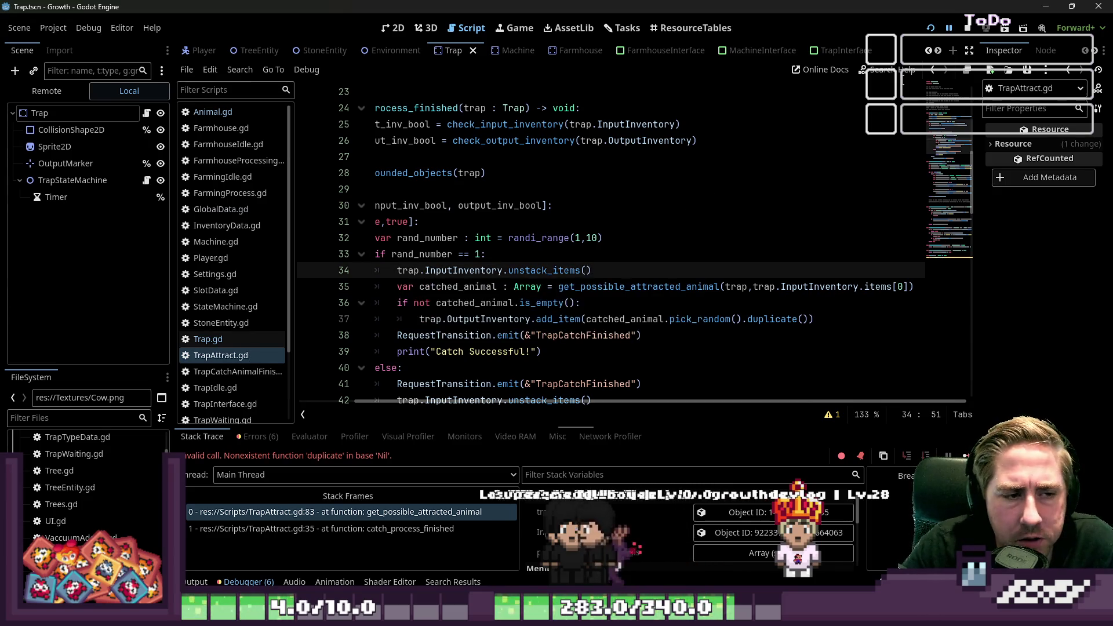
pyautogui.click(930, 28)
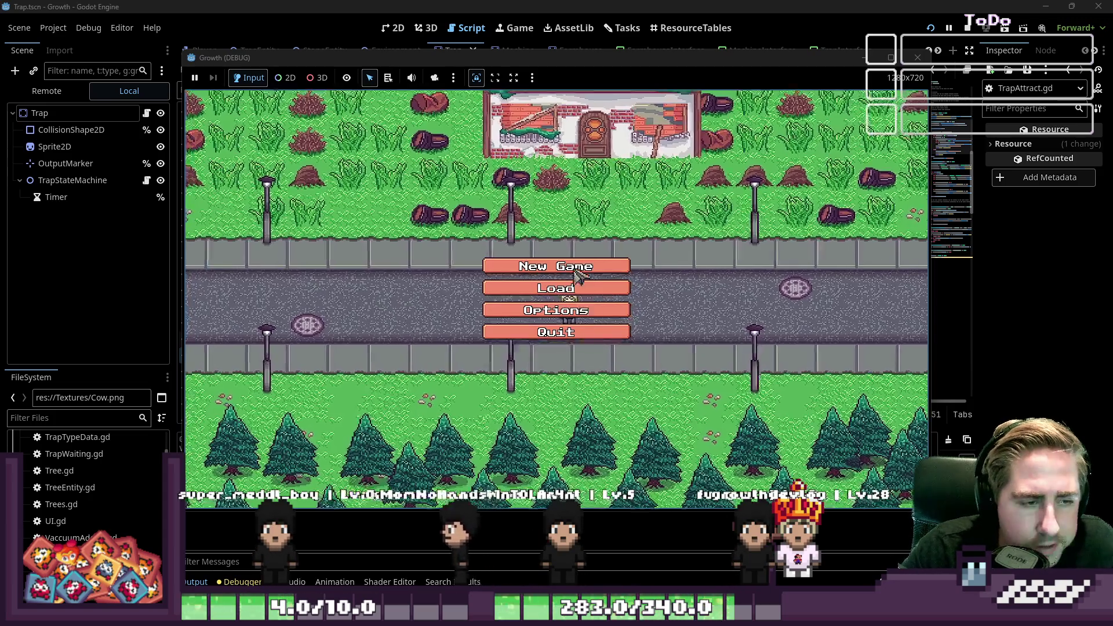
# Create a new character named 'dw' and start the game.
pyautogui.click(574, 271)
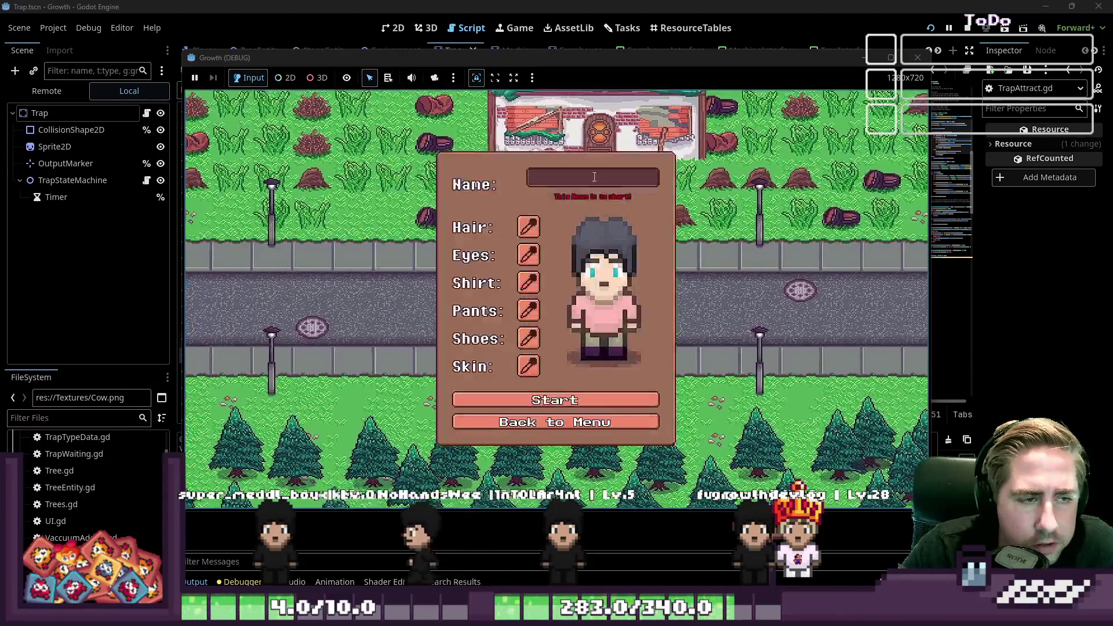
pyautogui.write('ewqadw')
pyautogui.press('Return')
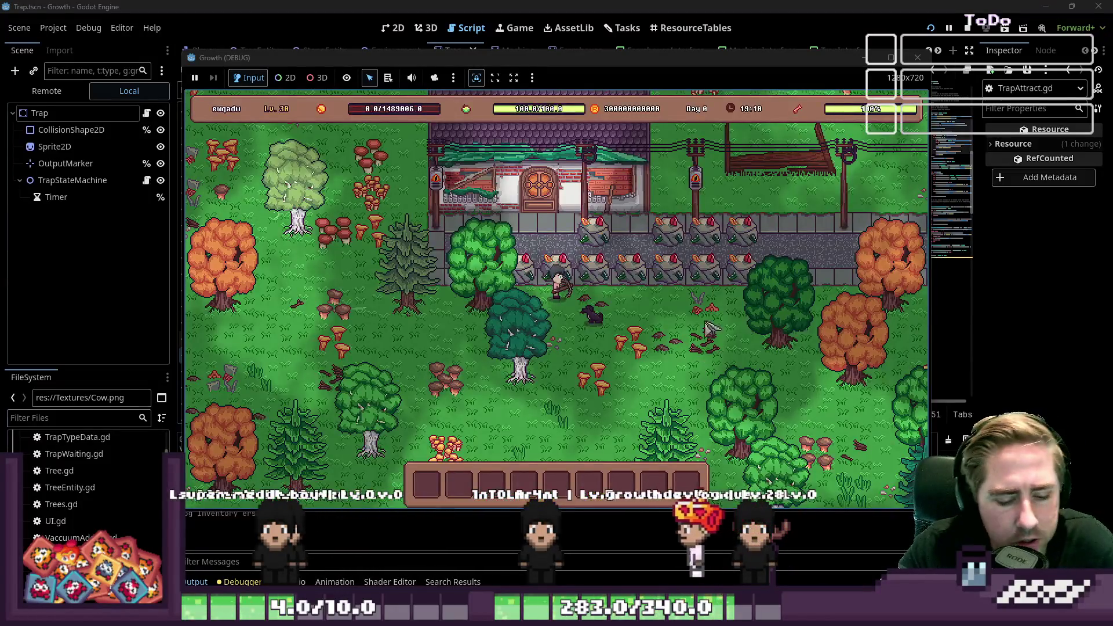
# Move the grass stack from the inventory into hotbar slot 3.
pyautogui.press('i')
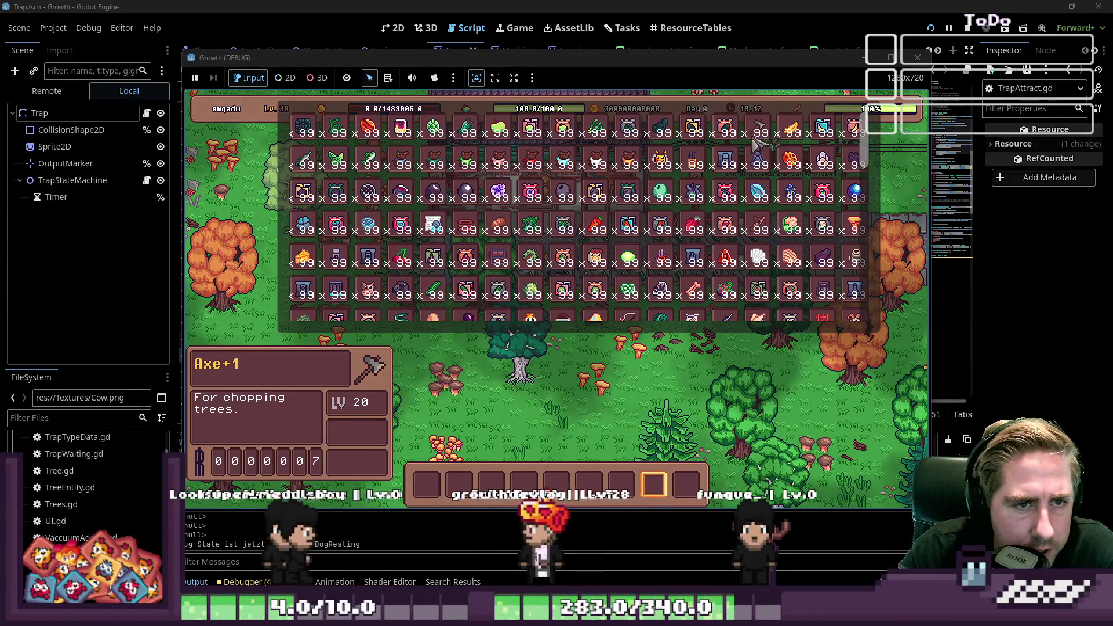
pyautogui.moveTo(725, 255); pyautogui.dragTo(430, 472)
pyautogui.scroll(-5, 374, 248)
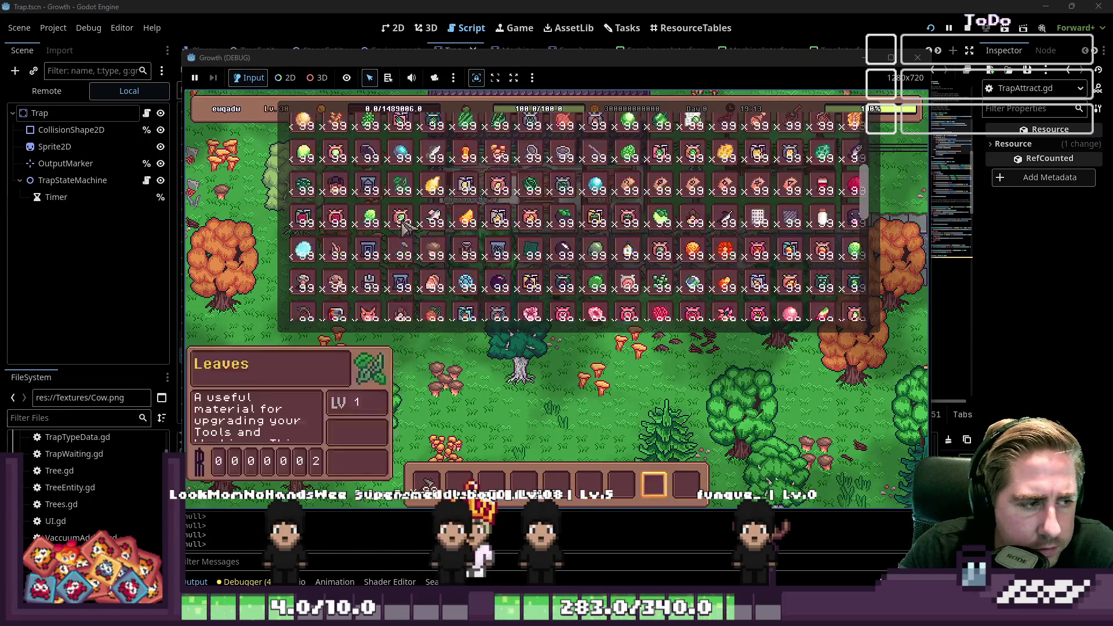
pyautogui.scroll(-5, 374, 248)
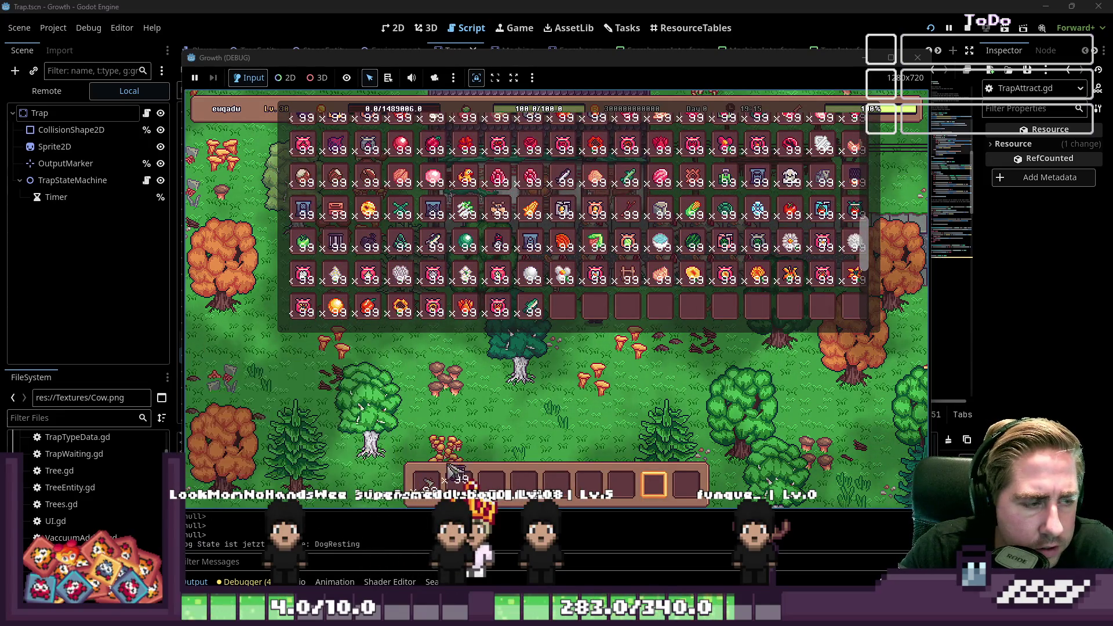
pyautogui.scroll(5, 522, 179)
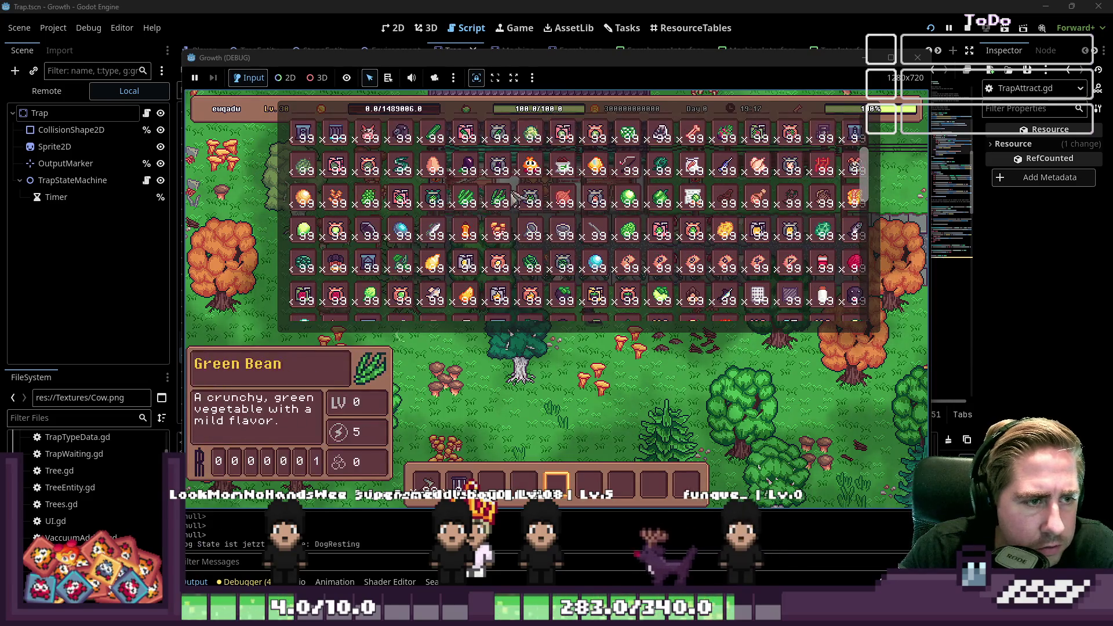
pyautogui.moveTo(473, 200); pyautogui.dragTo(492, 481)
pyautogui.press('Escape')
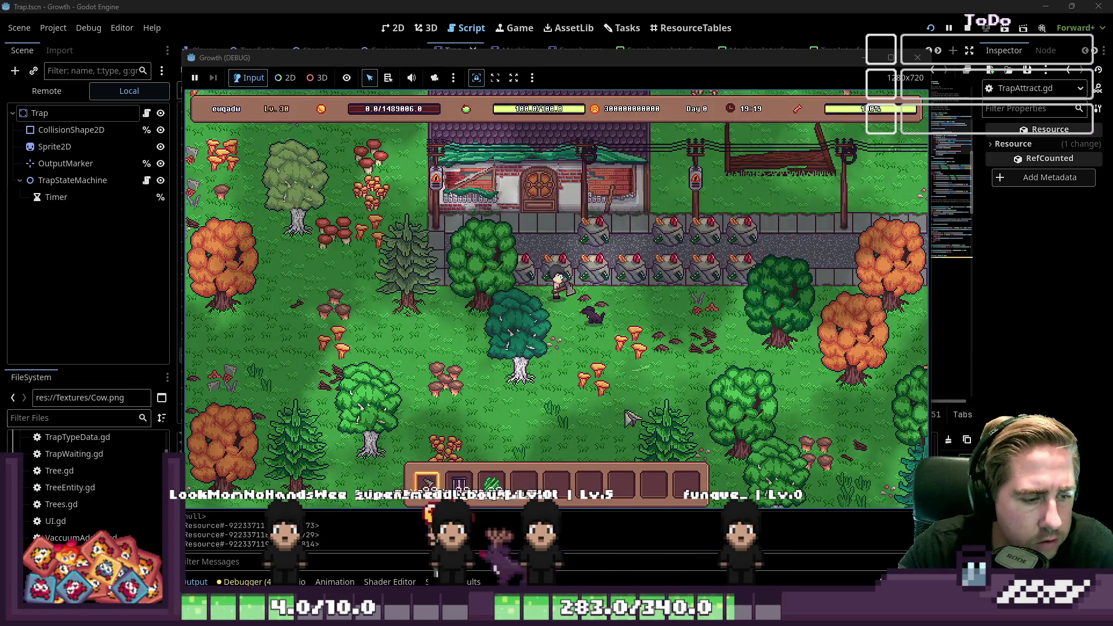
# Place a trap beside the player, then switch to hotbar slot 4.
pyautogui.press('2')
pyautogui.press('s')
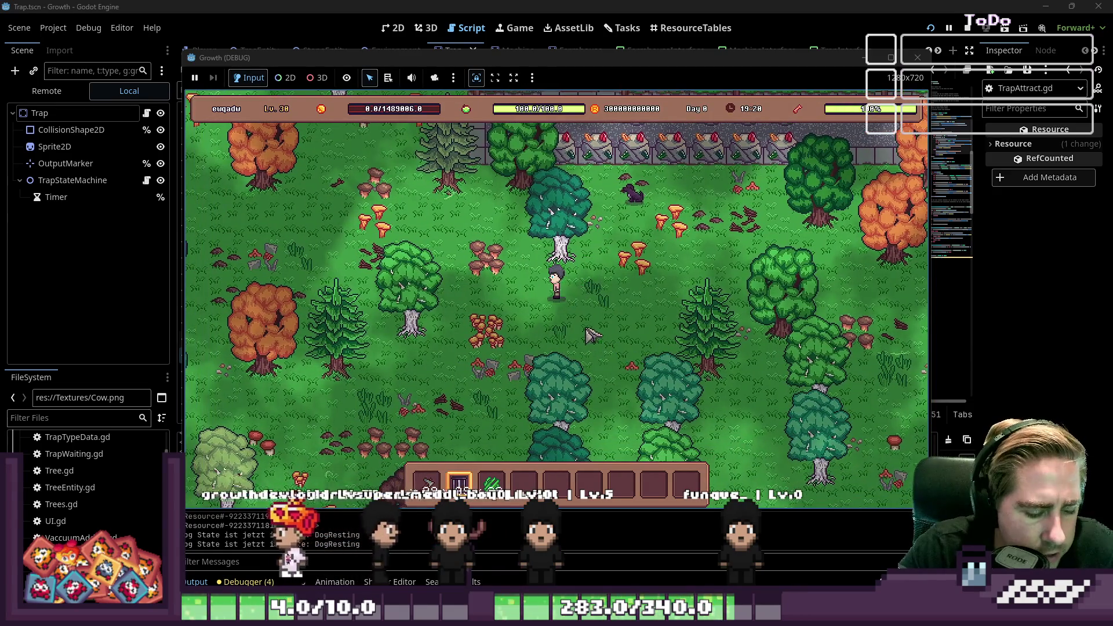
pyautogui.click(558, 338)
pyautogui.press('4')
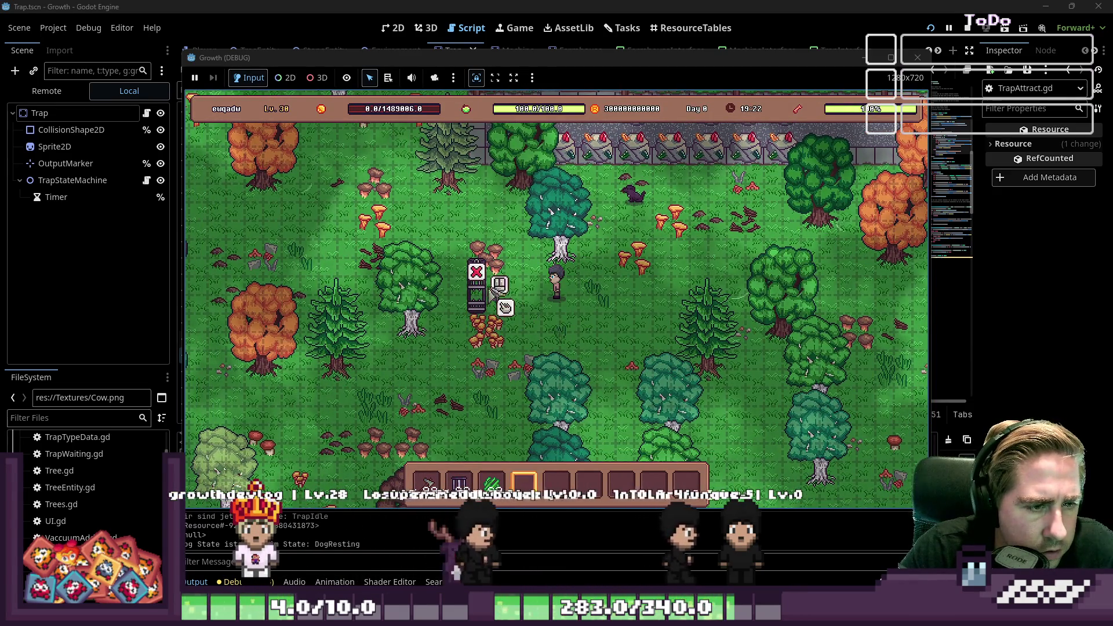
# Load the grass into the trap's input slot as bait.
pyautogui.click(500, 283)
pyautogui.moveTo(493, 483); pyautogui.dragTo(529, 432)
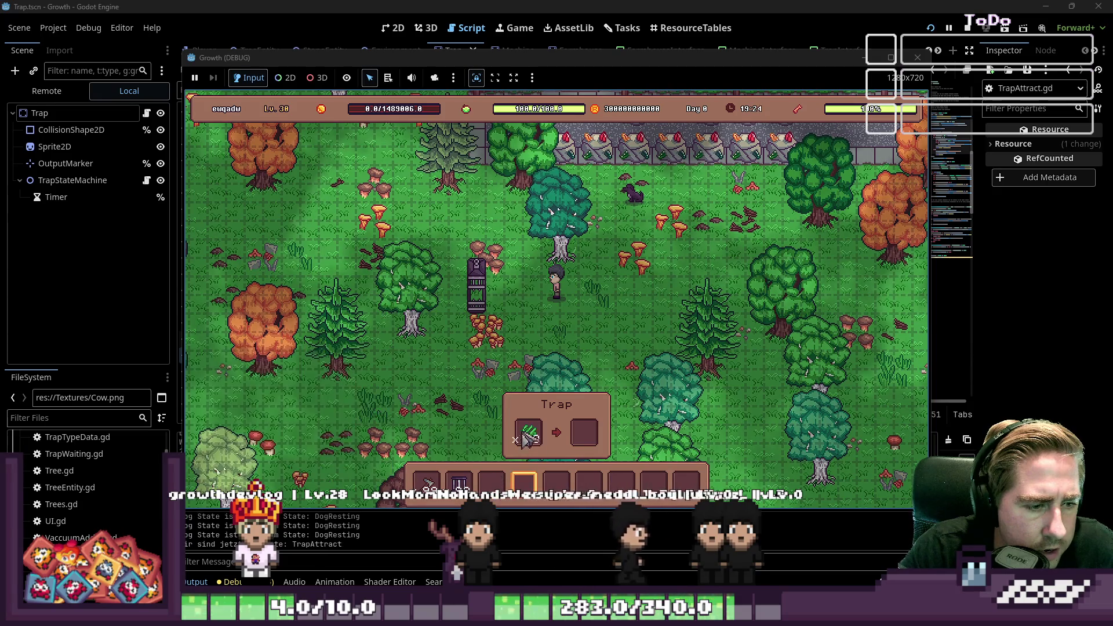
pyautogui.press('e')
pyautogui.press('e')
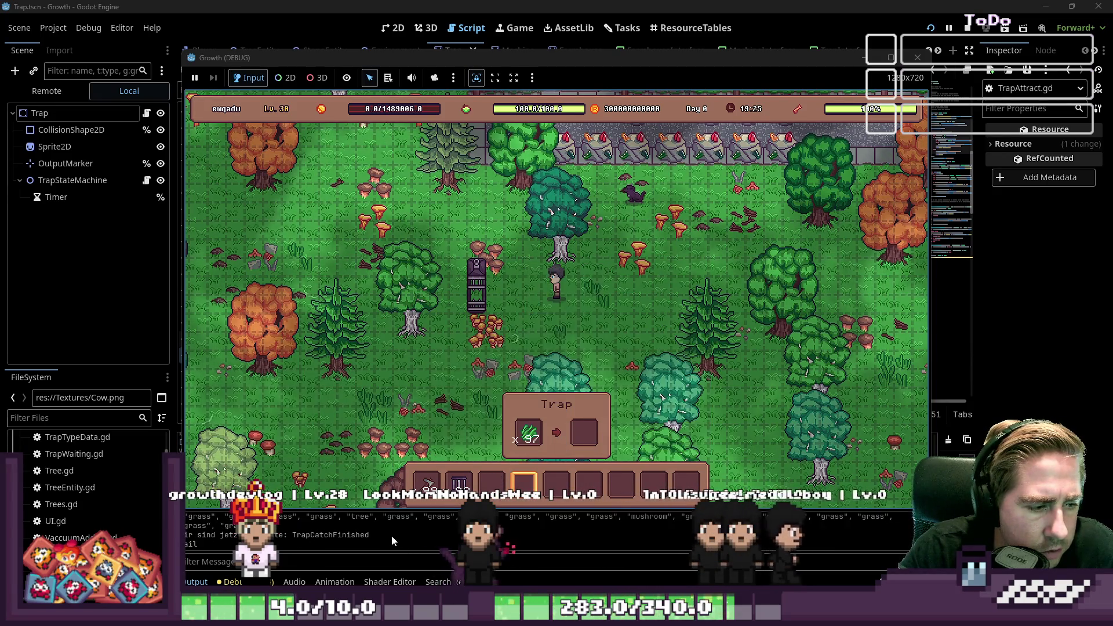
pyautogui.press('e')
pyautogui.press('e')
pyautogui.press('e')
pyautogui.press('e')
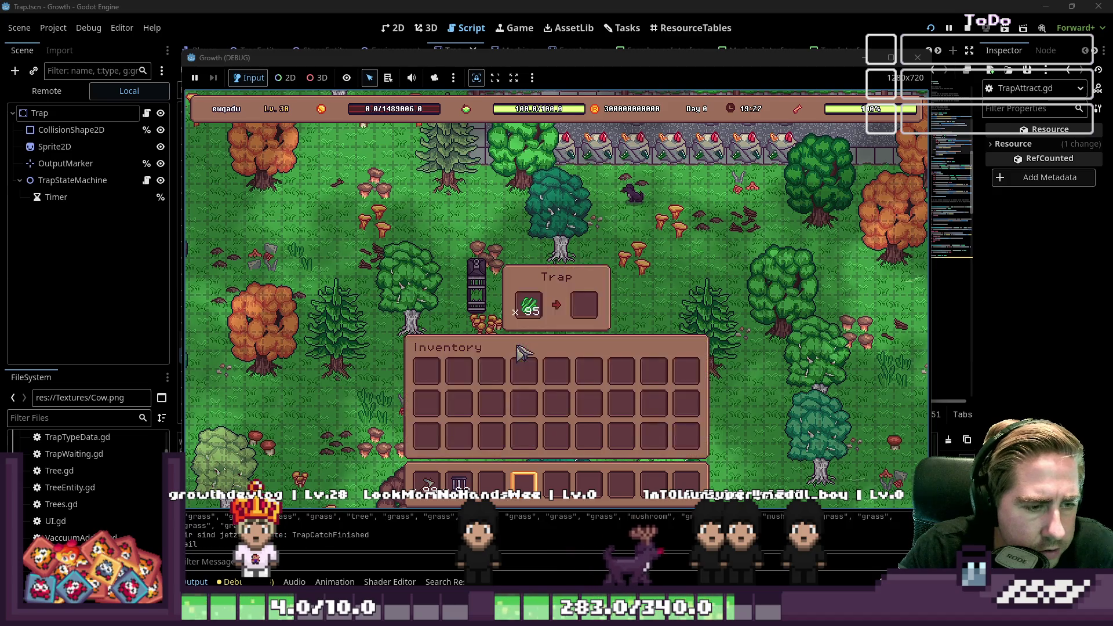
# Walk the player around the baited trap while it works, then stop the game.
pyautogui.press('2')
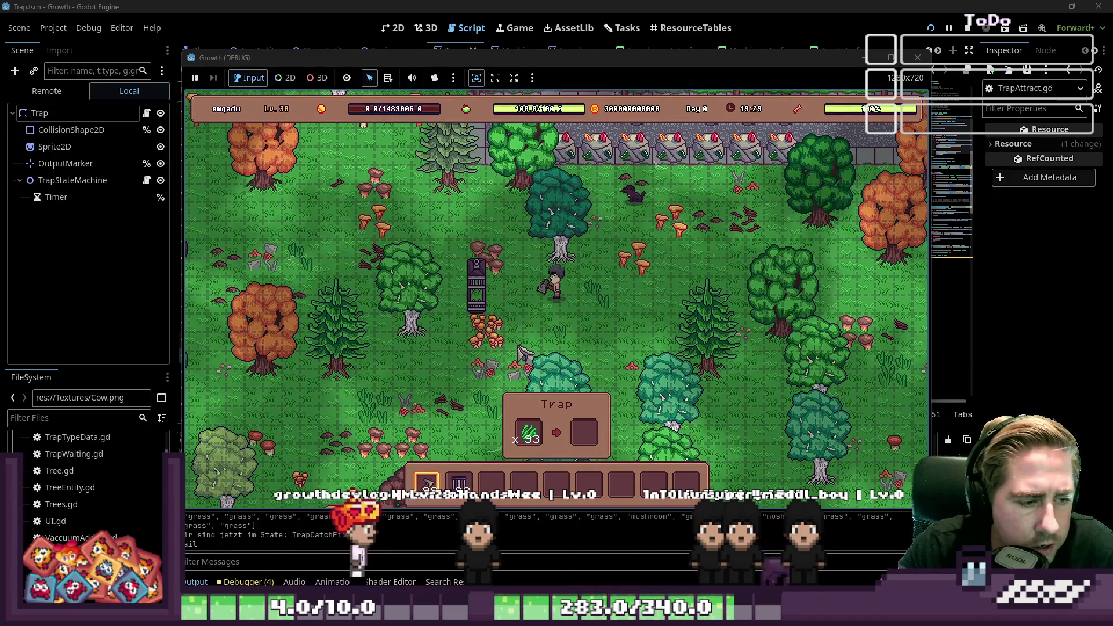
pyautogui.press('1')
pyautogui.press('w')
pyautogui.press('a')
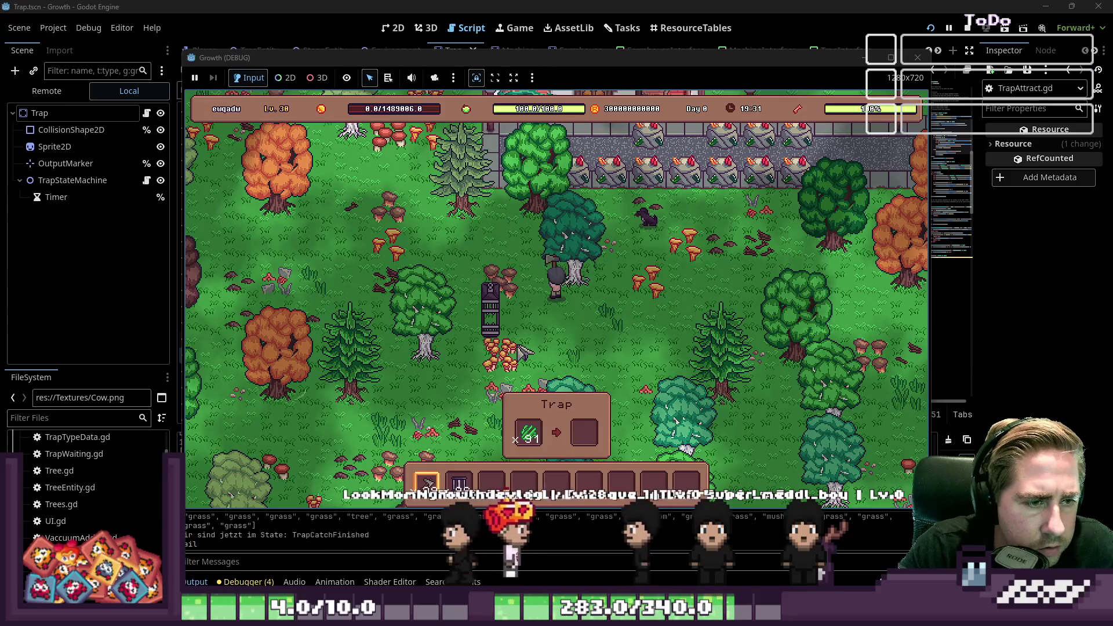
pyautogui.press('a')
pyautogui.press('s')
pyautogui.press('a')
pyautogui.press('s')
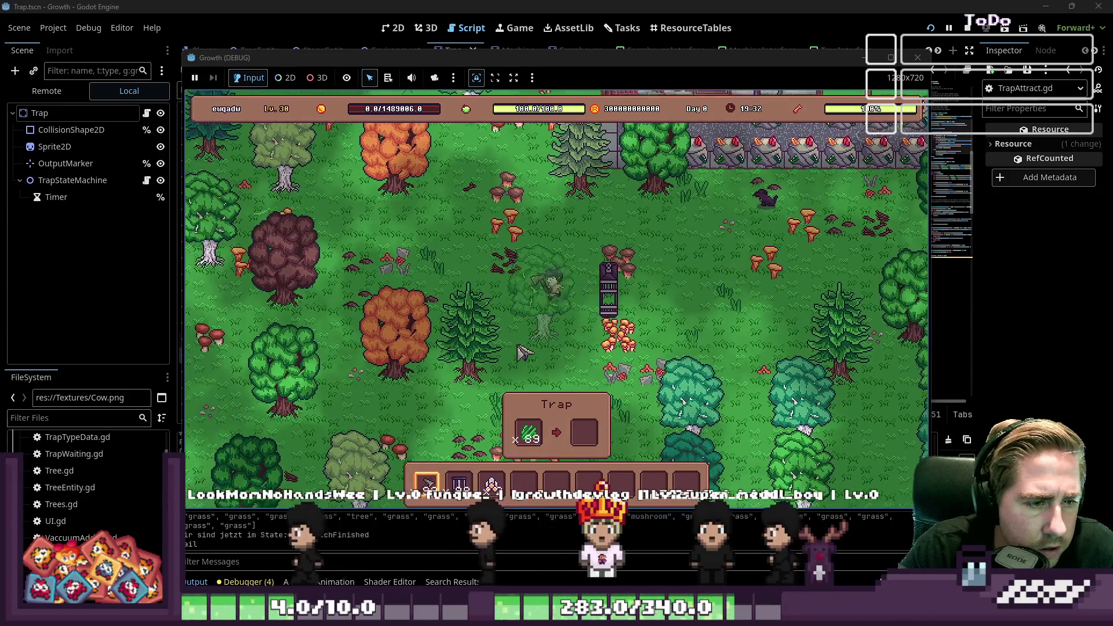
pyautogui.press('a')
pyautogui.press('s')
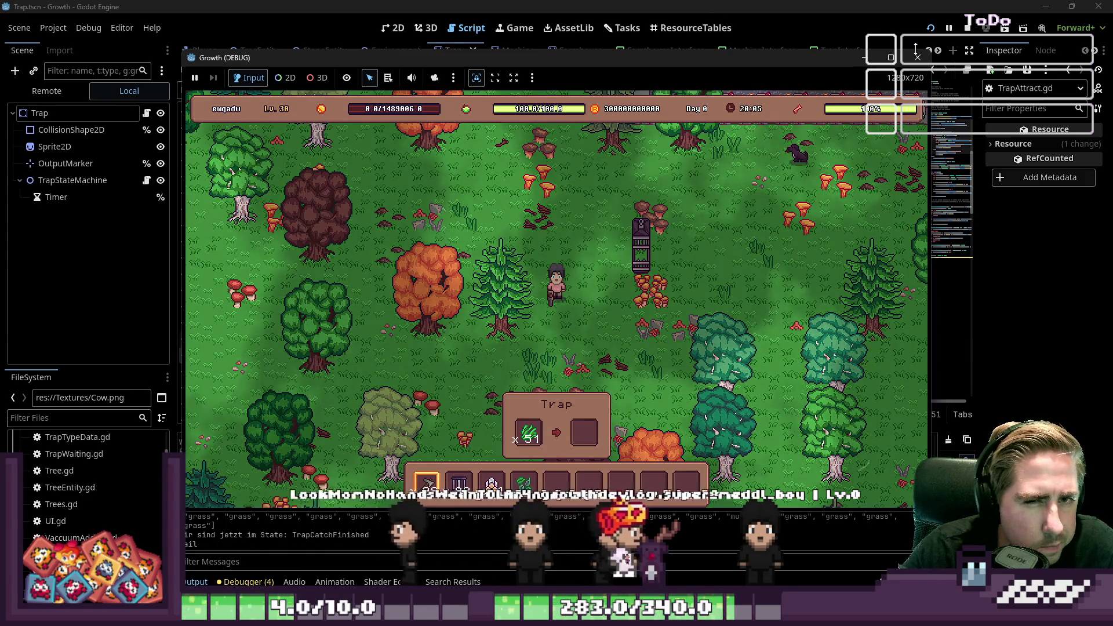
pyautogui.click(891, 57)
pyautogui.press('F8')
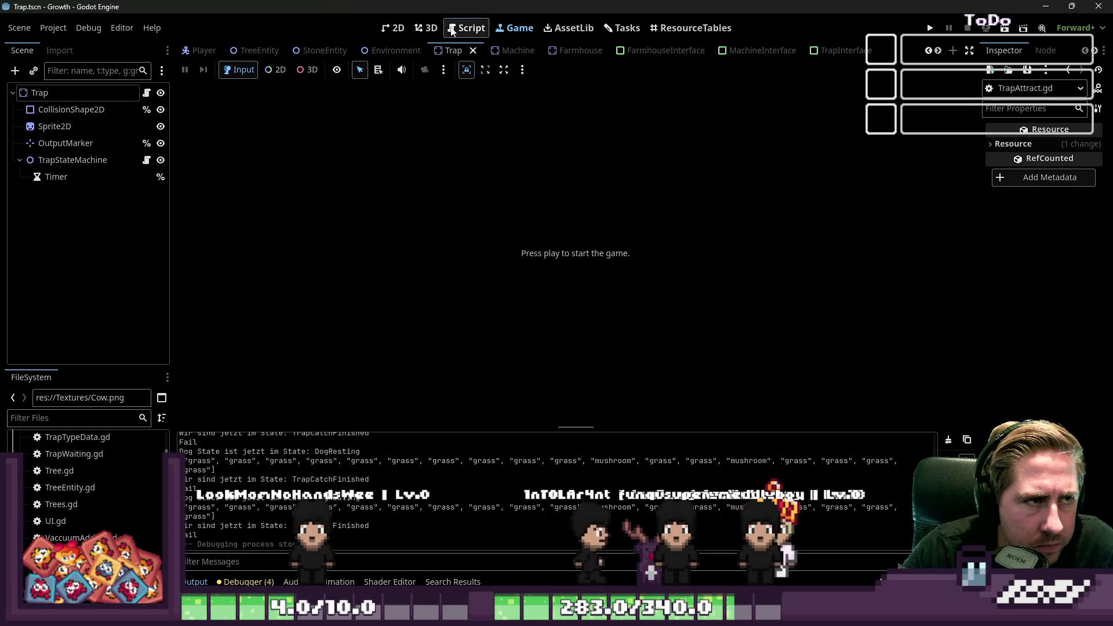
# Review TrapAttract.gd's catch logic down to the notree environment check.
pyautogui.click(469, 28)
pyautogui.click(487, 320)
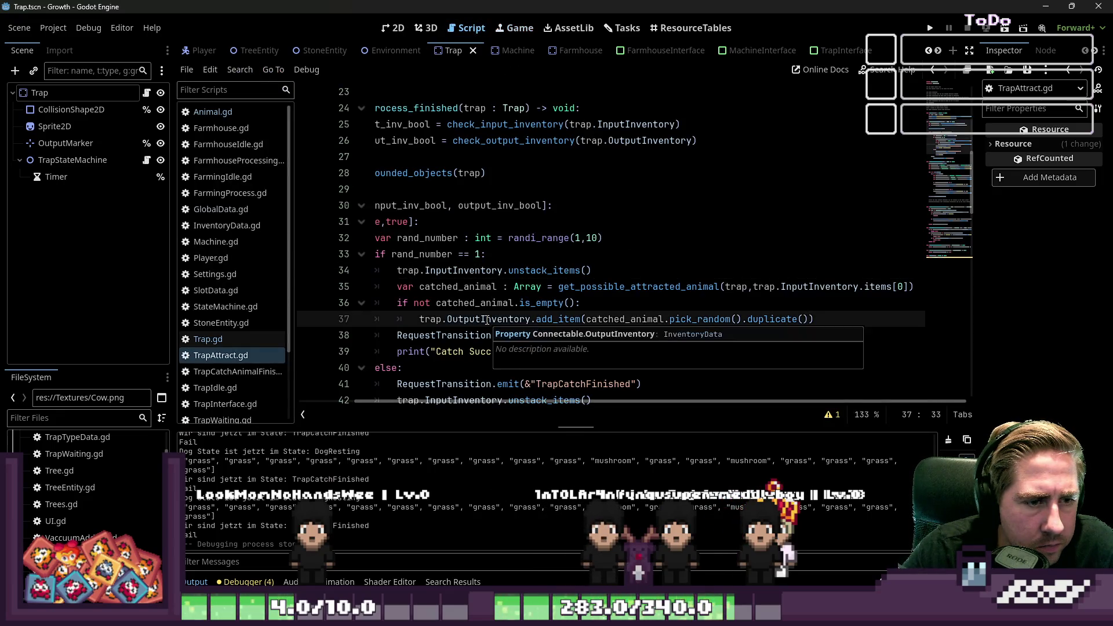
pyautogui.scroll(-3, 487, 320)
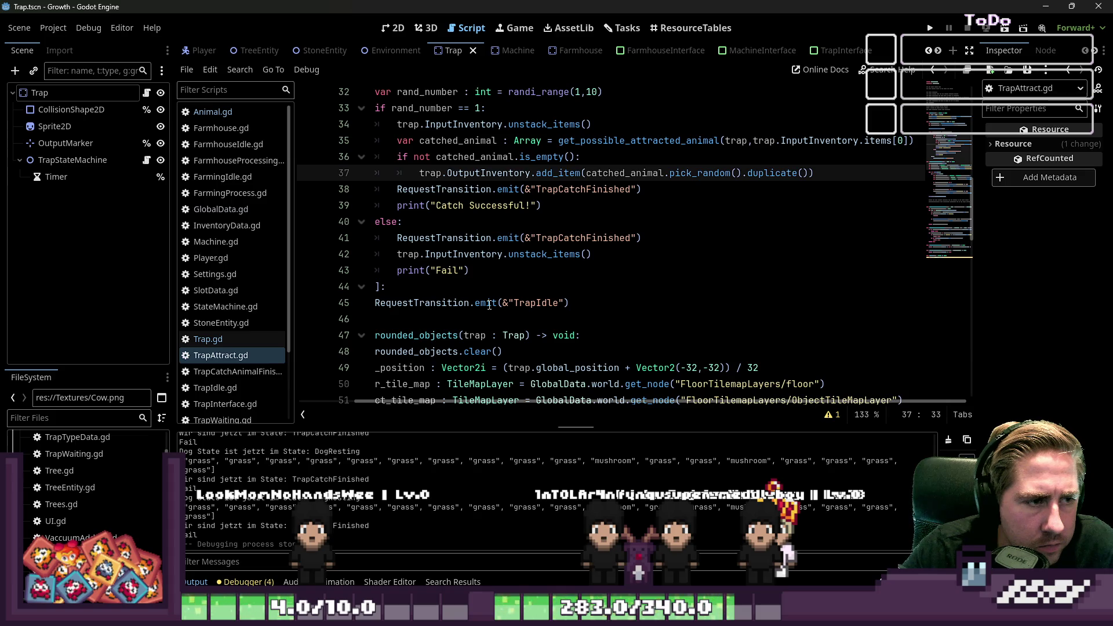
pyautogui.scroll(2, 489, 305)
pyautogui.click(489, 255)
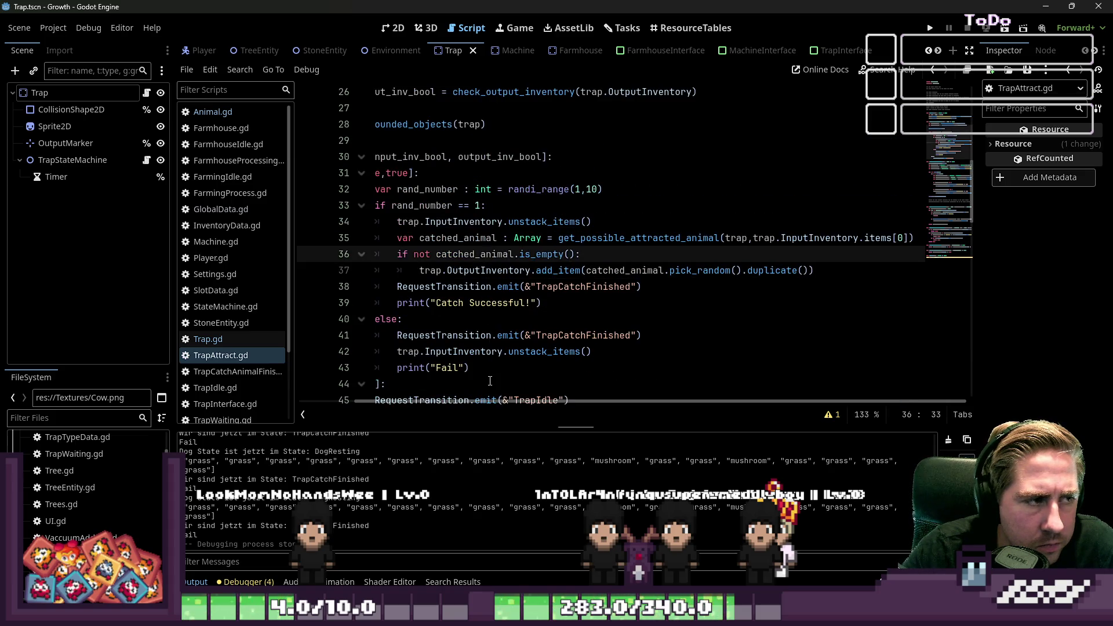
pyautogui.click(244, 355)
pyautogui.scroll(-11, 594, 297)
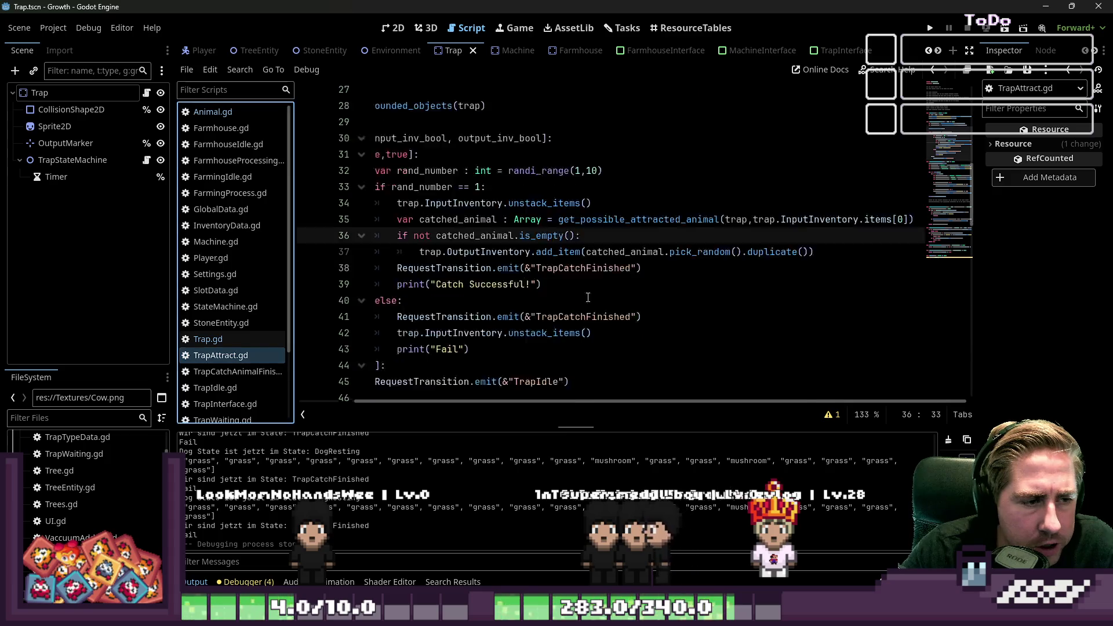
pyautogui.scroll(-8, 594, 297)
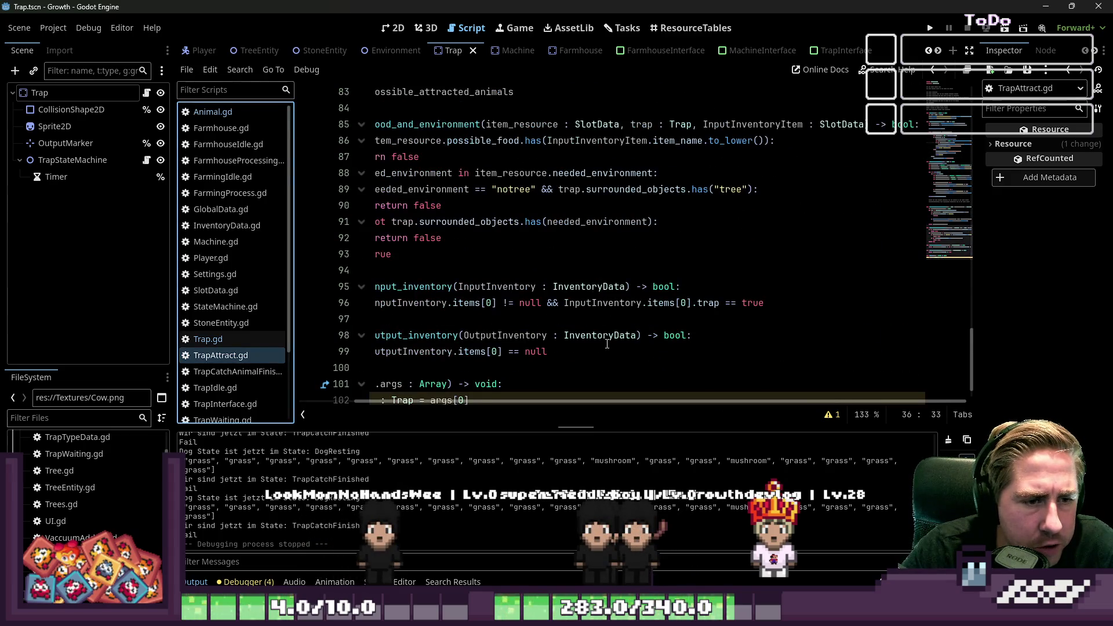
pyautogui.click(521, 205)
pyautogui.press('Up')
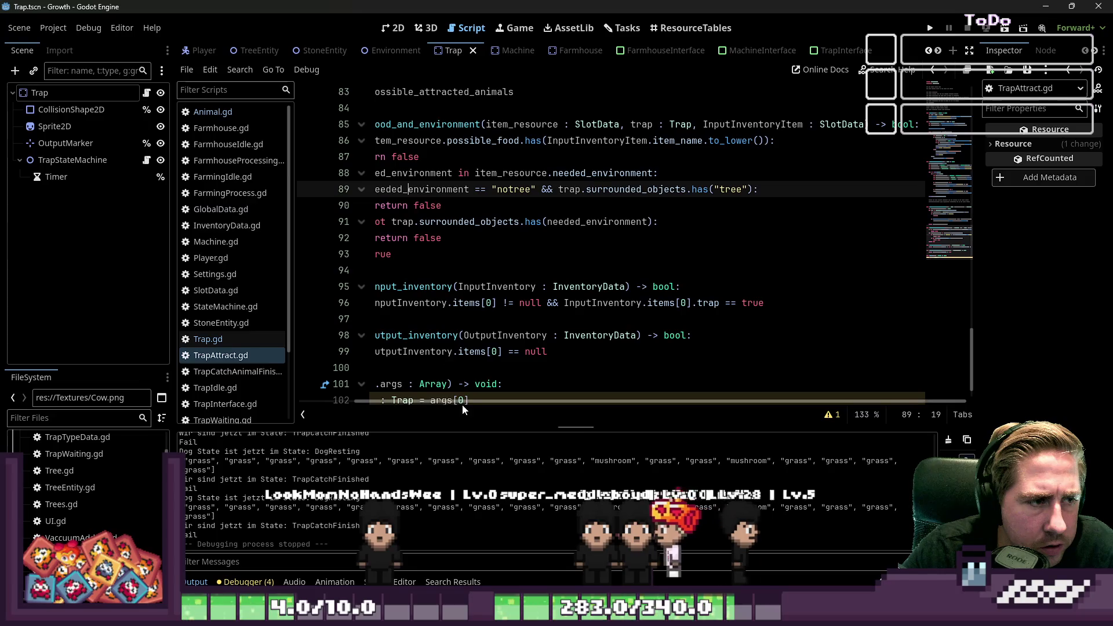
pyautogui.moveTo(480, 406); pyautogui.dragTo(367, 404)
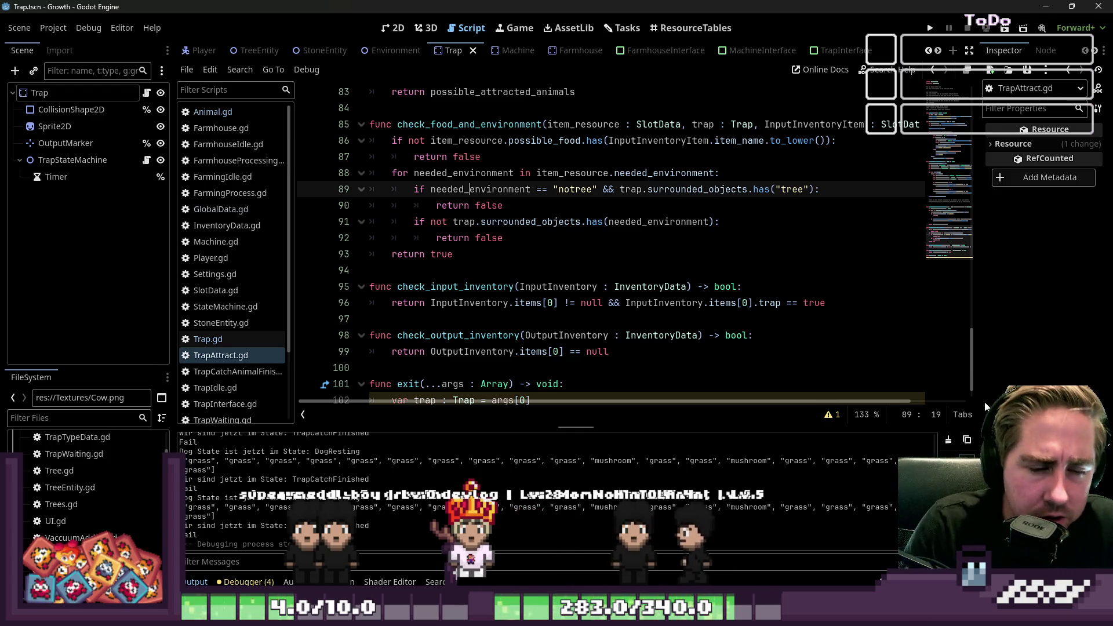
# Add print("Ich war hier", item_resource.item_name) under the notree check and run the project.
pyautogui.click(475, 205)
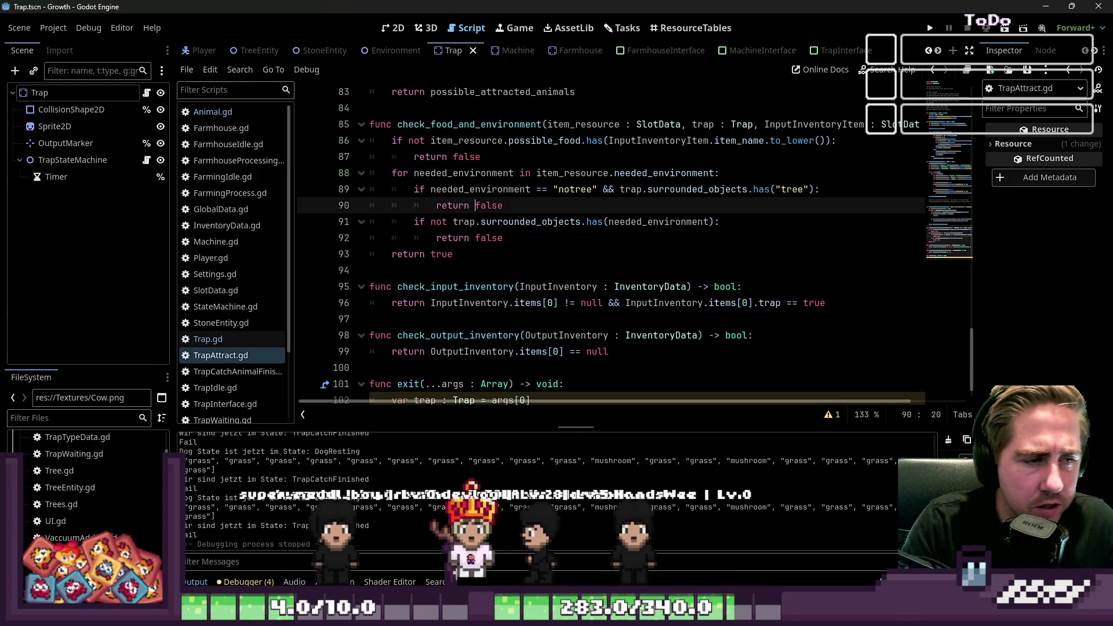
pyautogui.press('Up')
pyautogui.press('End')
pyautogui.press('Down')
pyautogui.press('Up')
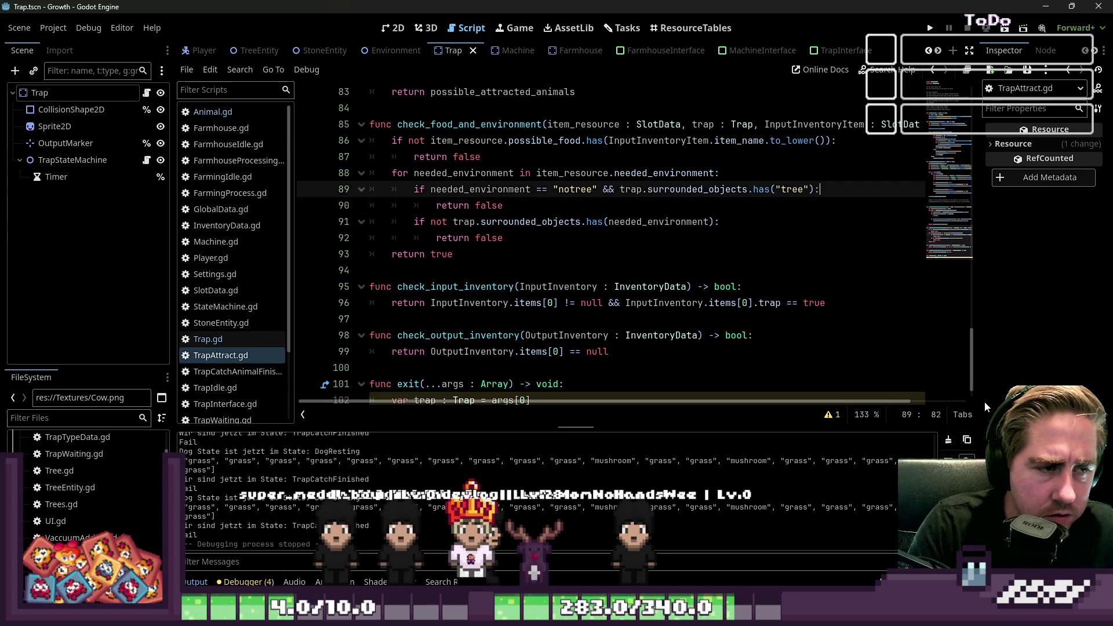
pyautogui.press('Return')
pyautogui.write('print("I')
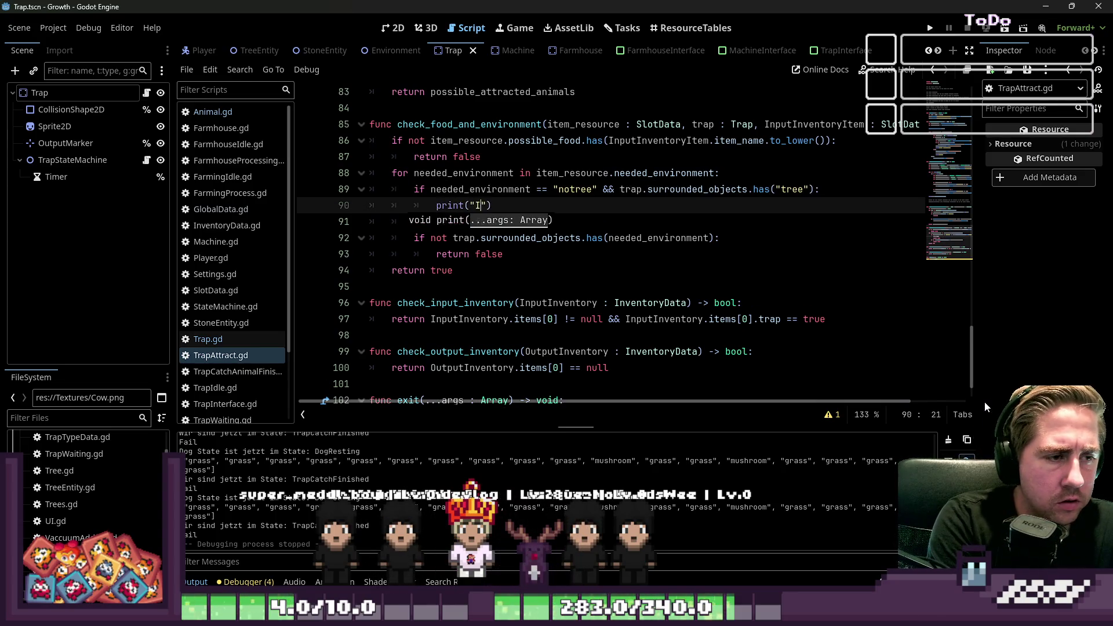
pyautogui.write('ch war hier"')
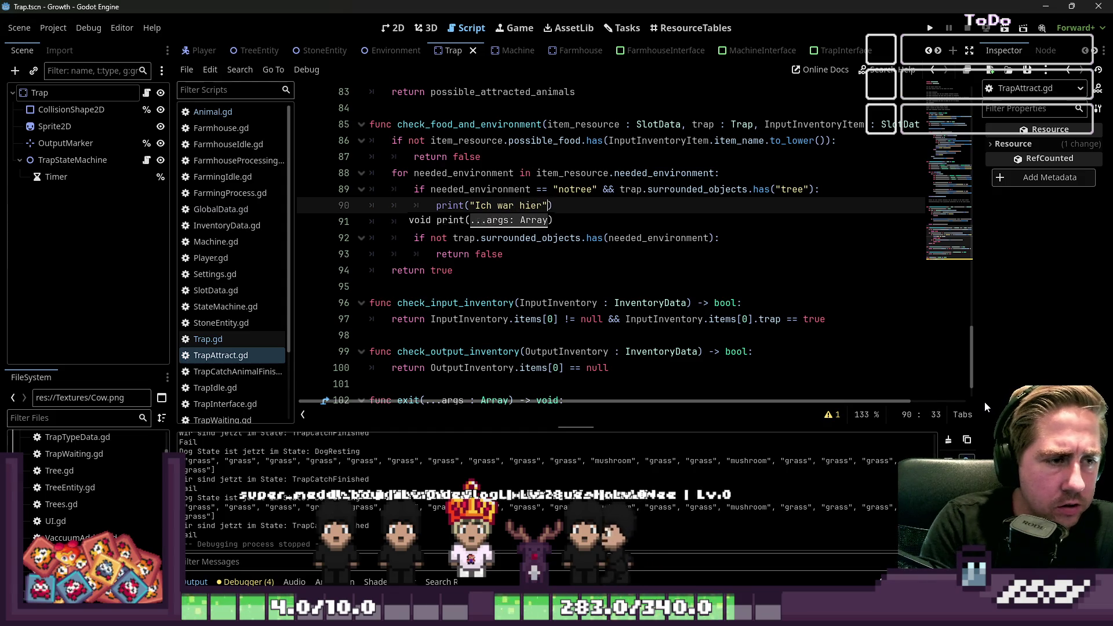
pyautogui.write(', item')
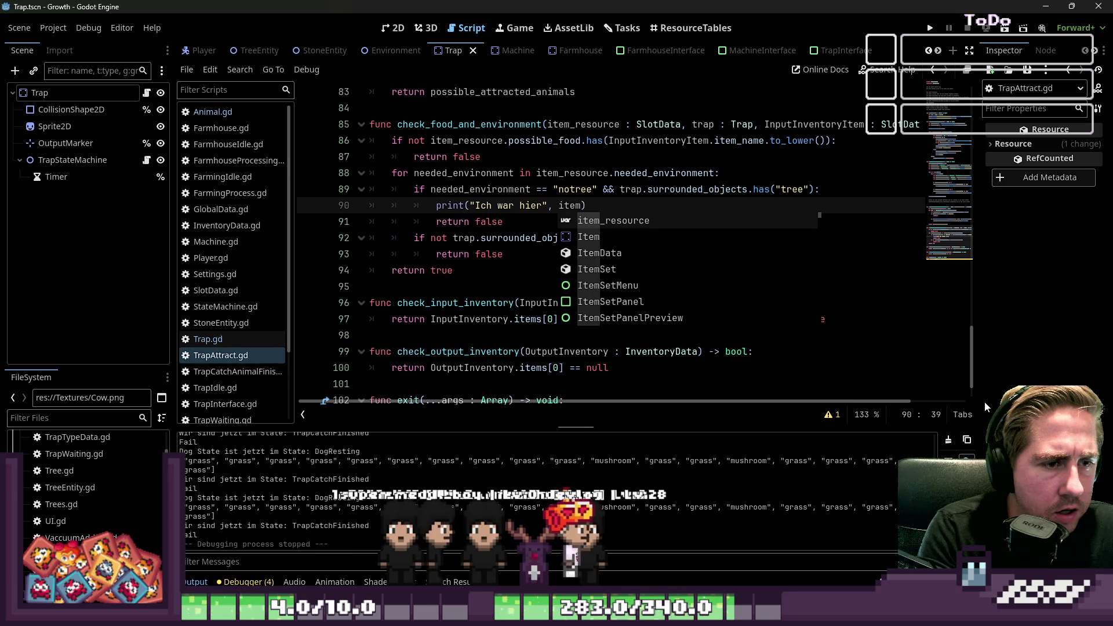
pyautogui.press('Return')
pyautogui.write('.,')
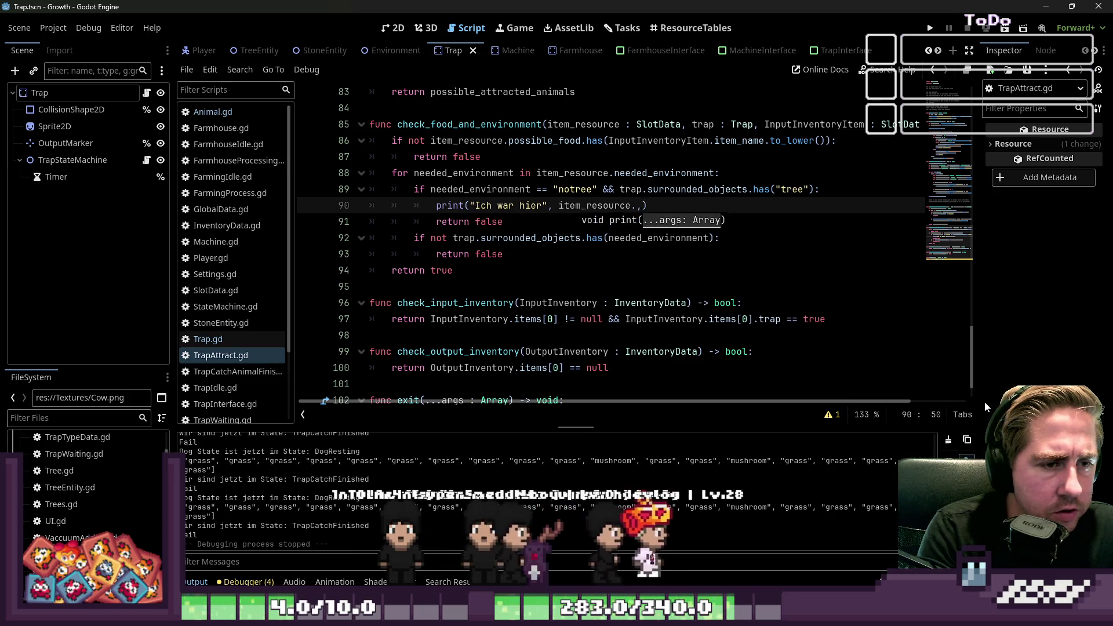
pyautogui.press('BackSpace')
pyautogui.write('it')
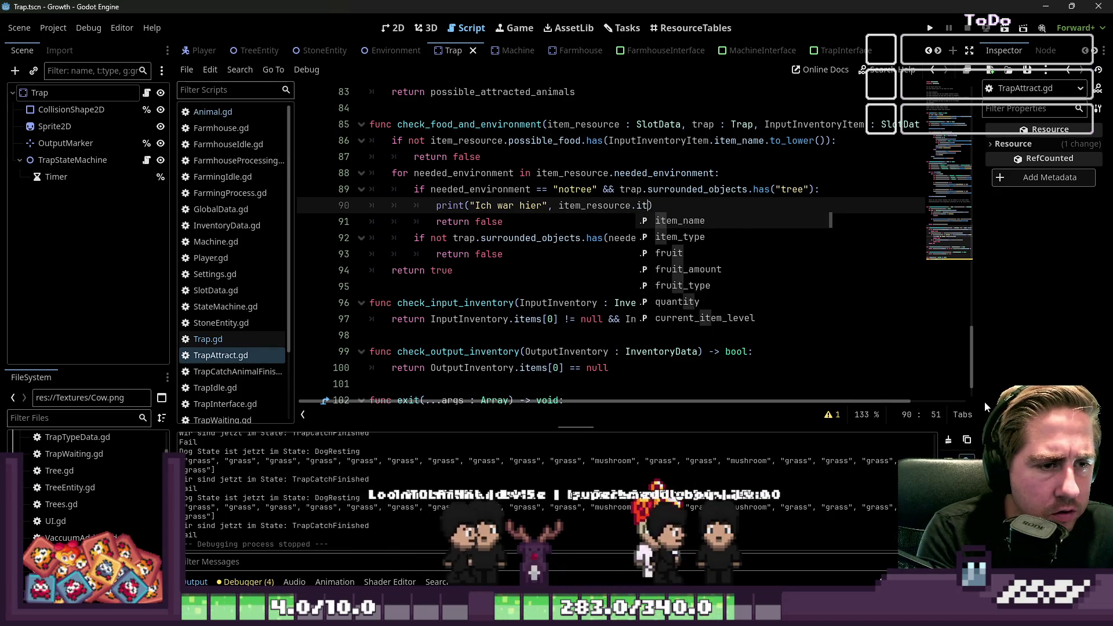
pyautogui.write('em_')
pyautogui.press('Return')
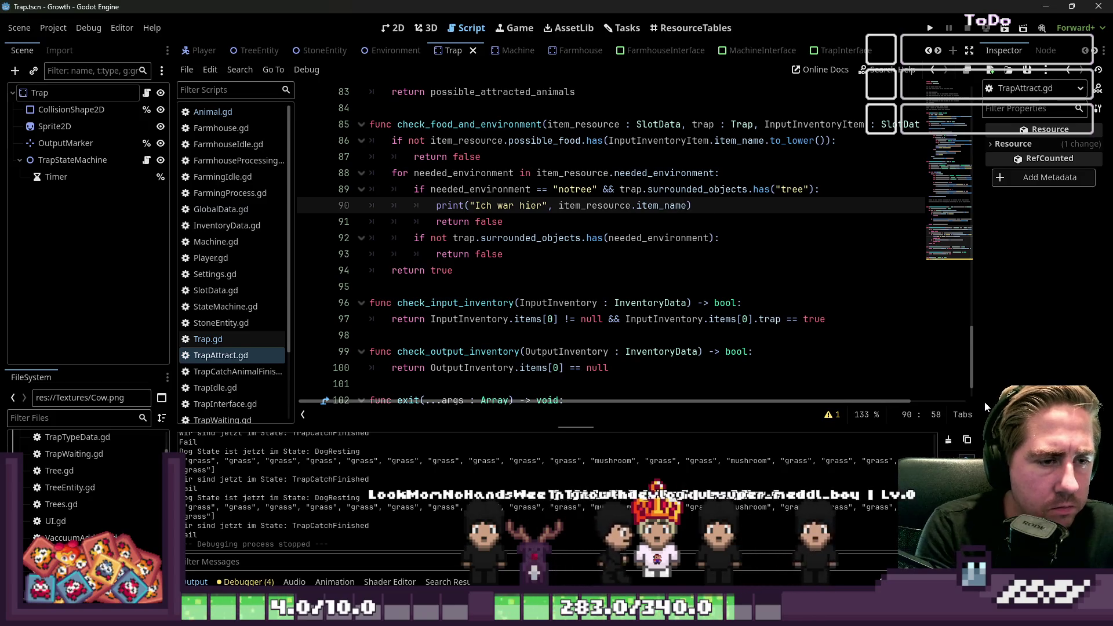
pyautogui.click(929, 28)
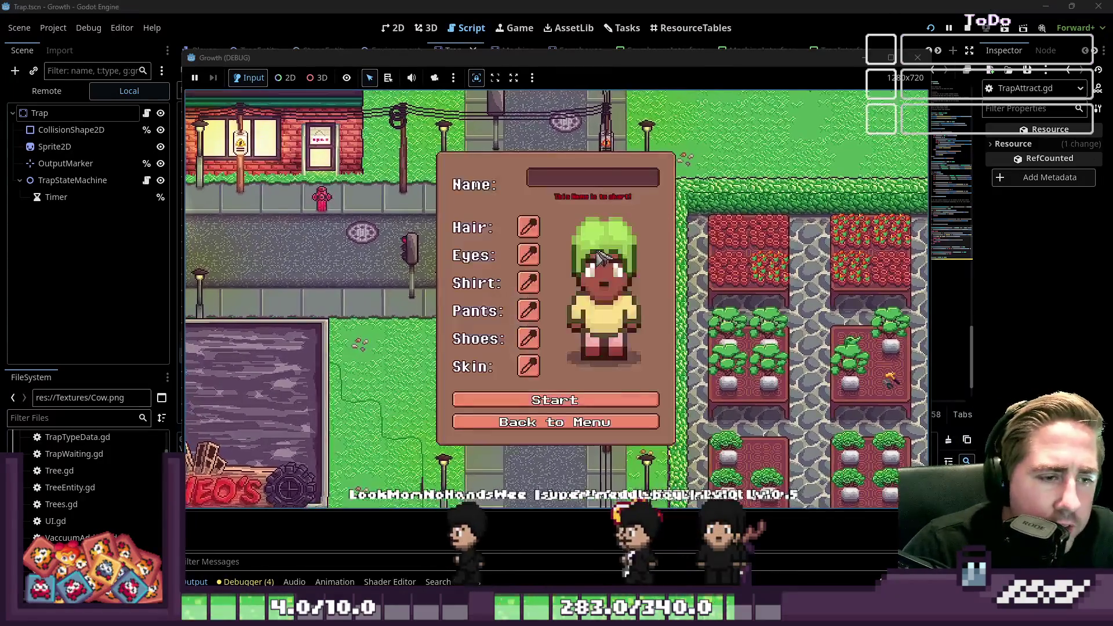
# Start a new game with a character named 'dadwl' and walk toward the forest.
pyautogui.write('dadwl')
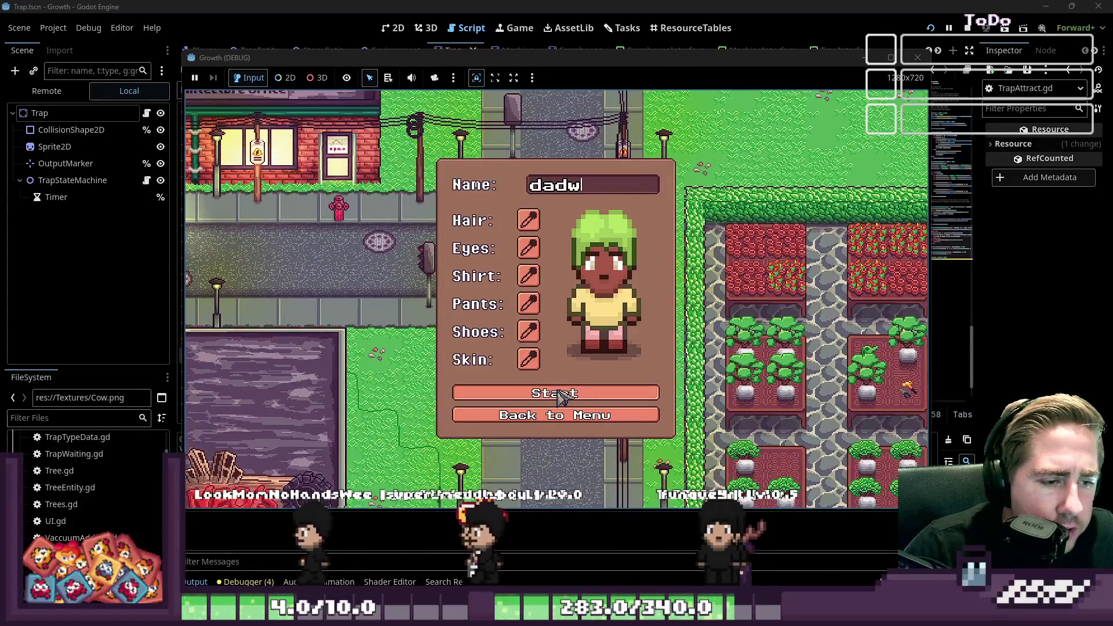
pyautogui.click(558, 396)
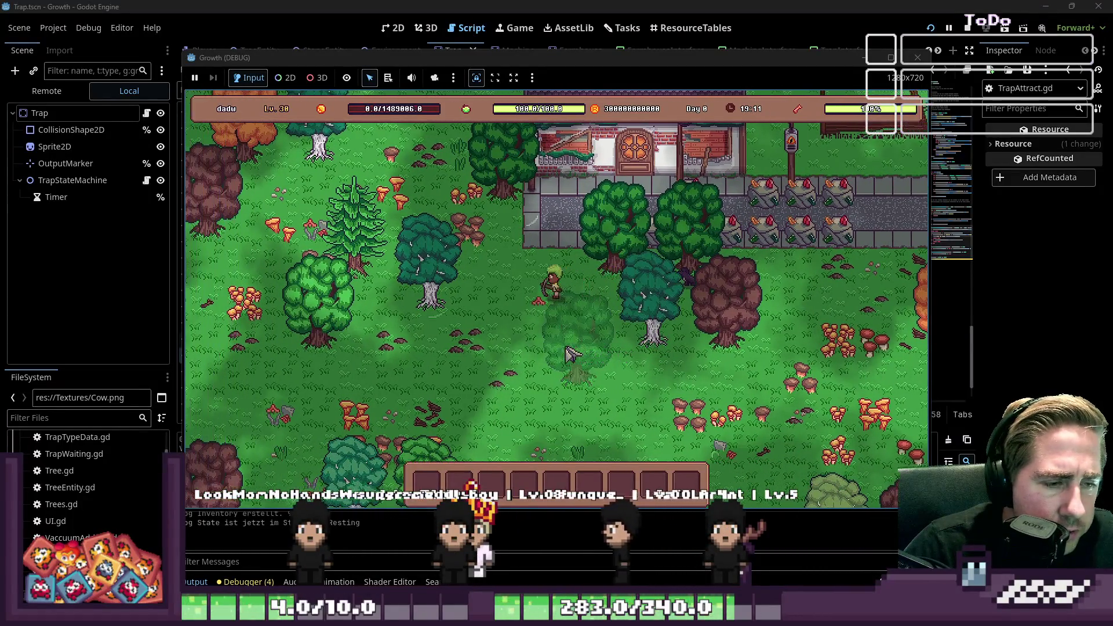
pyautogui.press('a')
pyautogui.press('s')
# Look through the inventory items, then close the inventory.
pyautogui.press('i')
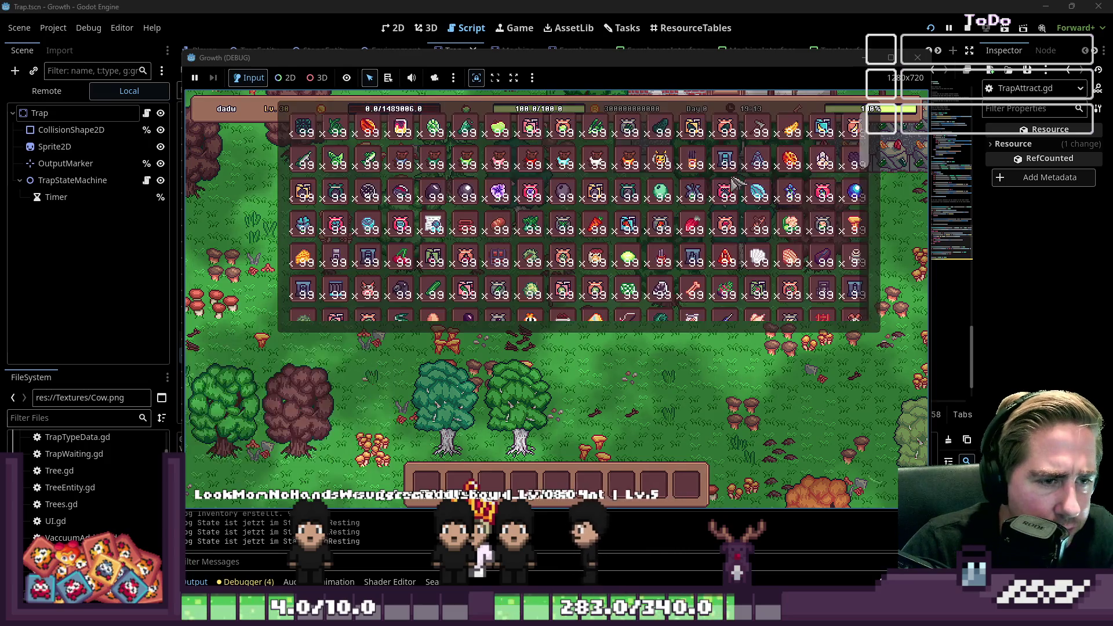
pyautogui.moveTo(714, 167)
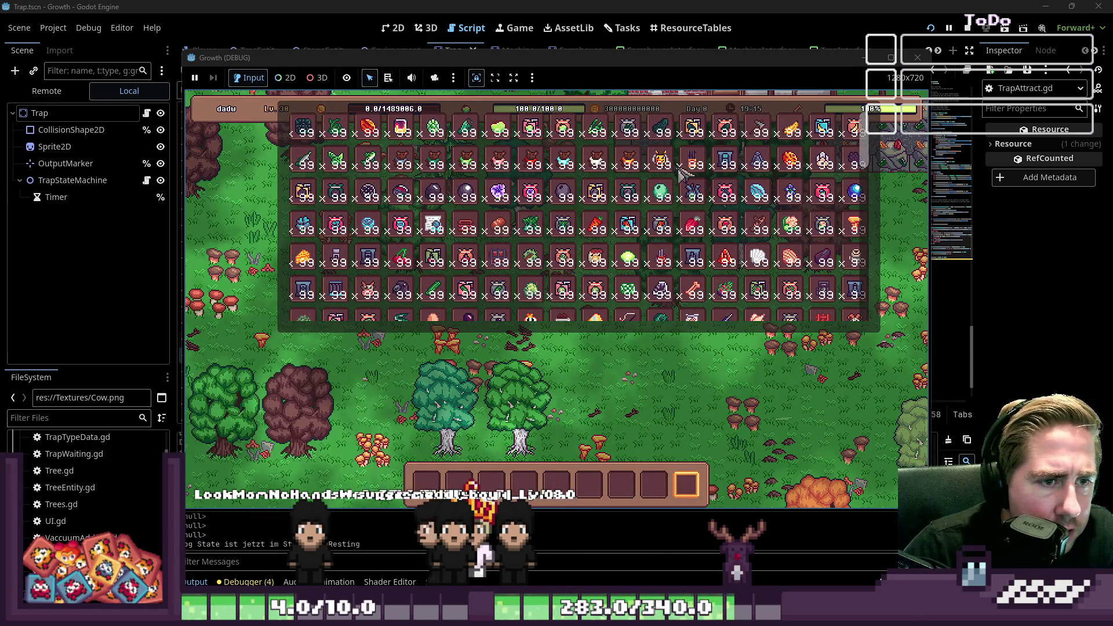
pyautogui.moveTo(674, 166)
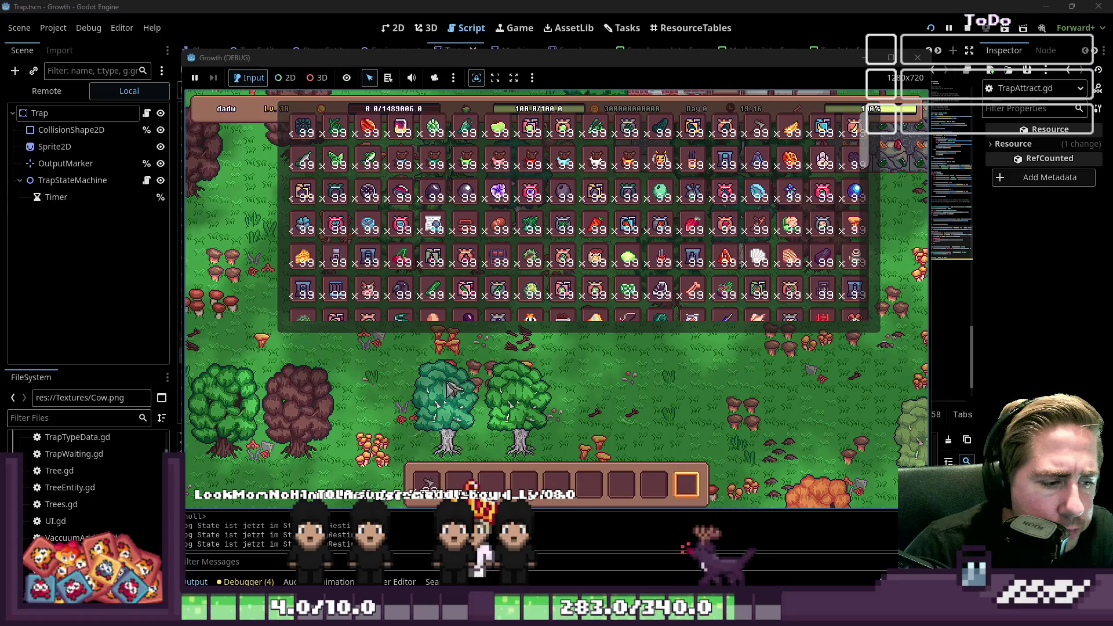
pyautogui.scroll(-4, 376, 255)
pyautogui.moveTo(376, 255)
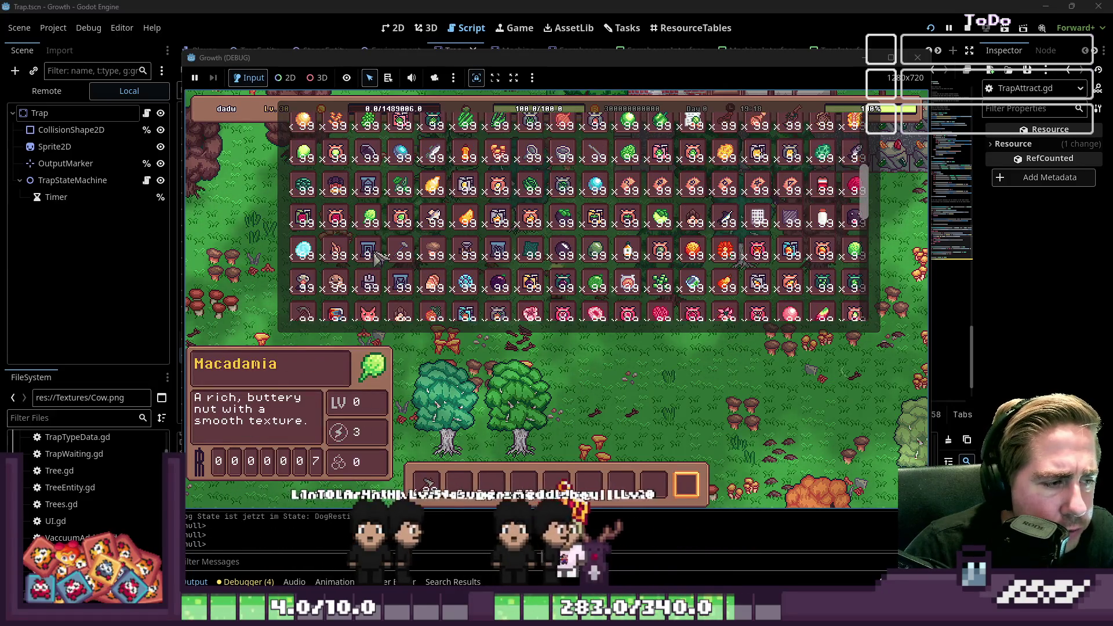
pyautogui.scroll(-10, 429, 288)
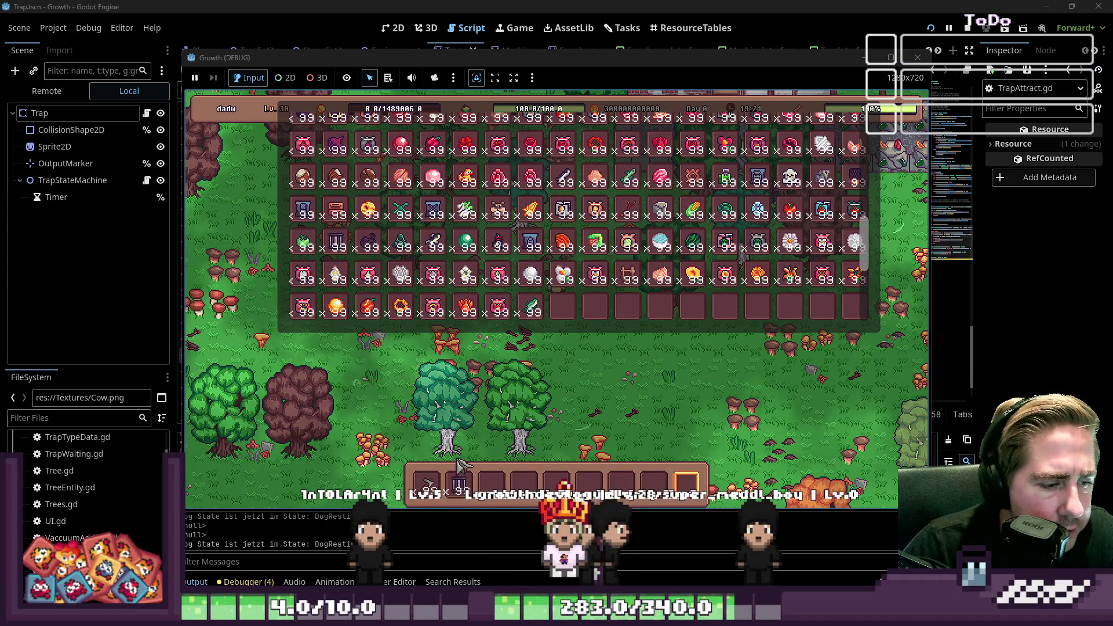
pyautogui.scroll(10, 463, 290)
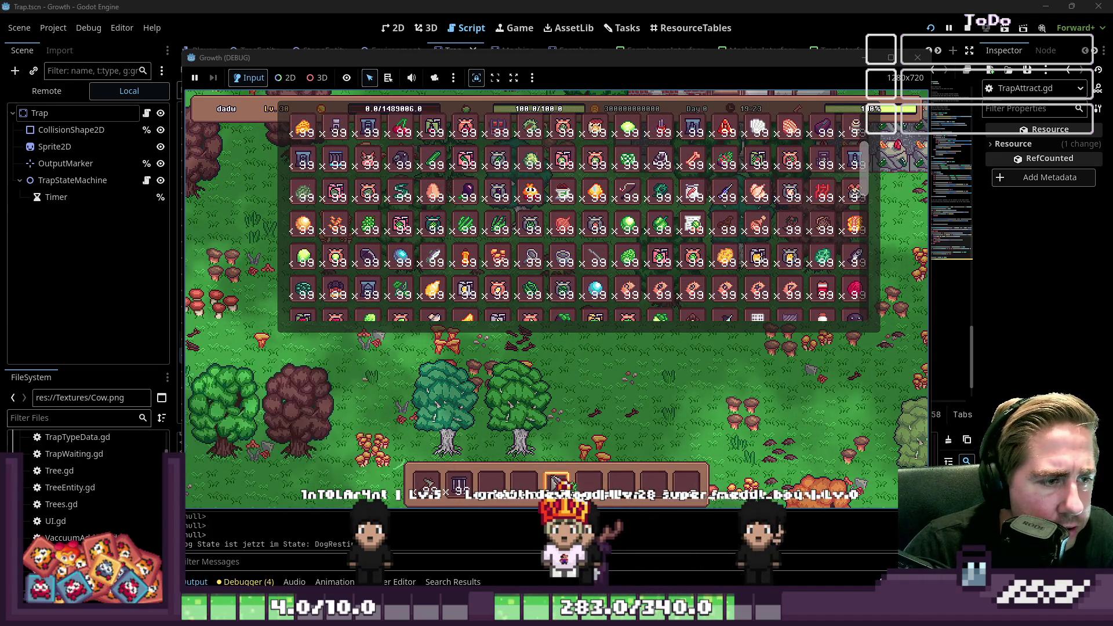
pyautogui.press('i')
# Place a trap beside the player and load grass into it as bait.
pyautogui.press('2')
pyautogui.click(548, 279)
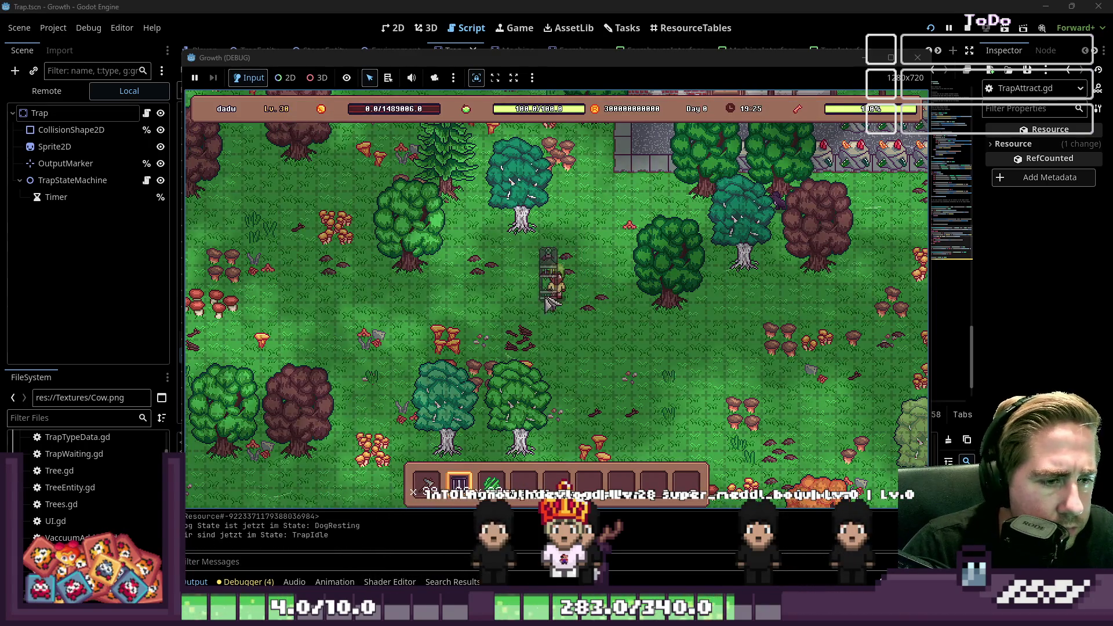
pyautogui.press('4')
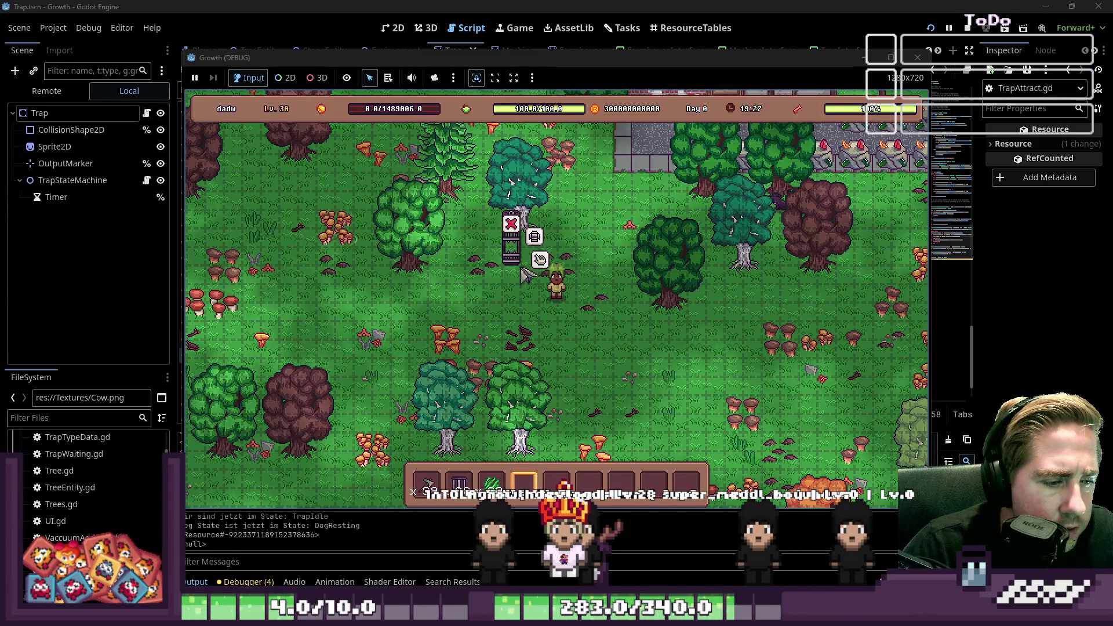
pyautogui.click(534, 236)
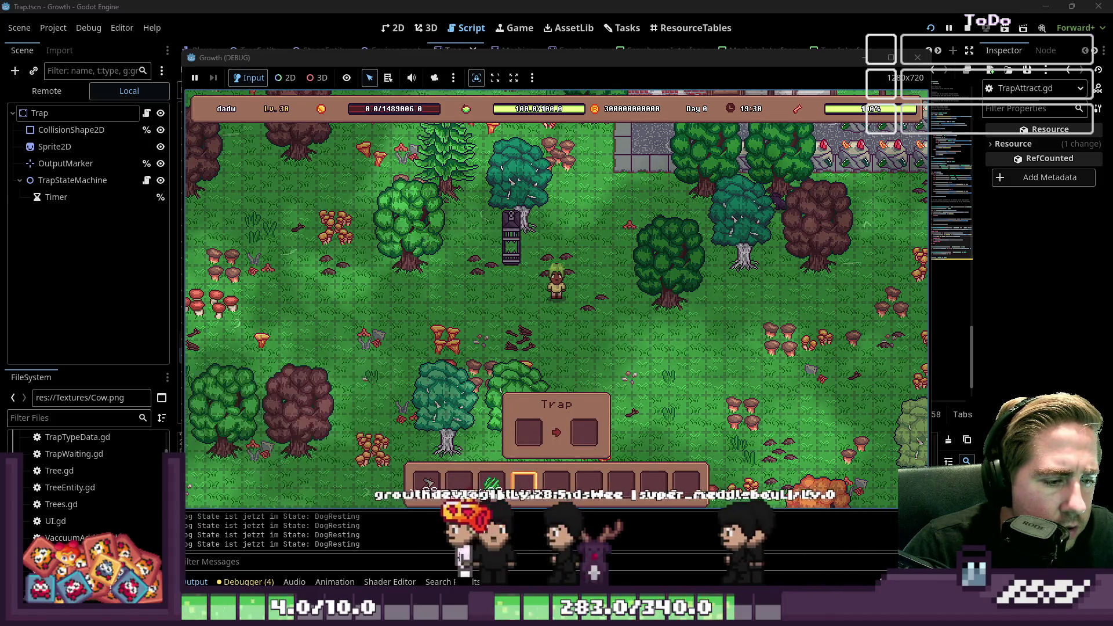
pyautogui.click(491, 484)
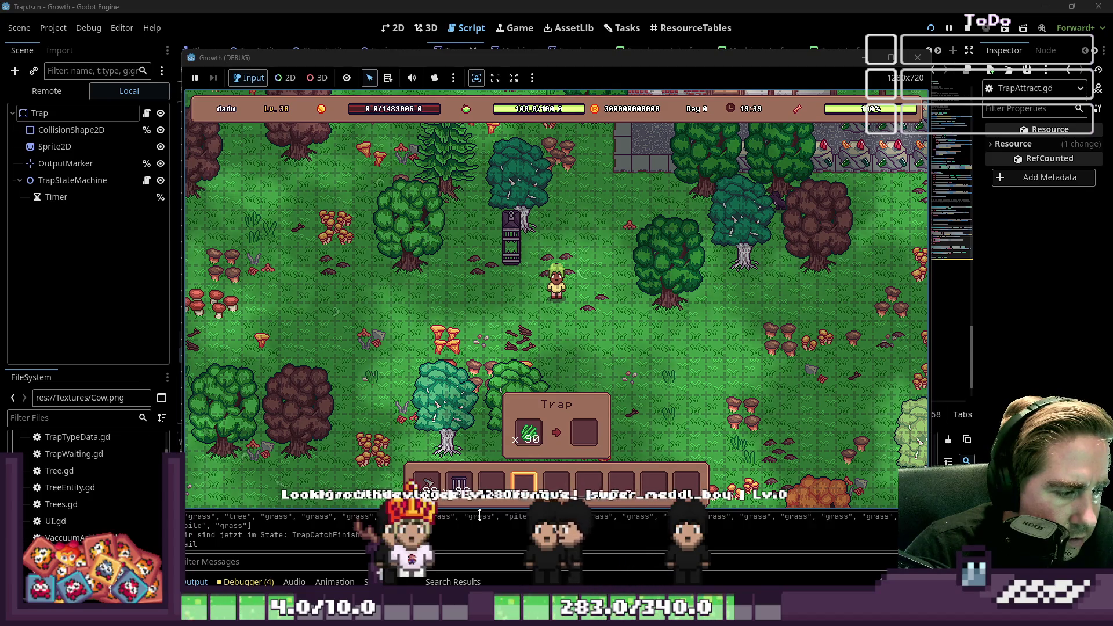
# Bring the Godot editor forward to read the TrapCatchFinished entry in the Output log.
pyautogui.click(451, 522)
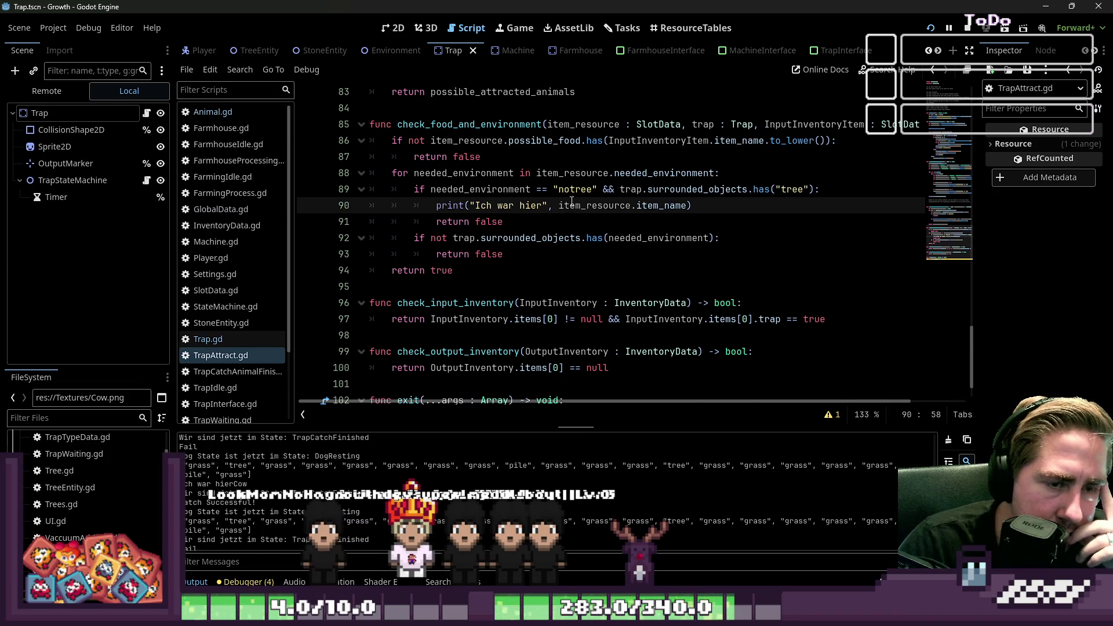
# Inspect the needed_environment && condition on line 89, then rerun the project with F5.
pyautogui.scroll(1, 571, 203)
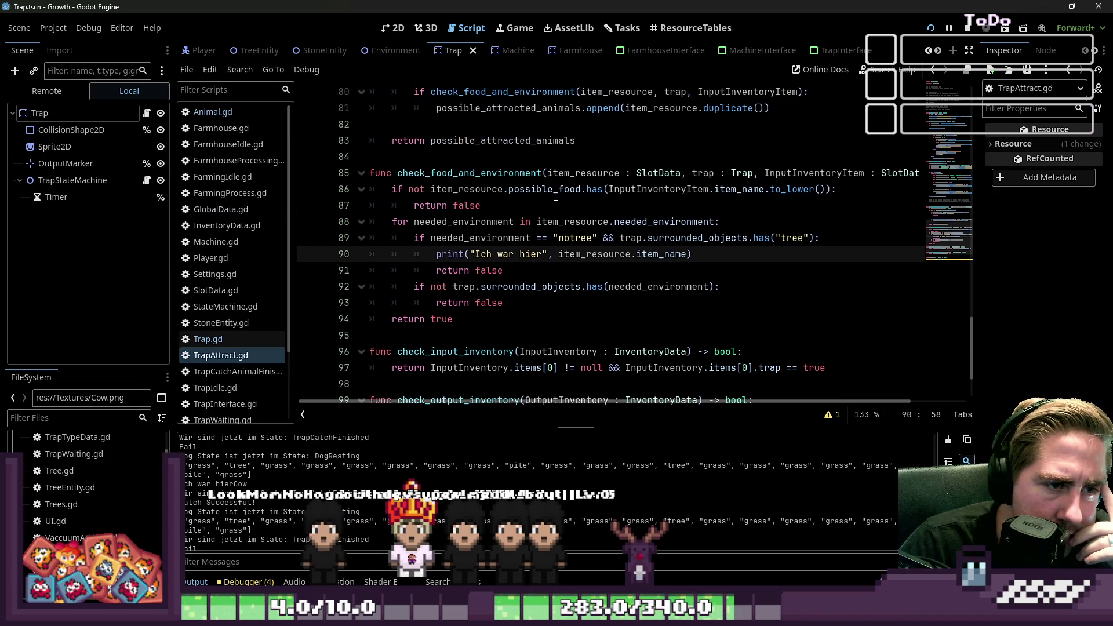
pyautogui.doubleClick(479, 241)
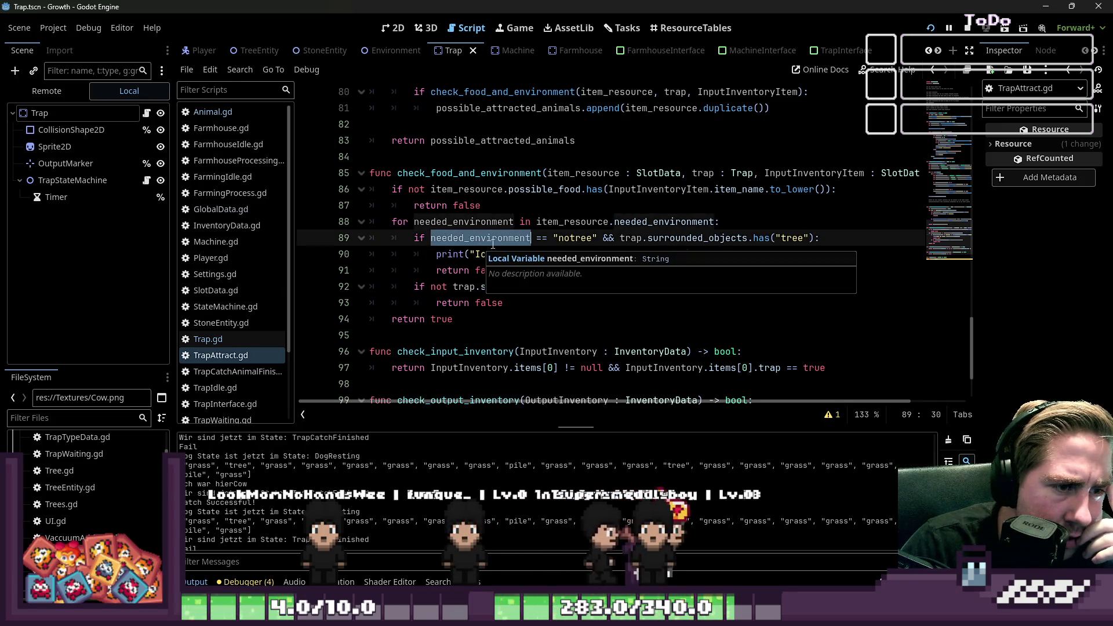
pyautogui.click(554, 239)
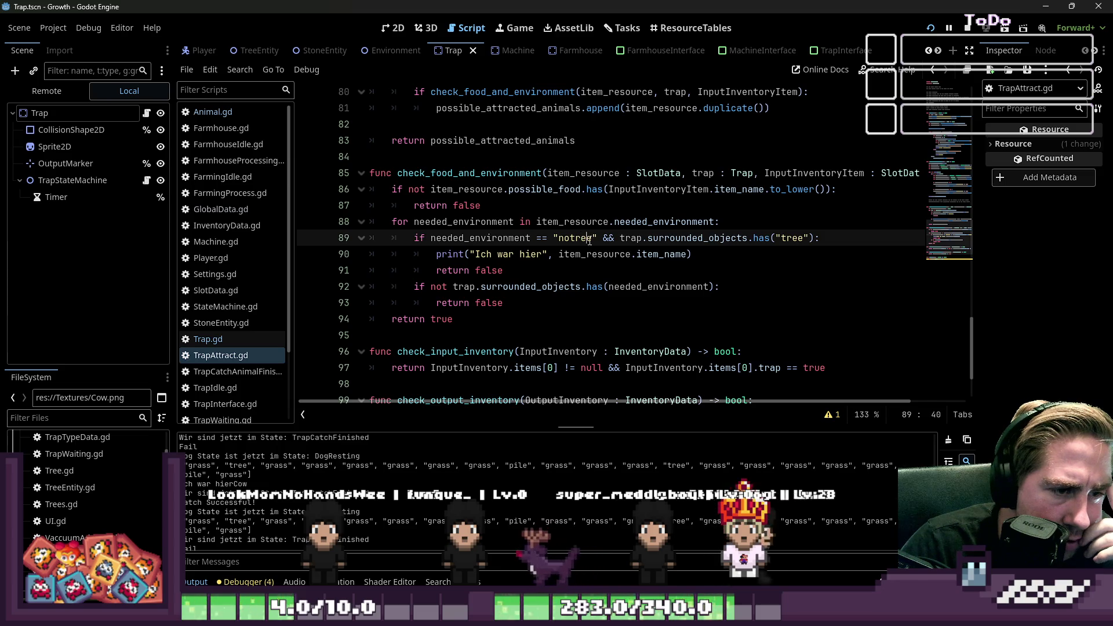
pyautogui.doubleClick(615, 238)
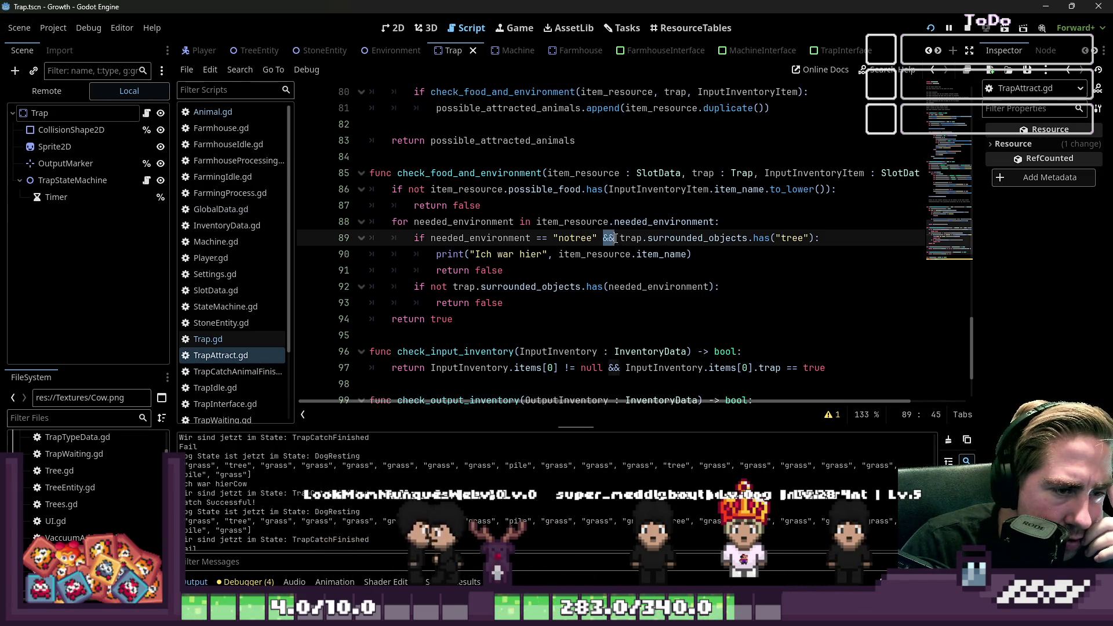
pyautogui.click(623, 238)
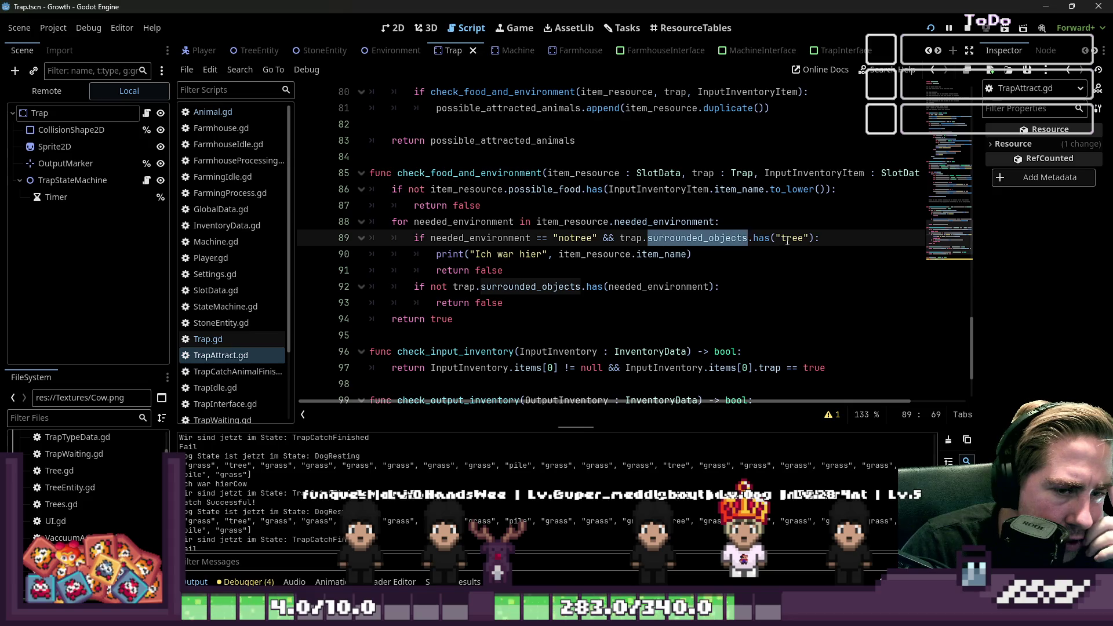
pyautogui.press('F5')
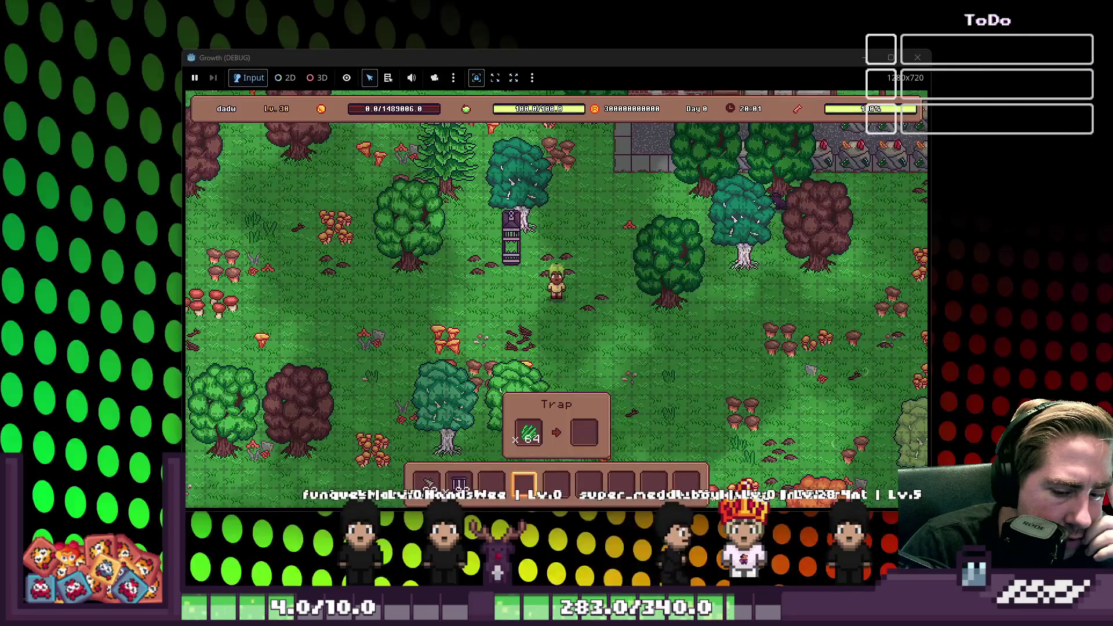
# Walk the player around the trap with WASD, switching to hotbar slots 2 and 6.
pyautogui.press('1')
pyautogui.press('w')
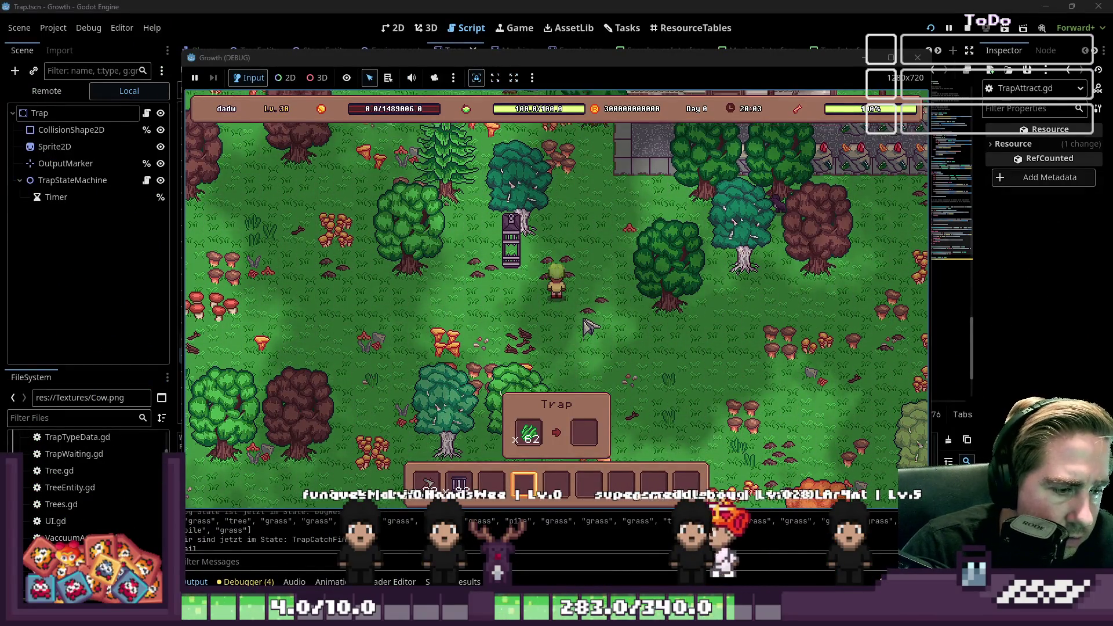
pyautogui.press('w')
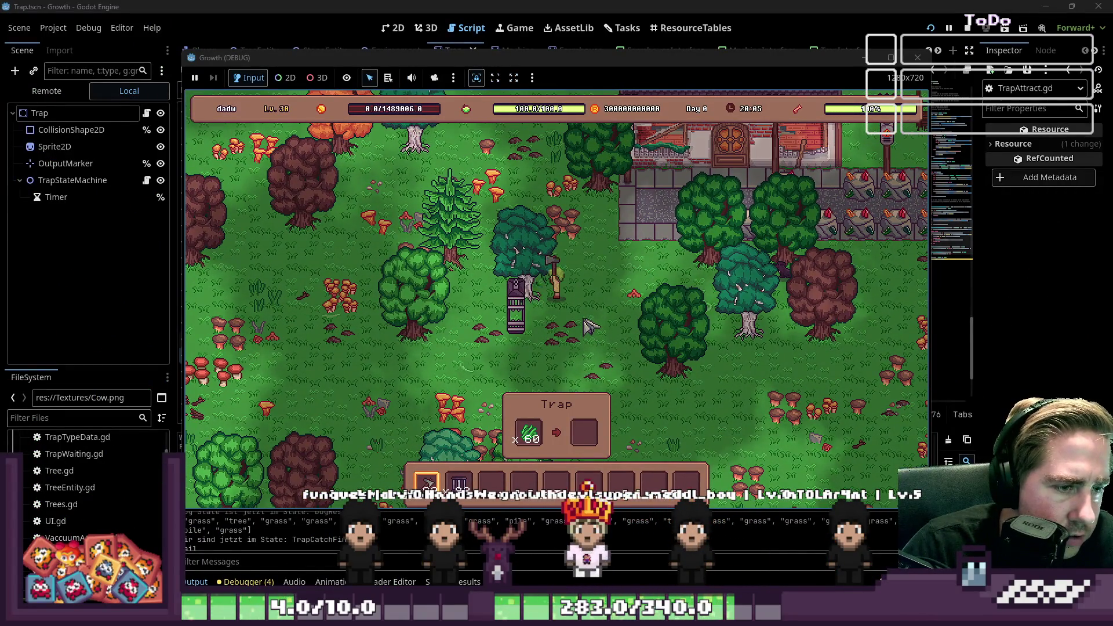
pyautogui.press('a')
pyautogui.press('w')
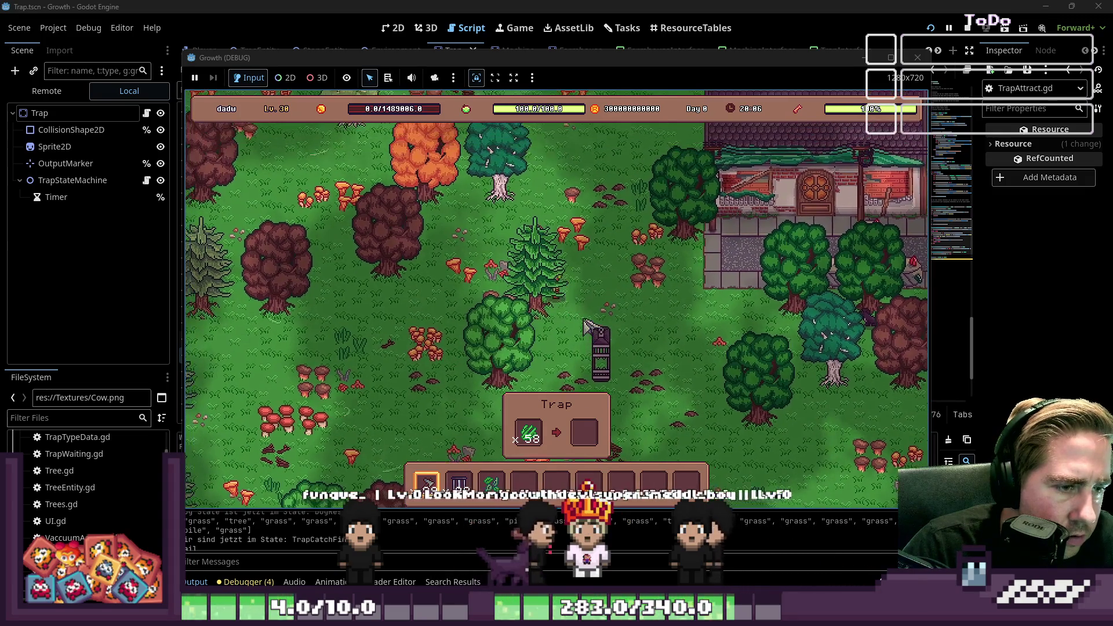
pyautogui.press('s')
pyautogui.press('a')
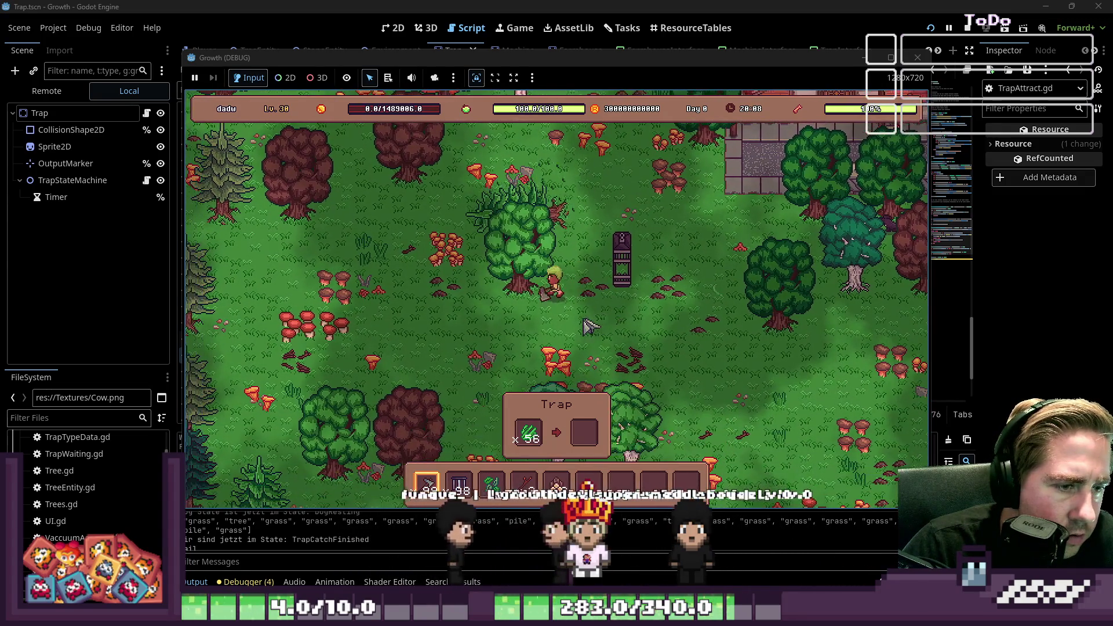
pyautogui.press('2')
pyautogui.press('s')
pyautogui.press('a')
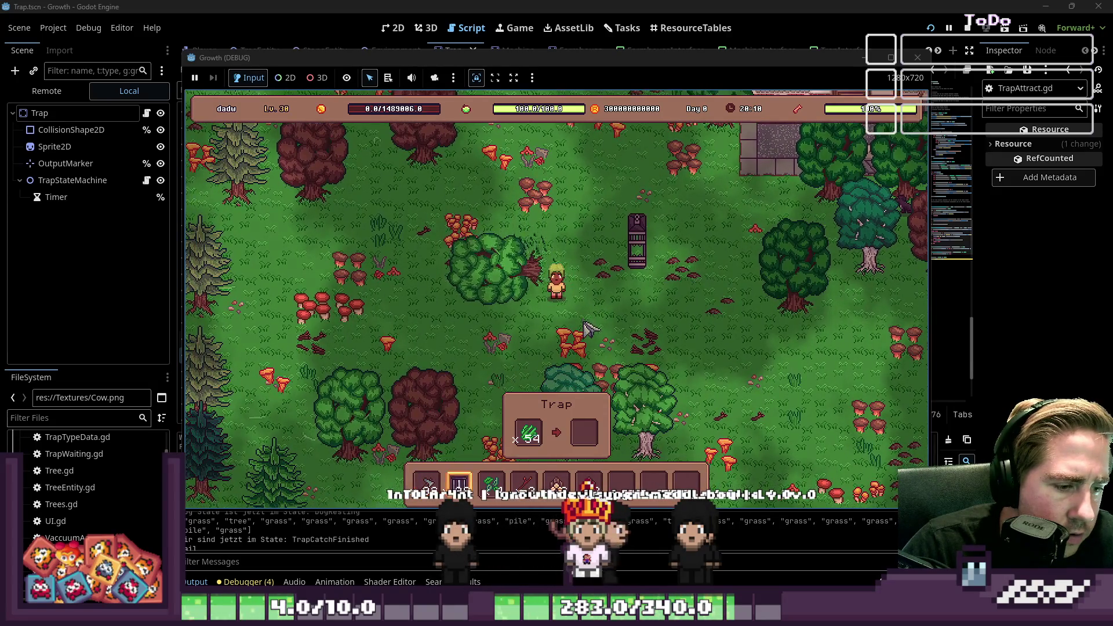
pyautogui.press('6')
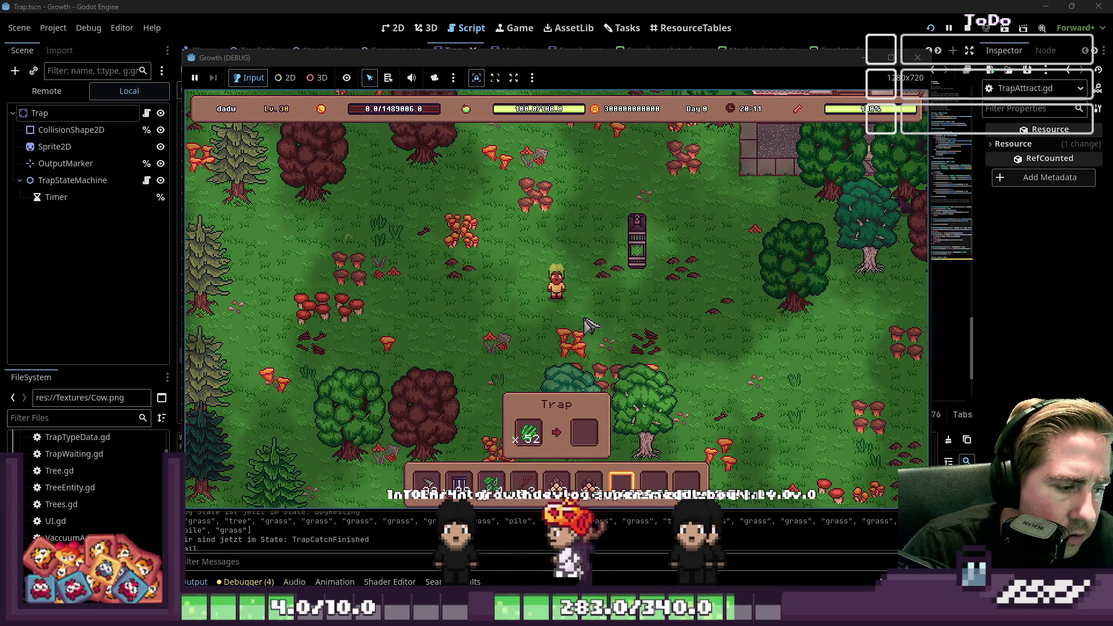
# Check the editor's log for the successful catch, then return to the running game.
pyautogui.click(622, 5)
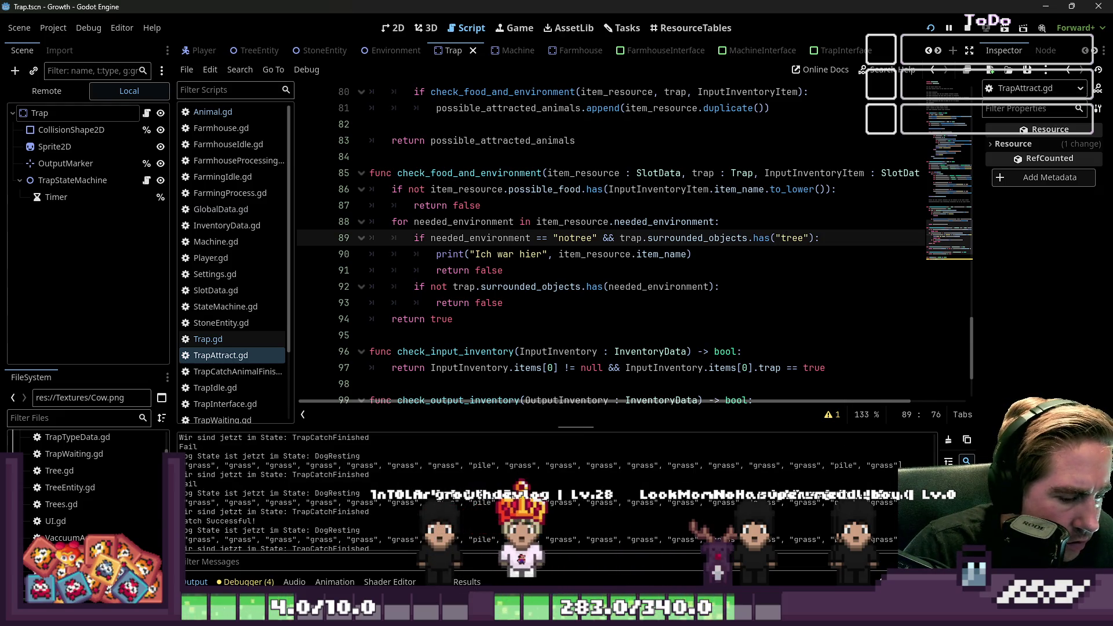
pyautogui.moveTo(724, 614)
pyautogui.click(849, 550)
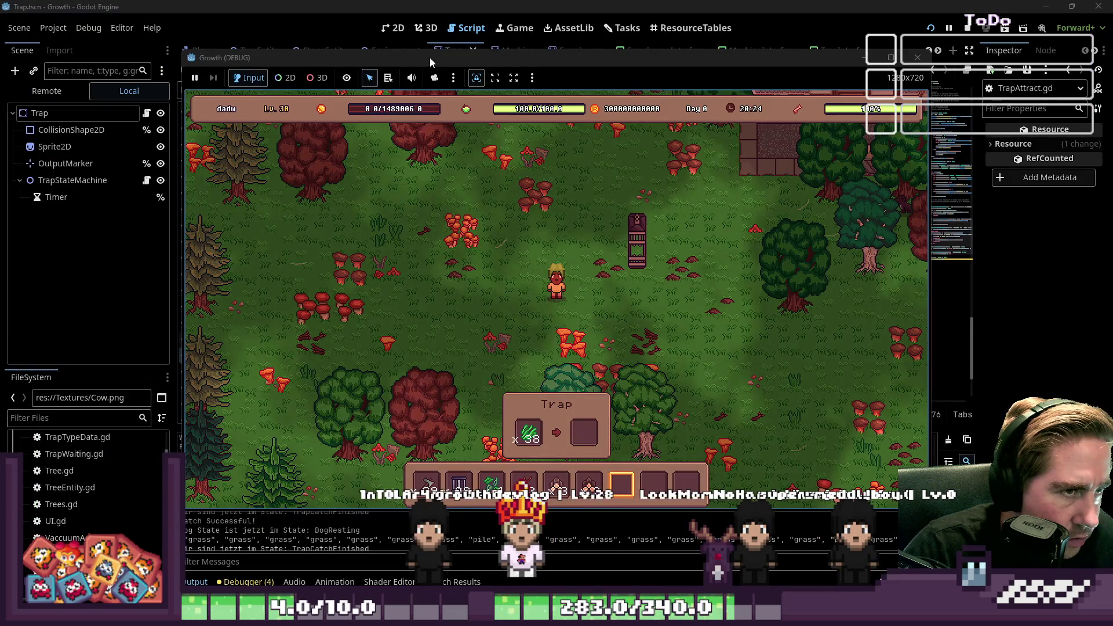
pyautogui.moveTo(430, 57); pyautogui.dragTo(913, 43)
pyautogui.click(328, 479)
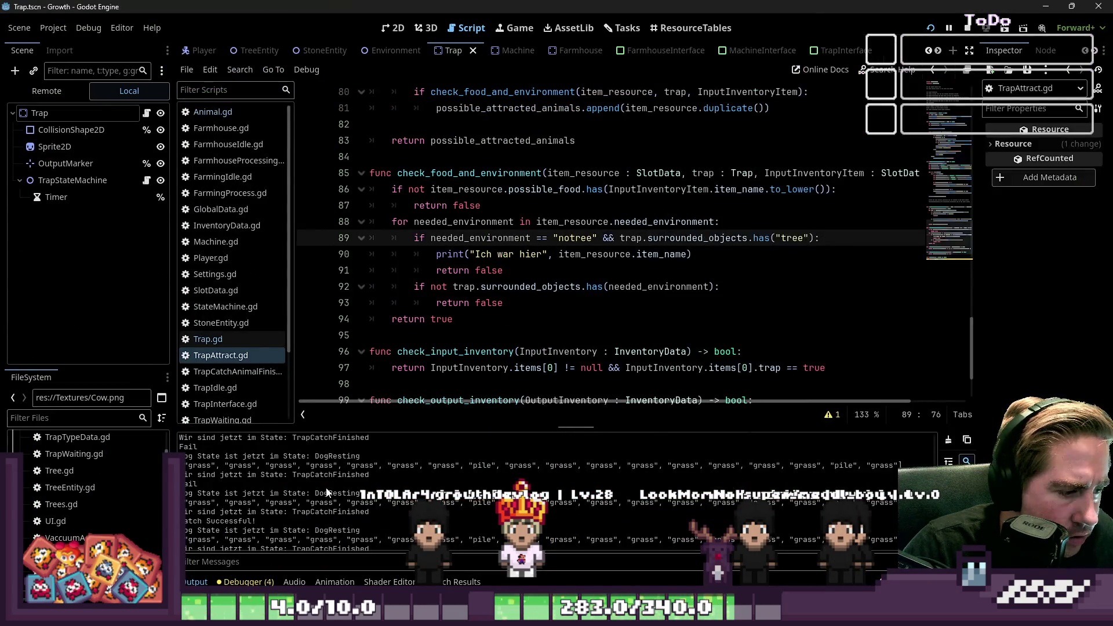
pyautogui.moveTo(595, 489); pyautogui.dragTo(767, 488)
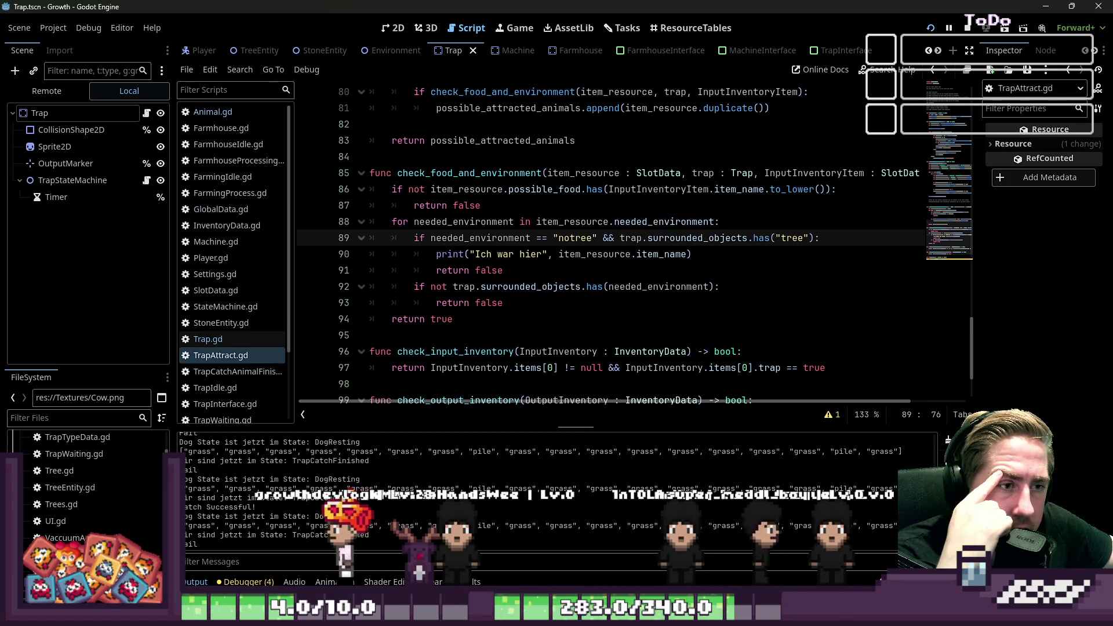
pyautogui.scroll(1, 336, 544)
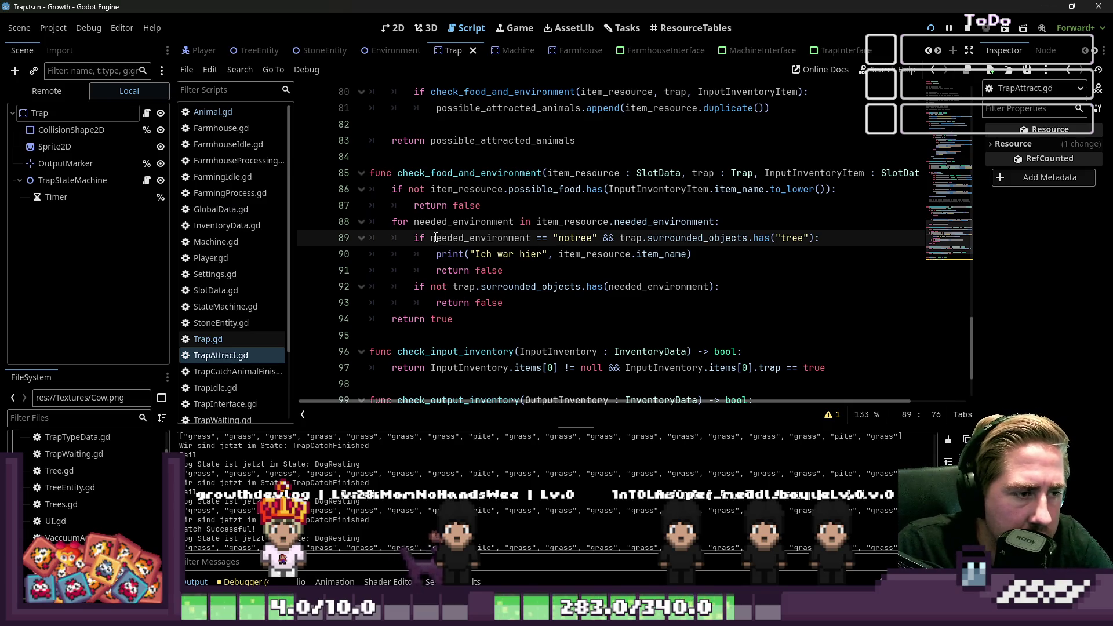
pyautogui.moveTo(433, 237); pyautogui.dragTo(600, 240)
pyautogui.hotkey('ctrl', 'c')
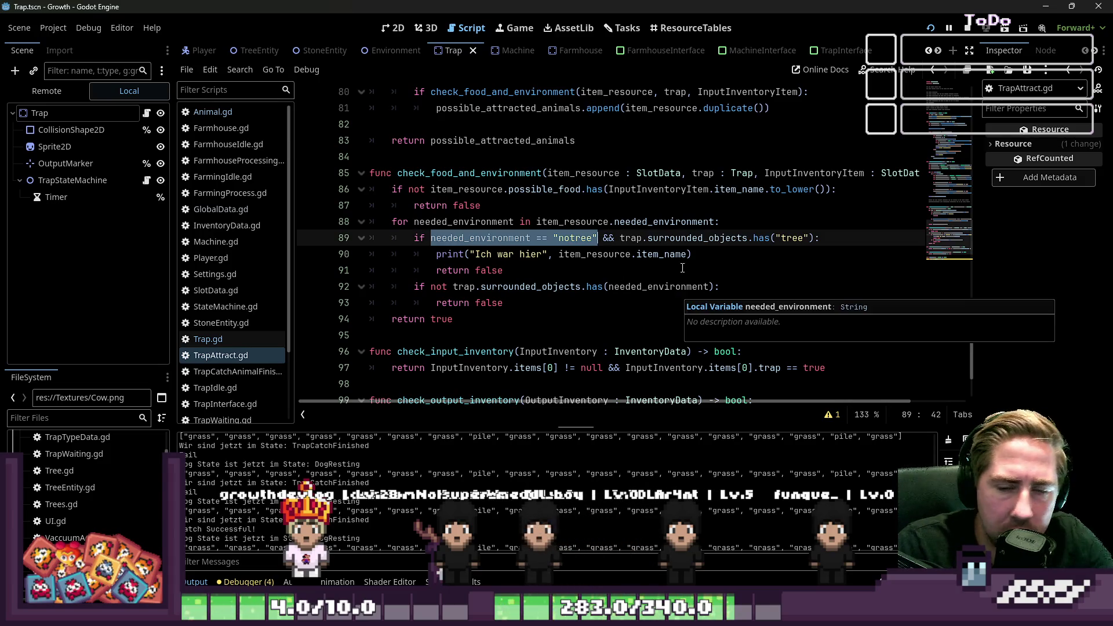
pyautogui.click(618, 308)
pyautogui.doubleClick(648, 286)
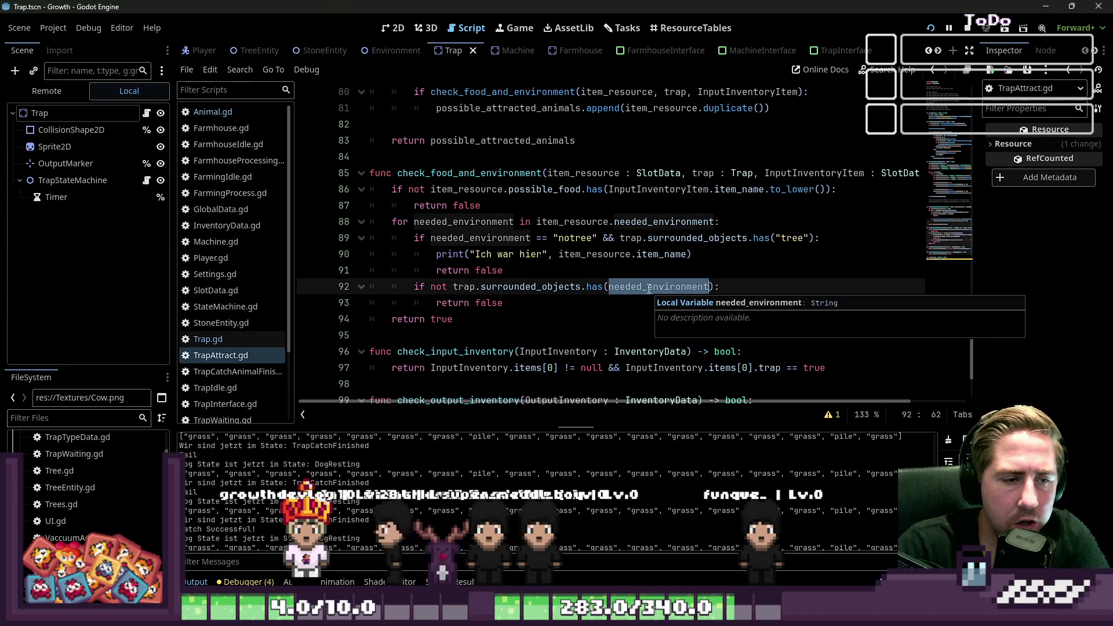
pyautogui.click(491, 303)
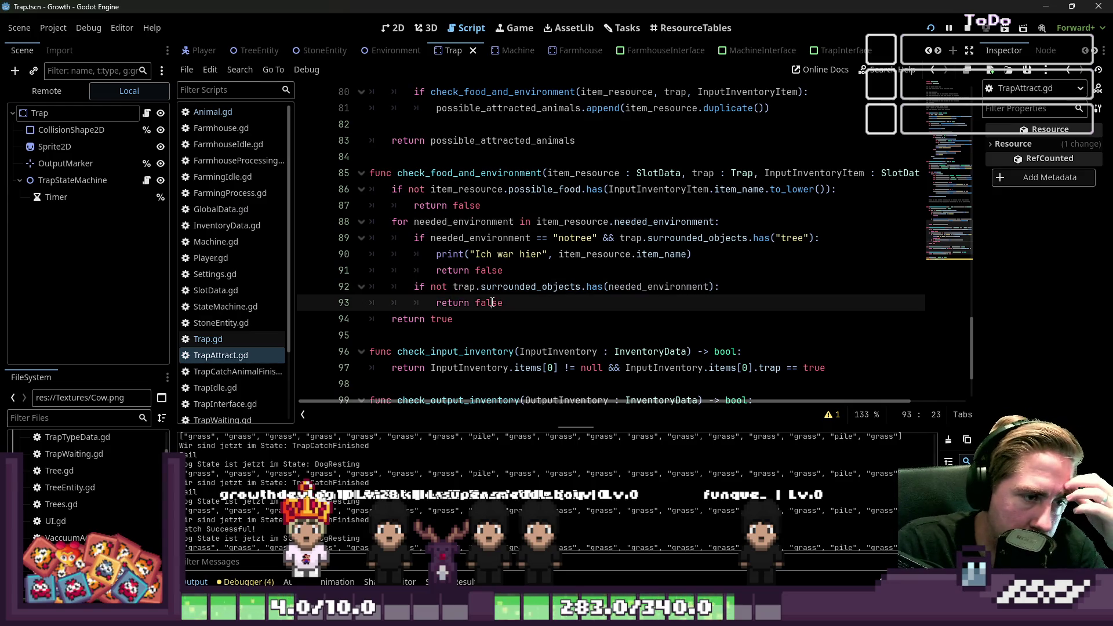
pyautogui.click(714, 288)
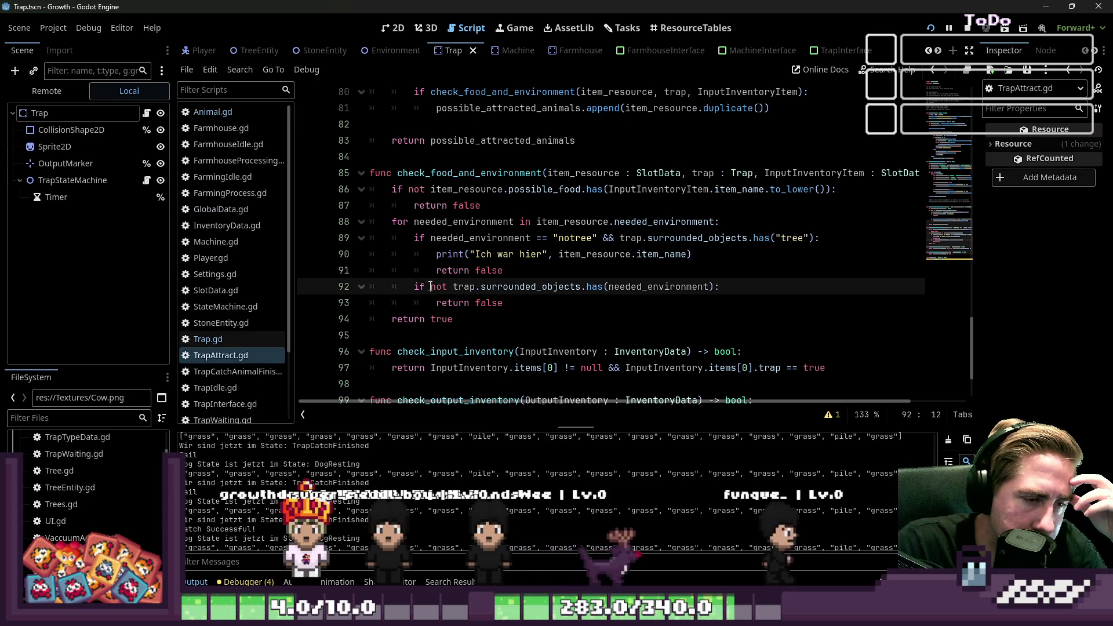
# Enter needed_environment, paste the notree comparison and join the conditions with &&.
pyautogui.moveTo(541, 291)
pyautogui.write('needed')
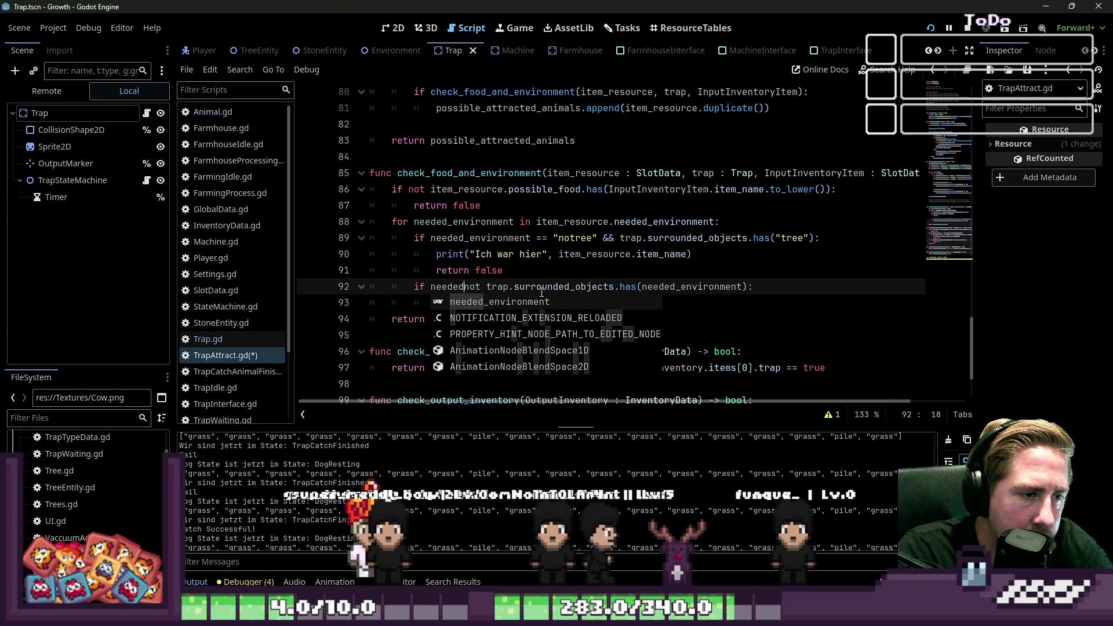
pyautogui.press('Left')
pyautogui.hotkey('ctrl', 'space')
pyautogui.press('Return')
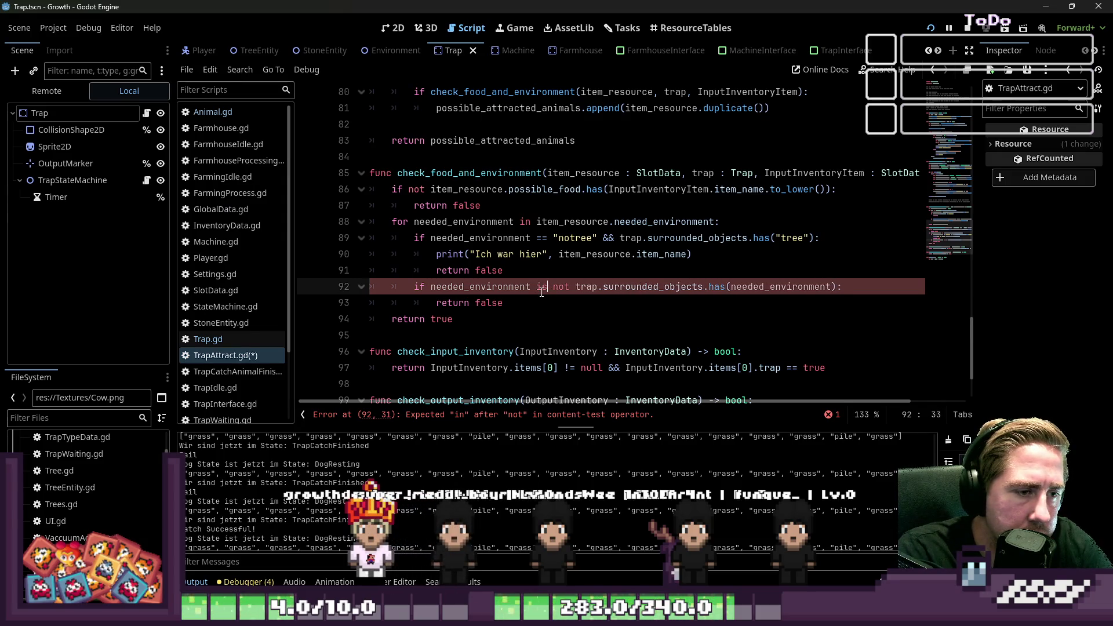
pyautogui.hotkey('ctrl', 'v')
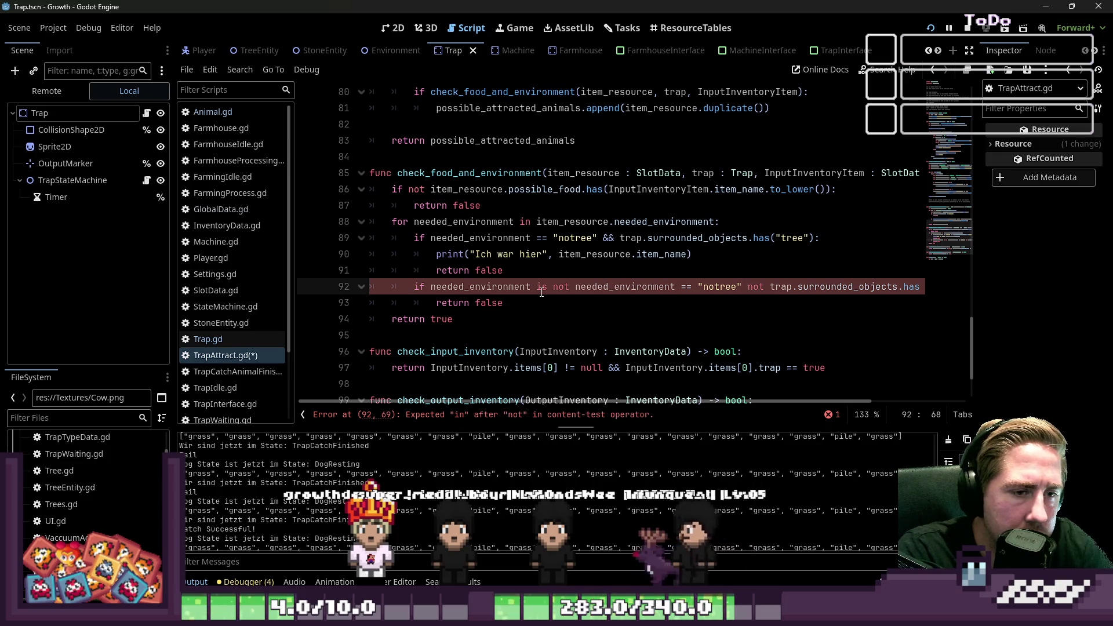
pyautogui.press('Left')
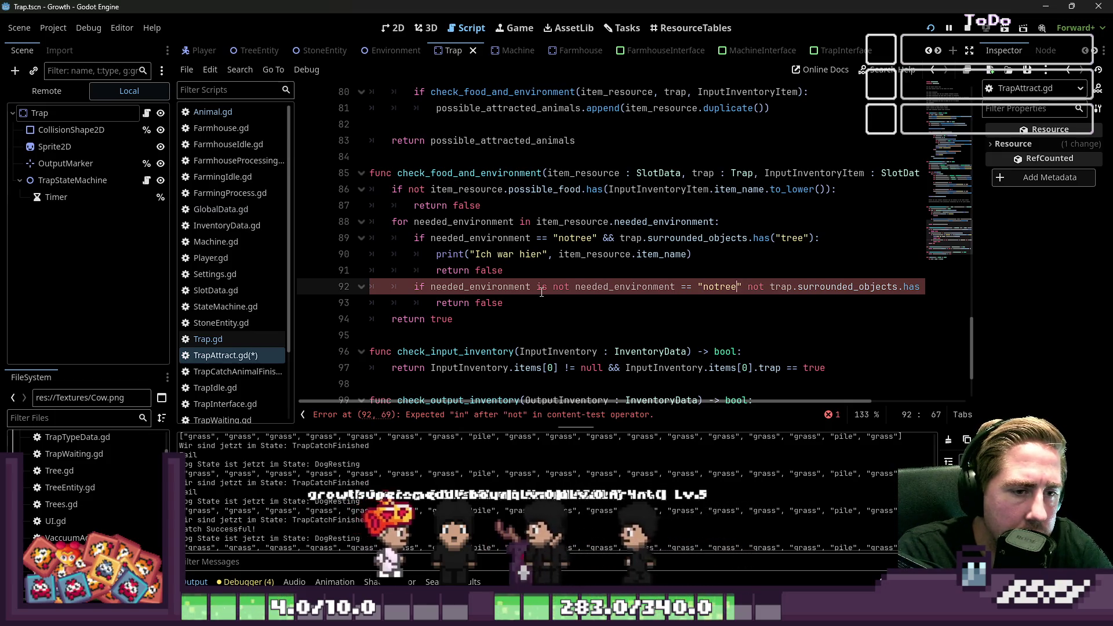
pyautogui.hotkey('ctrl', 'Left')
pyautogui.hotkey('ctrl', 'Left')
pyautogui.hotkey('ctrl', 'shift', 'Left')
pyautogui.hotkey('ctrl', 'shift', 'Left')
pyautogui.hotkey('ctrl', 'shift', 'Left')
pyautogui.press('BackSpace')
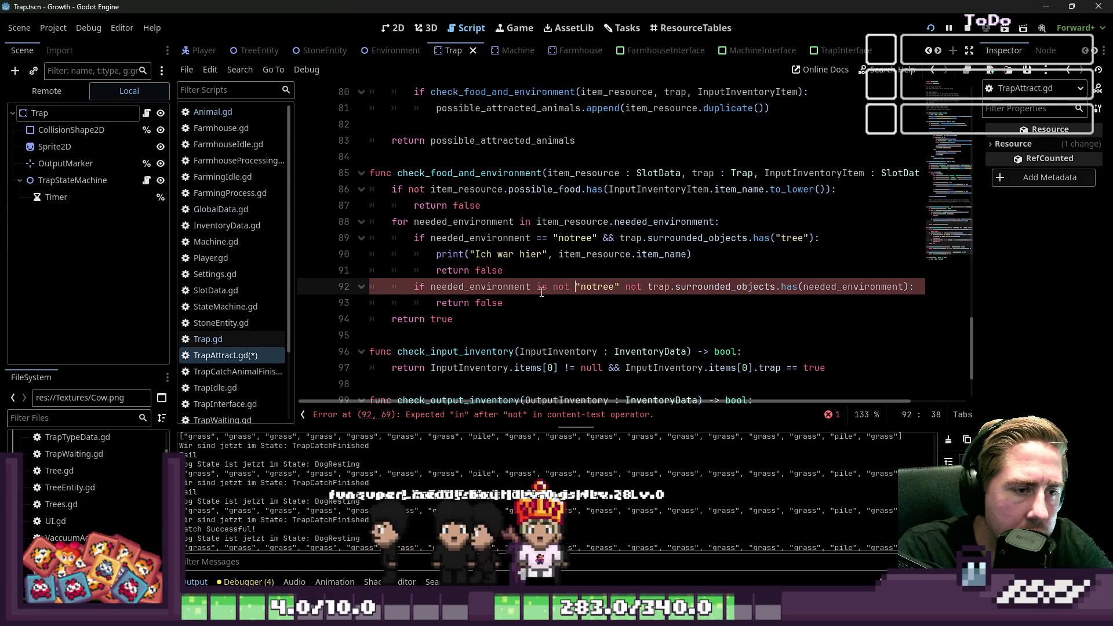
pyautogui.press('Right')
pyautogui.press('Right')
pyautogui.press('Right')
pyautogui.write('&& ')
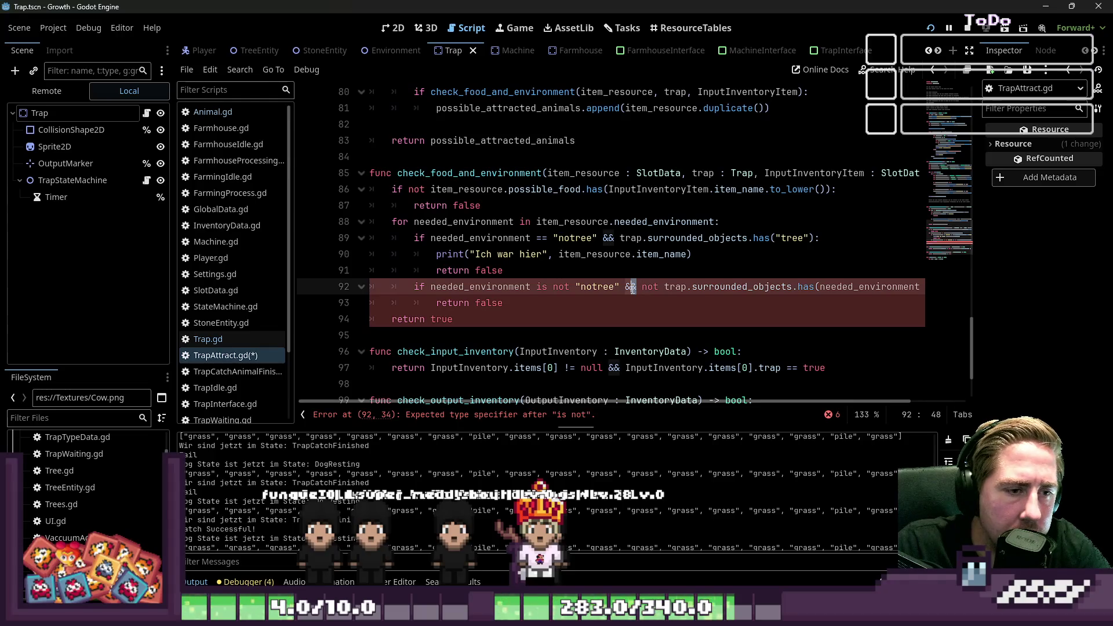
pyautogui.write('a')
pyautogui.write('nd \\')
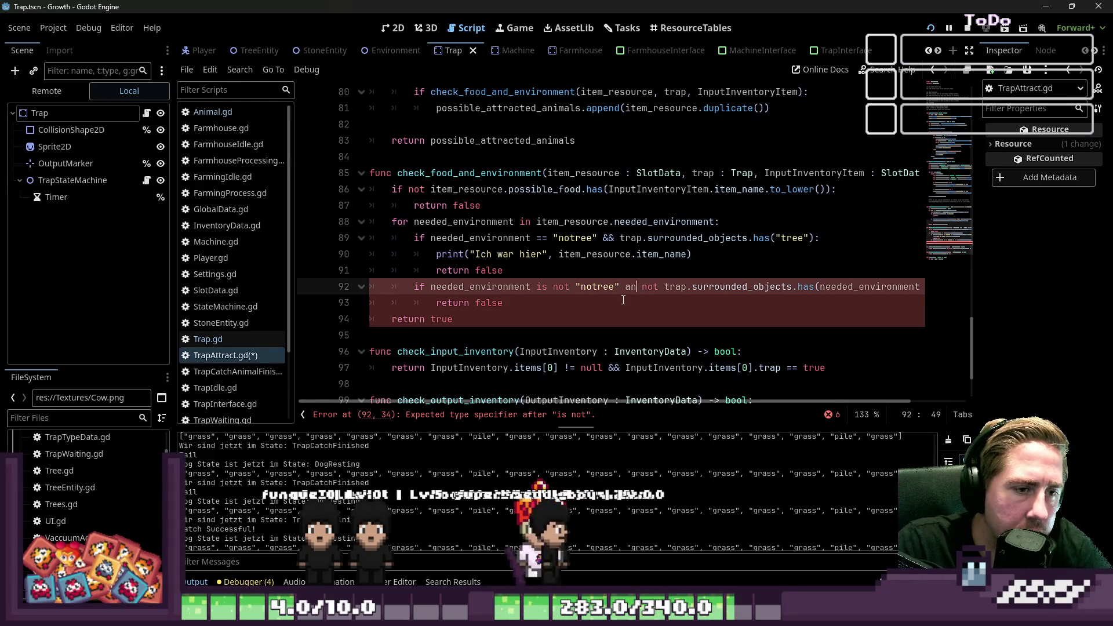
# Rewrite line 92 as 'if not needed_environment == "notree"' and relaunch the game.
pyautogui.press('Return')
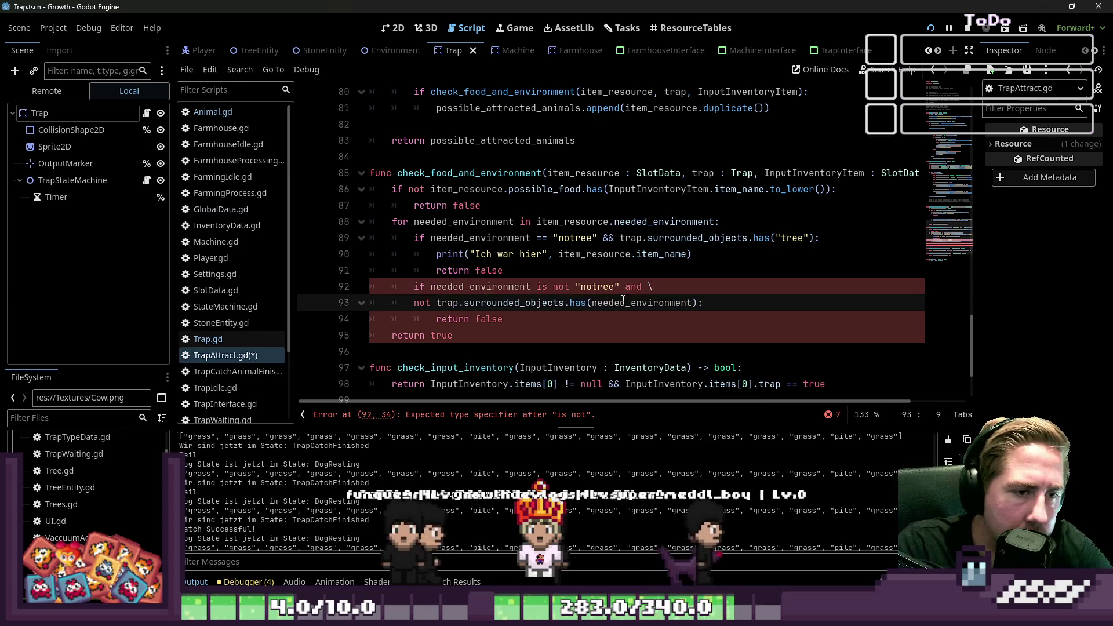
pyautogui.press('Up')
pyautogui.hotkey('ctrl', 'Right')
pyautogui.hotkey('ctrl', 'Right')
pyautogui.hotkey('ctrl', 'Right')
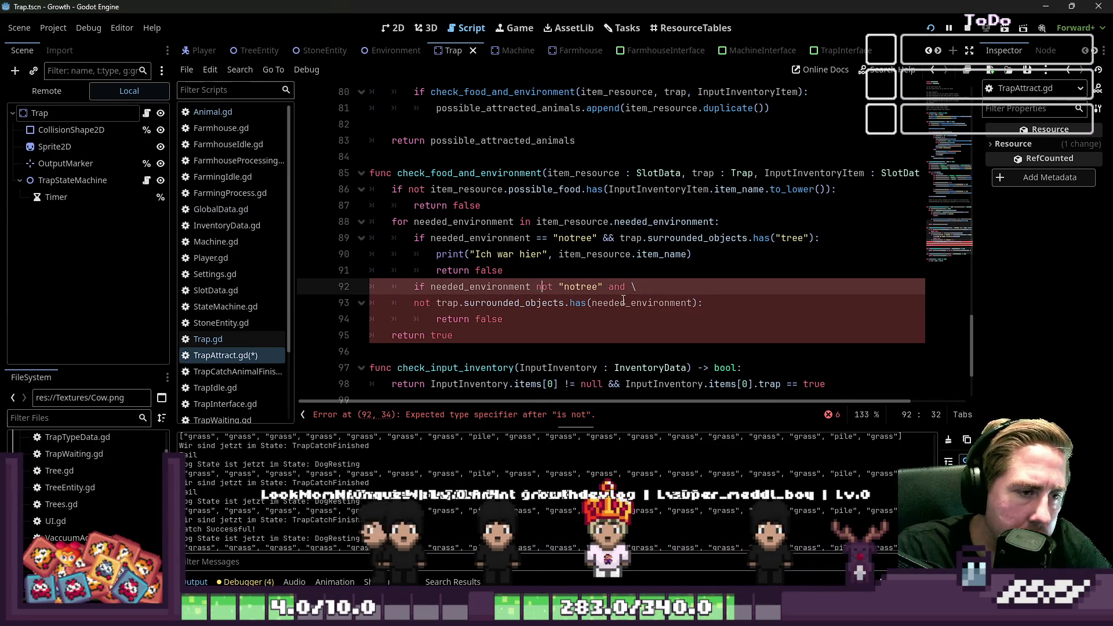
pyautogui.hotkey('ctrl', 'Right')
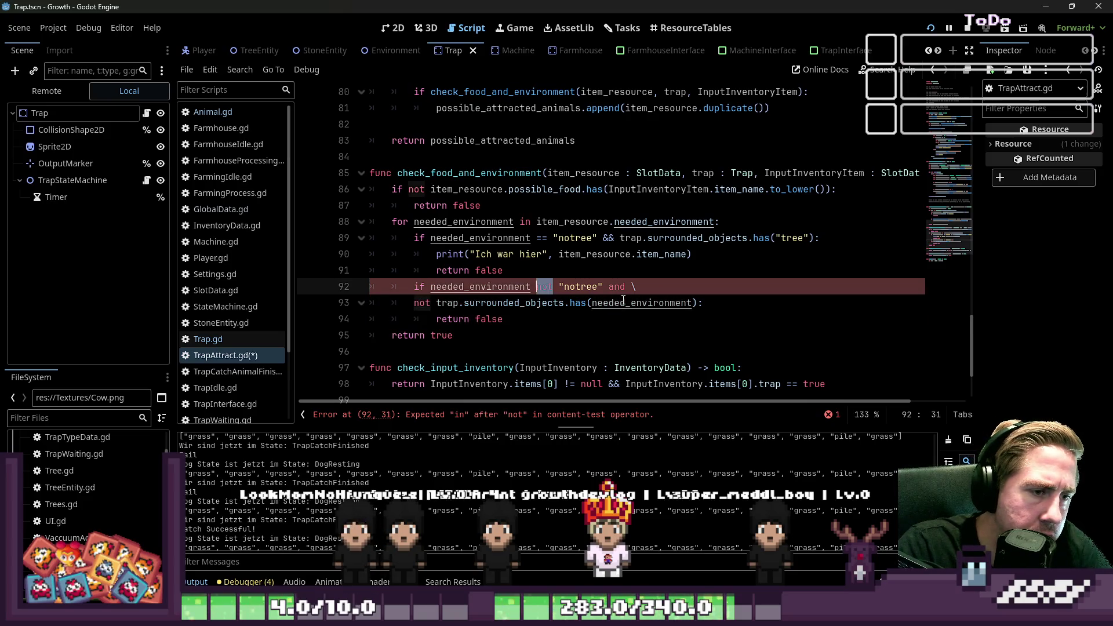
pyautogui.write('=')
pyautogui.hotkey('ctrl', 'Left')
pyautogui.hotkey('ctrl', 'Left')
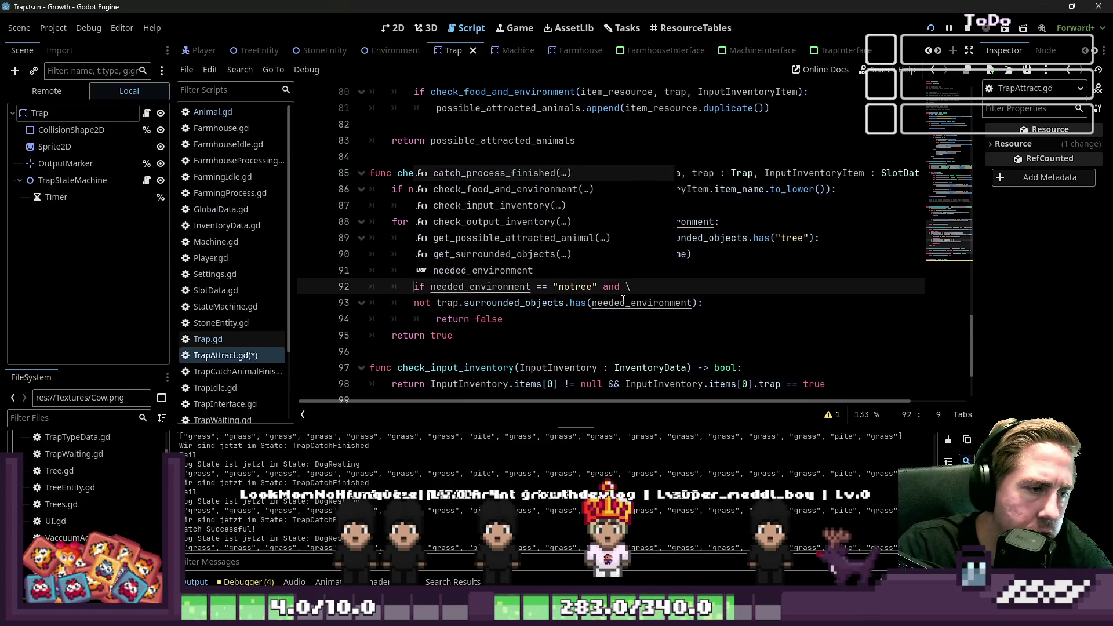
pyautogui.write('not')
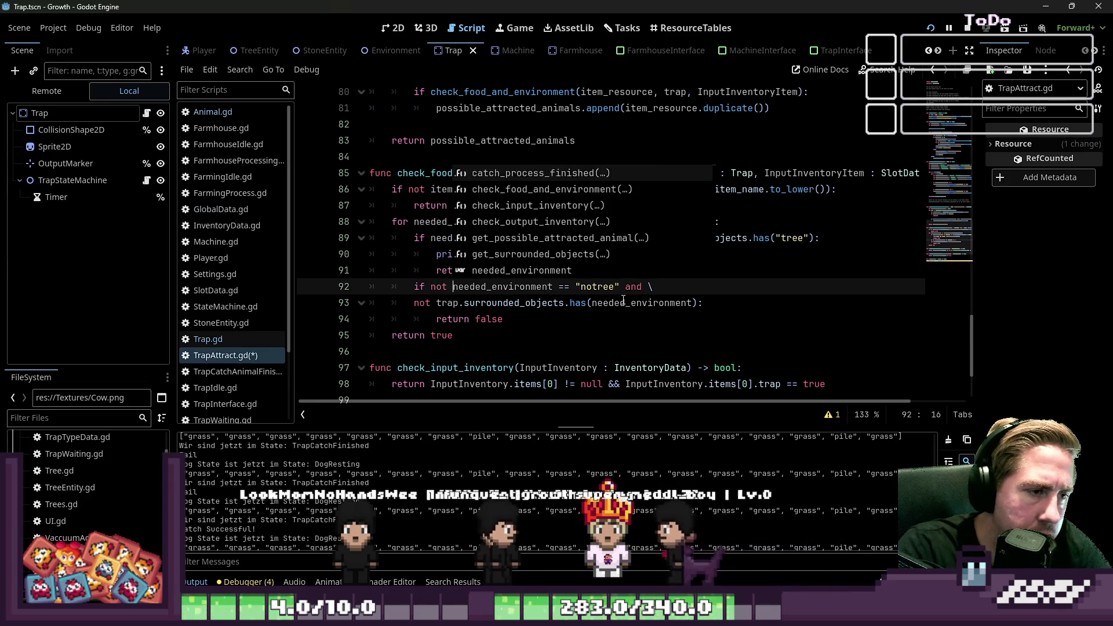
pyautogui.click(653, 254)
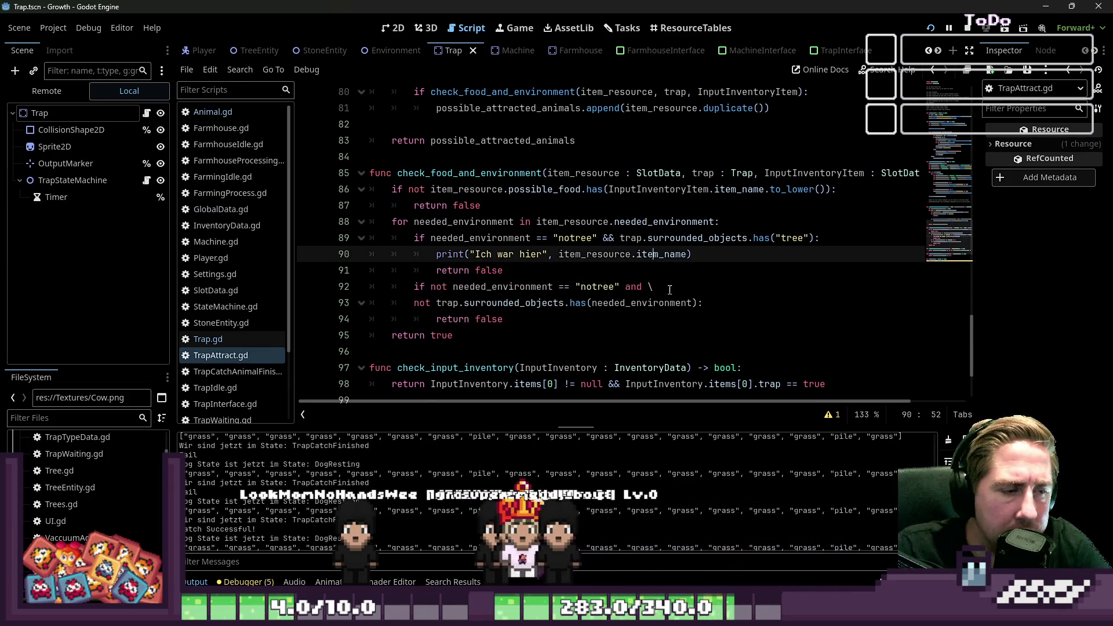
pyautogui.click(597, 276)
pyautogui.click(967, 29)
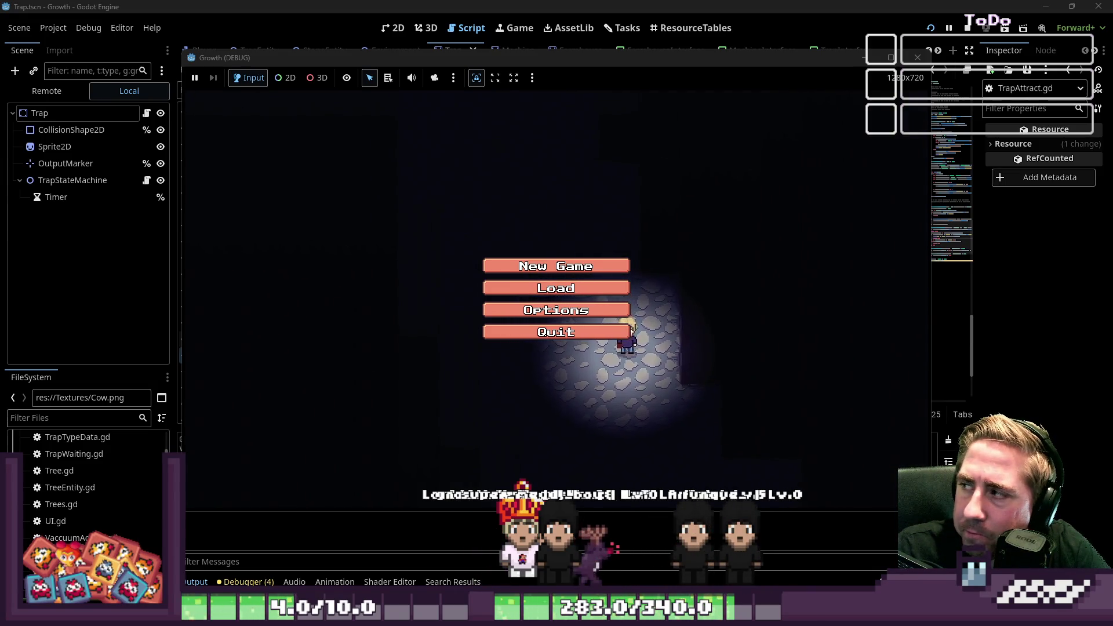
# Start a new game with a character named 'adwdaw'.
pyautogui.click(514, 265)
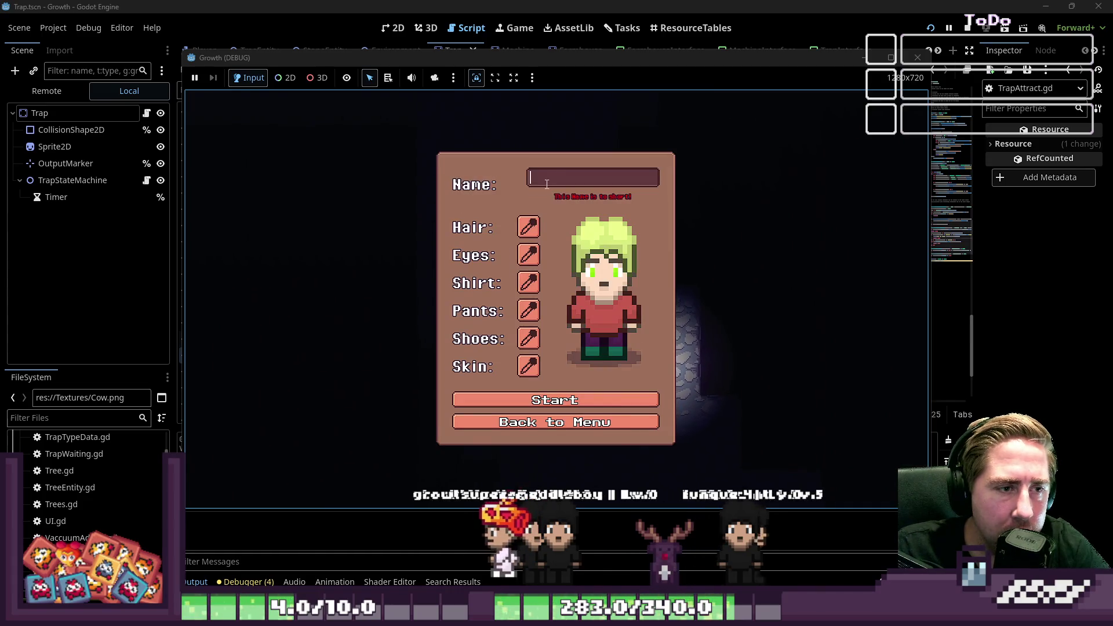
pyautogui.write('adwdaw')
pyautogui.click(568, 399)
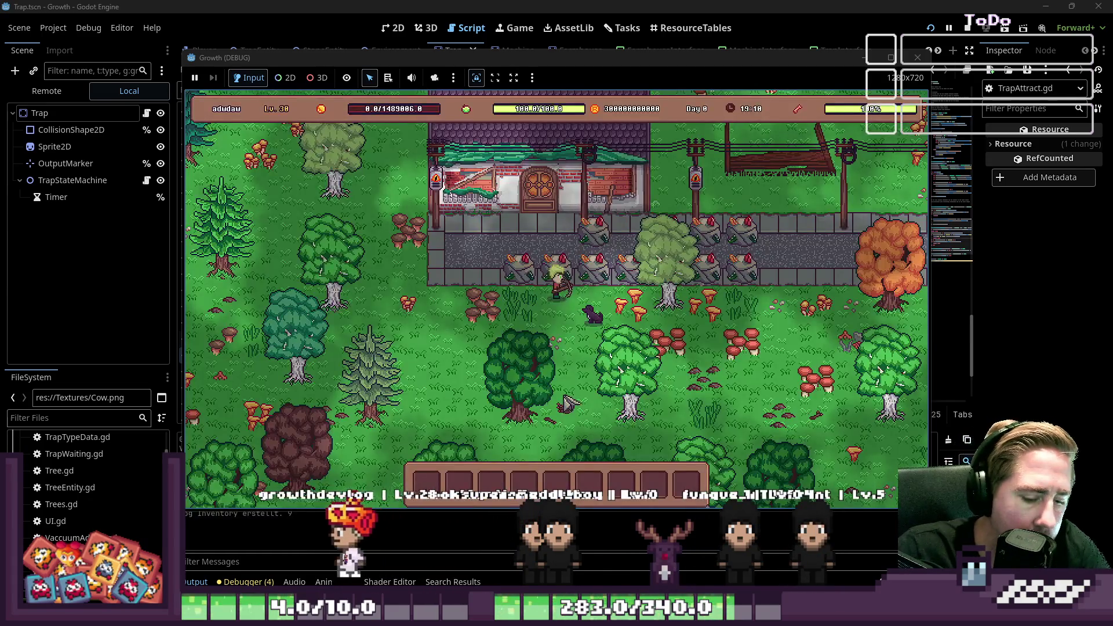
# Drag the Trap from the inventory into hotbar slot 2.
pyautogui.press('i')
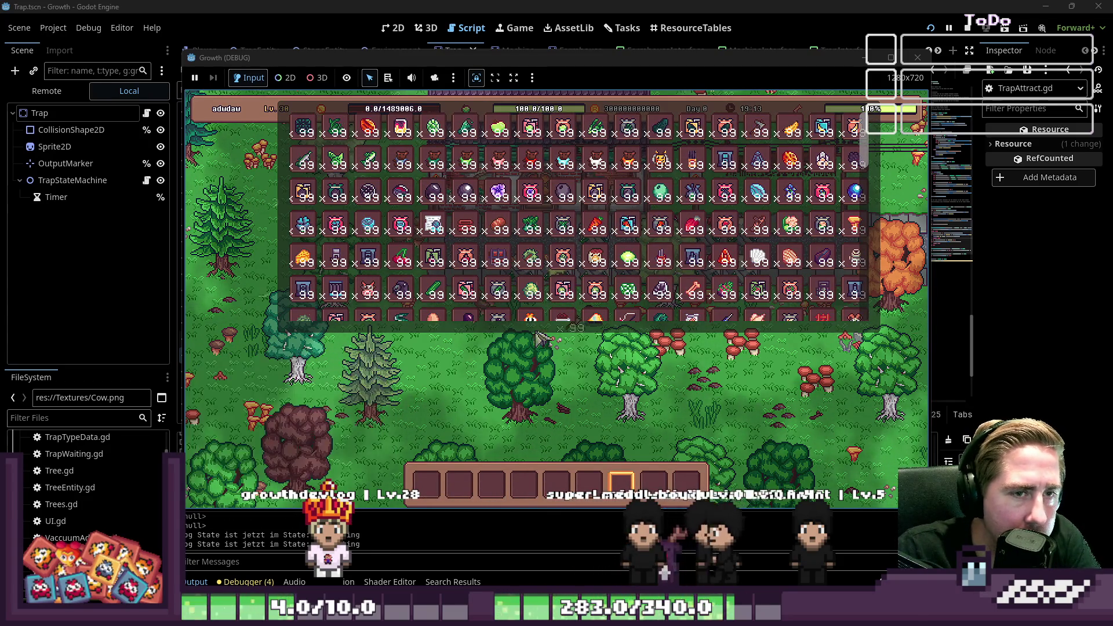
pyautogui.scroll(-5, 327, 234)
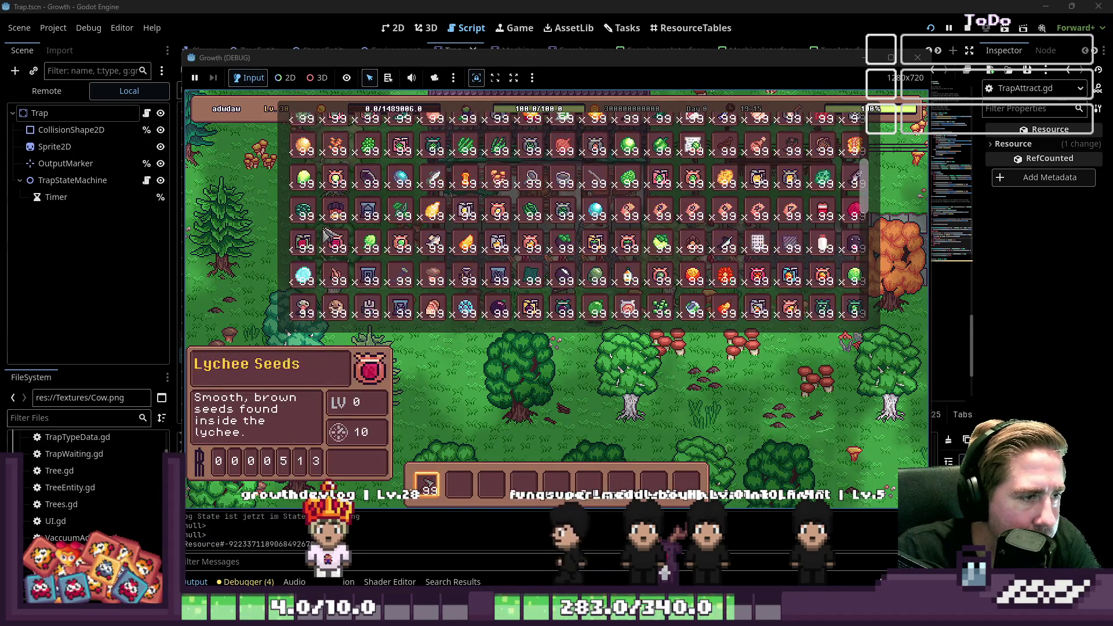
pyautogui.scroll(-2, 328, 235)
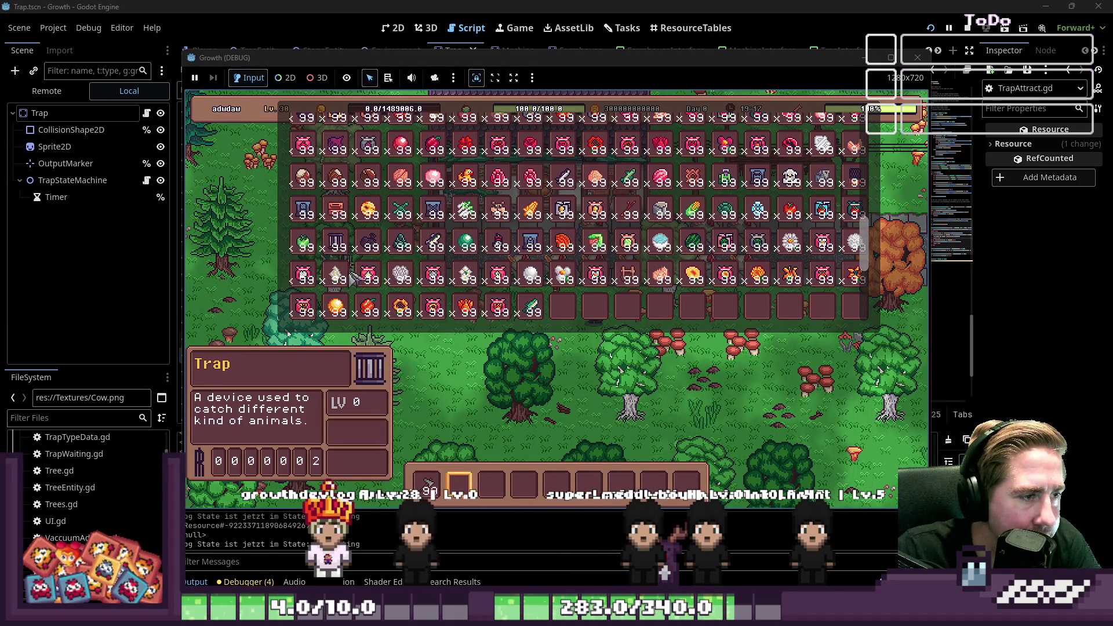
pyautogui.moveTo(354, 279); pyautogui.dragTo(460, 490)
# Browse the rest of the inventory and select hotbar slot 3.
pyautogui.scroll(-2, 420, 223)
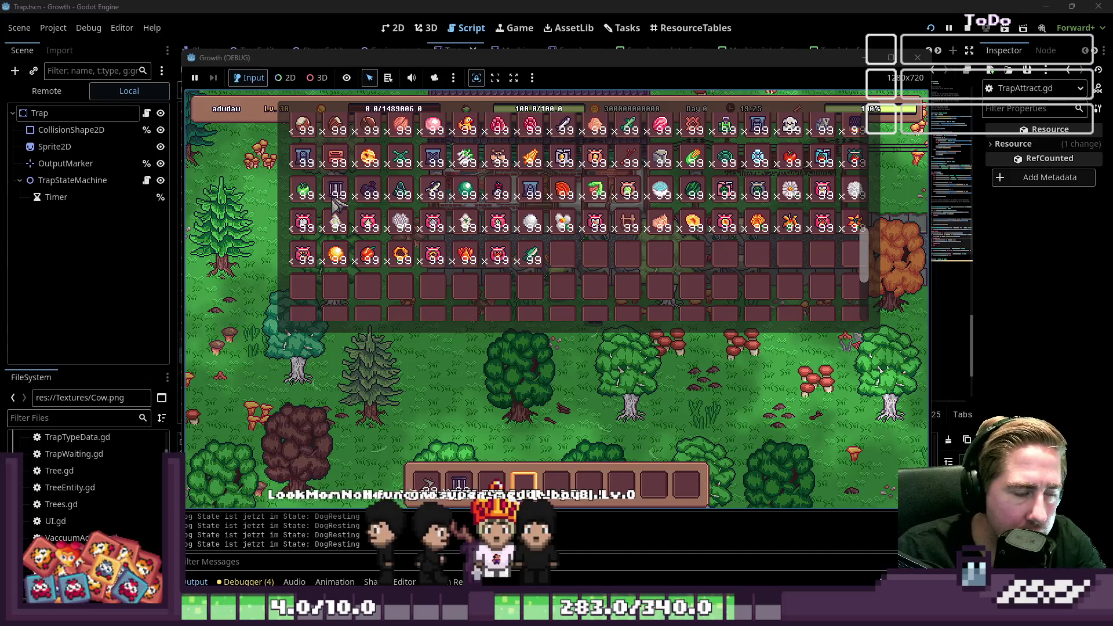
pyautogui.scroll(3, 339, 205)
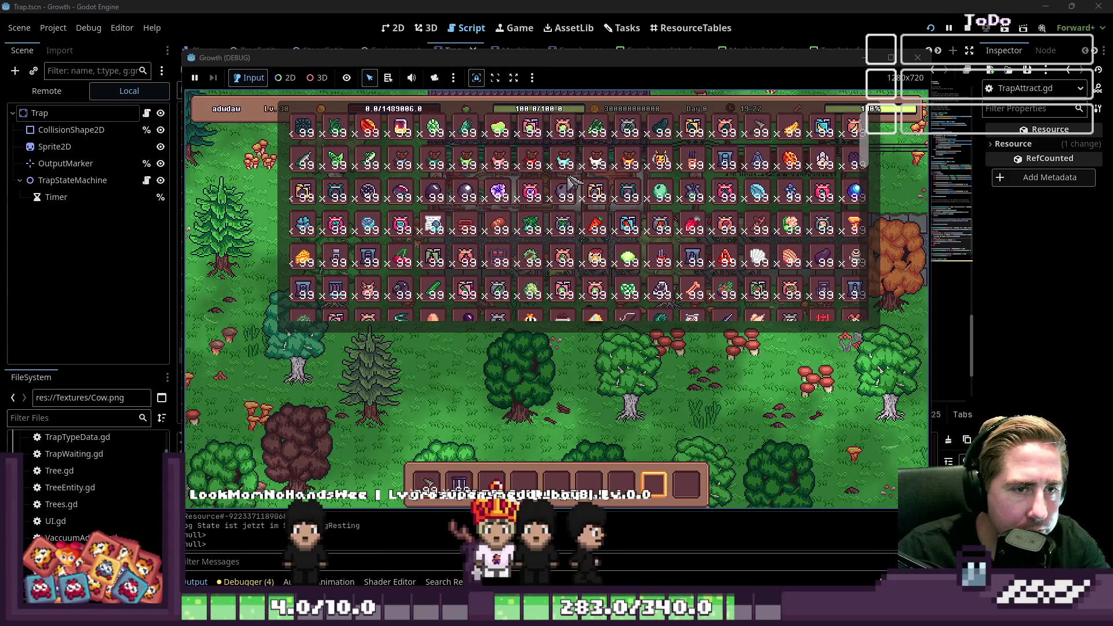
pyautogui.scroll(-4, 659, 169)
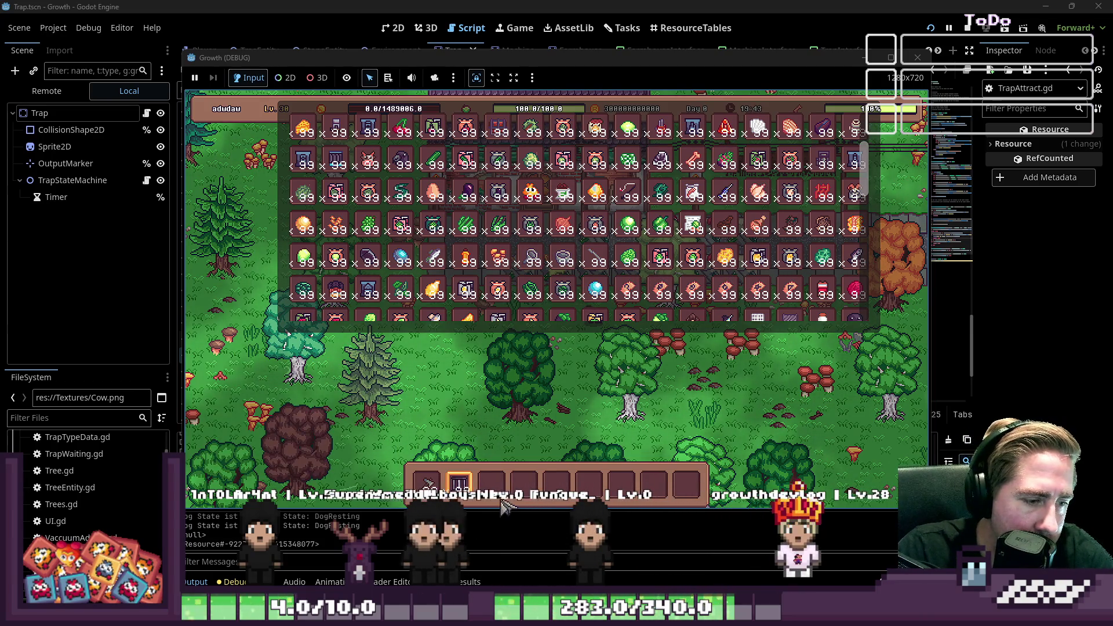
pyautogui.scroll(2, 382, 249)
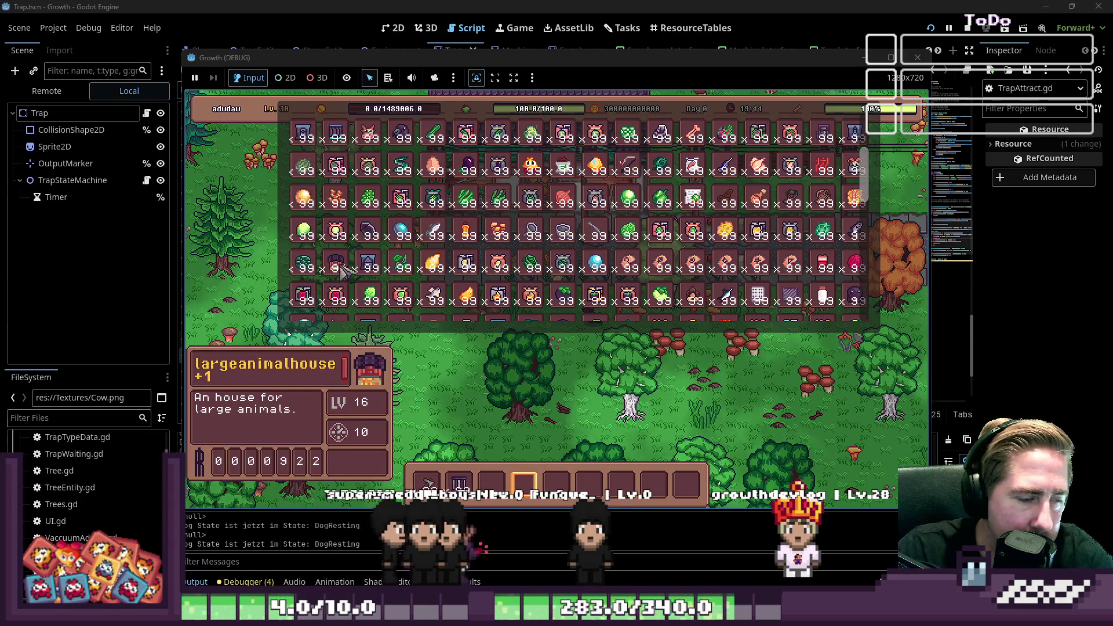
pyautogui.scroll(2, 383, 248)
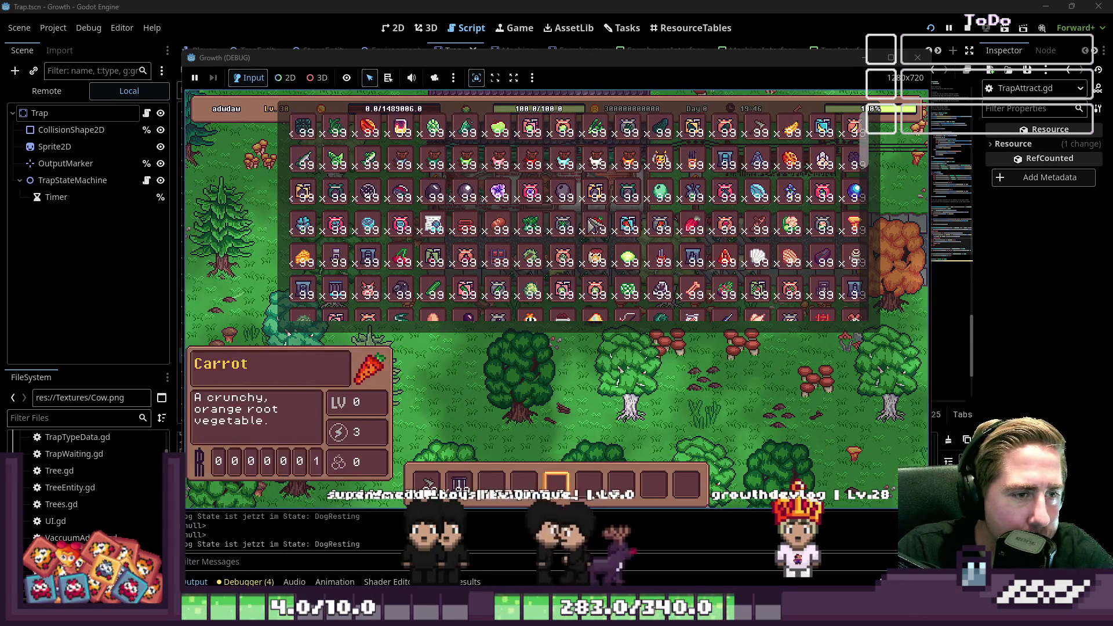
pyautogui.press('3')
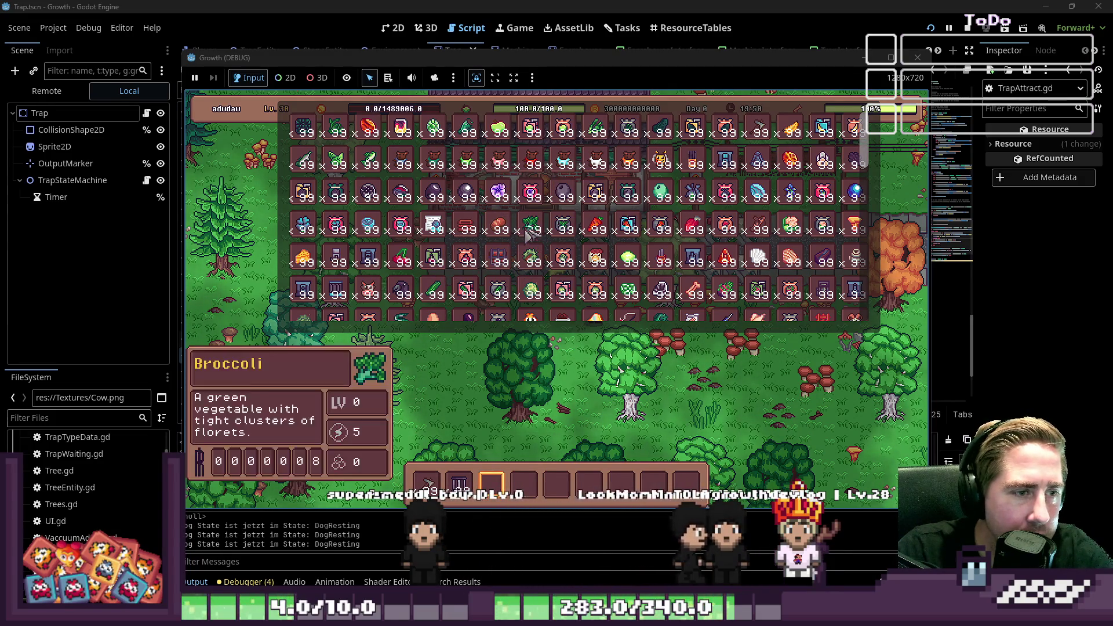
pyautogui.scroll(-1, 612, 237)
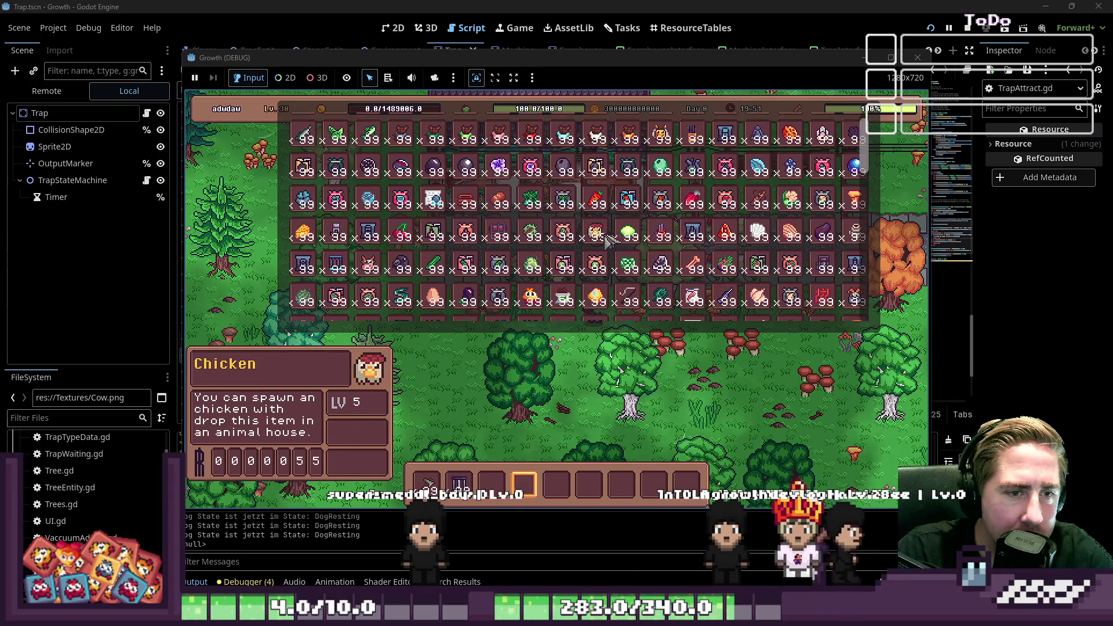
pyautogui.scroll(1, 521, 261)
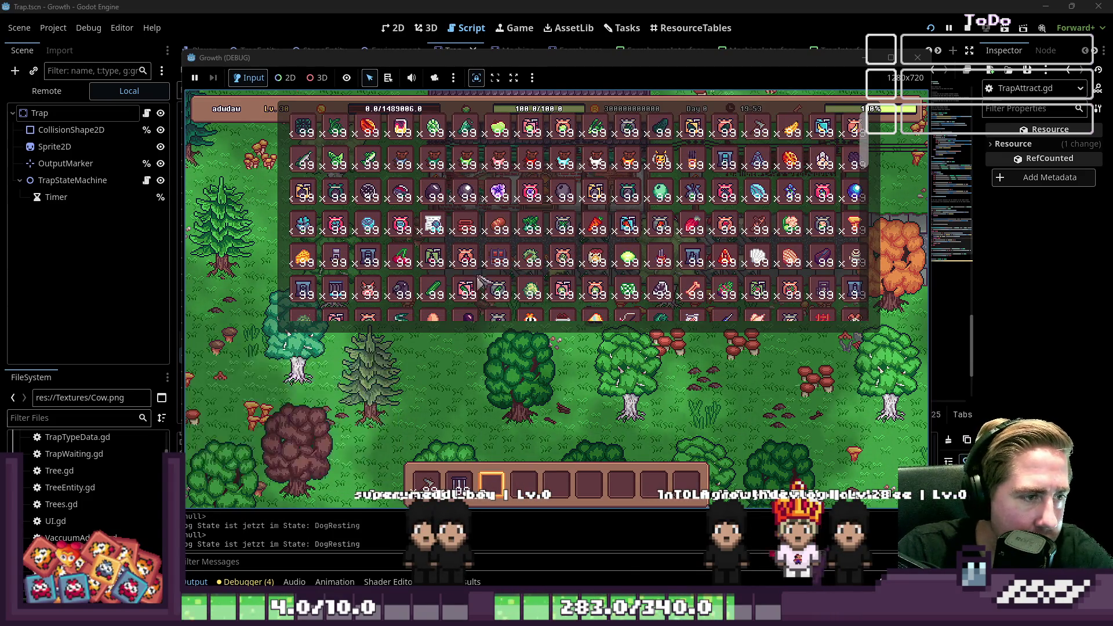
pyautogui.scroll(2, 440, 284)
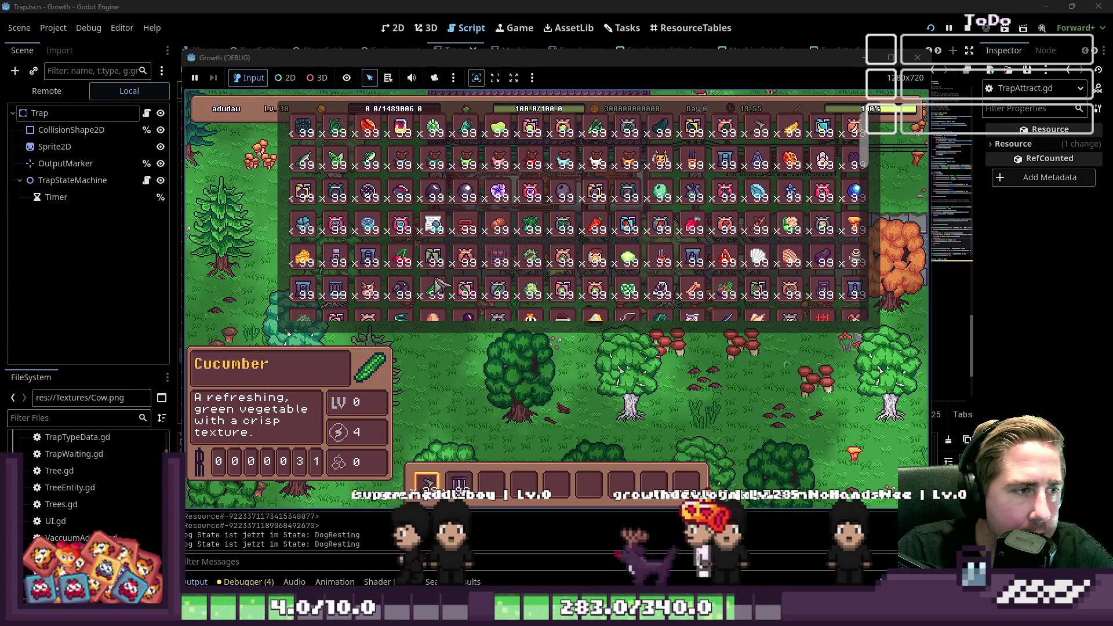
pyautogui.scroll(-2, 452, 290)
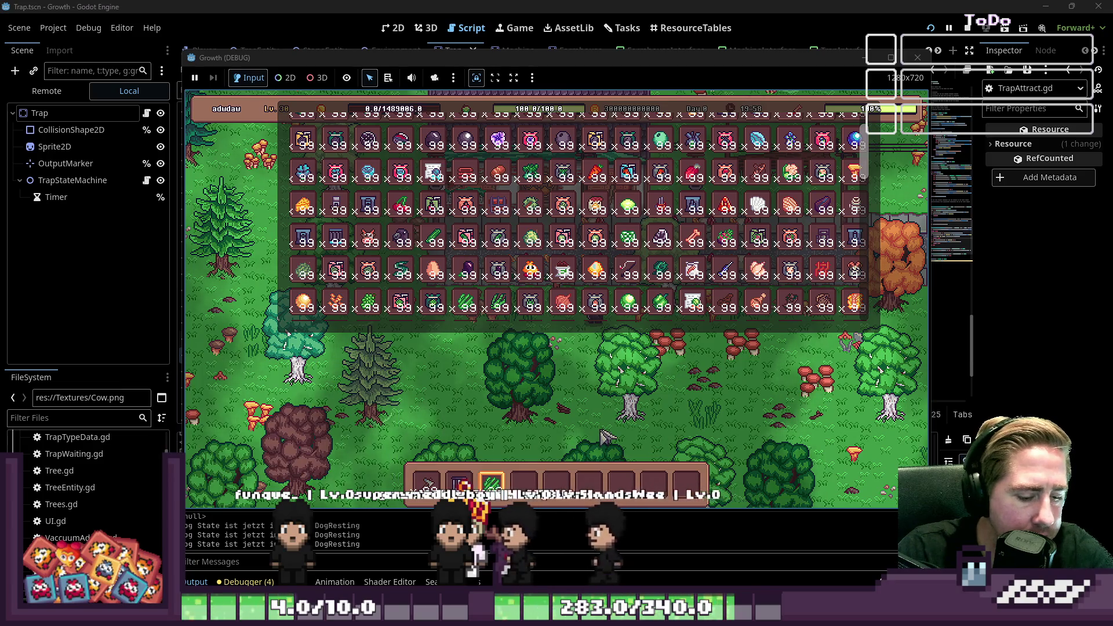
# Close the inventory, place the trap and bait it with grass.
pyautogui.press('i')
pyautogui.press('s')
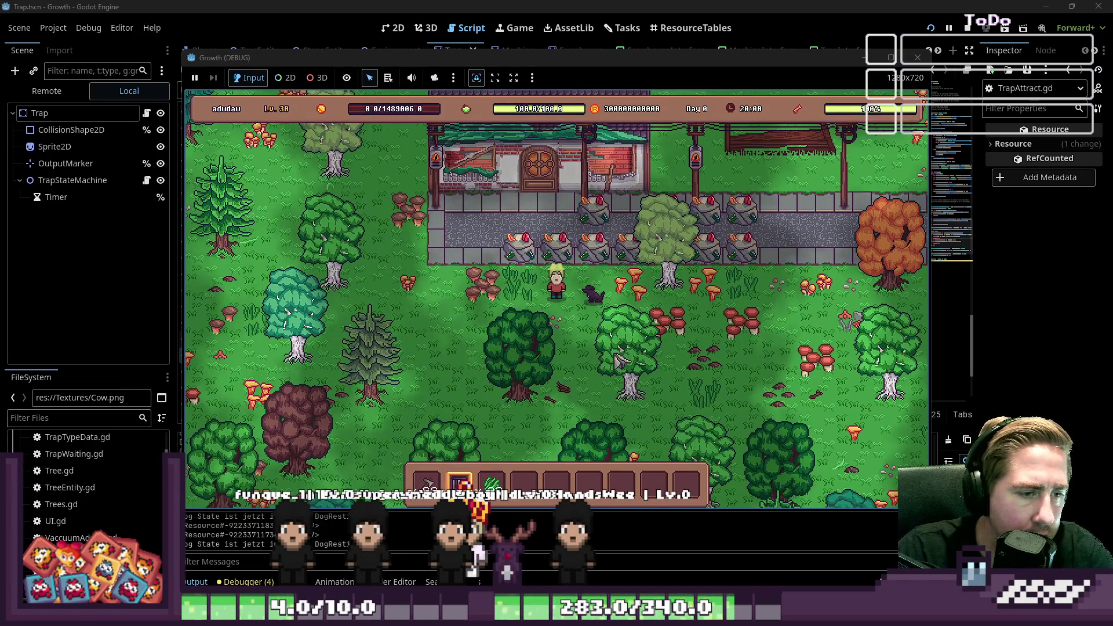
pyautogui.scroll(2, 582, 351)
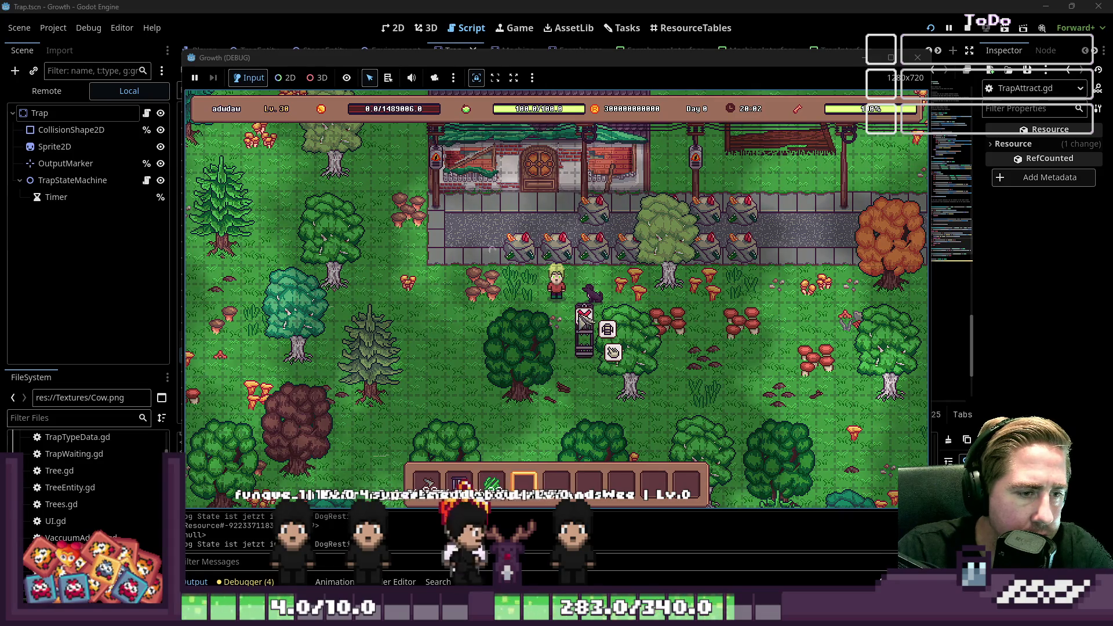
pyautogui.click(591, 345)
pyautogui.moveTo(510, 482)
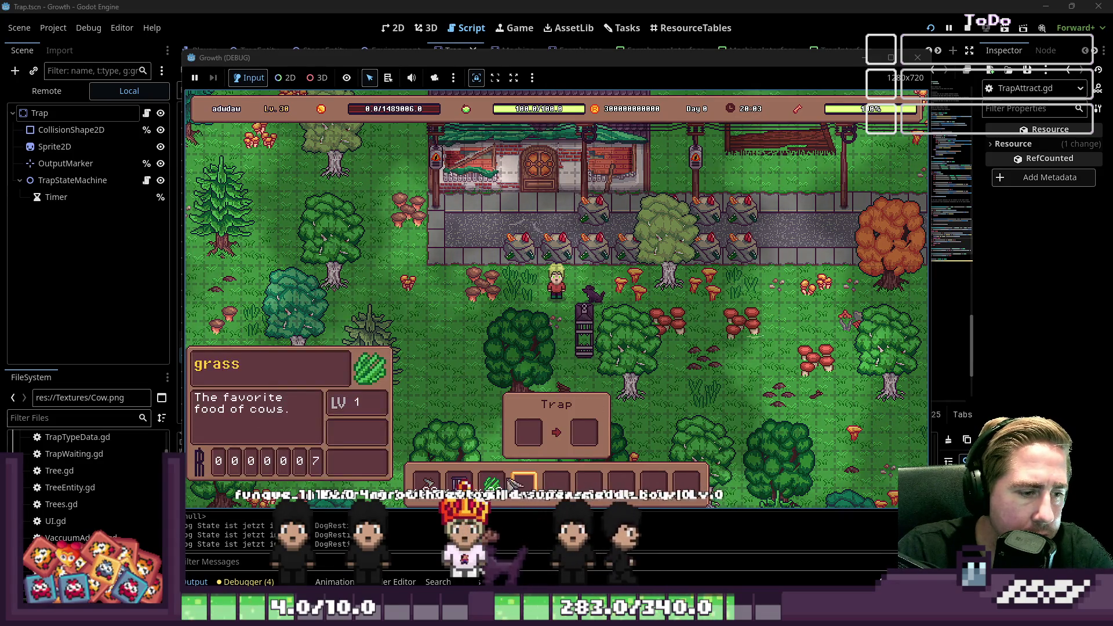
pyautogui.moveTo(503, 473); pyautogui.dragTo(526, 430)
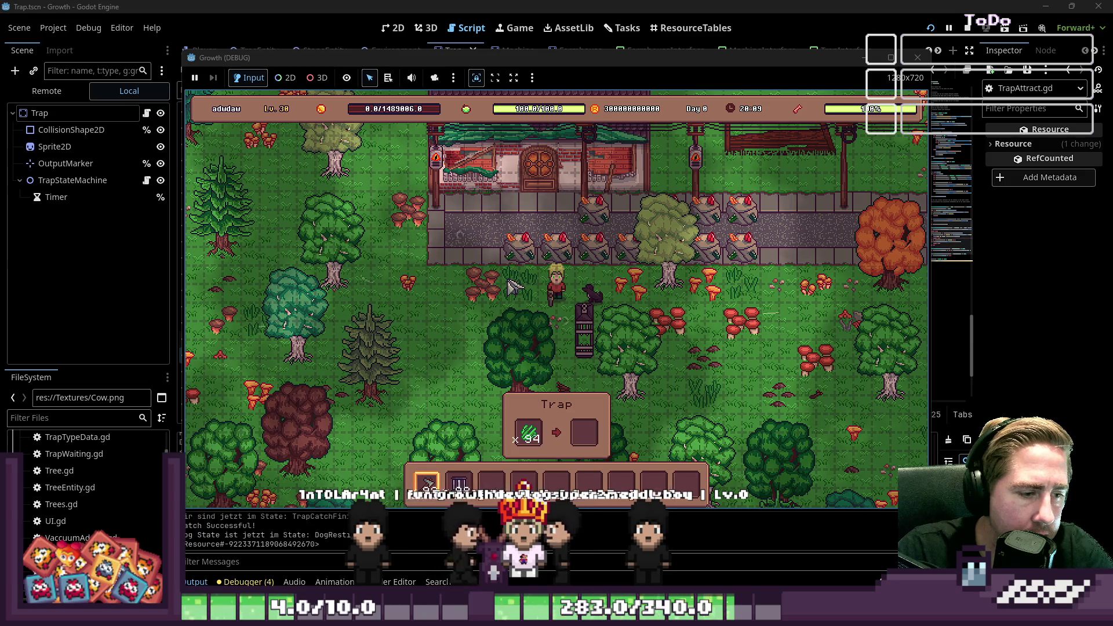
# Walk the player around the trap until it catches a cow, then switch to Cow.png in Aseprite.
pyautogui.press('s')
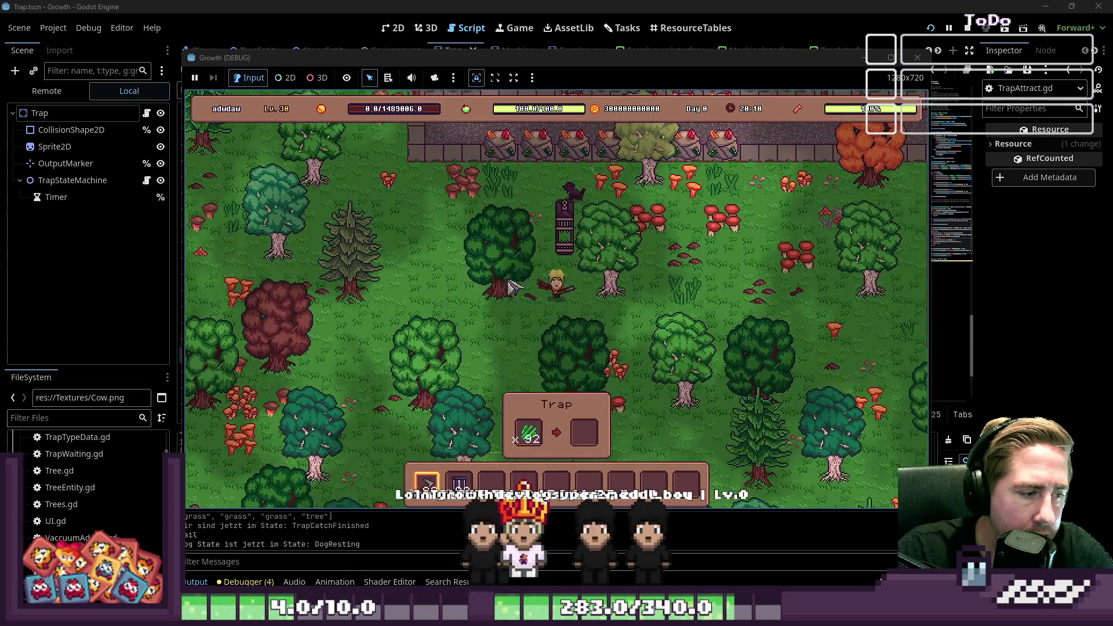
pyautogui.press('a')
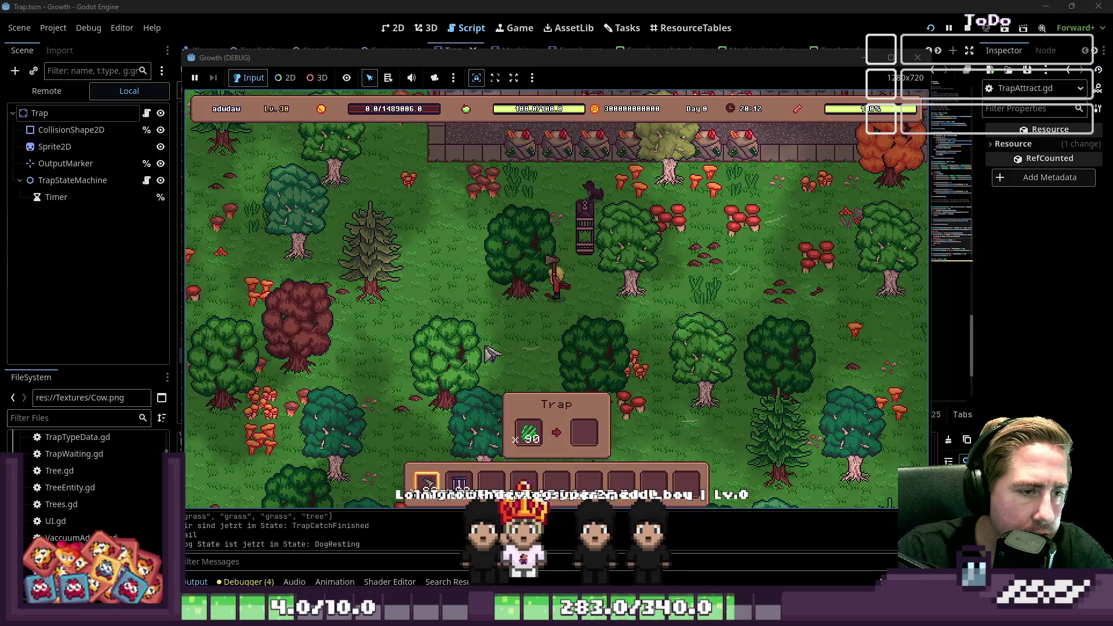
pyautogui.press('d')
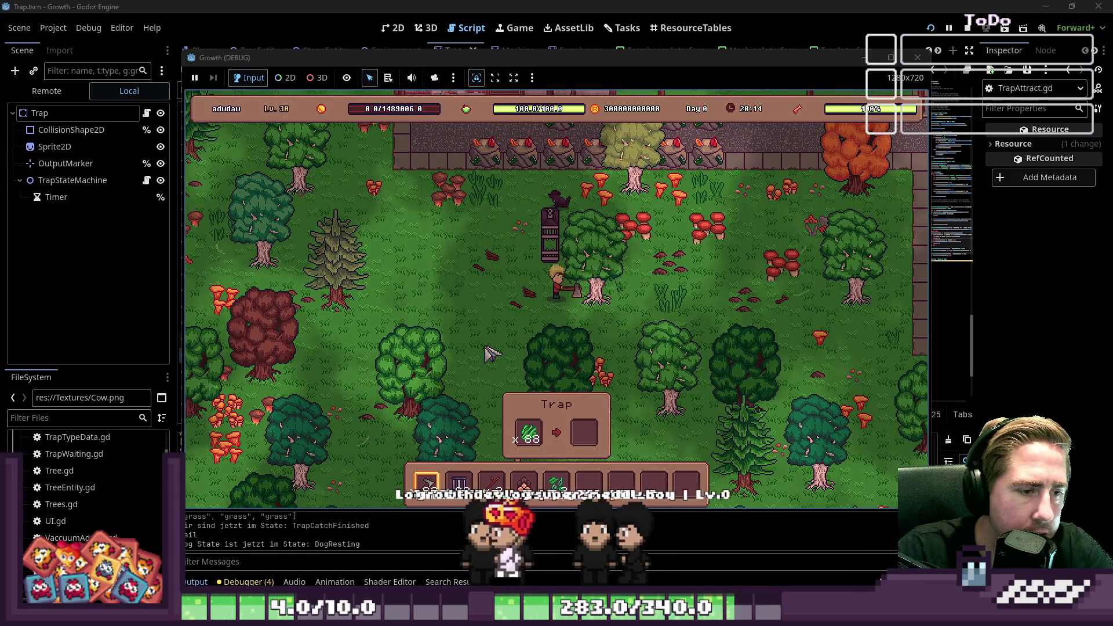
pyautogui.press('w')
pyautogui.press('d')
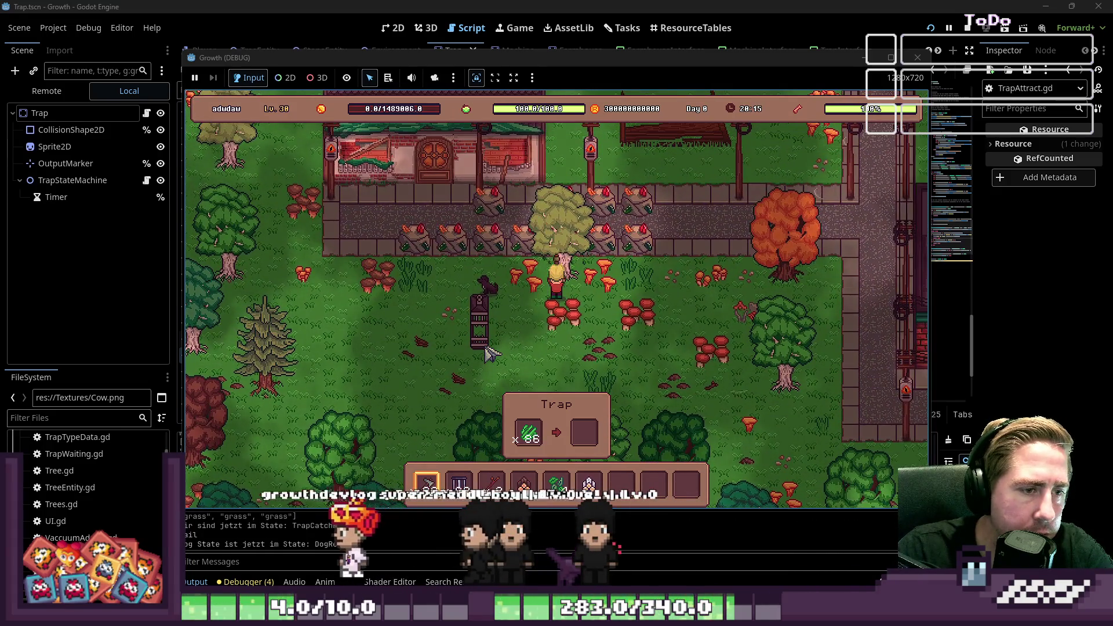
pyautogui.press('s')
pyautogui.press('a')
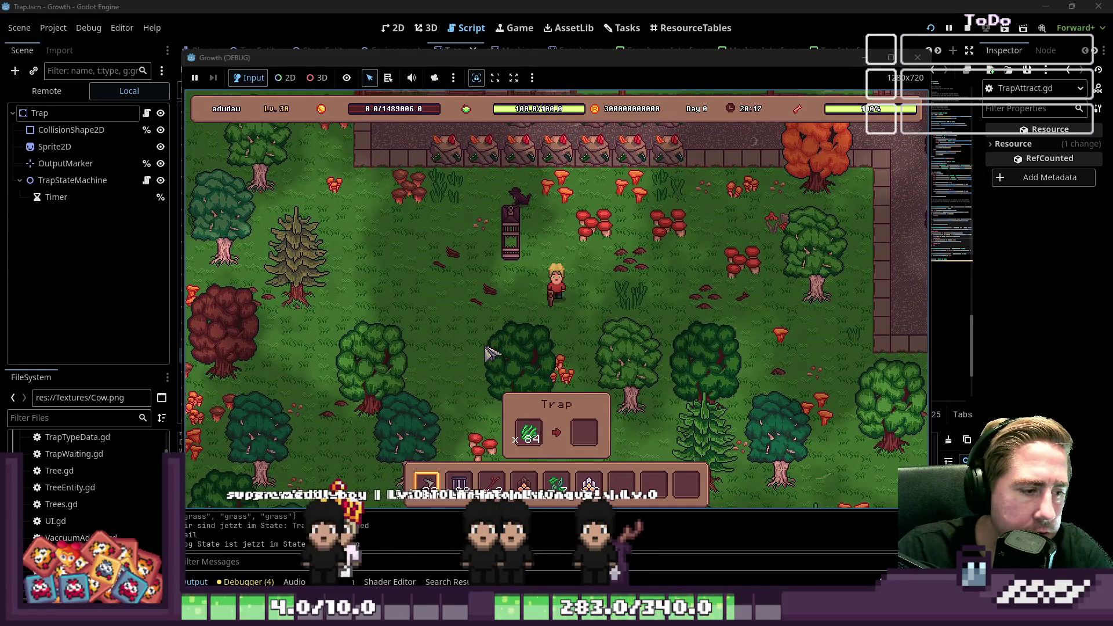
pyautogui.press('s')
pyautogui.press('a')
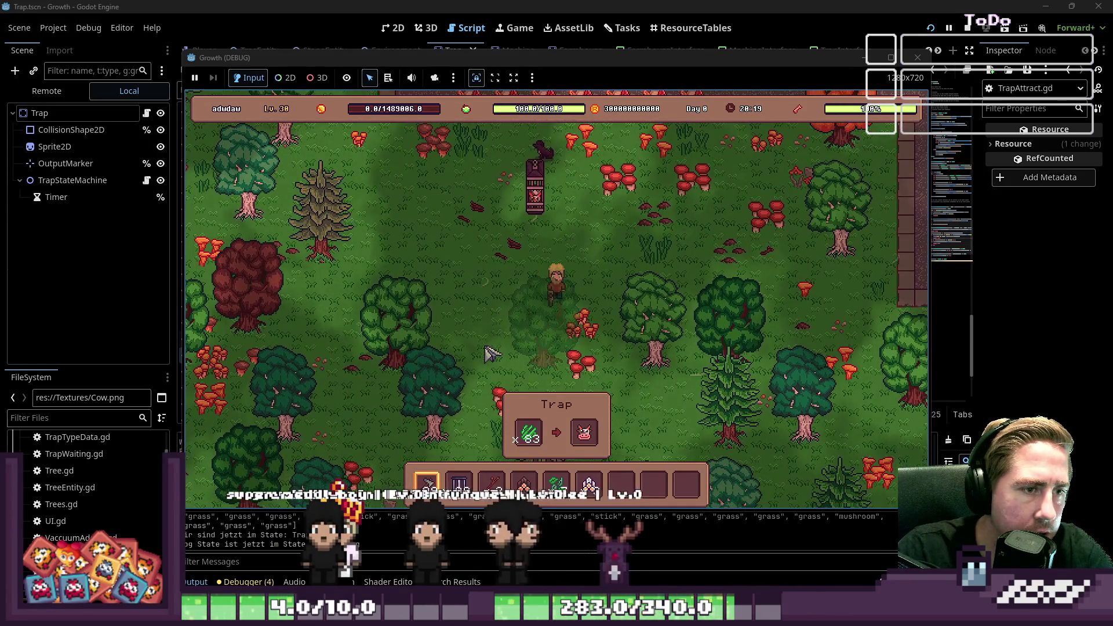
pyautogui.press('4')
pyautogui.press('7')
pyautogui.press('w')
pyautogui.press('a')
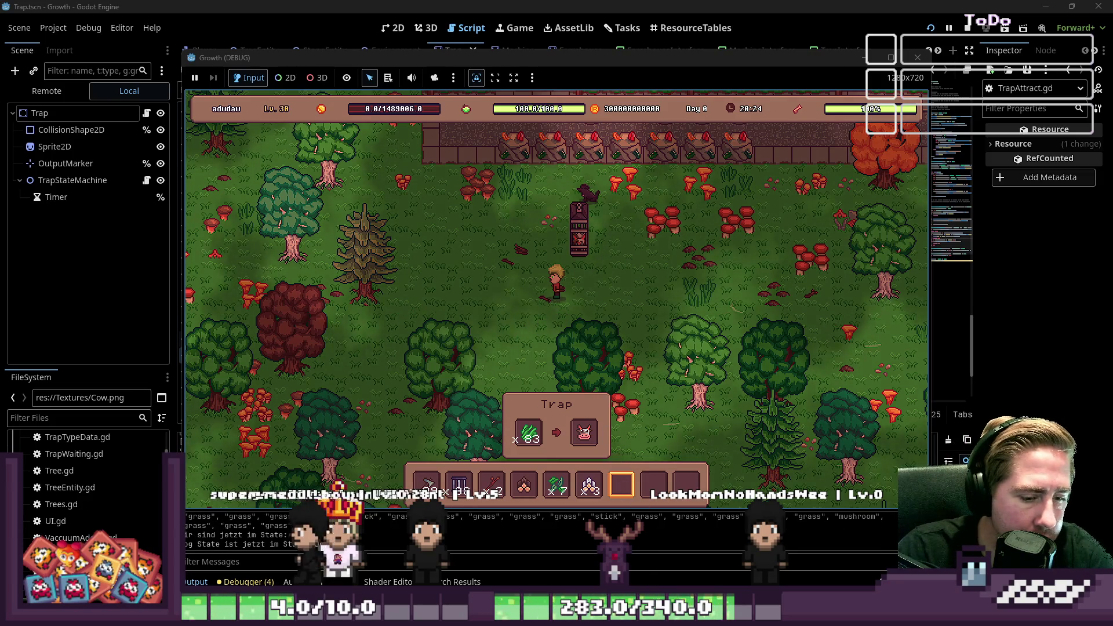
pyautogui.hotkey('alt', 'Tab')
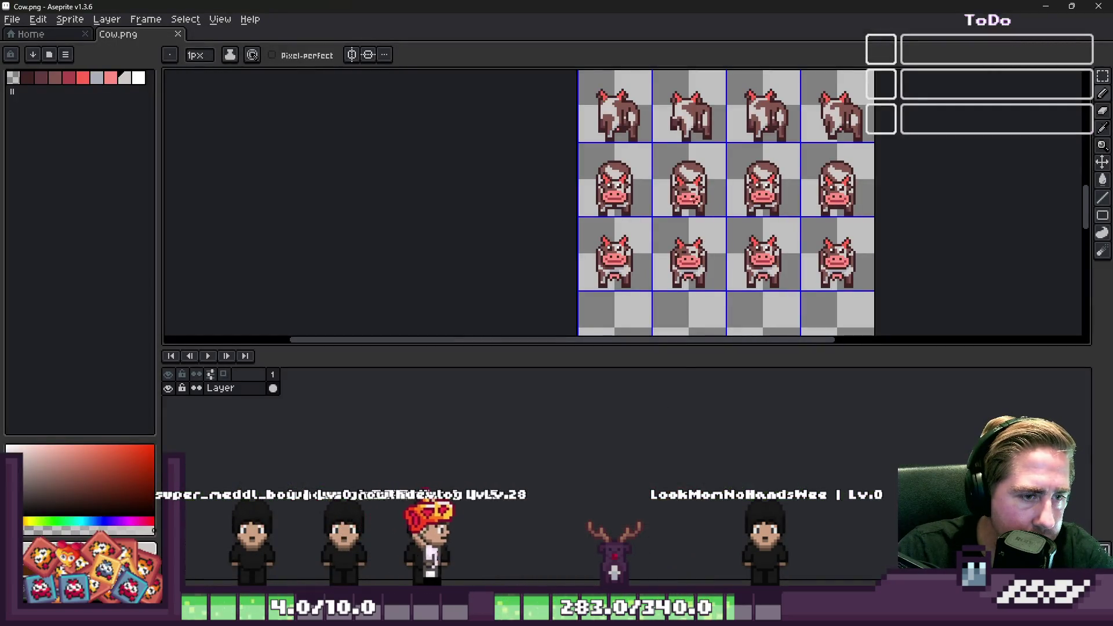
# Select the second row of cow frames in Cow.png and nudge it up a few pixels.
pyautogui.scroll(1, 672, 150)
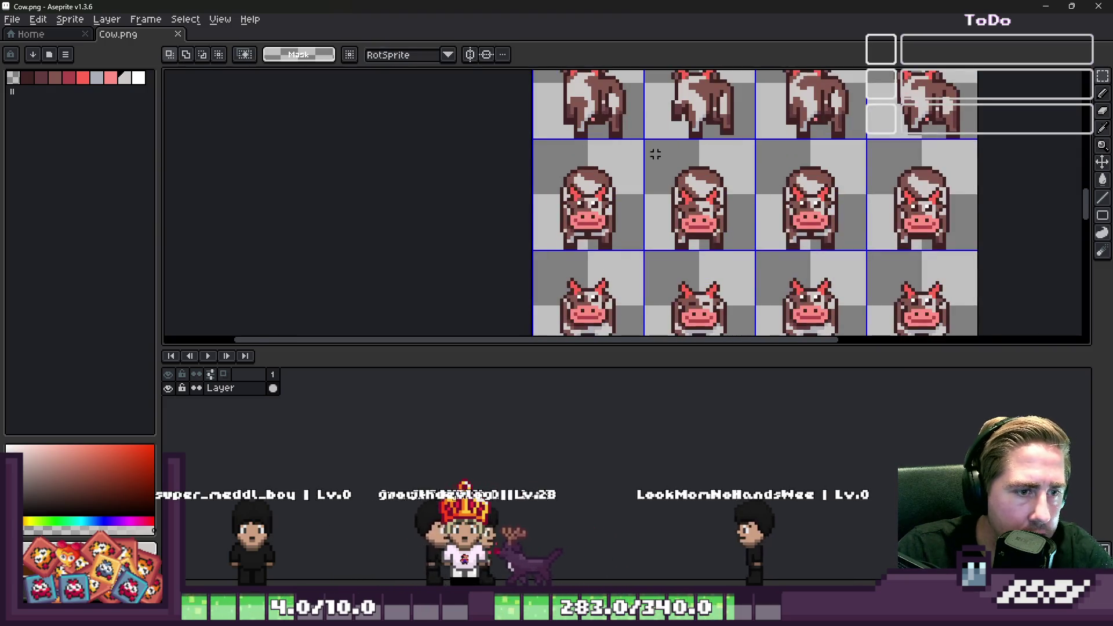
pyautogui.moveTo(560, 193); pyautogui.dragTo(978, 253)
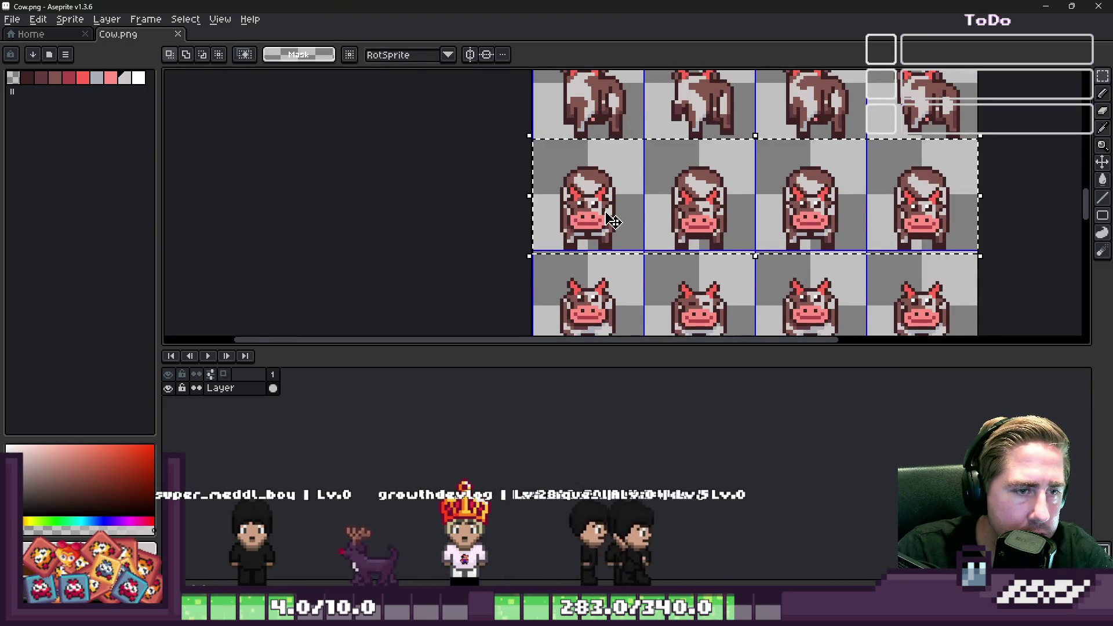
pyautogui.moveTo(611, 223); pyautogui.dragTo(611, 216)
pyautogui.press('Return')
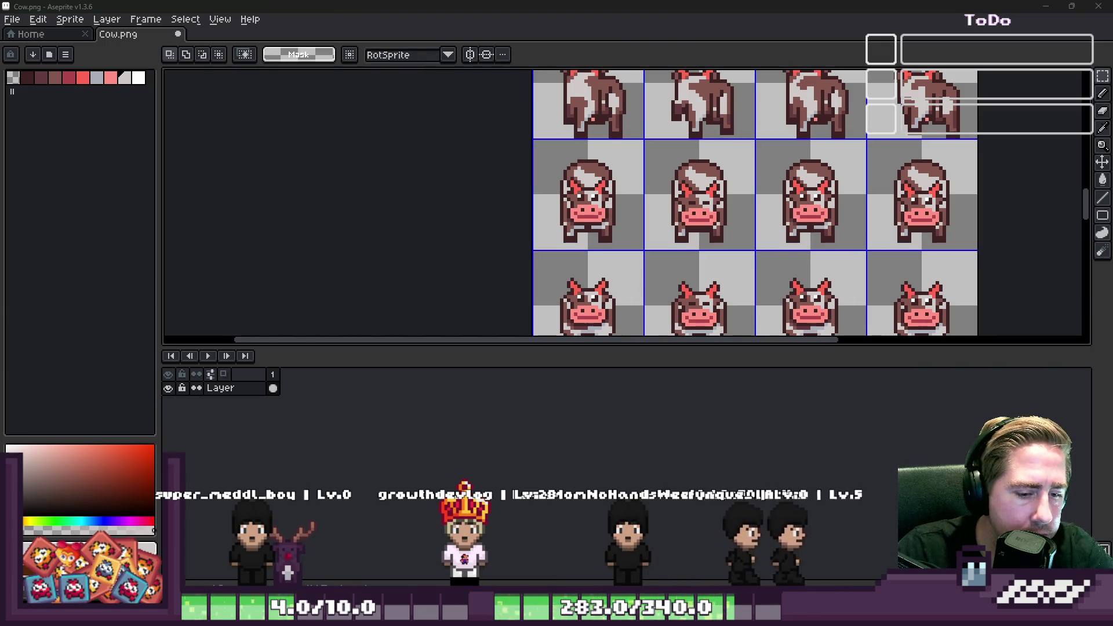
# Switch between the running game and the cow sprite sheet, ending back in Godot.
pyautogui.moveTo(727, 616)
pyautogui.click(985, 551)
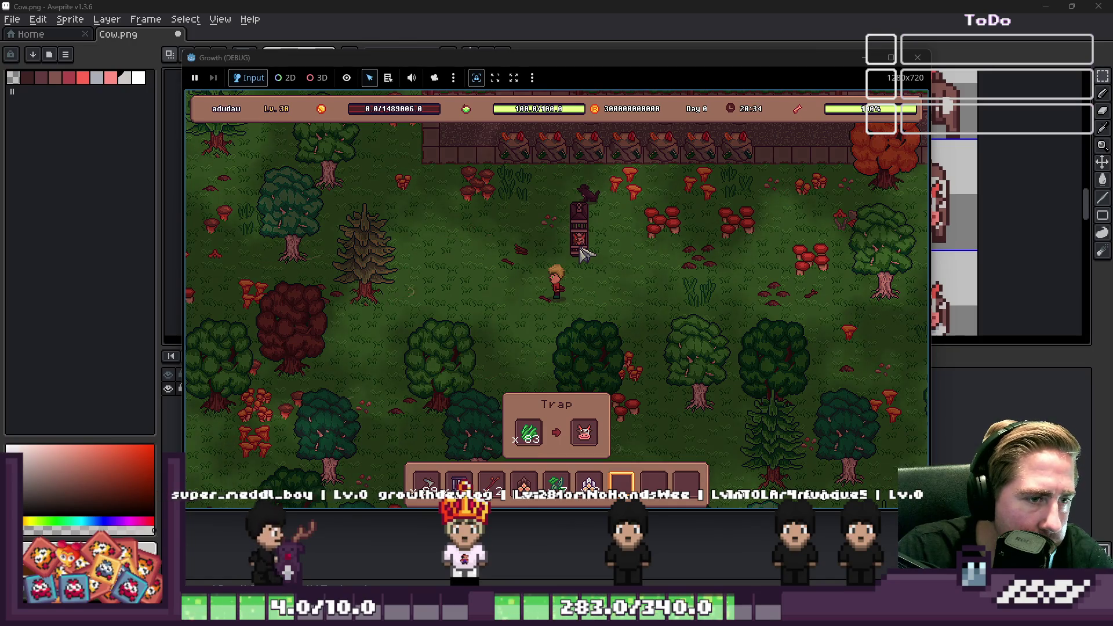
pyautogui.click(795, 166)
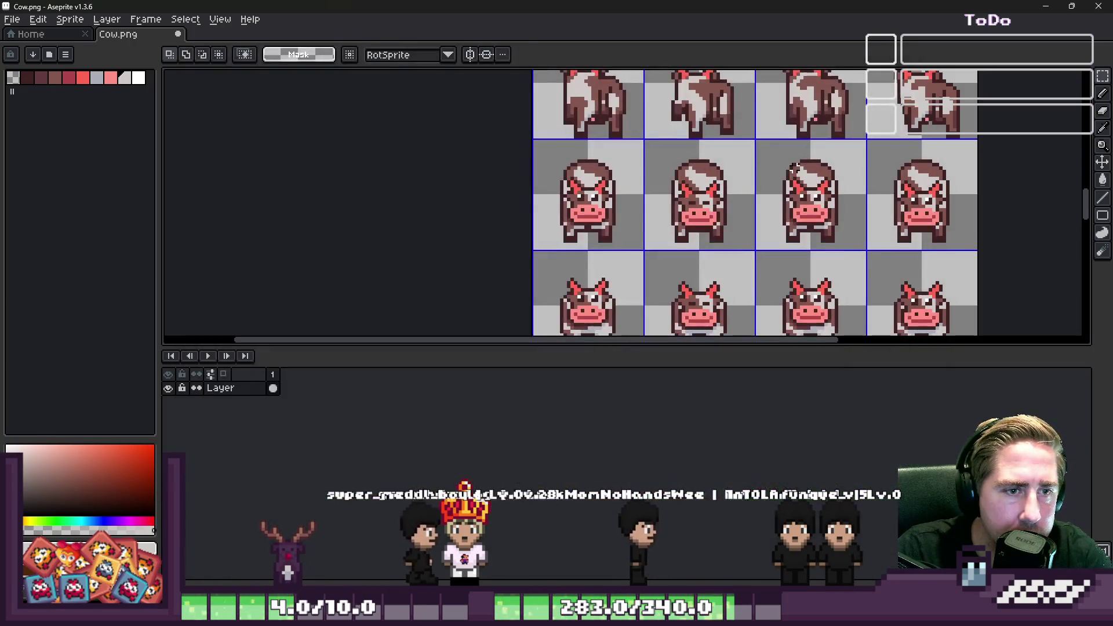
pyautogui.click(1045, 6)
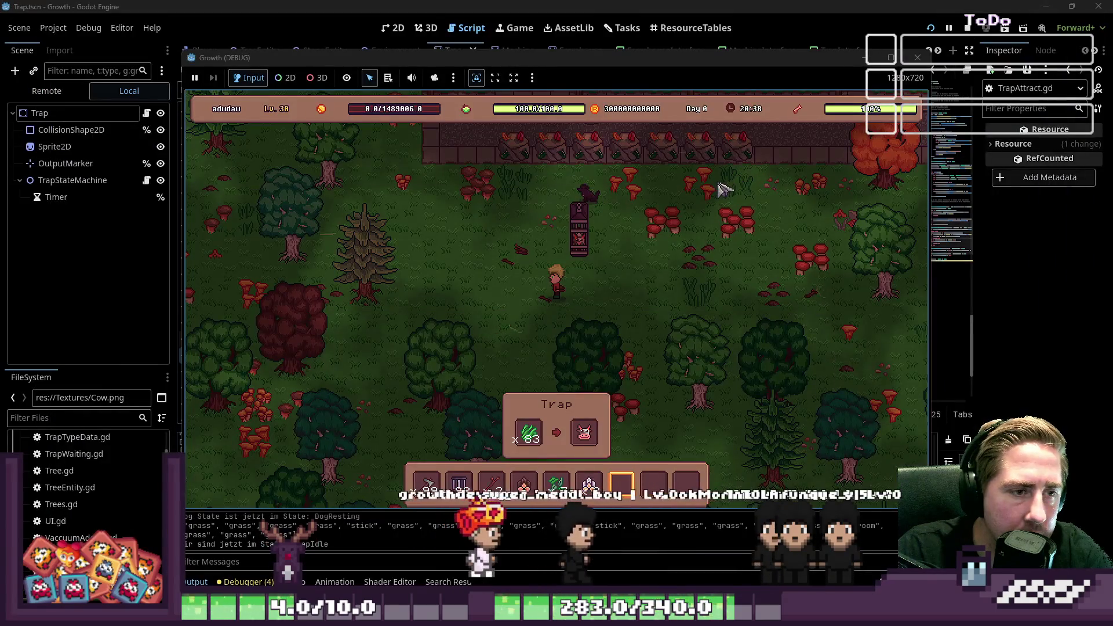
# Stop the running Growth game and view Trap.tscn in the 2D editor.
pyautogui.click(918, 57)
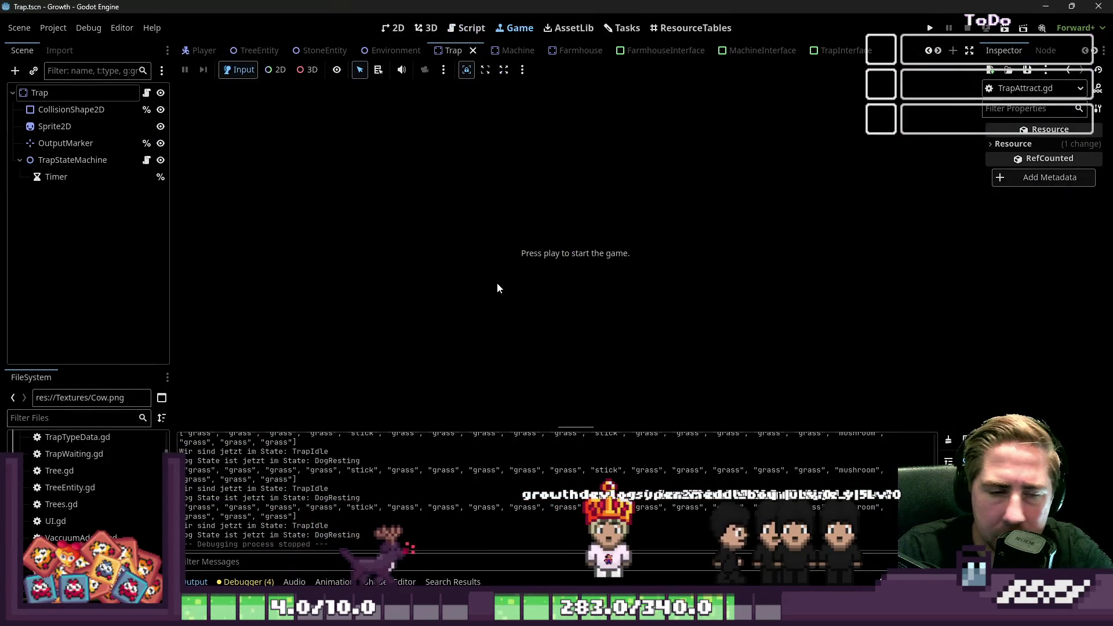
pyautogui.click(396, 27)
pyautogui.scroll(-3, 623, 341)
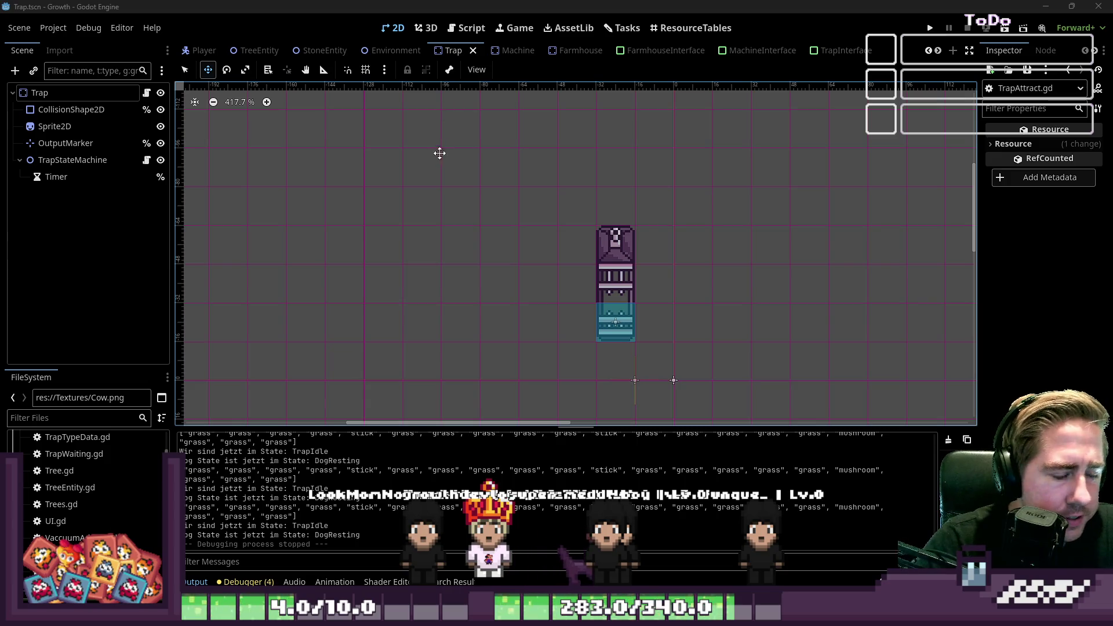
# Browse the Script, Tasks and ResourceTables tabs, scroll the item table, and relaunch Growth.
pyautogui.scroll(-2, 439, 153)
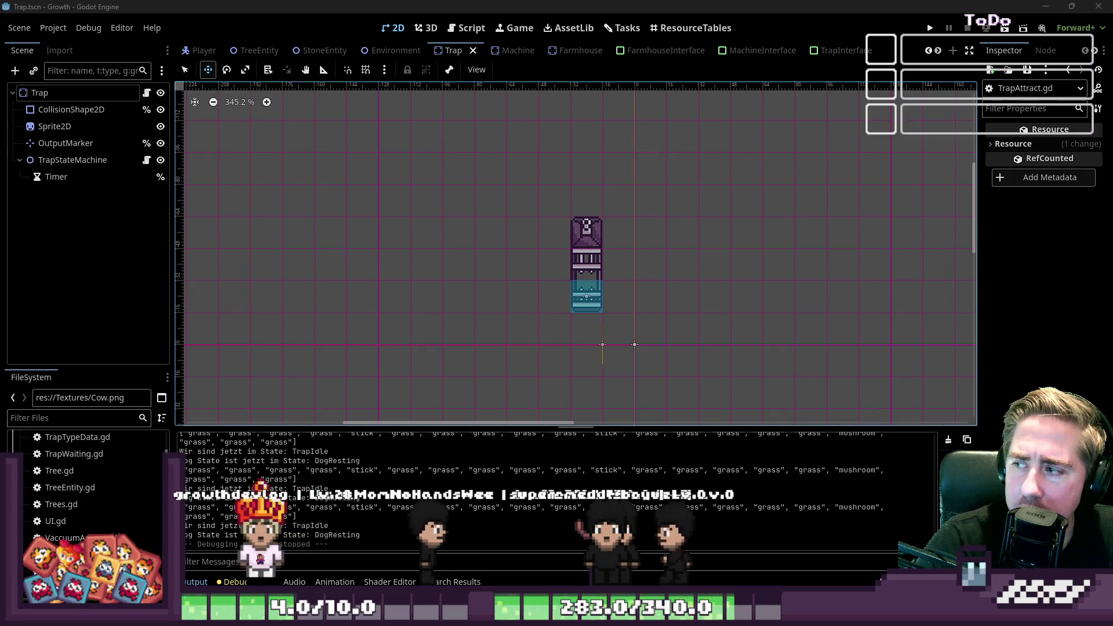
pyautogui.click(469, 30)
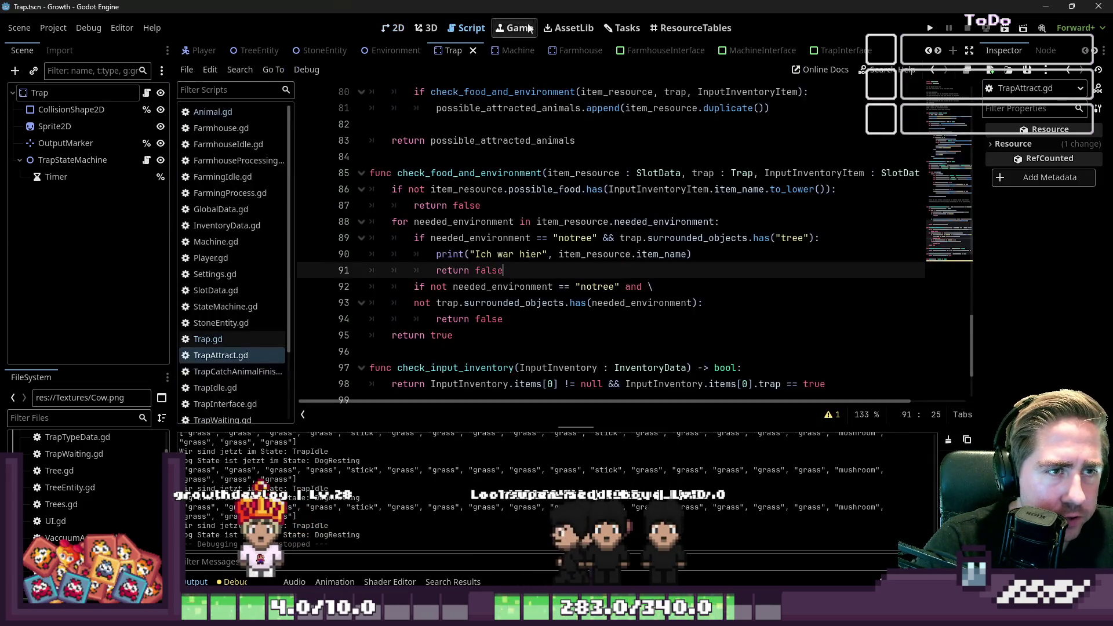
pyautogui.click(626, 30)
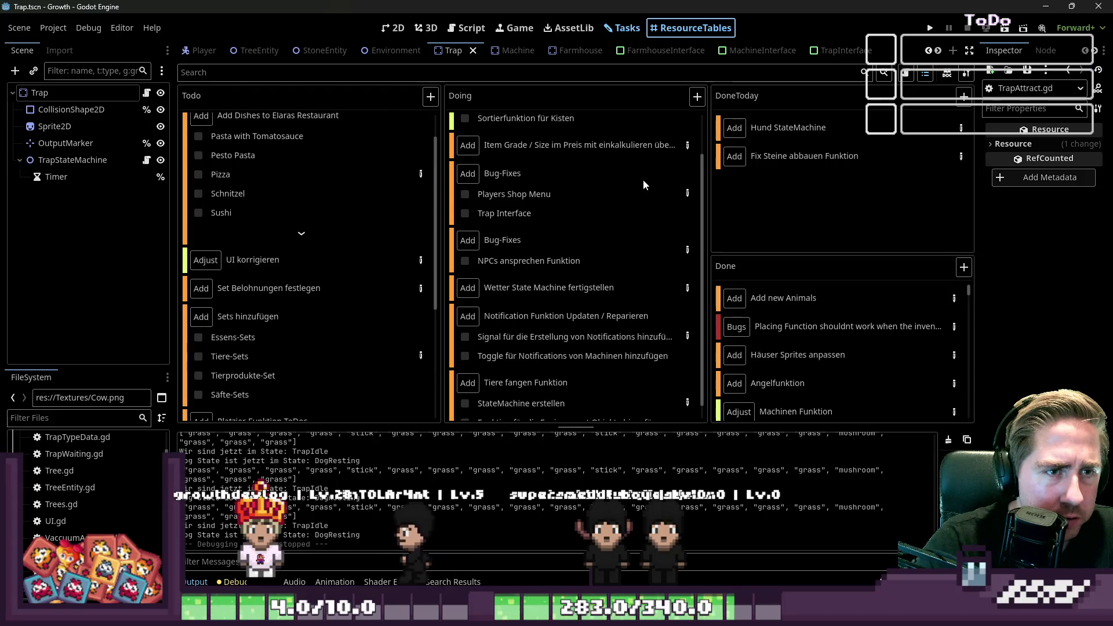
pyautogui.click(667, 27)
pyautogui.scroll(-15, 617, 233)
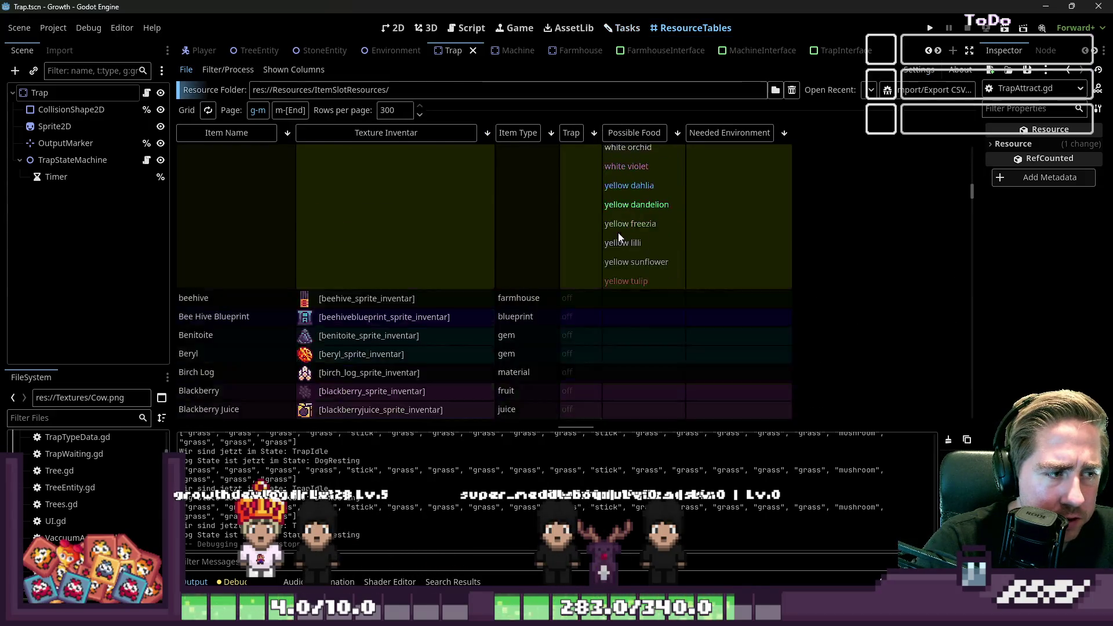
pyautogui.scroll(-15, 618, 232)
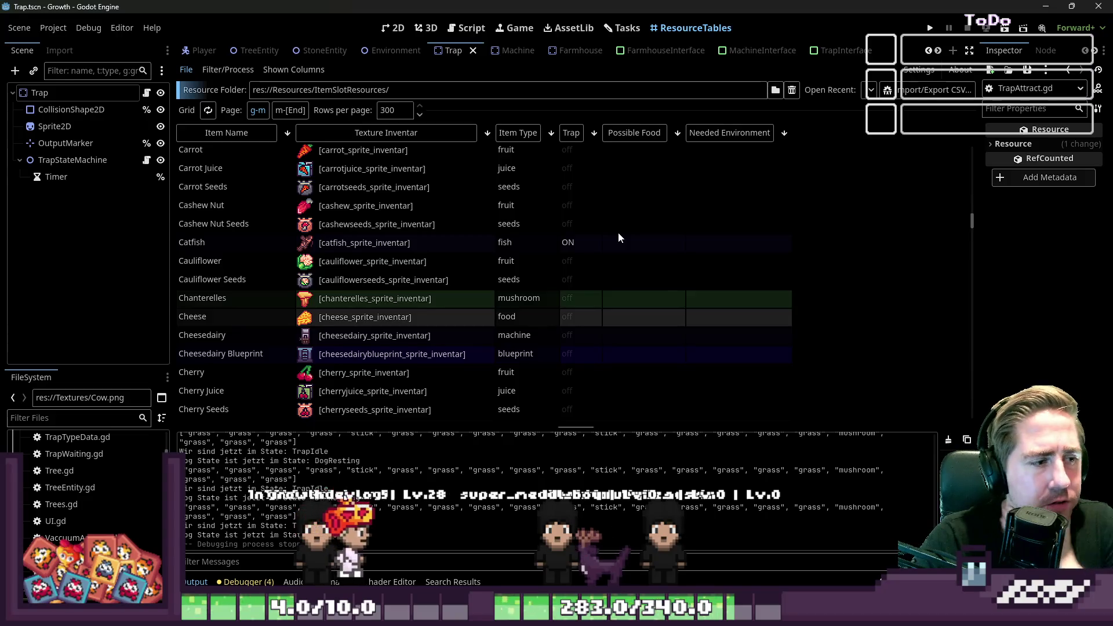
pyautogui.click(929, 29)
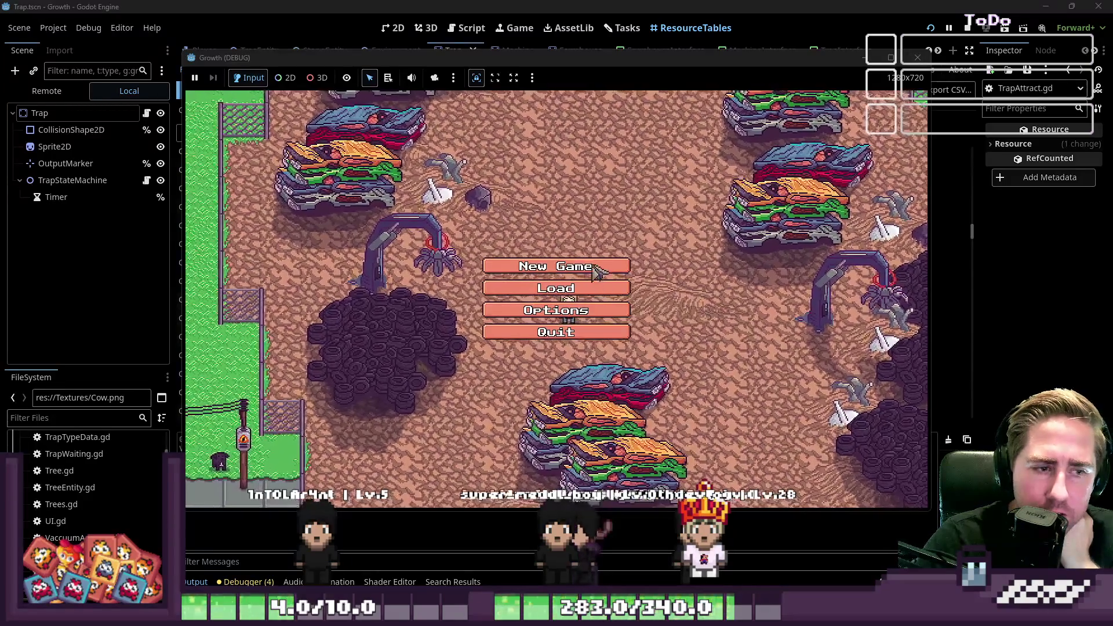
# Start a new game with character name 'awd' and walk the character up-left.
pyautogui.click(556, 263)
pyautogui.write('awd')
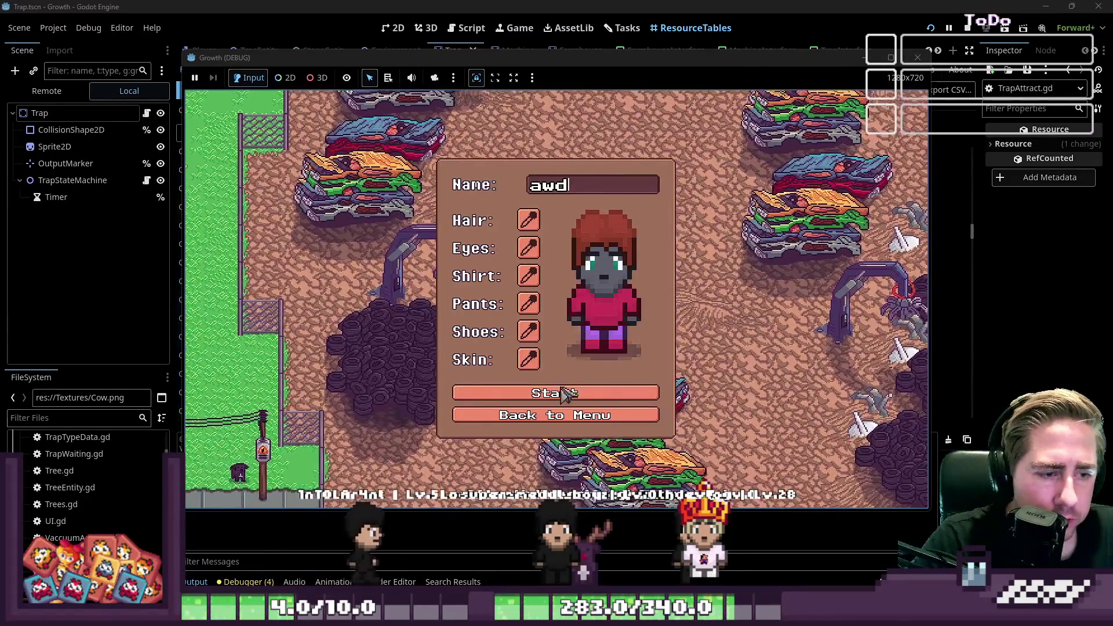
pyautogui.click(567, 399)
pyautogui.press('s')
pyautogui.press('a')
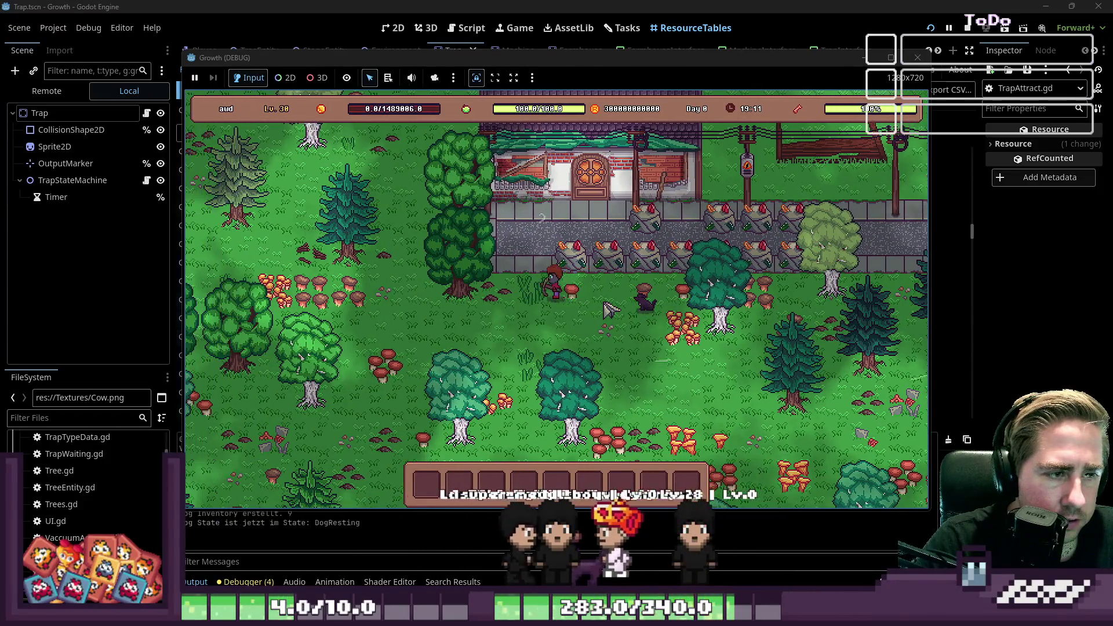
pyautogui.press('w')
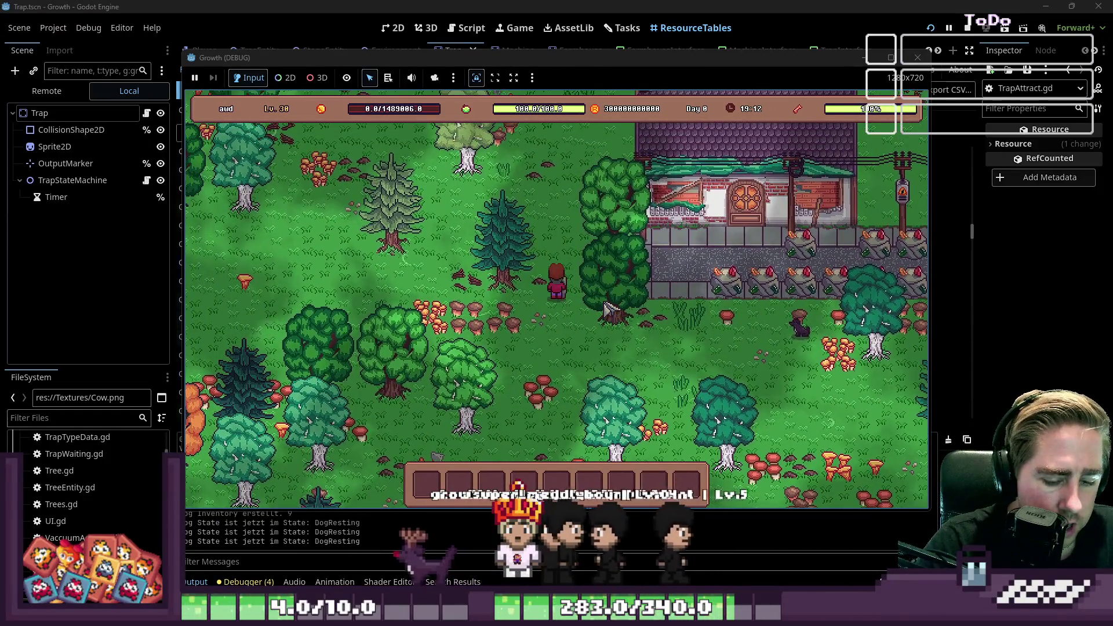
# Place a trap beside the character and load the 98-item grass stack into its slot.
pyautogui.press('i')
pyautogui.scroll(-4, 524, 214)
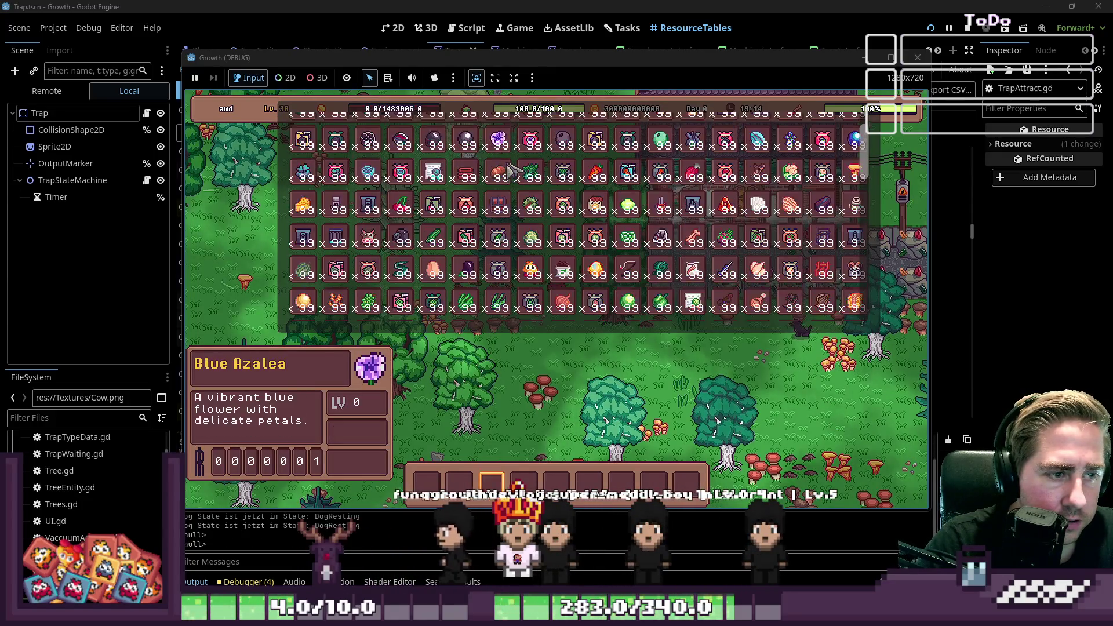
pyautogui.scroll(-5, 524, 214)
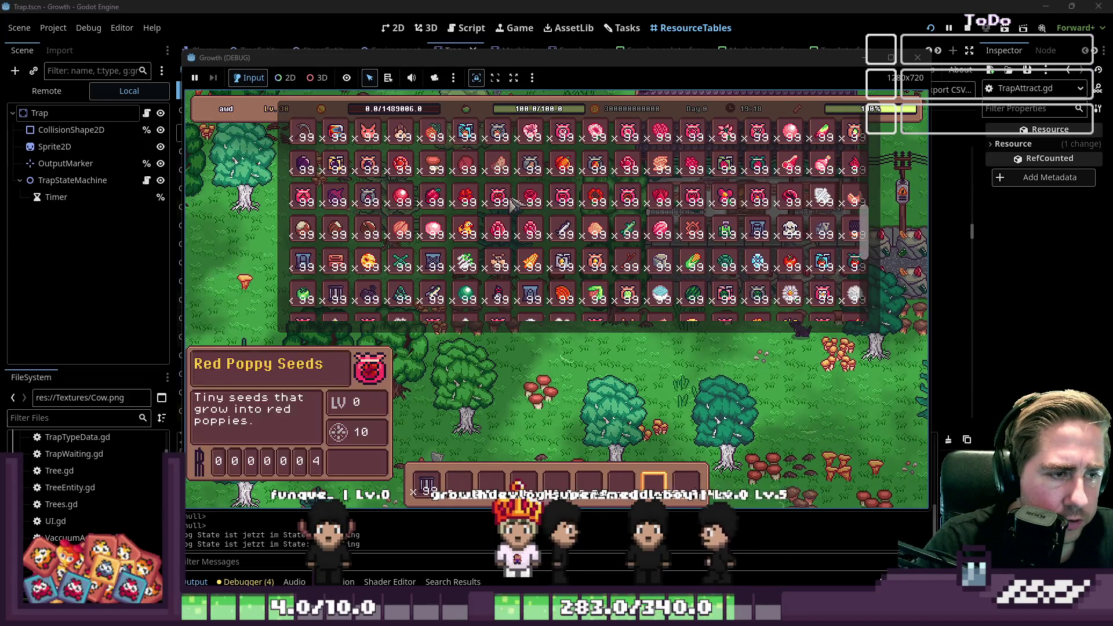
pyautogui.scroll(3, 521, 220)
pyautogui.press('e')
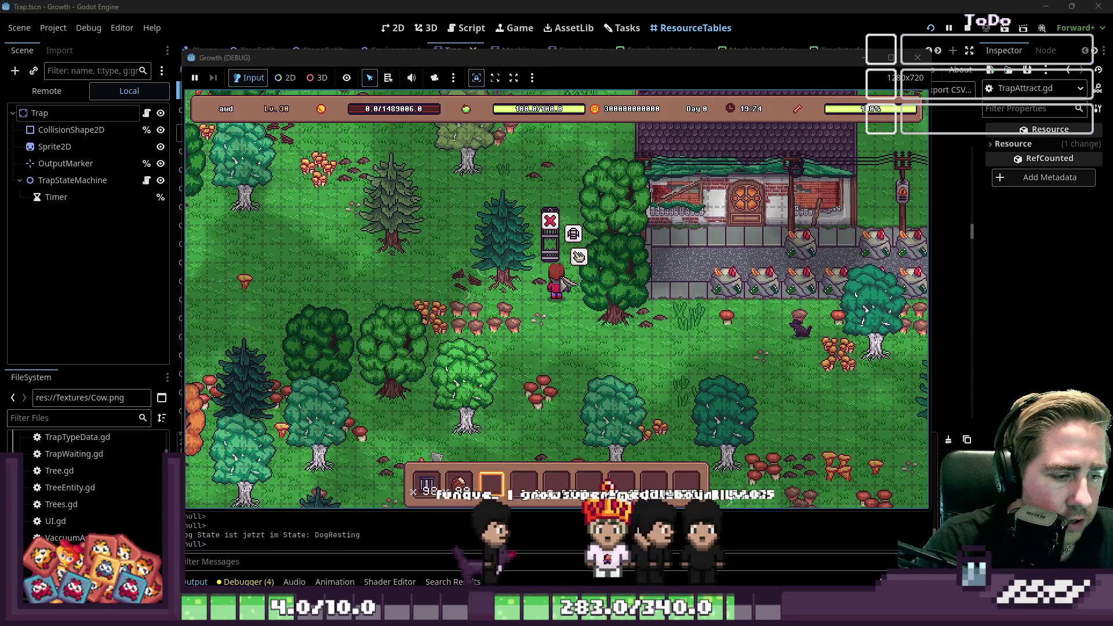
pyautogui.click(579, 258)
pyautogui.moveTo(459, 483); pyautogui.dragTo(525, 434)
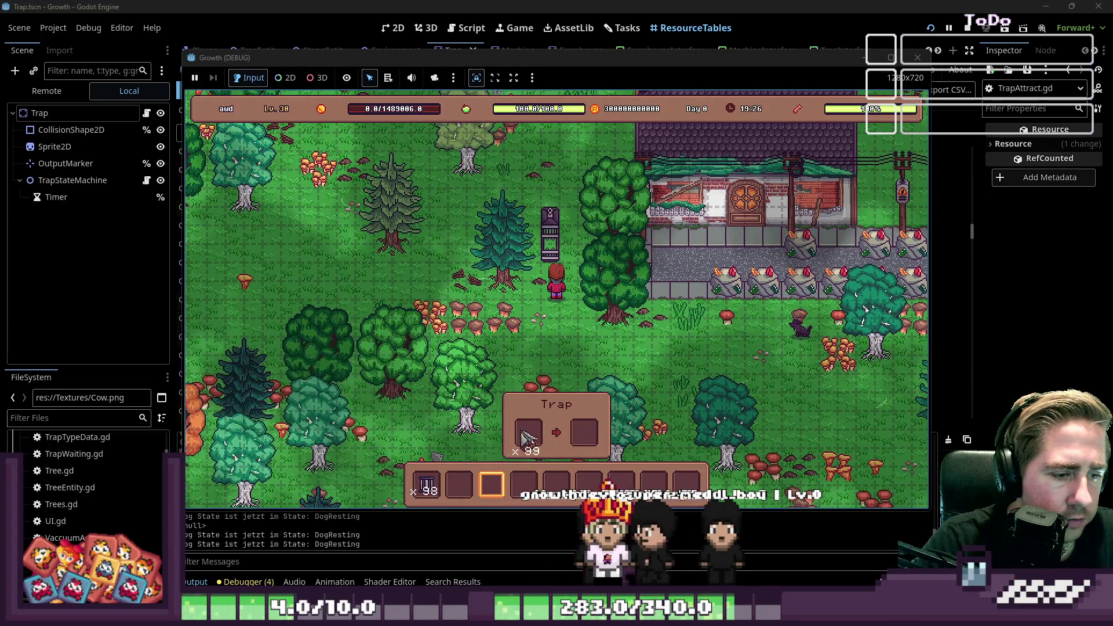
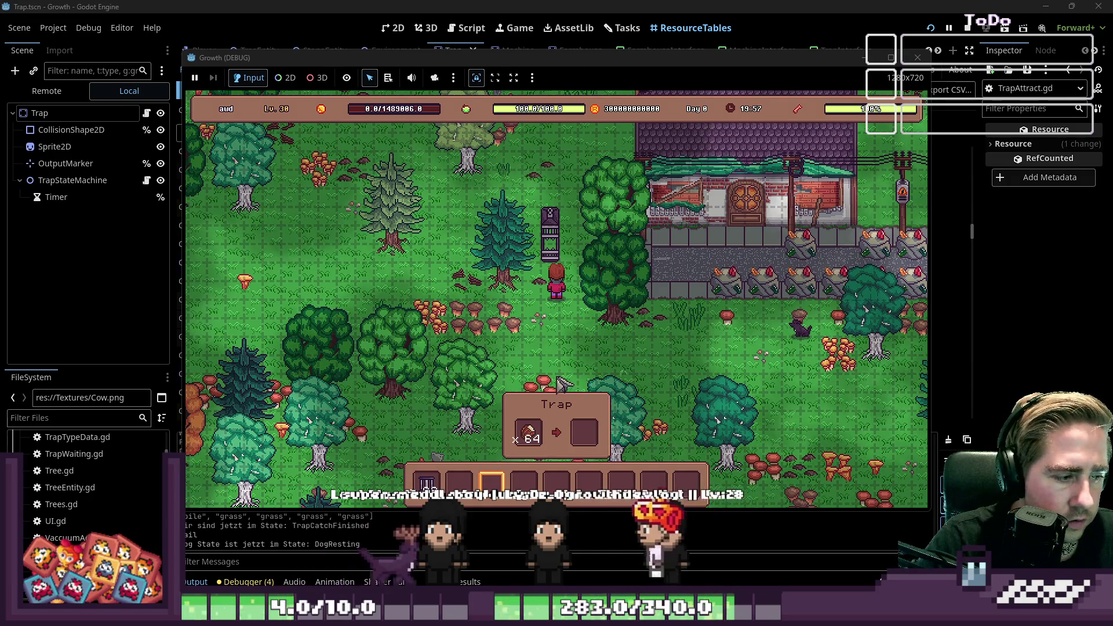
# Clear the console message filter.
pyautogui.click(315, 561)
pyautogui.write('uc')
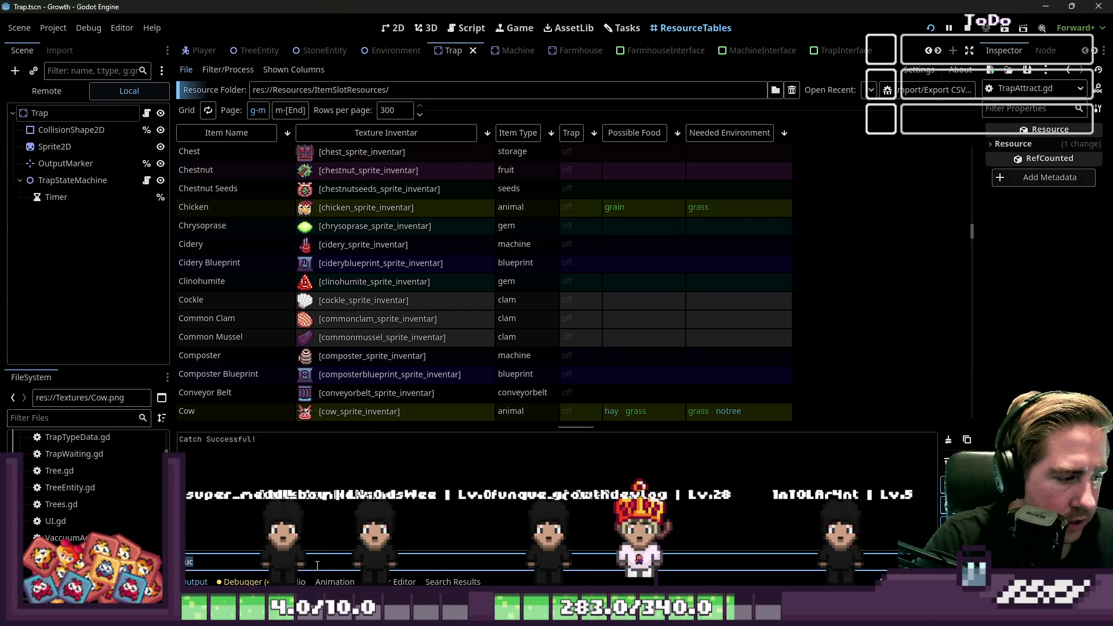
pyautogui.press('BackSpace')
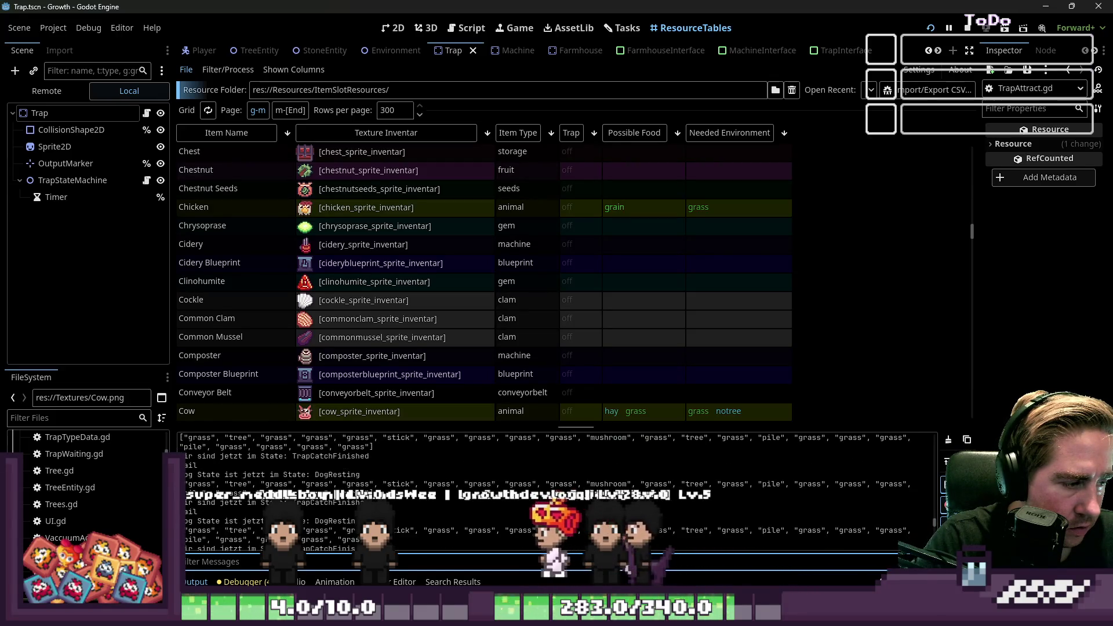
# Sort the item table by reversed Item Type, filter FileSystem for 'hazelnut', and open TrapAttract.gd.
pyautogui.scroll(15, 533, 304)
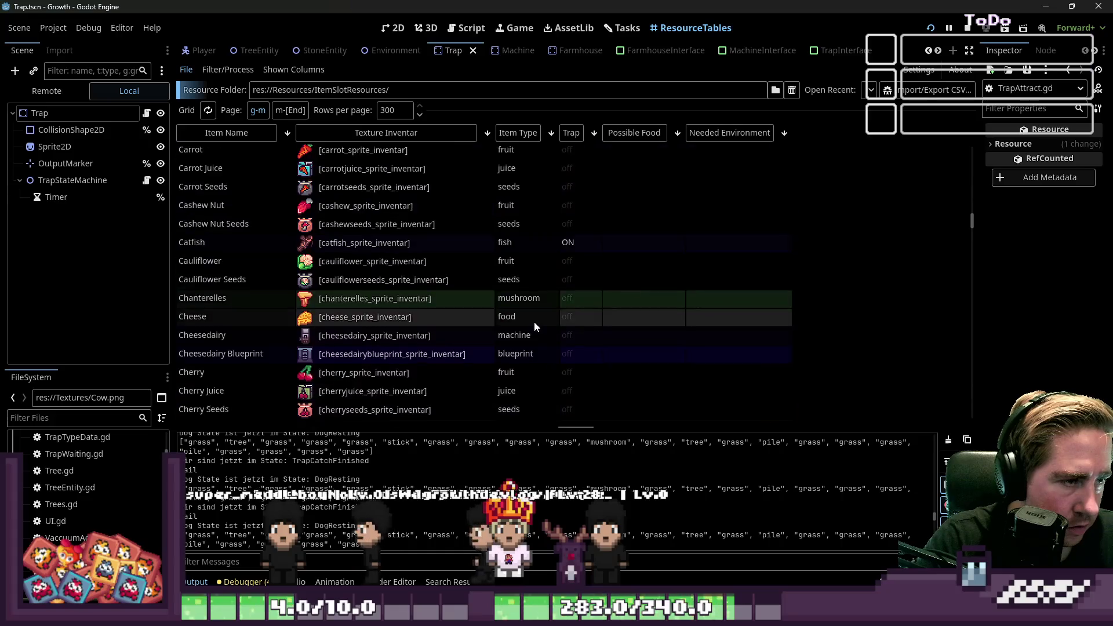
pyautogui.scroll(10, 542, 289)
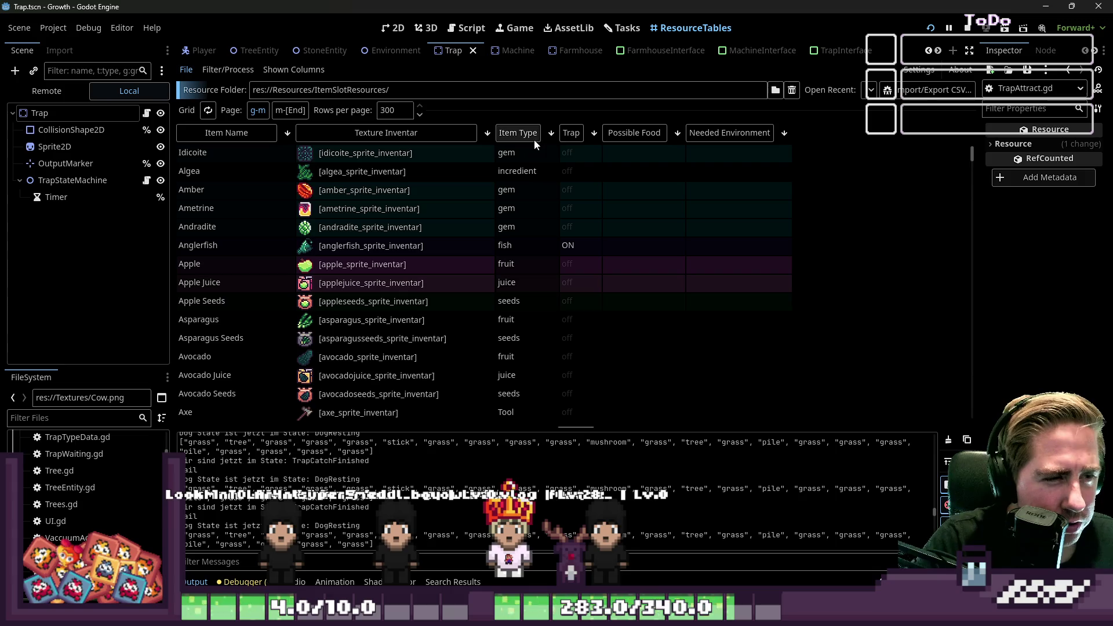
pyautogui.click(533, 139)
pyautogui.click(517, 133)
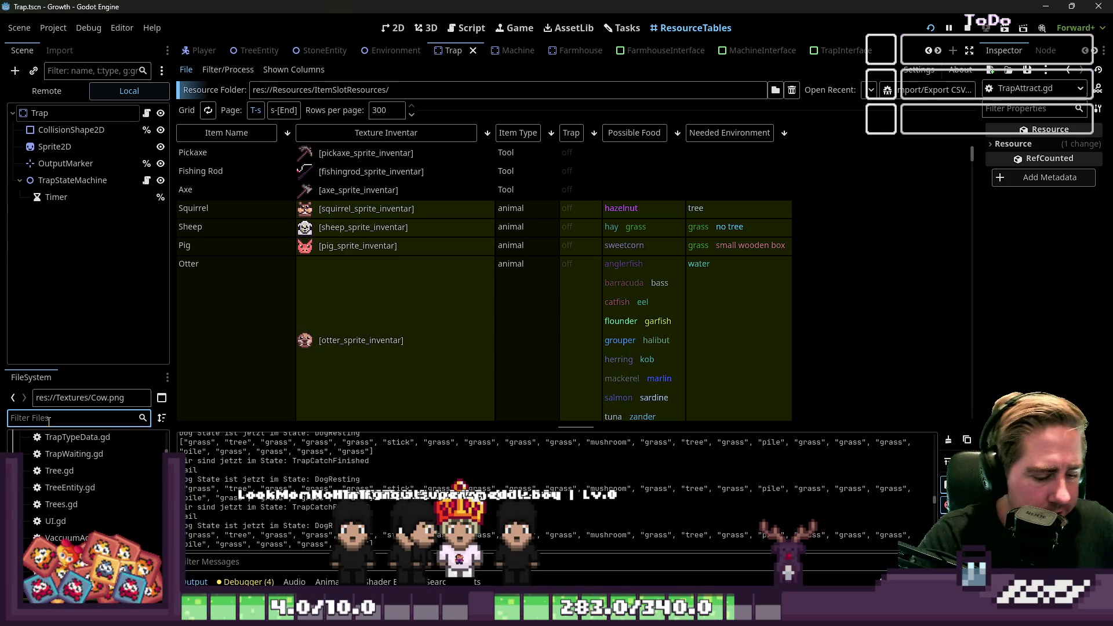
pyautogui.write('hazelnut')
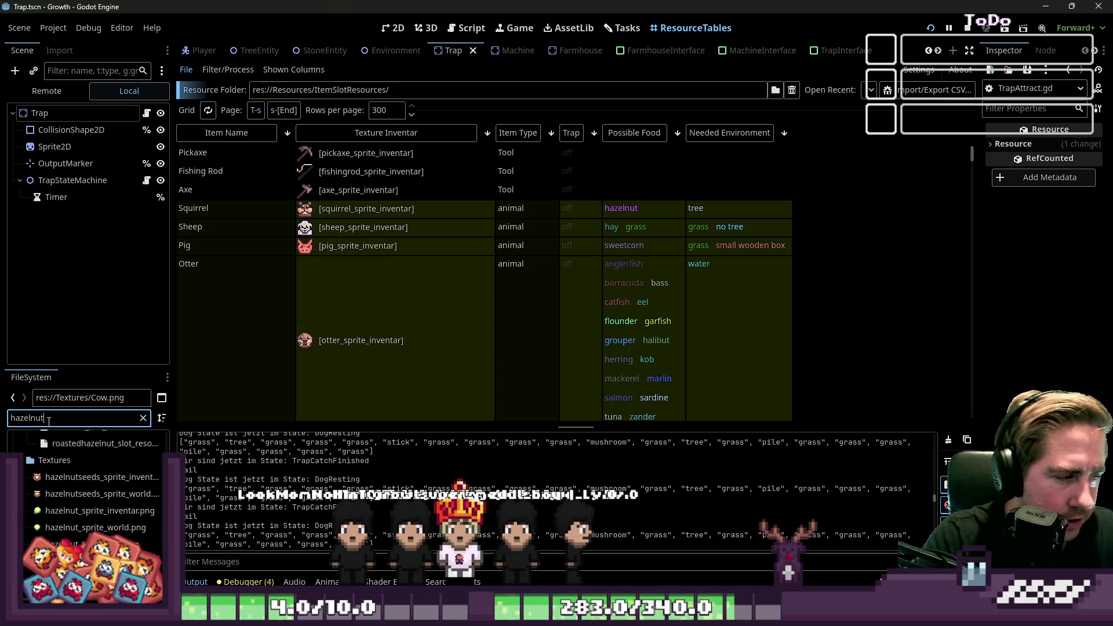
pyautogui.click(484, 28)
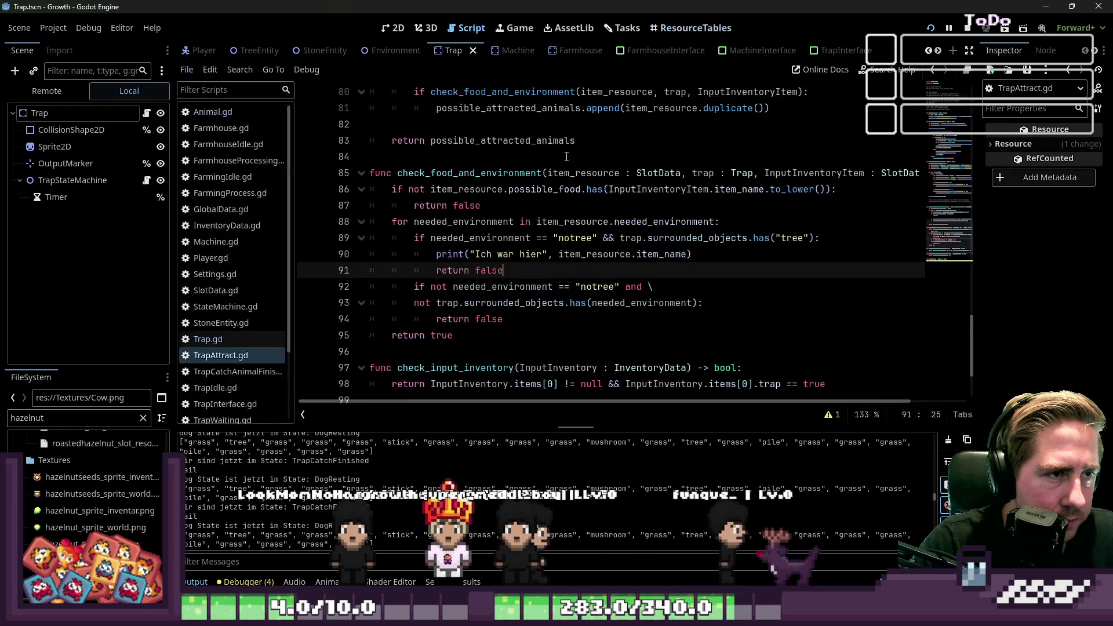
# Scroll through check_food_and_environment in TrapAttract.gd.
pyautogui.scroll(-3, 574, 185)
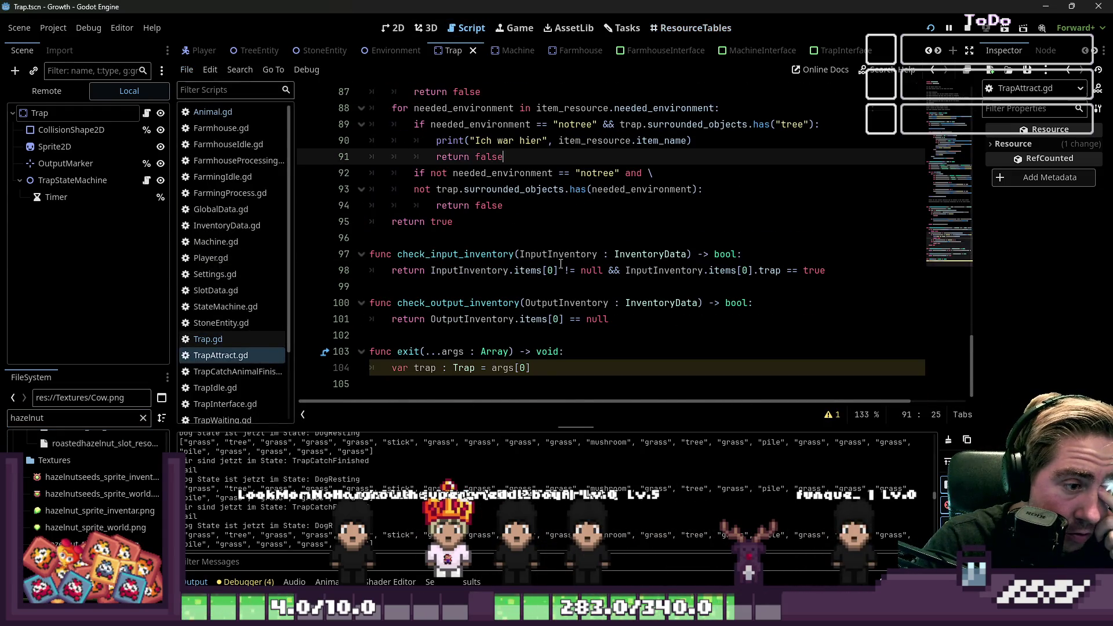
pyautogui.scroll(2, 561, 264)
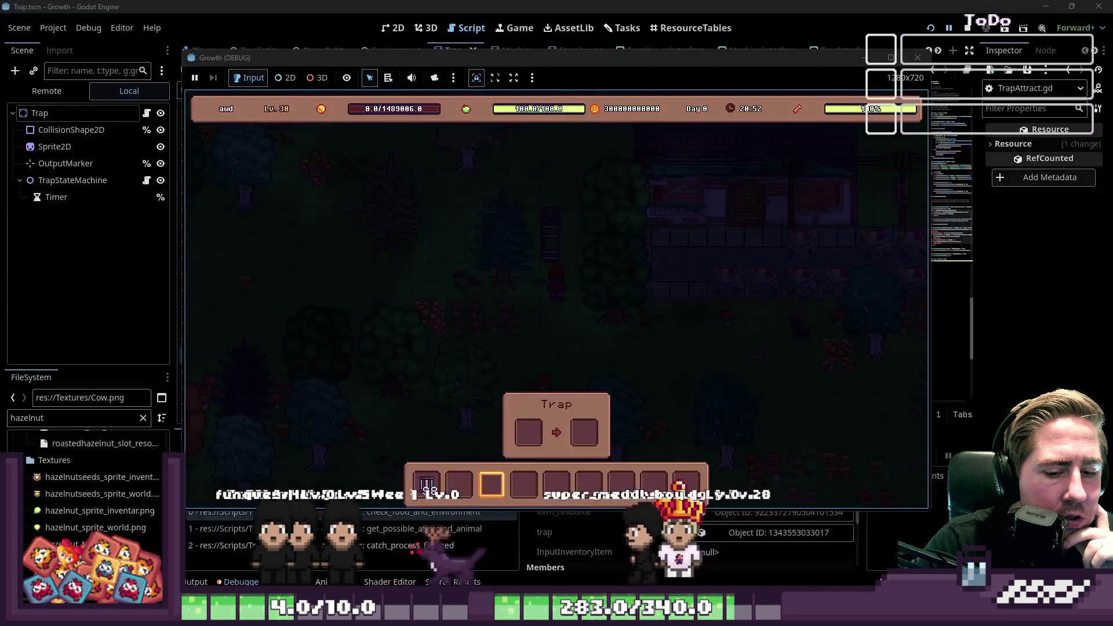
# Review the Stack Trace error at line 86, highlighting item_resource and the related function names.
pyautogui.click(521, 6)
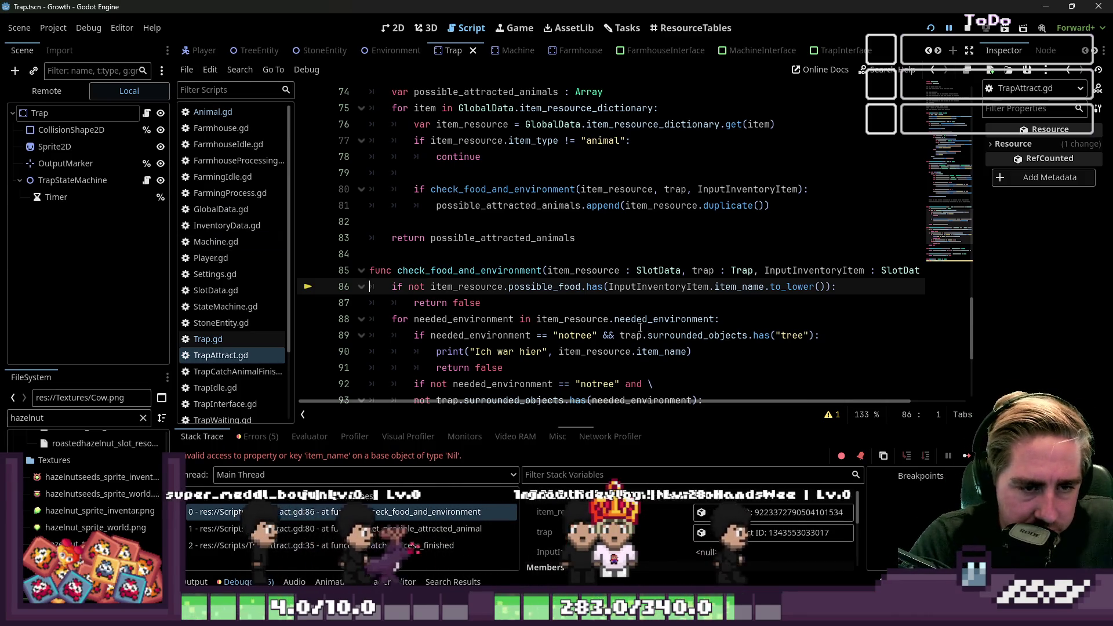
pyautogui.click(430, 287)
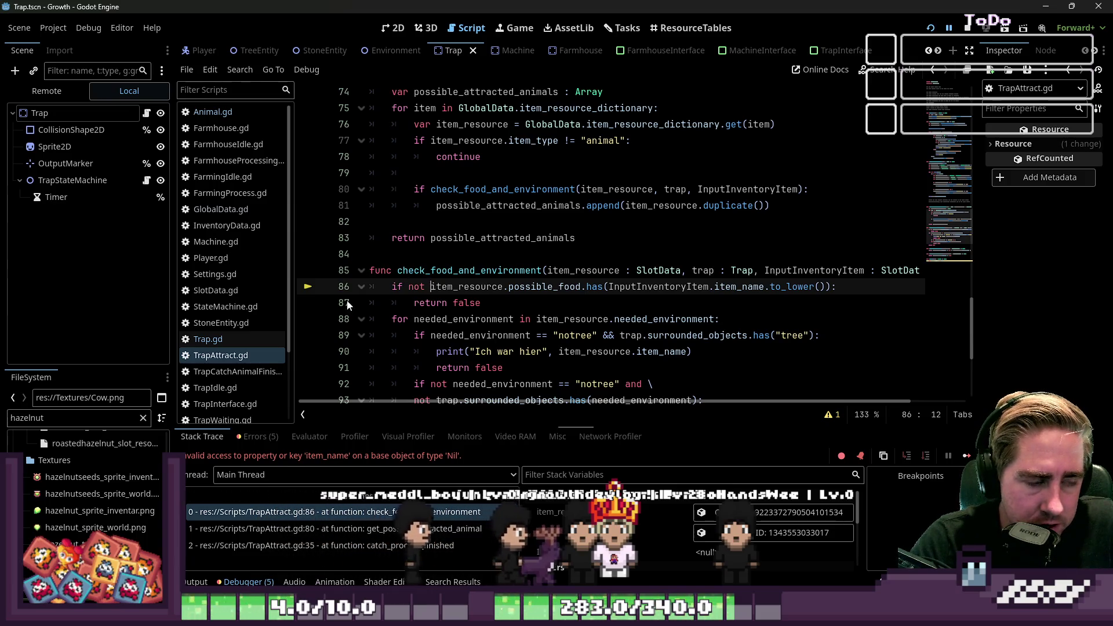
pyautogui.doubleClick(485, 288)
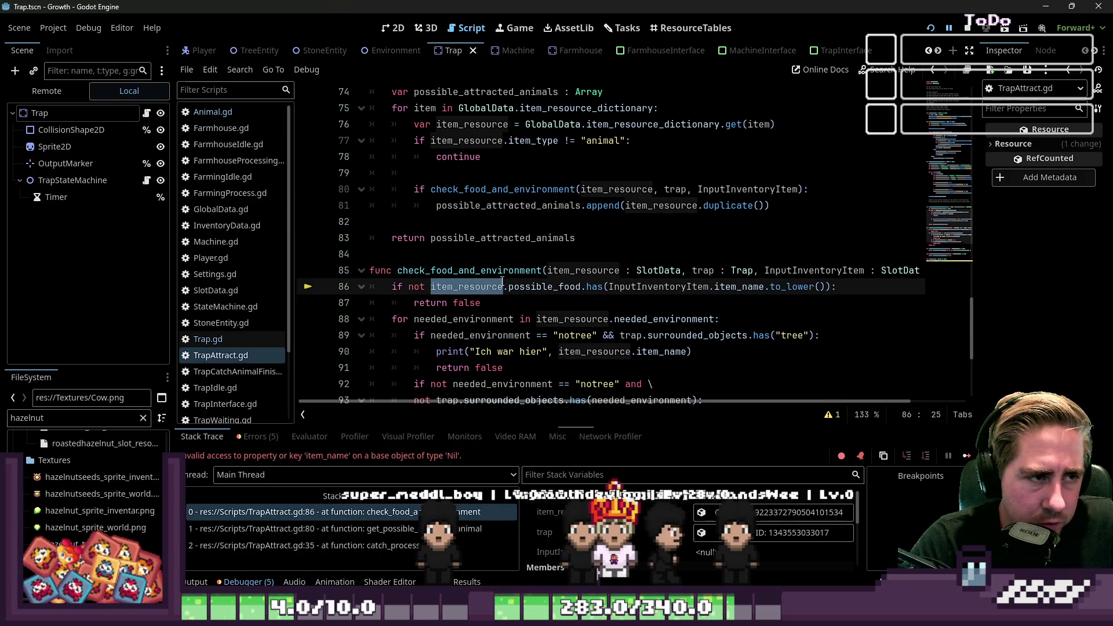
pyautogui.scroll(1, 502, 281)
pyautogui.doubleClick(490, 319)
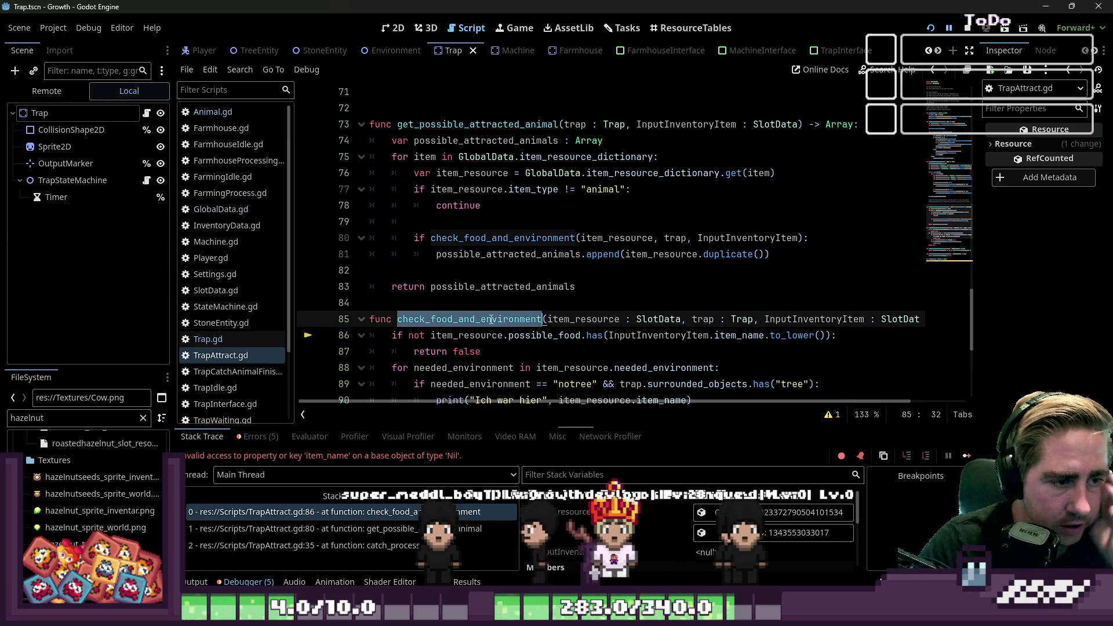
pyautogui.scroll(2, 491, 319)
pyautogui.doubleClick(487, 238)
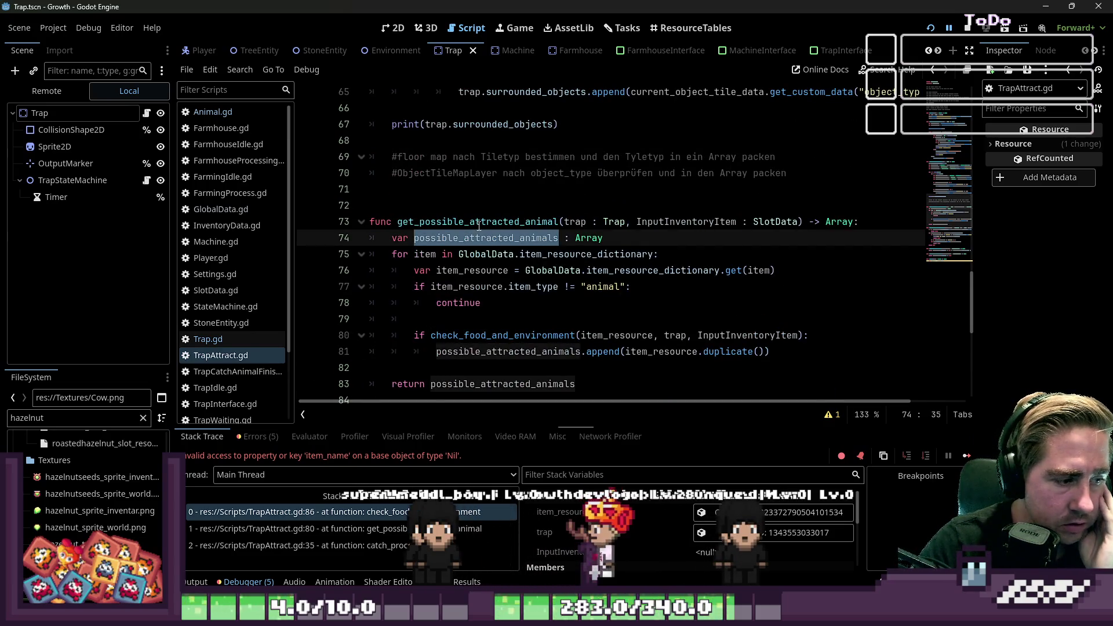
pyautogui.doubleClick(475, 221)
pyautogui.click(196, 581)
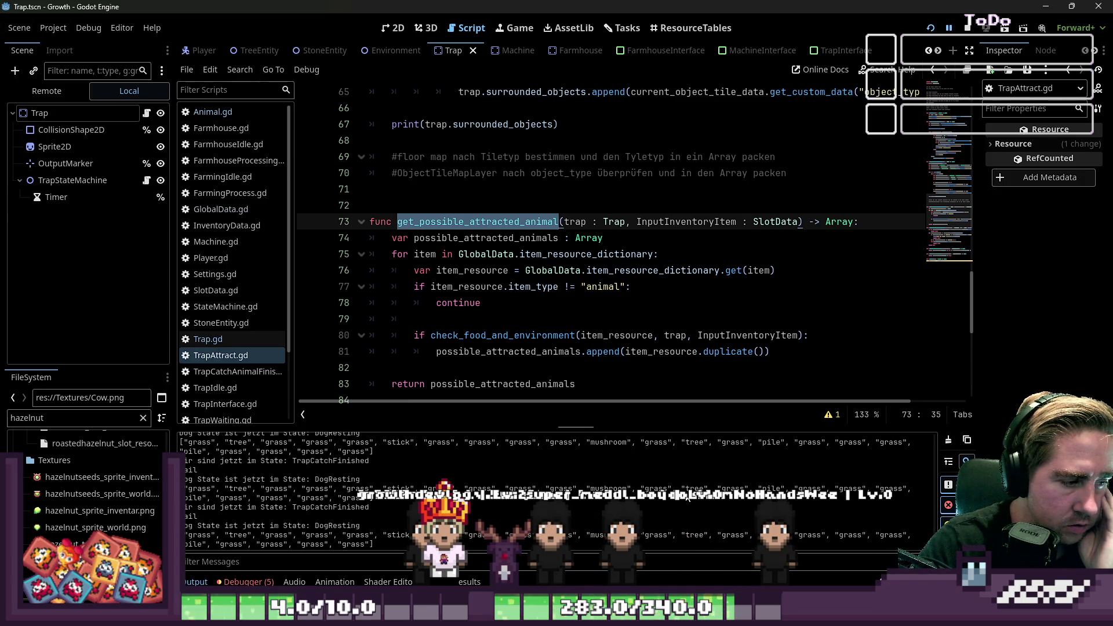
# Delete the empty line 72 above get_possible_attracted_animal.
pyautogui.scroll(2, 433, 296)
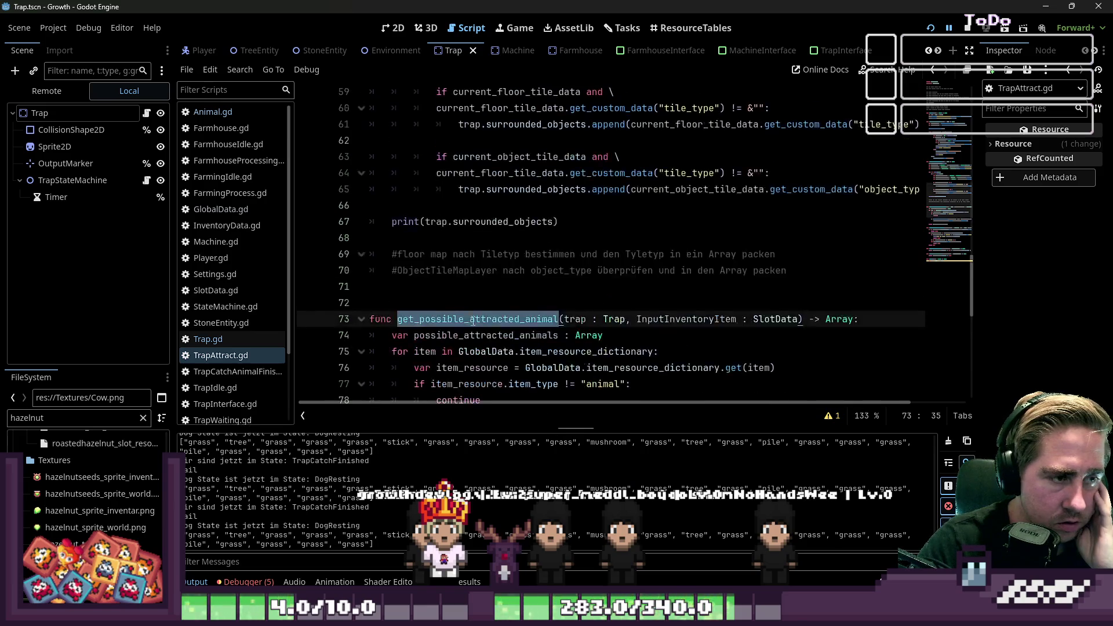
pyautogui.click(433, 299)
pyautogui.press('BackSpace')
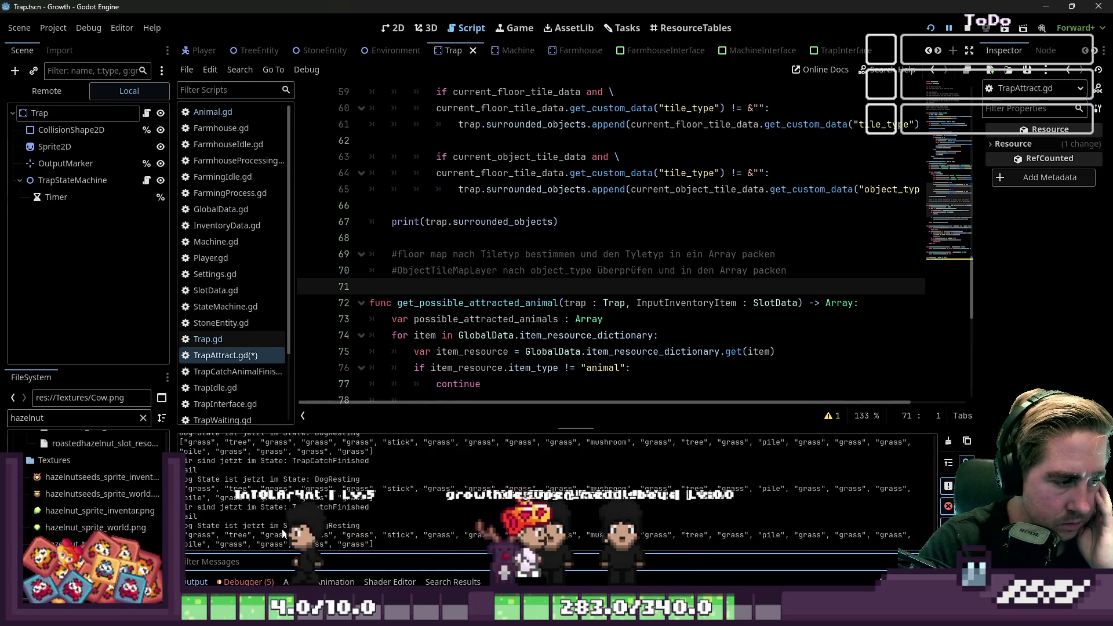
# Select the start of the item_resource condition on line 85.
pyautogui.scroll(2, 421, 186)
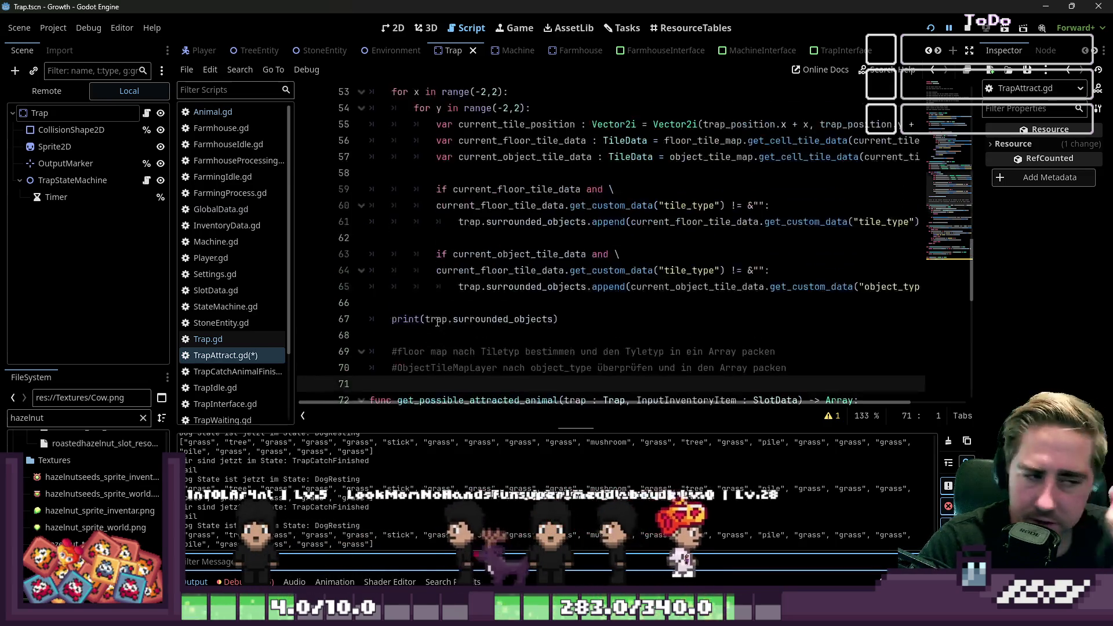
pyautogui.scroll(-3, 422, 186)
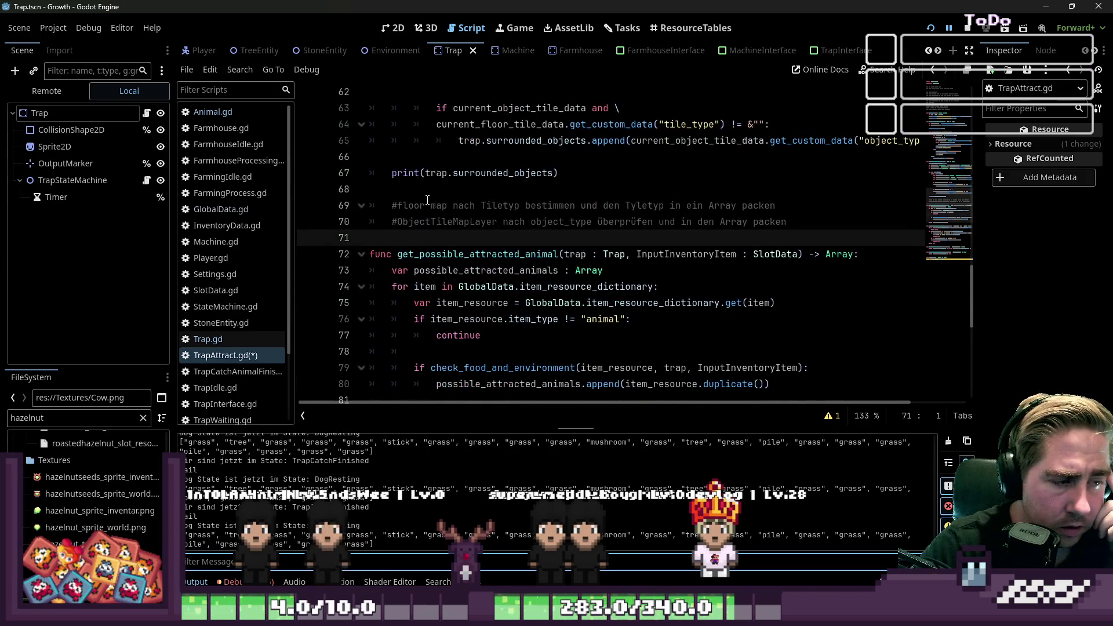
pyautogui.click(436, 254)
pyautogui.scroll(-3, 786, 220)
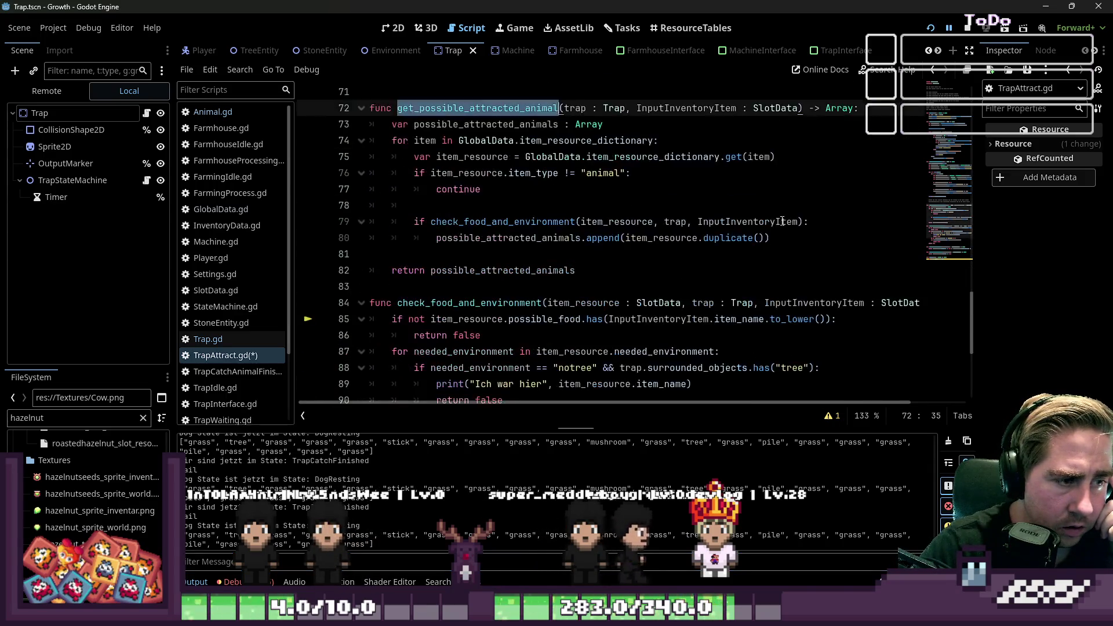
pyautogui.scroll(-1, 782, 221)
pyautogui.click(497, 270)
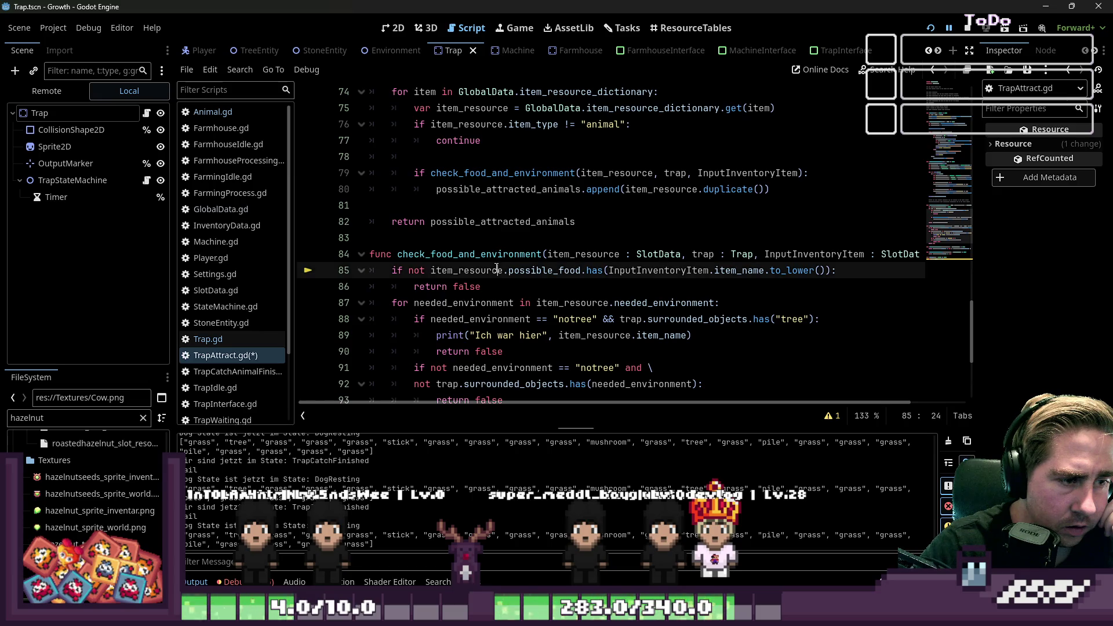
pyautogui.moveTo(496, 268)
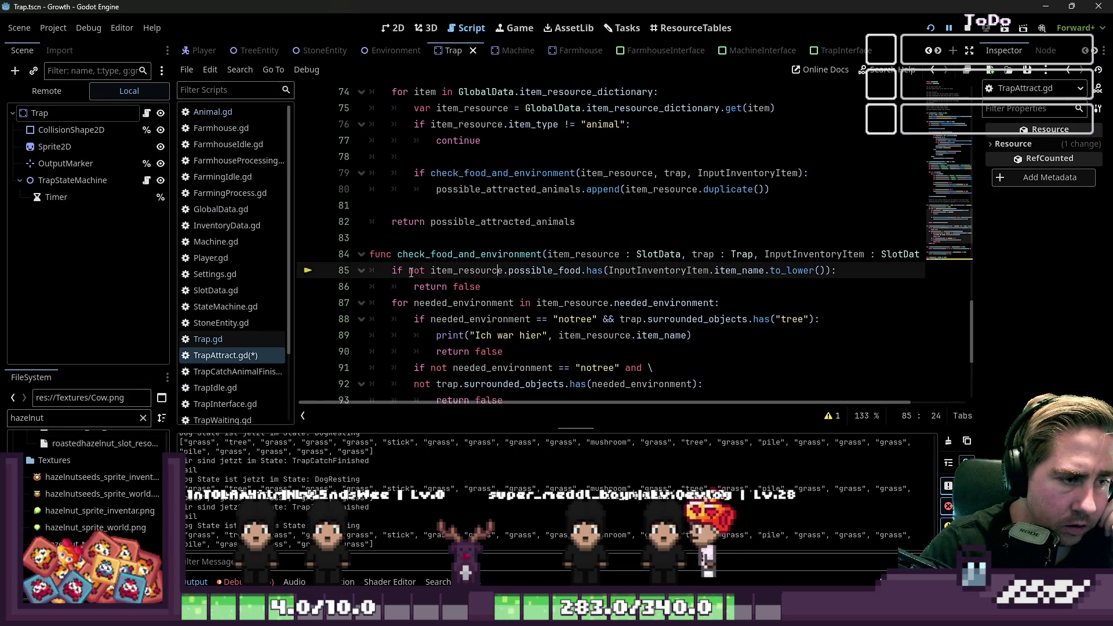
pyautogui.moveTo(391, 270); pyautogui.dragTo(485, 274)
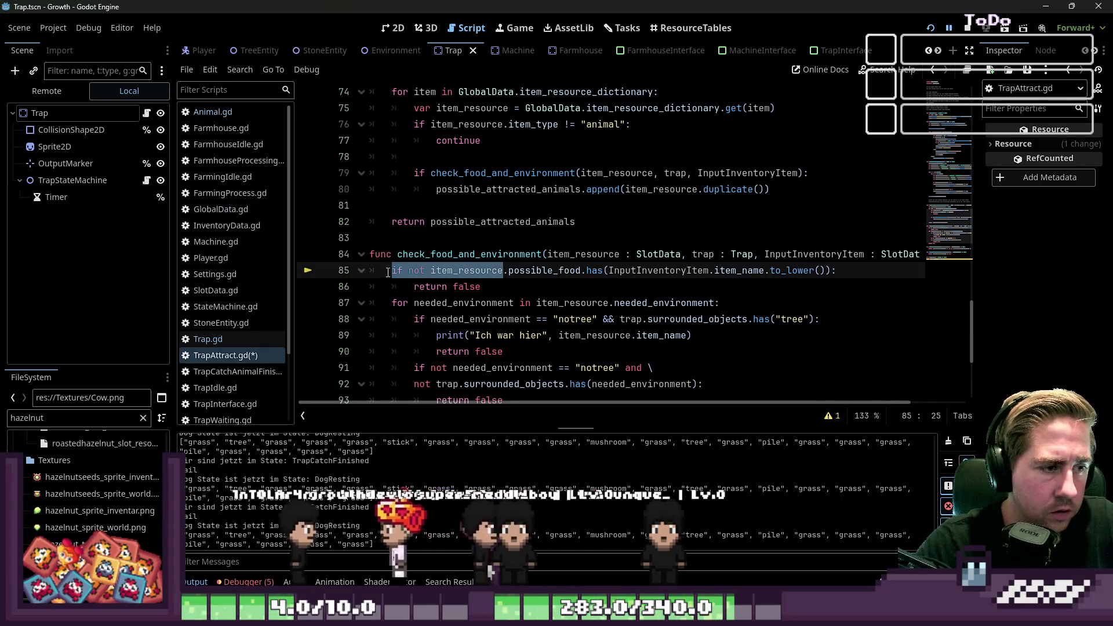
# Insert an 'if not item_resource: return false' guard above the possible_food check.
pyautogui.hotkey('ctrl', 'shift', 'Return')
pyautogui.write('if not item_resource:')
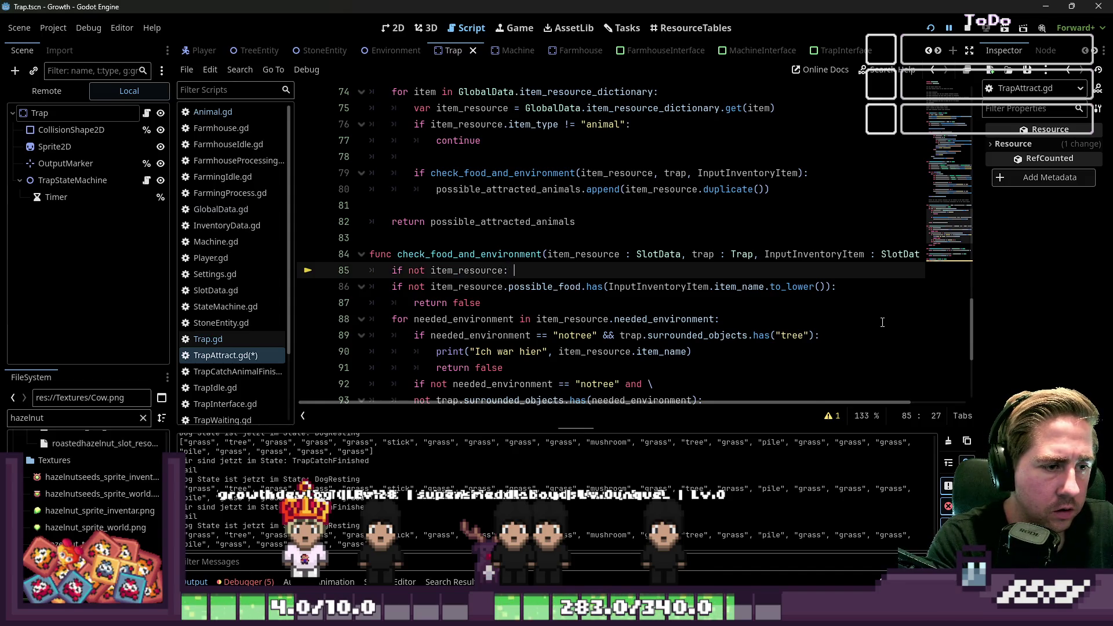
pyautogui.press('Return')
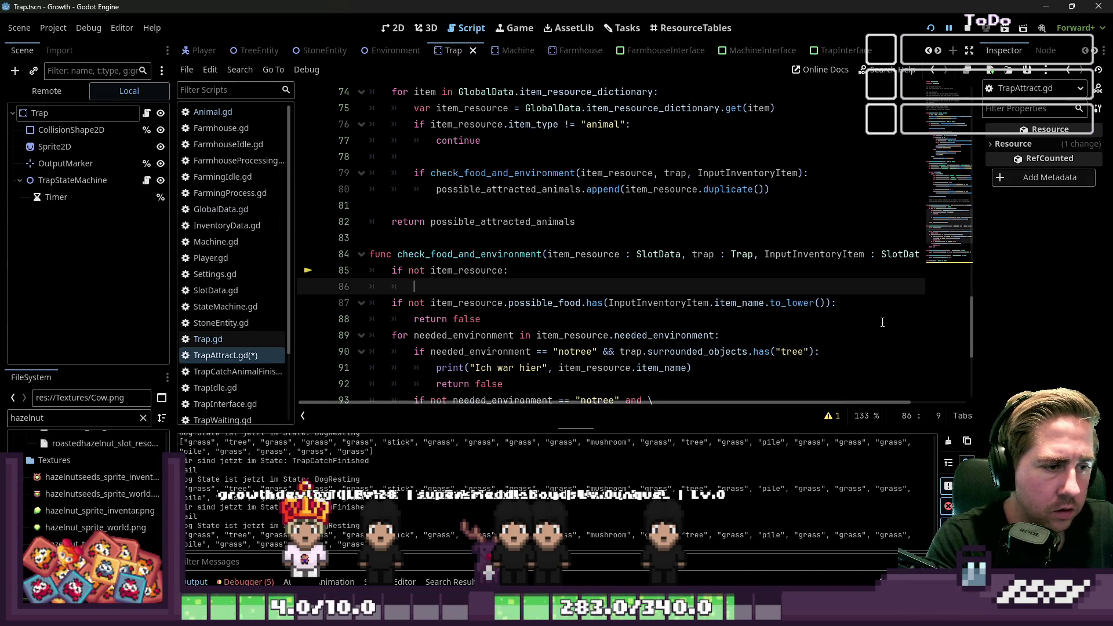
pyautogui.write('return false')
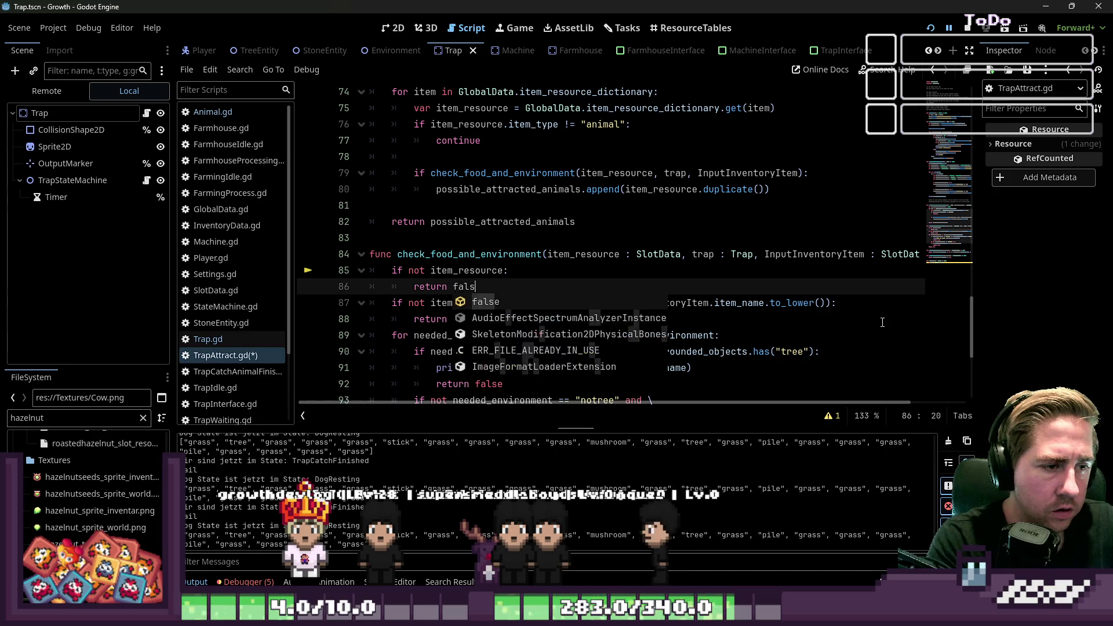
pyautogui.click(559, 266)
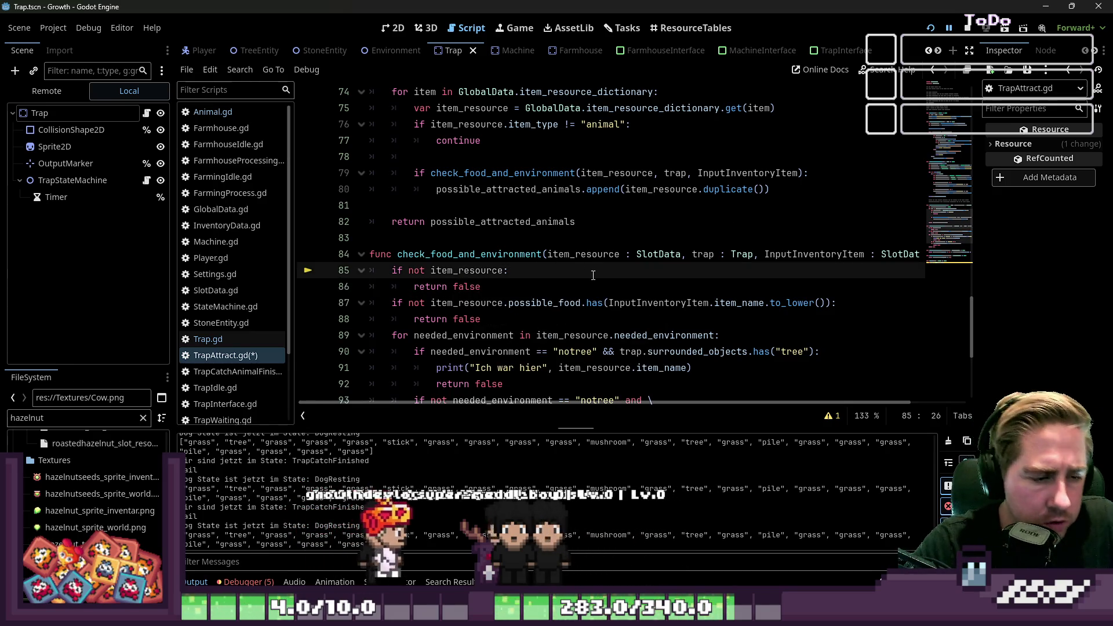
# Save TrapAttract.gd and toggle the bottom panel between Debugger and Output.
pyautogui.hotkey('ctrl', 's')
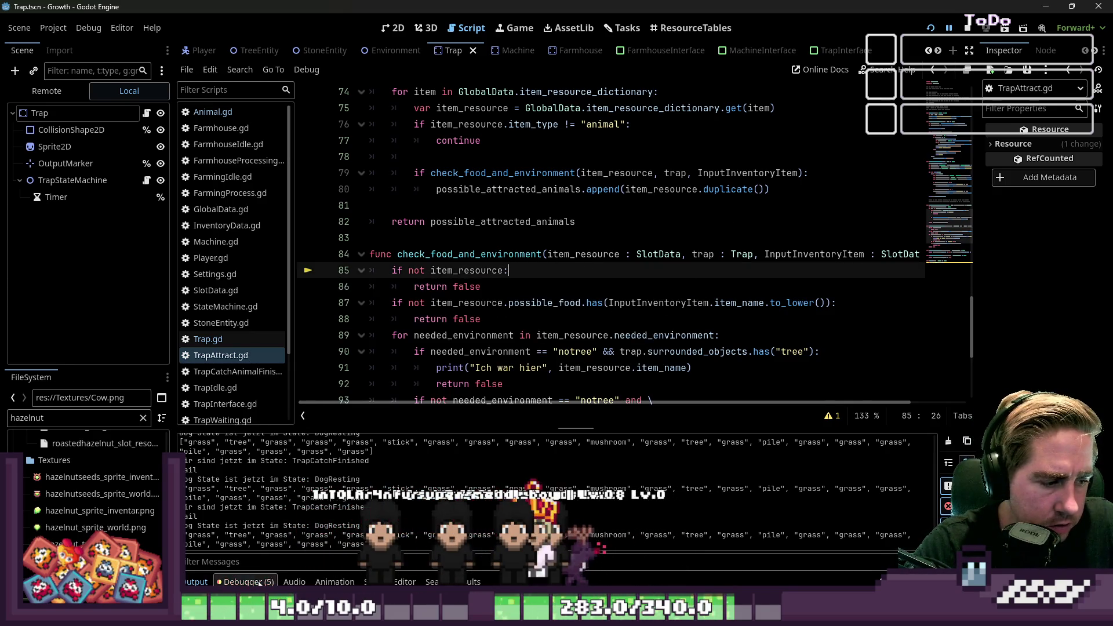
pyautogui.click(259, 582)
pyautogui.click(195, 582)
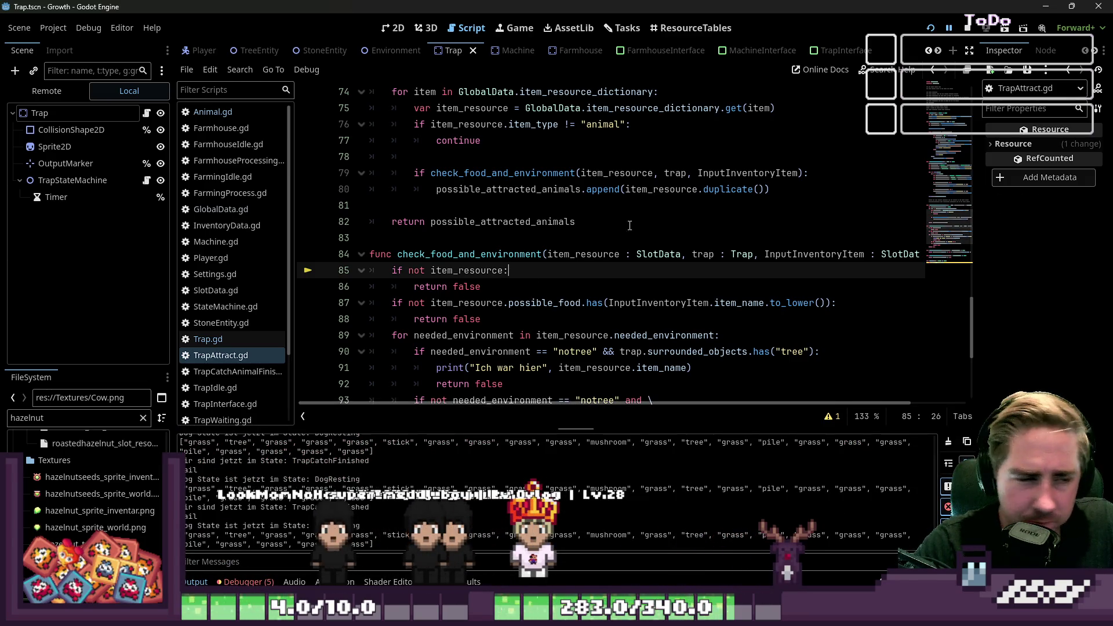
pyautogui.click(808, 303)
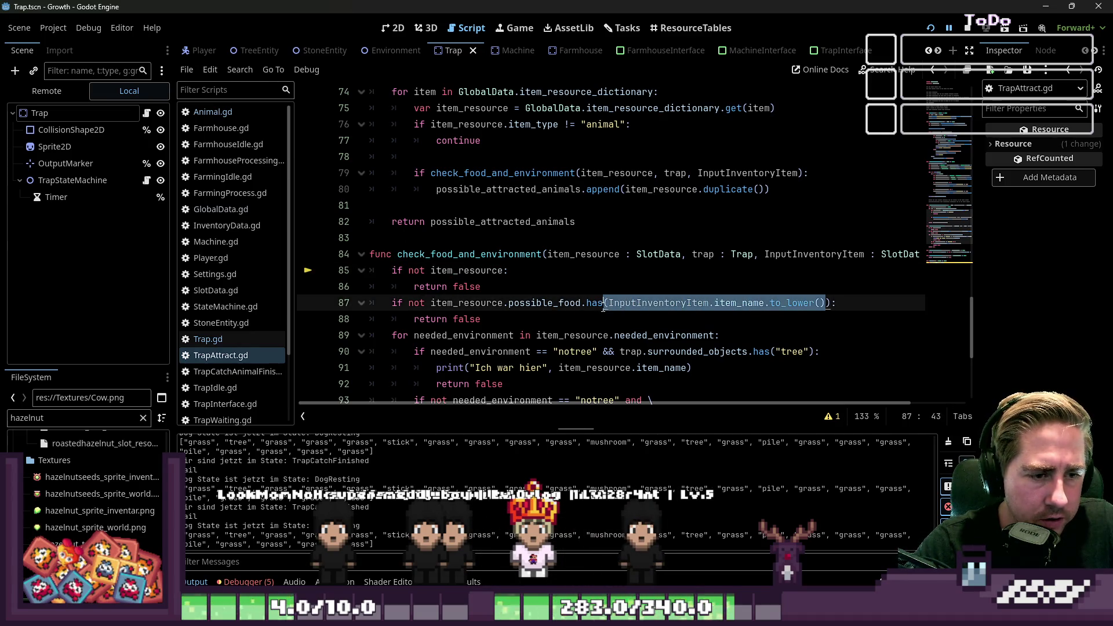
pyautogui.scroll(-1, 609, 305)
pyautogui.moveTo(576, 327)
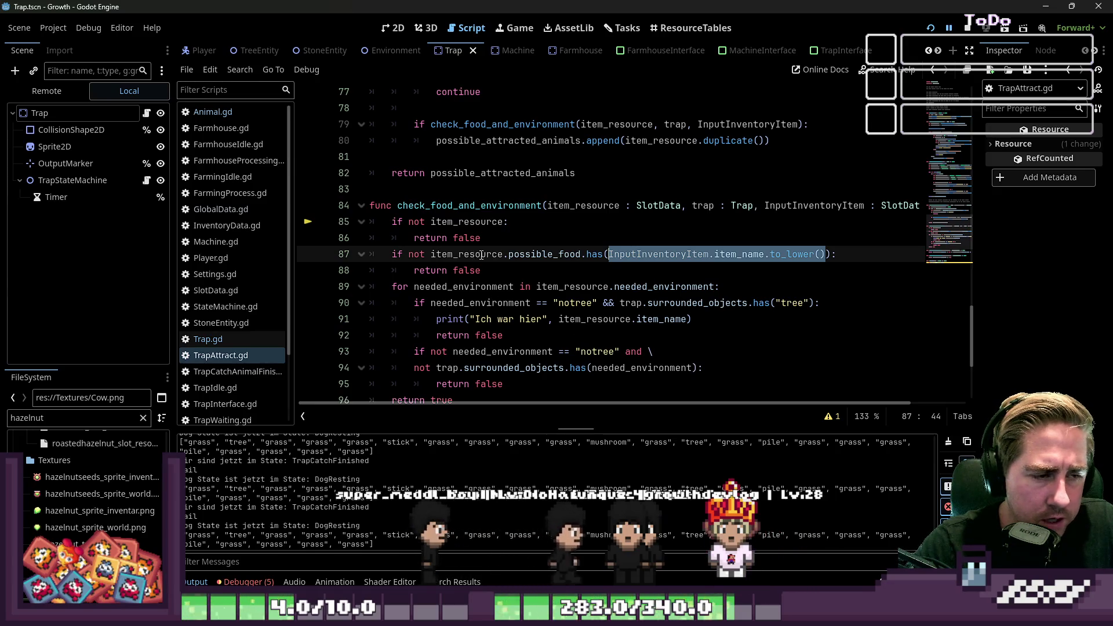
pyautogui.click(521, 254)
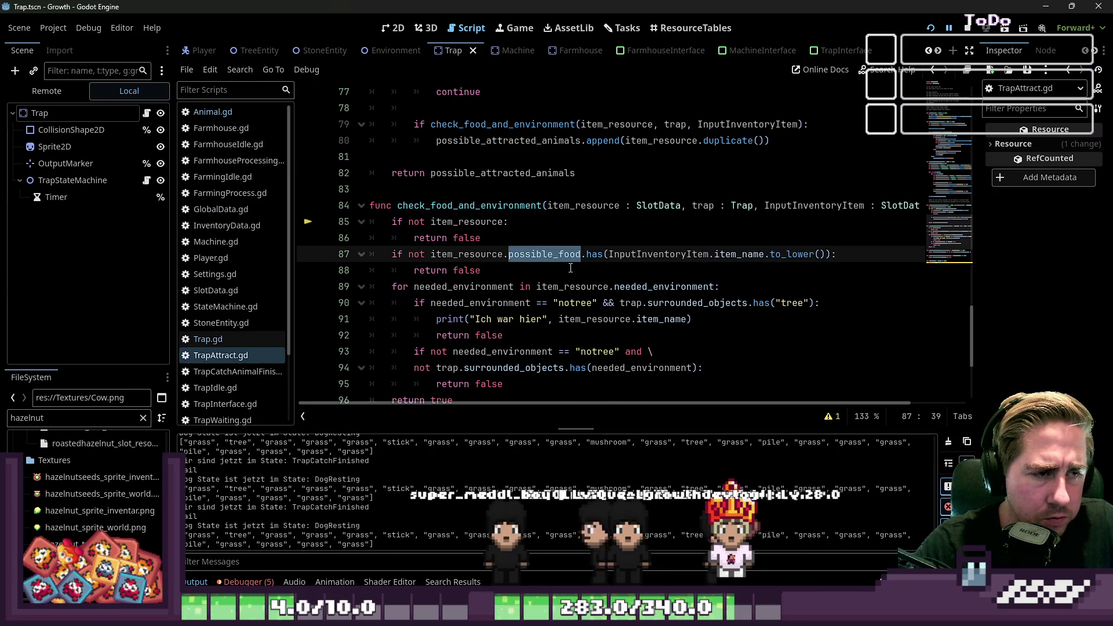
pyautogui.scroll(1, 521, 263)
pyautogui.doubleClick(479, 255)
pyautogui.scroll(4, 479, 260)
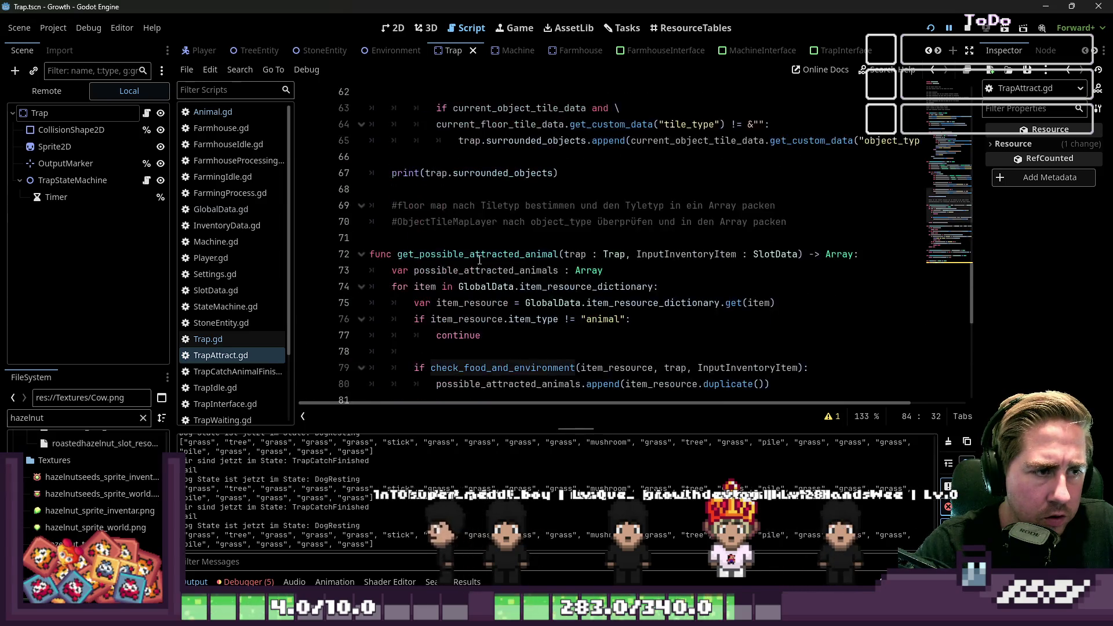
pyautogui.scroll(-2, 479, 260)
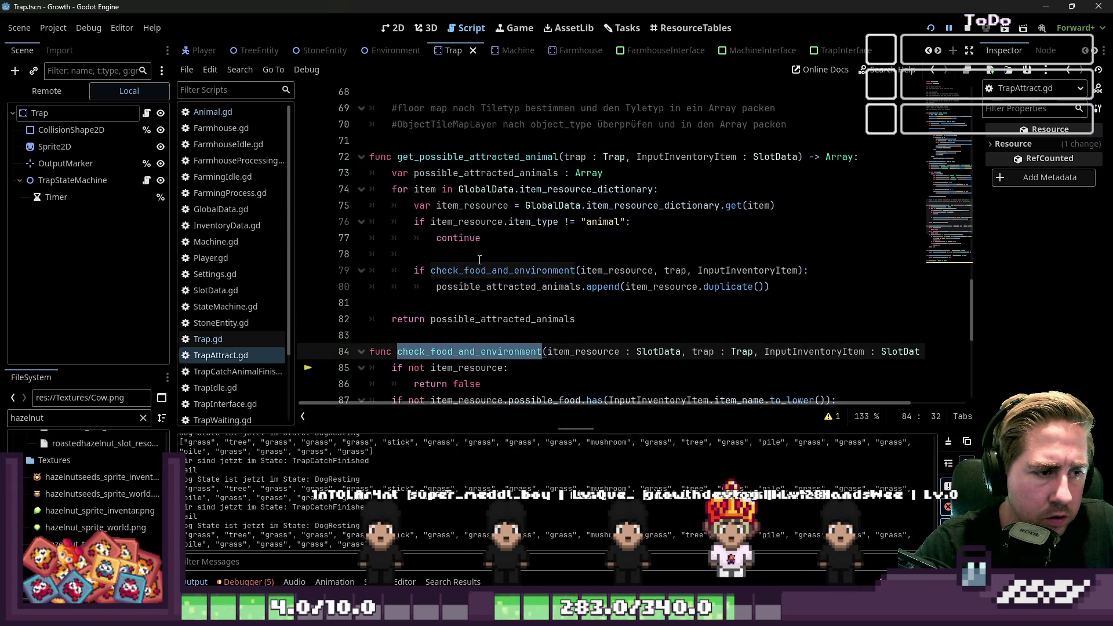
pyautogui.scroll(7, 481, 297)
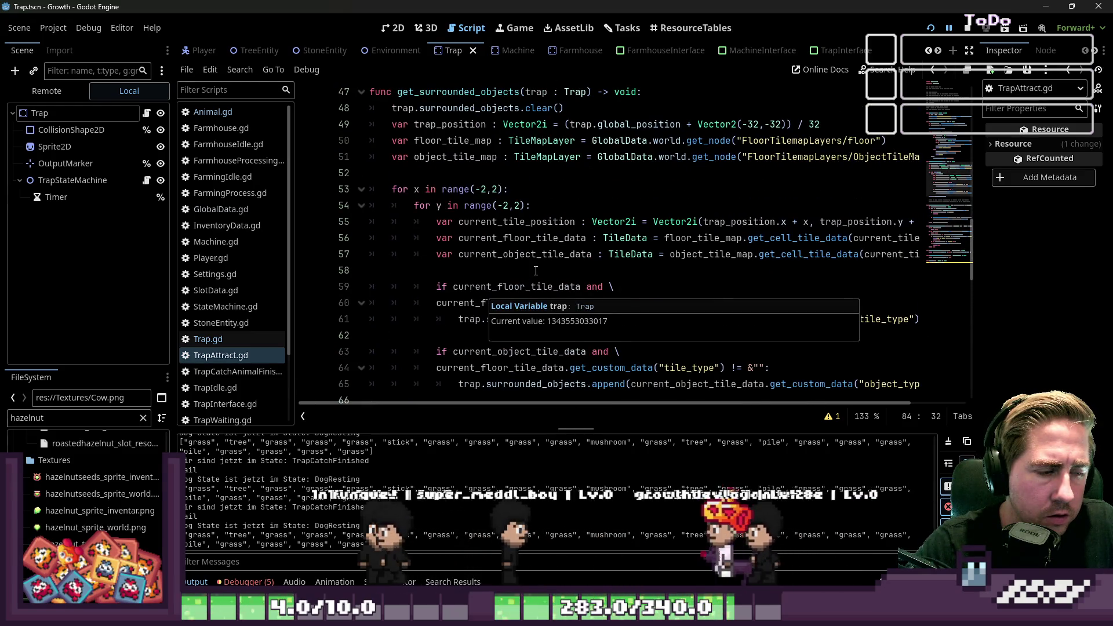
pyautogui.scroll(6, 483, 292)
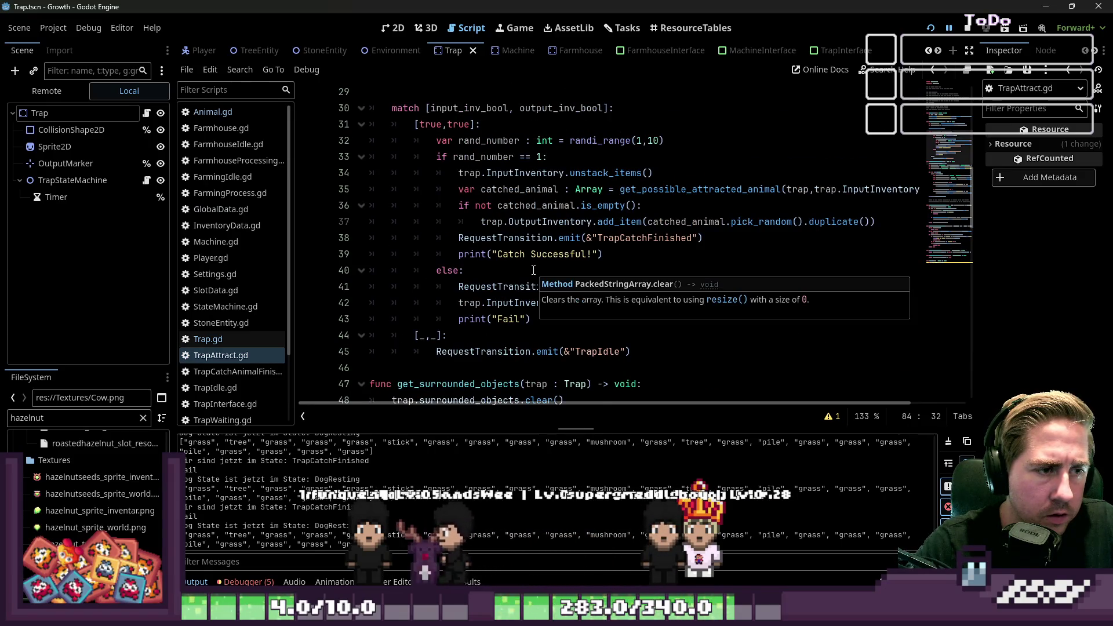
pyautogui.scroll(2, 530, 260)
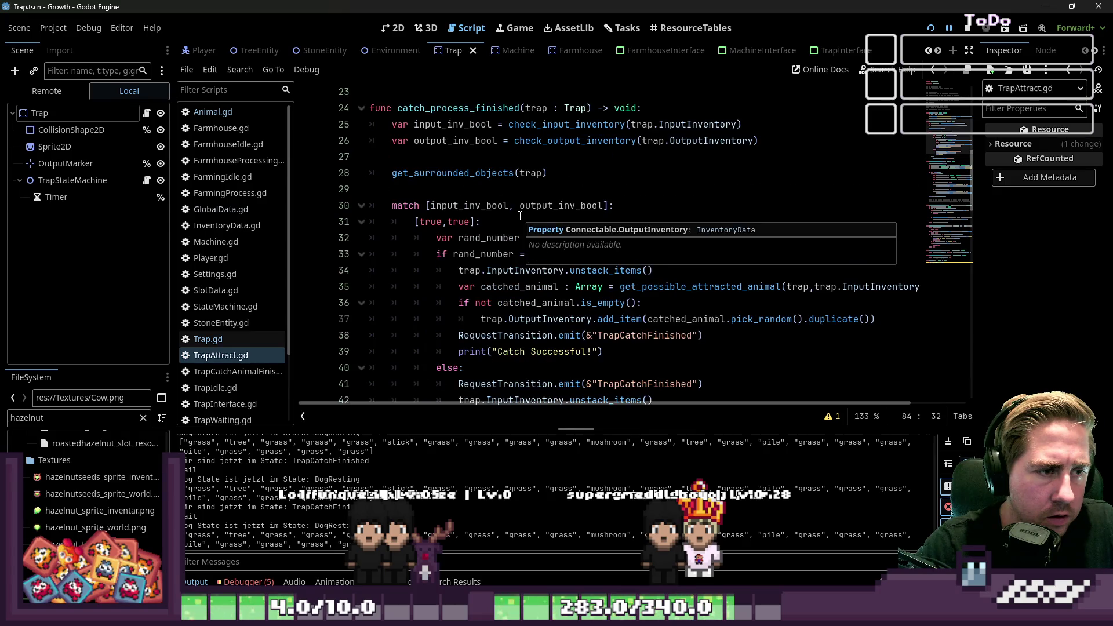
pyautogui.scroll(-1, 540, 274)
pyautogui.scroll(-1, 534, 243)
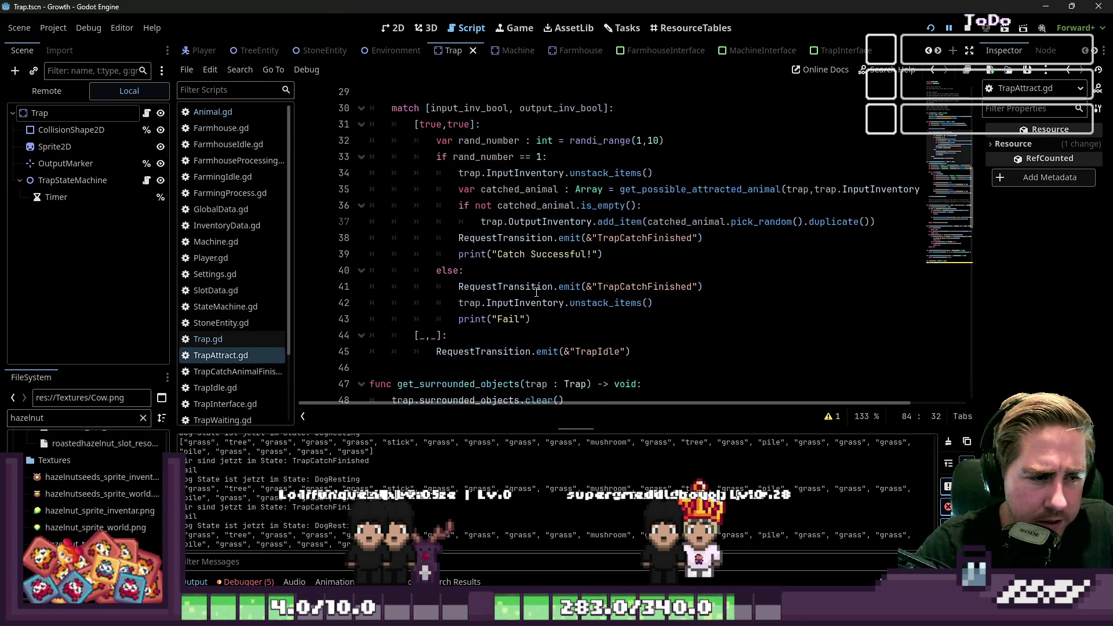
pyautogui.doubleClick(533, 205)
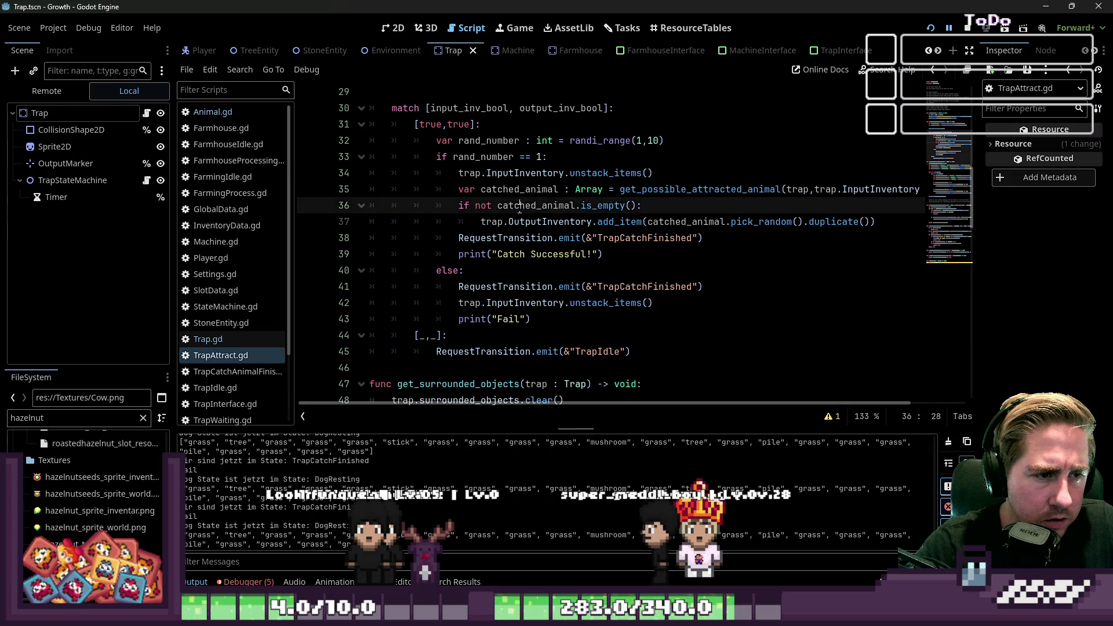
pyautogui.doubleClick(515, 188)
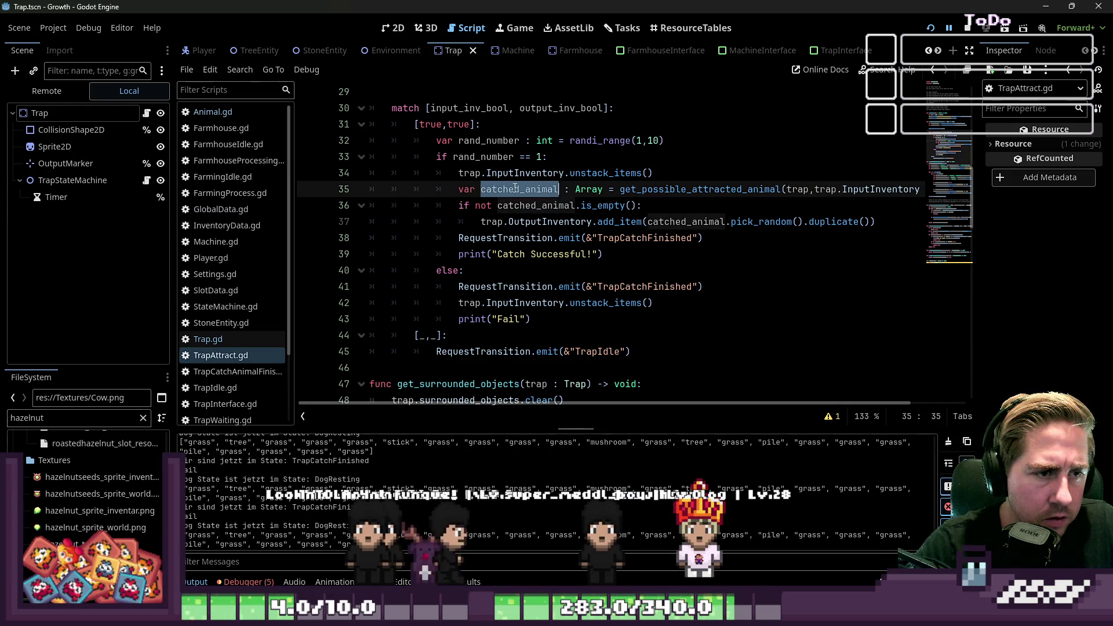
pyautogui.doubleClick(520, 175)
pyautogui.scroll(1, 521, 176)
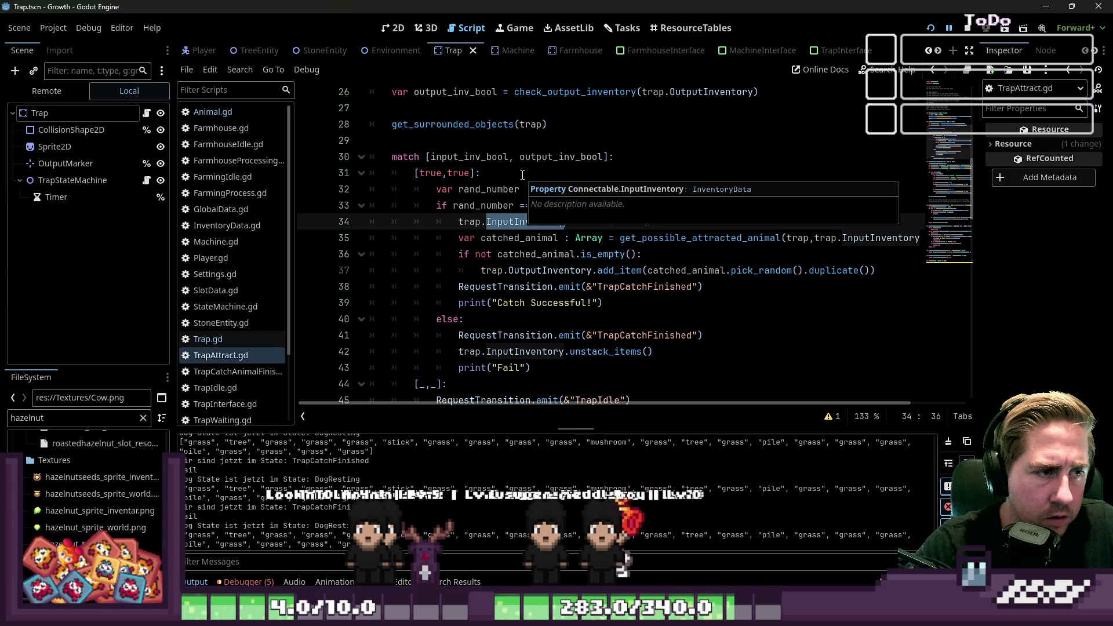
pyautogui.scroll(1, 522, 175)
pyautogui.scroll(1, 521, 176)
pyautogui.click(506, 201)
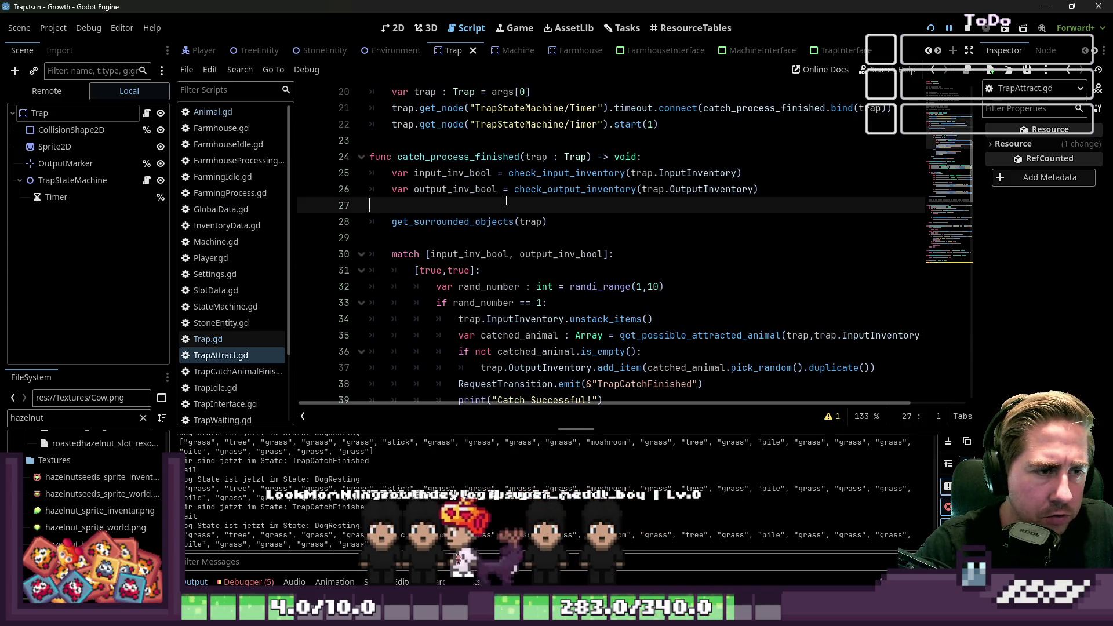
pyautogui.doubleClick(558, 174)
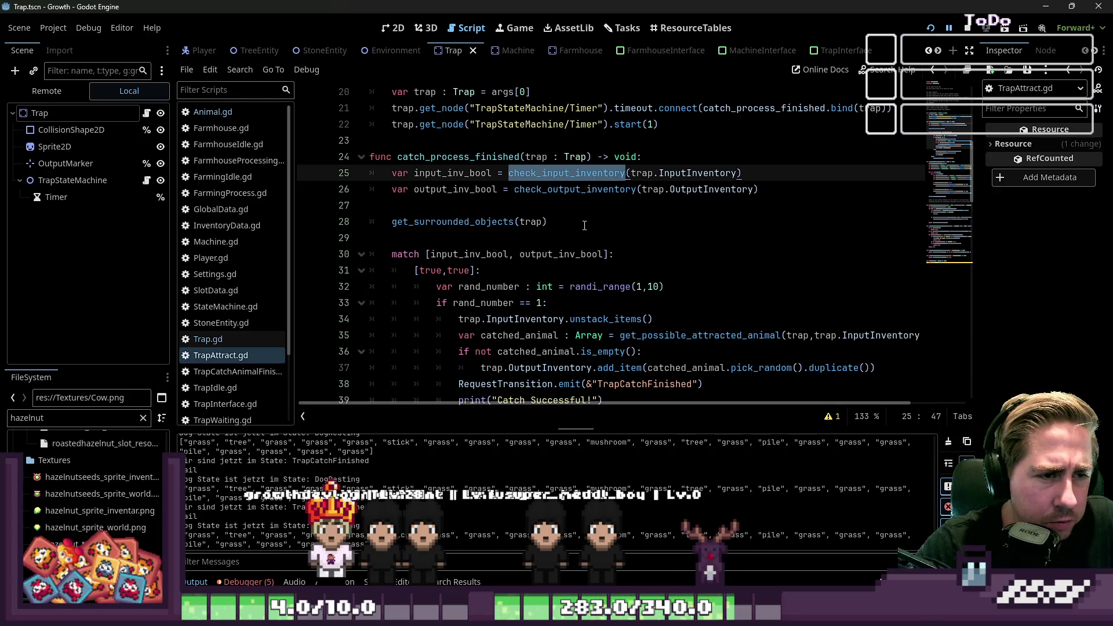
pyautogui.scroll(-9, 585, 225)
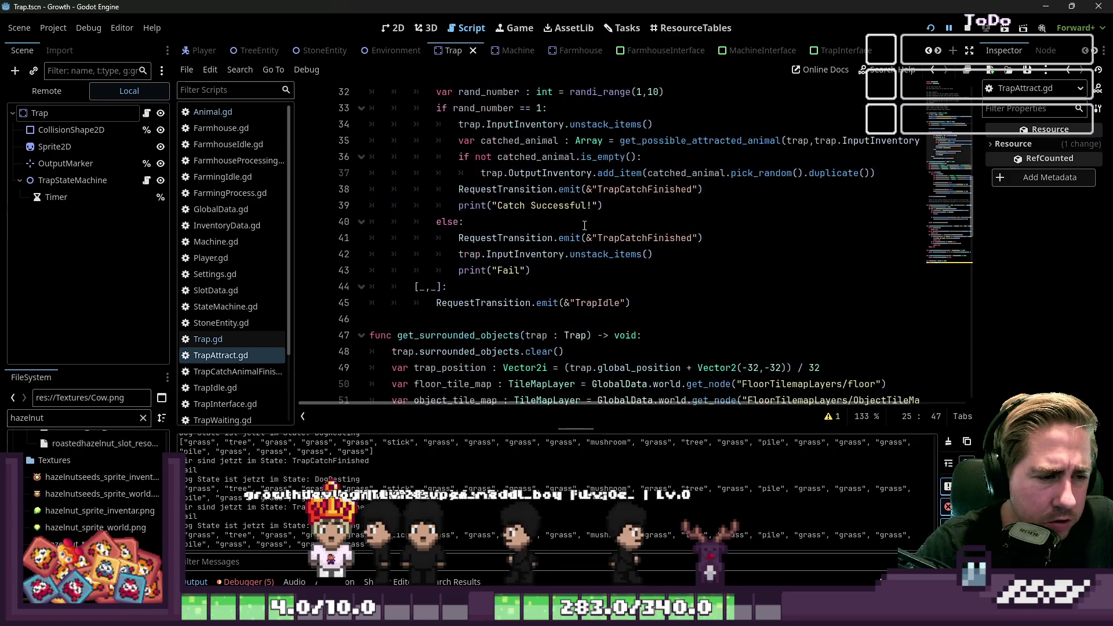
pyautogui.scroll(12, 584, 226)
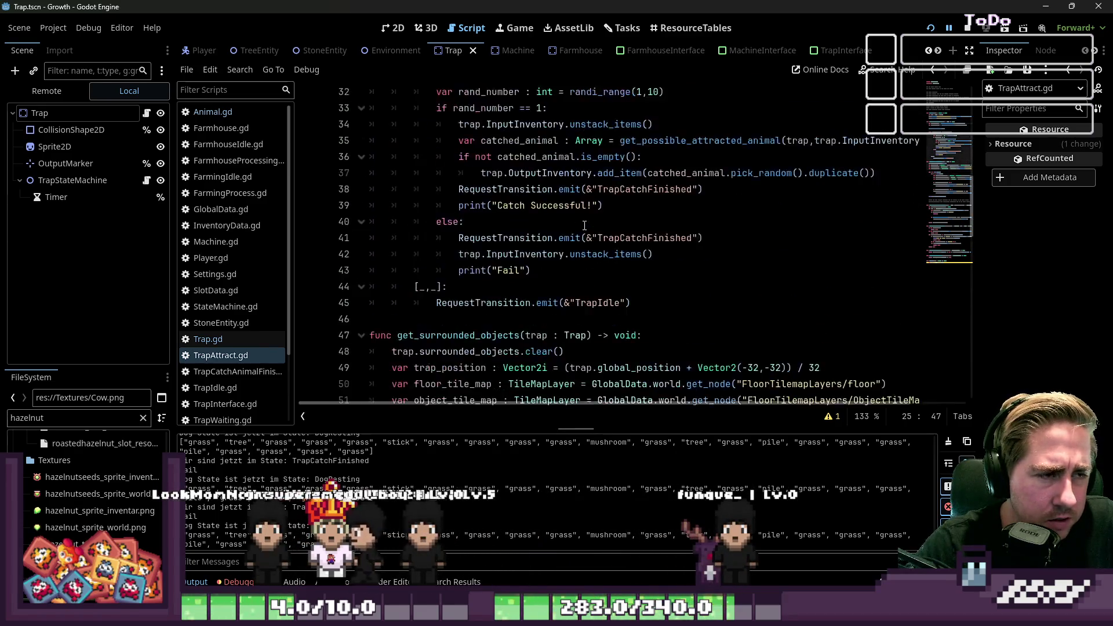
pyautogui.scroll(-20, 584, 225)
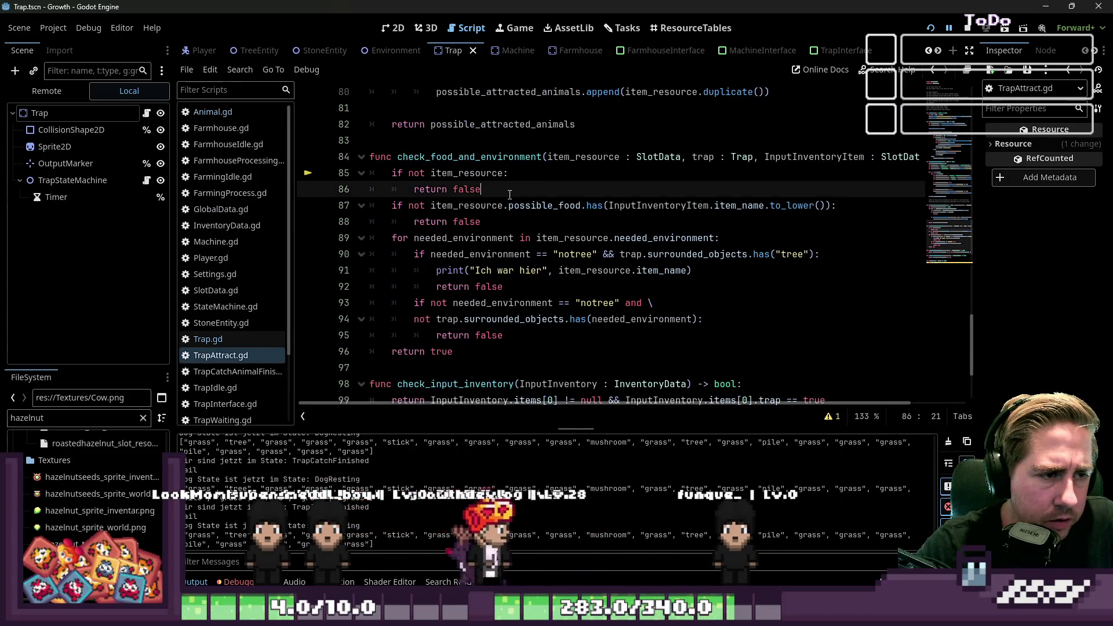
# Delete the 'if not item_resource: return false' guard lines.
pyautogui.moveTo(481, 189); pyautogui.dragTo(359, 172)
pyautogui.scroll(-1, 359, 181)
pyautogui.press('BackSpace')
# Inspect the != null comparison in check_input_inventory on line 97.
pyautogui.scroll(-1, 406, 231)
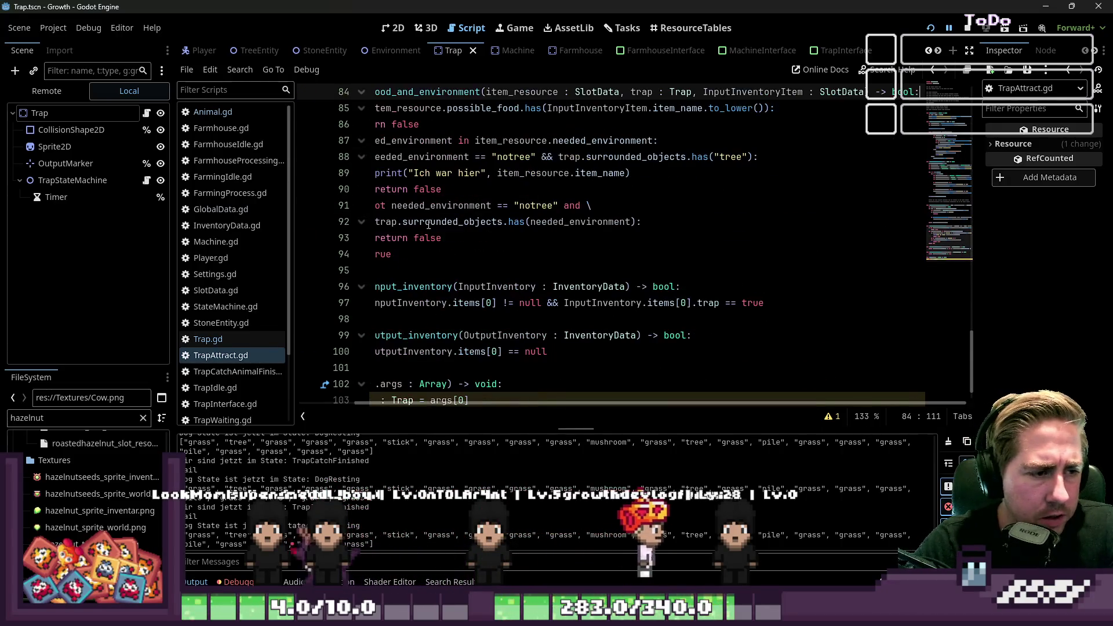
pyautogui.click(470, 313)
pyautogui.click(480, 311)
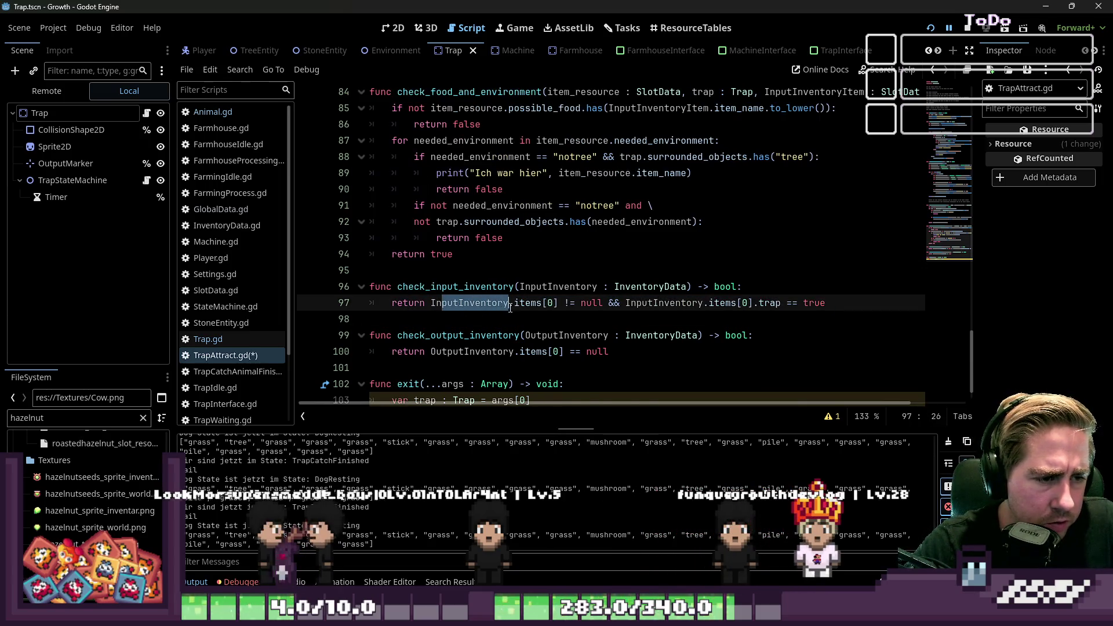
pyautogui.click(531, 303)
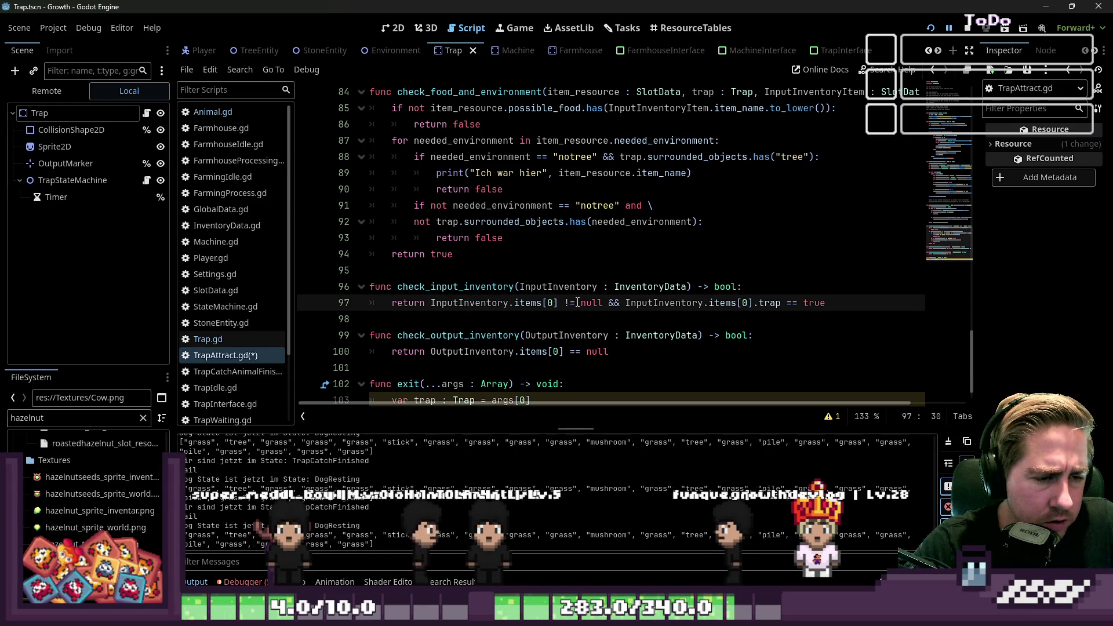
pyautogui.moveTo(565, 304); pyautogui.dragTo(599, 303)
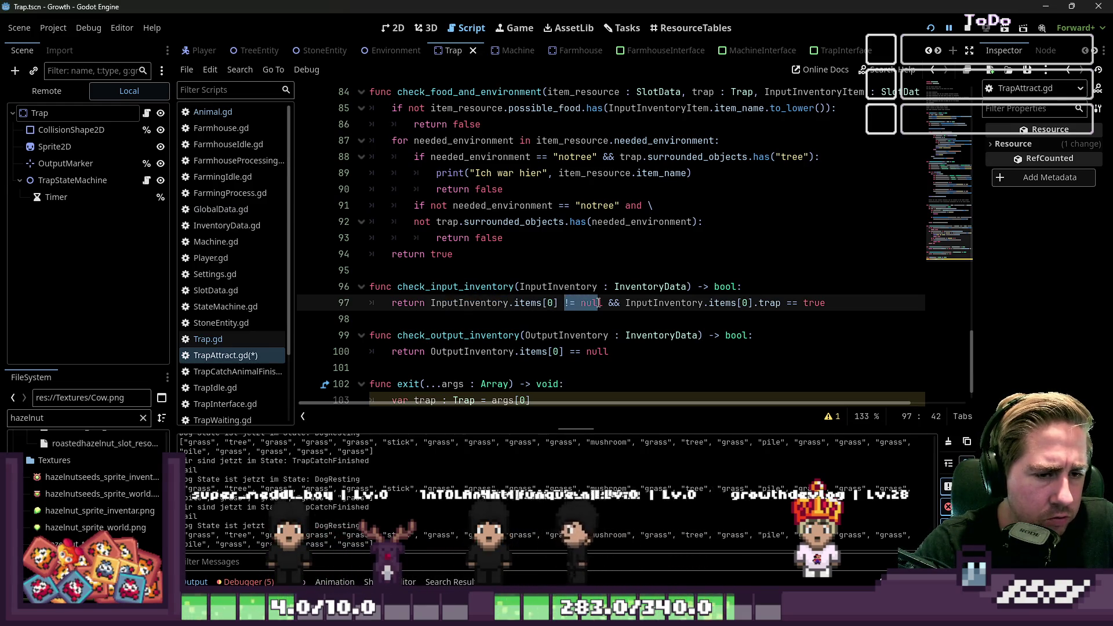
pyautogui.click(662, 300)
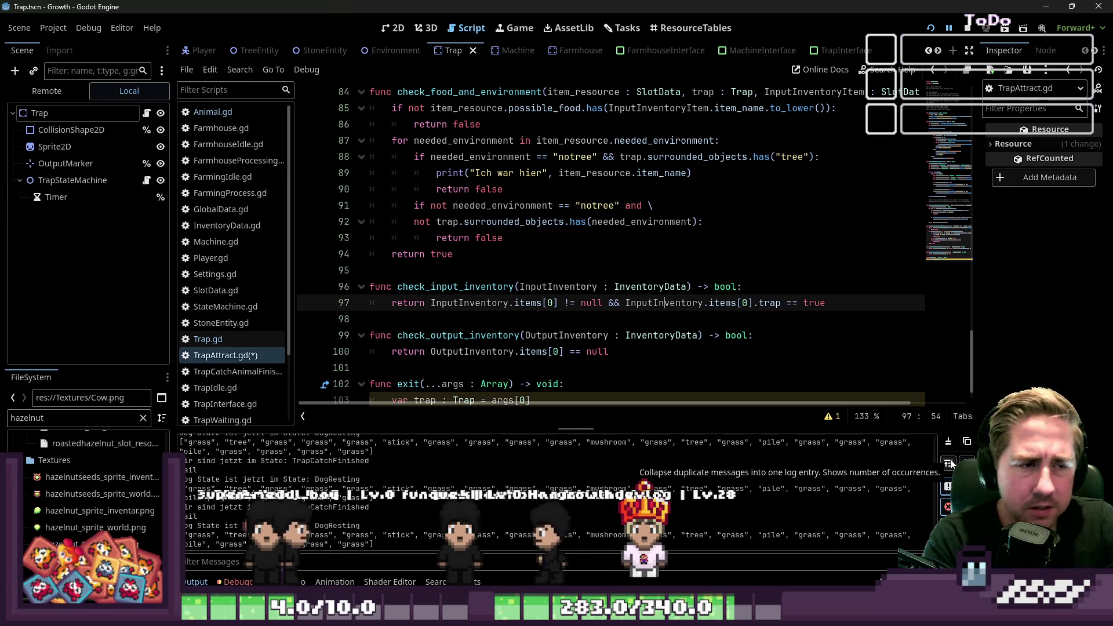
# Highlight item_name and to_lower on line 85, then show the Tasks screen.
pyautogui.scroll(1, 832, 230)
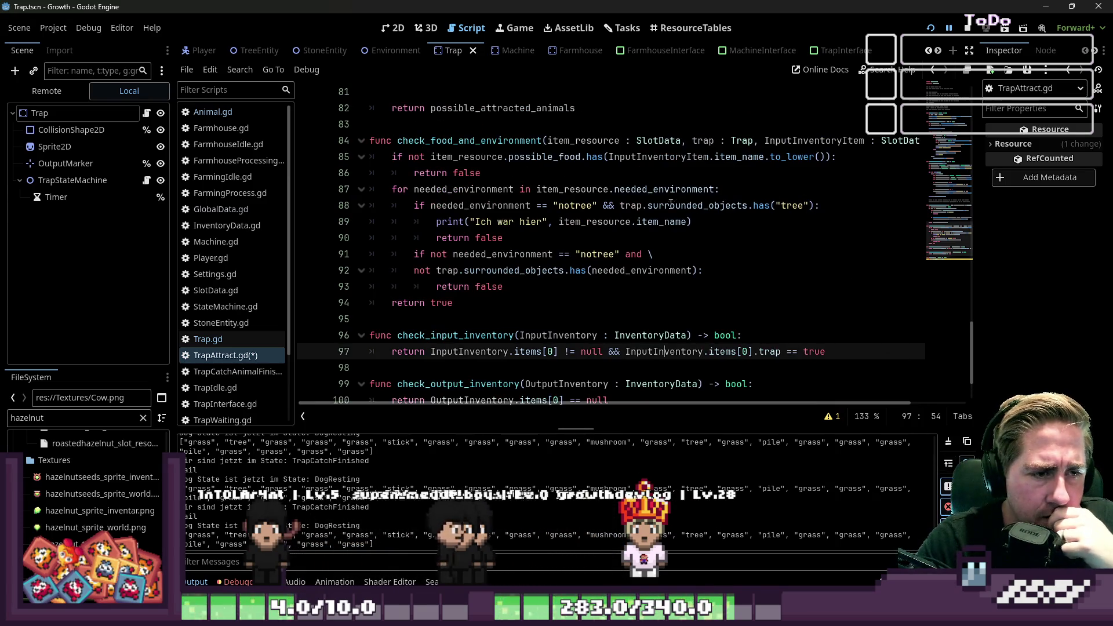
pyautogui.scroll(2, 649, 208)
pyautogui.doubleClick(737, 255)
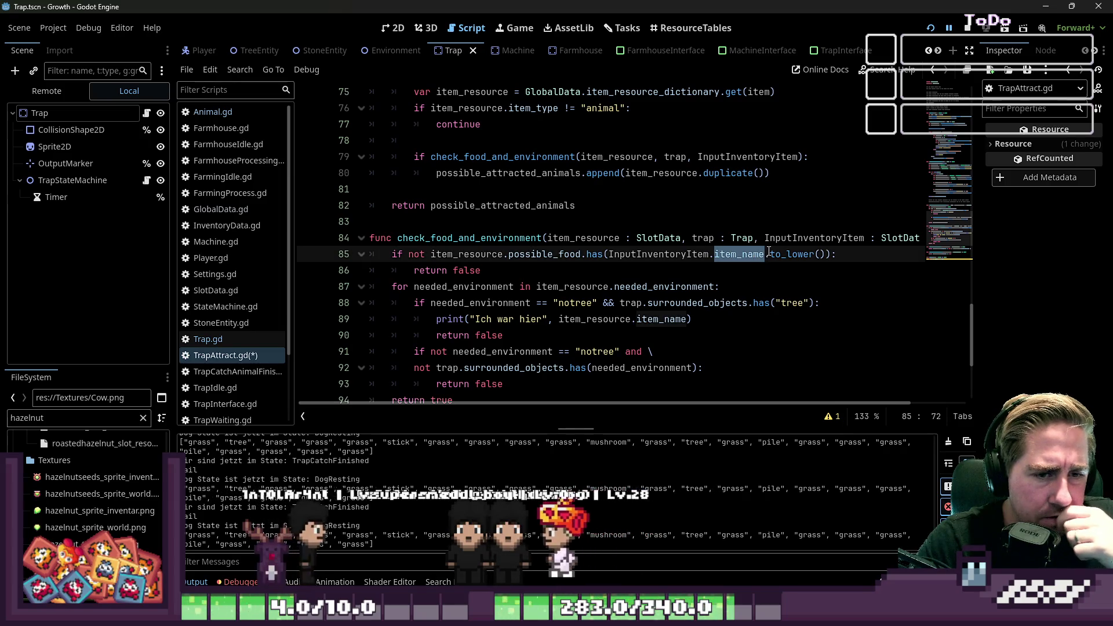
pyautogui.click(783, 255)
pyautogui.doubleClick(782, 255)
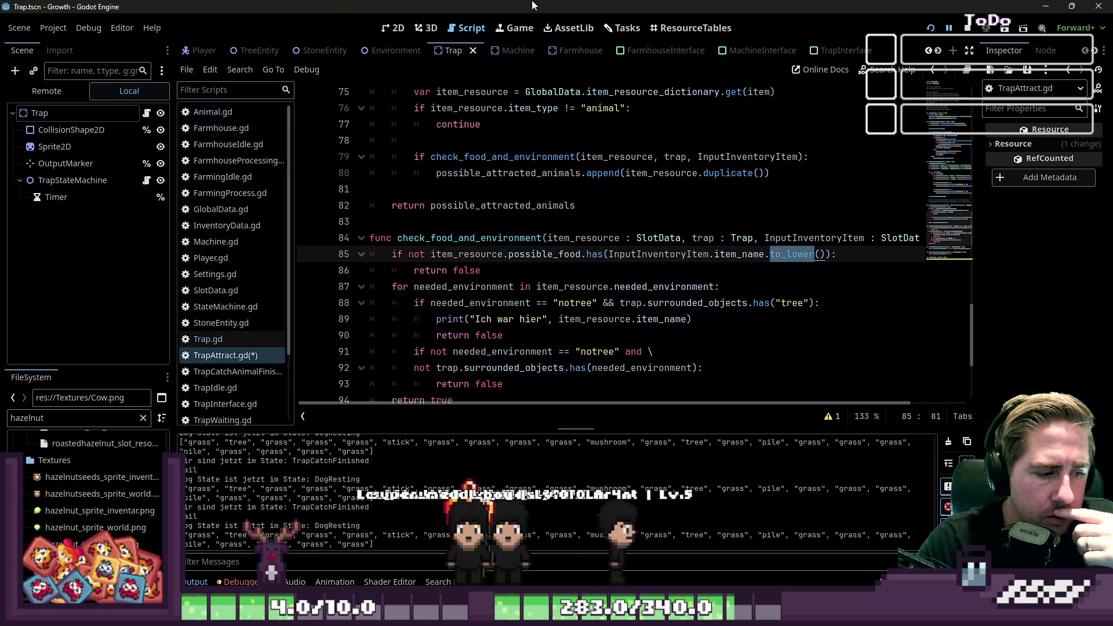
pyautogui.click(622, 27)
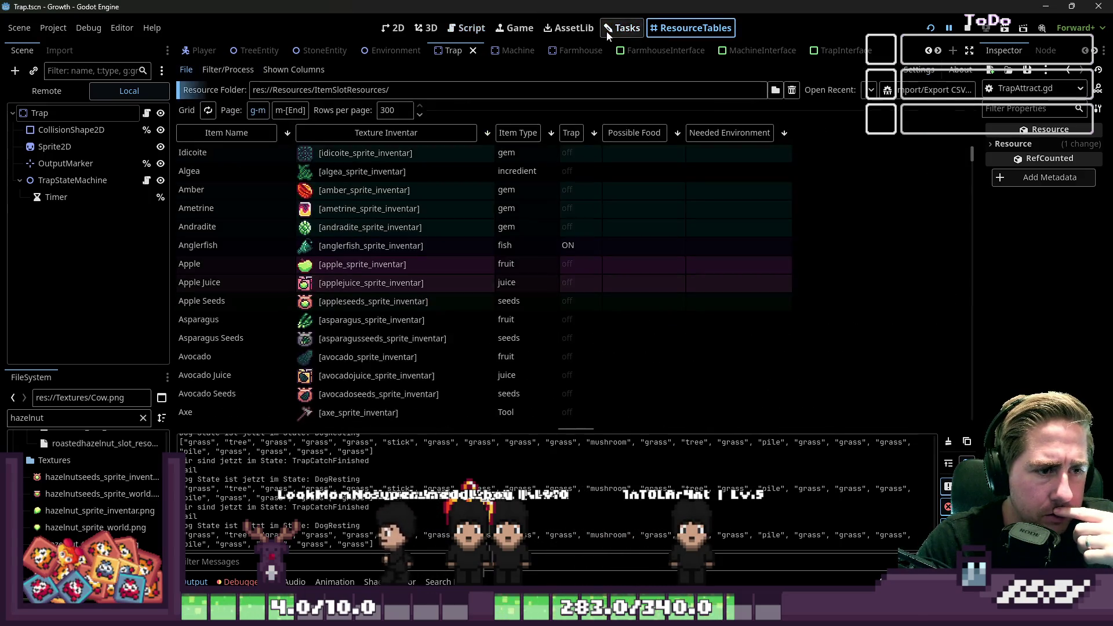
# Show the ResourceTables item table sorted by Item Type.
pyautogui.click(692, 27)
pyautogui.scroll(-10, 606, 286)
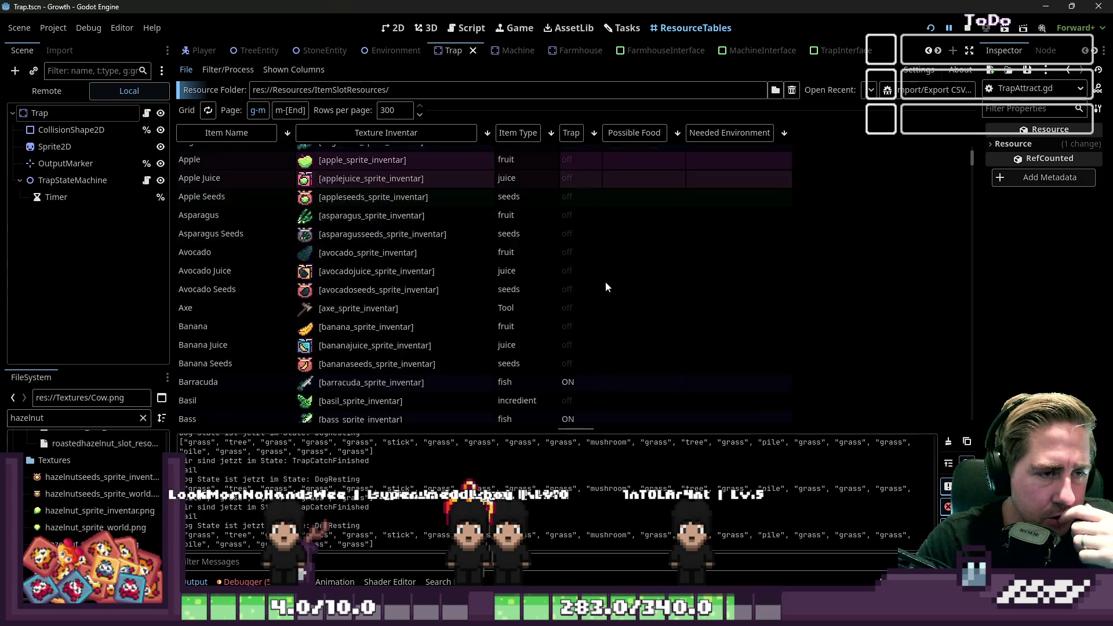
pyautogui.scroll(-3, 600, 276)
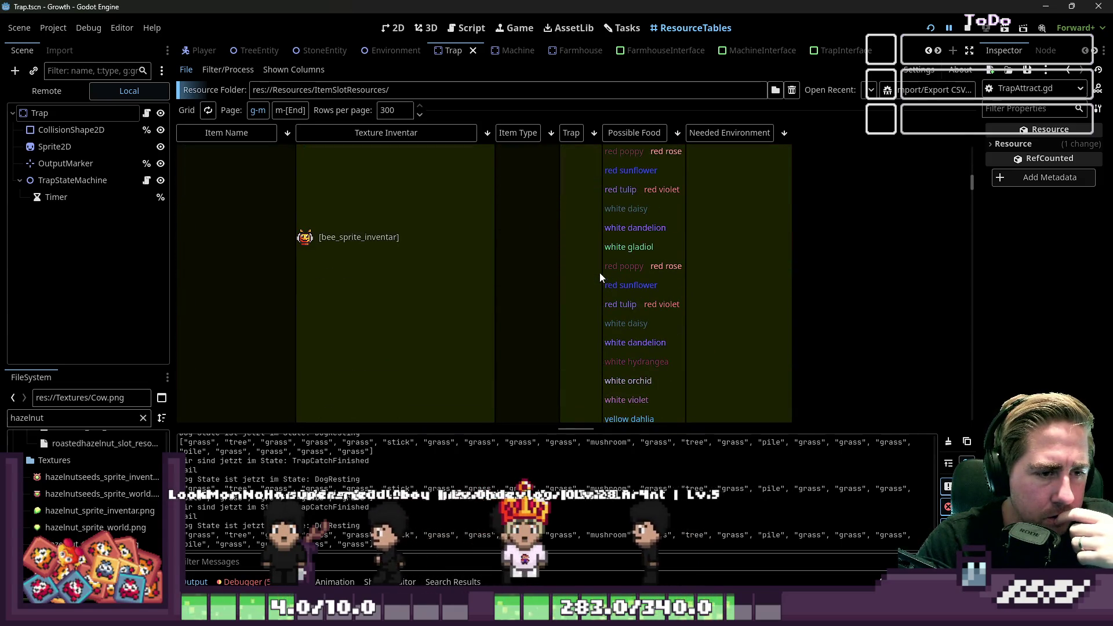
pyautogui.scroll(15, 540, 217)
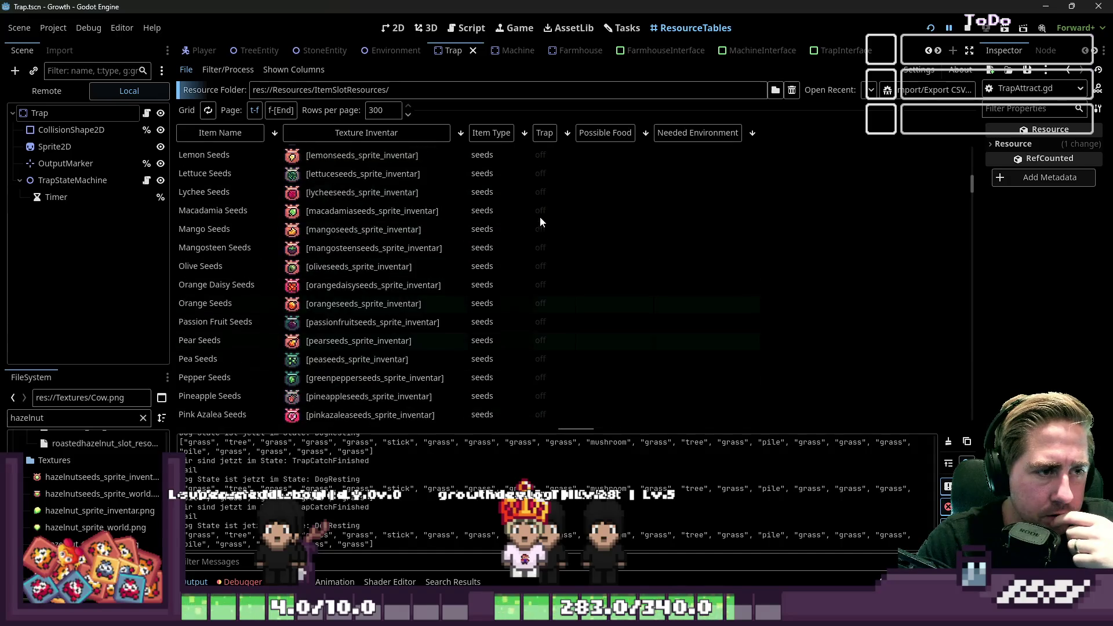
pyautogui.click(482, 133)
pyautogui.scroll(-3, 524, 210)
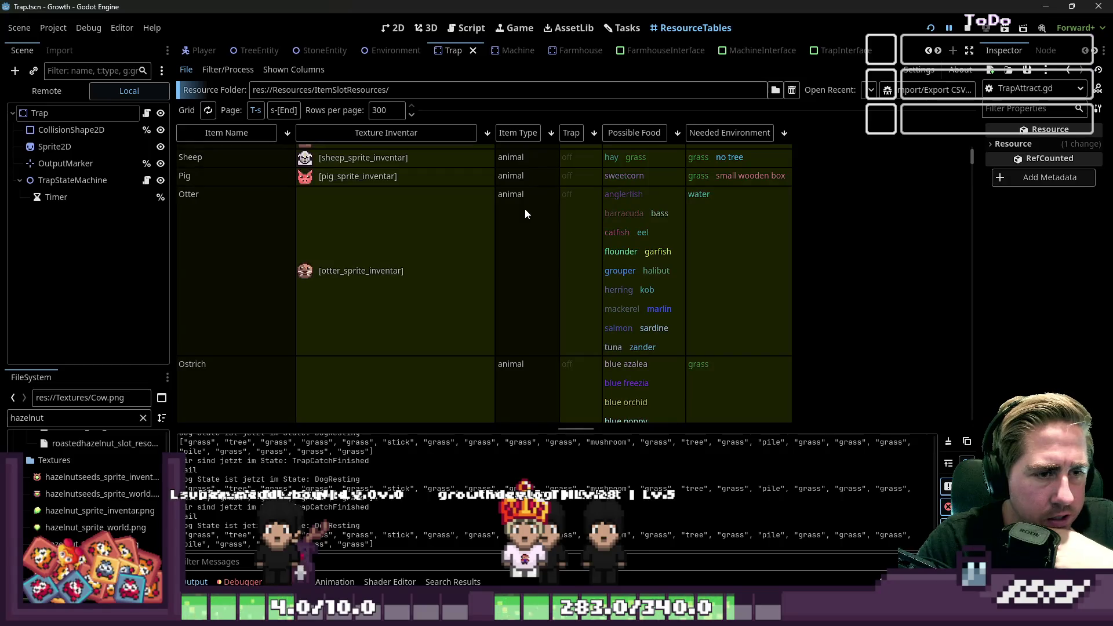
pyautogui.scroll(-1, 525, 213)
pyautogui.scroll(2, 525, 213)
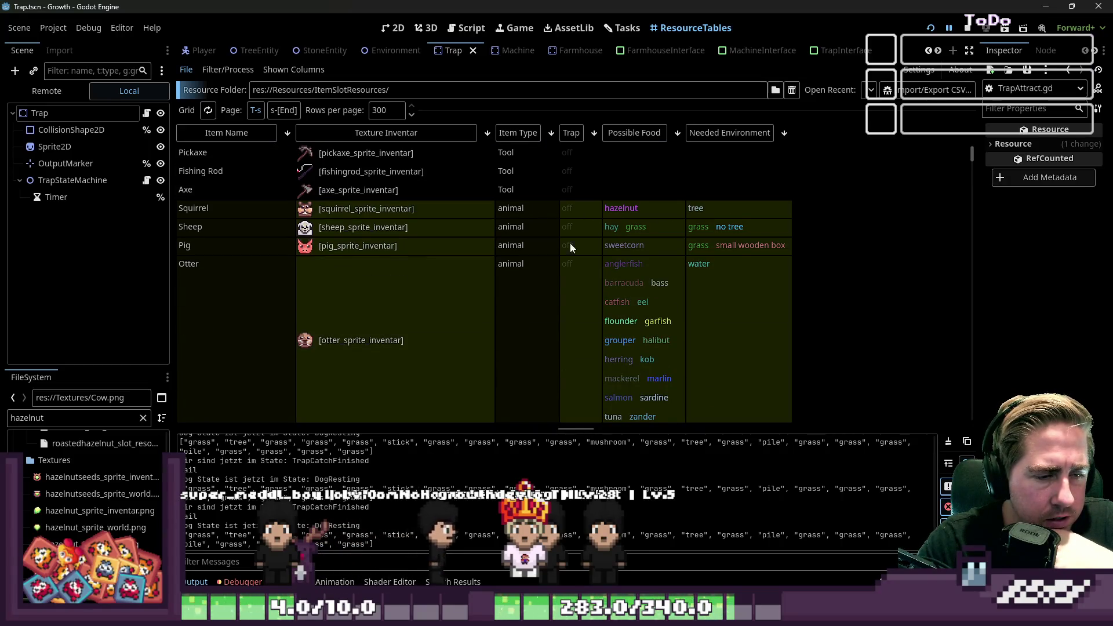
pyautogui.scroll(3, 74, 475)
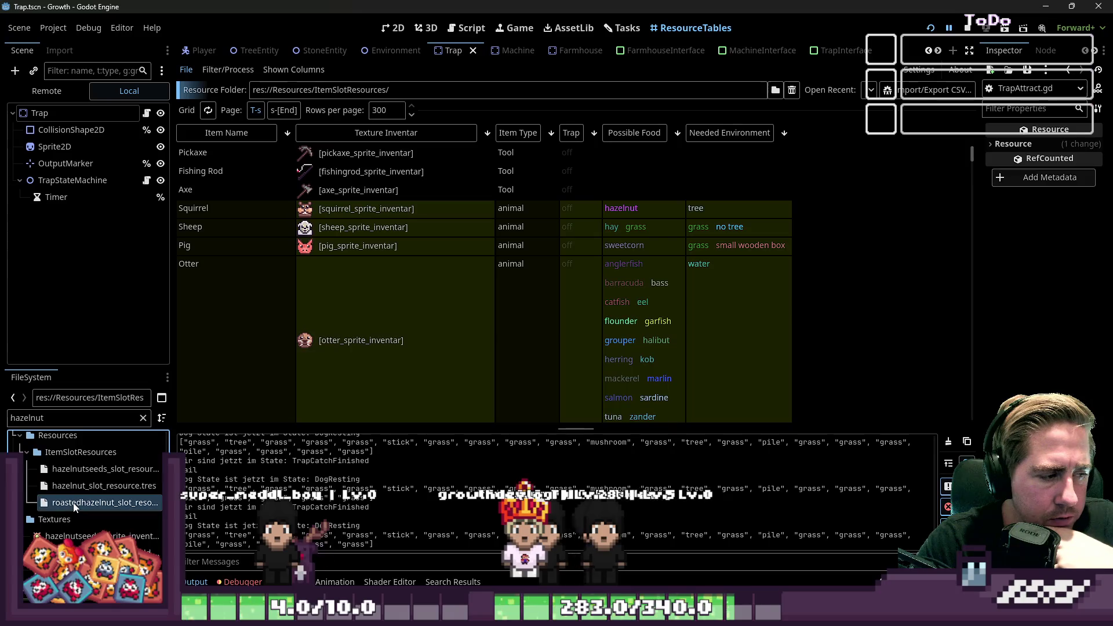
# Inspect the Squirrel and crow resources' possible food in the Inspector.
pyautogui.click(634, 204)
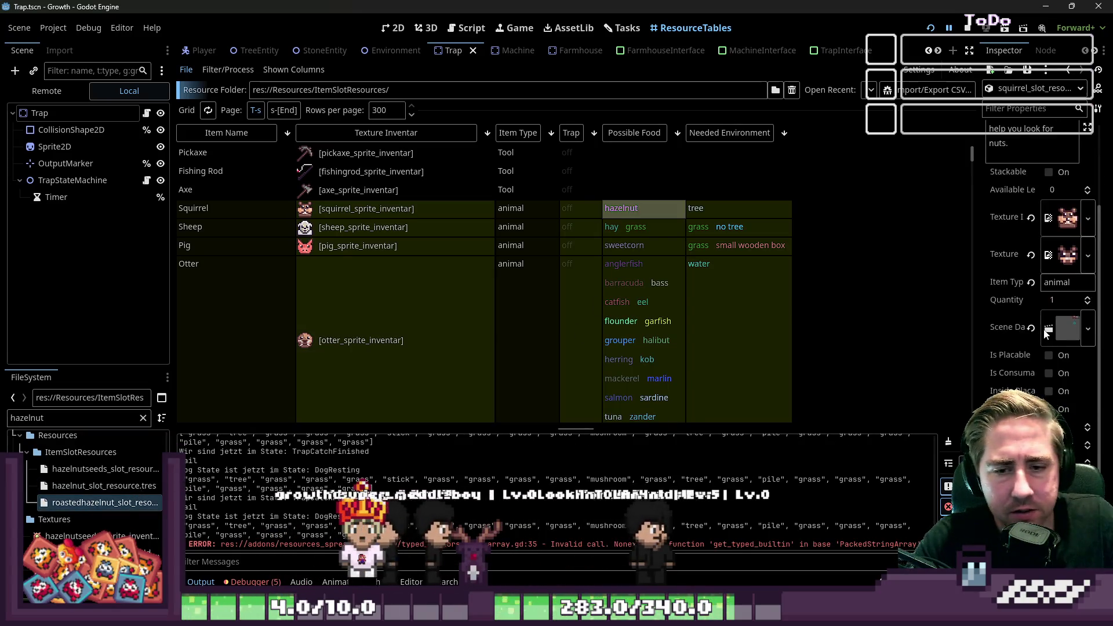
pyautogui.scroll(-3, 1046, 331)
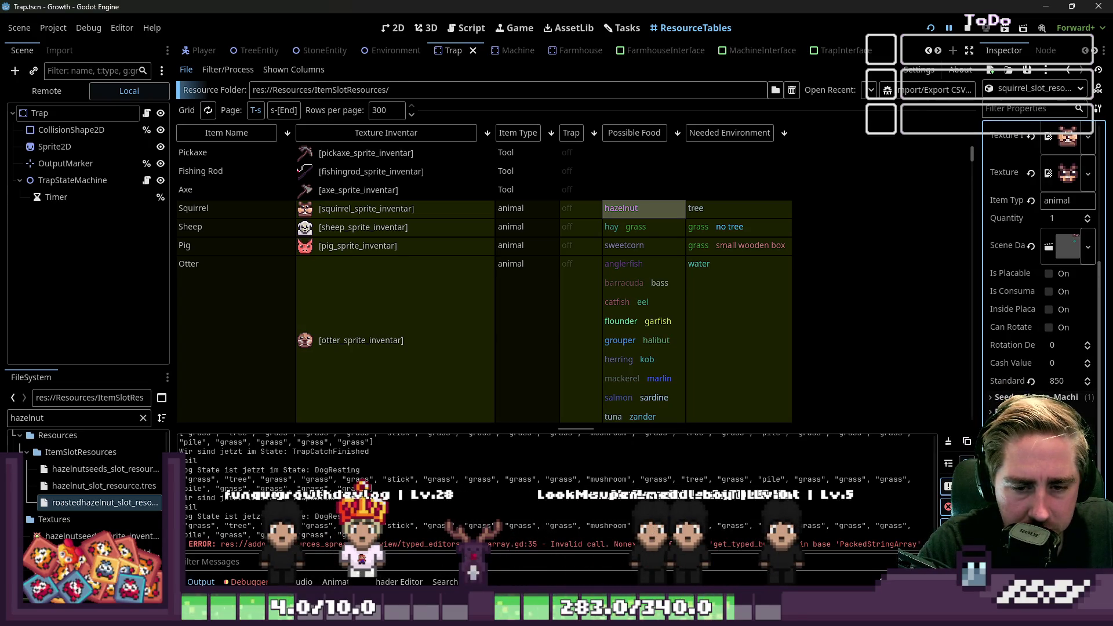
pyautogui.scroll(-15, 678, 273)
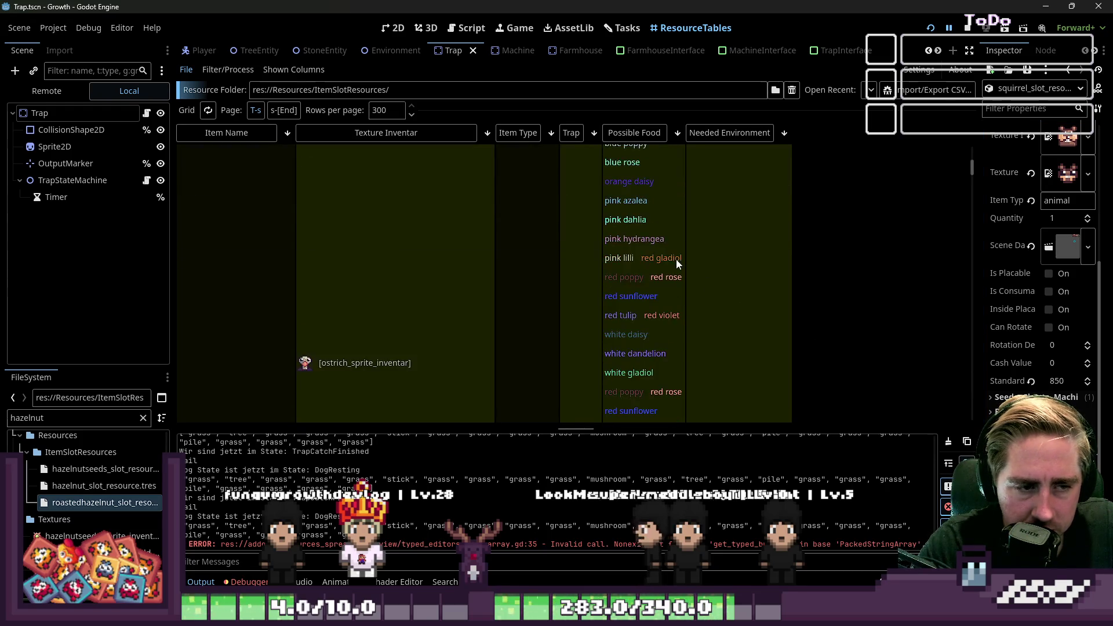
pyautogui.scroll(-3, 675, 268)
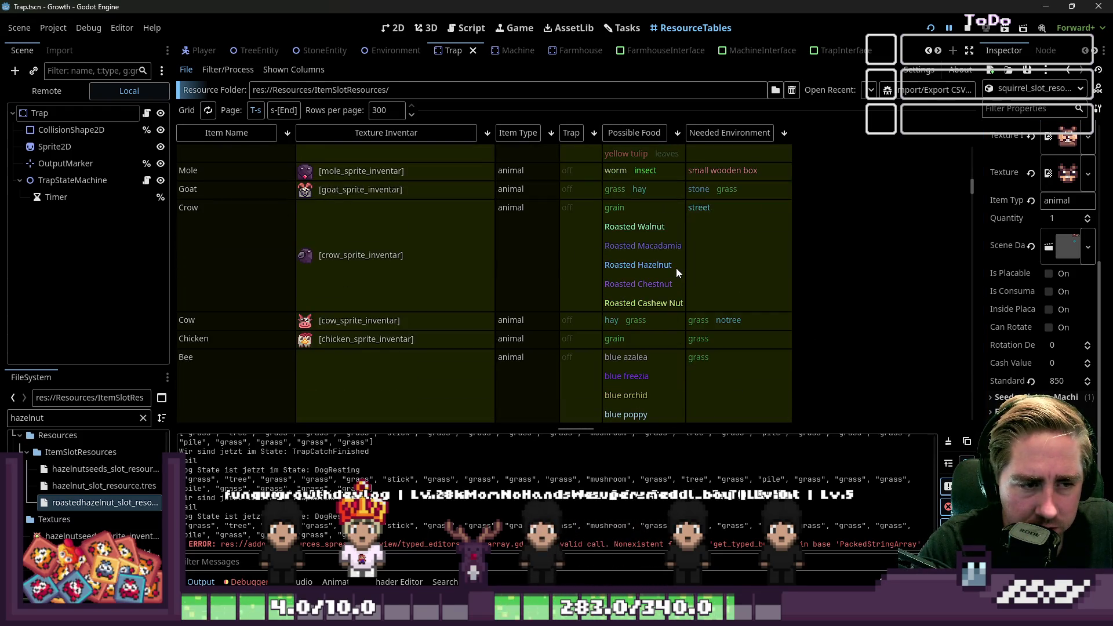
pyautogui.click(642, 256)
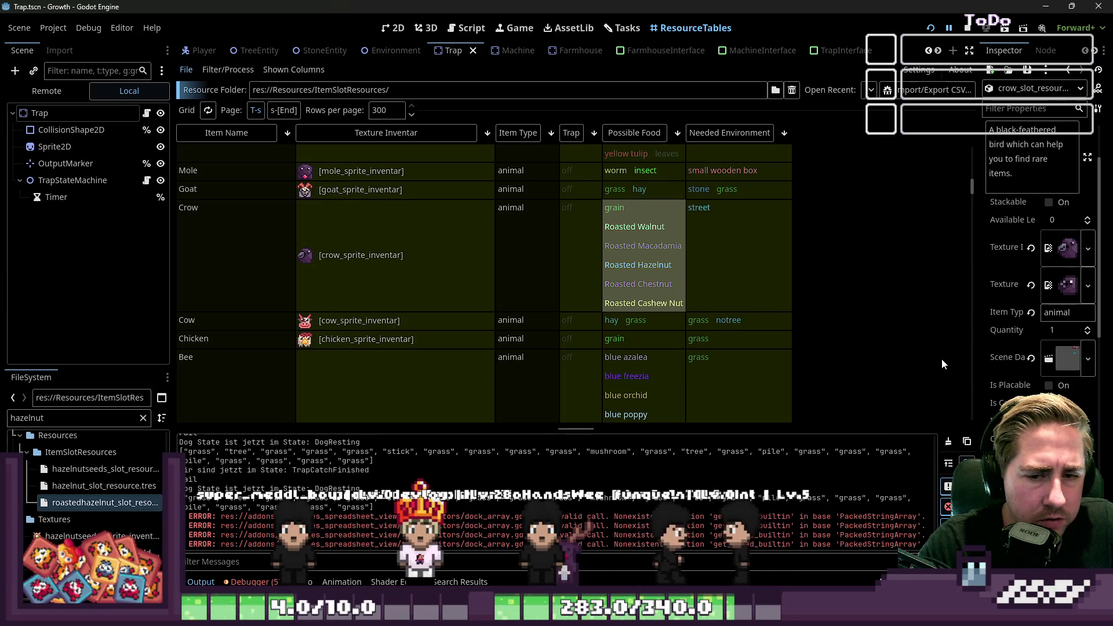
pyautogui.scroll(-3, 1032, 325)
pyautogui.scroll(-5, 1028, 349)
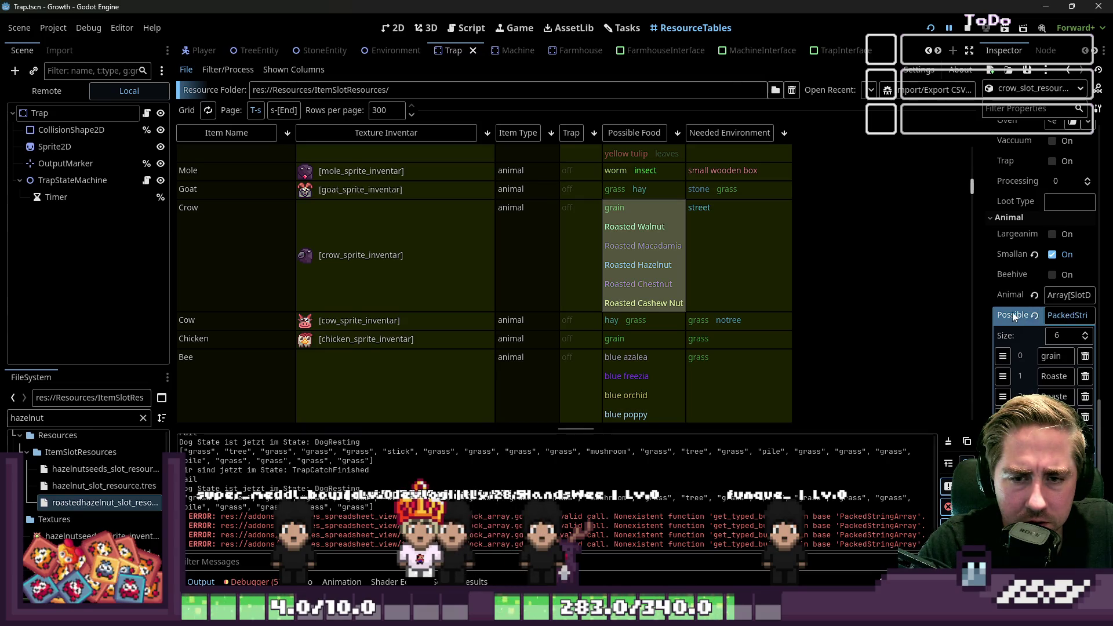
pyautogui.rightClick(1013, 316)
pyautogui.scroll(-5, 641, 270)
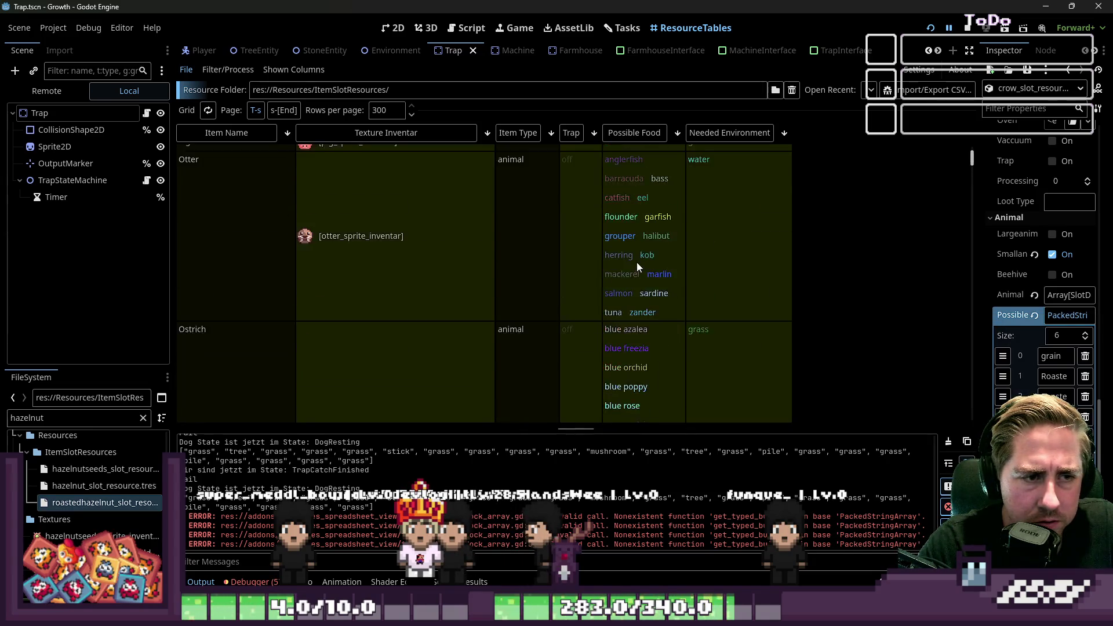
pyautogui.scroll(3, 637, 262)
# Load squirrel_slot_resource.tres into the Inspector and widen the Inspector panel.
pyautogui.click(638, 212)
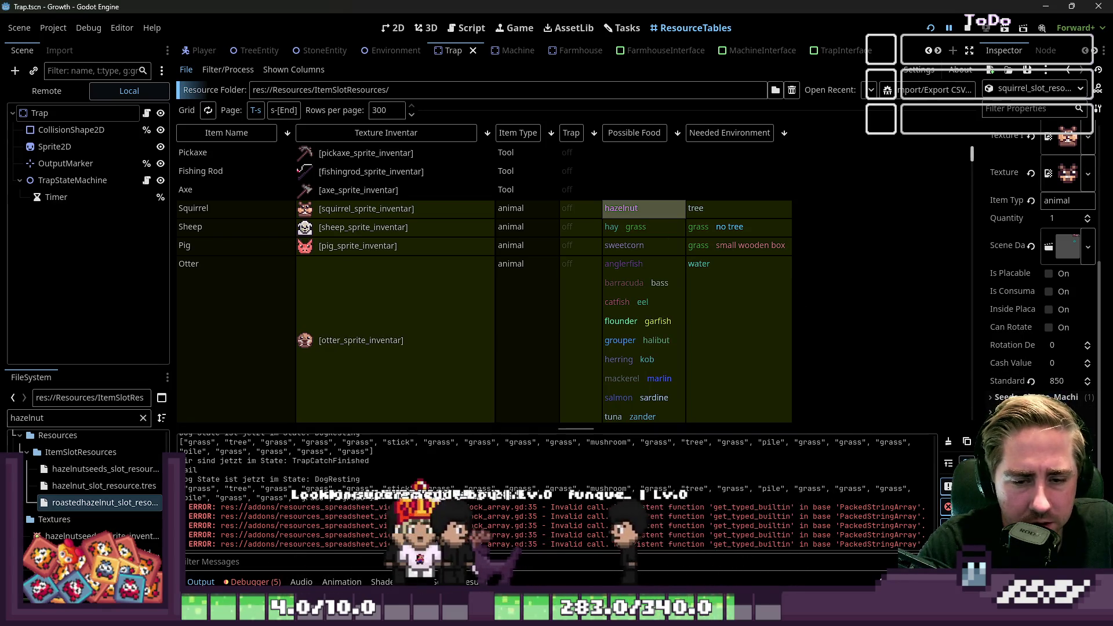
pyautogui.scroll(-3, 1038, 290)
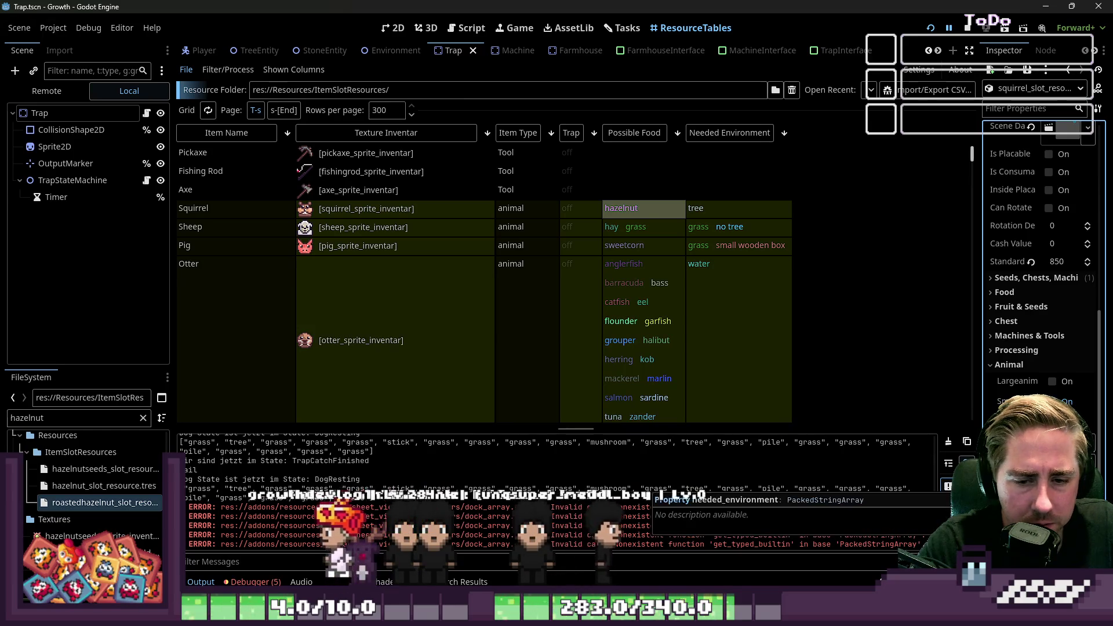
pyautogui.moveTo(978, 404); pyautogui.dragTo(872, 403)
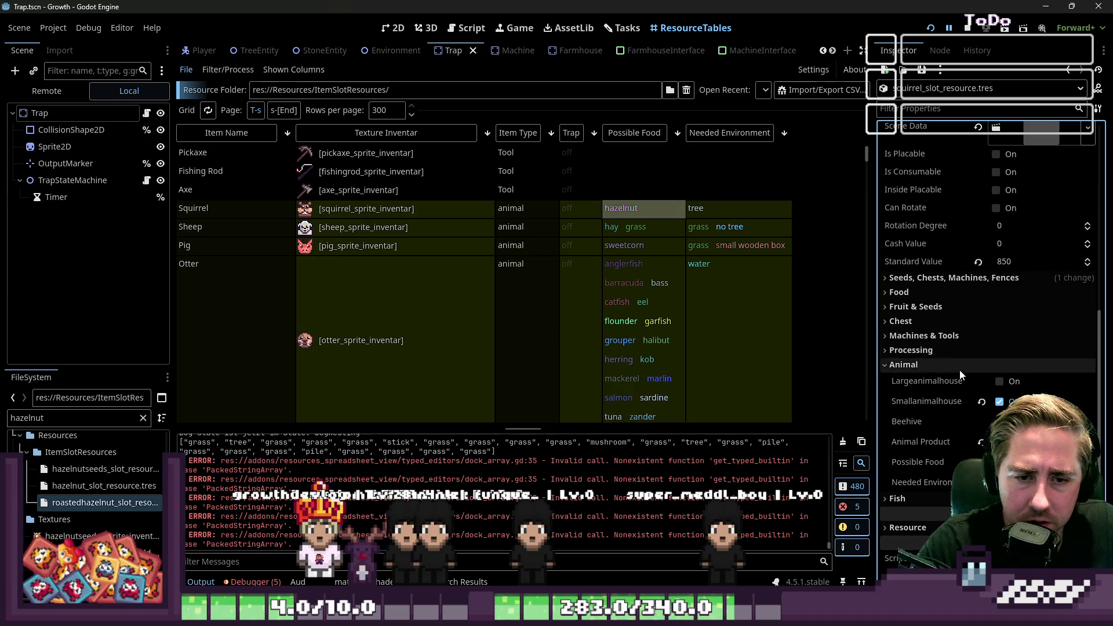
# Expose the squirrel's Animal Product entries and widen the property panel.
pyautogui.click(957, 350)
pyautogui.scroll(-5, 971, 361)
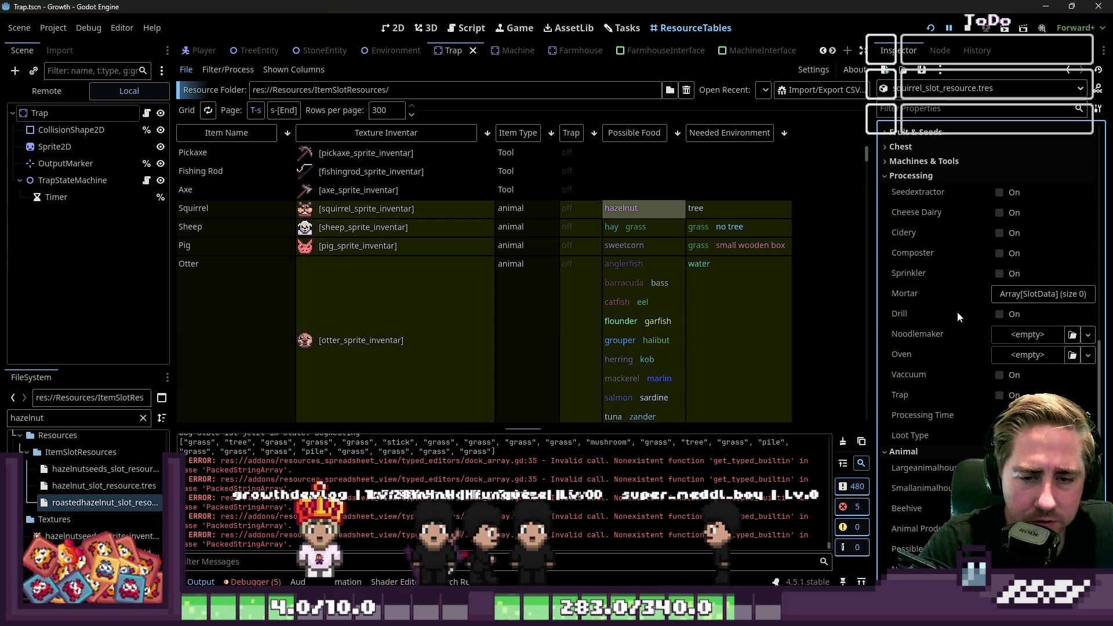
pyautogui.click(926, 176)
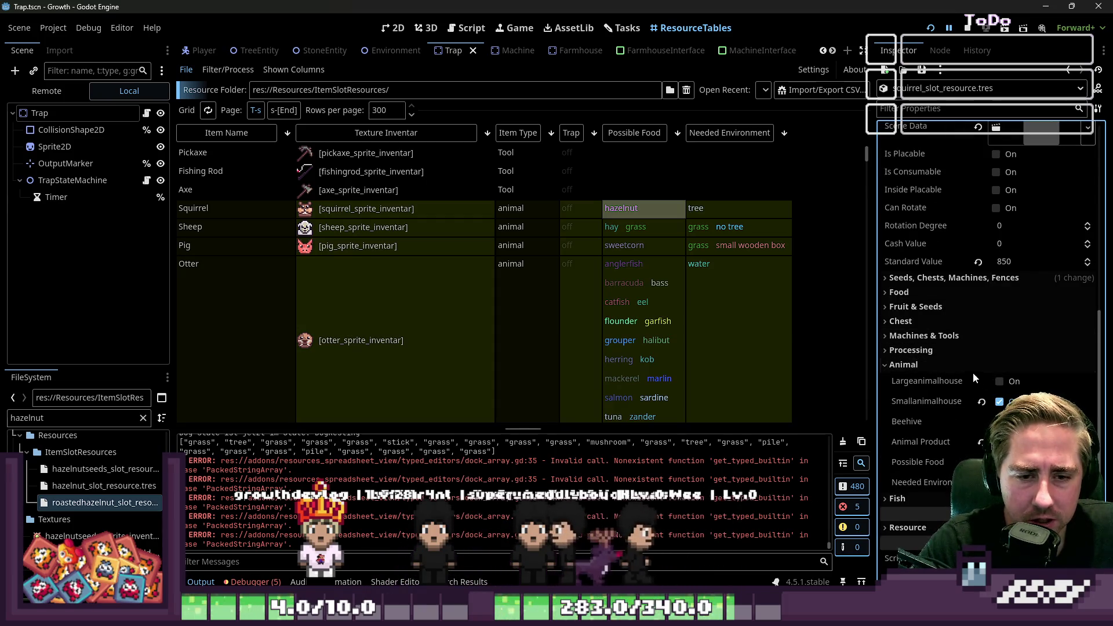
pyautogui.click(1031, 441)
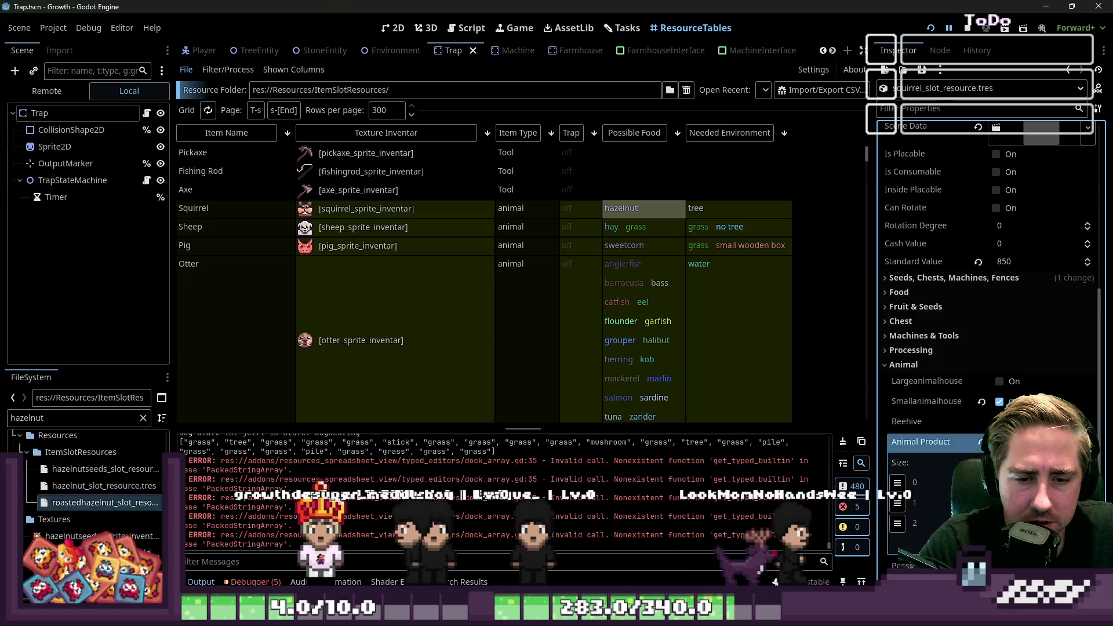
pyautogui.moveTo(873, 470); pyautogui.dragTo(753, 477)
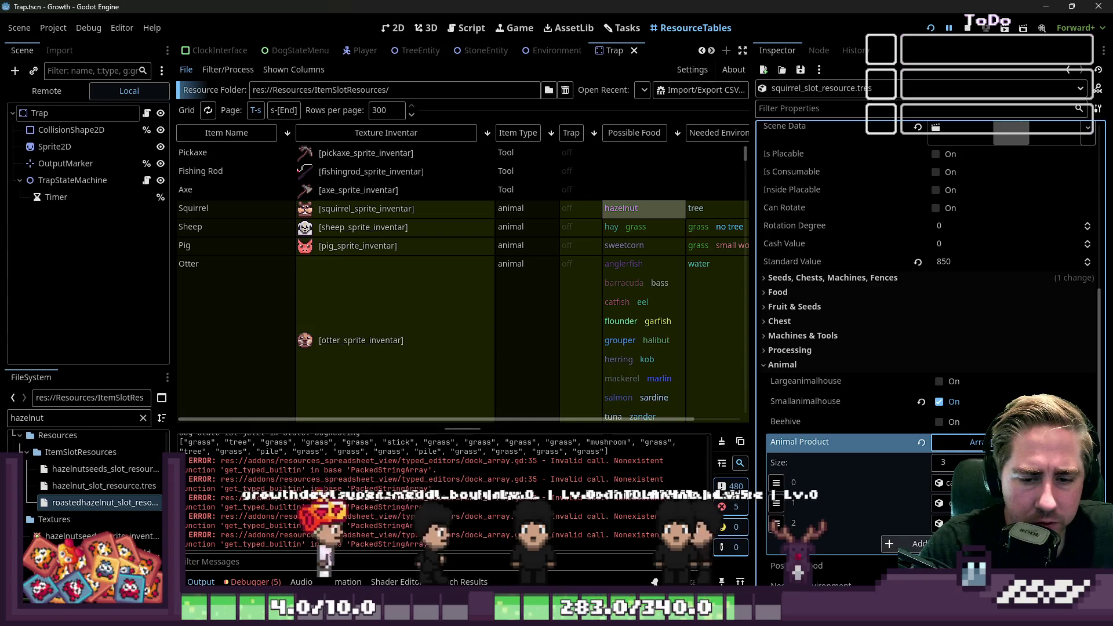
# Add a fourth Animal Product entry holding hazelnut_slot_resource.tres.
pyautogui.click(884, 544)
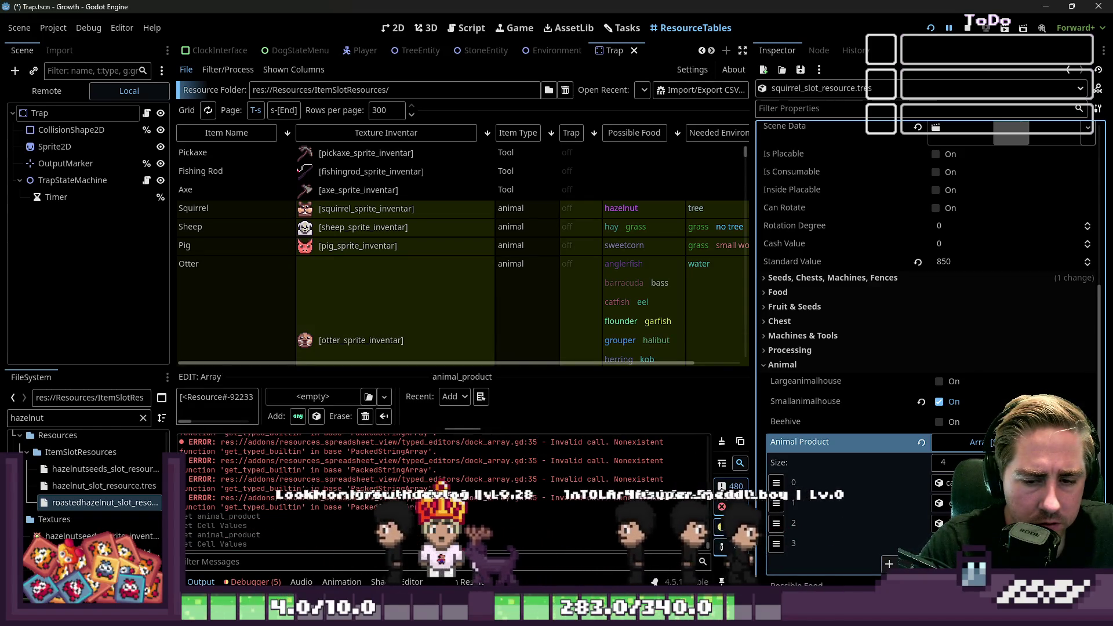
pyautogui.click(83, 418)
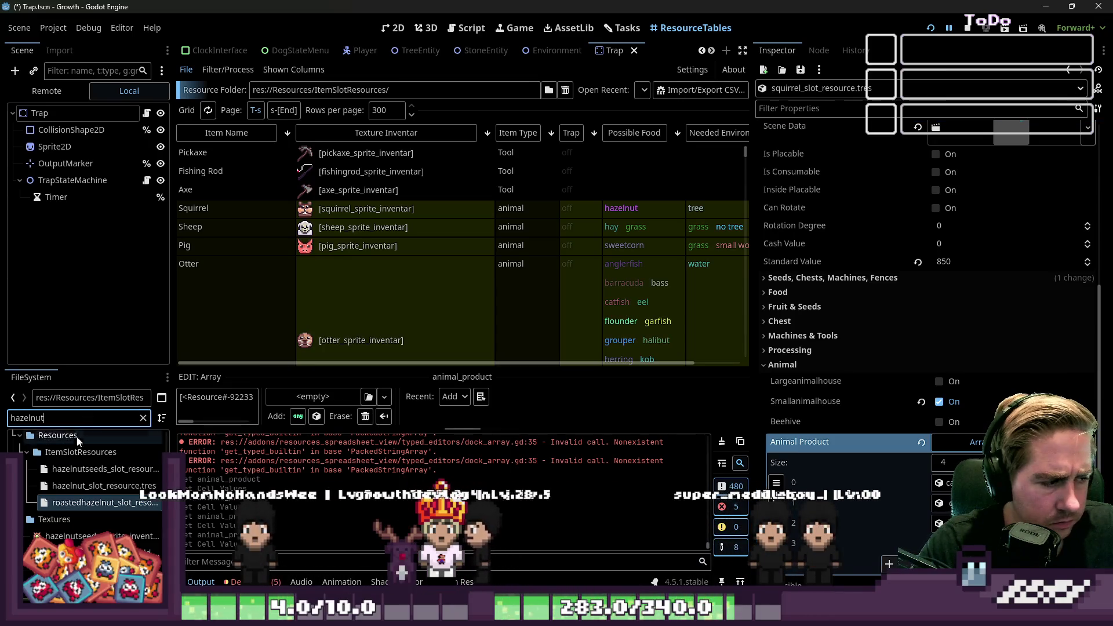
pyautogui.moveTo(92, 506)
pyautogui.mouseDown()
pyautogui.moveTo(85, 487)
pyautogui.moveTo(724, 538)
pyautogui.mouseUp()
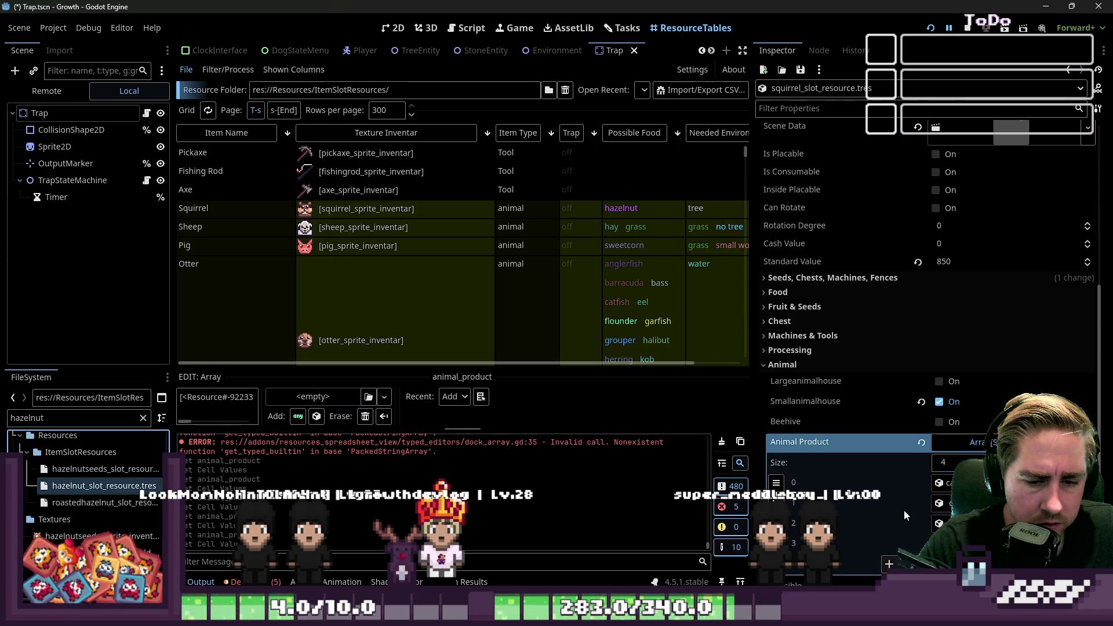
pyautogui.click(959, 444)
pyautogui.click(959, 443)
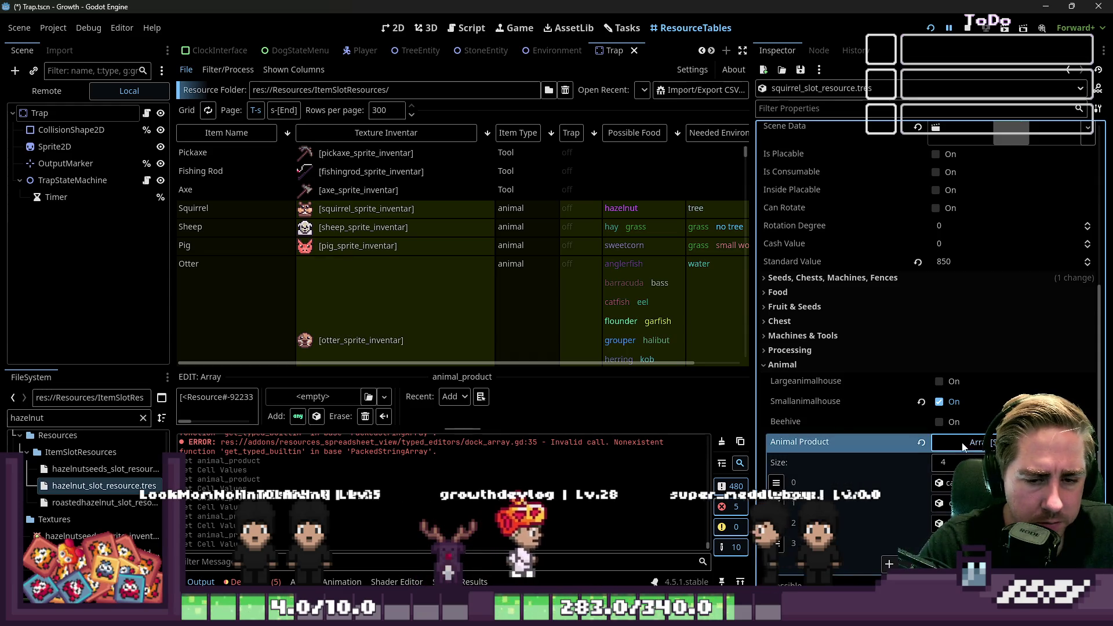
pyautogui.click(959, 443)
# Change the squirrel's Possible Food to 'roasted hazelnut' and save the scene.
pyautogui.click(959, 483)
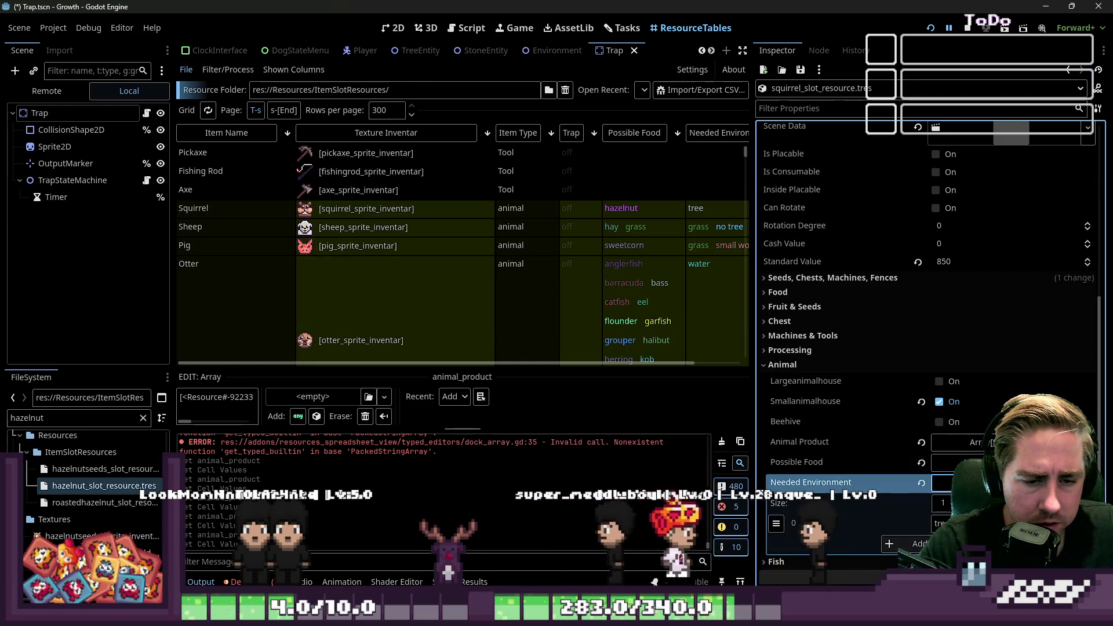
pyautogui.click(959, 462)
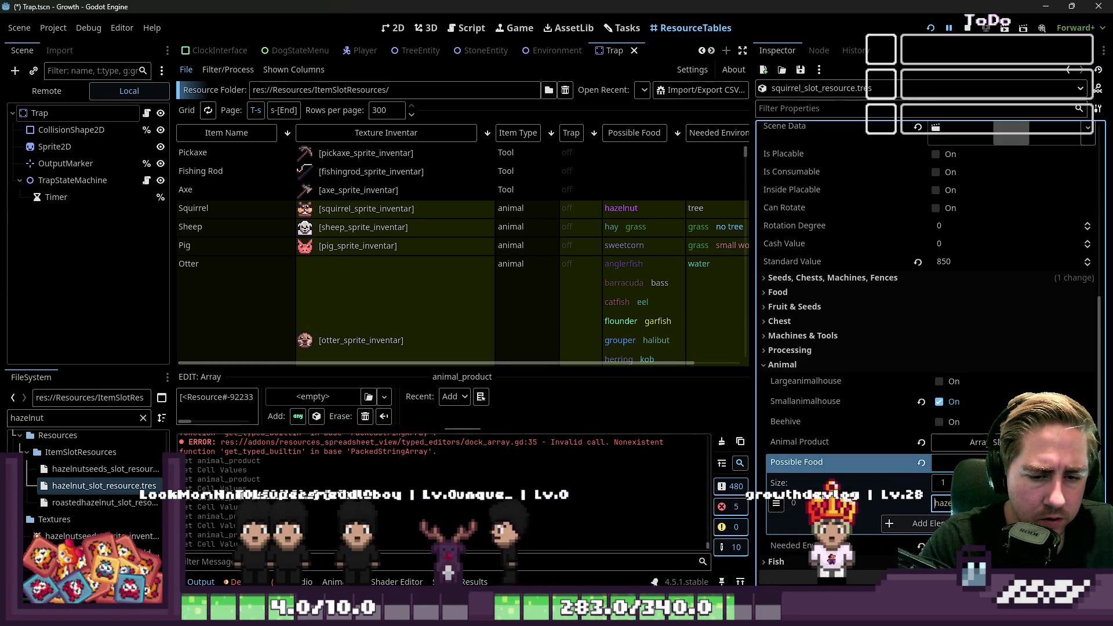
pyautogui.write('roas')
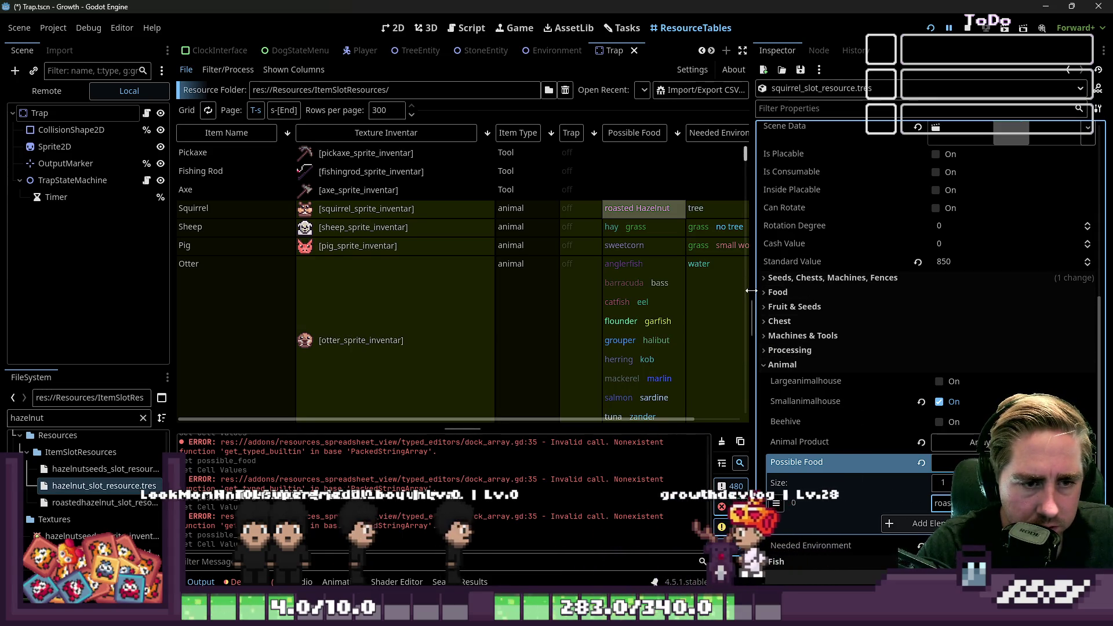
pyautogui.moveTo(756, 291); pyautogui.dragTo(901, 291)
pyautogui.press('BackSpace')
pyautogui.press('BackSpace')
pyautogui.write('h')
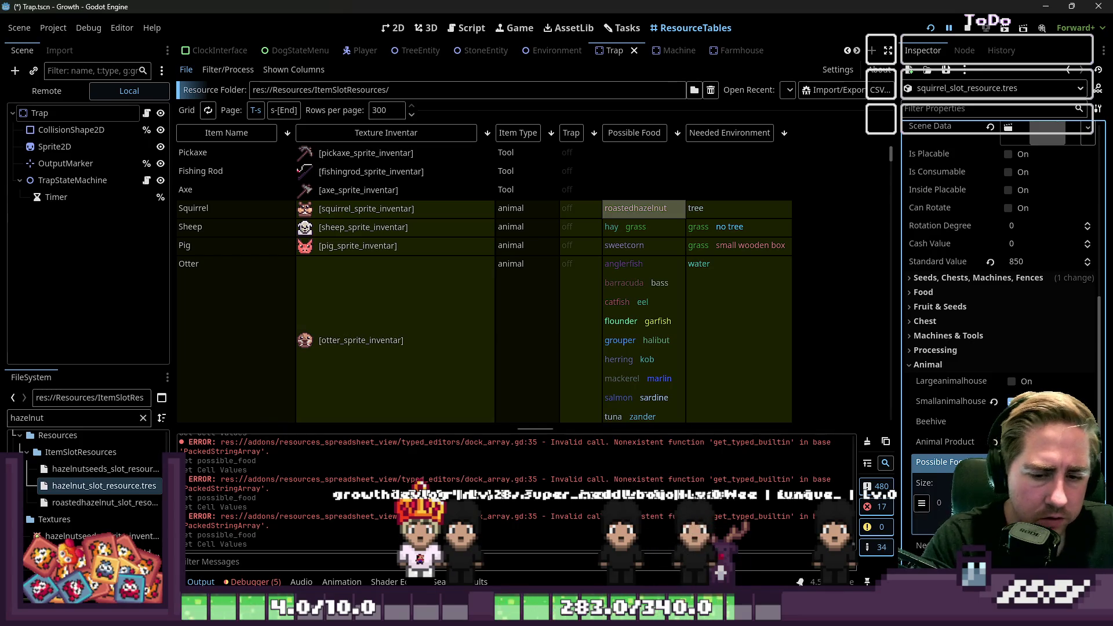
pyautogui.hotkey('ctrl', 's')
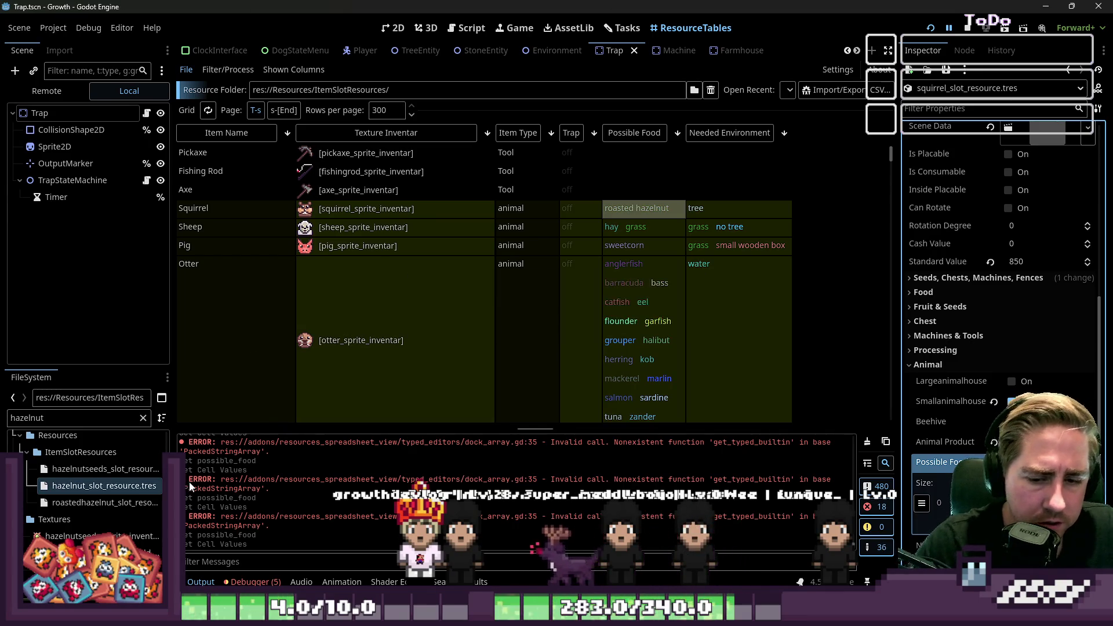
# Lowercase the crow's 'roasted walnut' and 'roasted macadamia' food entries.
pyautogui.scroll(-10, 673, 239)
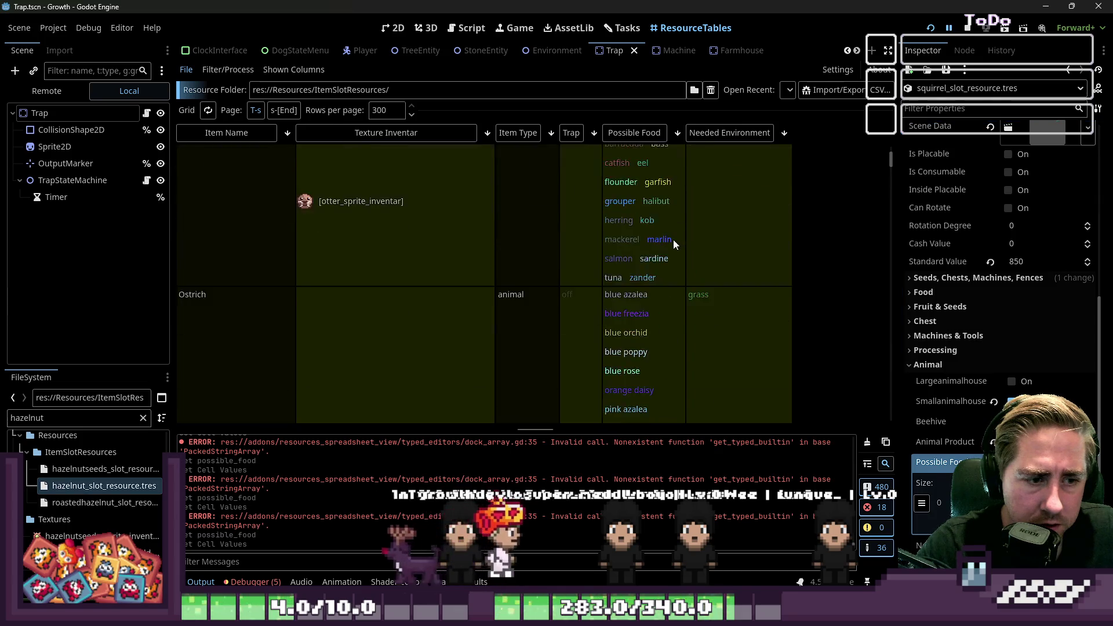
pyautogui.scroll(-4, 673, 239)
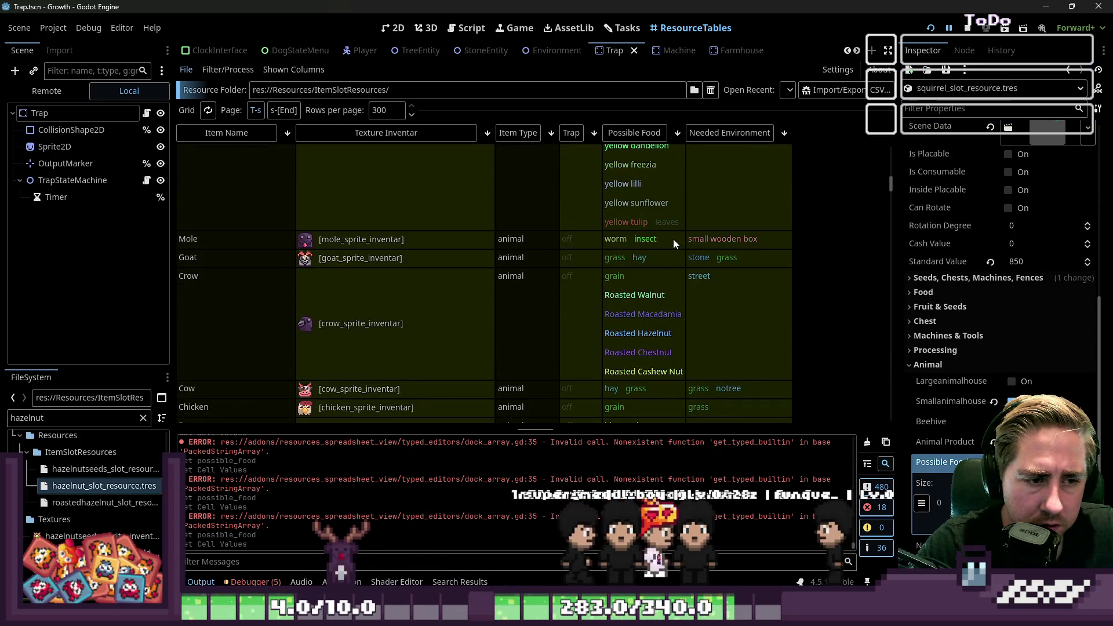
pyautogui.click(652, 288)
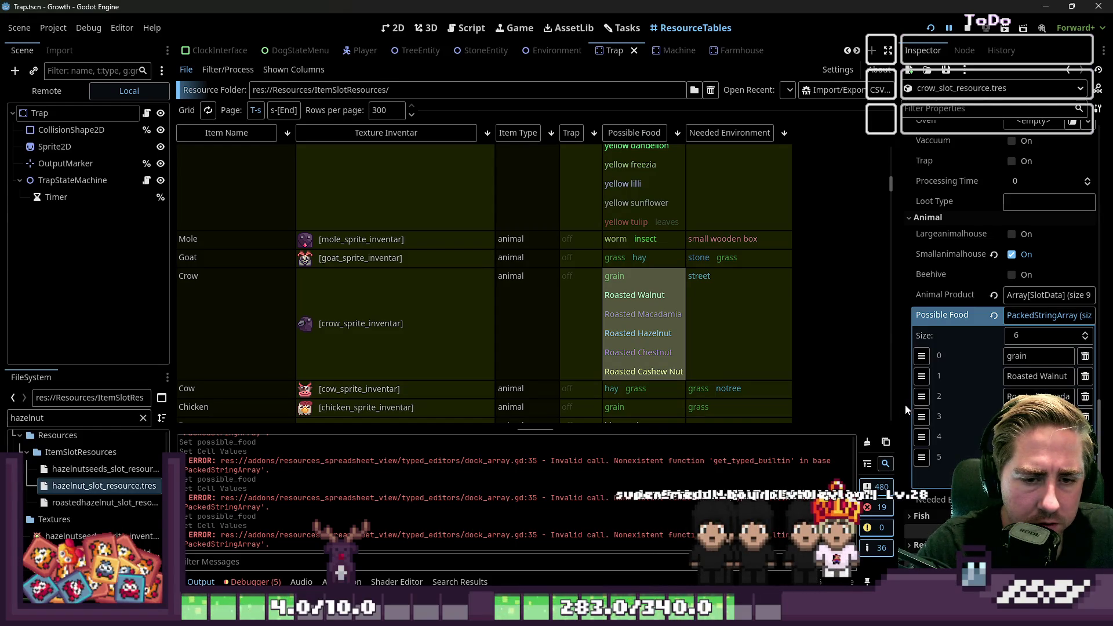
pyautogui.moveTo(897, 402); pyautogui.dragTo(580, 402)
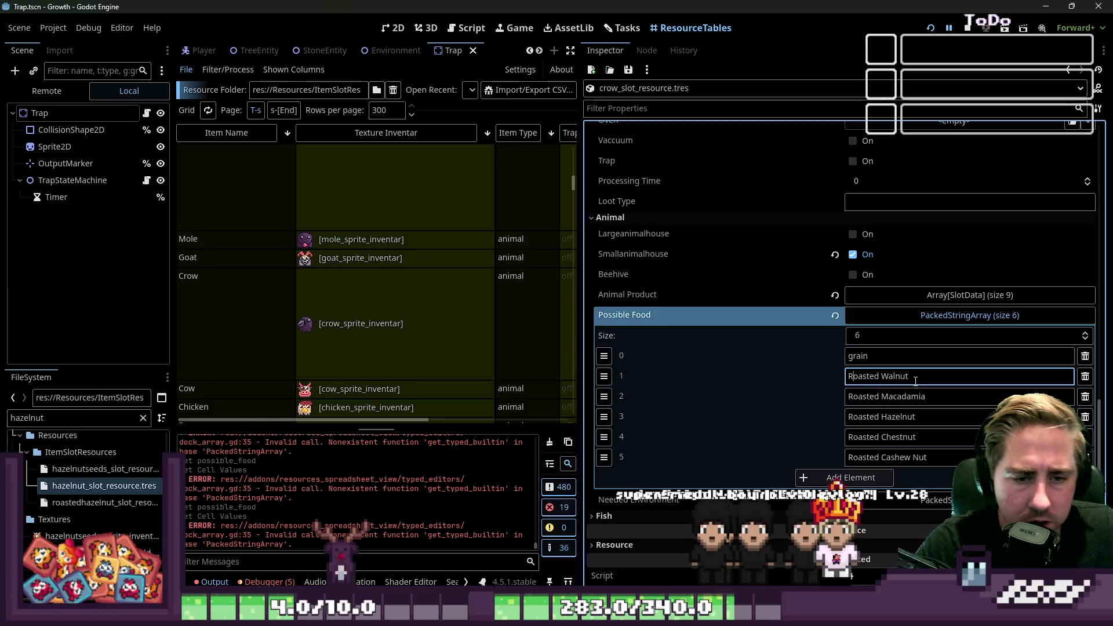
pyautogui.press('Home')
pyautogui.press('Delete')
pyautogui.write('r')
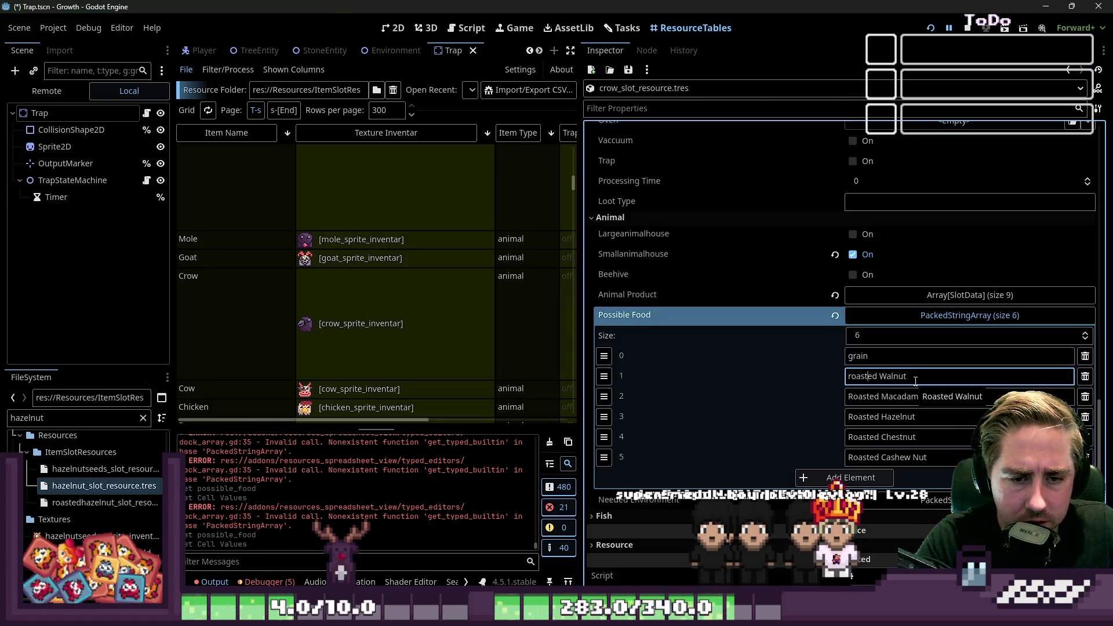
pyautogui.press('Tab')
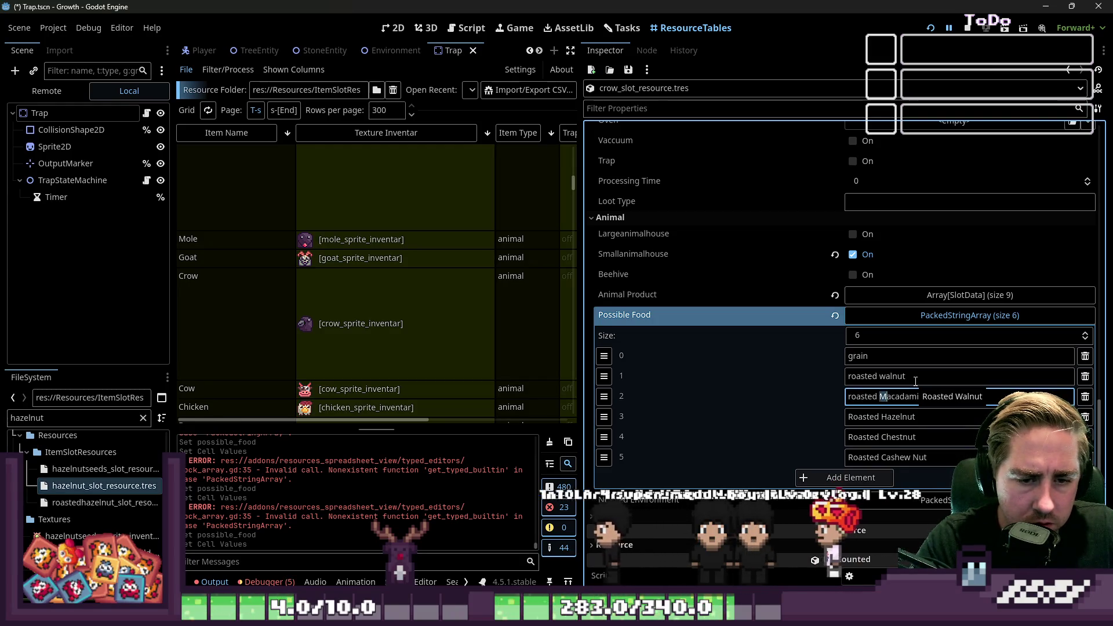
pyautogui.press('Delete')
pyautogui.write('m')
pyautogui.press('Tab')
pyautogui.press('Tab')
# Lowercase the crow's 'roasted hazelnut' and 'roasted chestnut' food entries.
pyautogui.press('Delete')
pyautogui.write('r')
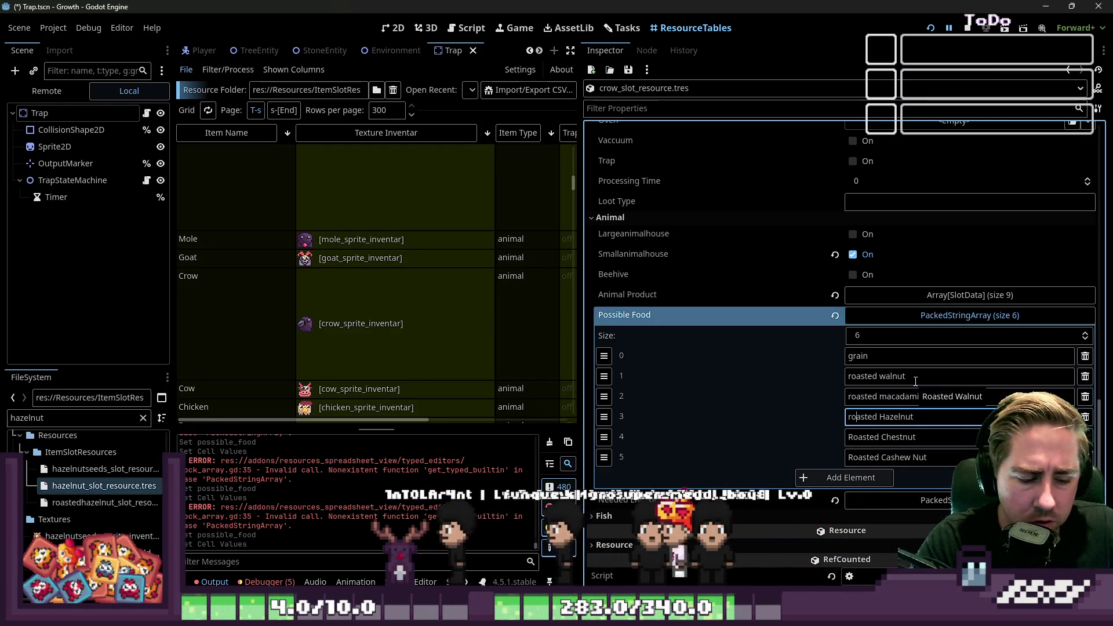
pyautogui.hotkey('ctrl', 'Right')
pyautogui.press('Right')
pyautogui.hotkey('shift', 'Right')
pyautogui.write('h')
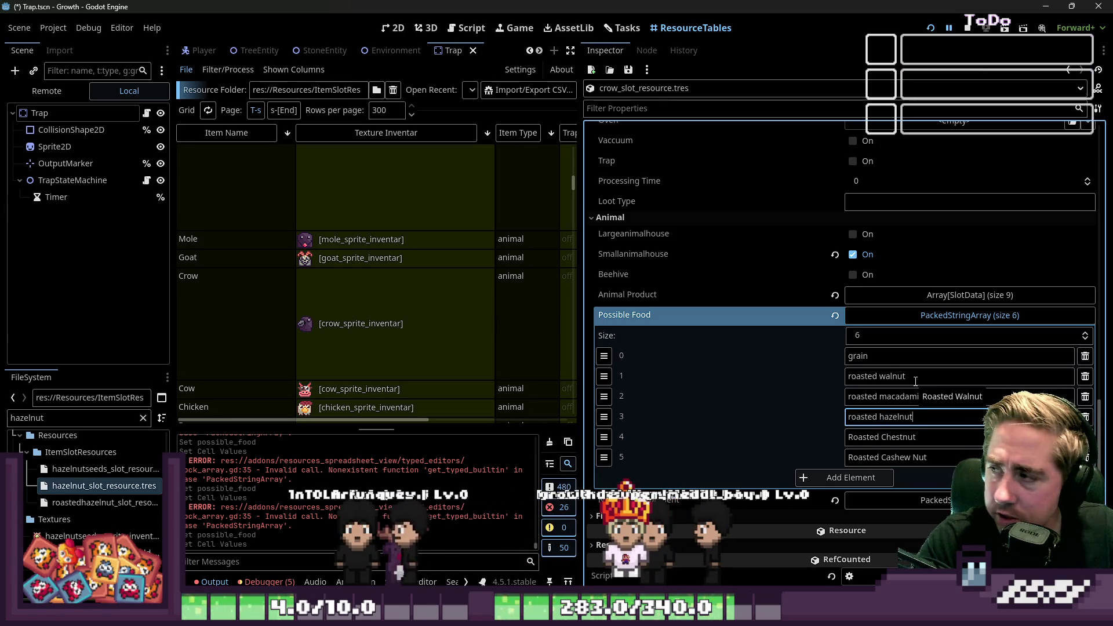
pyautogui.press('Tab')
pyautogui.press('Tab')
pyautogui.press('Tab')
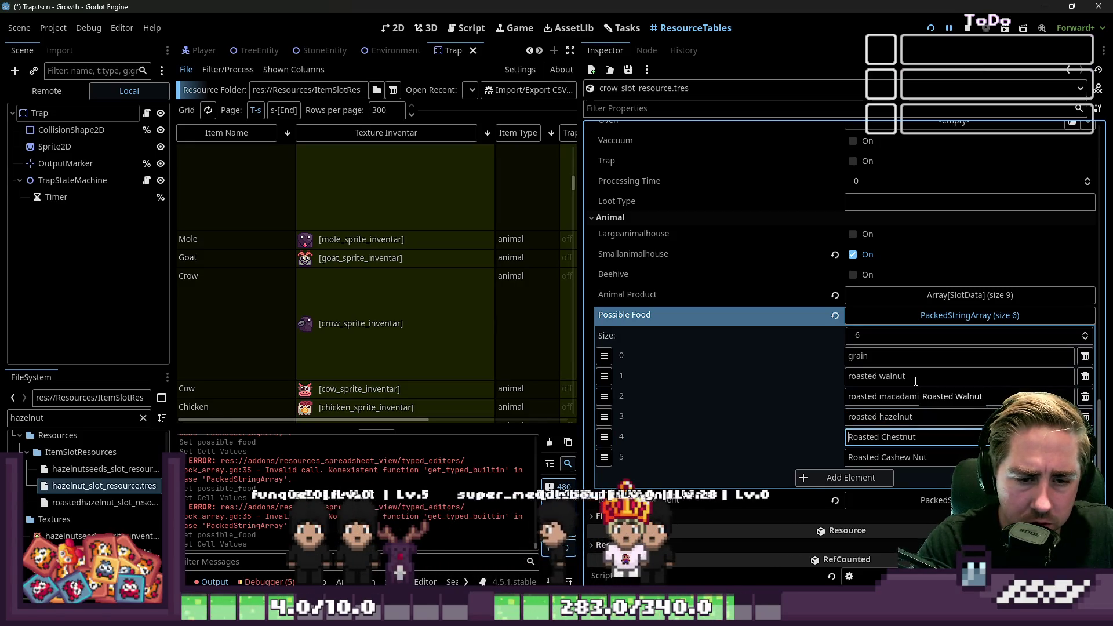
pyautogui.press('Delete')
pyautogui.write('r')
pyautogui.hotkey('ctrl', 'Right')
pyautogui.press('Right')
pyautogui.hotkey('shift', 'Right')
pyautogui.write('c')
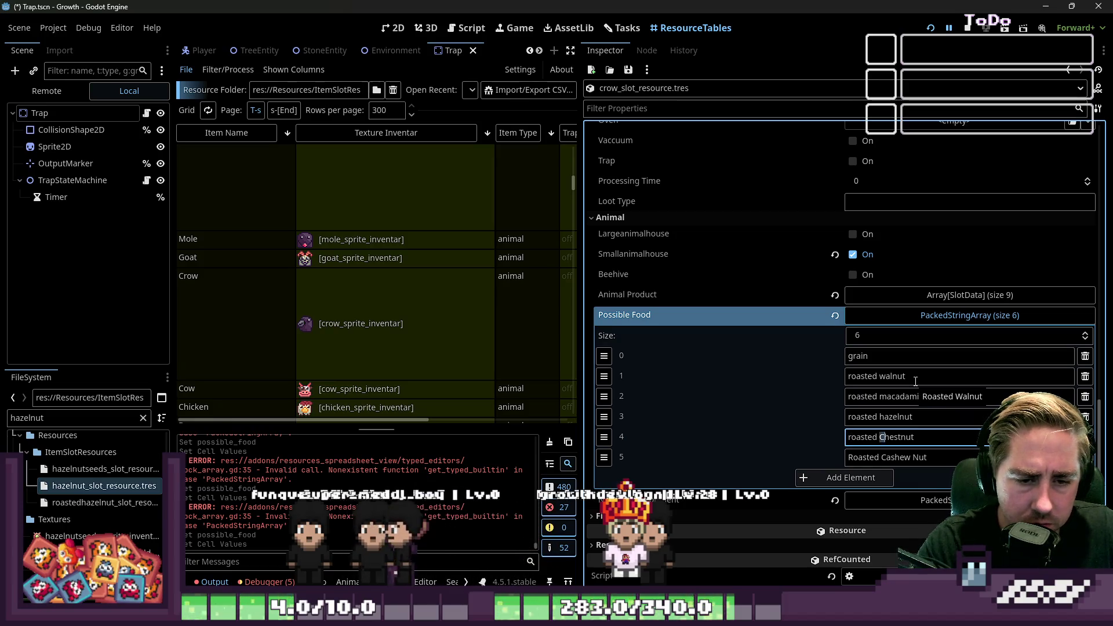
pyautogui.press('Tab')
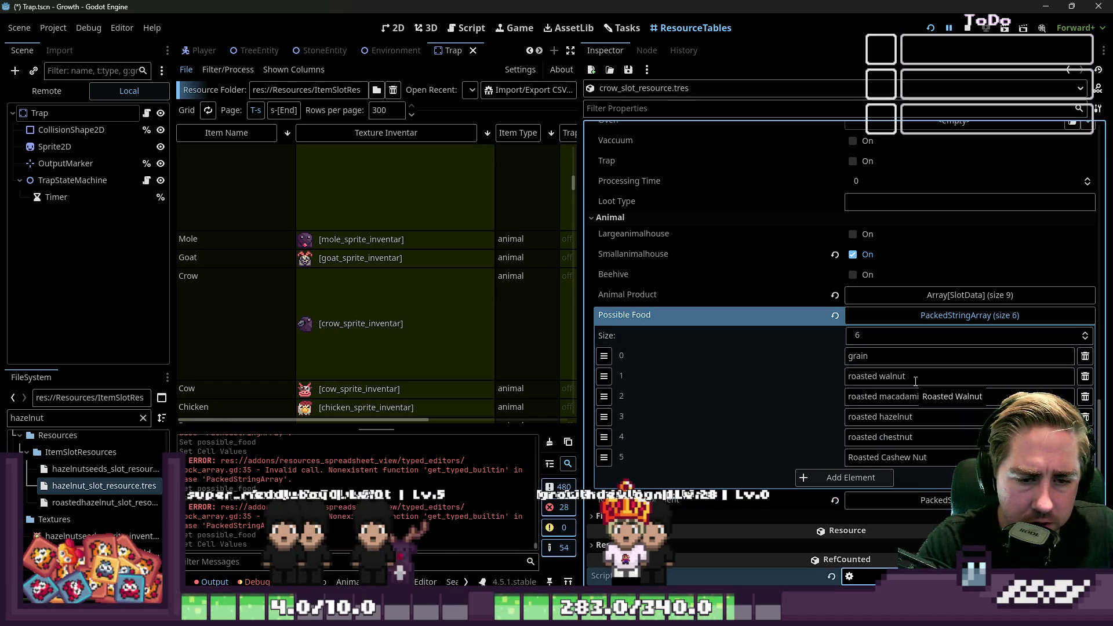
# Retype the sixth entry as 'roasted cashew nut', save, widen the table, and run the game.
pyautogui.click(857, 457)
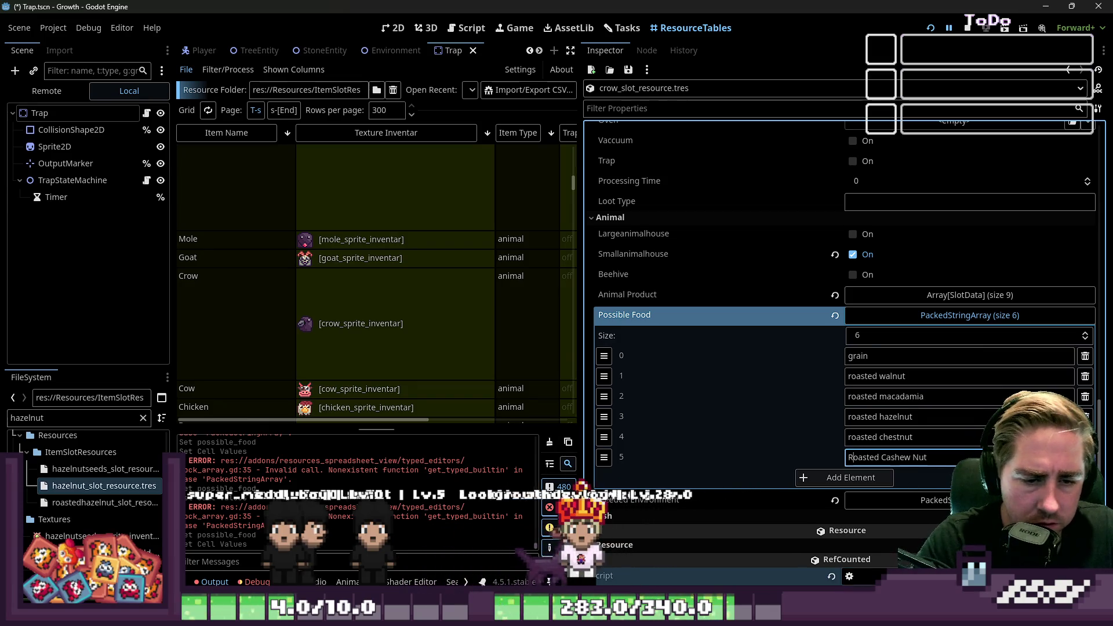
pyautogui.press('BackSpace')
pyautogui.write('r')
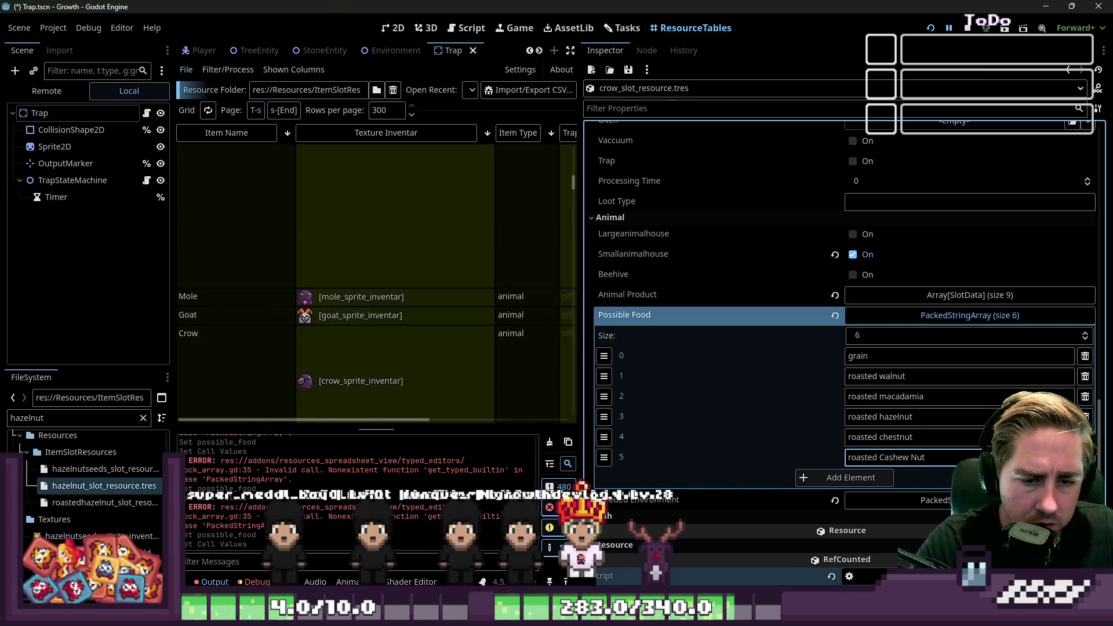
pyautogui.hotkey('ctrl', 's')
pyautogui.write('c')
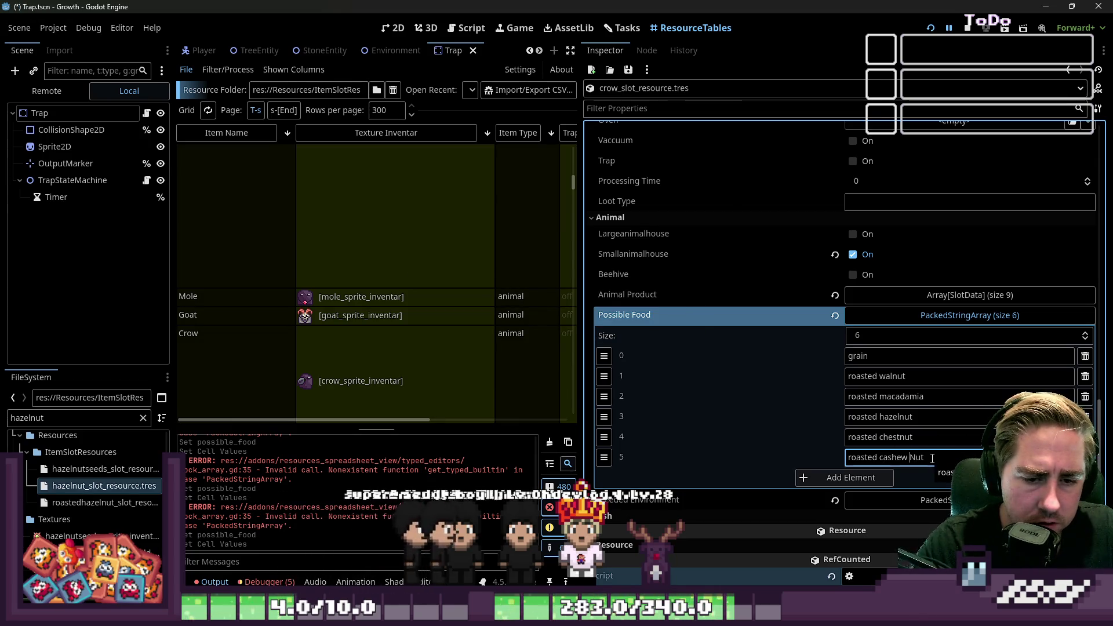
pyautogui.press('Delete')
pyautogui.write('n')
pyautogui.hotkey('ctrl', 's')
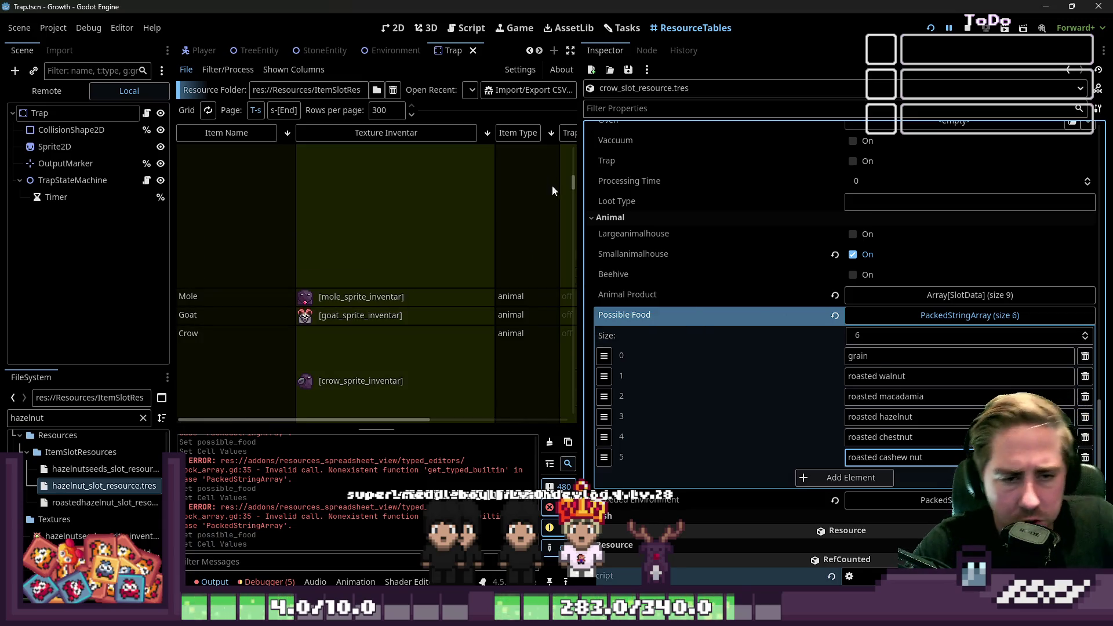
pyautogui.moveTo(580, 229); pyautogui.dragTo(984, 239)
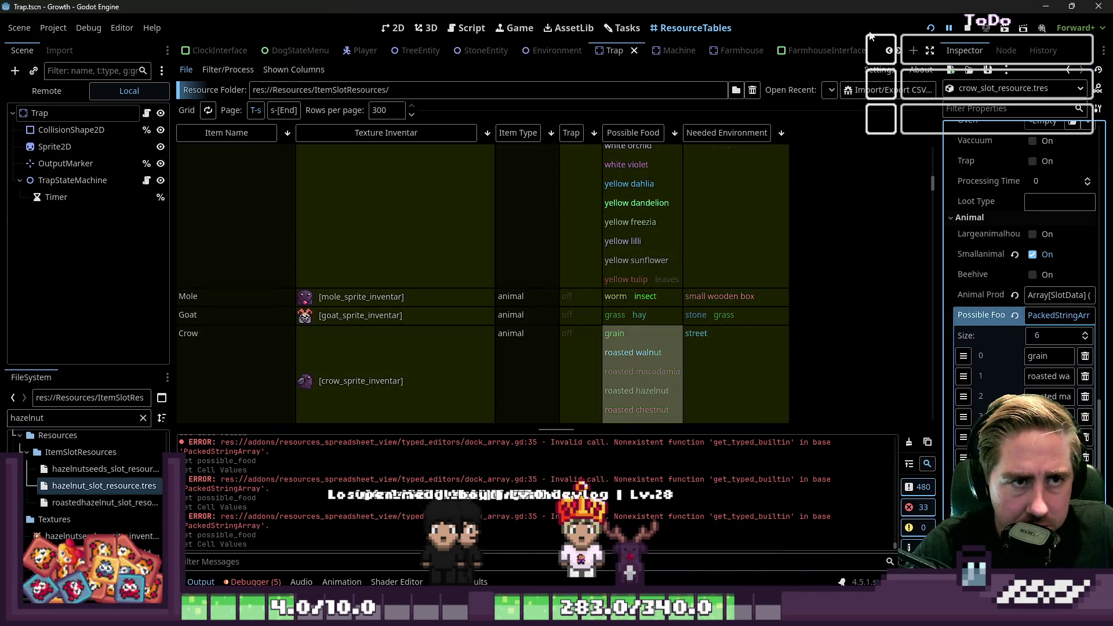
pyautogui.click(965, 30)
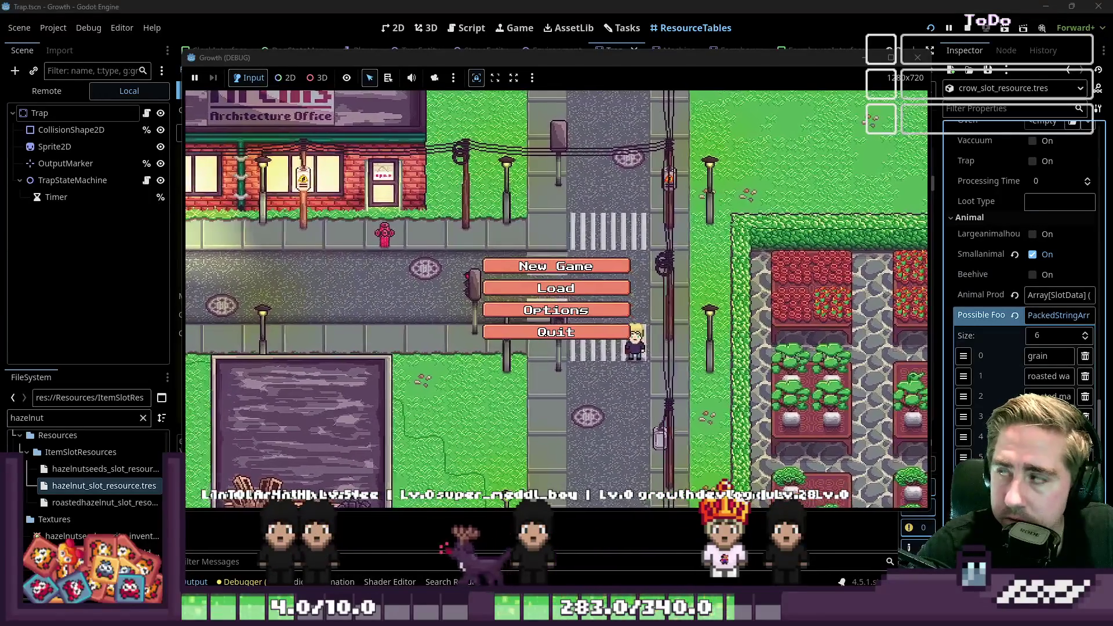
# Start a New Game and begin playing with a new character named 'das'.
pyautogui.click(556, 266)
pyautogui.write('das')
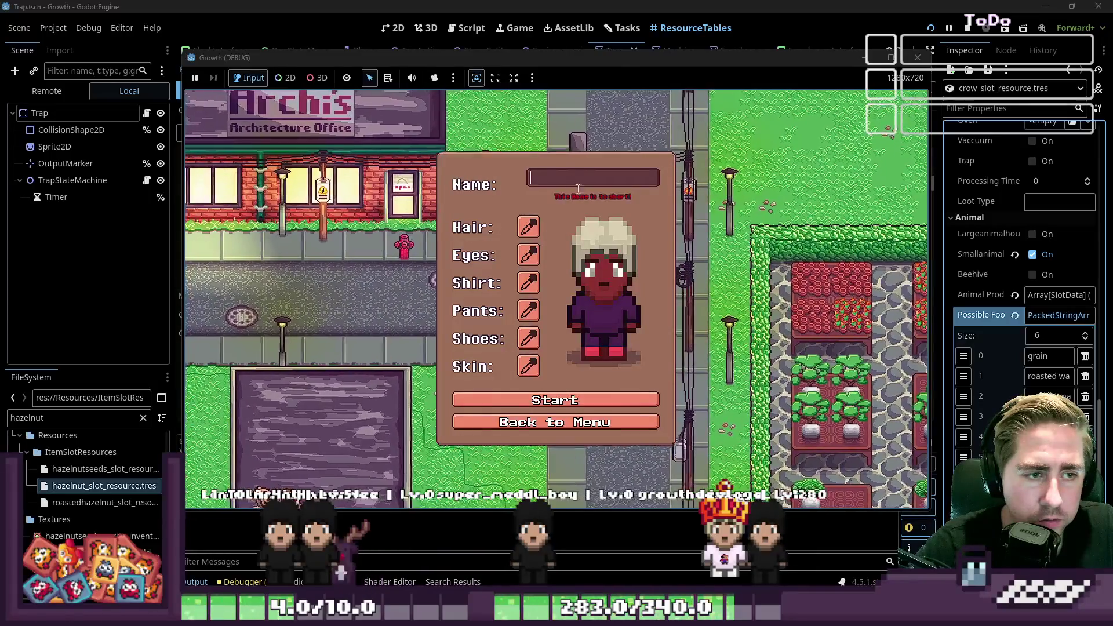
pyautogui.click(551, 392)
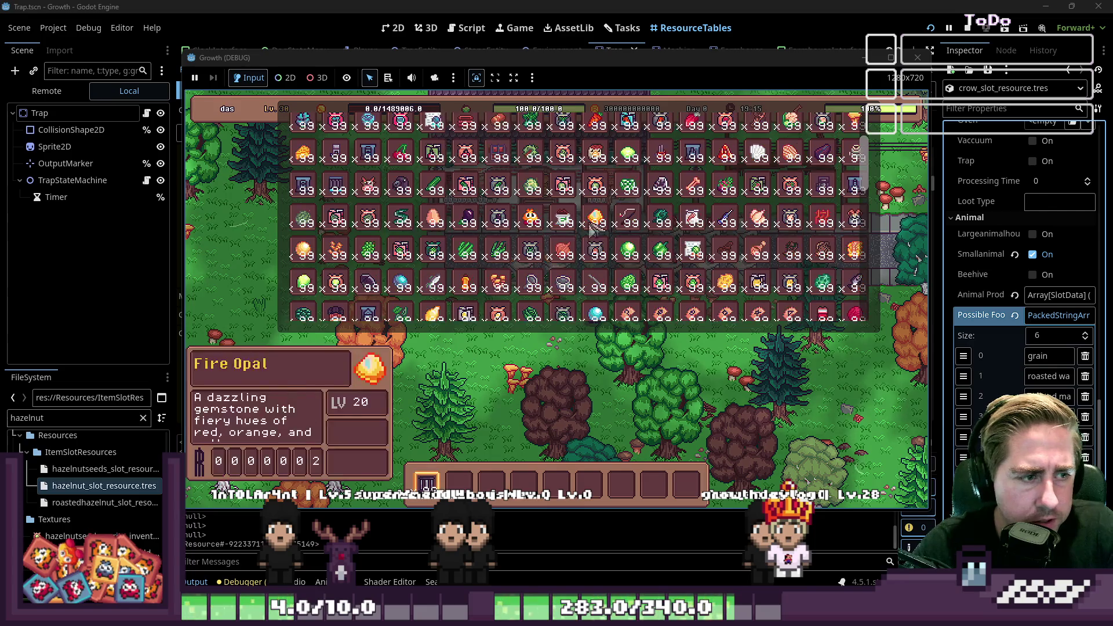
# Move the Roasted Hazelnut stack to hotbar slot 4 and bait the trap with it.
pyautogui.scroll(-5, 592, 230)
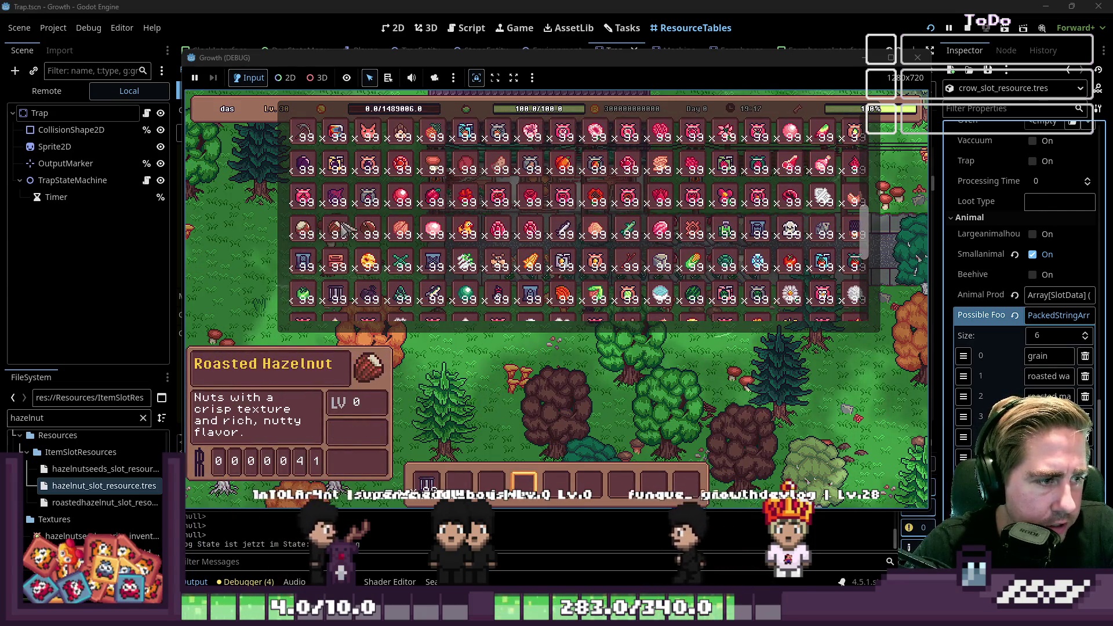
pyautogui.moveTo(339, 233); pyautogui.dragTo(516, 475)
pyautogui.press('i')
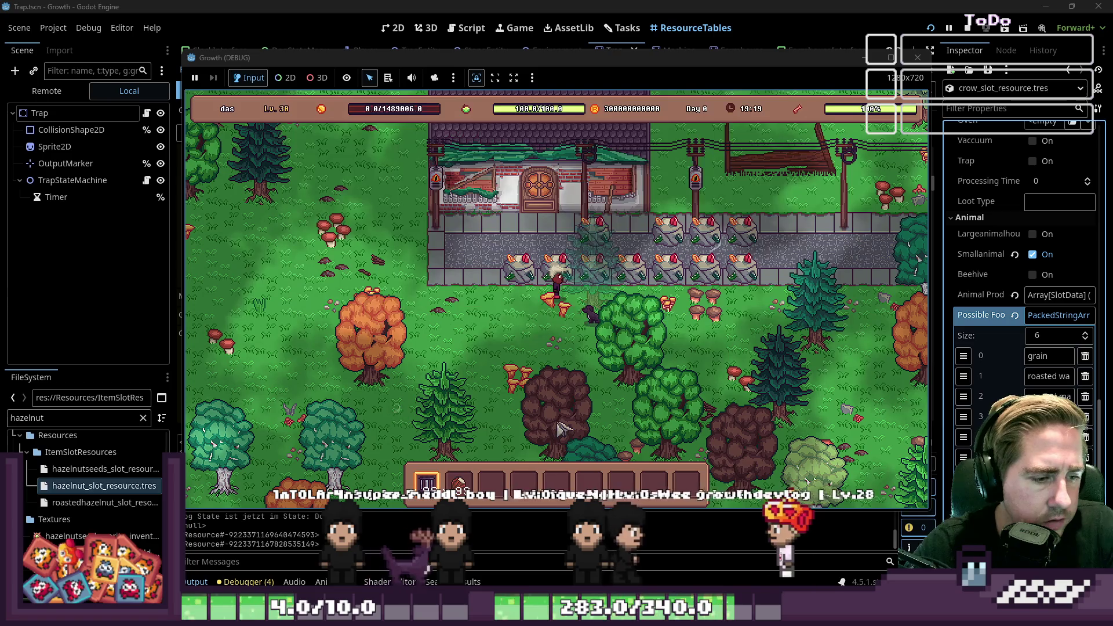
pyautogui.click(584, 368)
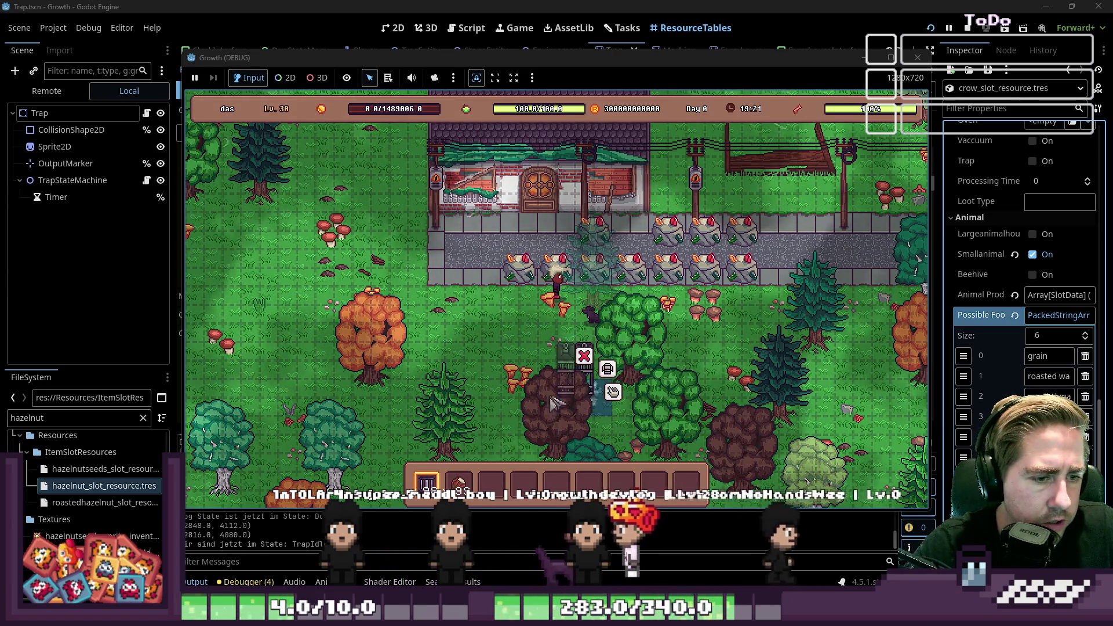
pyautogui.press('3')
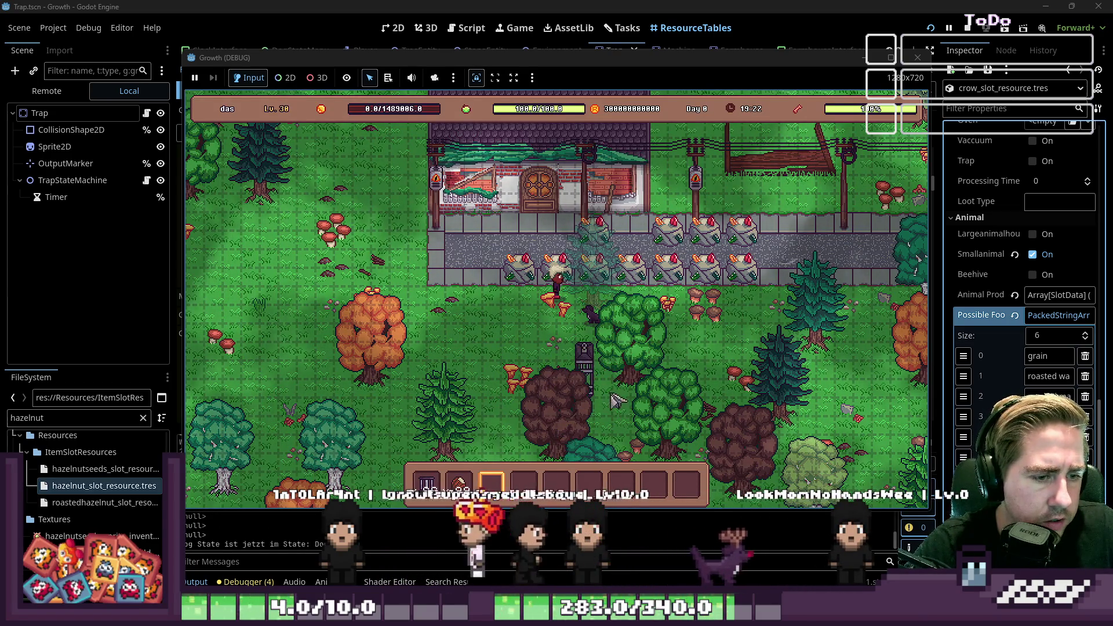
pyautogui.click(587, 369)
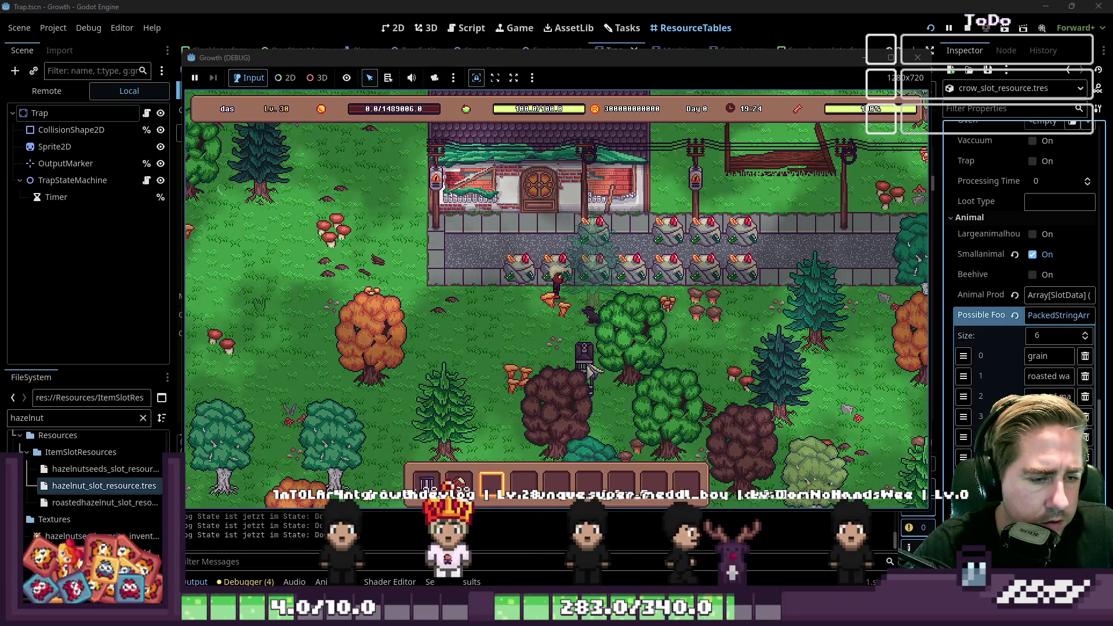
pyautogui.click(612, 392)
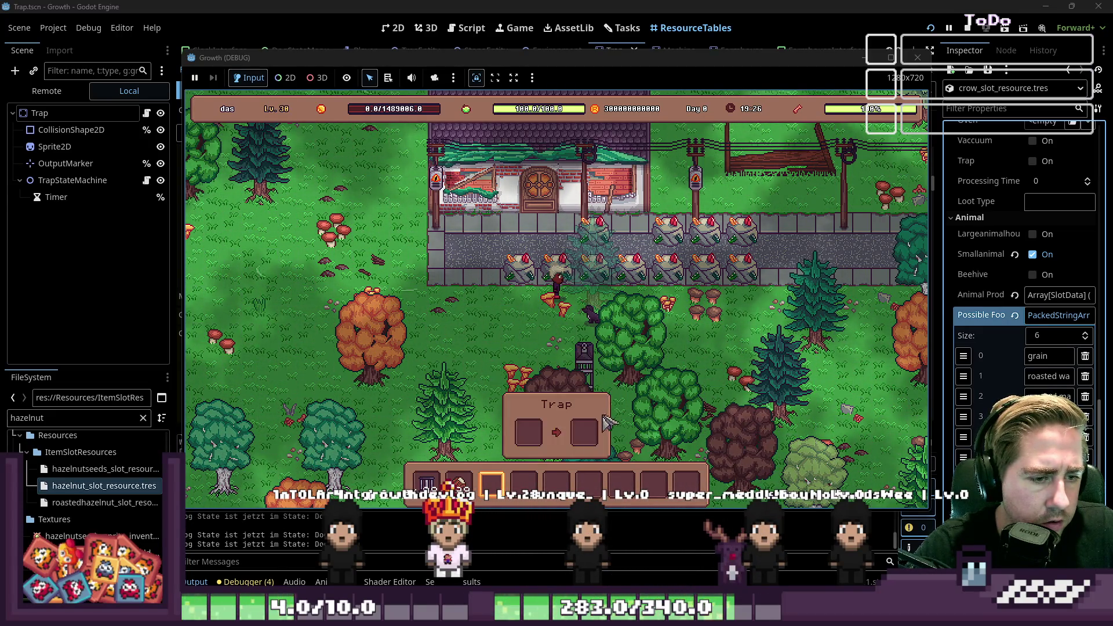
# Wait near the trap until it reports a catch, then close the running game.
pyautogui.press('i')
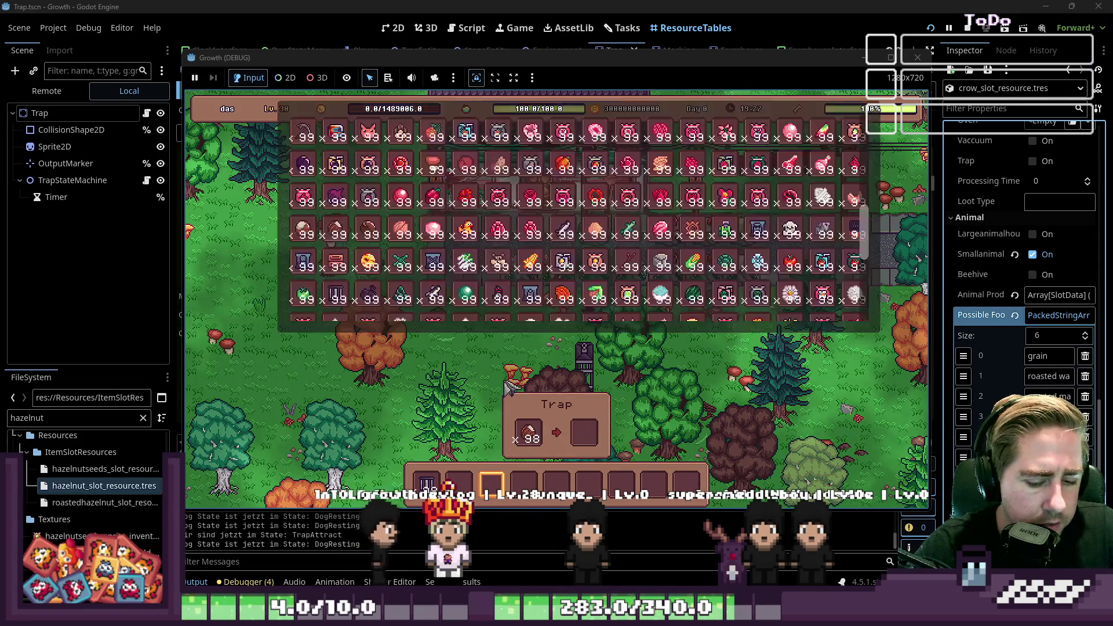
pyautogui.press('i')
pyautogui.press('s')
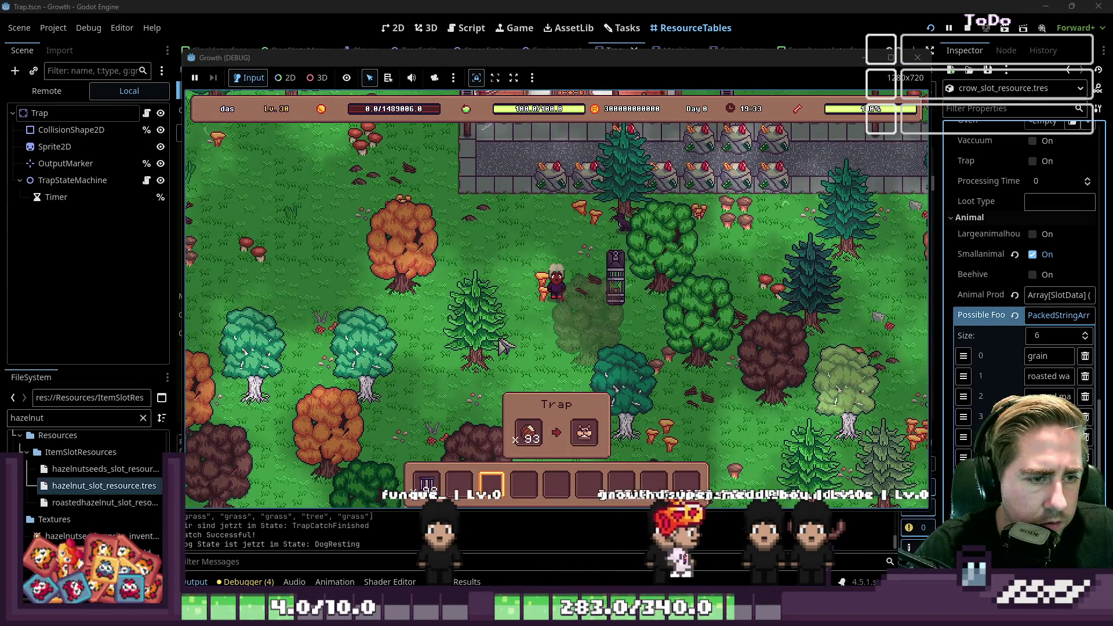
pyautogui.press('2')
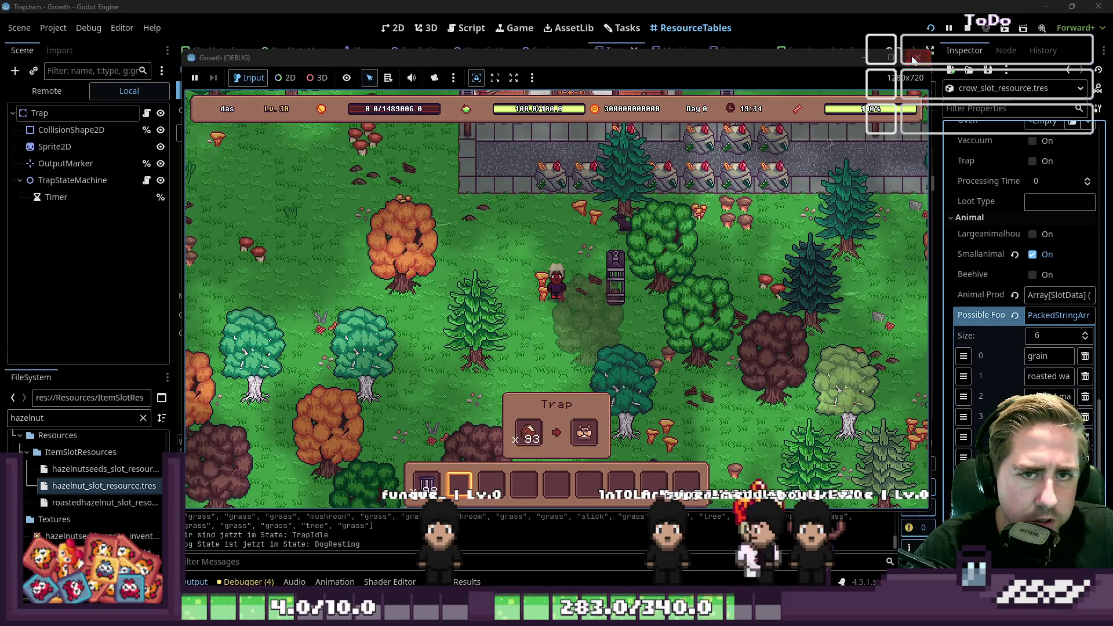
pyautogui.click(914, 59)
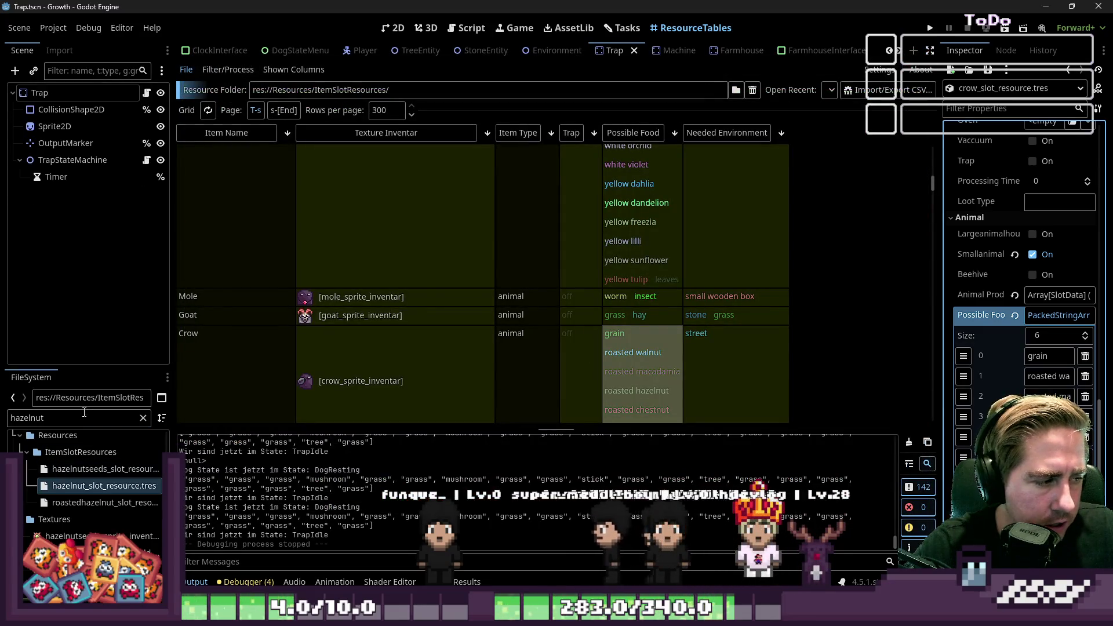
# Filter Godot's project files for 'squi' and open Squirrel.png in Aseprite.
pyautogui.hotkey('ctrl', 'a')
pyautogui.write('squ')
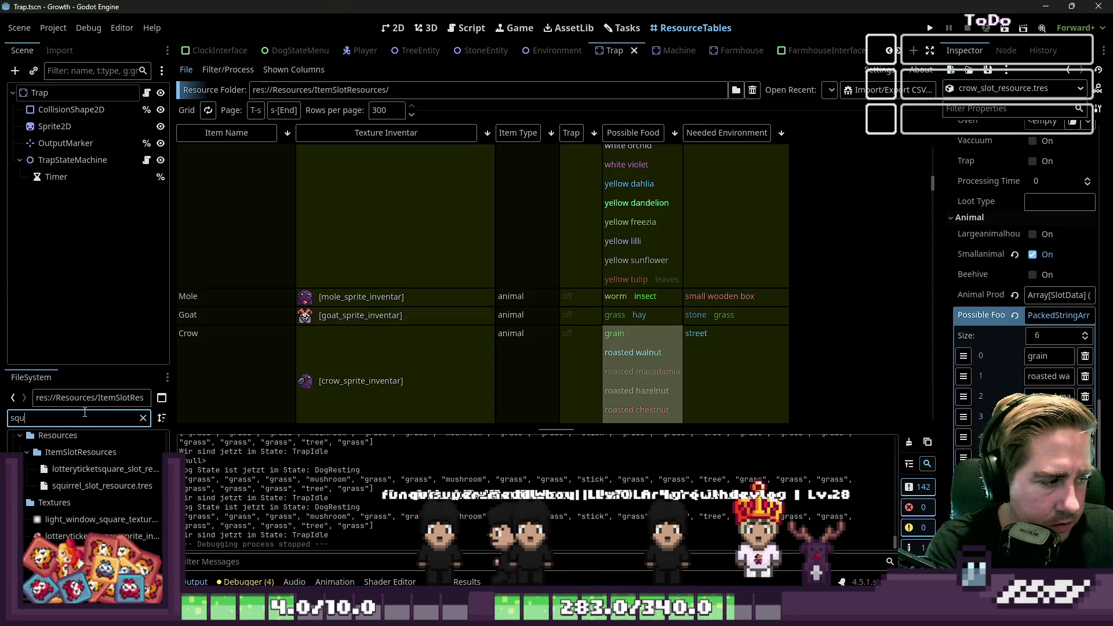
pyautogui.write('irrel')
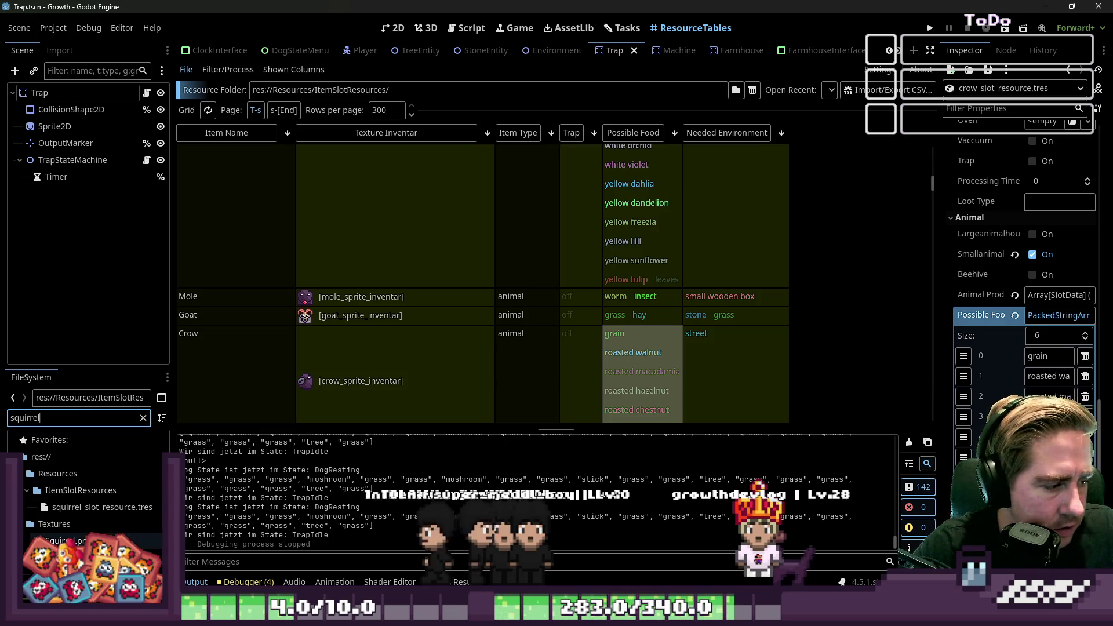
pyautogui.click(63, 540)
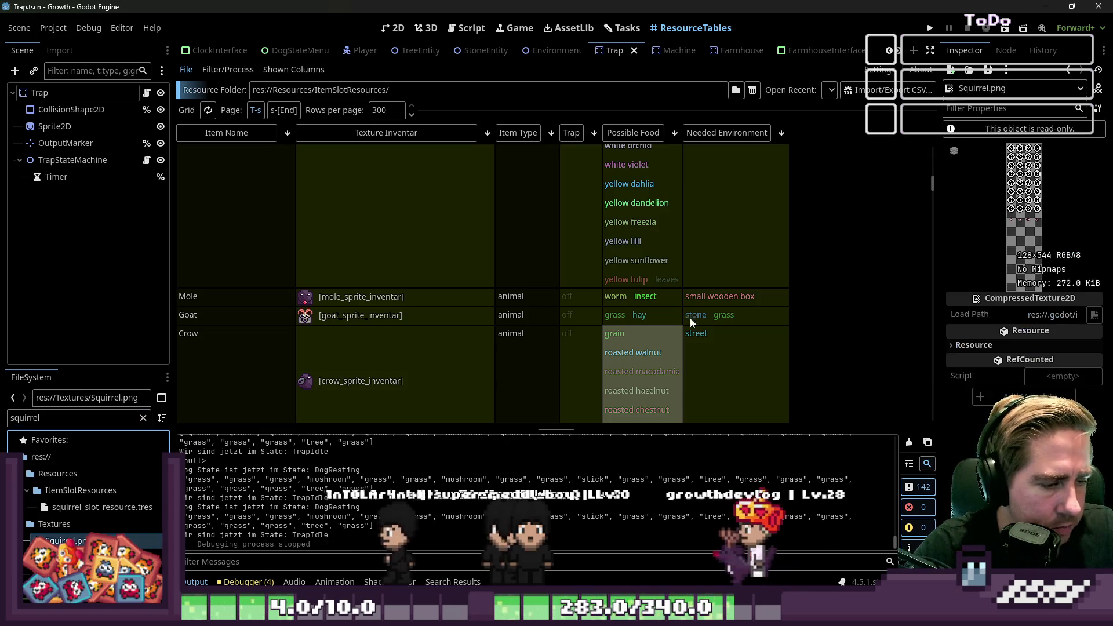
pyautogui.rightClick(73, 540)
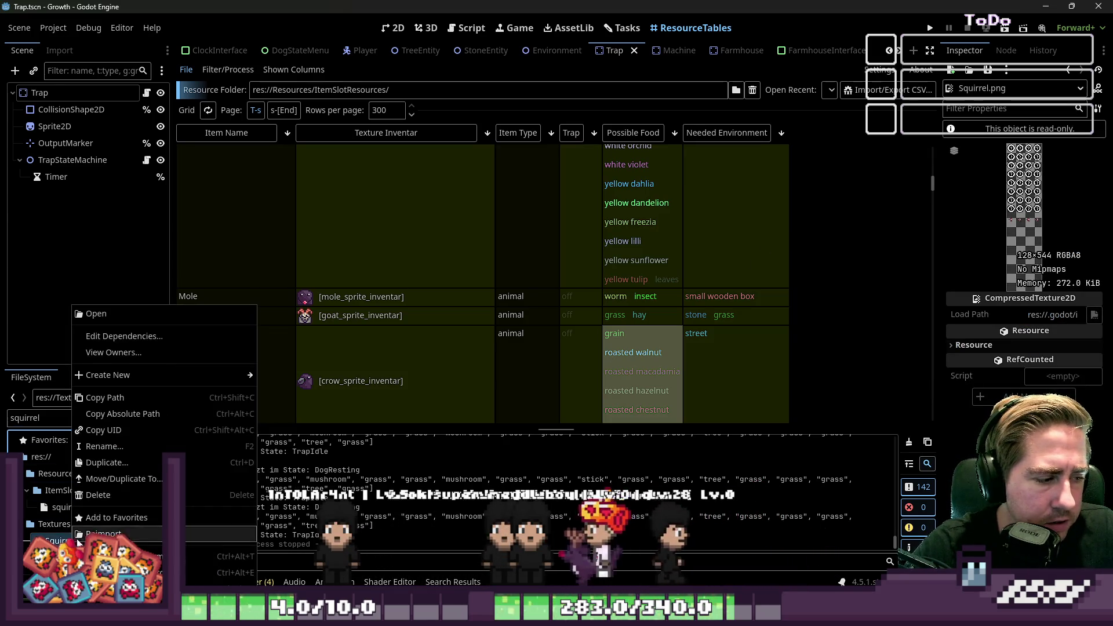
pyautogui.click(96, 314)
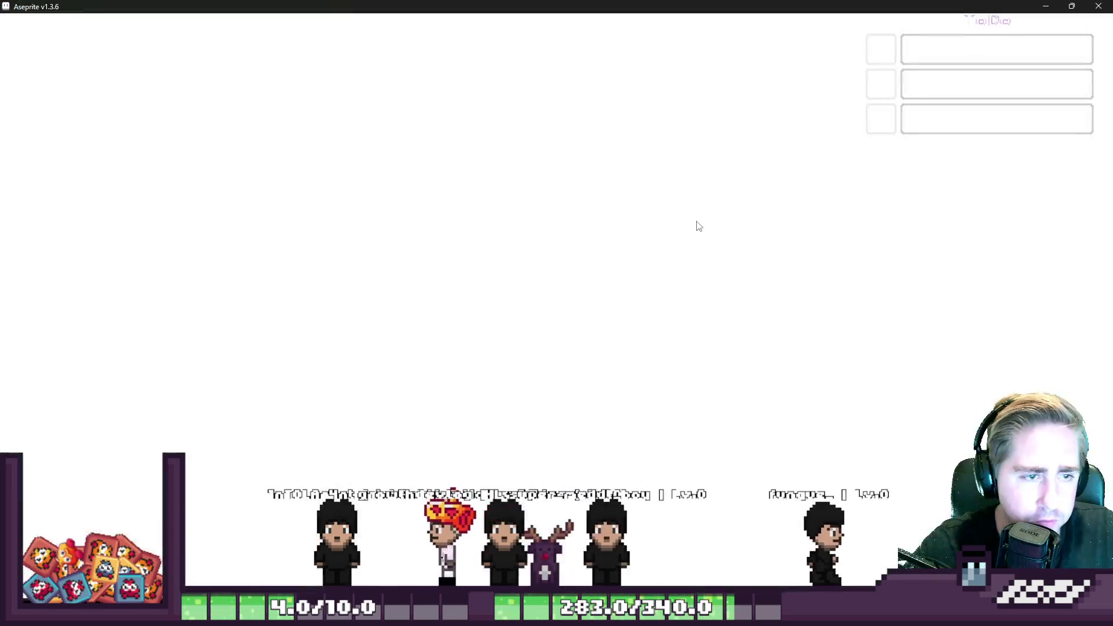
# Paste the cow sprite into Squirrel.png and place it below the squirrel row.
pyautogui.press('m')
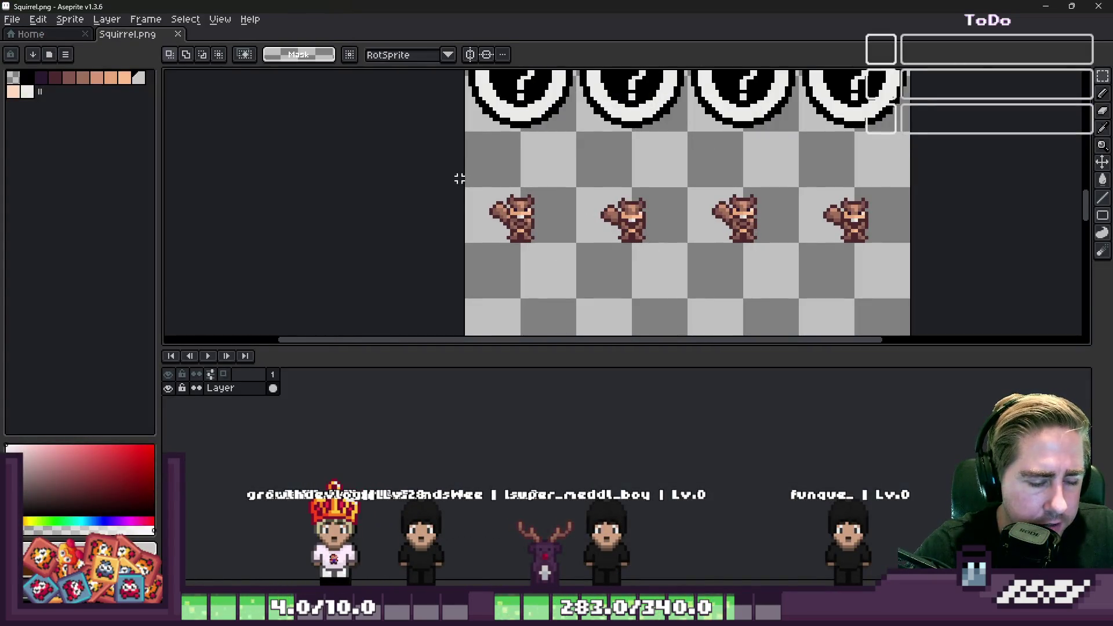
pyautogui.moveTo(464, 152); pyautogui.dragTo(901, 241)
pyautogui.click(356, 217)
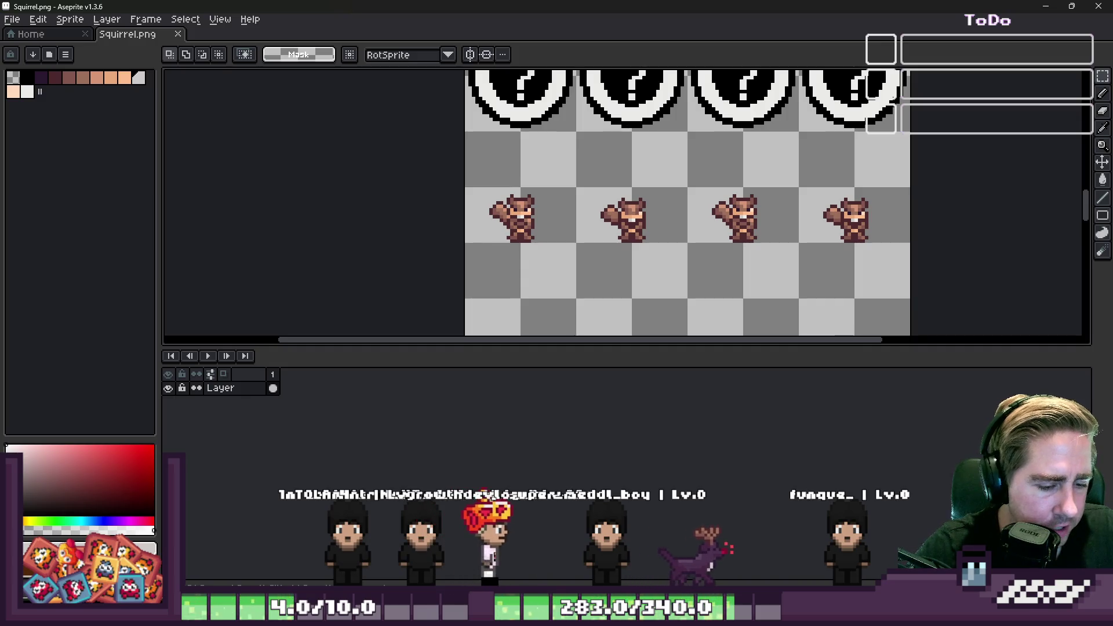
pyautogui.scroll(-4, 578, 200)
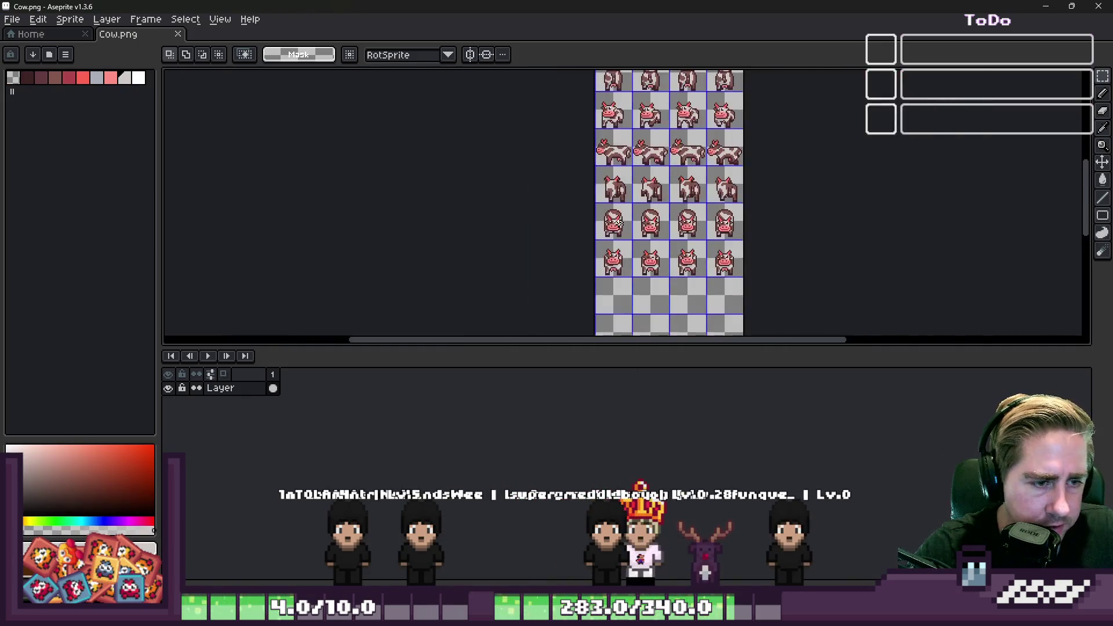
pyautogui.scroll(4, 578, 200)
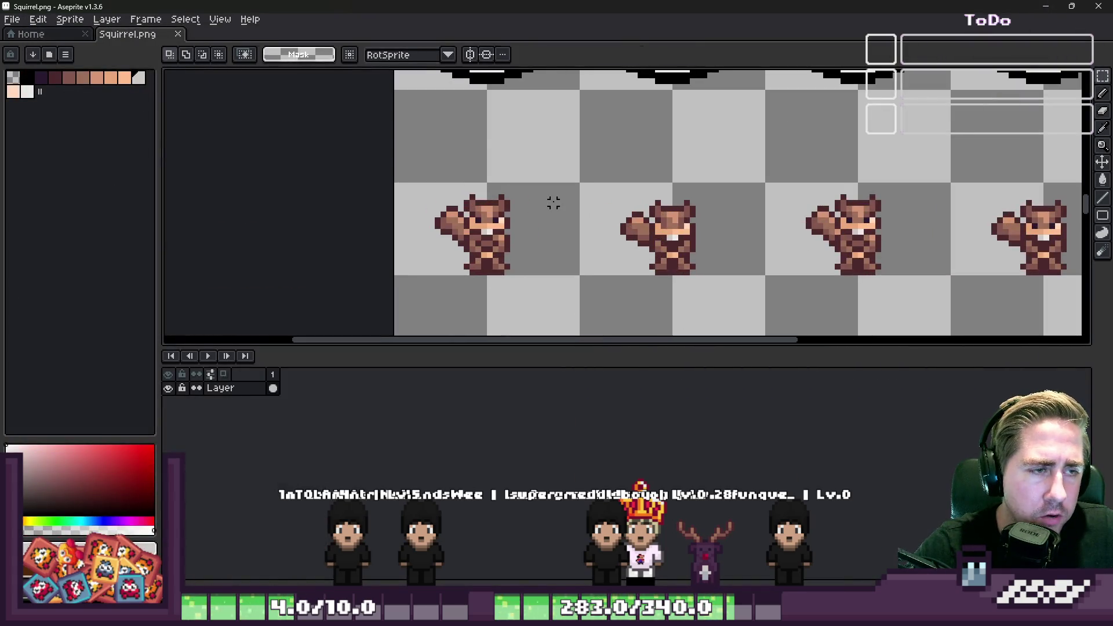
pyautogui.hotkey('ctrl', 'v')
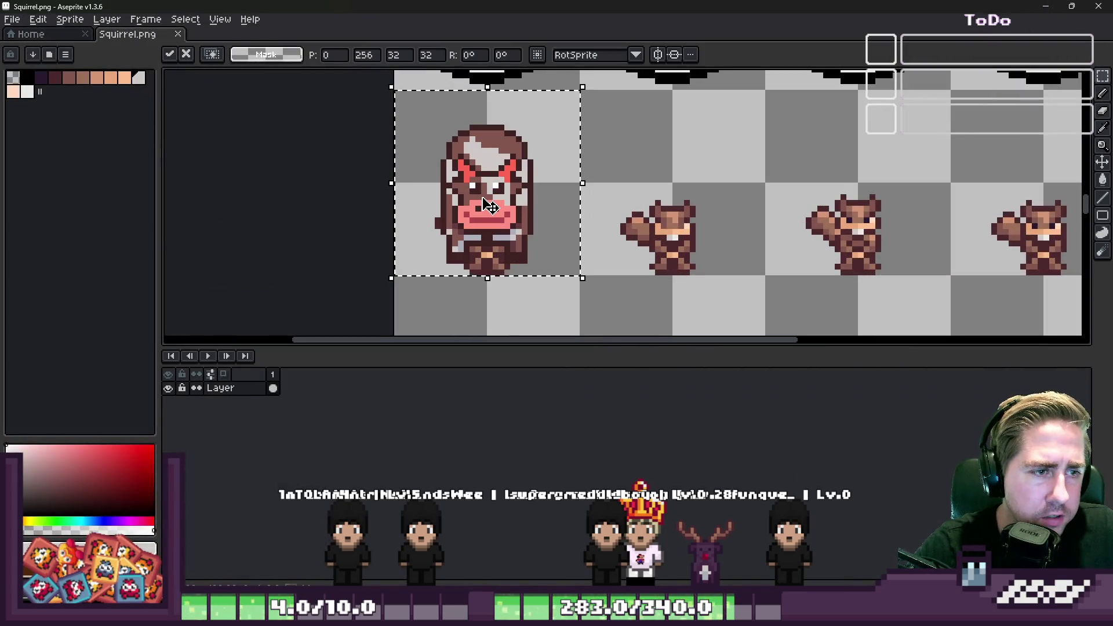
pyautogui.scroll(-2, 559, 167)
pyautogui.moveTo(545, 237)
pyautogui.mouseDown()
pyautogui.moveTo(561, 272)
pyautogui.moveTo(637, 289)
pyautogui.moveTo(660, 194)
pyautogui.mouseUp()
pyautogui.press('Return')
# Shift the squirrel row up slightly and commit its new position.
pyautogui.scroll(3, 659, 194)
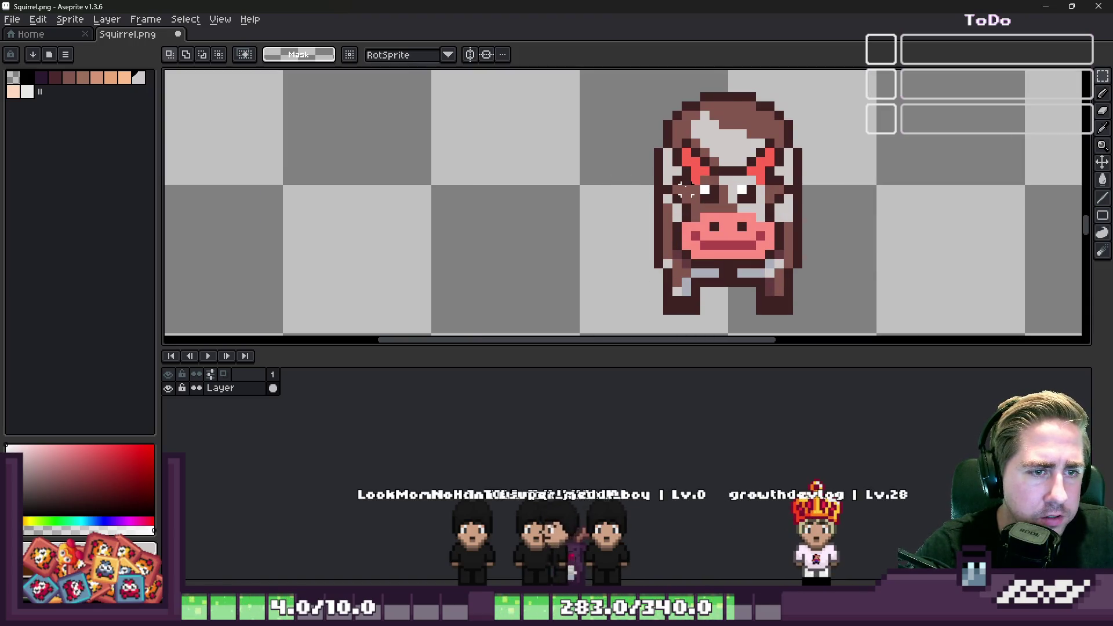
pyautogui.scroll(-4, 738, 186)
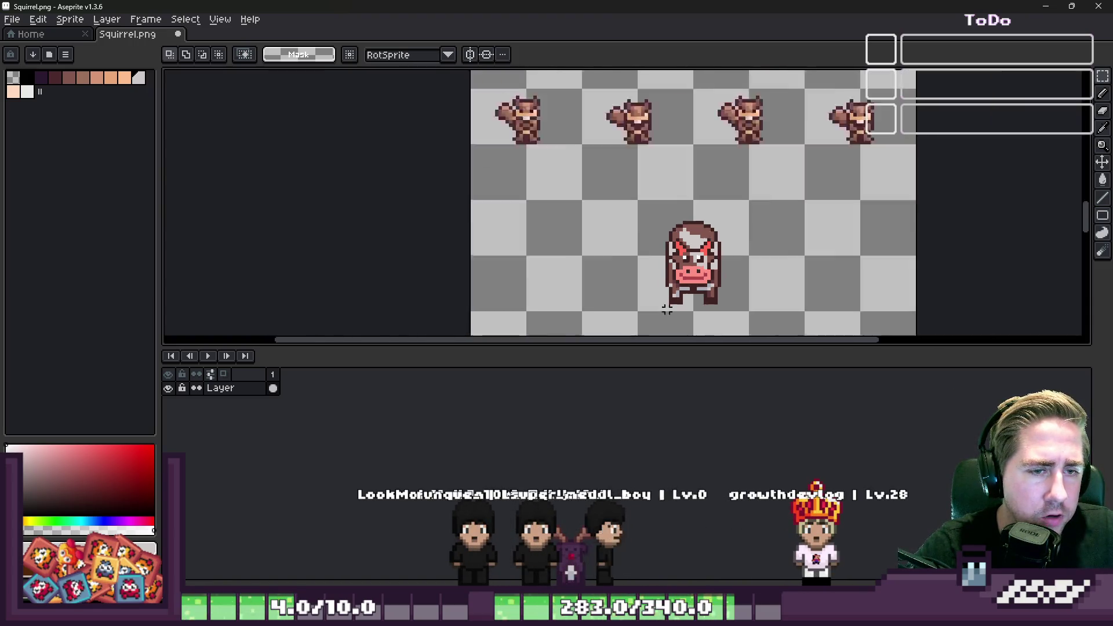
pyautogui.scroll(3, 531, 117)
pyautogui.hscroll(1, 1077, 181)
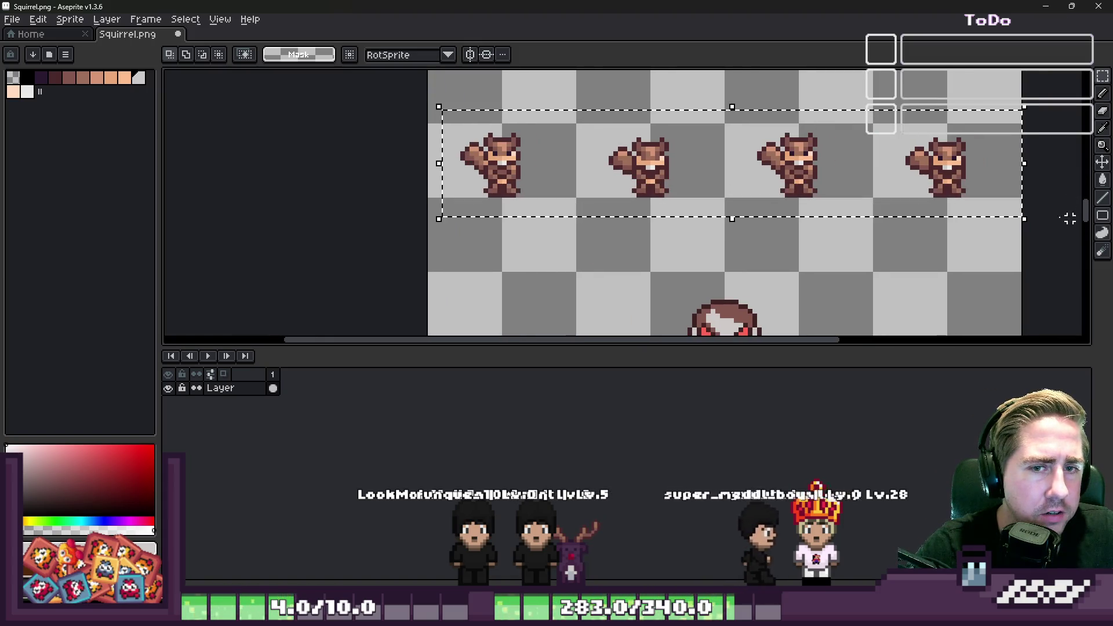
pyautogui.scroll(2, 521, 155)
pyautogui.moveTo(487, 174)
pyautogui.mouseDown()
pyautogui.moveTo(467, 193)
pyautogui.moveTo(474, 132)
pyautogui.mouseUp()
pyautogui.scroll(-2, 616, 208)
pyautogui.hotkey('ctrl', 'd')
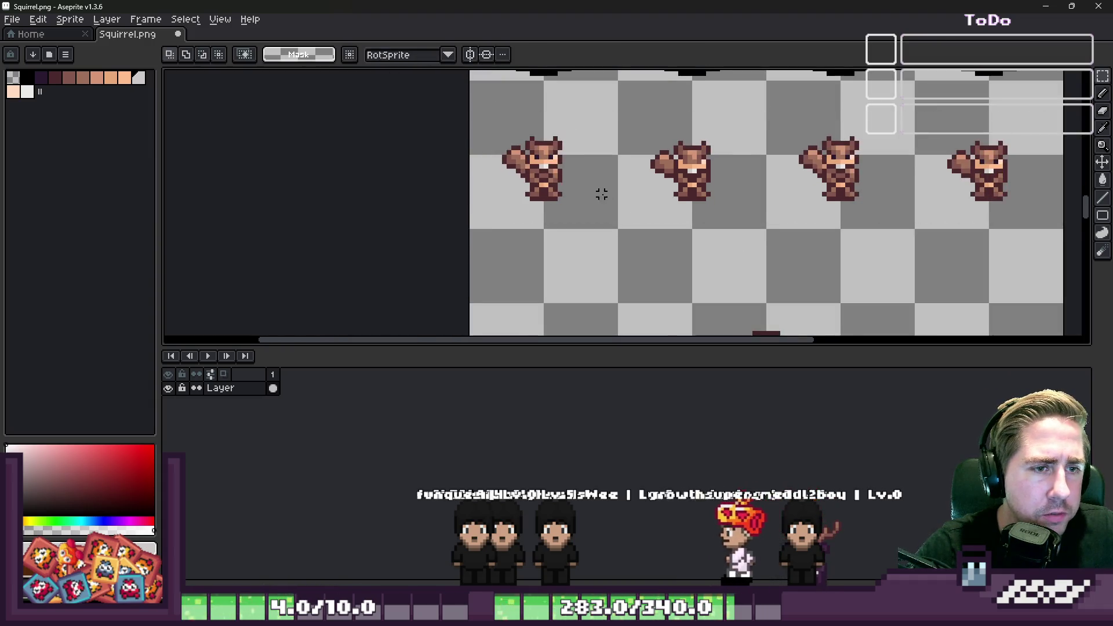
# Select the cow sprite, delete it from the sheet, and return to Godot.
pyautogui.scroll(-2, 607, 204)
pyautogui.moveTo(642, 248); pyautogui.dragTo(760, 332)
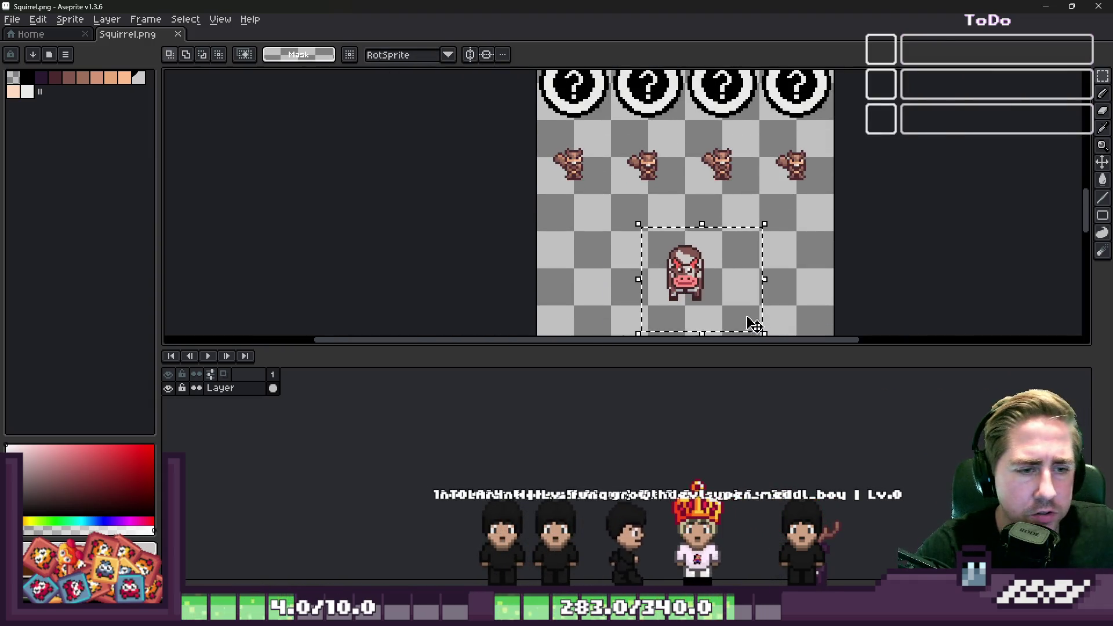
pyautogui.press('Delete')
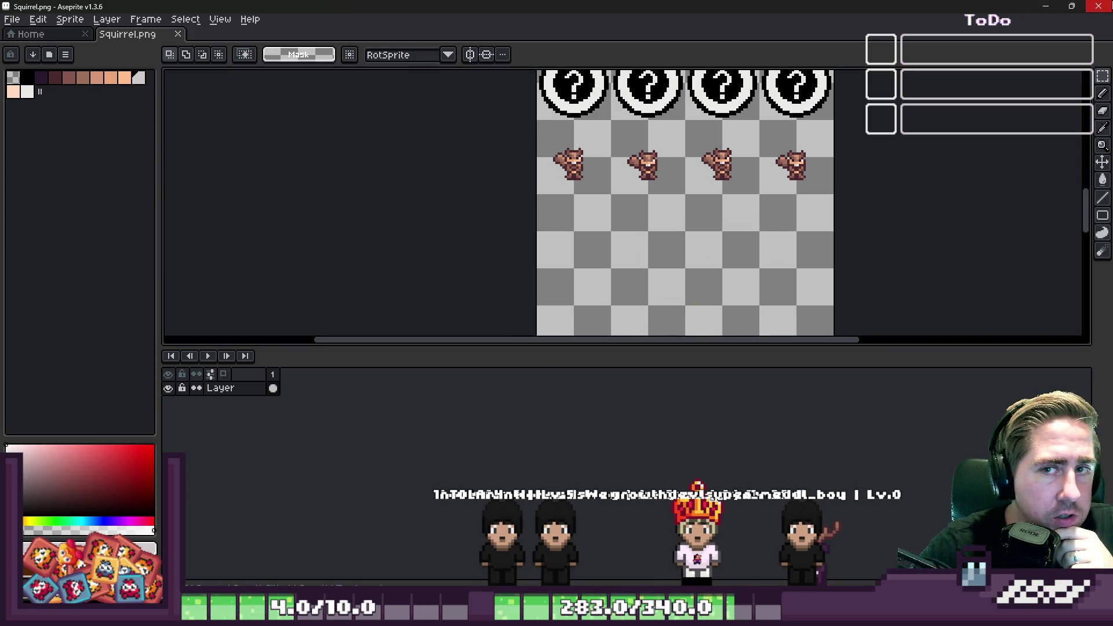
pyautogui.hotkey('alt', 'Tab')
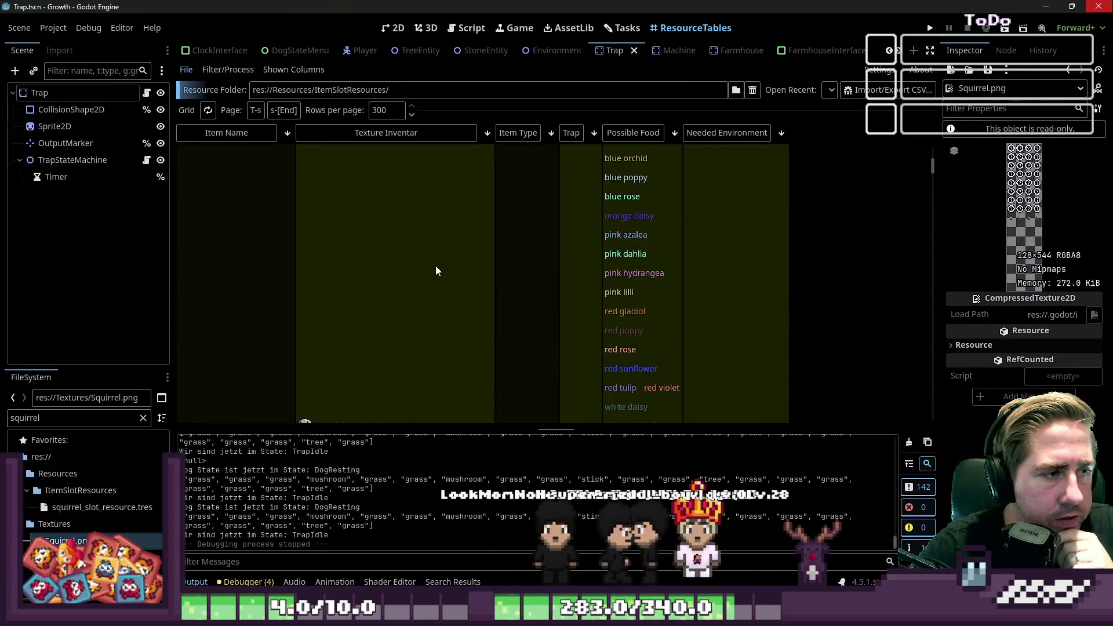
# Replace the FileSystem filter with 'sheep' and open Sheep.png in Aseprite.
pyautogui.scroll(8, 436, 270)
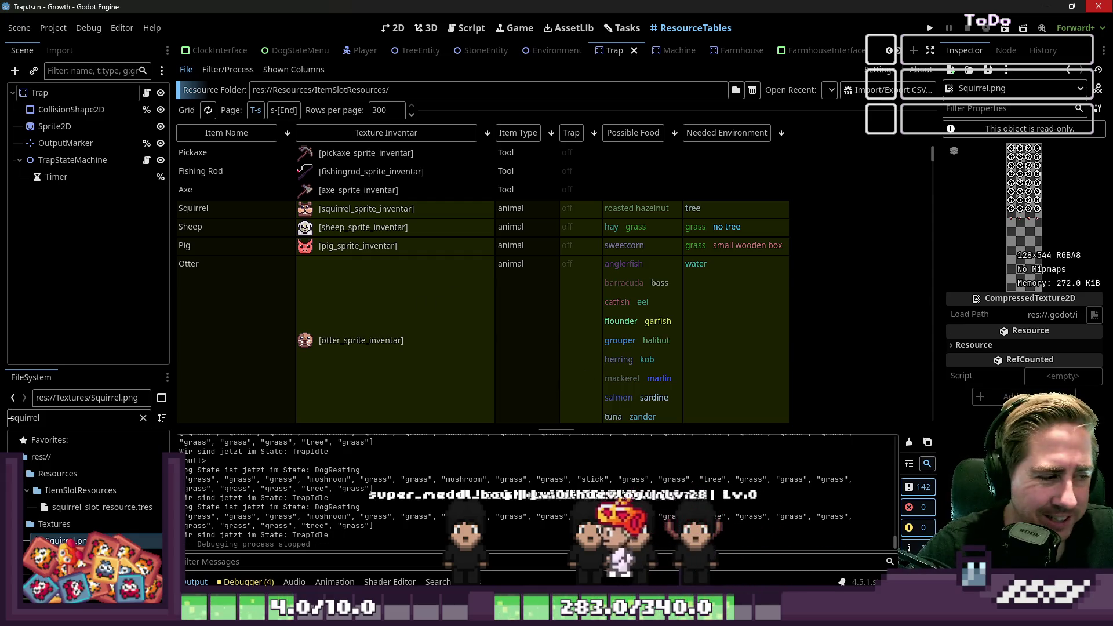
pyautogui.doubleClick(26, 418)
pyautogui.write('sheep')
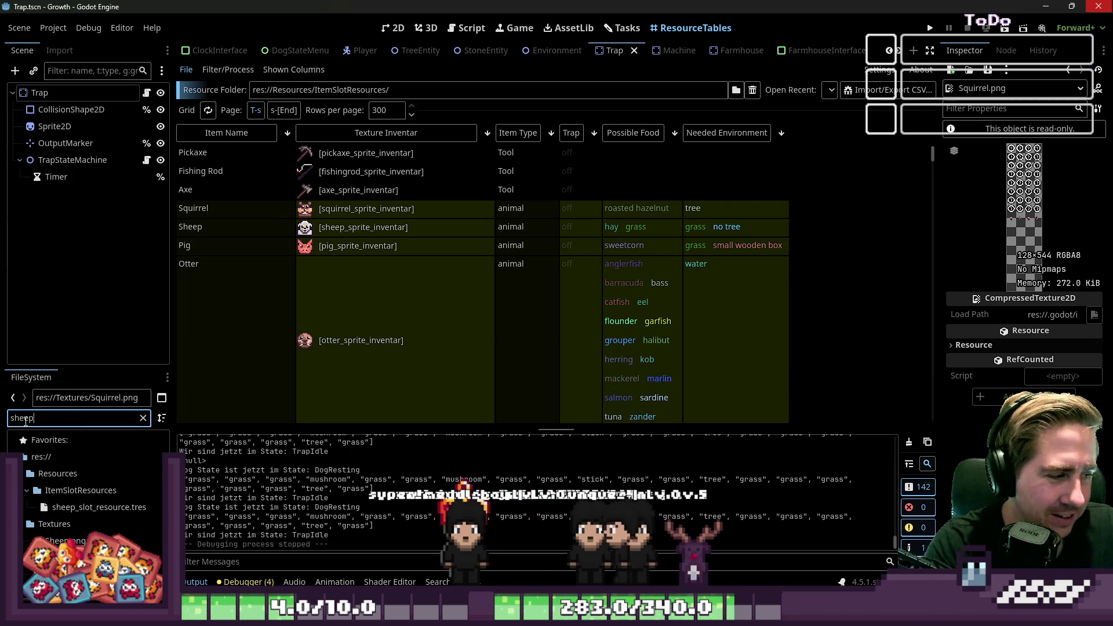
pyautogui.rightClick(65, 540)
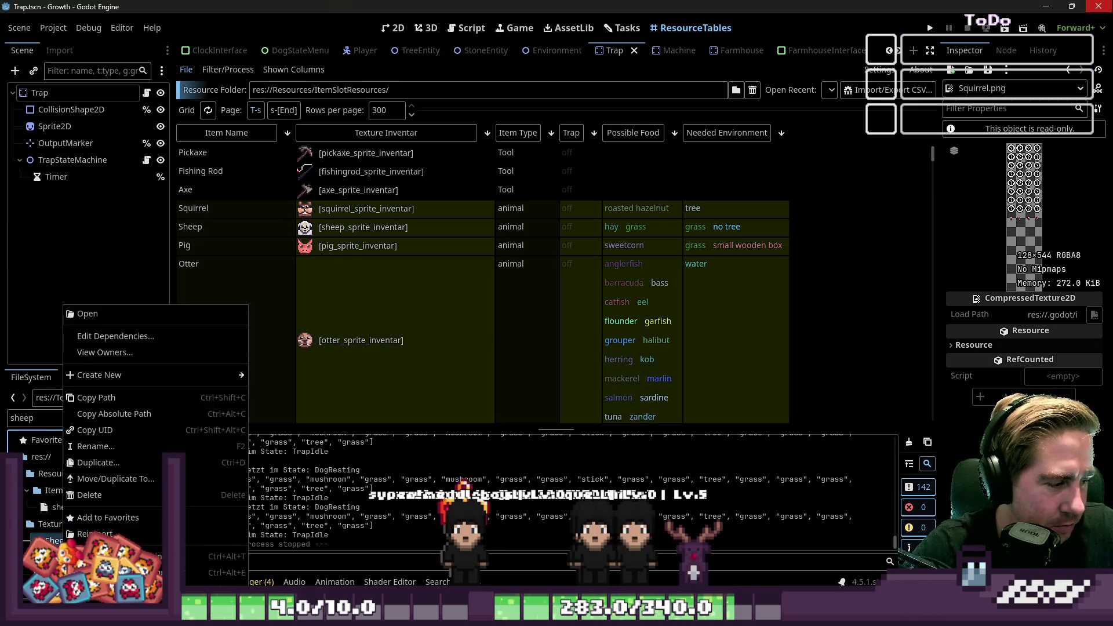
pyautogui.click(87, 314)
pyautogui.scroll(3, 630, 199)
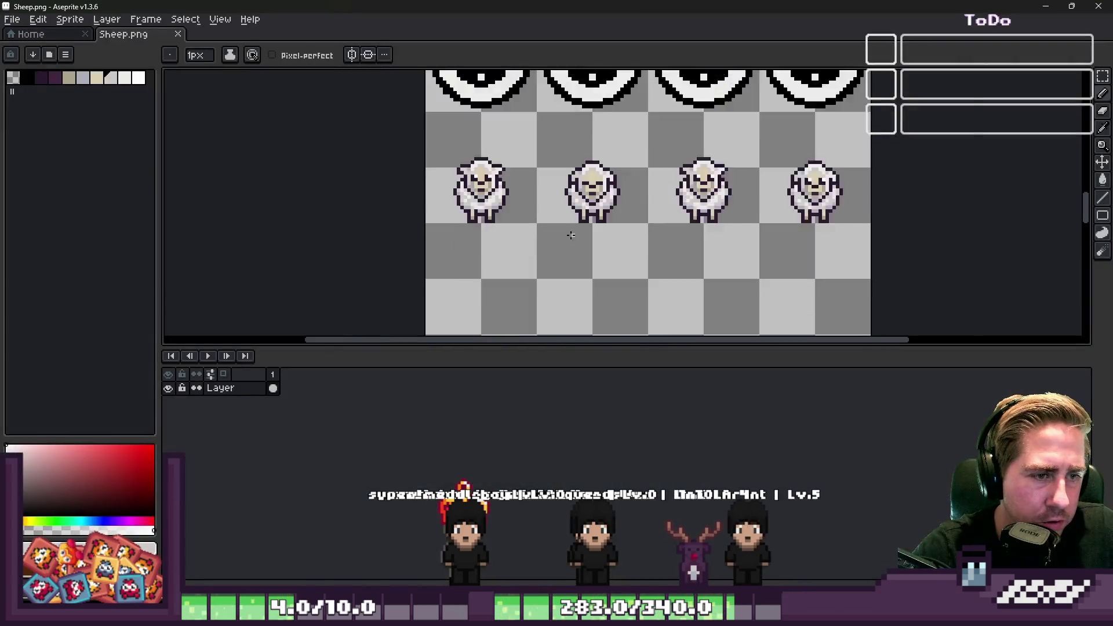
# Paste the cow sprite into Sheep.png and place it below the sheep row.
pyautogui.hotkey('ctrl', 'v')
pyautogui.moveTo(503, 190)
pyautogui.mouseDown()
pyautogui.moveTo(539, 190)
pyautogui.moveTo(603, 306)
pyautogui.mouseUp()
pyautogui.scroll(-4, 602, 305)
pyautogui.scroll(4, 596, 330)
pyautogui.moveTo(624, 202); pyautogui.dragTo(634, 246)
pyautogui.press('Return')
pyautogui.scroll(-1, 608, 232)
pyautogui.scroll(1, 522, 137)
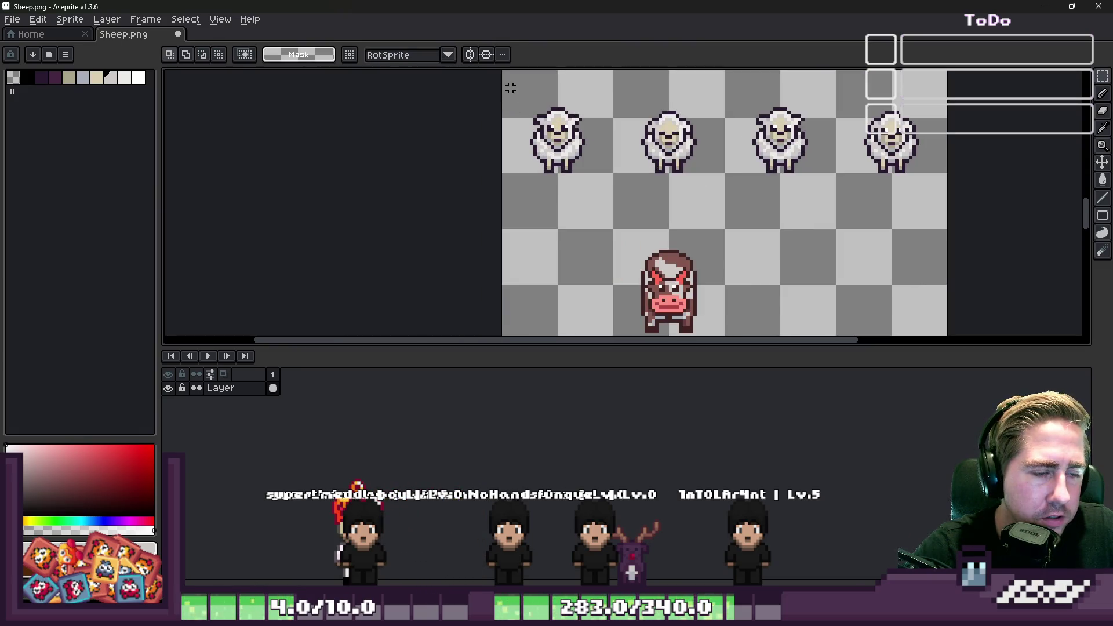
# Move the first sheep down beside the cow and commit its position.
pyautogui.moveTo(580, 156); pyautogui.dragTo(571, 287)
pyautogui.moveTo(568, 206); pyautogui.dragTo(584, 151)
pyautogui.moveTo(577, 226); pyautogui.dragTo(577, 248)
pyautogui.press('Return')
pyautogui.scroll(4, 574, 247)
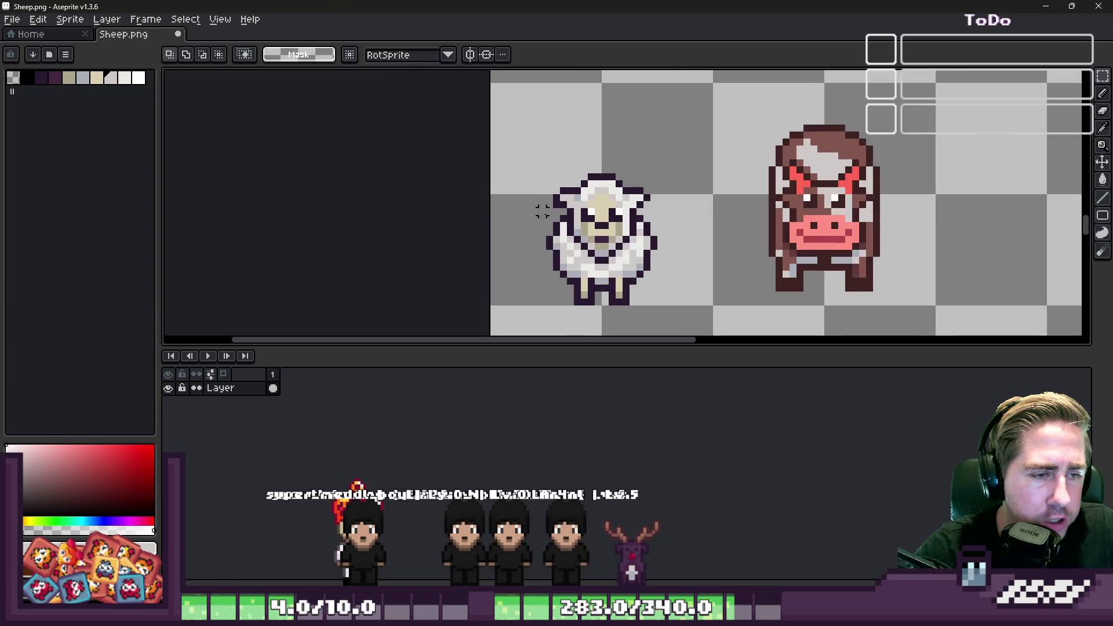
# Select the sheep's lower body and legs and lower them by one pixel.
pyautogui.press('b')
pyautogui.scroll(-2, 546, 240)
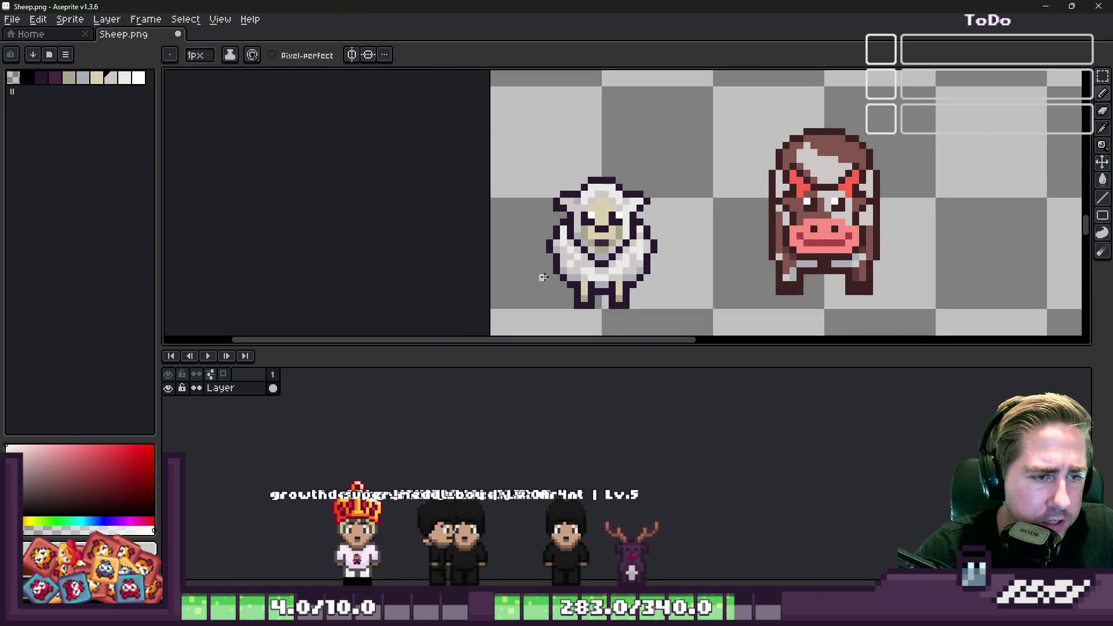
pyautogui.press('m')
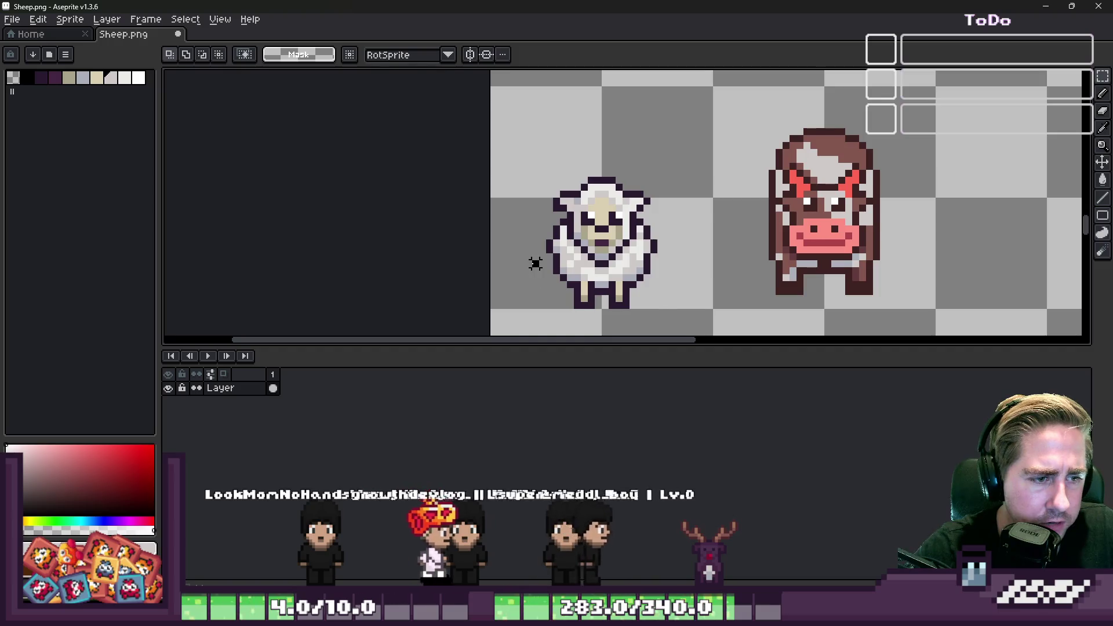
pyautogui.moveTo(528, 256); pyautogui.dragTo(671, 318)
pyautogui.click(602, 284)
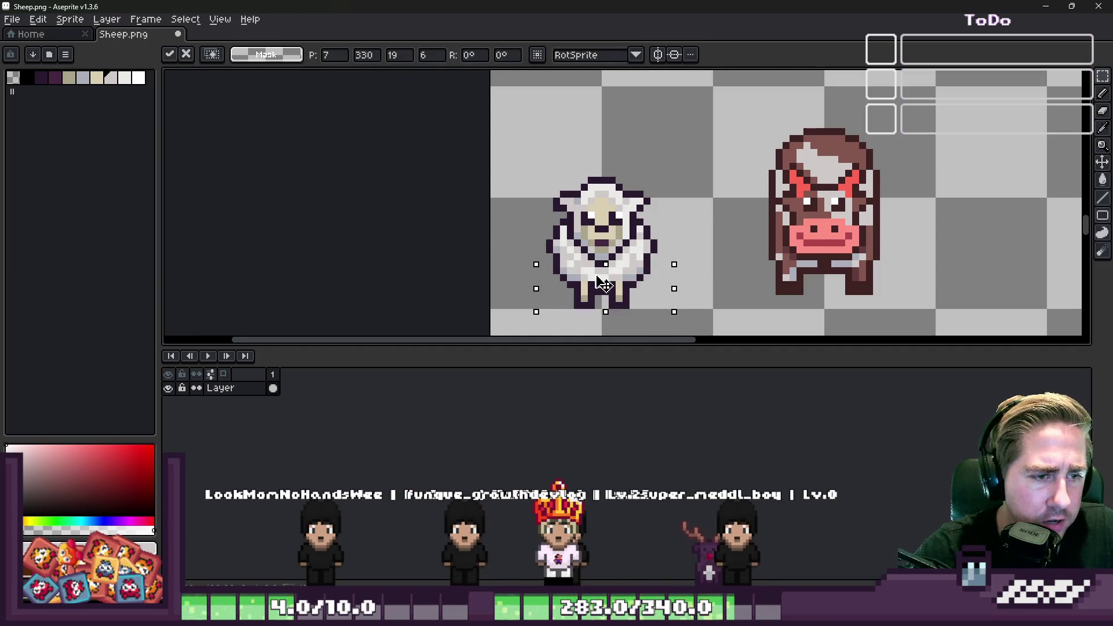
pyautogui.moveTo(603, 281); pyautogui.dragTo(602, 288)
pyautogui.press('Return')
# Erase the band above the legs, shift the strip right, and remove the stray white pixel.
pyautogui.moveTo(538, 270); pyautogui.dragTo(682, 292)
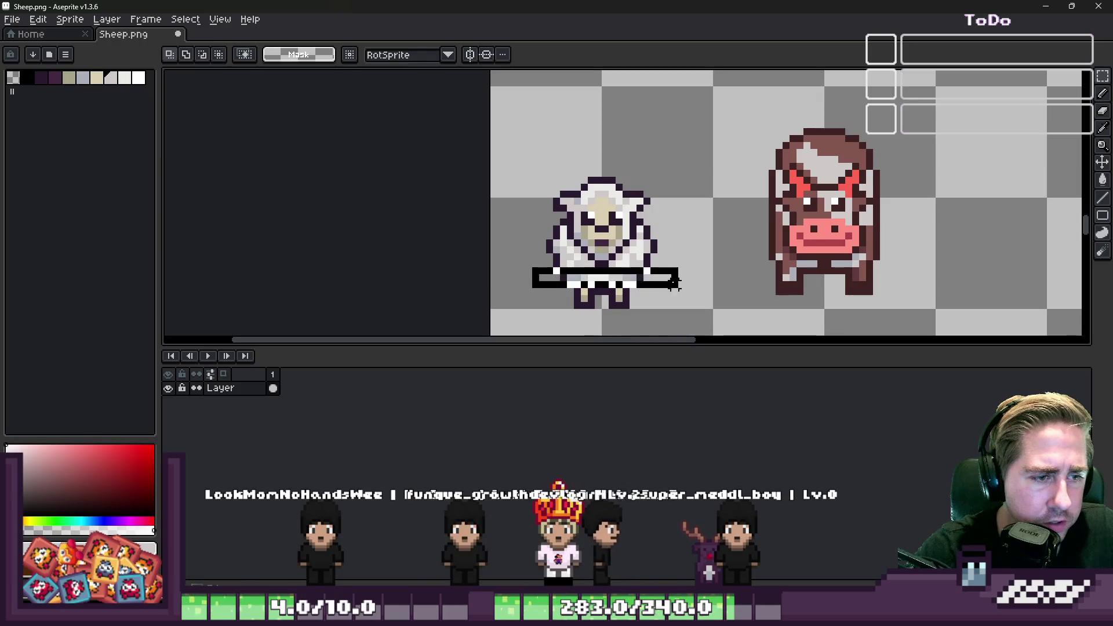
pyautogui.press('Delete')
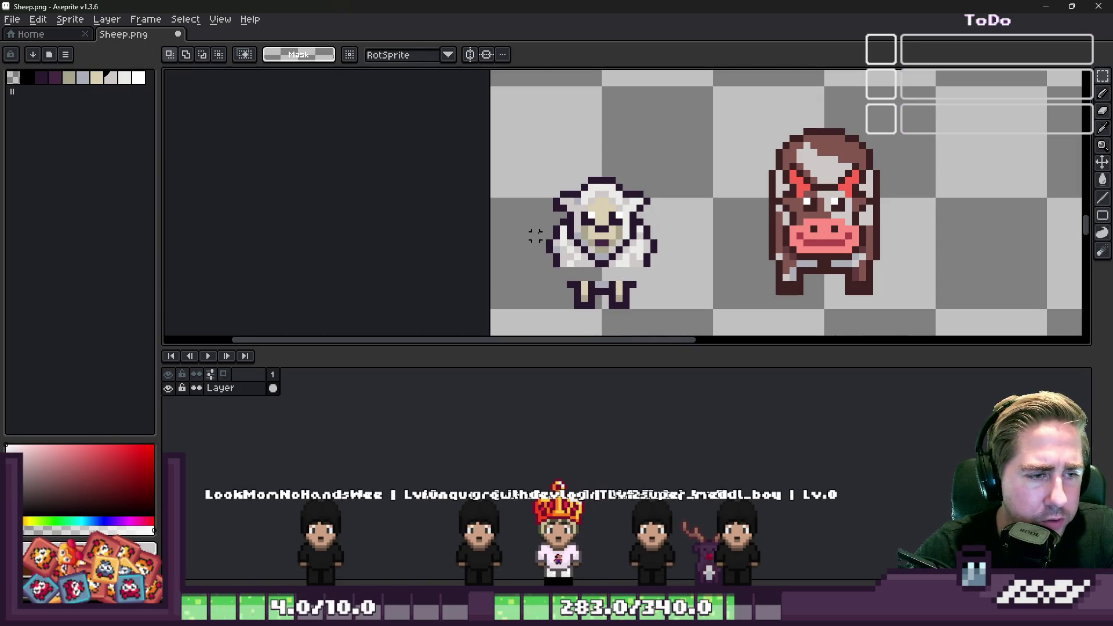
pyautogui.moveTo(553, 267); pyautogui.dragTo(556, 266)
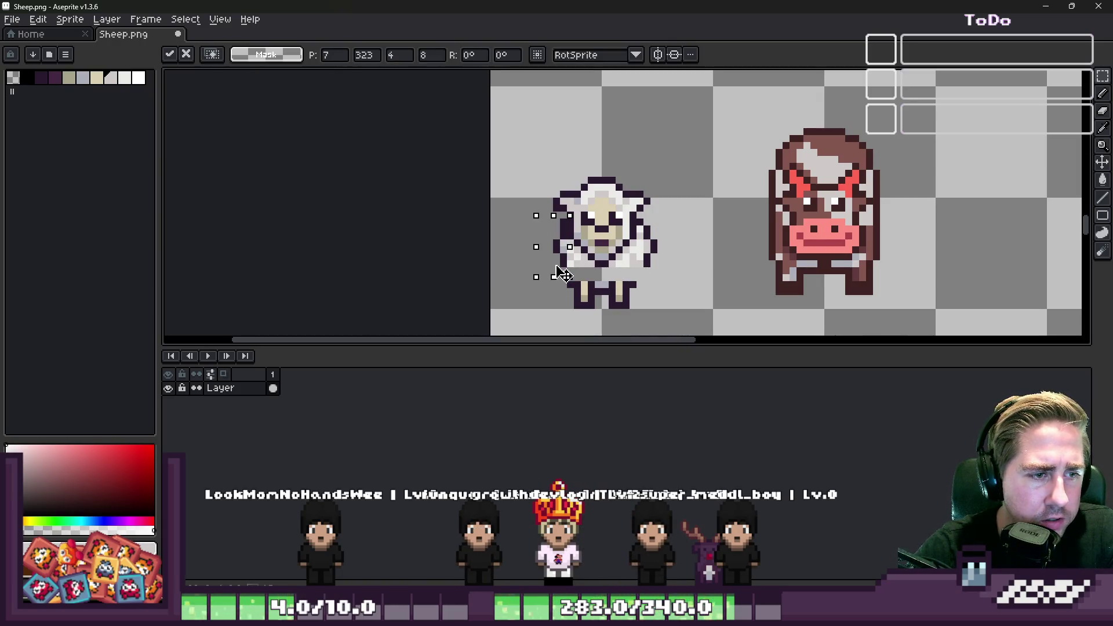
pyautogui.press('b')
pyautogui.scroll(2, 580, 241)
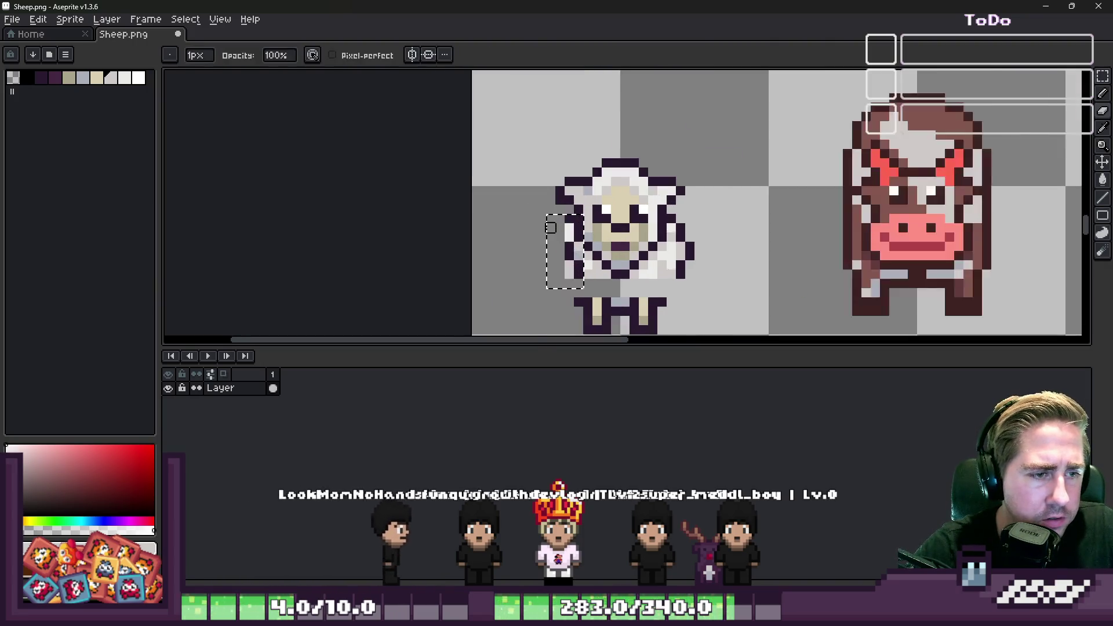
pyautogui.click(581, 228)
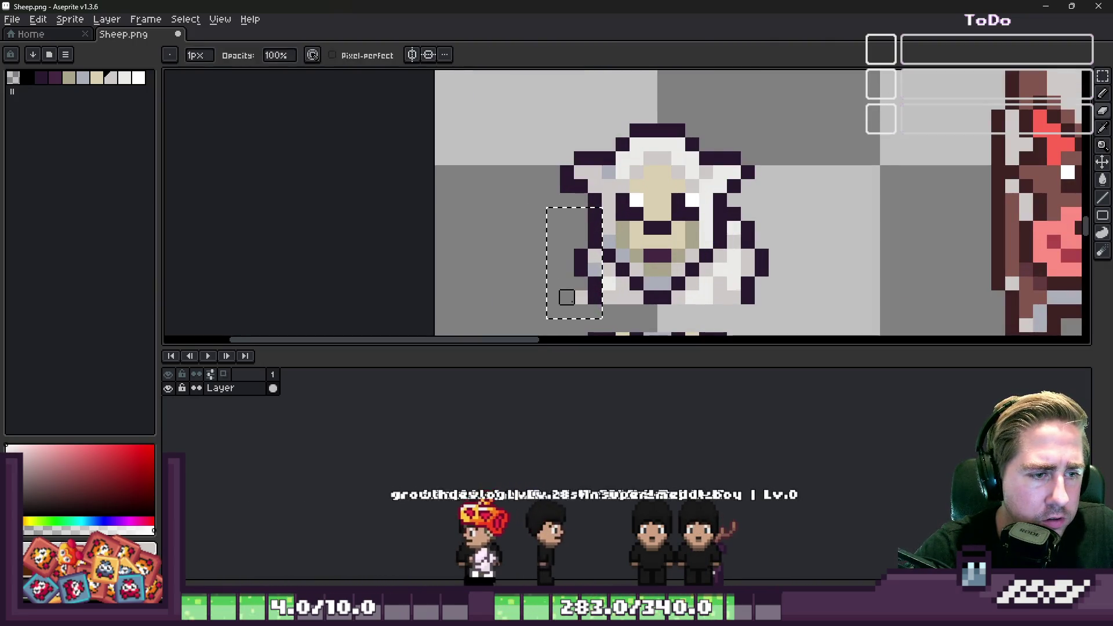
pyautogui.scroll(-2, 553, 255)
pyautogui.press('v')
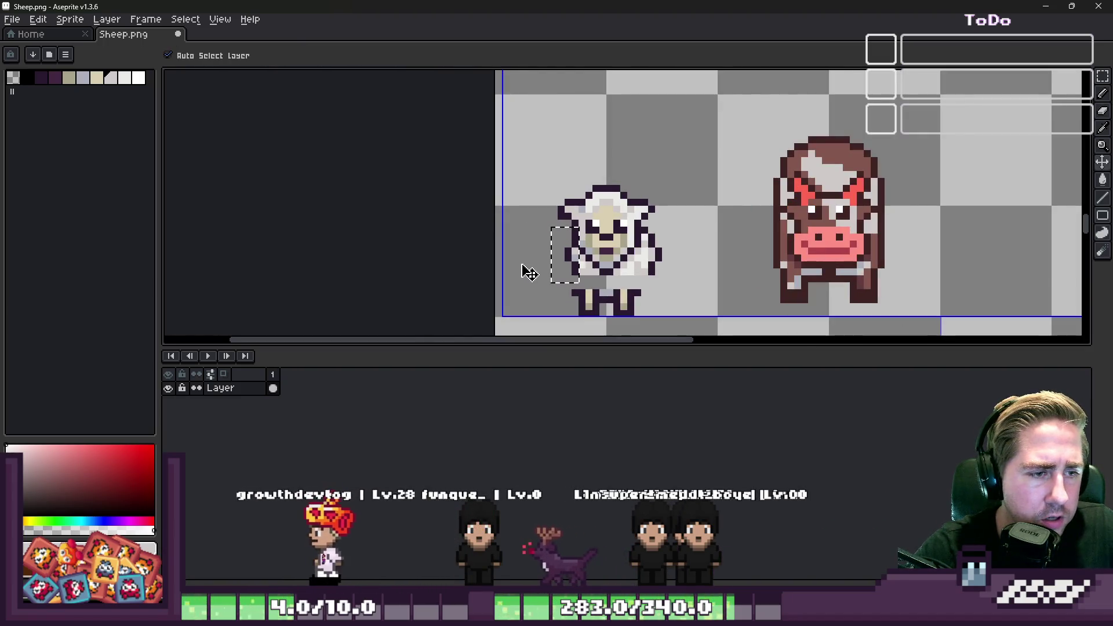
pyautogui.hotkey('ctrl', 'd')
# Erase the sheep's left outline pixels, including the one beside the cheek.
pyautogui.press('b')
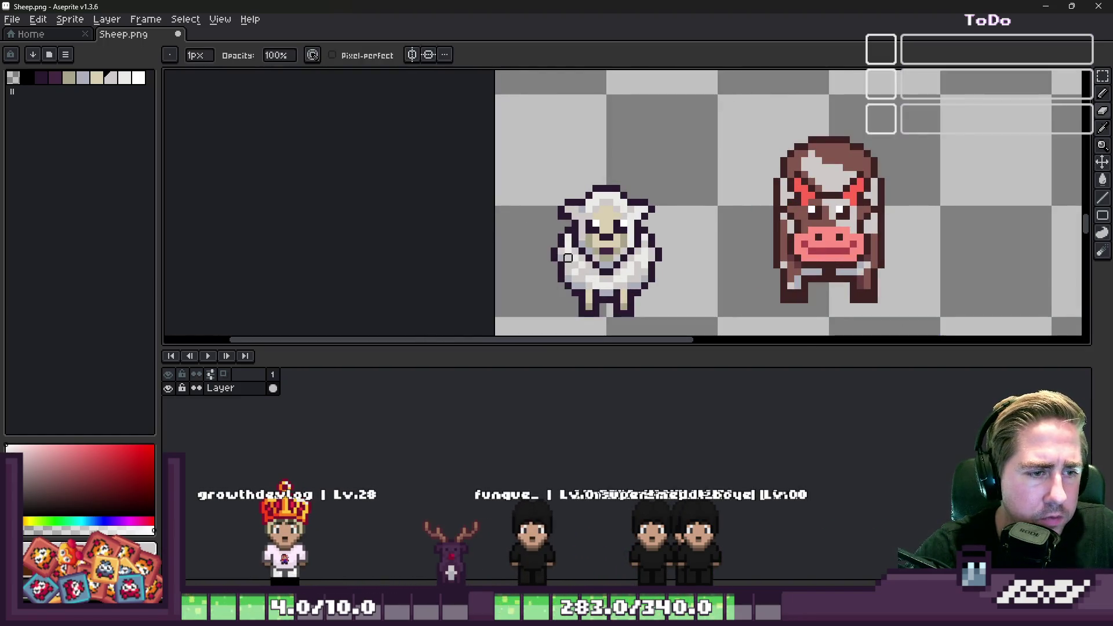
pyautogui.scroll(2, 597, 165)
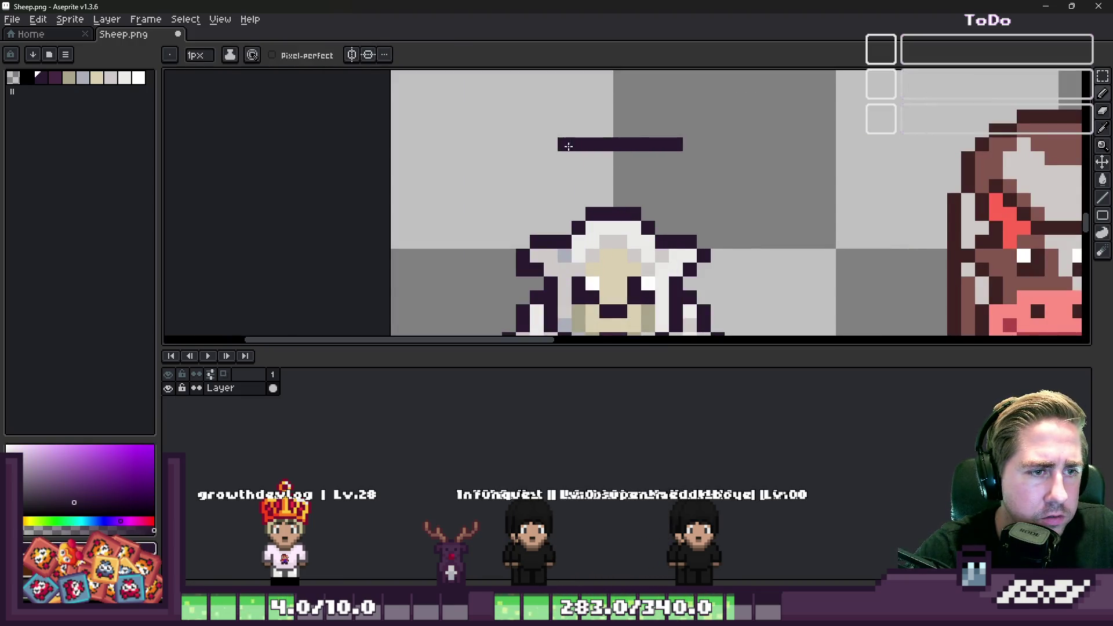
pyautogui.scroll(-1, 502, 323)
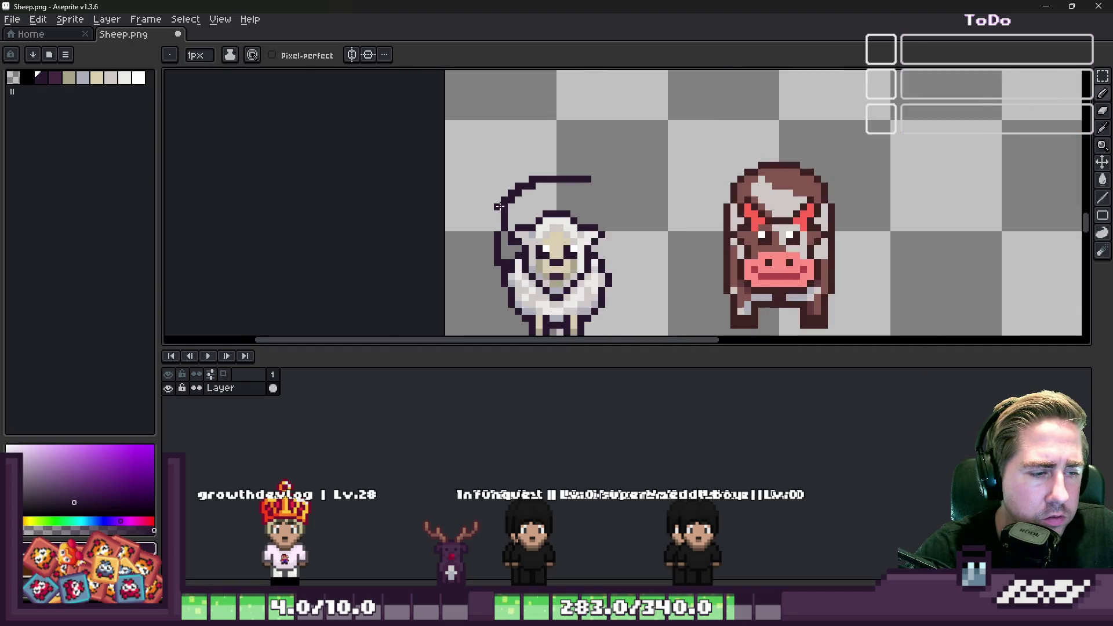
pyautogui.scroll(1, 502, 323)
pyautogui.press('e')
pyautogui.moveTo(497, 257)
pyautogui.mouseDown()
pyautogui.moveTo(498, 229)
pyautogui.moveTo(483, 250)
pyautogui.mouseUp()
pyautogui.click(497, 263)
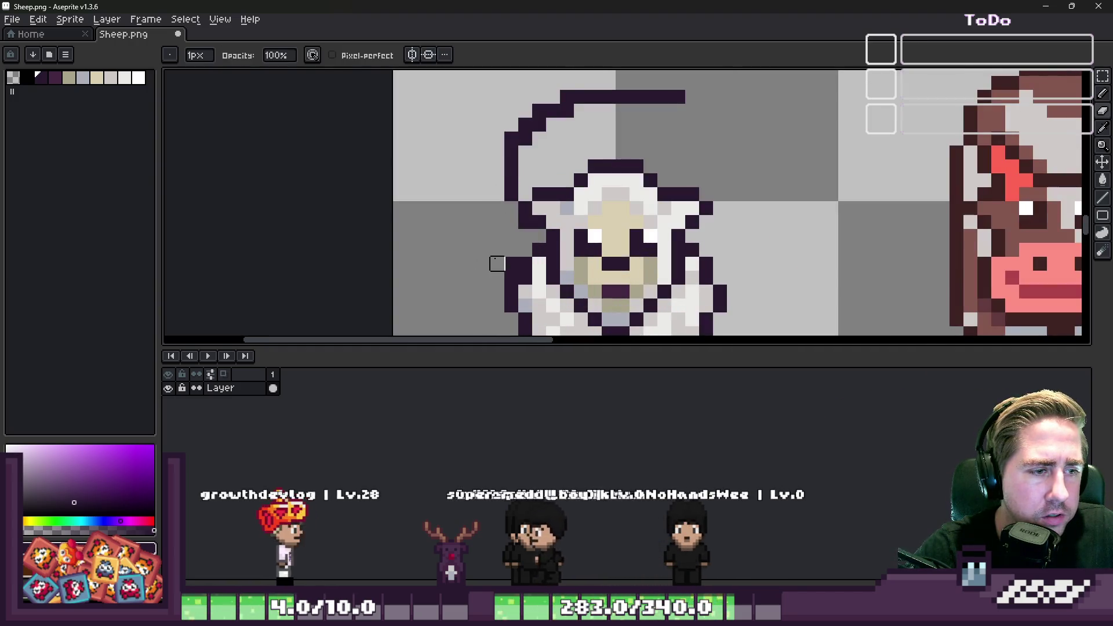
pyautogui.press('b')
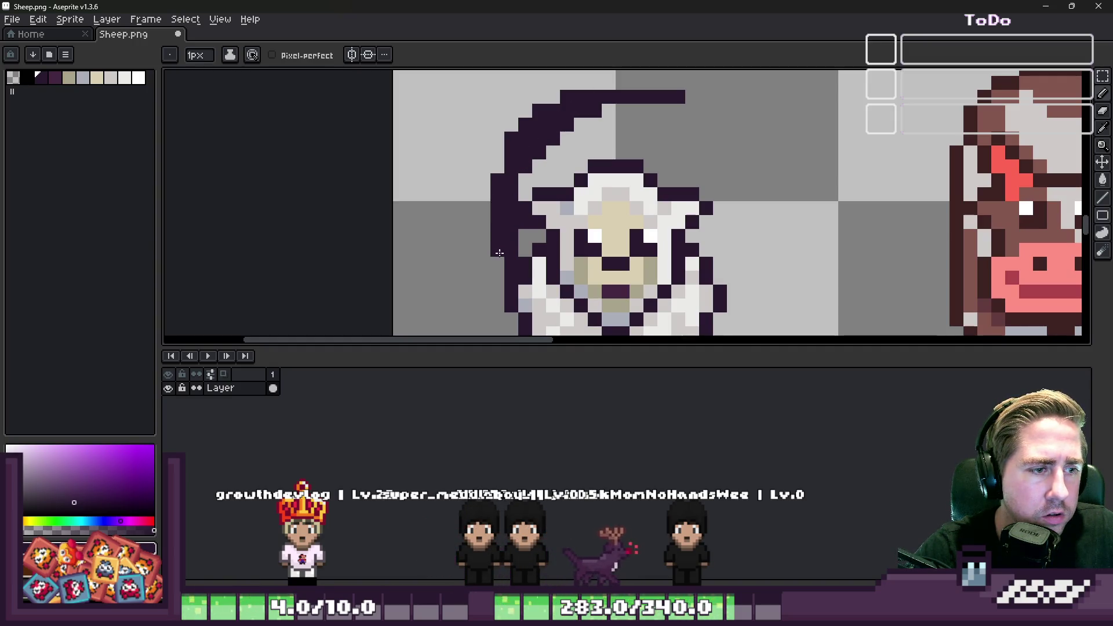
pyautogui.scroll(-2, 410, 154)
pyautogui.scroll(1, 482, 145)
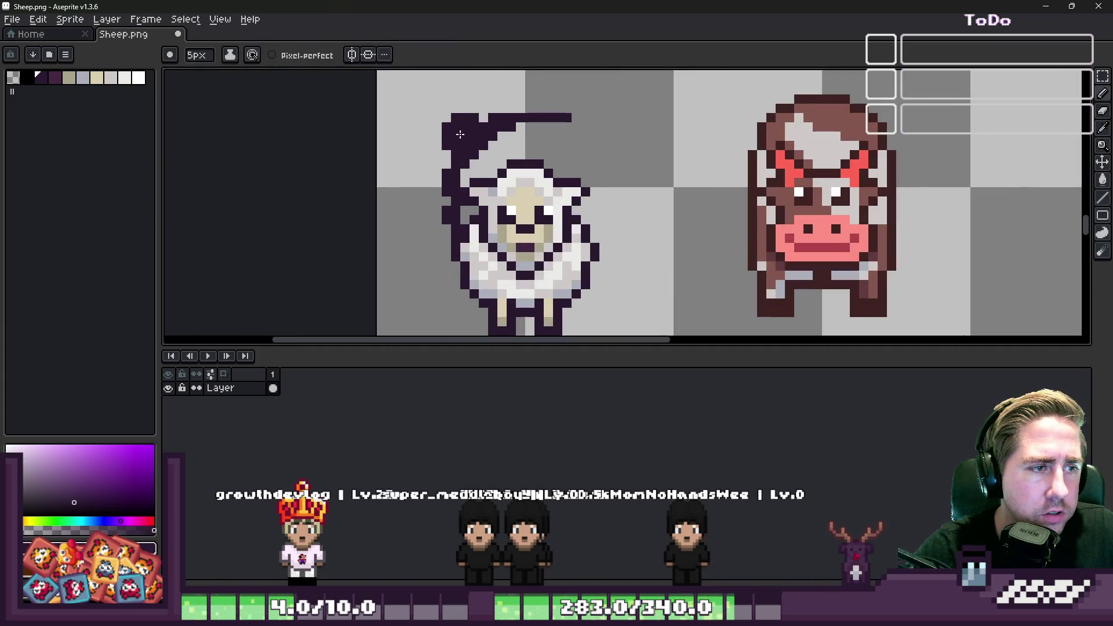
# Paint a dark hood over the sheep's head, then trim its right edge with a 3px eraser.
pyautogui.moveTo(459, 133); pyautogui.dragTo(555, 132)
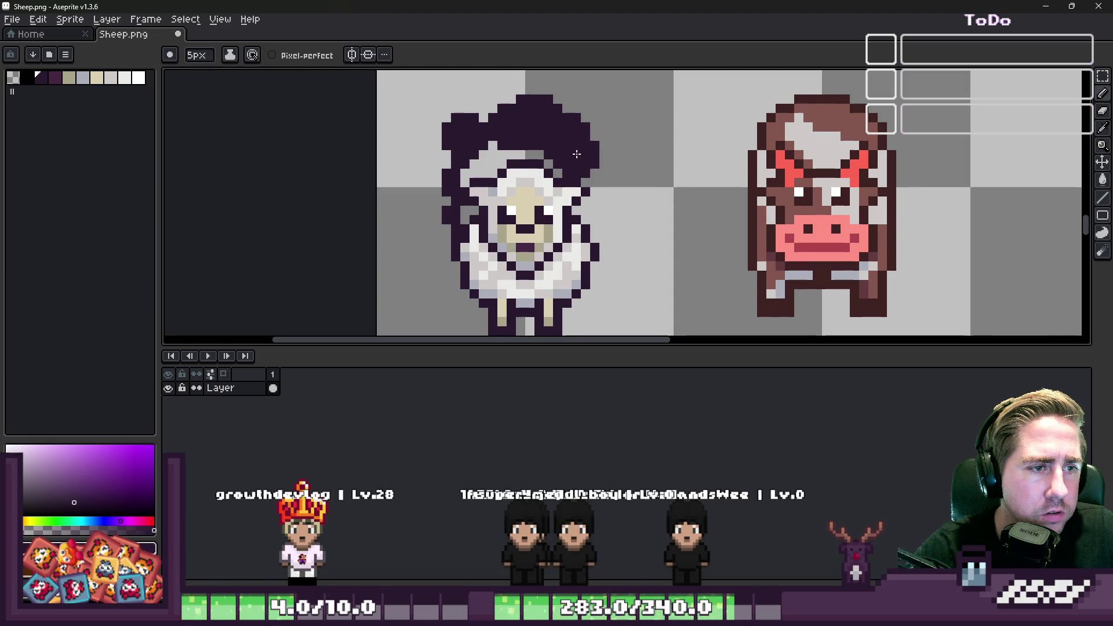
pyautogui.press('-')
pyautogui.press('-')
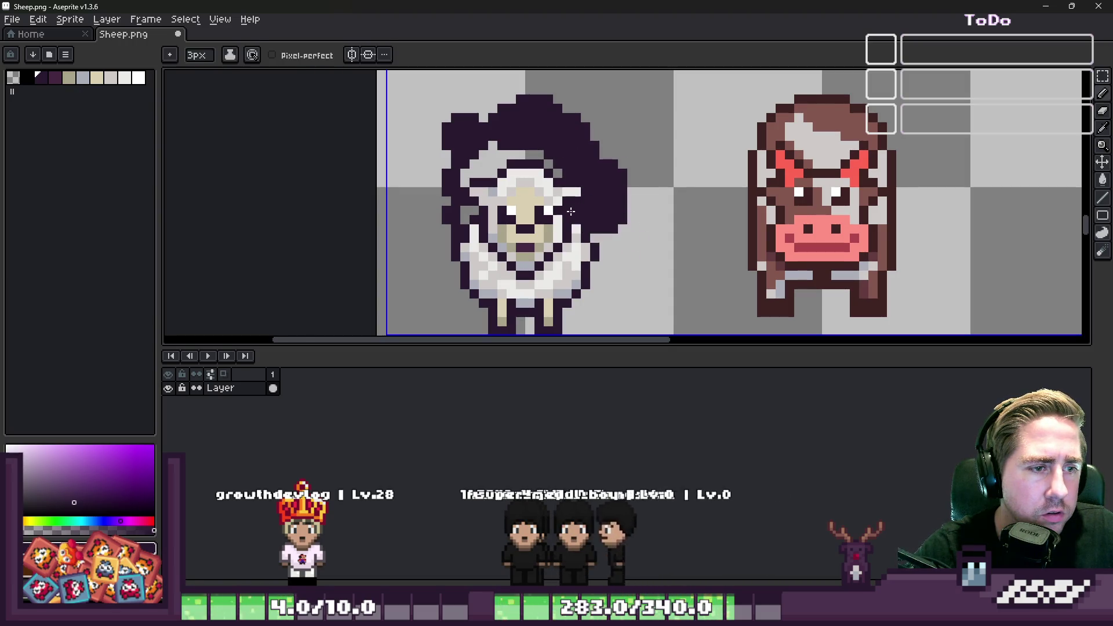
pyautogui.scroll(-2, 577, 213)
pyautogui.scroll(2, 619, 171)
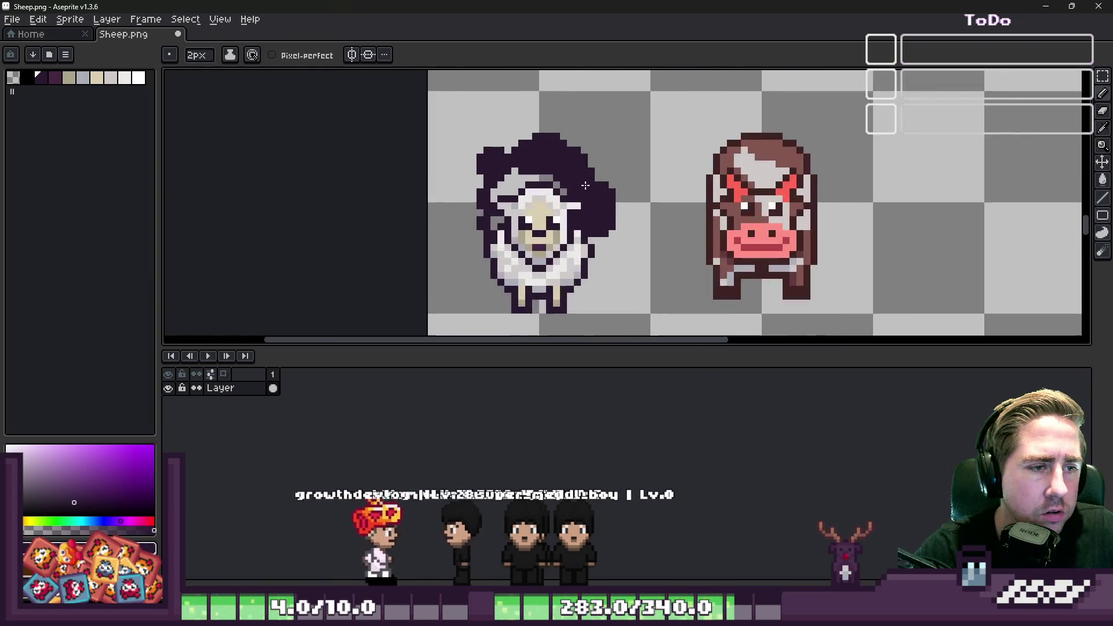
pyautogui.press('e')
pyautogui.moveTo(613, 199); pyautogui.dragTo(605, 254)
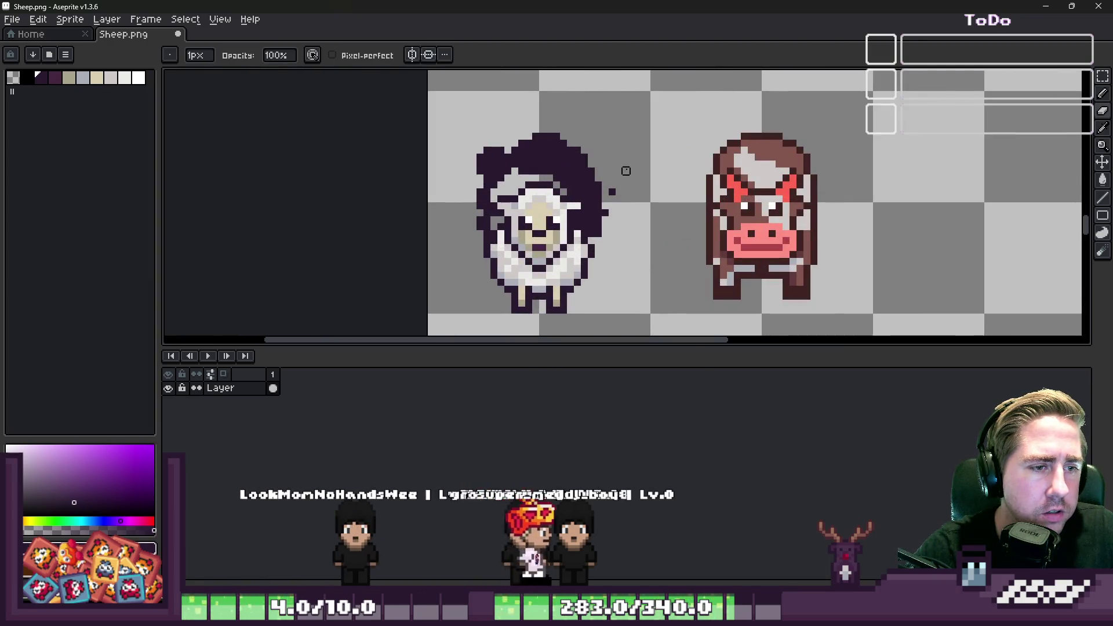
pyautogui.scroll(2, 580, 261)
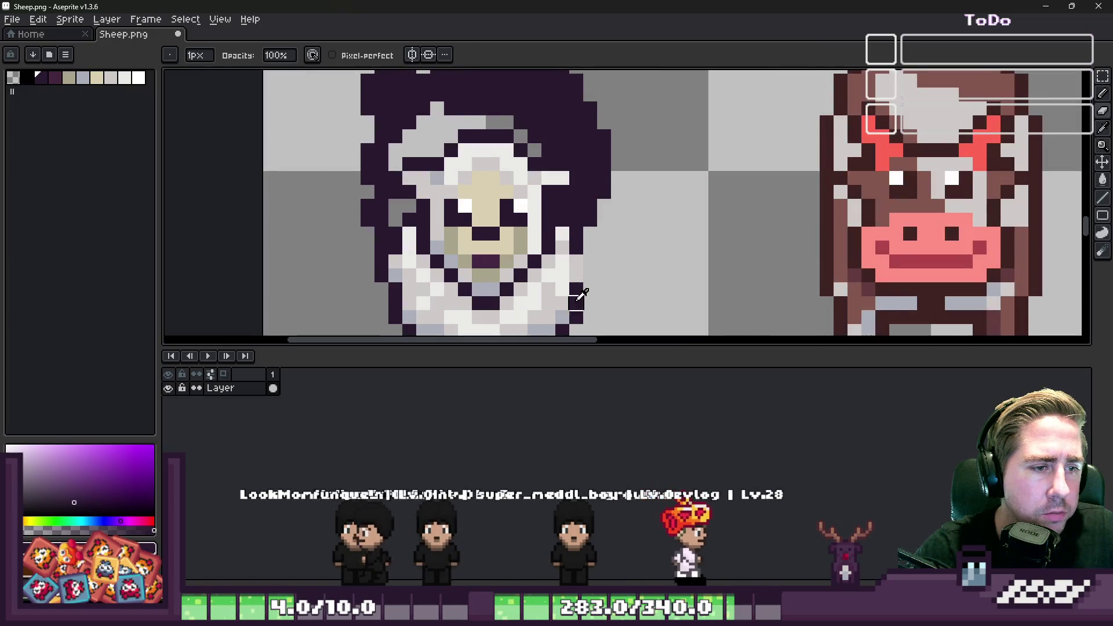
# Eyedrop the light wool colour and paint wool pixels along the hood's upper right.
pyautogui.press('b')
pyautogui.press('b')
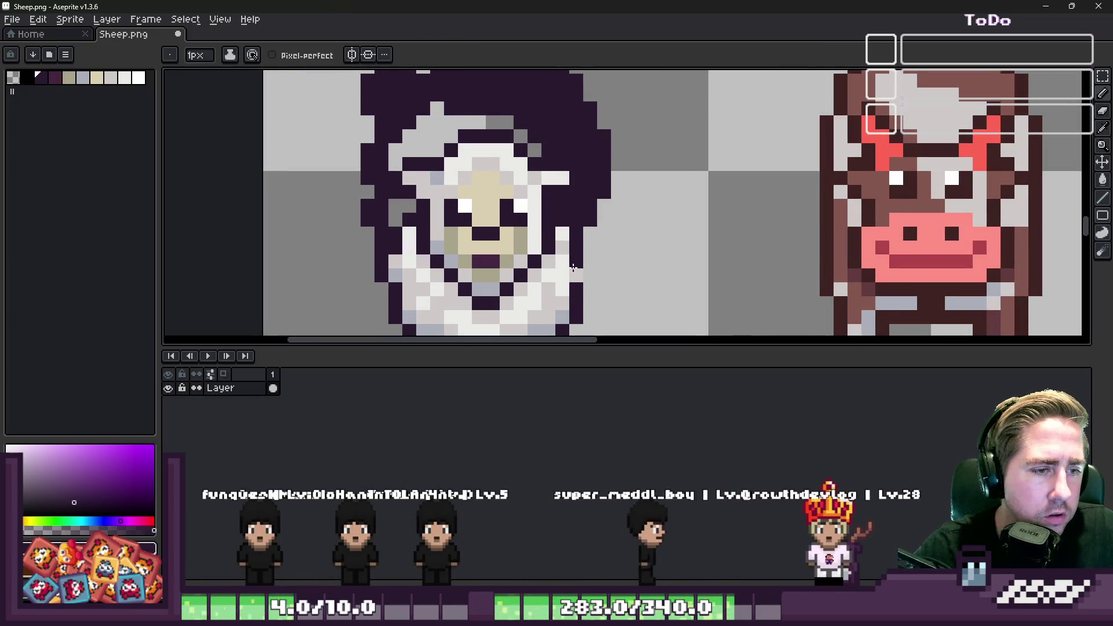
pyautogui.keyDown('alt'); pyautogui.click(561, 248); pyautogui.keyUp('alt')
pyautogui.moveTo(562, 225); pyautogui.dragTo(563, 205)
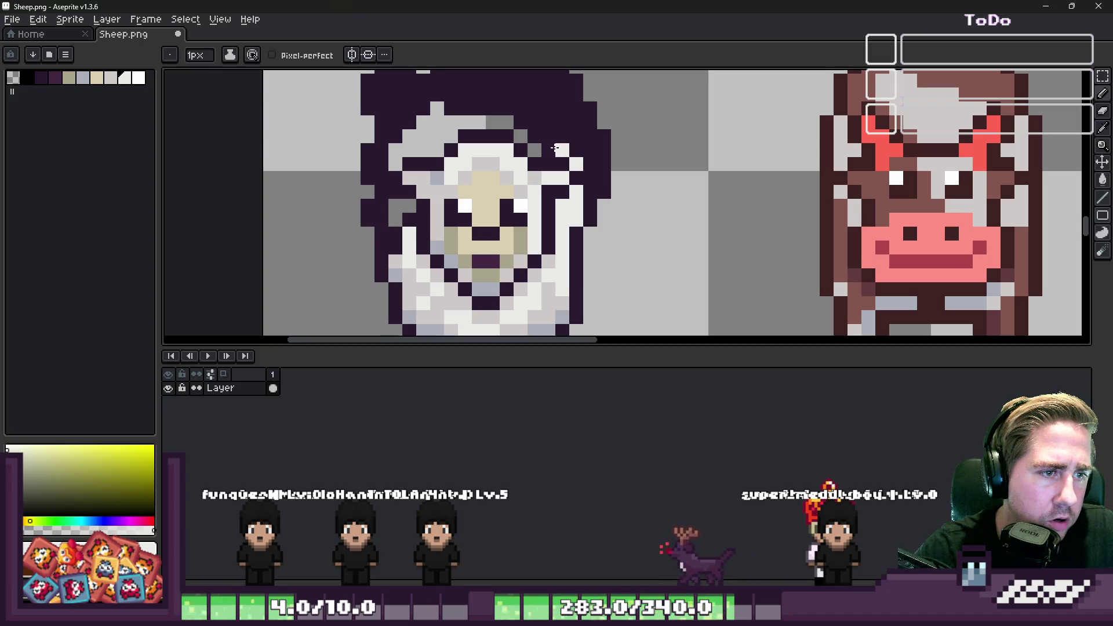
pyautogui.moveTo(555, 149); pyautogui.dragTo(585, 159)
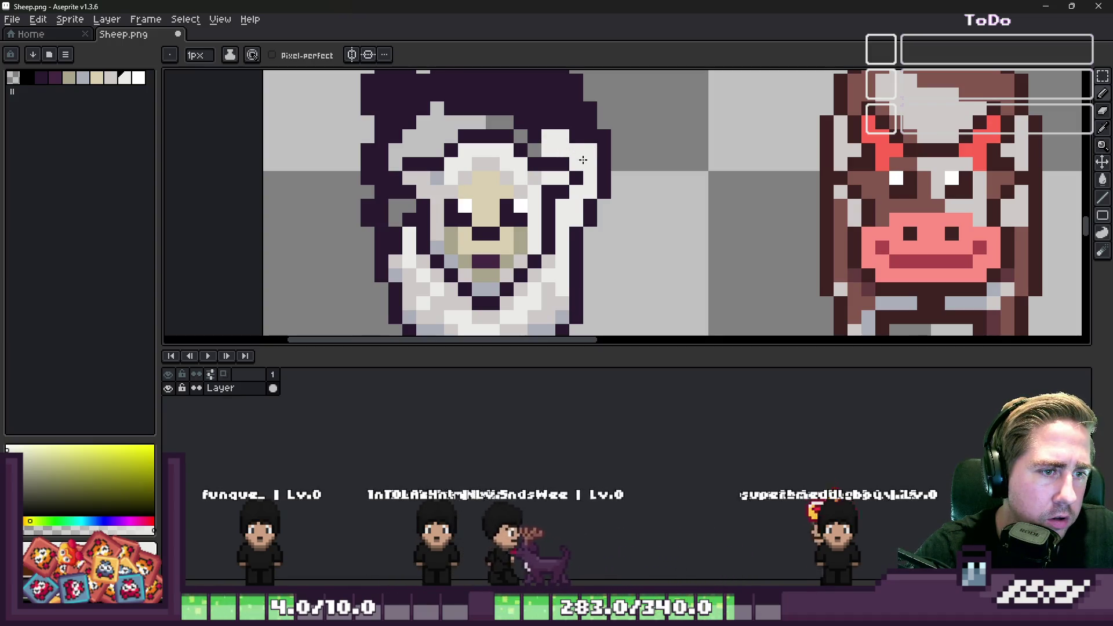
pyautogui.moveTo(585, 142)
pyautogui.mouseDown()
pyautogui.moveTo(577, 112)
pyautogui.moveTo(631, 201)
pyautogui.moveTo(575, 148)
pyautogui.moveTo(541, 147)
pyautogui.moveTo(443, 207)
pyautogui.moveTo(453, 224)
pyautogui.mouseUp()
pyautogui.press('g')
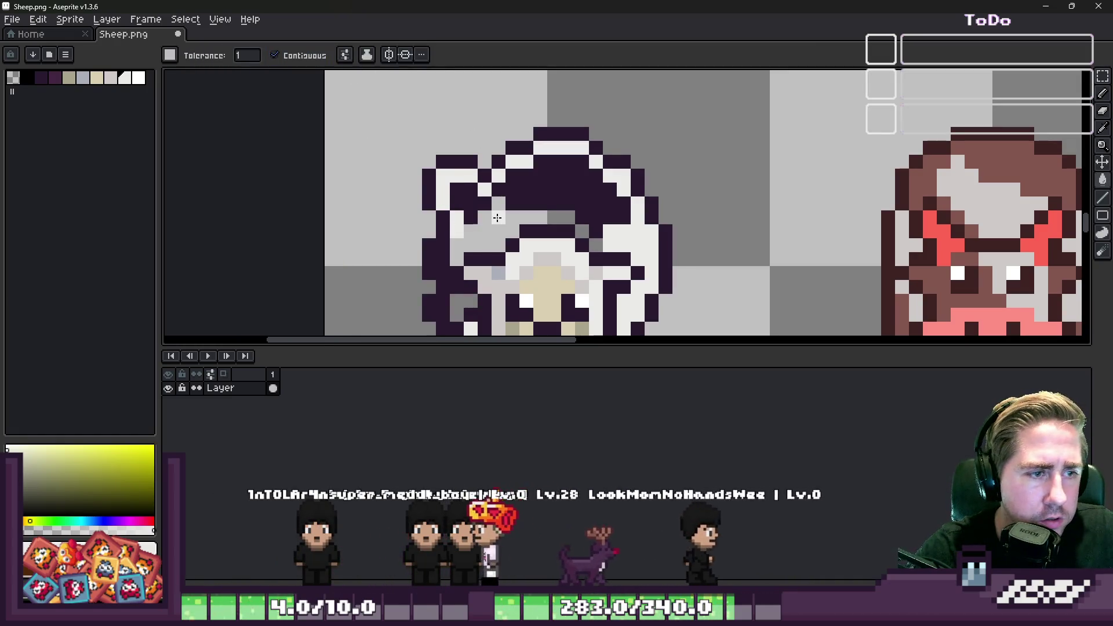
# Turn the dark patch on the sheep's hood white with the Paint Bucket and Pencil.
pyautogui.click(484, 208)
pyautogui.press('b')
pyautogui.moveTo(476, 203)
pyautogui.mouseDown()
pyautogui.moveTo(460, 185)
pyautogui.moveTo(549, 198)
pyautogui.moveTo(578, 186)
pyautogui.moveTo(576, 174)
pyautogui.mouseUp()
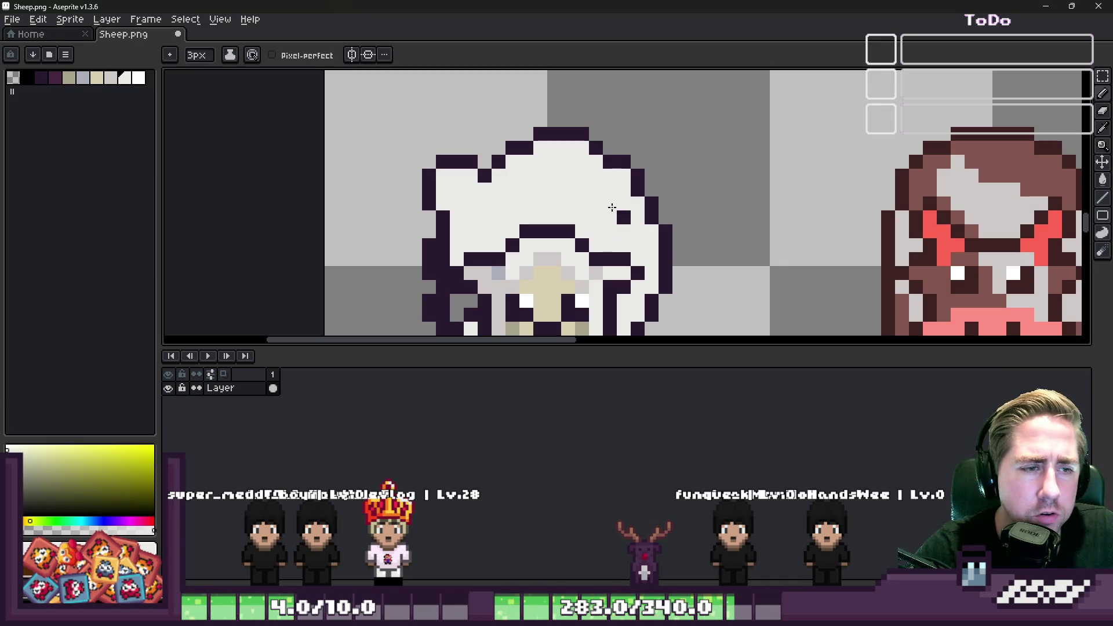
pyautogui.scroll(-3, 623, 188)
pyautogui.press('i')
pyautogui.scroll(3, 566, 222)
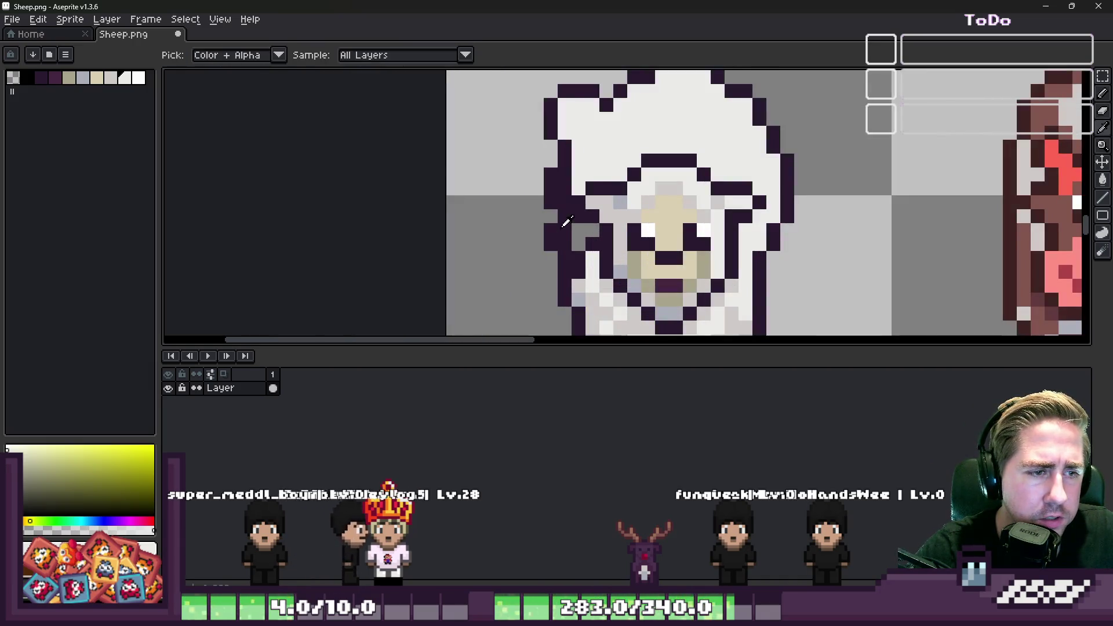
pyautogui.press('b')
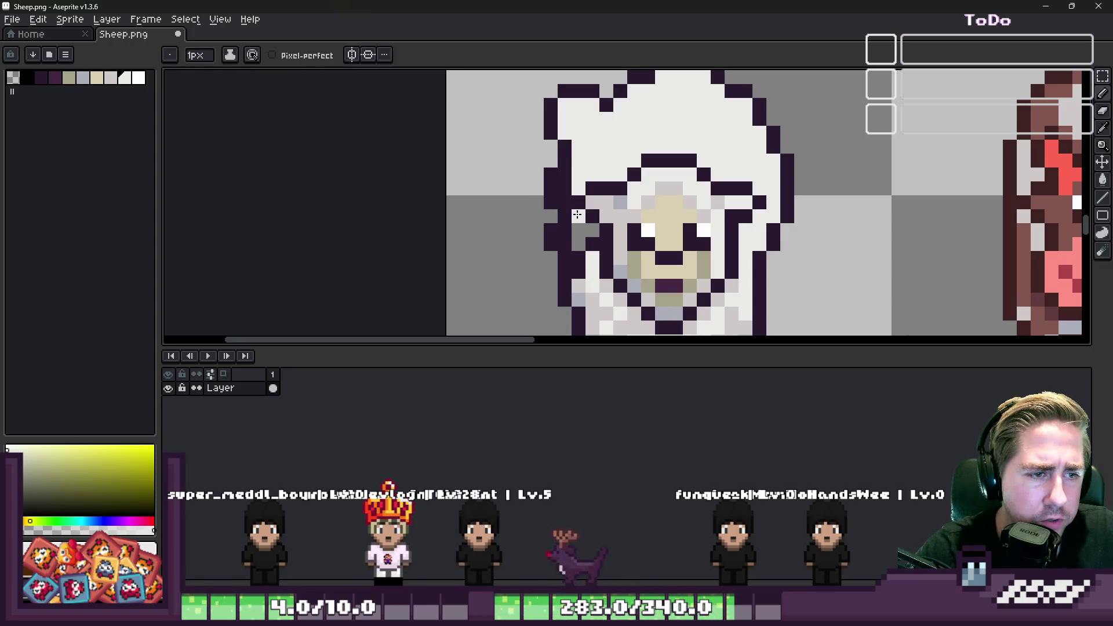
# Erase the outline at the sheep's top-left head and pick the dark purple outline colour.
pyautogui.press('e')
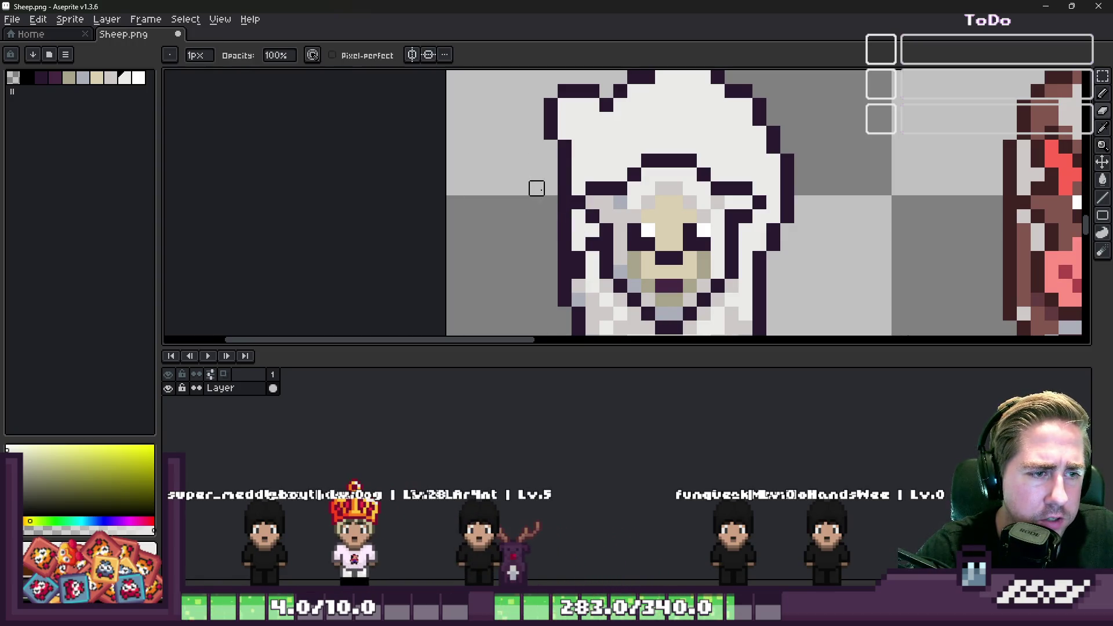
pyautogui.scroll(-3, 536, 188)
pyautogui.scroll(2, 586, 167)
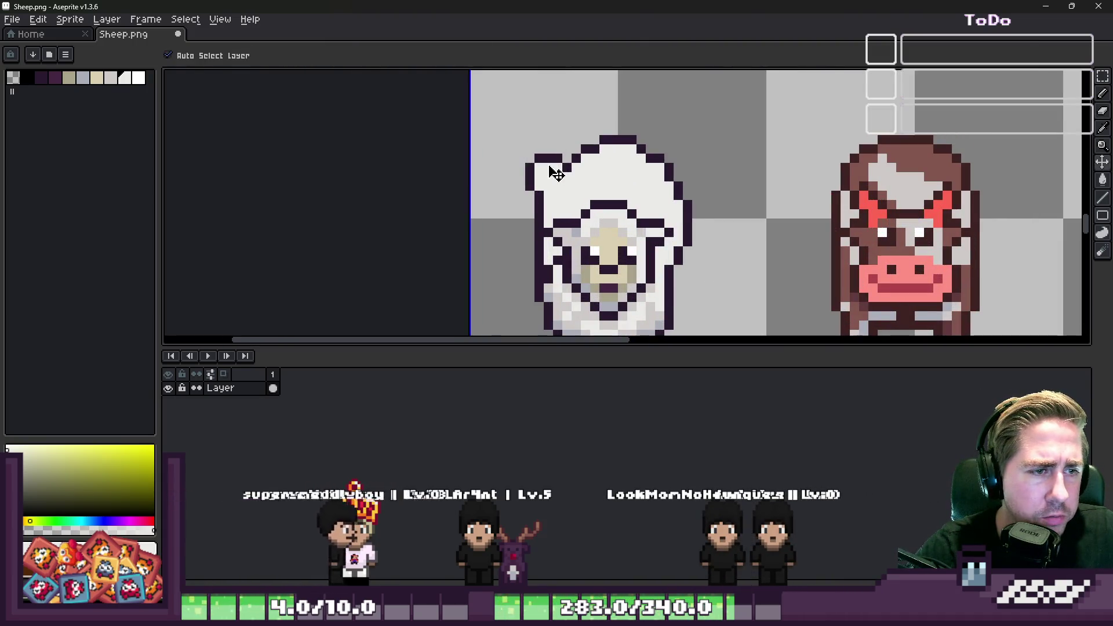
pyautogui.moveTo(555, 164); pyautogui.dragTo(561, 156)
pyautogui.scroll(1, 561, 156)
pyautogui.keyDown('alt'); pyautogui.click(556, 159); pyautogui.keyUp('alt')
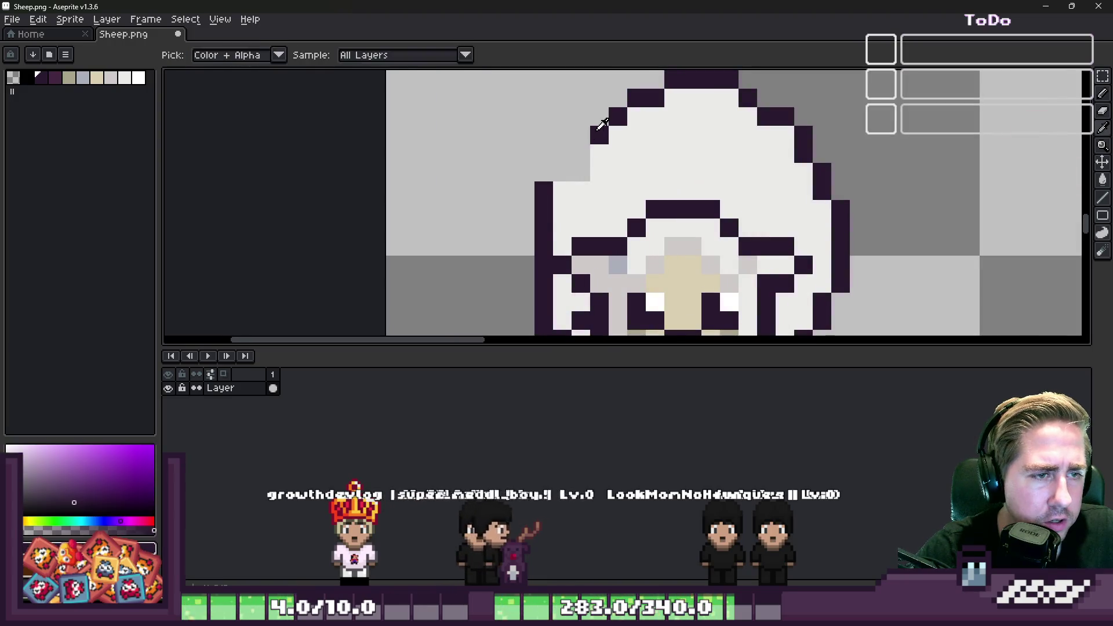
pyautogui.press('b')
pyautogui.scroll(-2, 551, 159)
pyautogui.scroll(-3, 547, 158)
pyautogui.scroll(4, 529, 142)
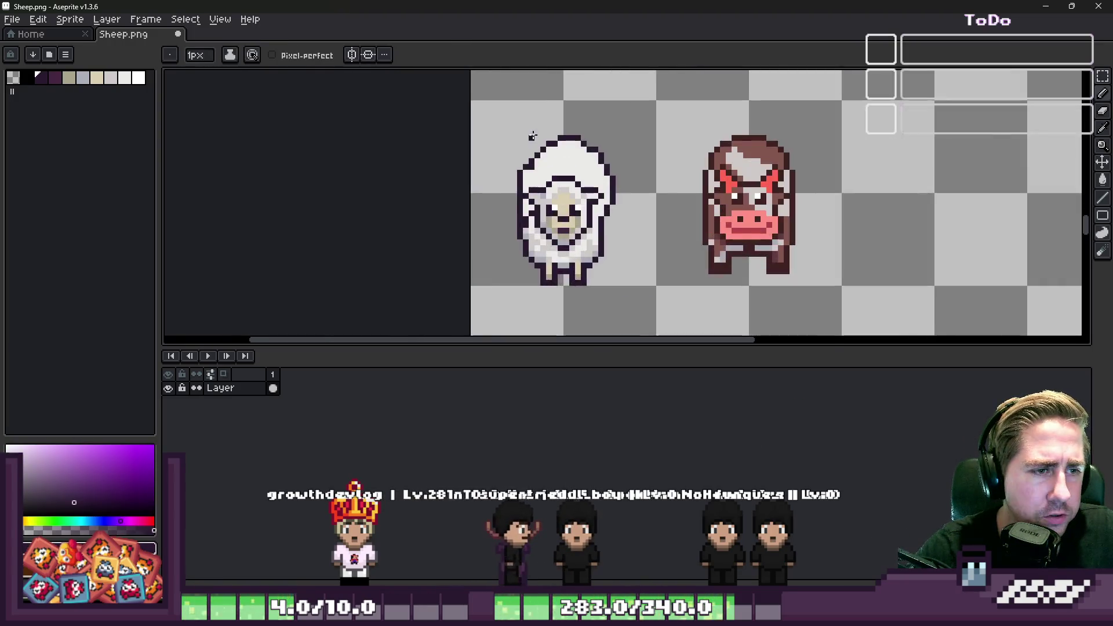
pyautogui.scroll(-2, 697, 175)
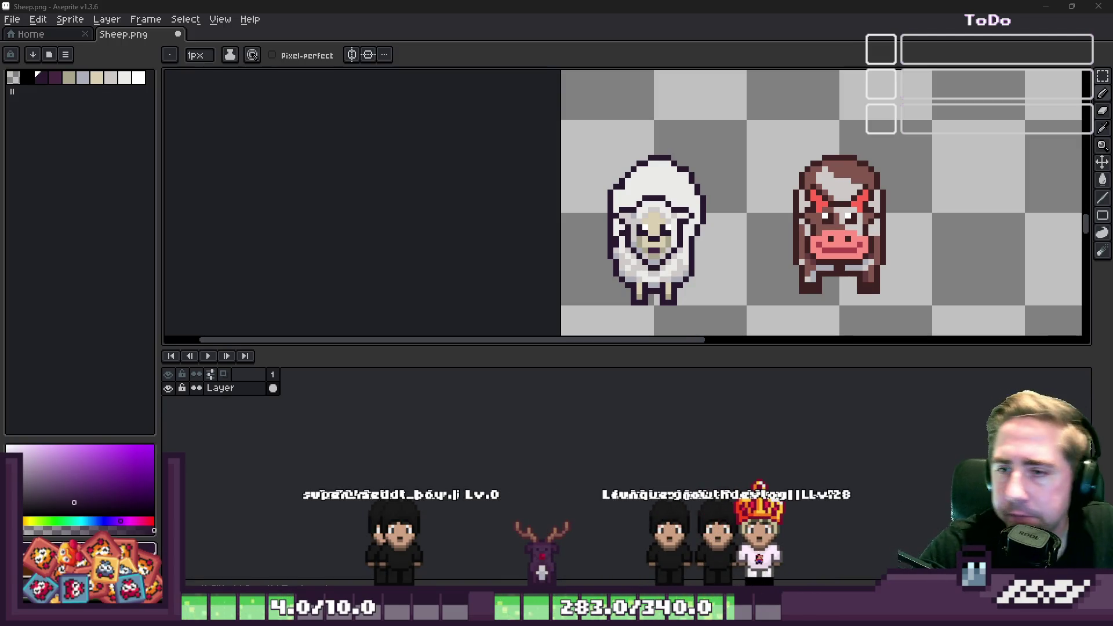
pyautogui.scroll(-1, 626, 182)
pyautogui.scroll(4, 626, 182)
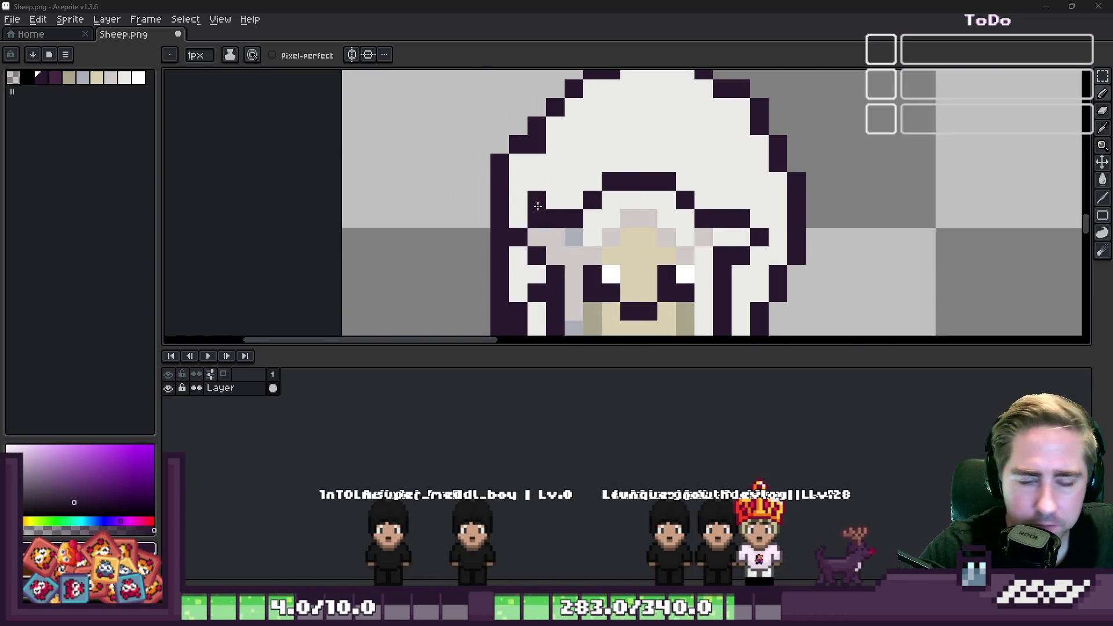
# Undo the stray off-white strokes and redraw the upper-left head outline in dark purple at 1px.
pyautogui.keyDown('alt'); pyautogui.click(523, 180); pyautogui.keyUp('alt')
pyautogui.scroll(-3, 550, 191)
pyautogui.scroll(3, 608, 206)
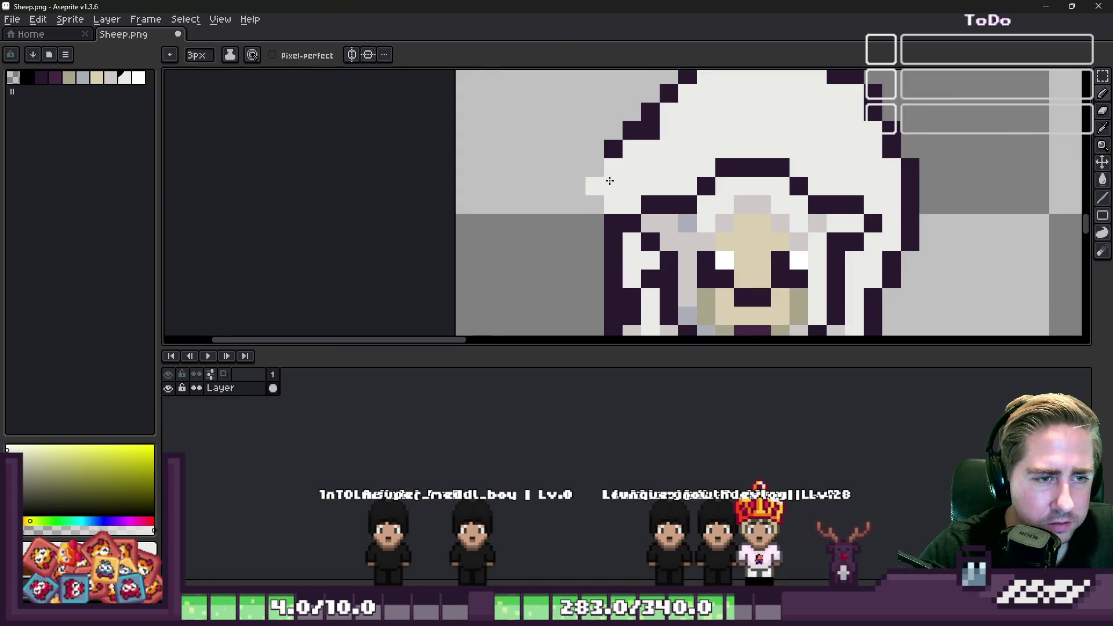
pyautogui.hotkey('ctrl', 'z')
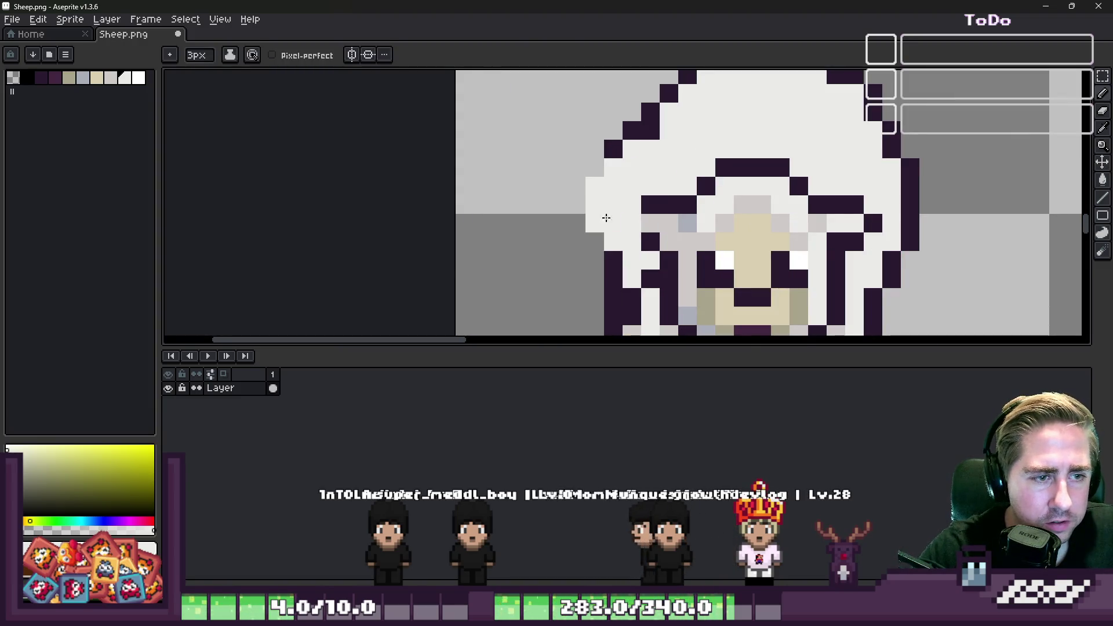
pyautogui.hotkey('ctrl', 'z')
pyautogui.keyDown('alt'); pyautogui.click(631, 223); pyautogui.keyUp('alt')
pyautogui.press('-')
pyautogui.press('-')
pyautogui.moveTo(594, 167); pyautogui.dragTo(578, 183)
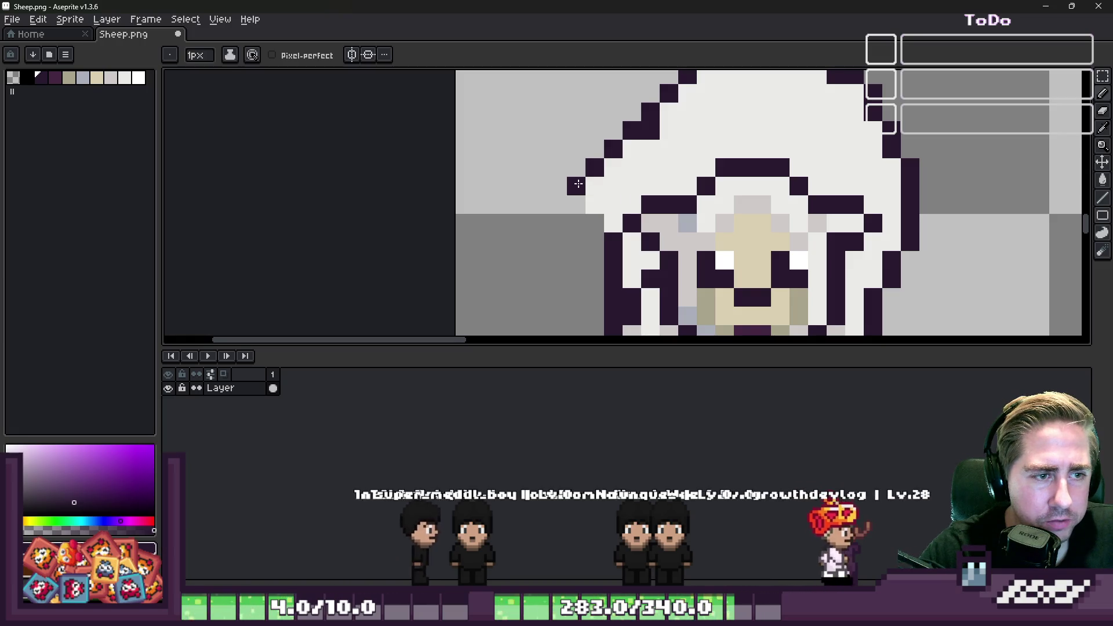
pyautogui.scroll(-1, 578, 184)
pyautogui.scroll(2, 664, 156)
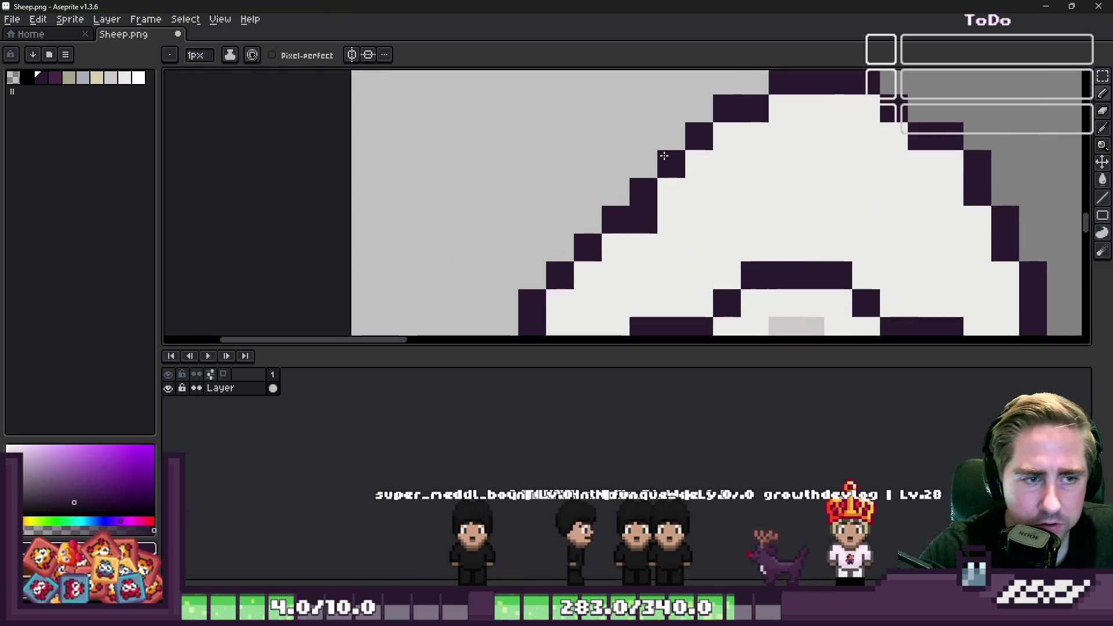
# Test off-white wool over the upper-left outline, undo it, and draw a new dark outline.
pyautogui.press('+')
pyautogui.press('+')
pyautogui.press('+')
pyautogui.keyDown('alt'); pyautogui.click(678, 217); pyautogui.keyUp('alt')
pyautogui.moveTo(678, 216)
pyautogui.mouseDown()
pyautogui.moveTo(651, 196)
pyautogui.moveTo(622, 228)
pyautogui.mouseUp()
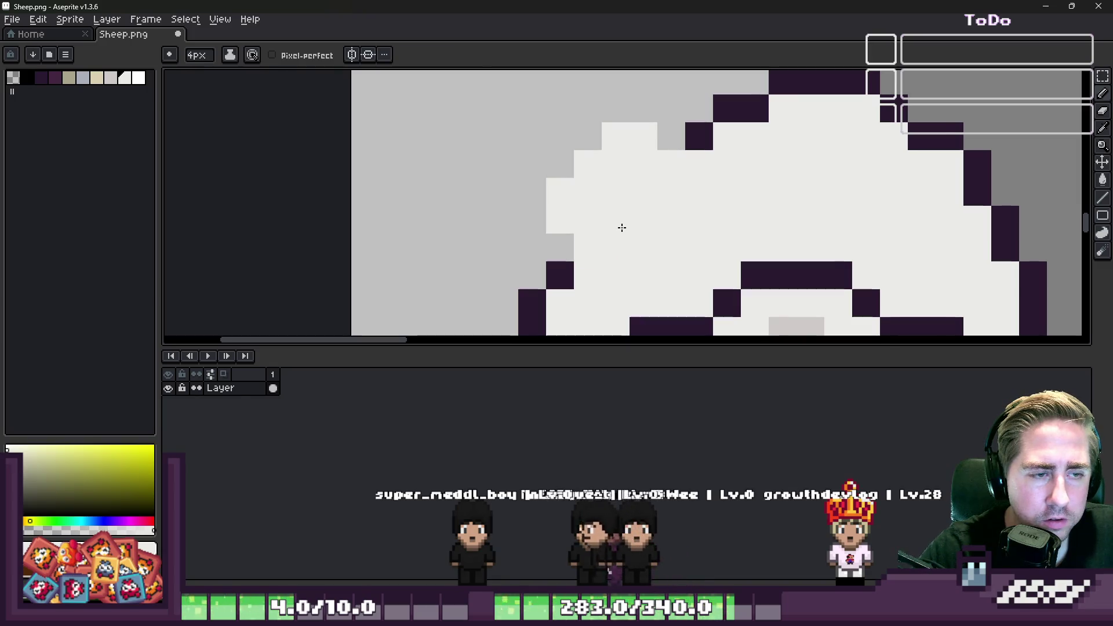
pyautogui.hotkey('ctrl', 'z')
pyautogui.keyDown('alt'); pyautogui.click(586, 241); pyautogui.keyUp('alt')
pyautogui.press('-')
pyautogui.press('-')
pyautogui.press('-')
pyautogui.moveTo(576, 197)
pyautogui.mouseDown()
pyautogui.moveTo(566, 193)
pyautogui.moveTo(587, 138)
pyautogui.moveTo(647, 113)
pyautogui.mouseUp()
pyautogui.scroll(-6, 643, 144)
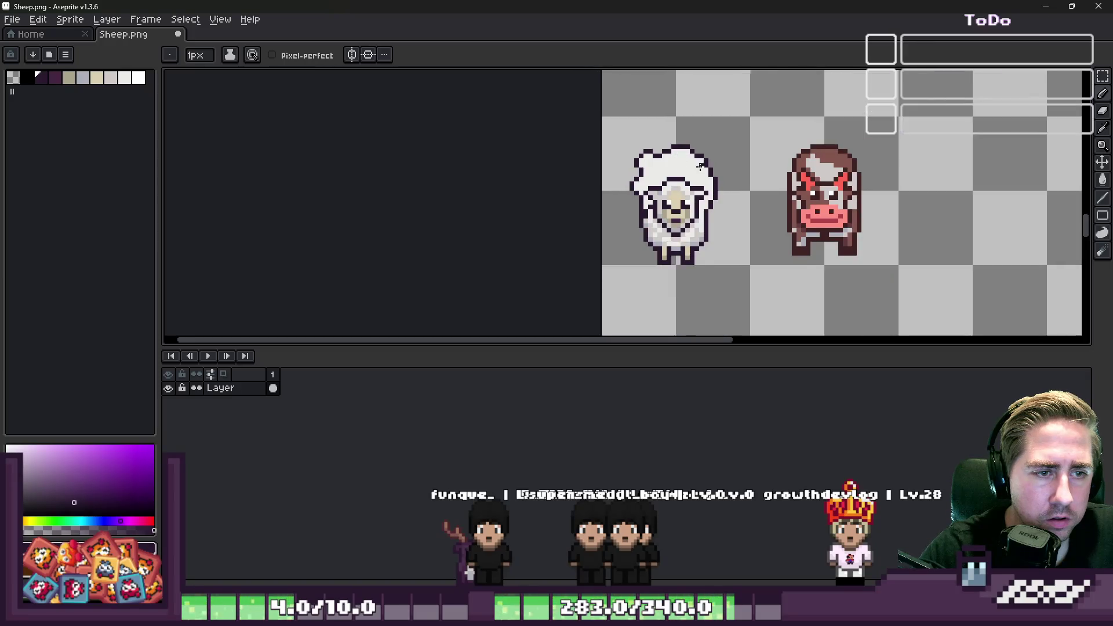
pyautogui.scroll(5, 599, 132)
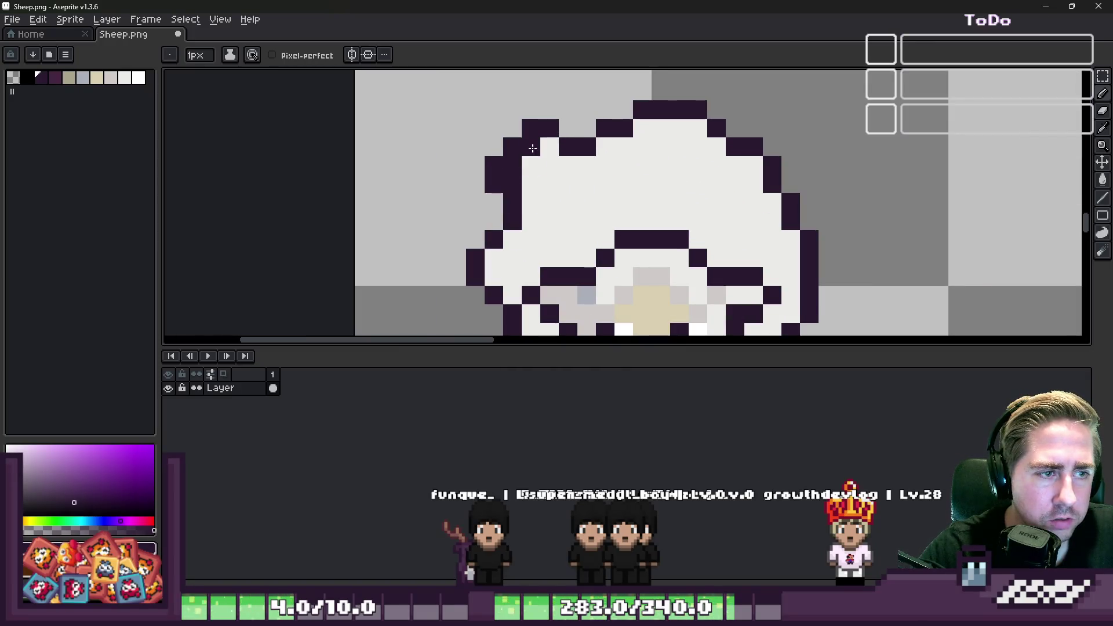
# Erase leftover outline pixels at the sheep's upper-left with a larger eraser.
pyautogui.press('e')
pyautogui.moveTo(484, 152)
pyautogui.mouseDown()
pyautogui.moveTo(501, 118)
pyautogui.moveTo(542, 104)
pyautogui.mouseUp()
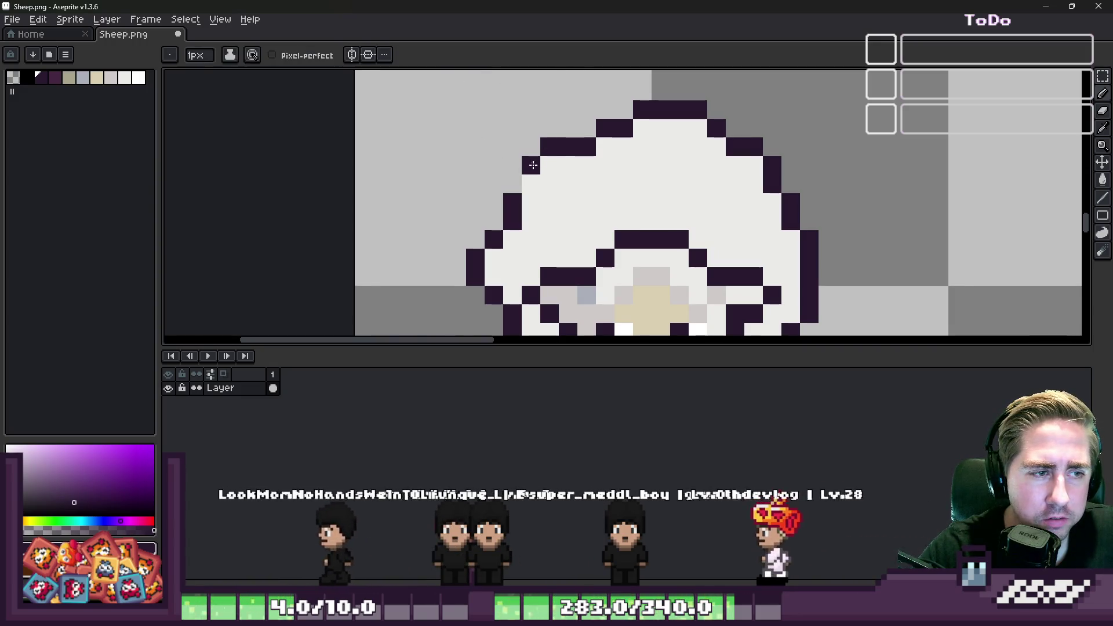
pyautogui.press('b')
pyautogui.scroll(-4, 519, 140)
pyautogui.scroll(5, 518, 140)
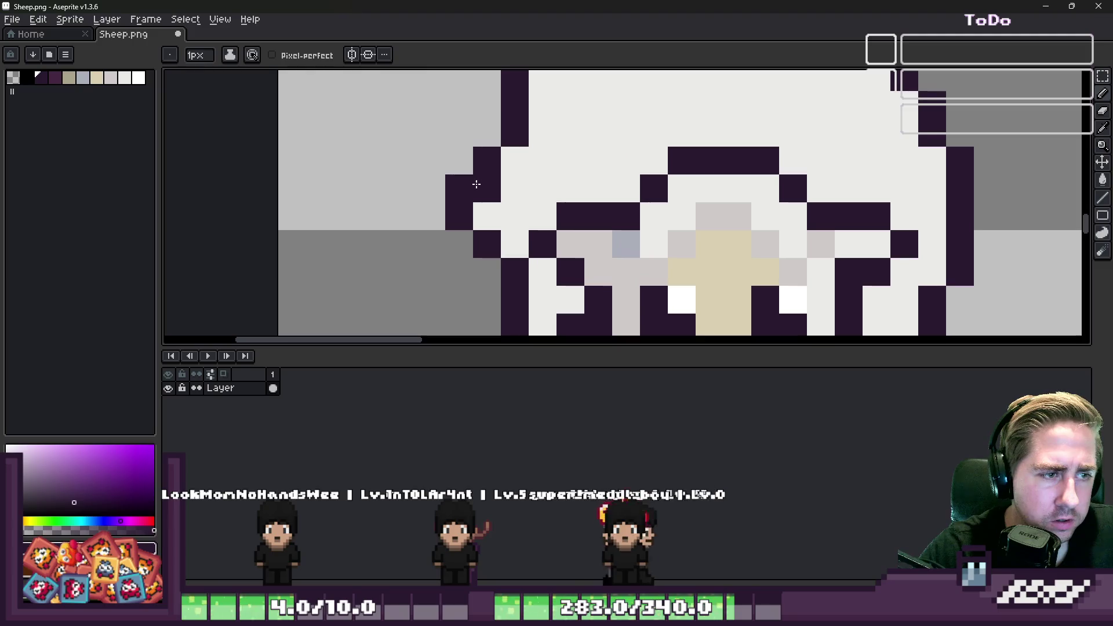
pyautogui.press('e')
pyautogui.scroll(-4, 421, 213)
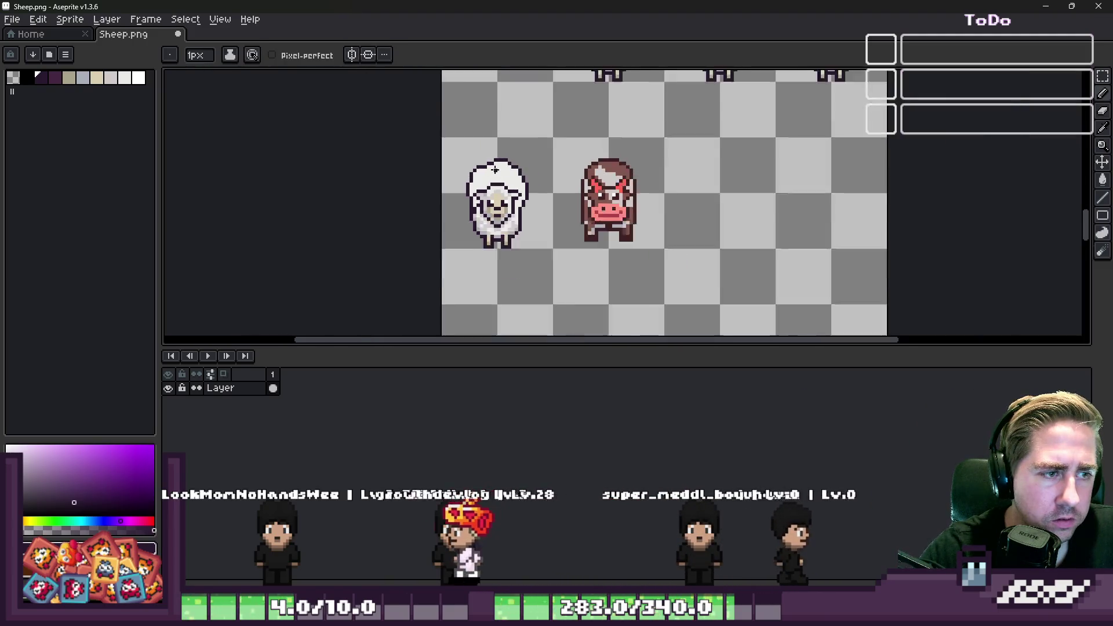
pyautogui.press('b')
pyautogui.scroll(4, 491, 174)
# Select the upper-left part of the sheep's head and shift those pixels to the right side.
pyautogui.press('m')
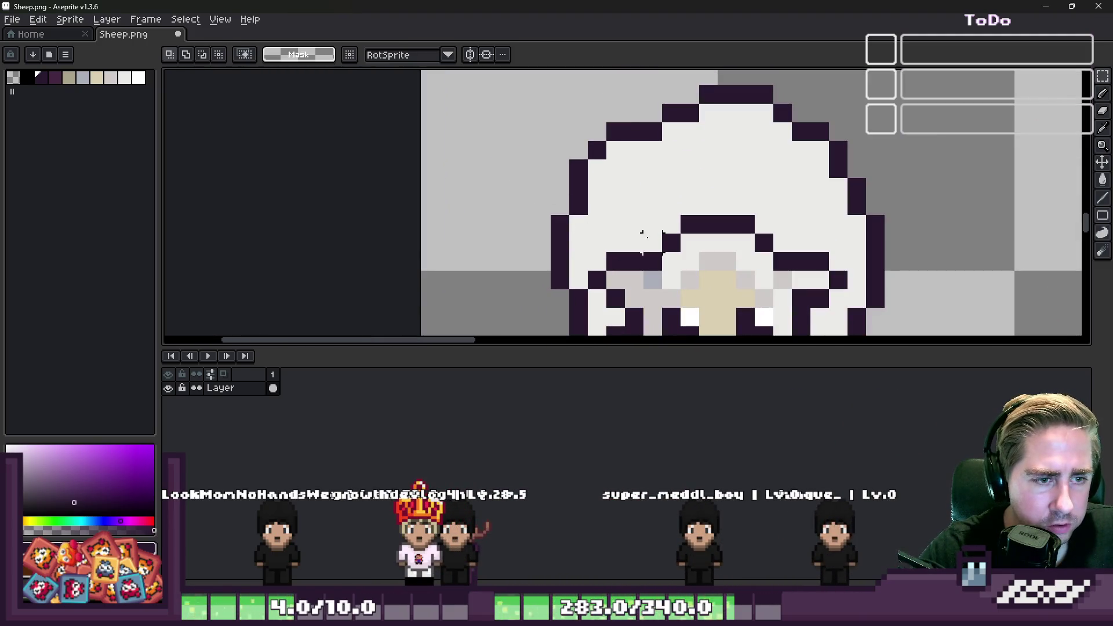
pyautogui.moveTo(661, 251); pyautogui.dragTo(475, 84)
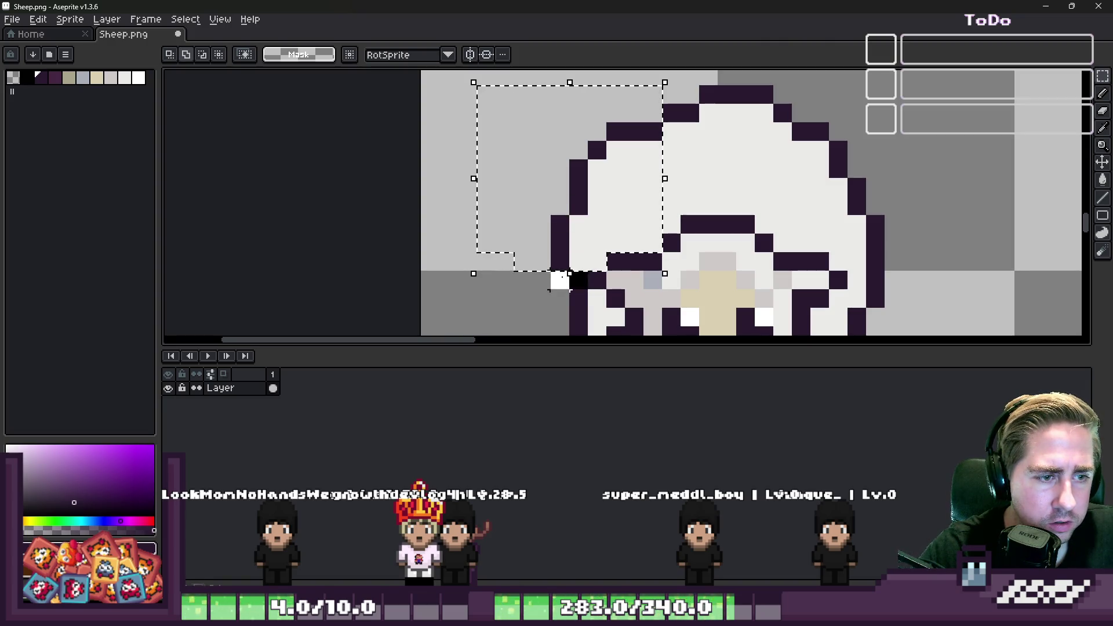
pyautogui.moveTo(559, 192); pyautogui.dragTo(857, 194)
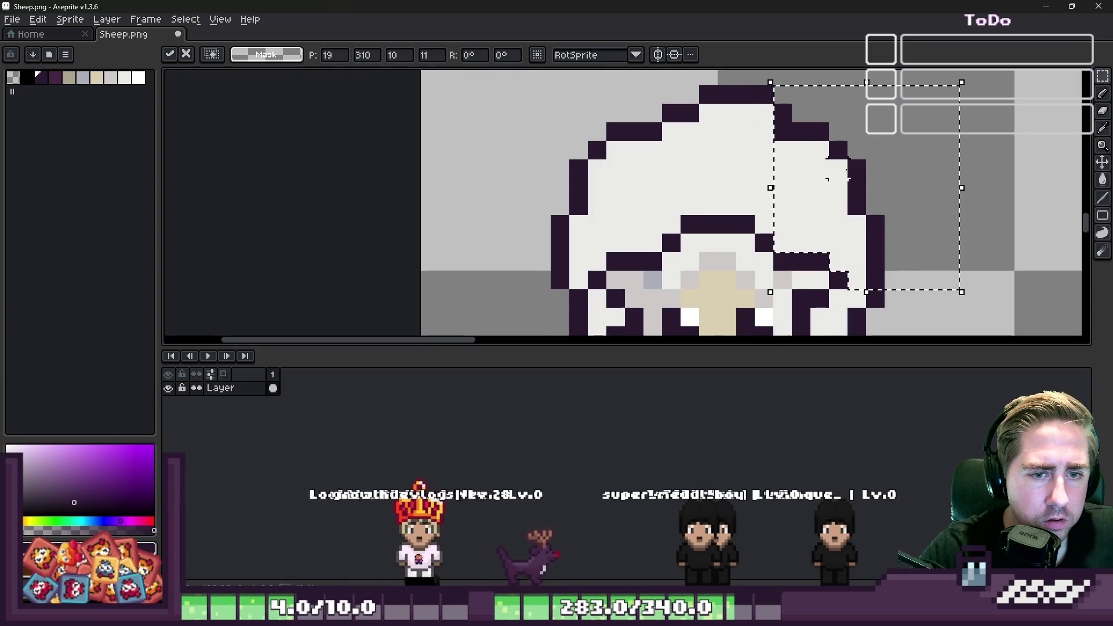
pyautogui.press('b')
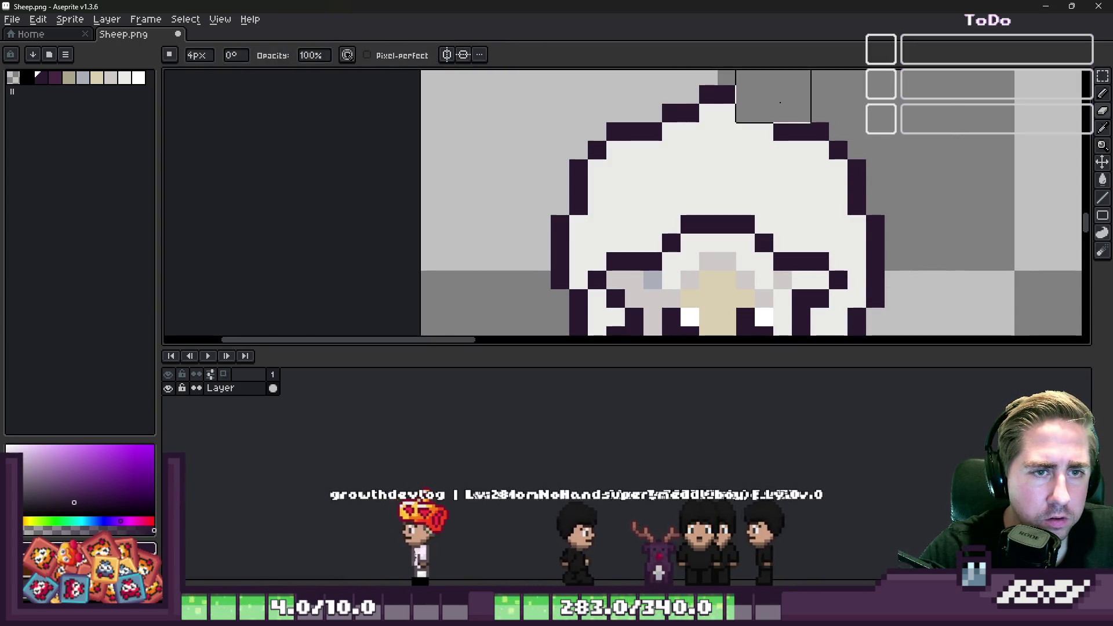
pyautogui.keyDown('alt'); pyautogui.click(733, 119); pyautogui.keyUp('alt')
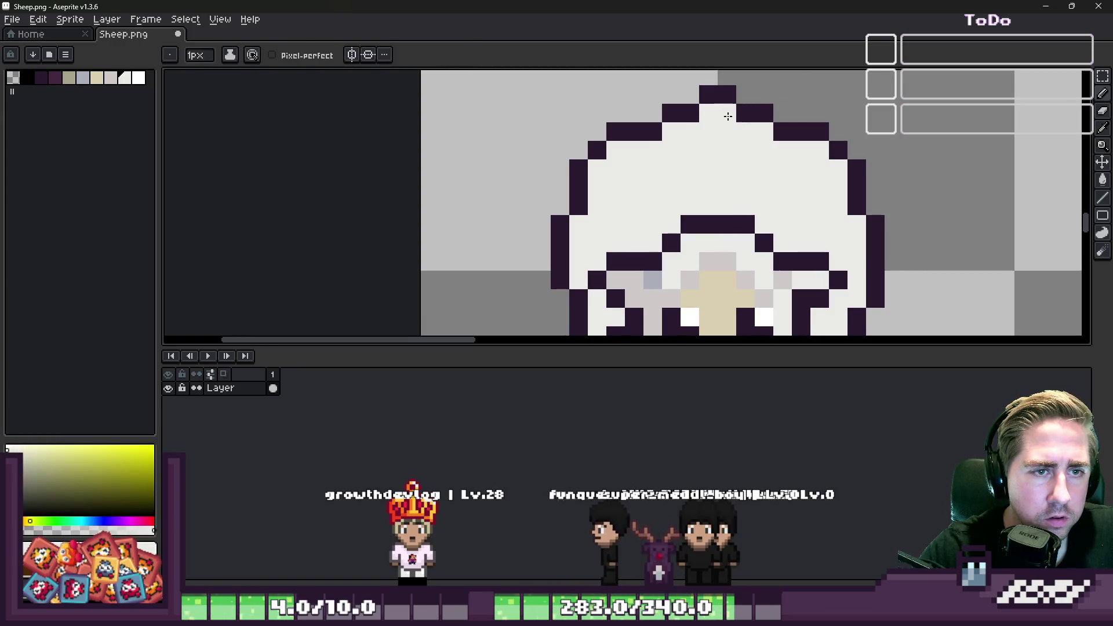
pyautogui.scroll(-5, 713, 162)
pyautogui.scroll(5, 660, 120)
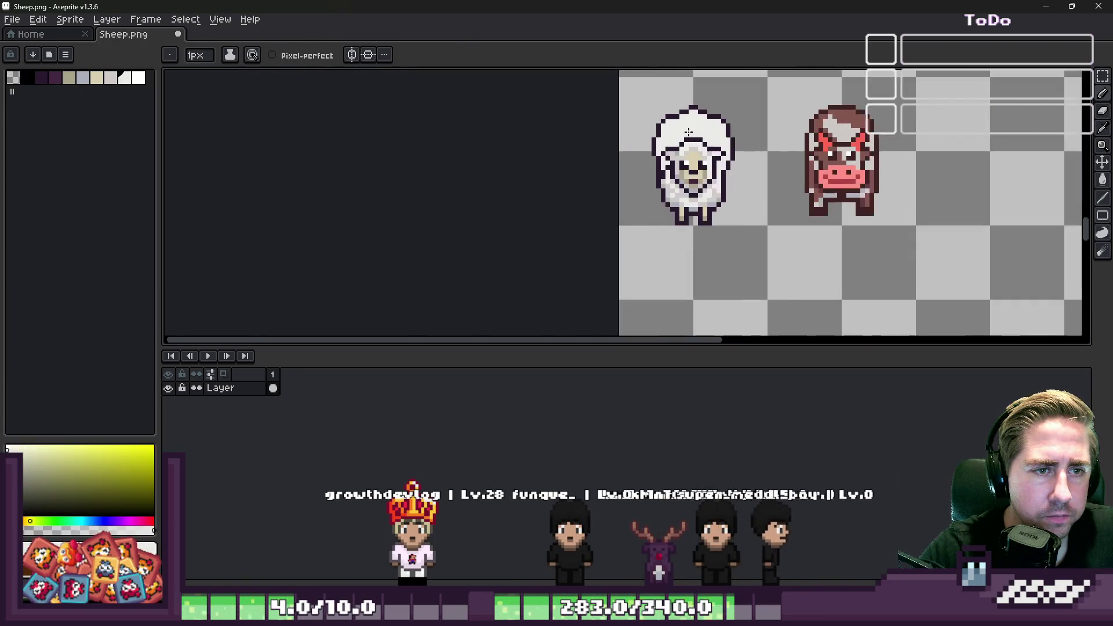
# Delete the stray dark block to the right of the sheep and clear the selection.
pyautogui.press('m')
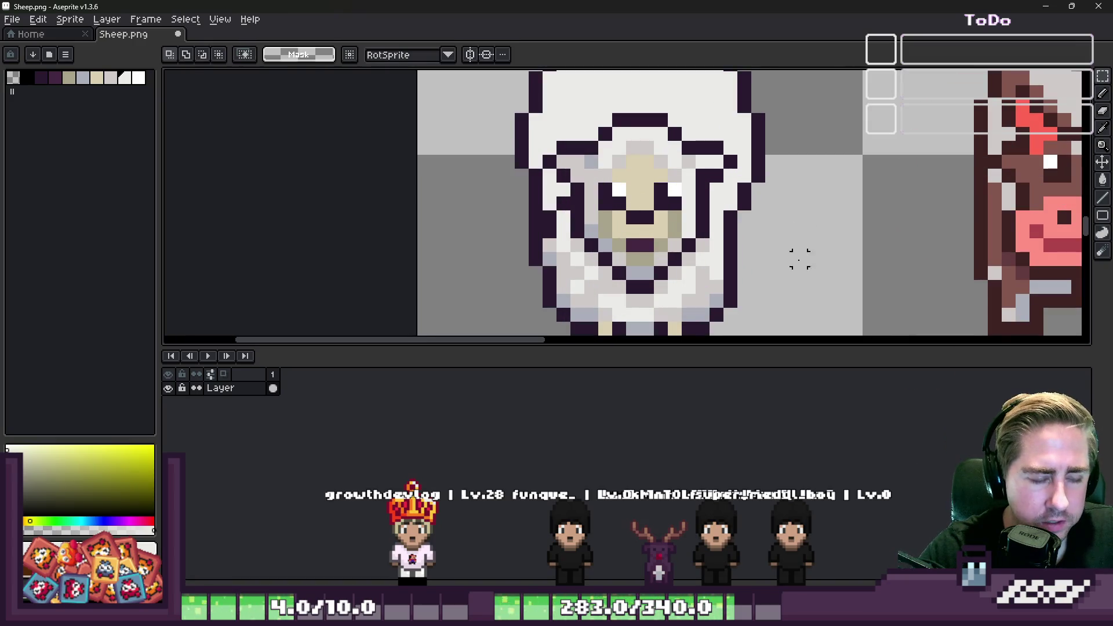
pyautogui.moveTo(751, 186); pyautogui.dragTo(852, 289)
pyautogui.press('Delete')
pyautogui.hotkey('ctrl', 'd')
pyautogui.press('b')
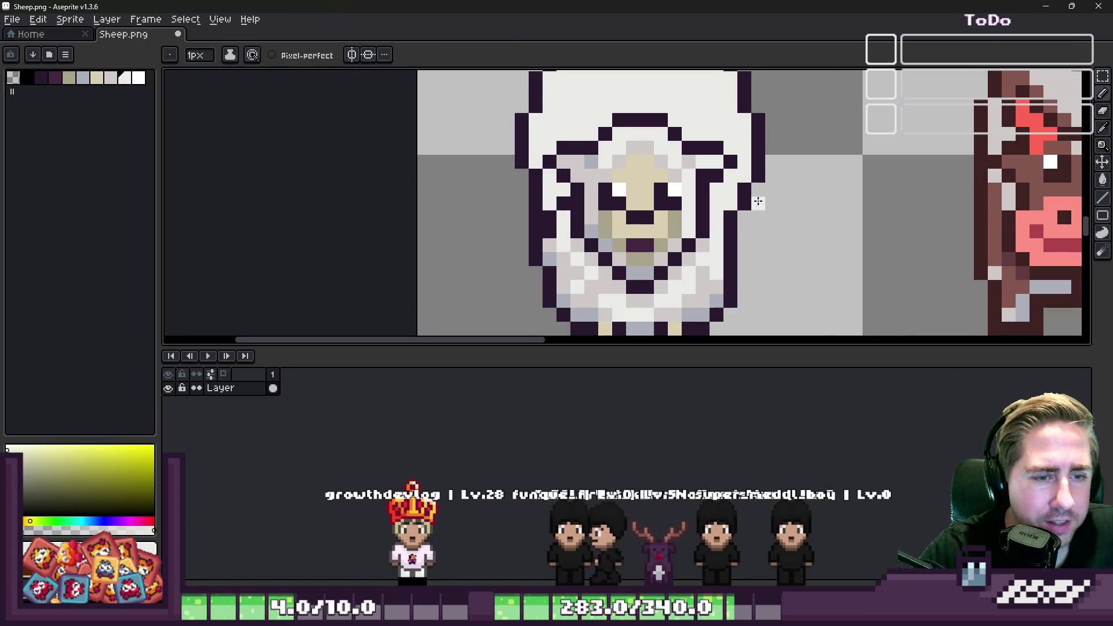
pyautogui.scroll(-3, 737, 212)
pyautogui.scroll(2, 737, 212)
# Select the hood's right-edge pixels and move them up and left, committing the narrower hood.
pyautogui.press('m')
pyautogui.scroll(-3, 765, 226)
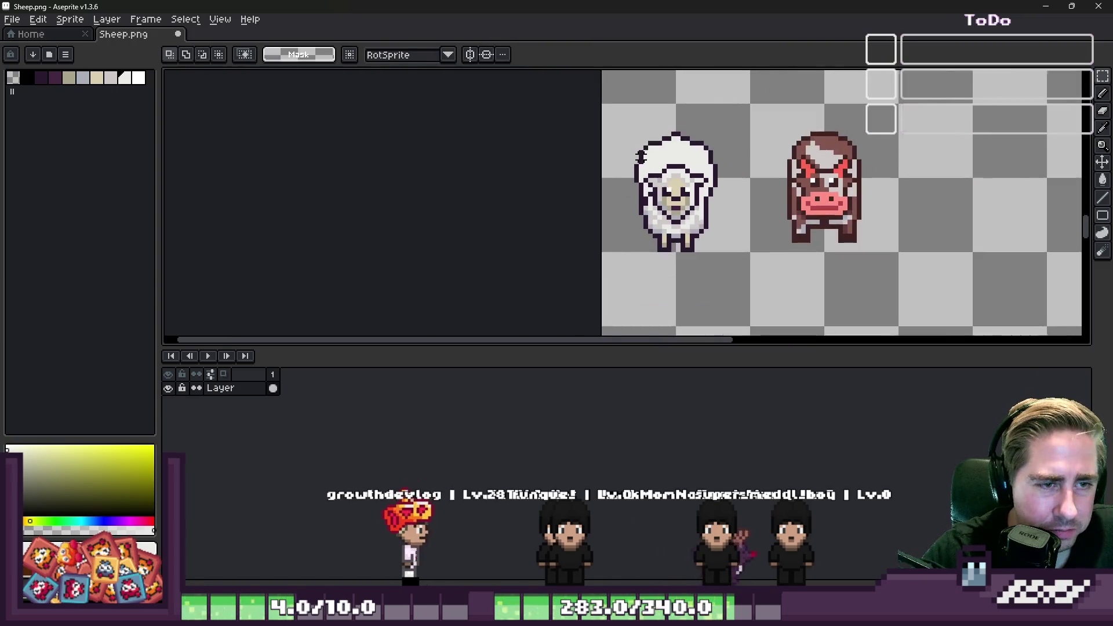
pyautogui.scroll(3, 748, 227)
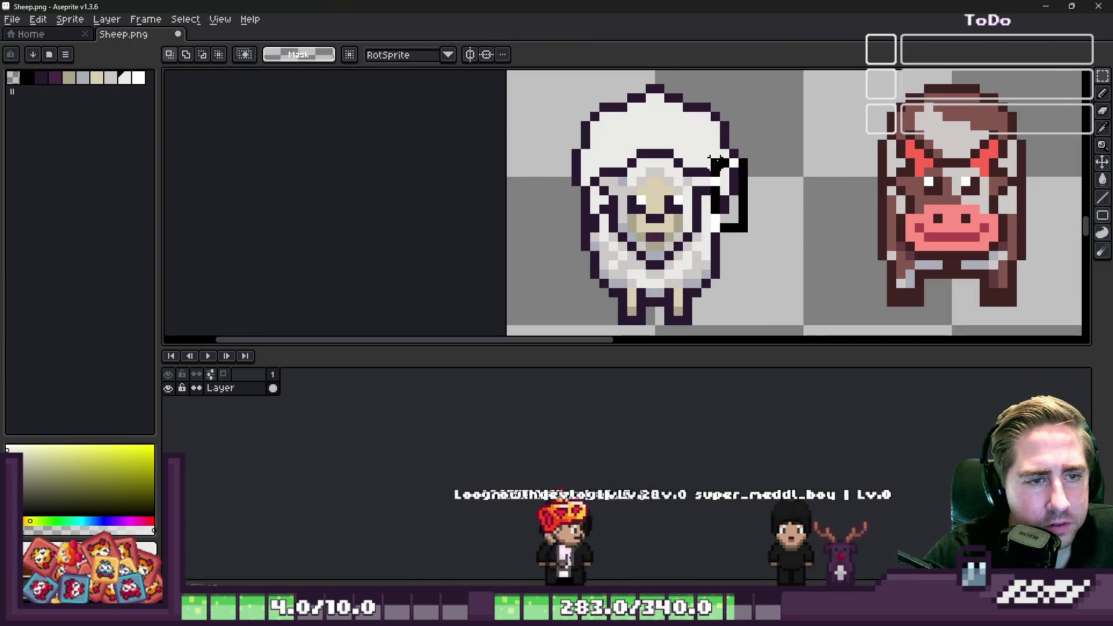
pyautogui.scroll(2, 722, 125)
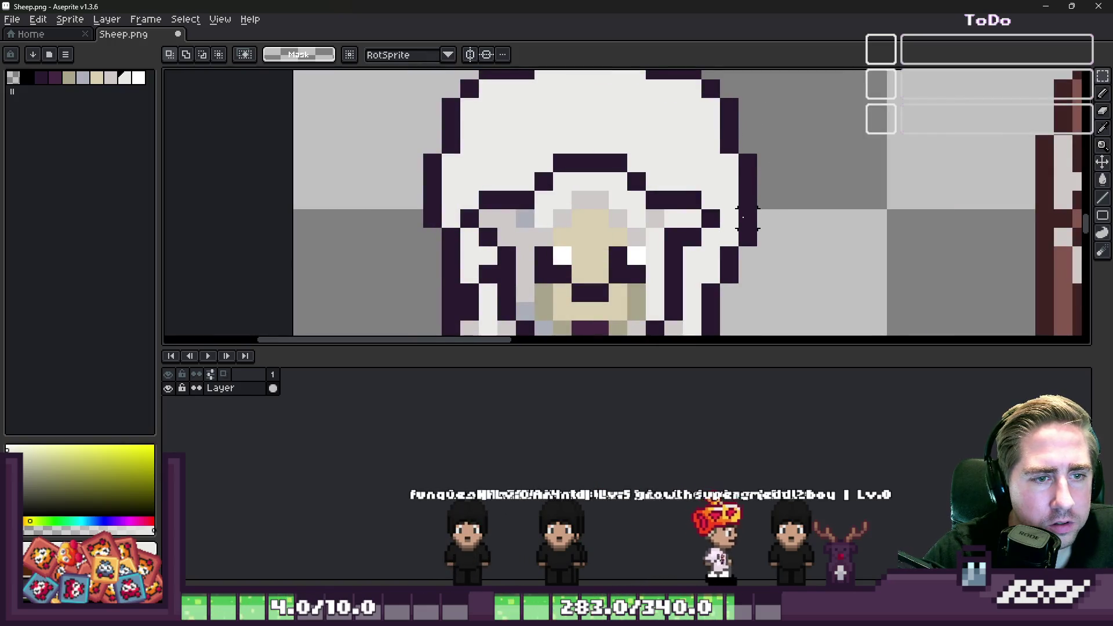
pyautogui.moveTo(795, 323); pyautogui.dragTo(721, 75)
pyautogui.scroll(-2, 748, 165)
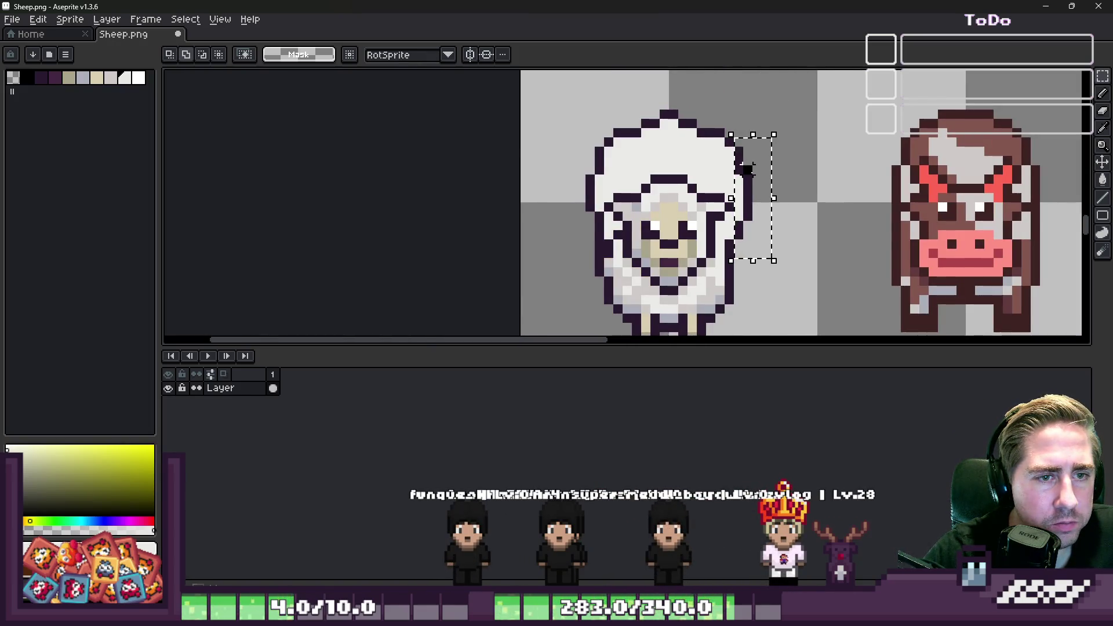
pyautogui.scroll(2, 700, 107)
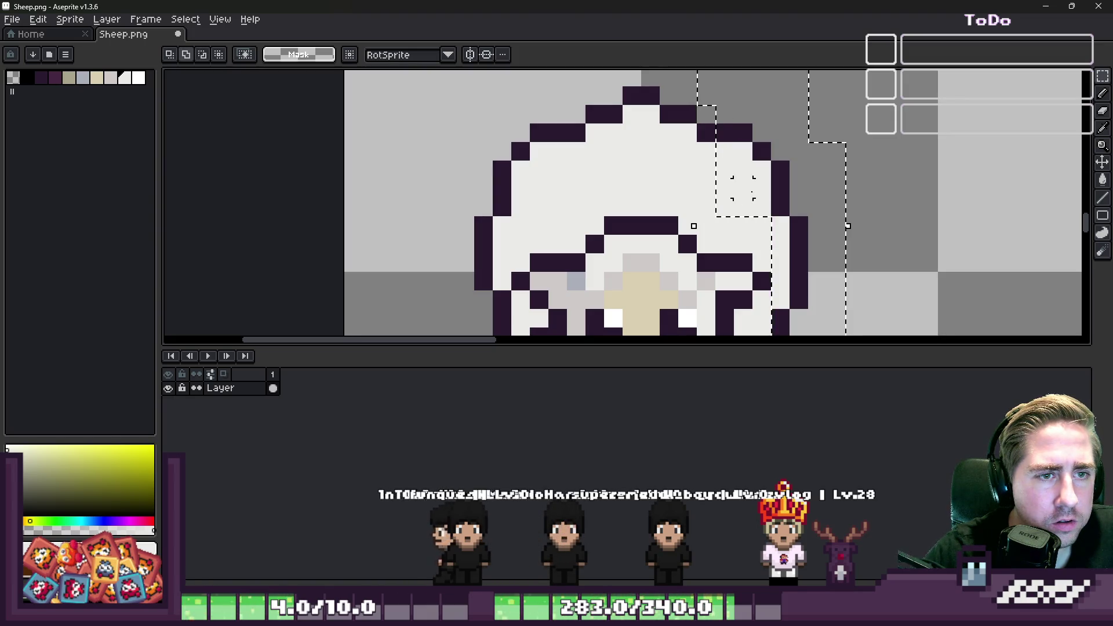
pyautogui.moveTo(742, 187)
pyautogui.mouseDown()
pyautogui.moveTo(750, 191)
pyautogui.moveTo(730, 193)
pyautogui.mouseUp()
pyautogui.hotkey('ctrl', 'z')
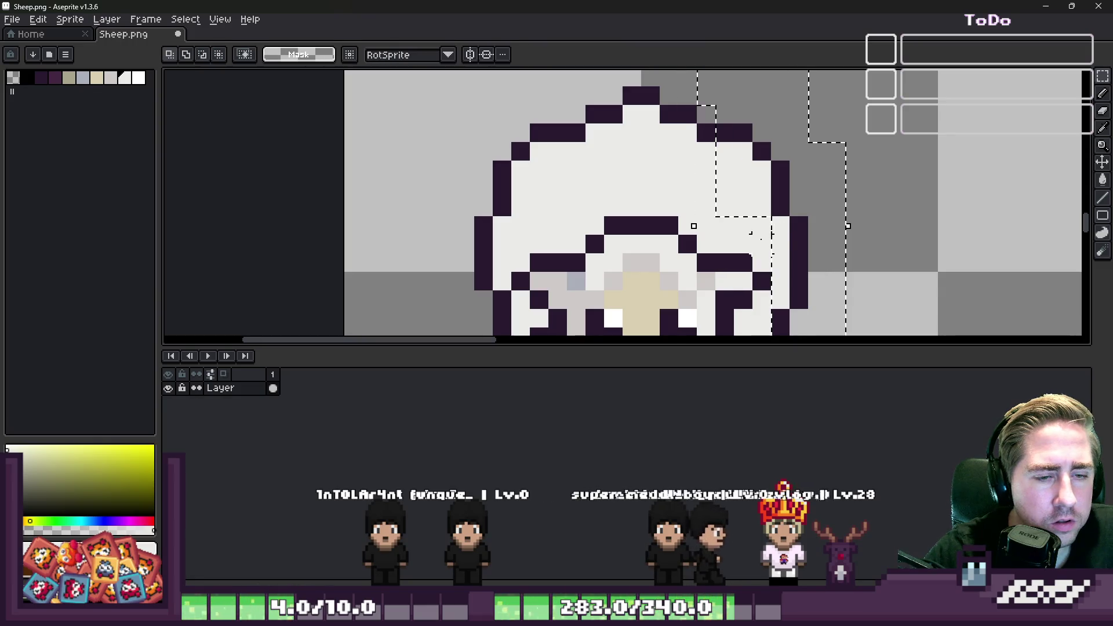
pyautogui.moveTo(789, 288); pyautogui.dragTo(718, 181)
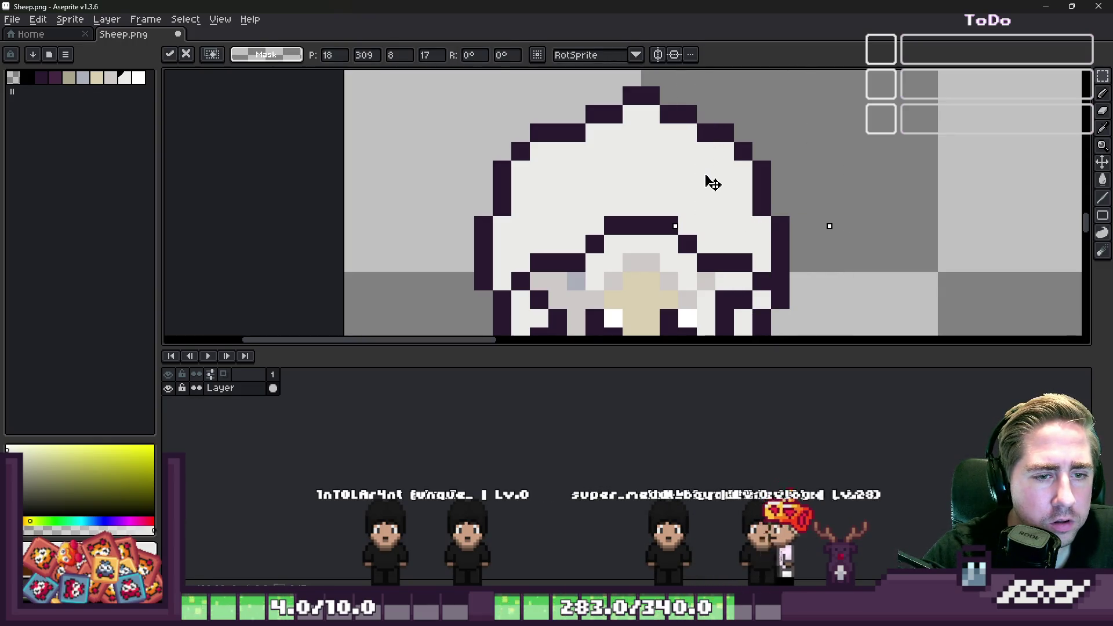
pyautogui.press('Return')
pyautogui.scroll(-2, 736, 147)
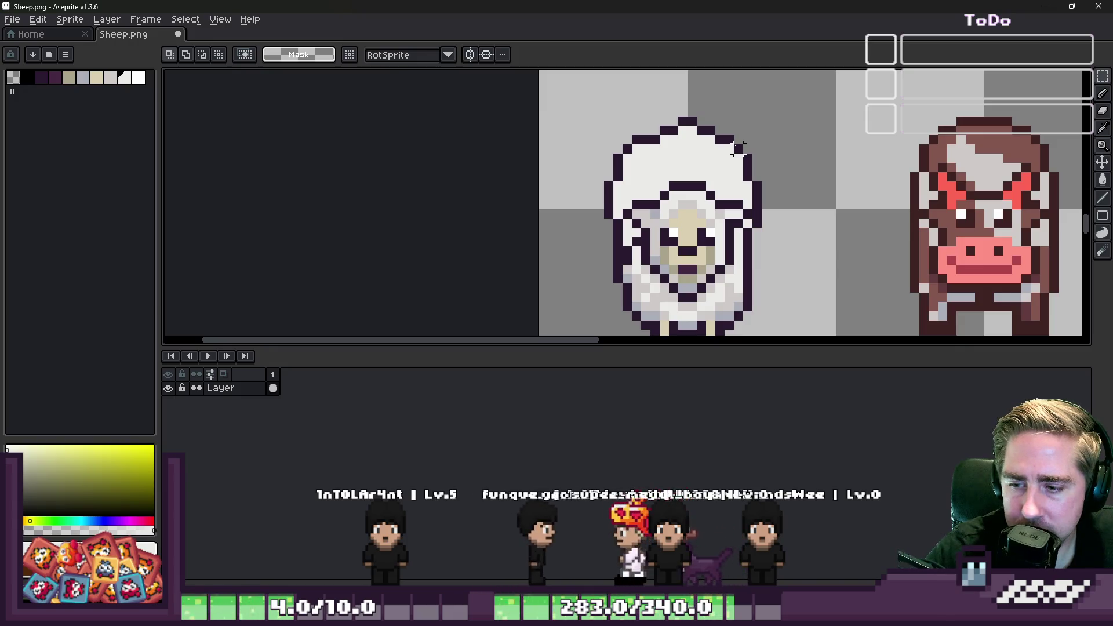
pyautogui.scroll(-1, 747, 84)
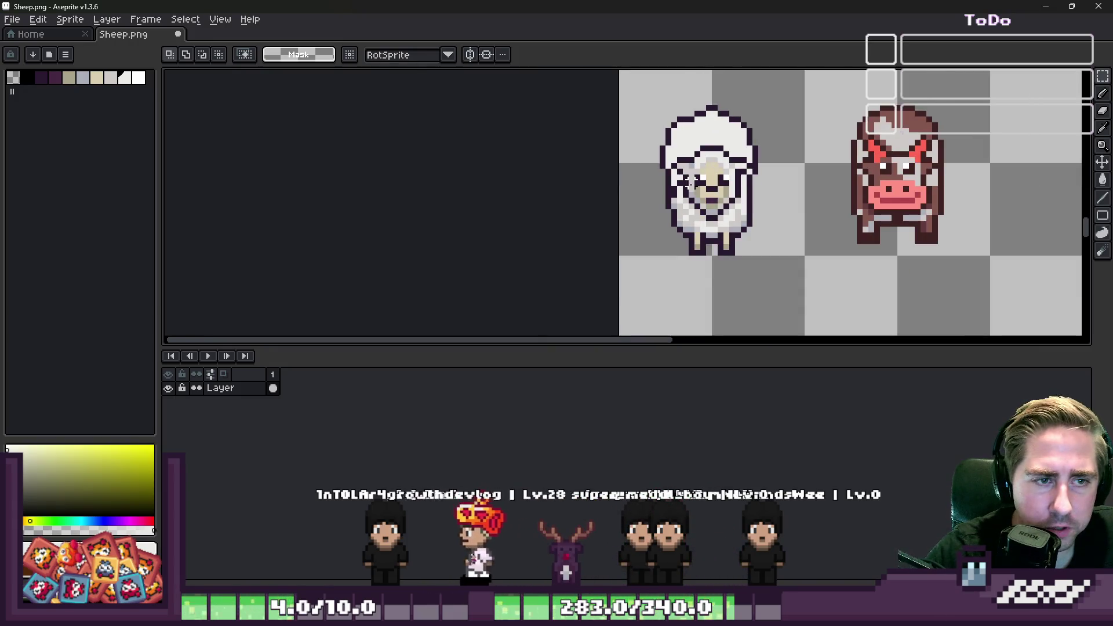
pyautogui.scroll(2, 690, 181)
pyautogui.scroll(-2, 690, 181)
# Touch up the outline beside the wool: add one dark pixel and repaint another light grey.
pyautogui.scroll(2, 788, 228)
pyautogui.press('i')
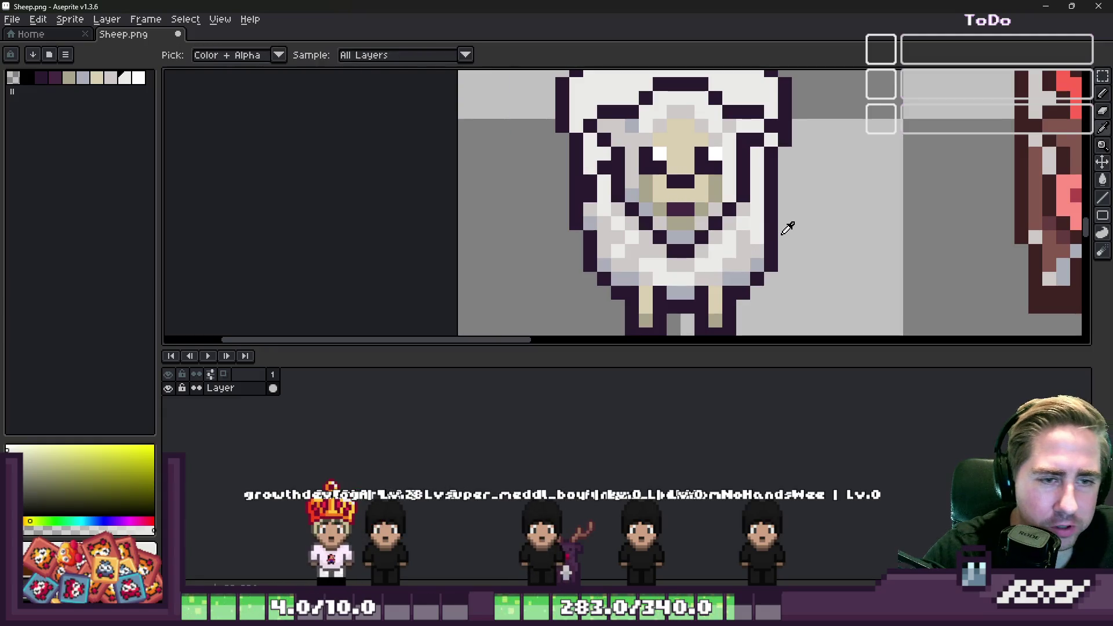
pyautogui.keyDown('alt'); pyautogui.click(782, 233); pyautogui.keyUp('alt')
pyautogui.scroll(1, 780, 208)
pyautogui.click(778, 204)
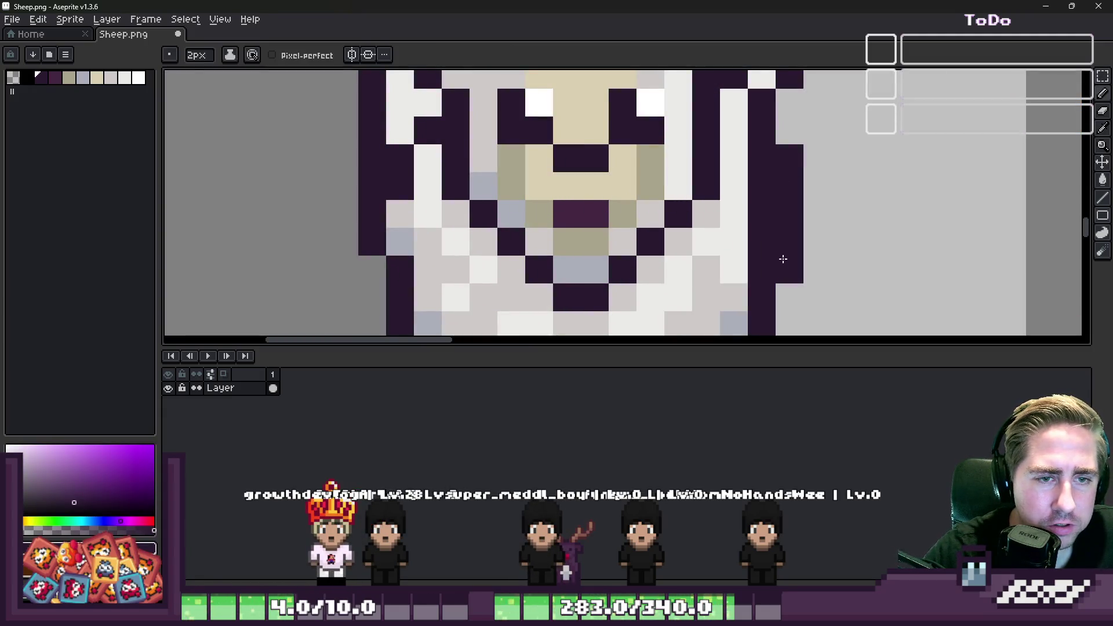
pyautogui.keyDown('alt'); pyautogui.click(742, 252); pyautogui.keyUp('alt')
pyautogui.press('ctrl')
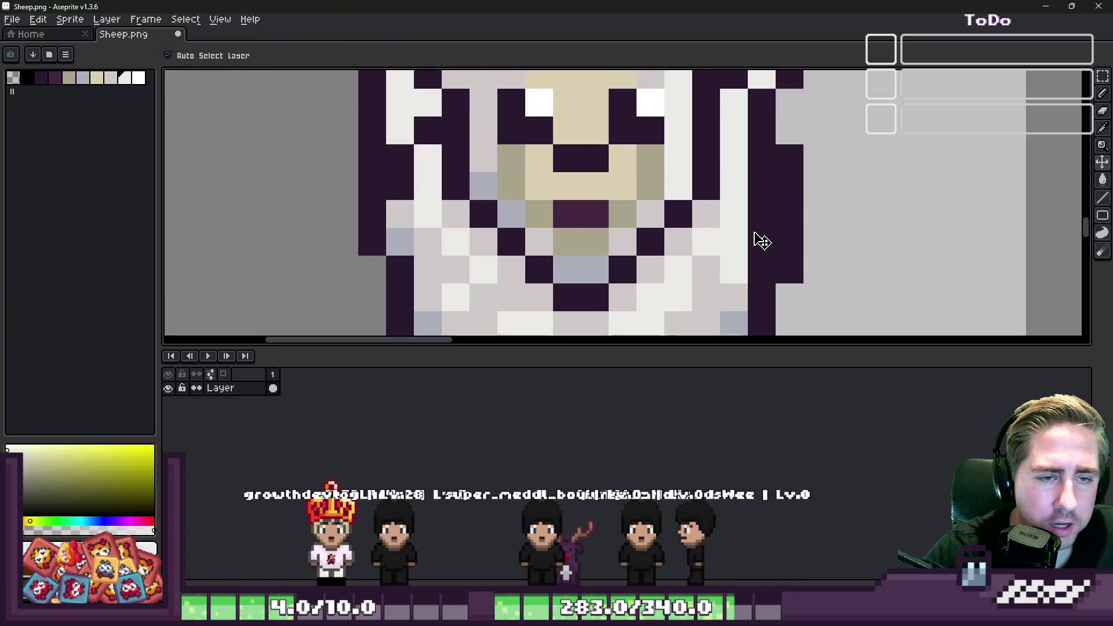
pyautogui.click(760, 260)
# Shade the wool's right side with blue-grey columns and a few light grey pixels.
pyautogui.scroll(-3, 752, 168)
pyautogui.scroll(2, 754, 232)
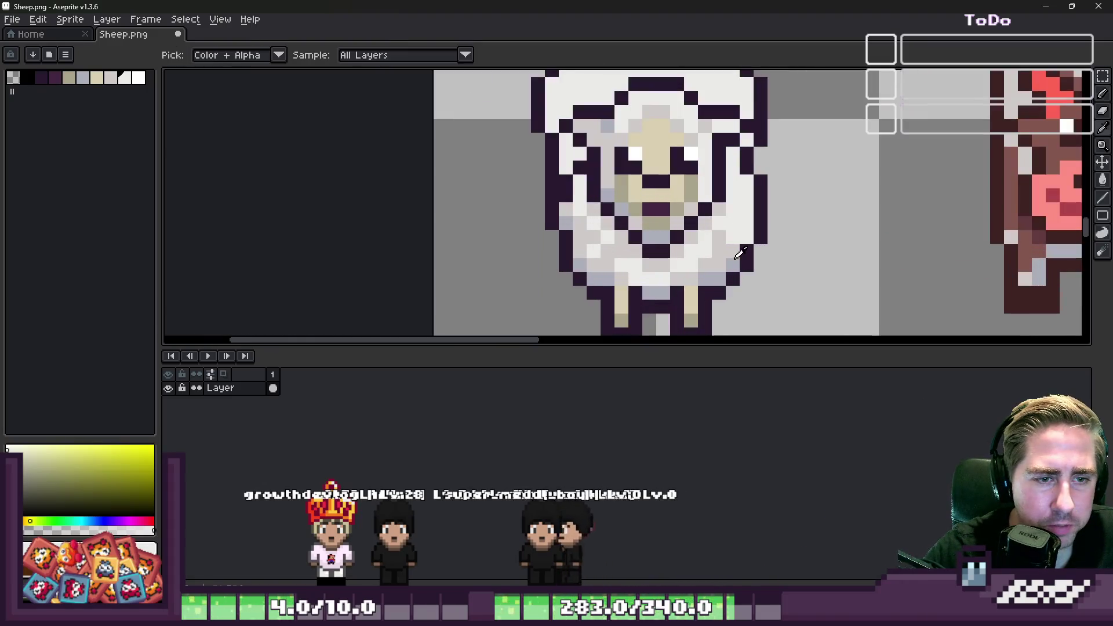
pyautogui.keyDown('alt'); pyautogui.click(754, 235); pyautogui.keyUp('alt')
pyautogui.scroll(1, 755, 237)
pyautogui.moveTo(755, 236); pyautogui.dragTo(755, 145)
pyautogui.keyDown('alt'); pyautogui.click(708, 281); pyautogui.keyUp('alt')
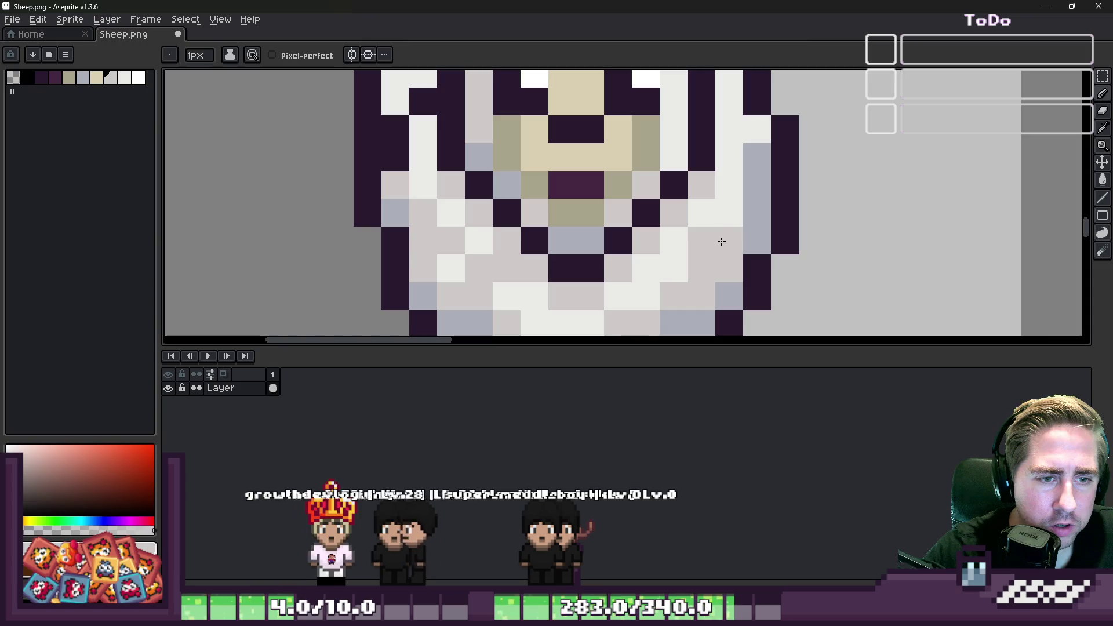
pyautogui.click(729, 213)
pyautogui.moveTo(756, 185); pyautogui.dragTo(755, 137)
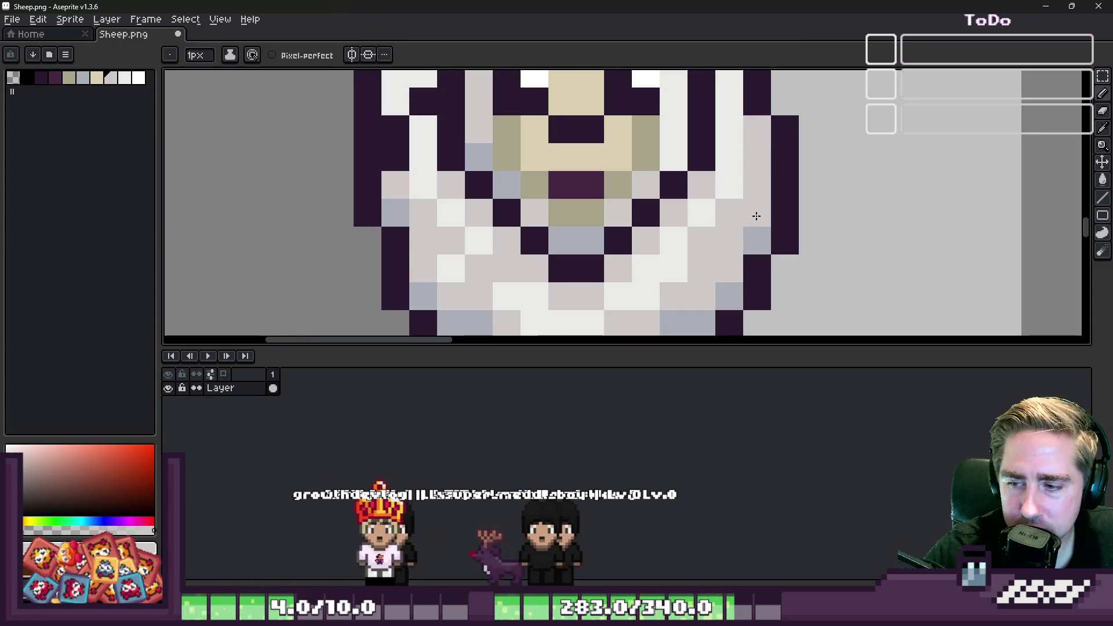
# Draw a dark purple outline along the hood's right edge.
pyautogui.scroll(-4, 770, 303)
pyautogui.scroll(3, 636, 240)
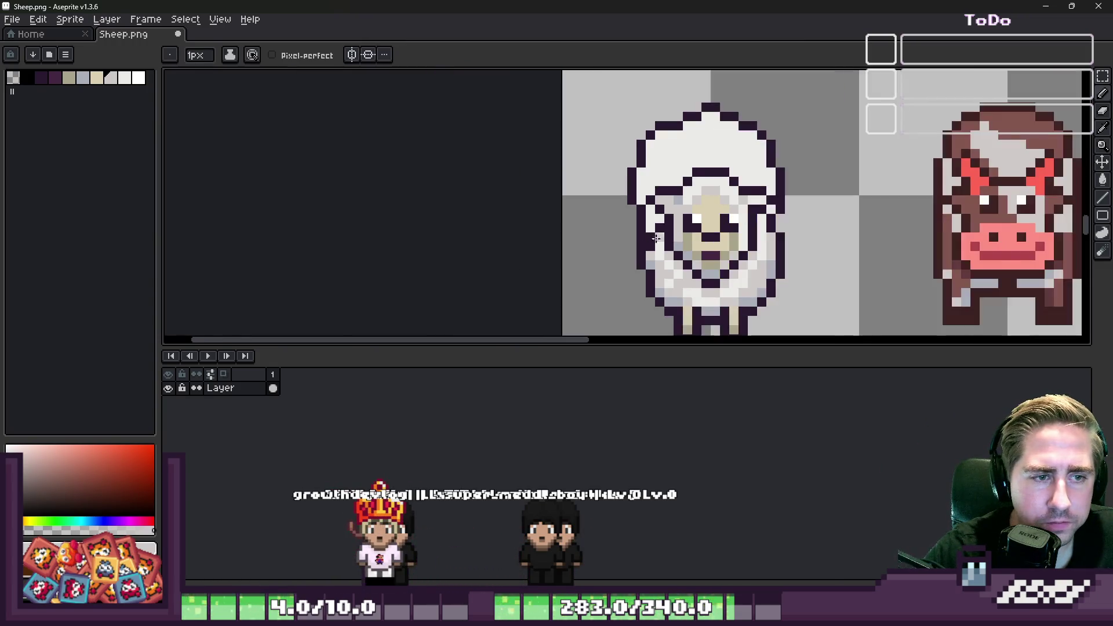
pyautogui.scroll(1, 637, 240)
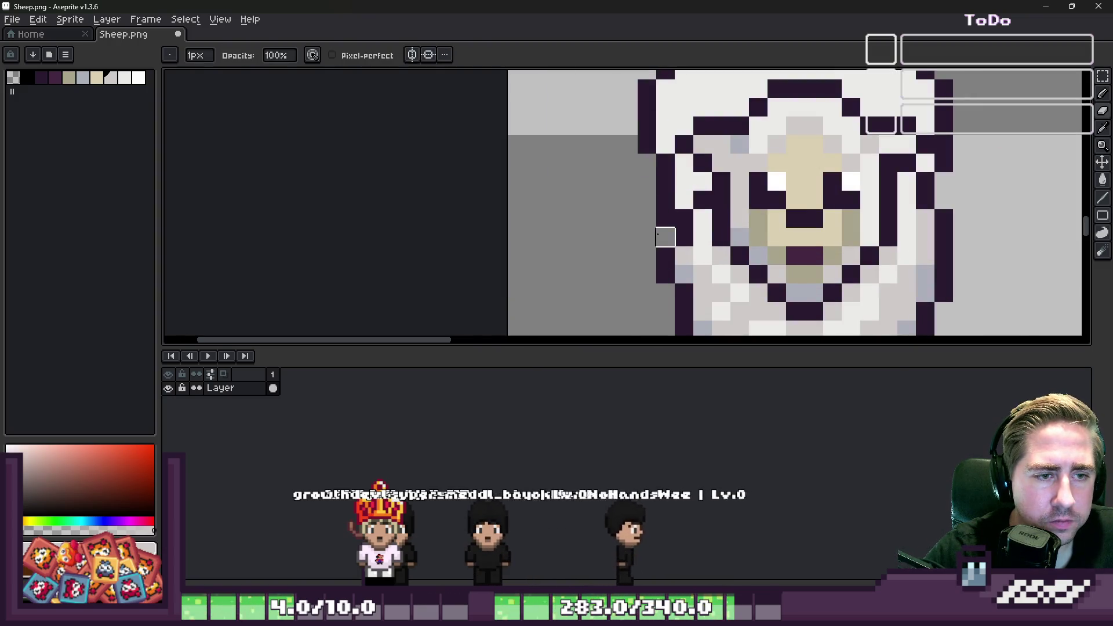
pyautogui.scroll(-4, 646, 218)
pyautogui.scroll(3, 623, 208)
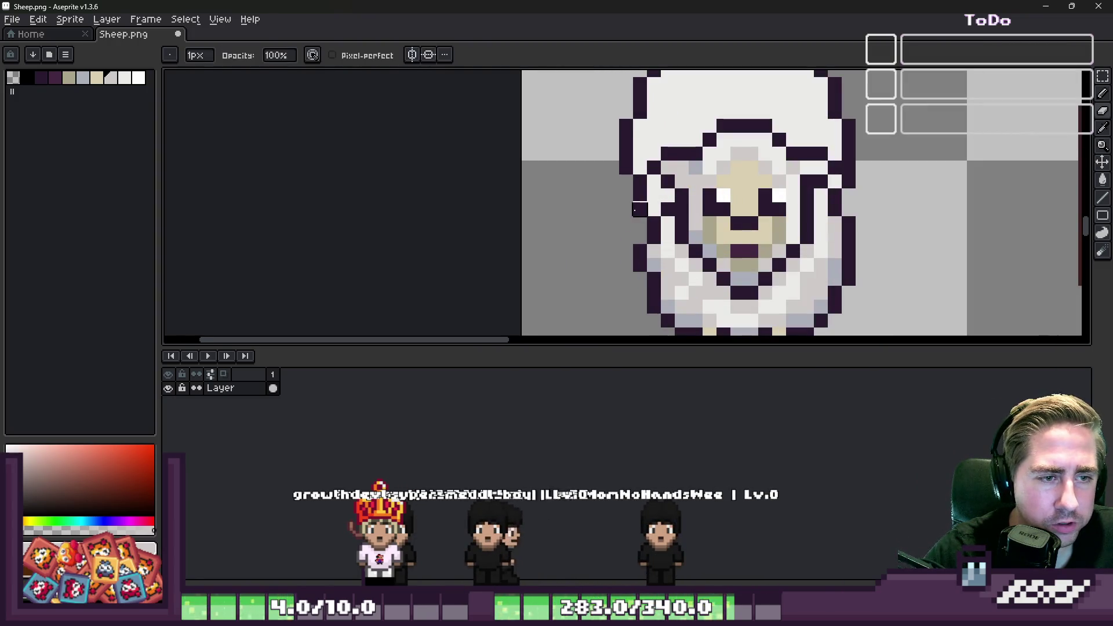
pyautogui.keyDown('alt'); pyautogui.click(647, 208); pyautogui.keyUp('alt')
pyautogui.scroll(-3, 648, 208)
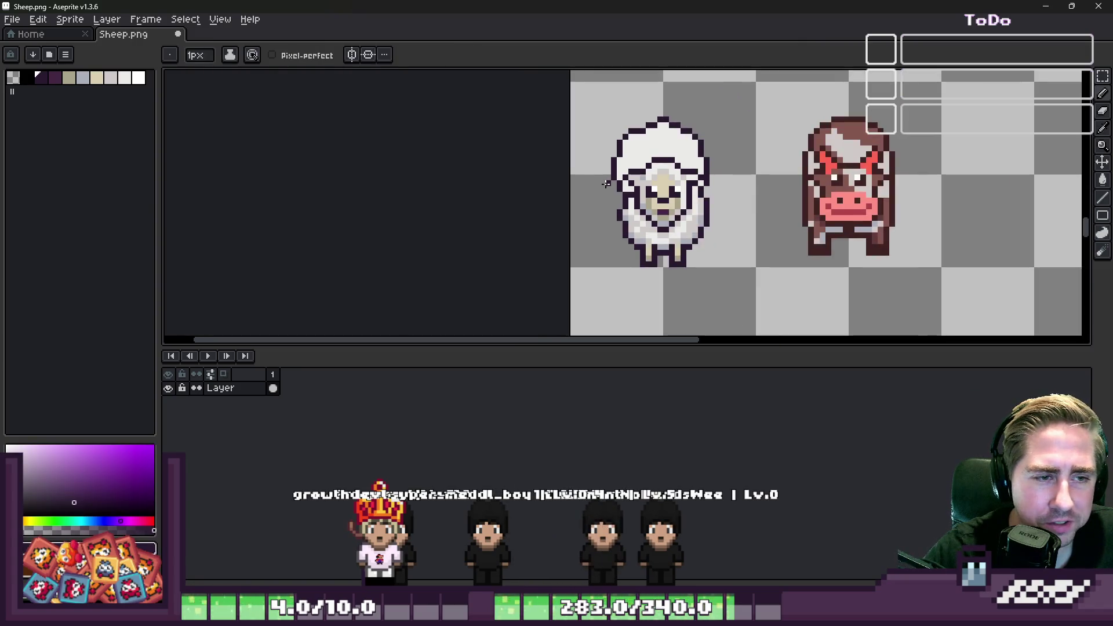
pyautogui.scroll(3, 620, 163)
pyautogui.scroll(-1, 616, 182)
pyautogui.scroll(1, 615, 198)
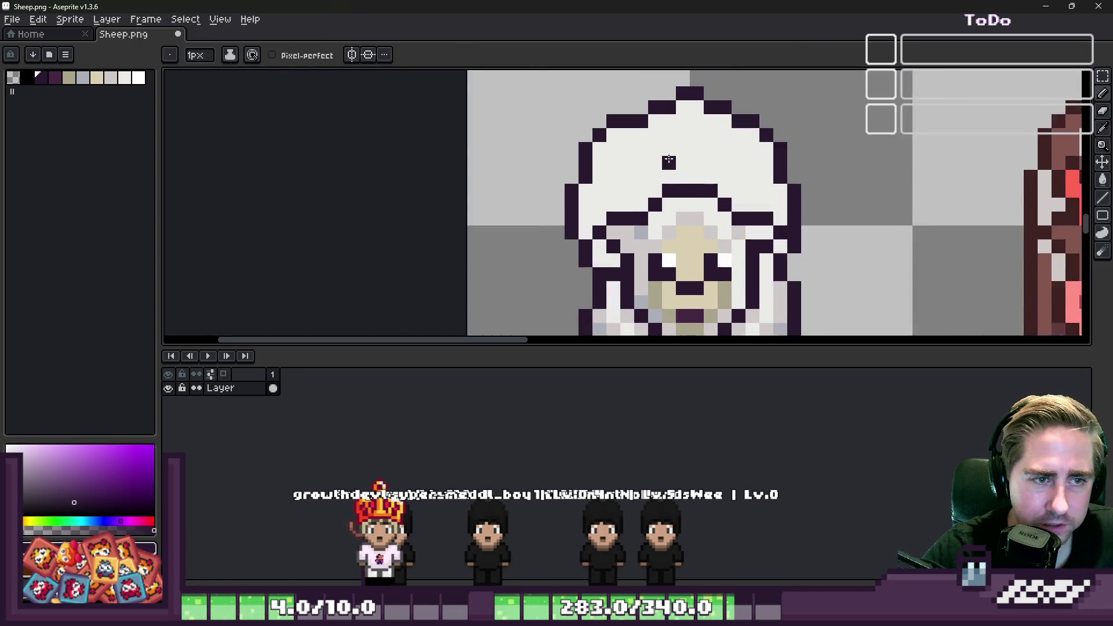
pyautogui.scroll(-1, 626, 232)
pyautogui.scroll(1, 649, 112)
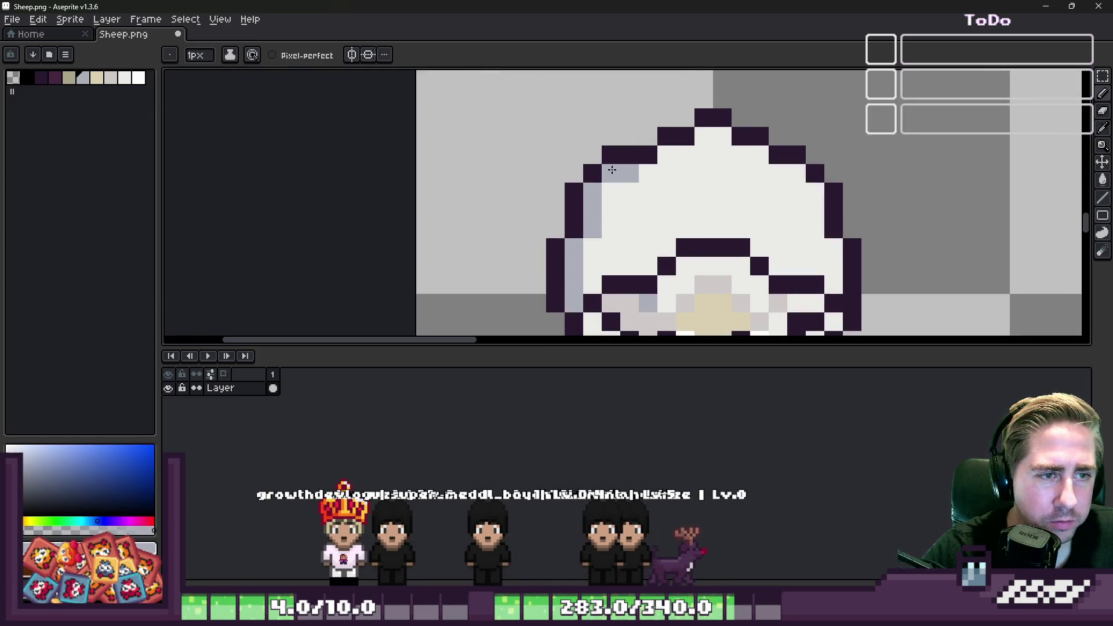
pyautogui.scroll(1, 753, 174)
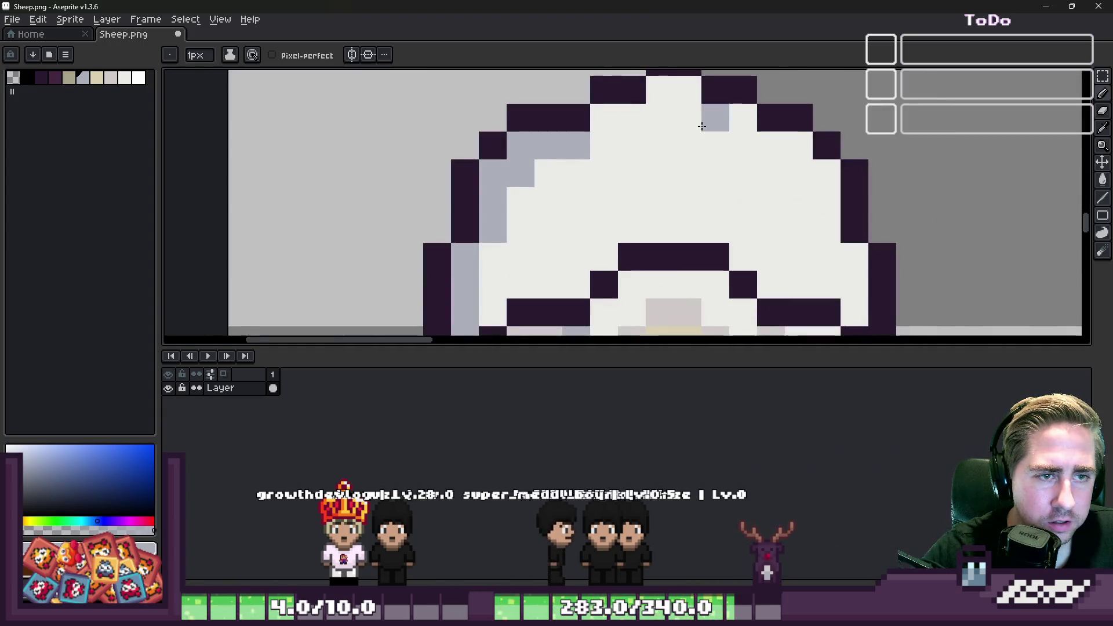
pyautogui.moveTo(810, 181)
pyautogui.mouseDown()
pyautogui.moveTo(825, 228)
pyautogui.moveTo(853, 257)
pyautogui.mouseUp()
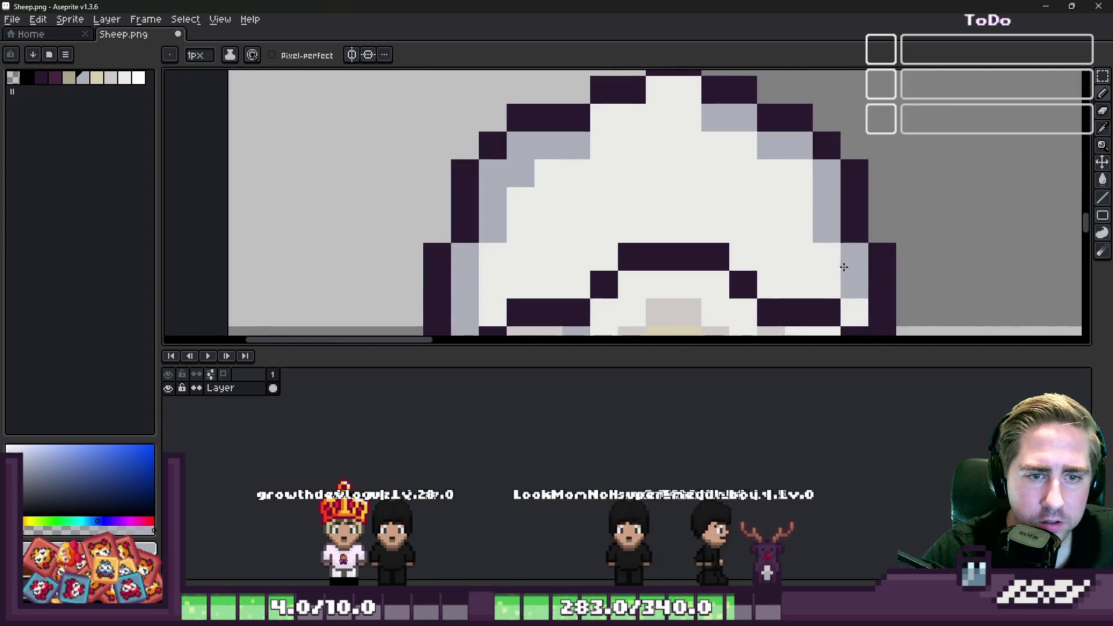
# Add a light-grey diagonal stroke, shading pixels and a white highlight to the hood.
pyautogui.scroll(-4, 712, 169)
pyautogui.scroll(2, 713, 169)
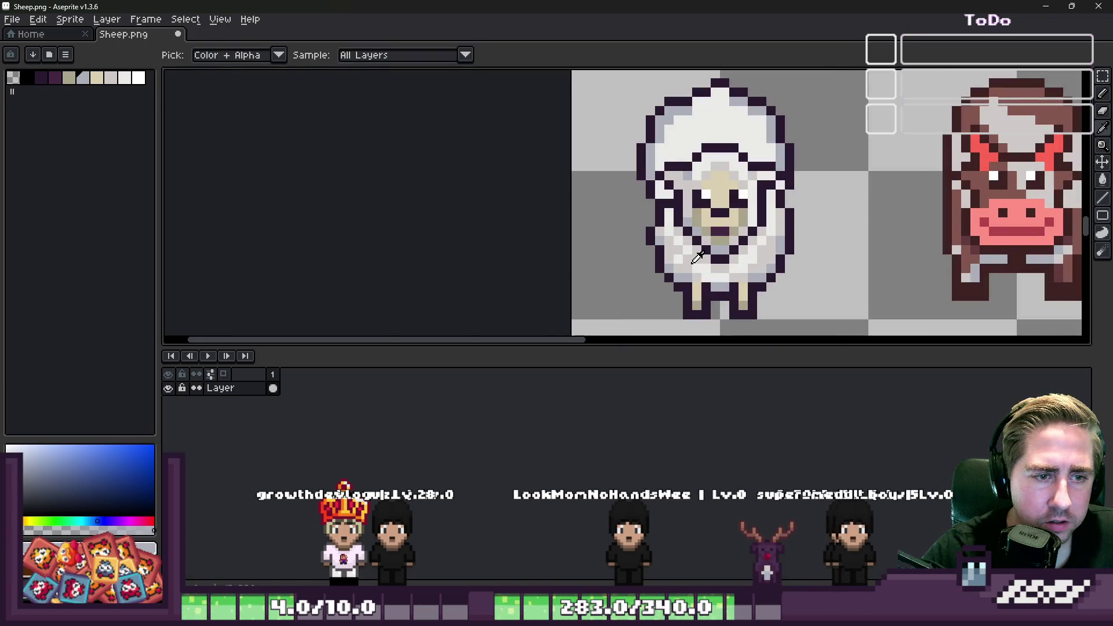
pyautogui.keyDown('alt'); pyautogui.click(695, 121); pyautogui.keyUp('alt')
pyautogui.scroll(2, 693, 121)
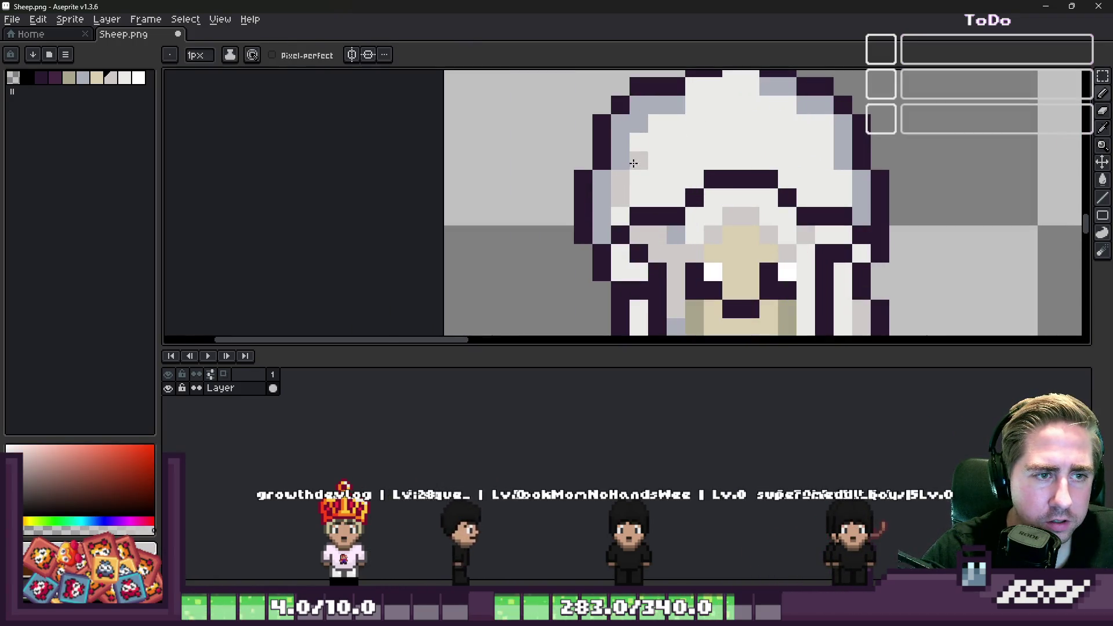
pyautogui.moveTo(633, 163)
pyautogui.mouseDown()
pyautogui.moveTo(670, 119)
pyautogui.moveTo(713, 141)
pyautogui.moveTo(681, 159)
pyautogui.mouseUp()
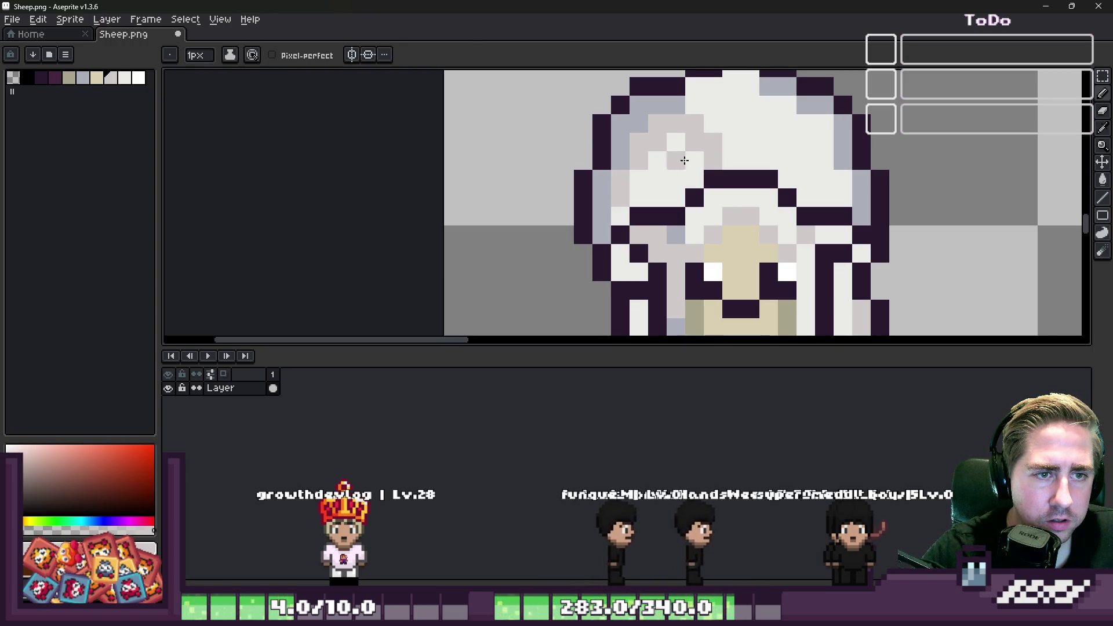
pyautogui.keyDown('alt'); pyautogui.click(690, 139); pyautogui.keyUp('alt')
pyautogui.click(631, 136)
pyautogui.scroll(-2, 630, 133)
pyautogui.scroll(2, 748, 146)
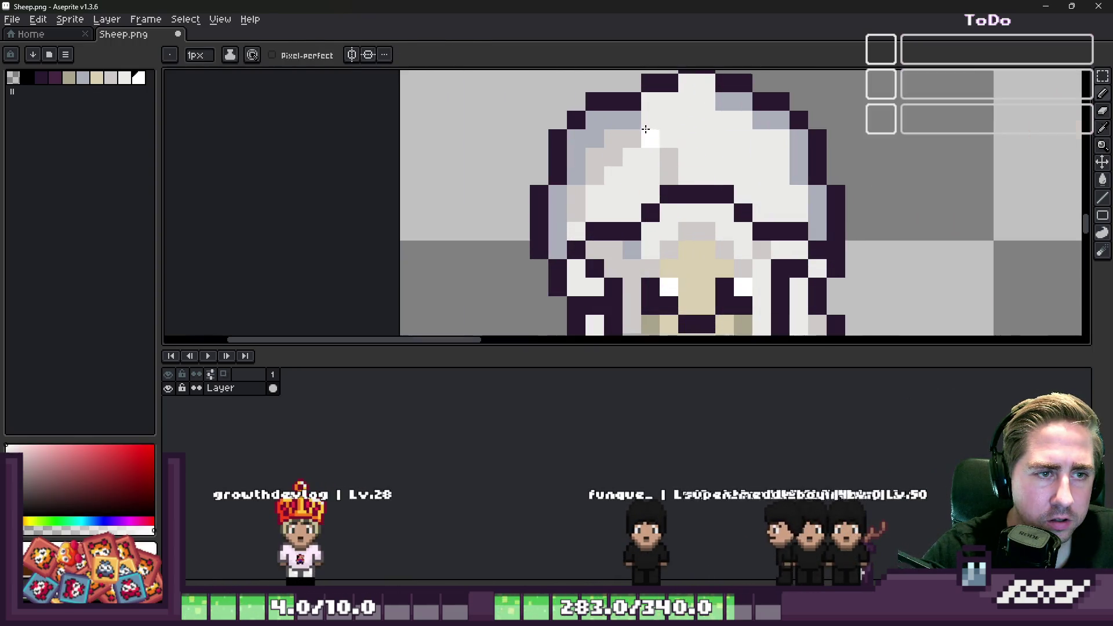
pyautogui.click(749, 146)
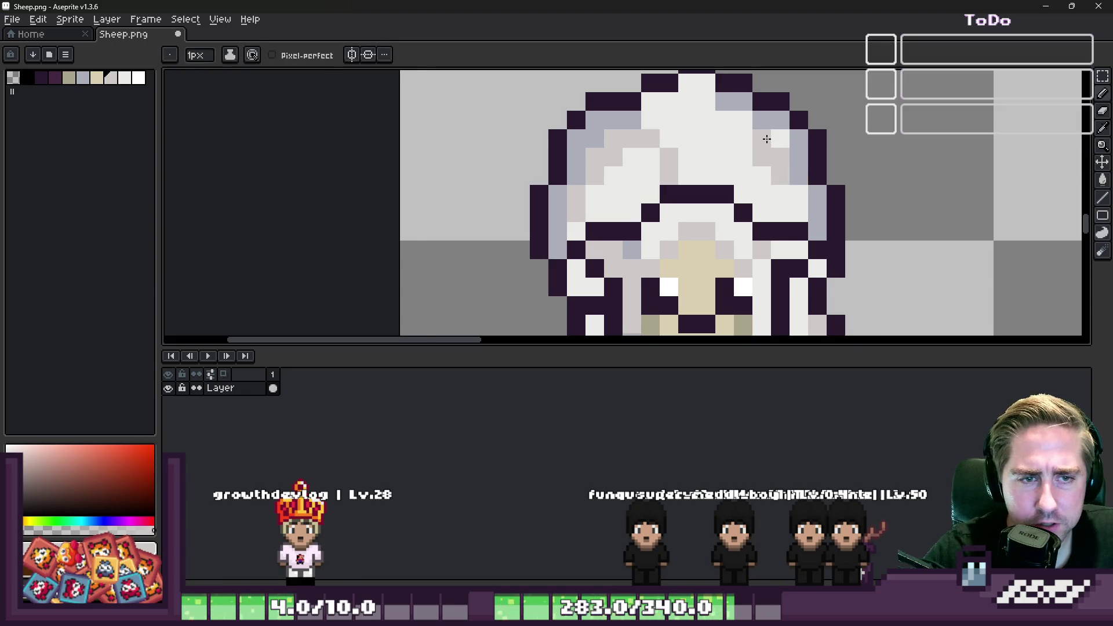
# Sample the hood's off-white, white, light blue-grey and yellowish-white colours from the canvas.
pyautogui.keyDown('alt'); pyautogui.click(759, 165); pyautogui.keyUp('alt')
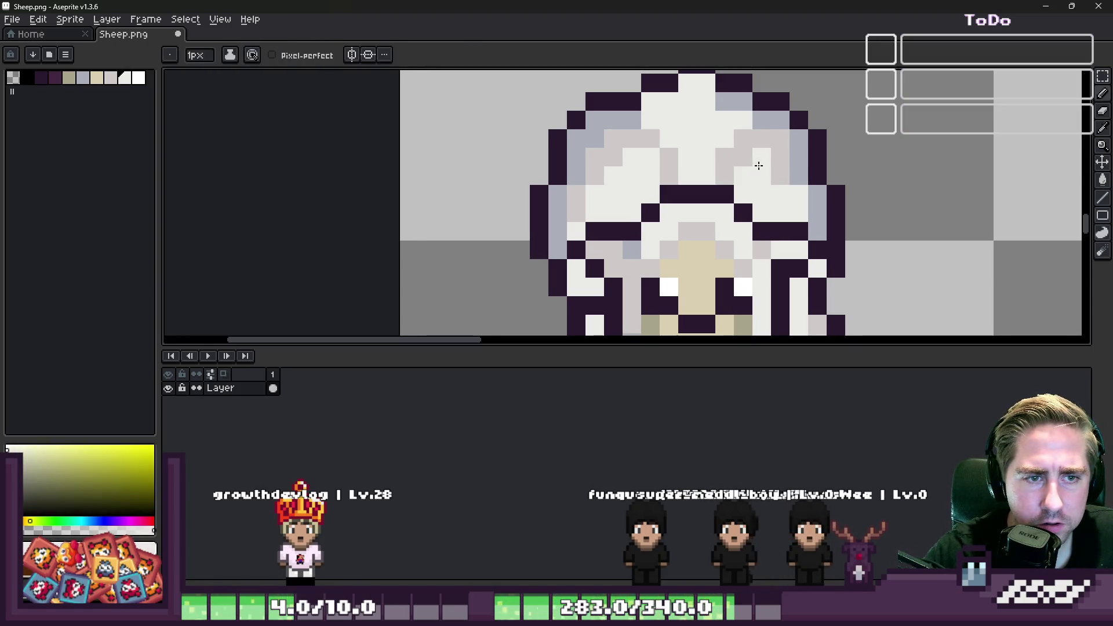
pyautogui.scroll(-2, 748, 166)
pyautogui.scroll(1, 678, 154)
pyautogui.keyDown('alt'); pyautogui.click(674, 158); pyautogui.keyUp('alt')
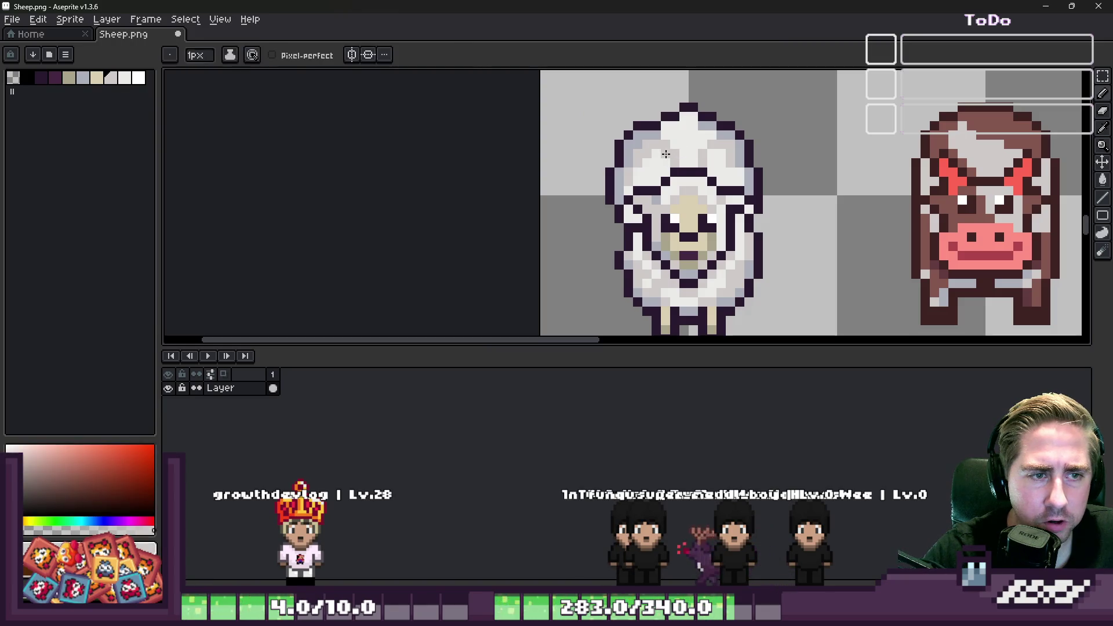
pyautogui.scroll(1, 665, 153)
pyautogui.keyDown('alt'); pyautogui.click(657, 131); pyautogui.keyUp('alt')
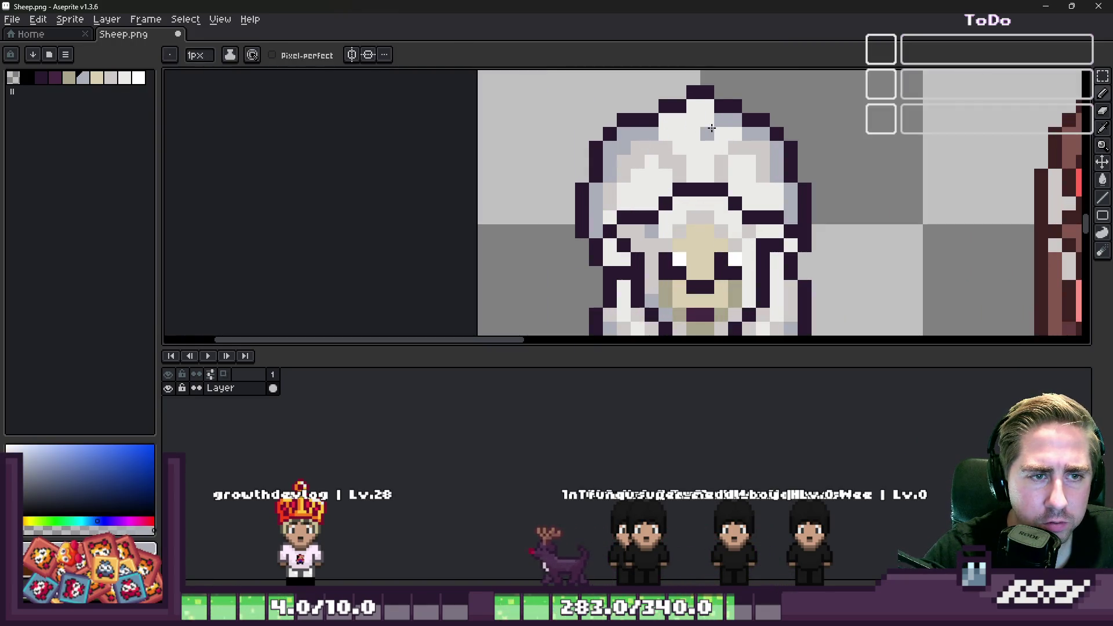
pyautogui.scroll(-2, 711, 127)
pyautogui.scroll(2, 624, 166)
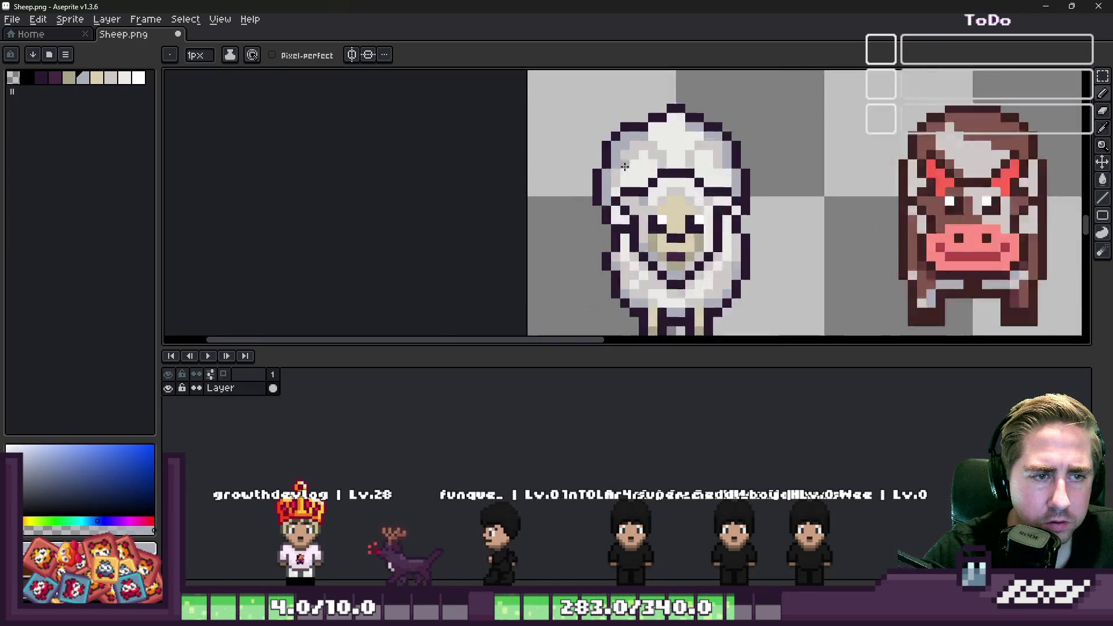
pyautogui.scroll(3, 624, 166)
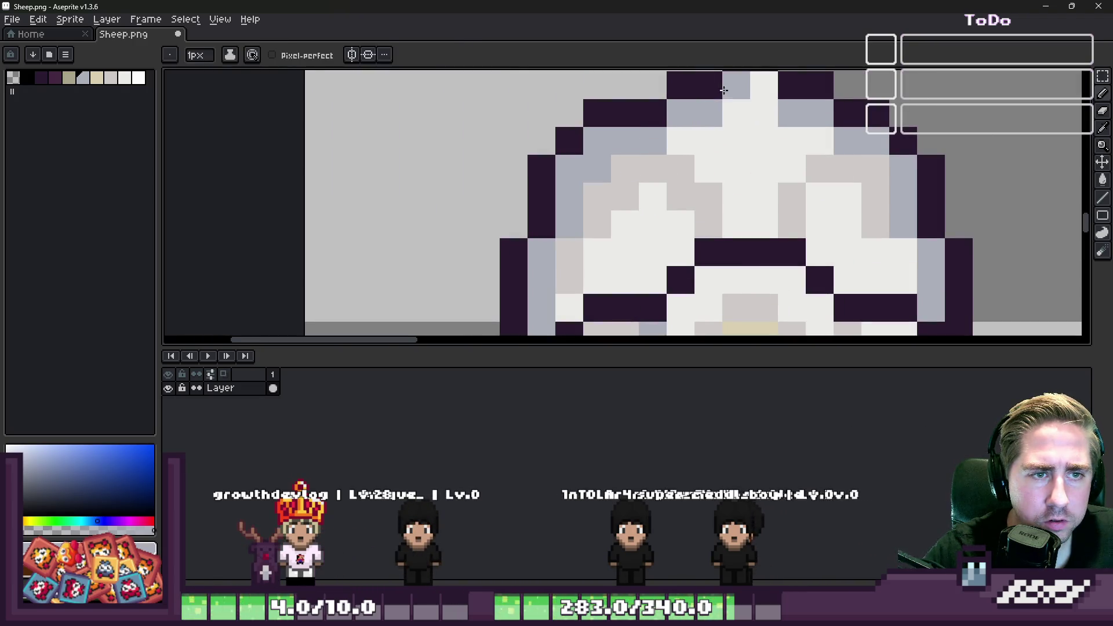
pyautogui.scroll(-5, 724, 90)
pyautogui.scroll(2, 684, 123)
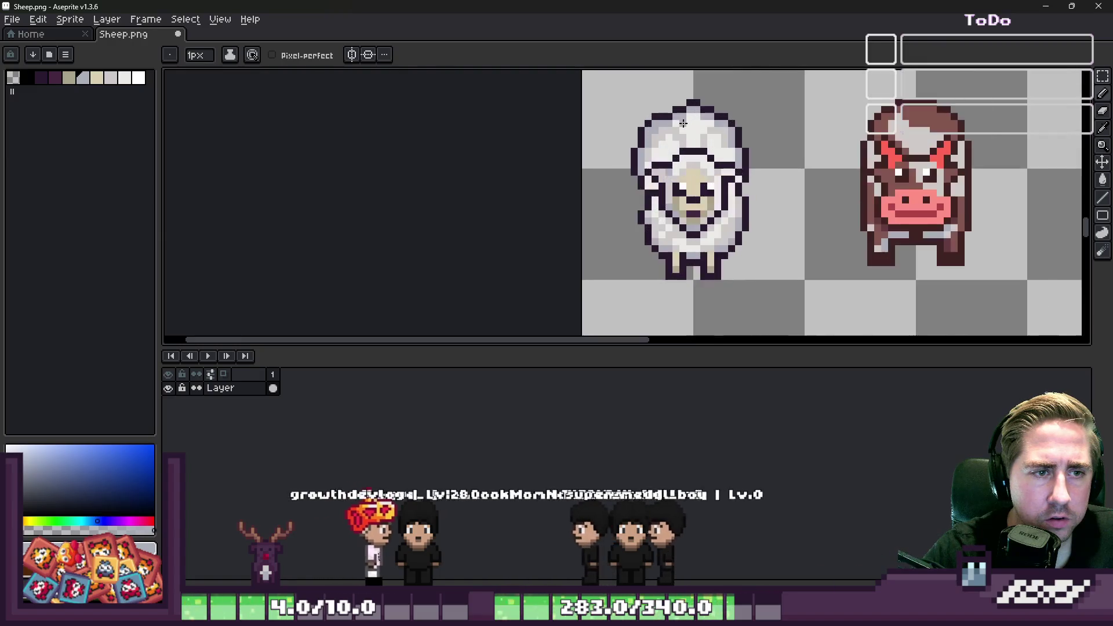
pyautogui.scroll(1, 683, 123)
pyautogui.scroll(-2, 678, 133)
pyautogui.scroll(4, 667, 148)
pyautogui.press('alt')
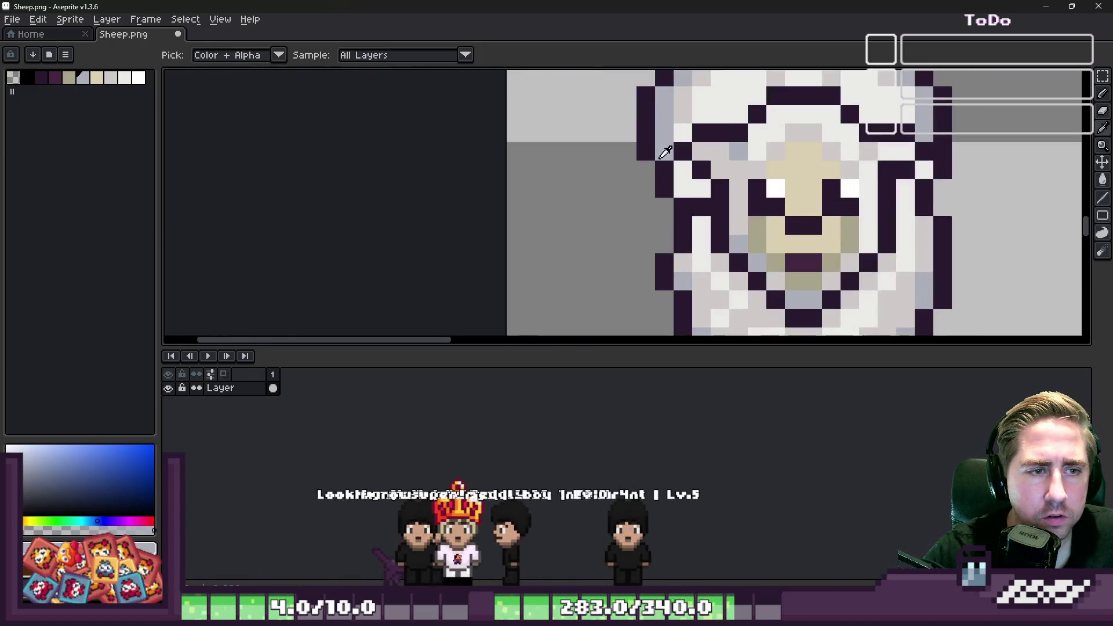
pyautogui.keyDown('alt'); pyautogui.click(682, 229); pyautogui.keyUp('alt')
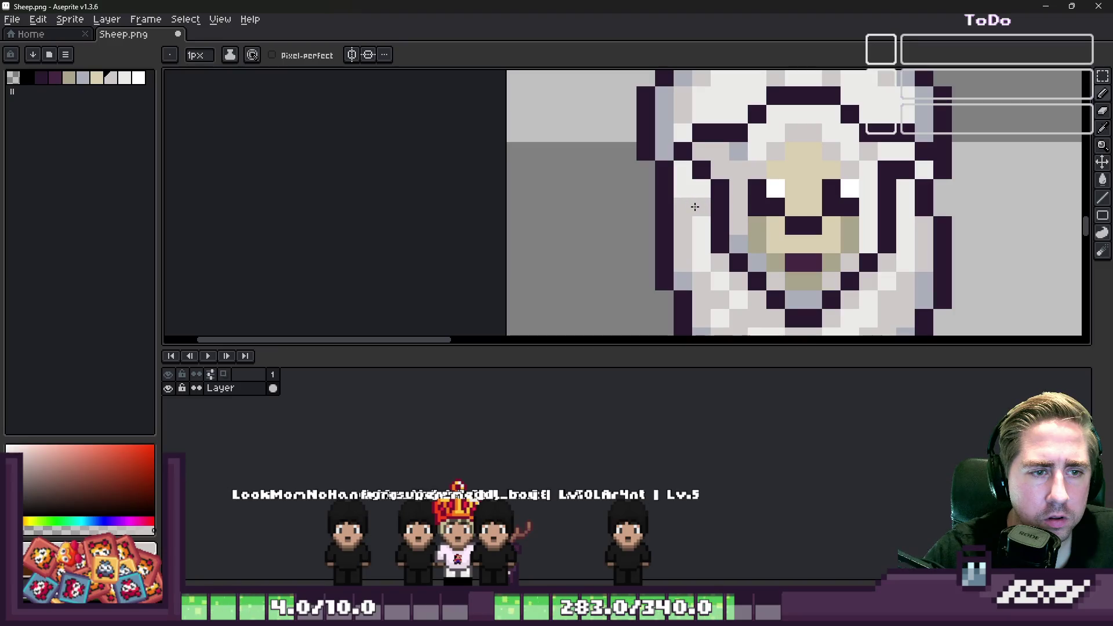
pyautogui.keyDown('alt'); pyautogui.click(705, 220); pyautogui.keyUp('alt')
pyautogui.keyDown('alt'); pyautogui.click(675, 174); pyautogui.keyUp('alt')
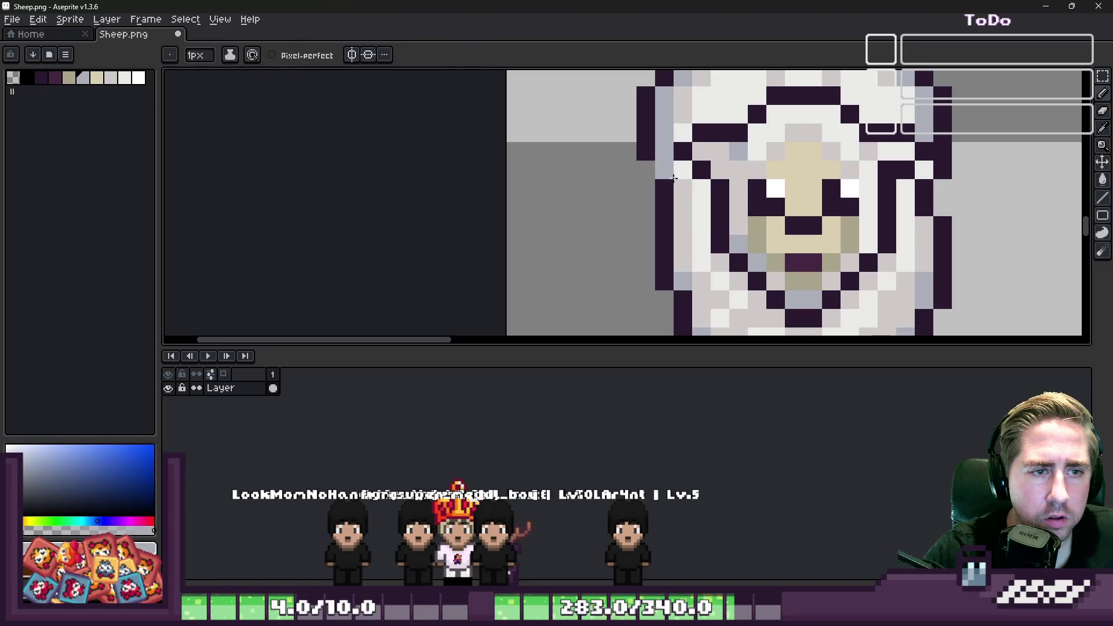
# Pick the dark purple outline colour and remove stray dark pixels from the hood's top-left edge.
pyautogui.scroll(-5, 672, 209)
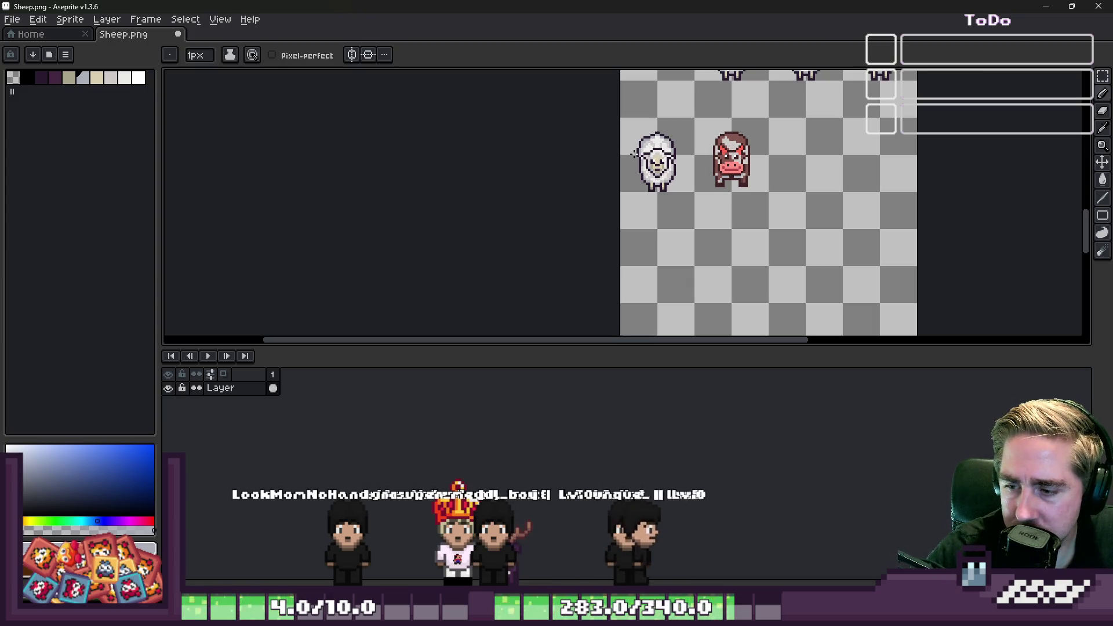
pyautogui.scroll(5, 655, 155)
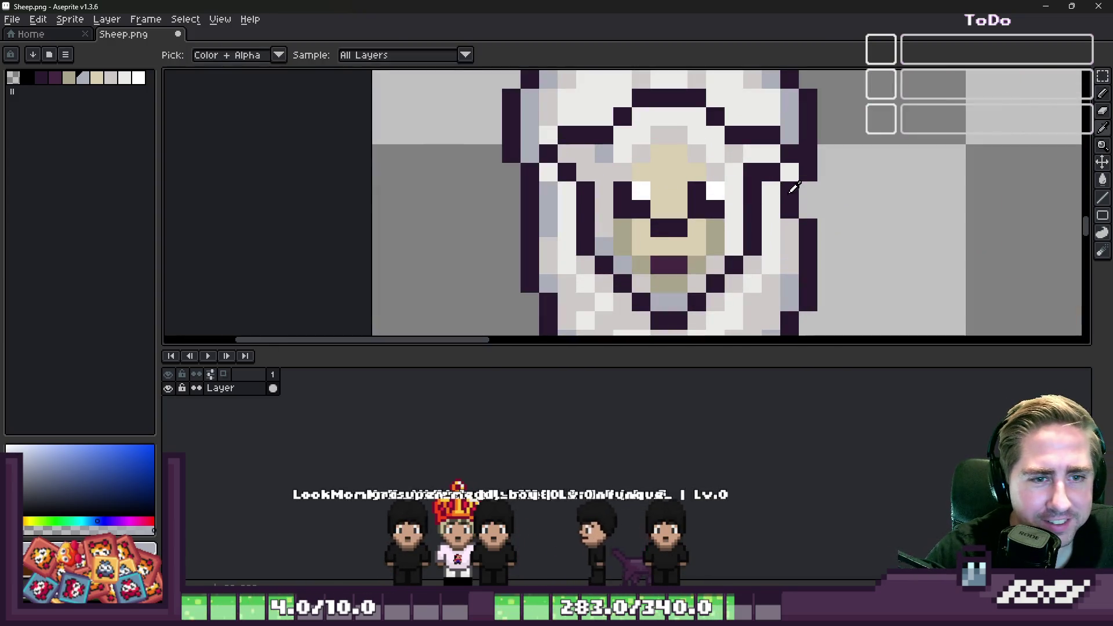
pyautogui.keyDown('alt'); pyautogui.click(791, 191); pyautogui.keyUp('alt')
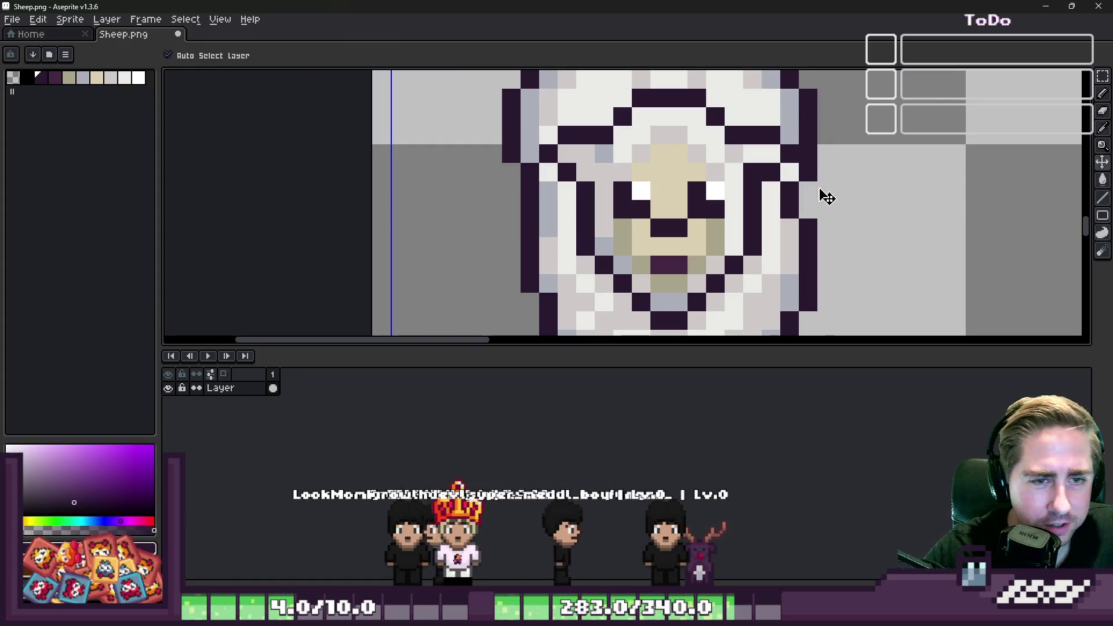
pyautogui.scroll(-5, 739, 188)
pyautogui.scroll(3, 739, 188)
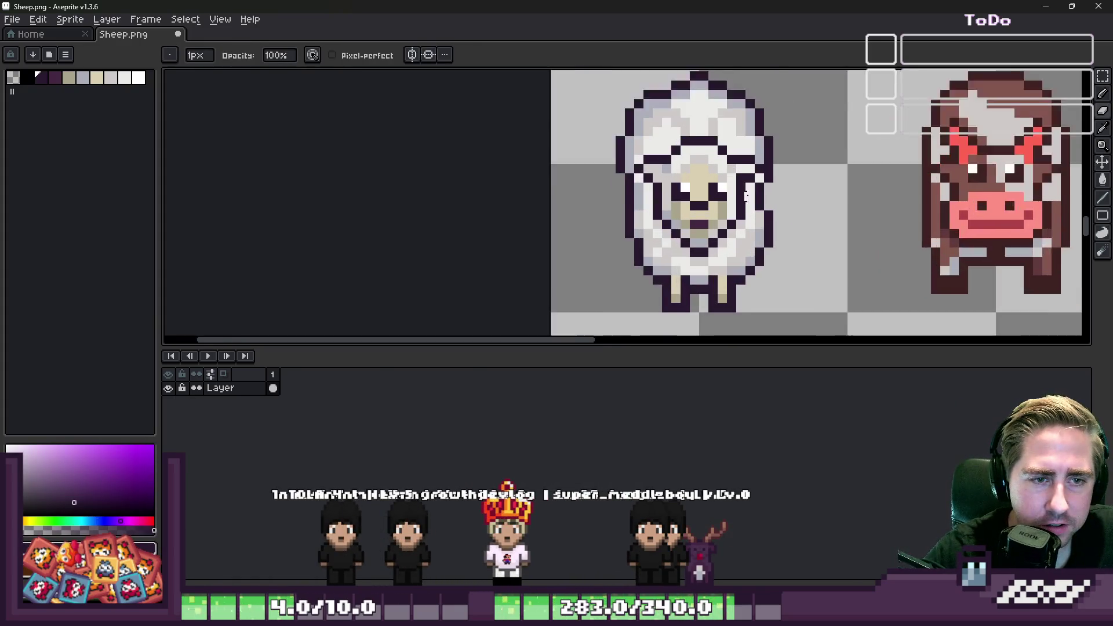
pyautogui.keyDown('alt'); pyautogui.click(772, 218); pyautogui.keyUp('alt')
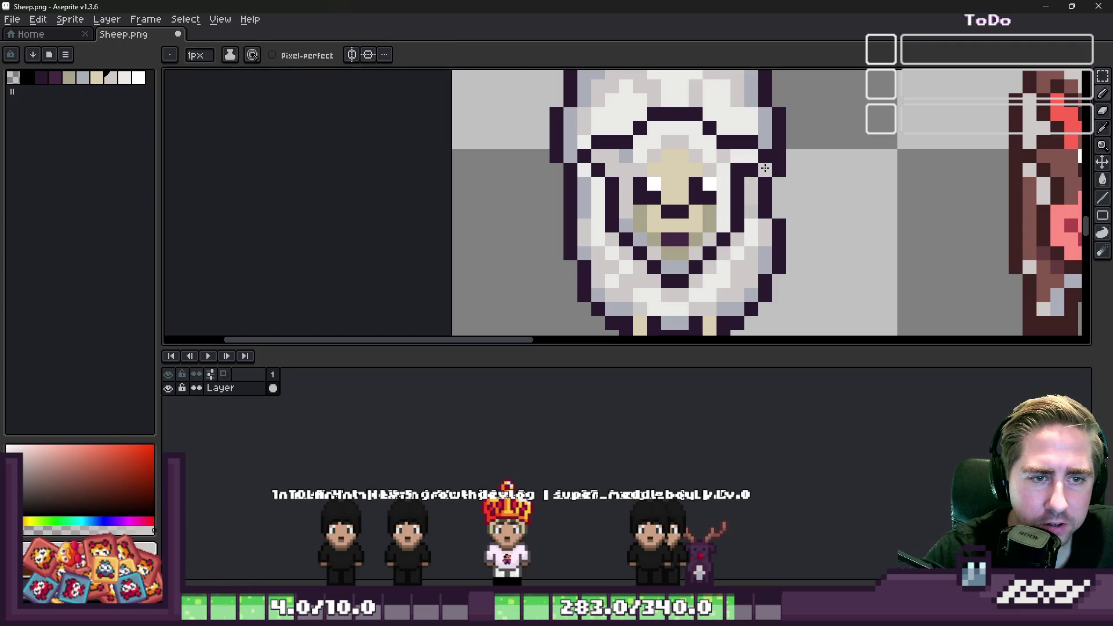
pyautogui.scroll(-3, 608, 261)
pyautogui.scroll(3, 633, 151)
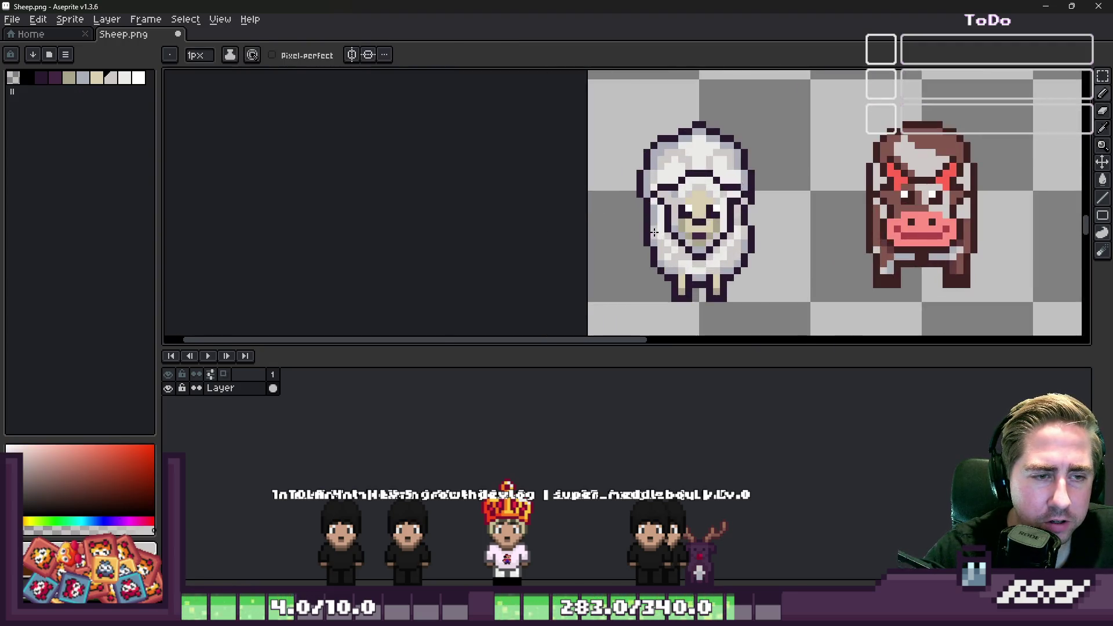
pyautogui.scroll(2, 656, 137)
pyautogui.keyDown('alt'); pyautogui.click(663, 169); pyautogui.keyUp('alt')
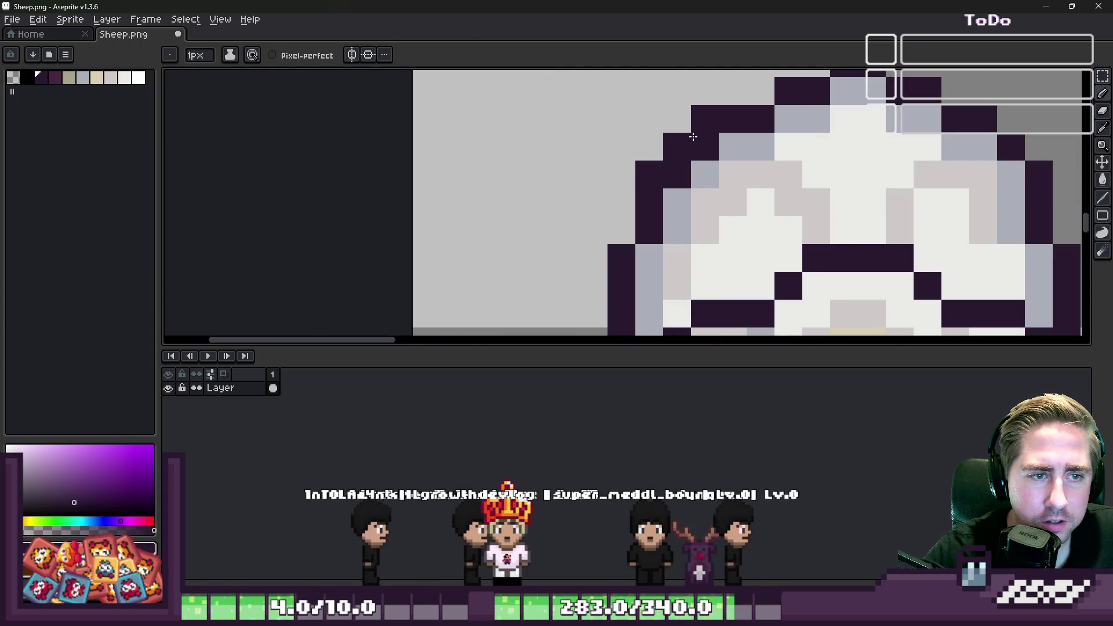
pyautogui.moveTo(677, 147)
pyautogui.mouseDown()
pyautogui.moveTo(667, 171)
pyautogui.moveTo(653, 170)
pyautogui.mouseUp()
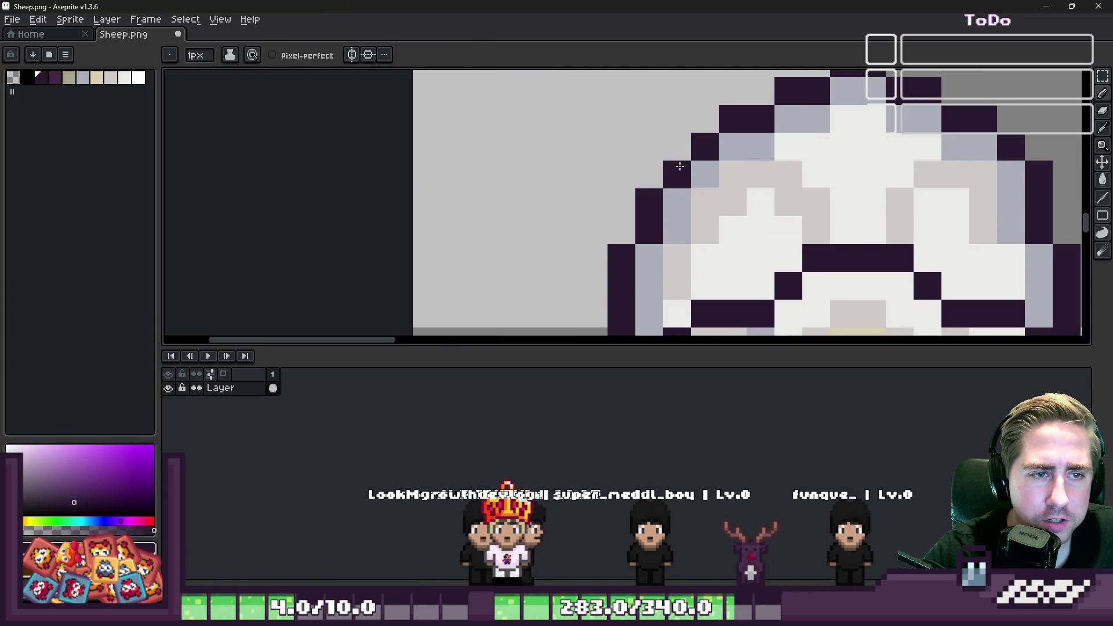
pyautogui.keyDown('alt'); pyautogui.click(675, 197); pyautogui.keyUp('alt')
pyautogui.scroll(-4, 673, 181)
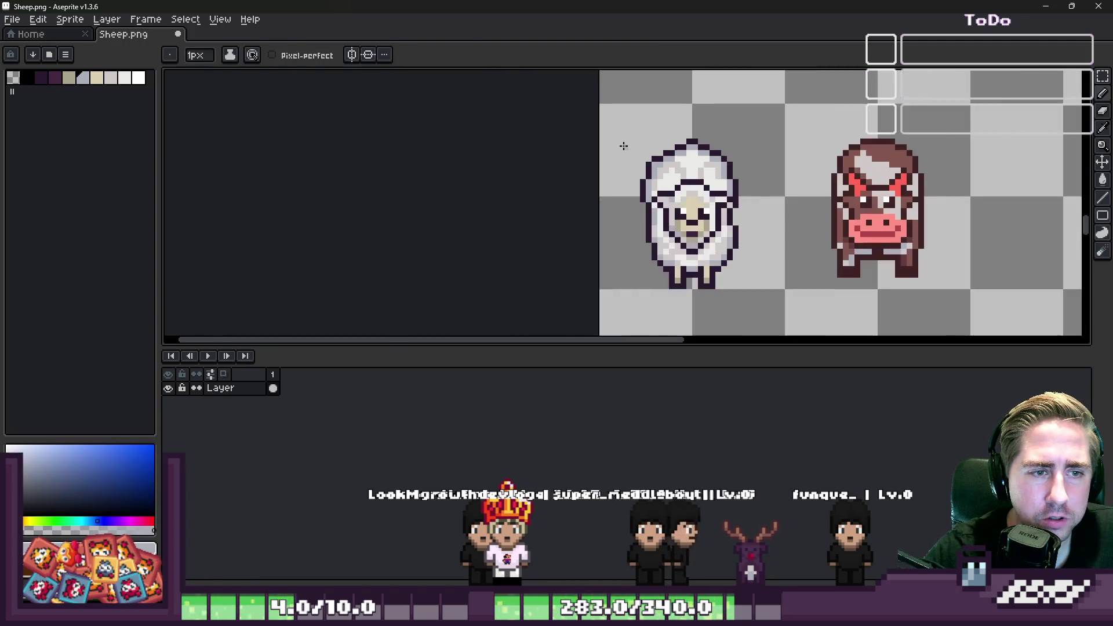
pyautogui.scroll(2, 660, 151)
pyautogui.scroll(2, 660, 152)
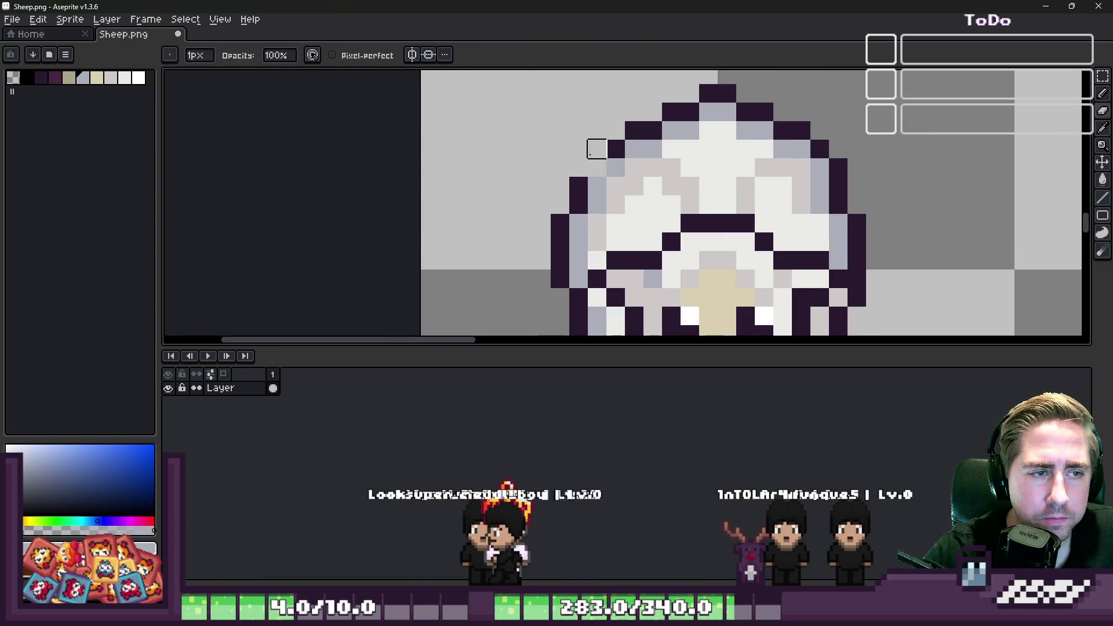
pyautogui.keyDown('alt'); pyautogui.click(582, 179); pyautogui.keyUp('alt')
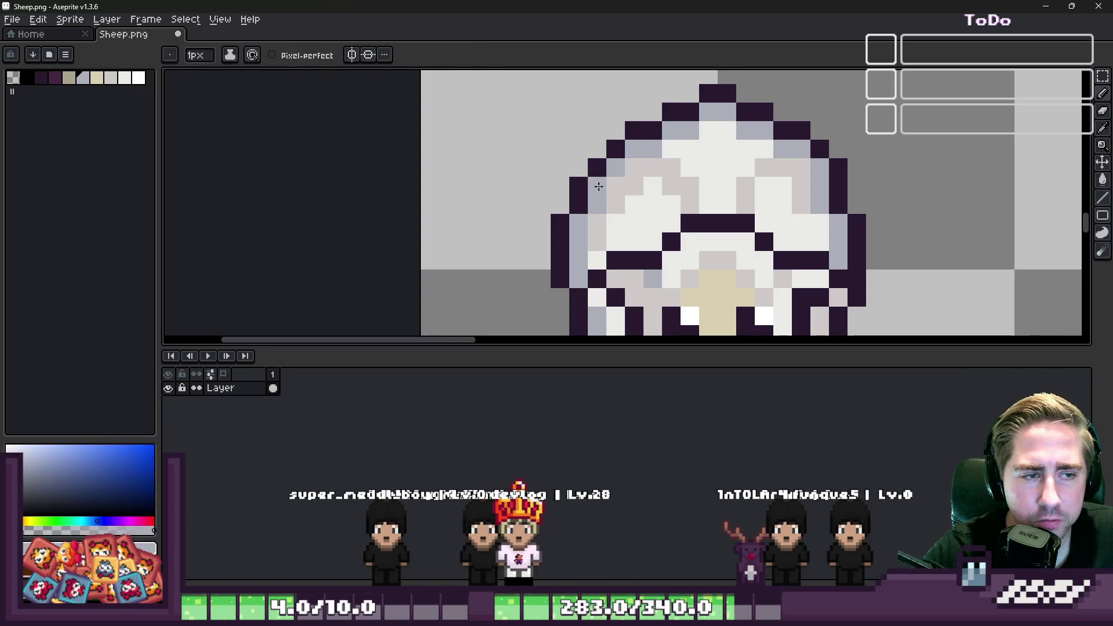
pyautogui.scroll(-2, 588, 180)
pyautogui.hotkey('ctrl', 'alt', 'c')
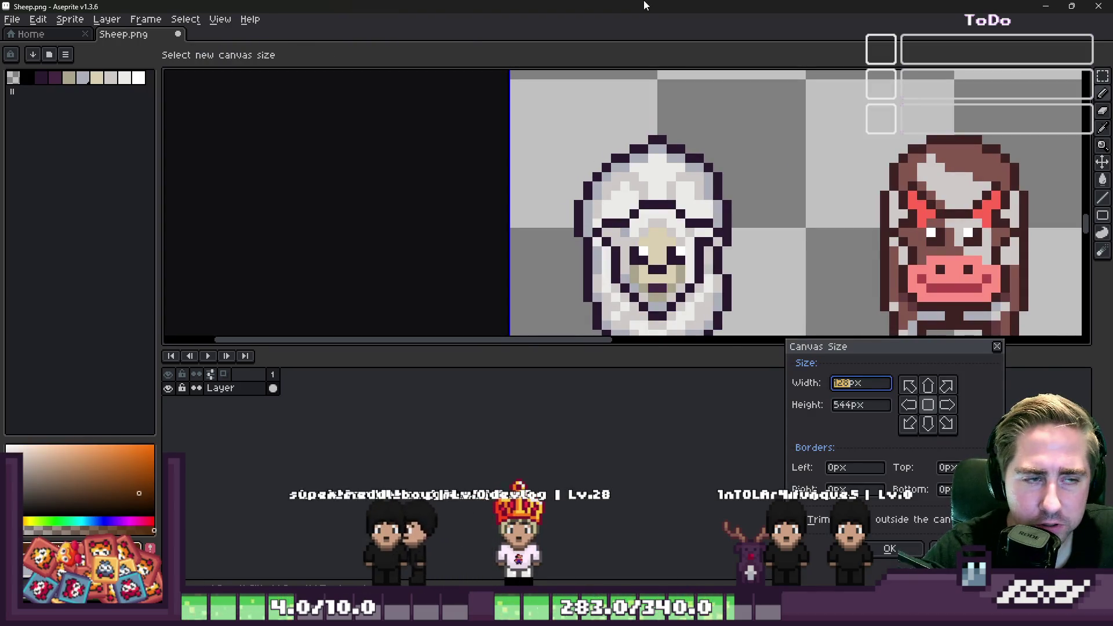
# Cancel the Canvas Size dialog and switch to the rectangular marquee.
pyautogui.press('Escape')
pyautogui.scroll(-2, 666, 203)
pyautogui.scroll(3, 572, 200)
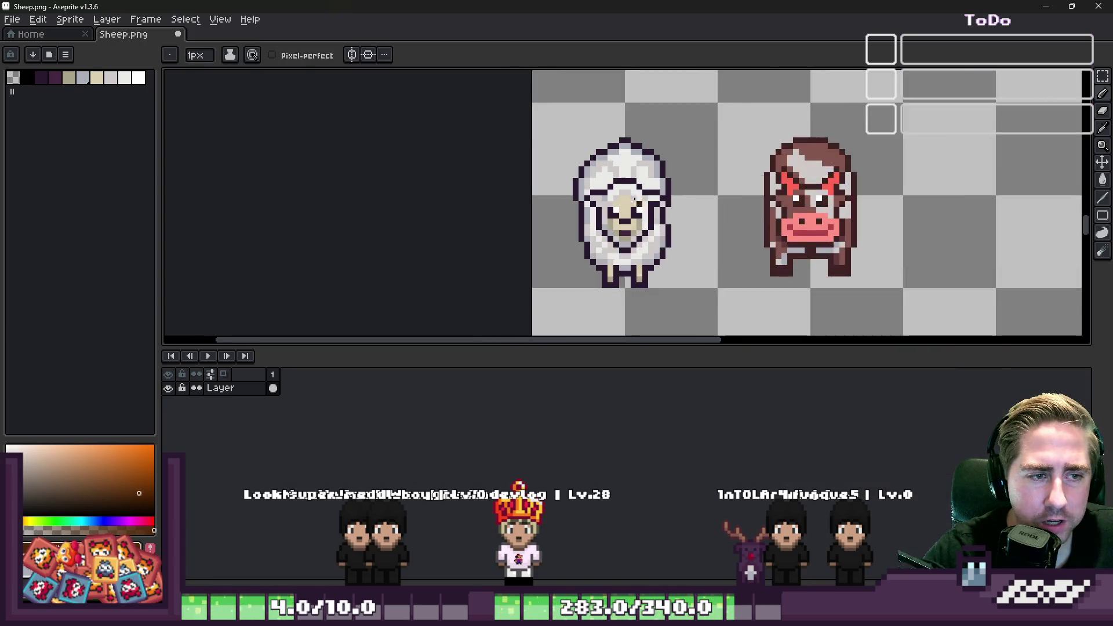
pyautogui.scroll(1, 550, 197)
pyautogui.press('m')
pyautogui.scroll(-2, 472, 174)
pyautogui.scroll(3, 497, 243)
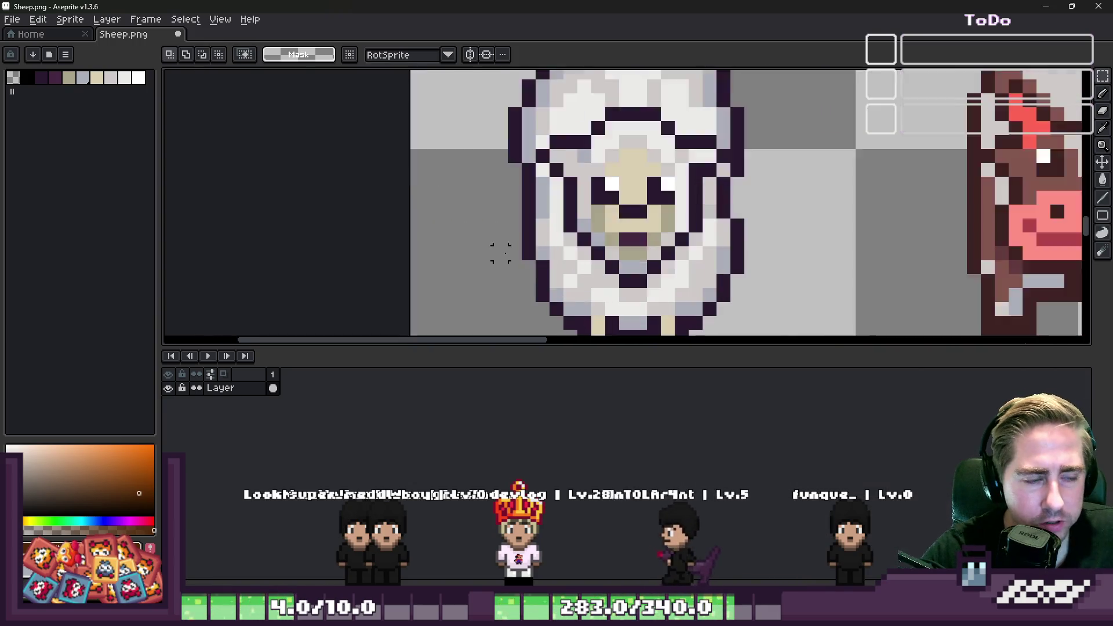
pyautogui.moveTo(516, 178); pyautogui.dragTo(547, 223)
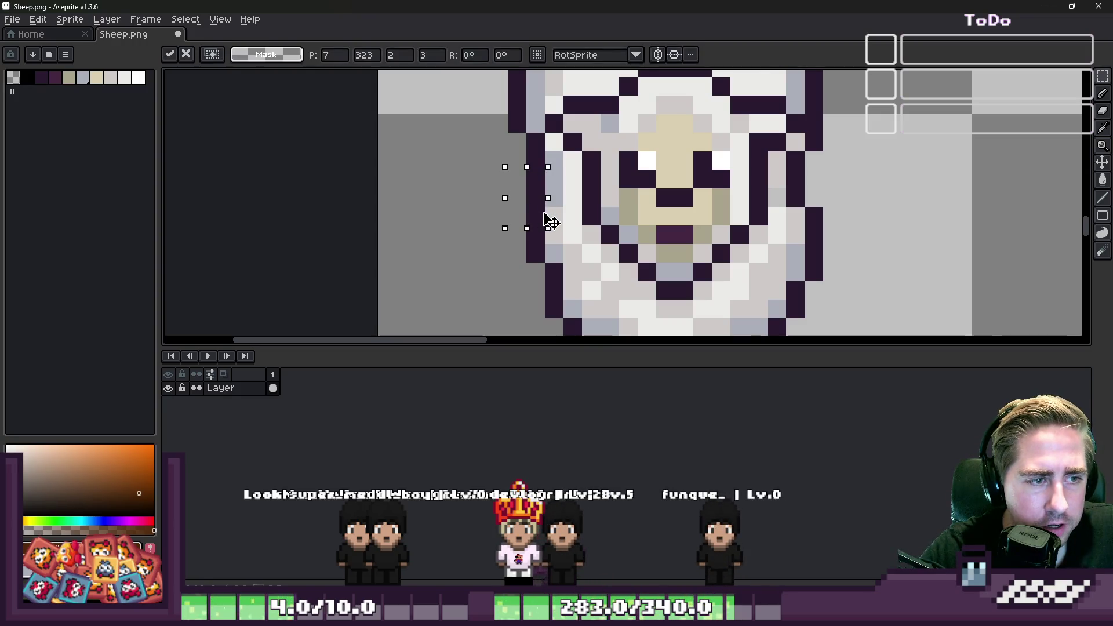
pyautogui.press('Return')
pyautogui.scroll(-2, 555, 220)
pyautogui.scroll(-1, 521, 203)
pyautogui.scroll(1, 507, 197)
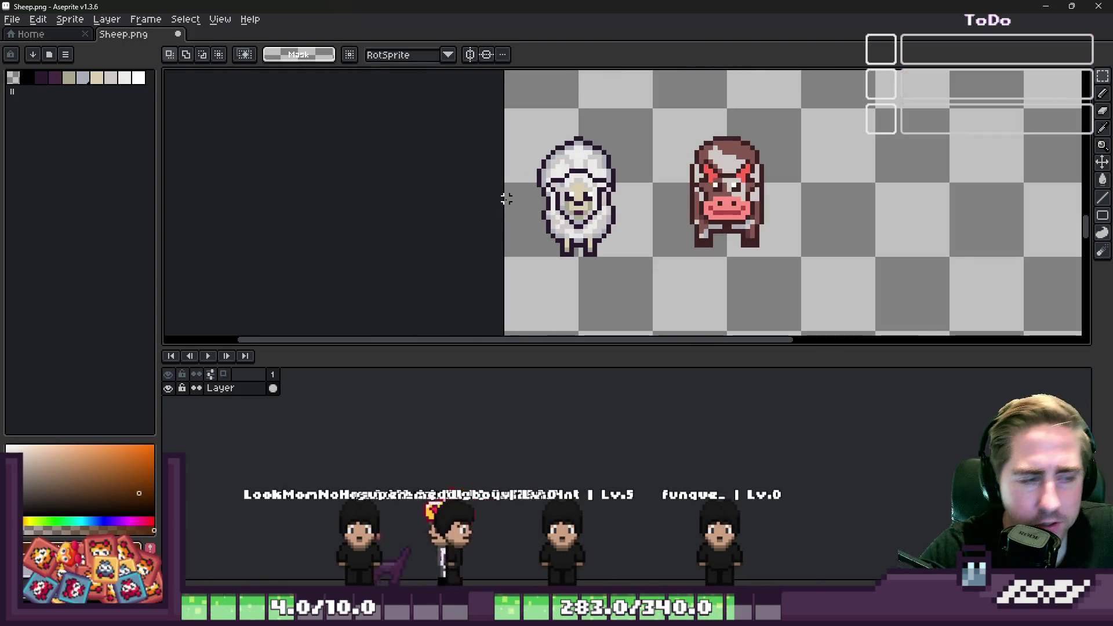
pyautogui.scroll(3, 506, 199)
pyautogui.scroll(-2, 538, 229)
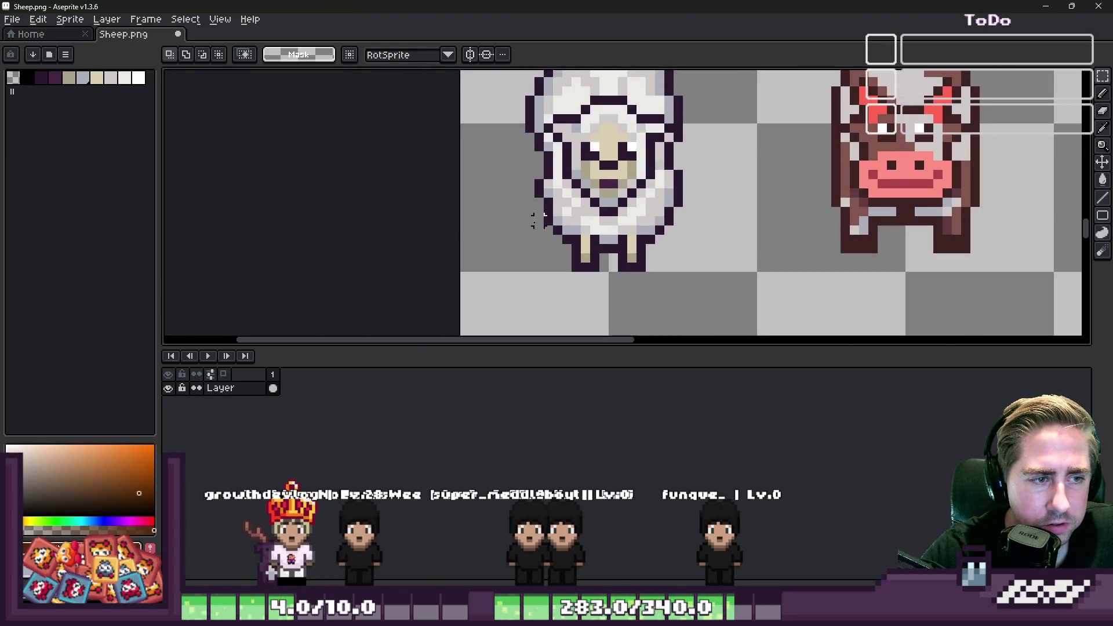
# Select the sheep's legs and move them up two pixels to shorten them.
pyautogui.moveTo(681, 284); pyautogui.dragTo(693, 291)
pyautogui.scroll(2, 603, 228)
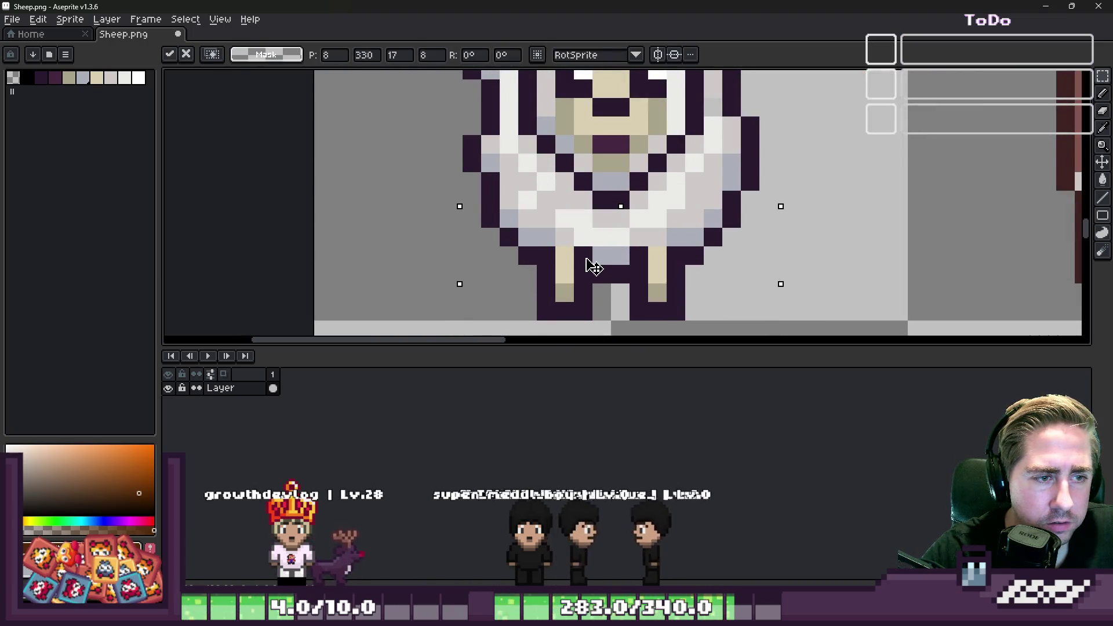
pyautogui.moveTo(591, 266); pyautogui.dragTo(591, 249)
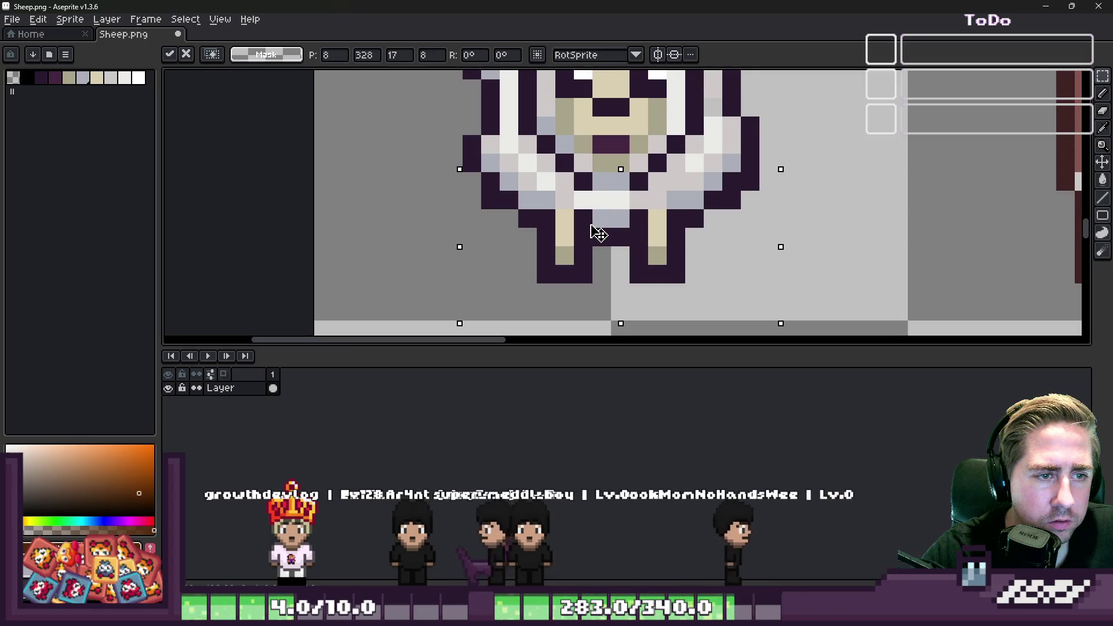
pyautogui.press('Return')
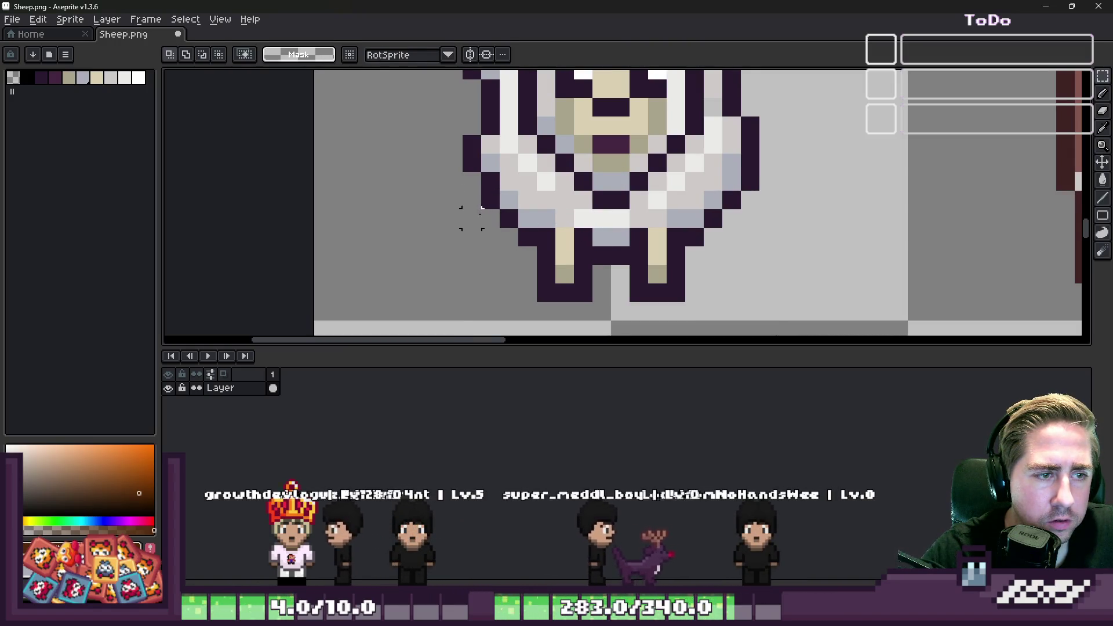
# Pick the dark purple outline colour with the pencil to patch the belly outline.
pyautogui.moveTo(463, 210); pyautogui.dragTo(815, 302)
pyautogui.scroll(-3, 794, 300)
pyautogui.scroll(3, 567, 200)
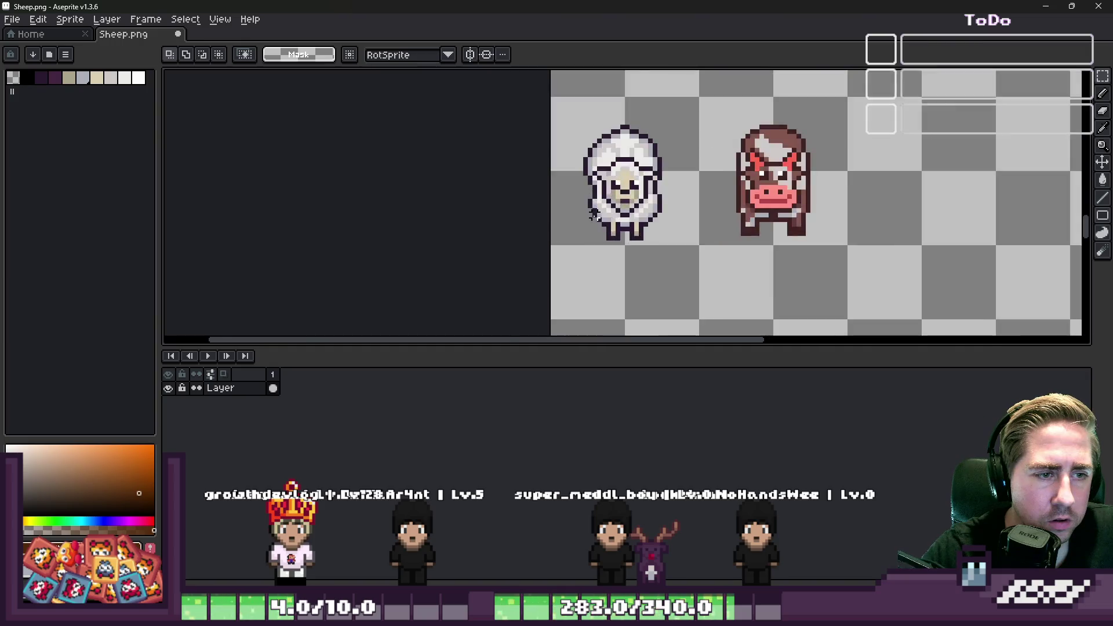
pyautogui.scroll(1, 566, 200)
pyautogui.press('b')
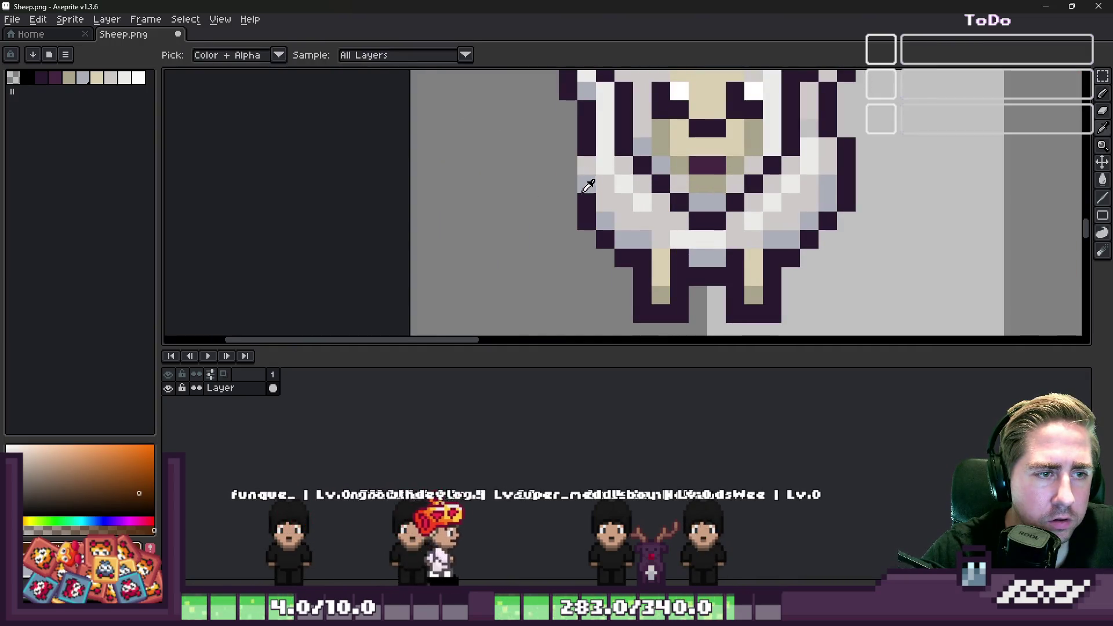
pyautogui.keyDown('alt'); pyautogui.click(587, 179); pyautogui.keyUp('alt')
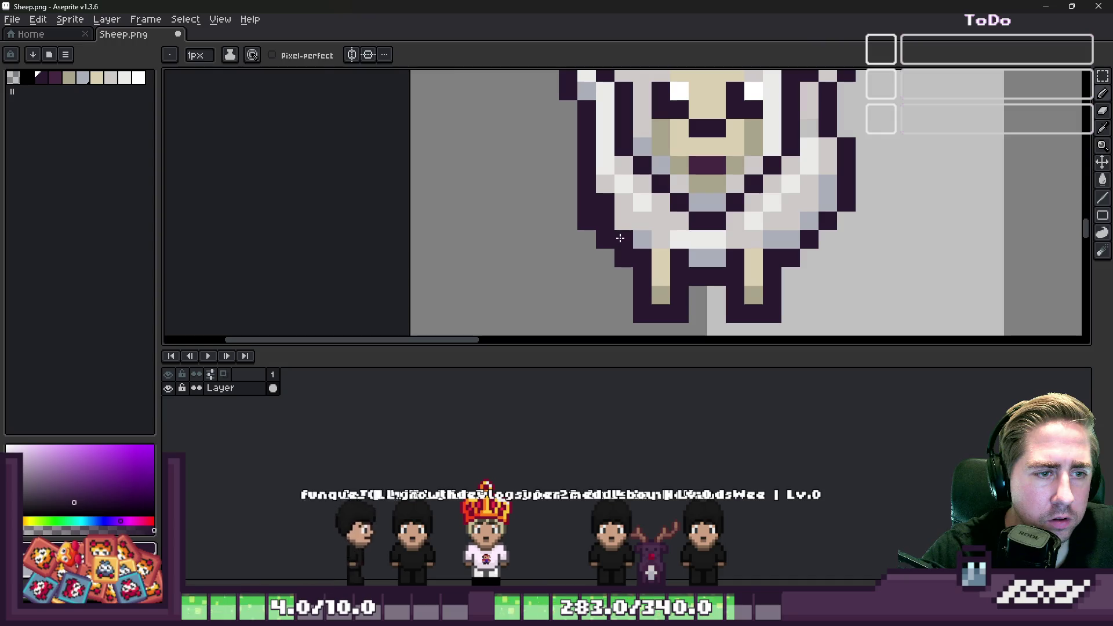
pyautogui.scroll(-3, 586, 202)
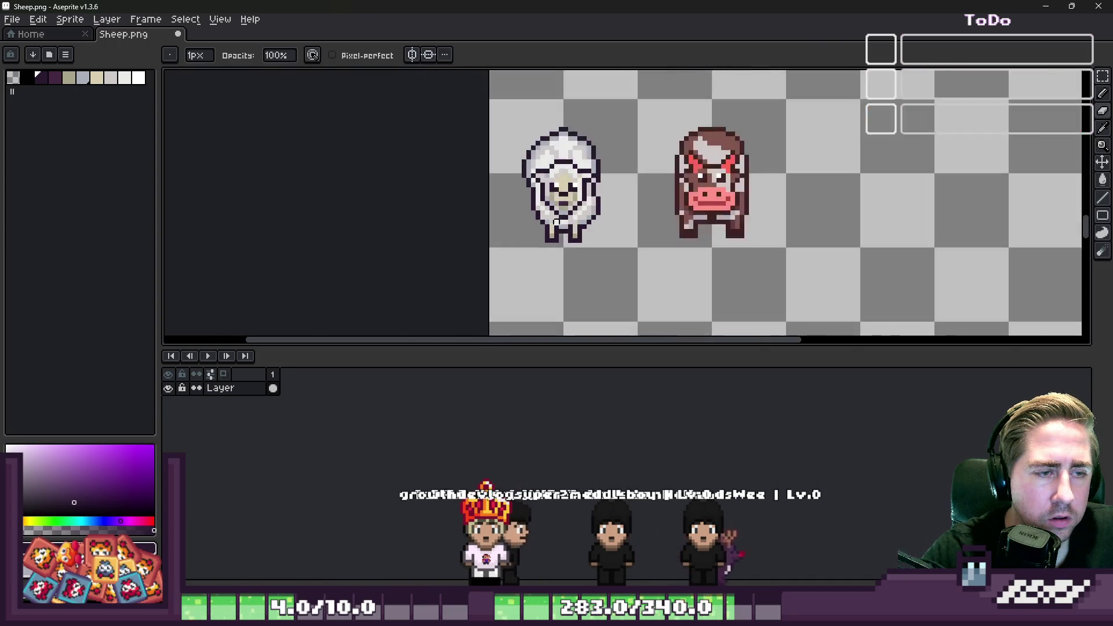
pyautogui.scroll(3, 665, 248)
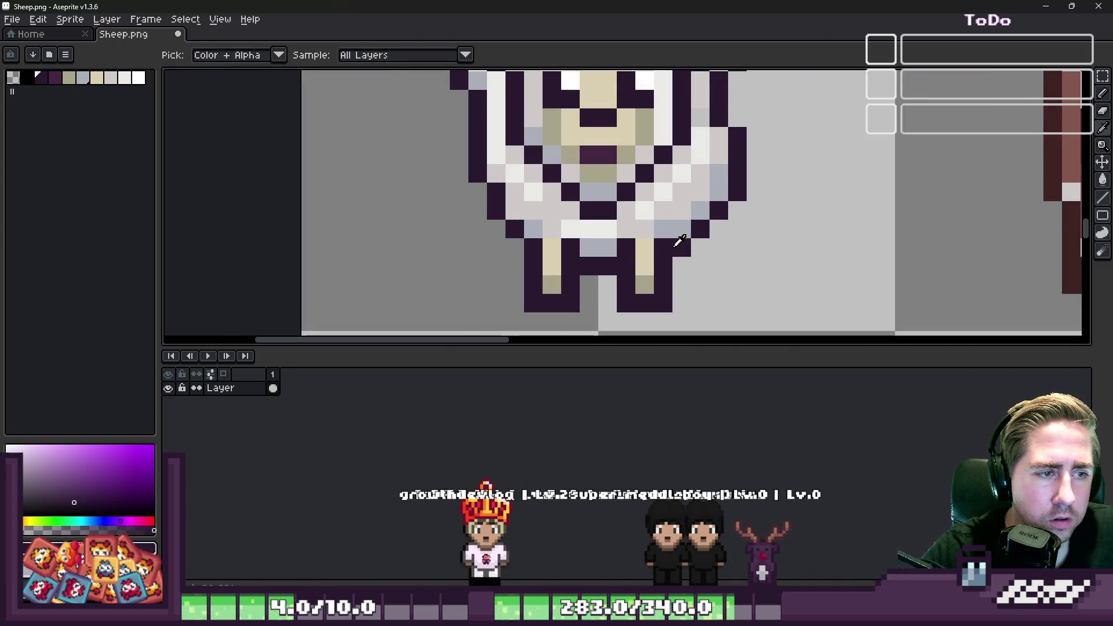
pyautogui.press('alt')
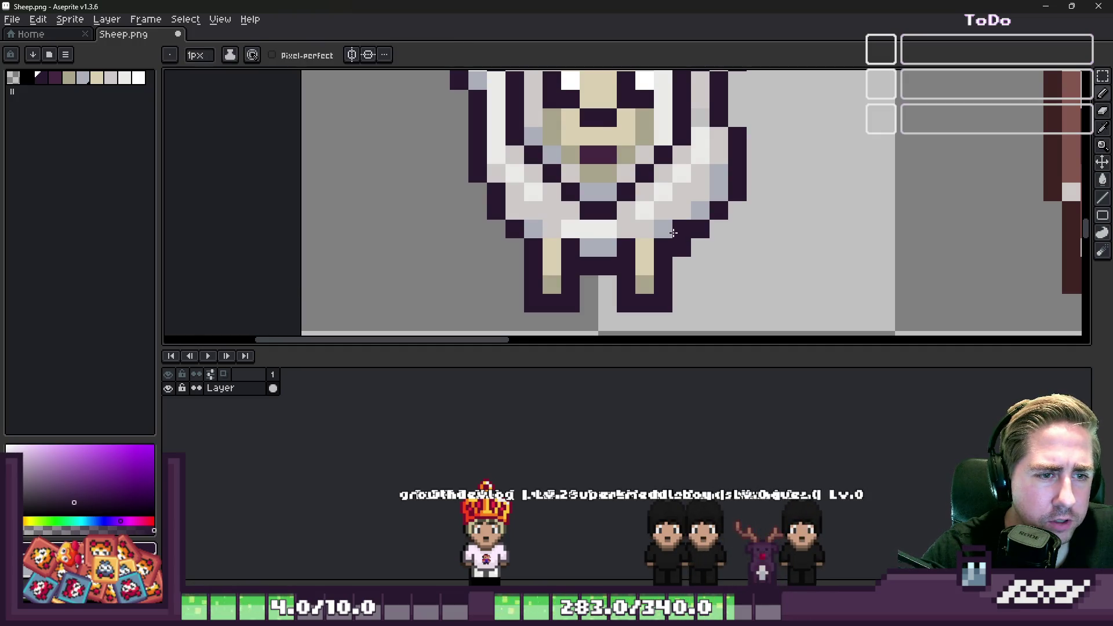
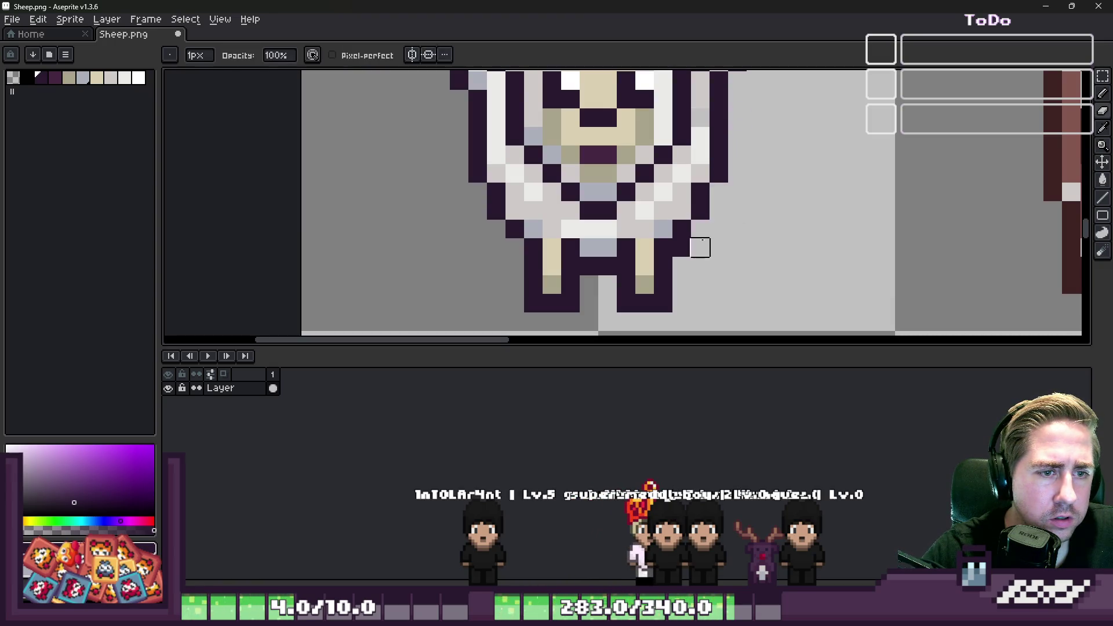
# Copy the middle top-row sheep into the empty slot on its left.
pyautogui.scroll(-3, 684, 250)
pyautogui.scroll(3, 673, 255)
pyautogui.press('alt')
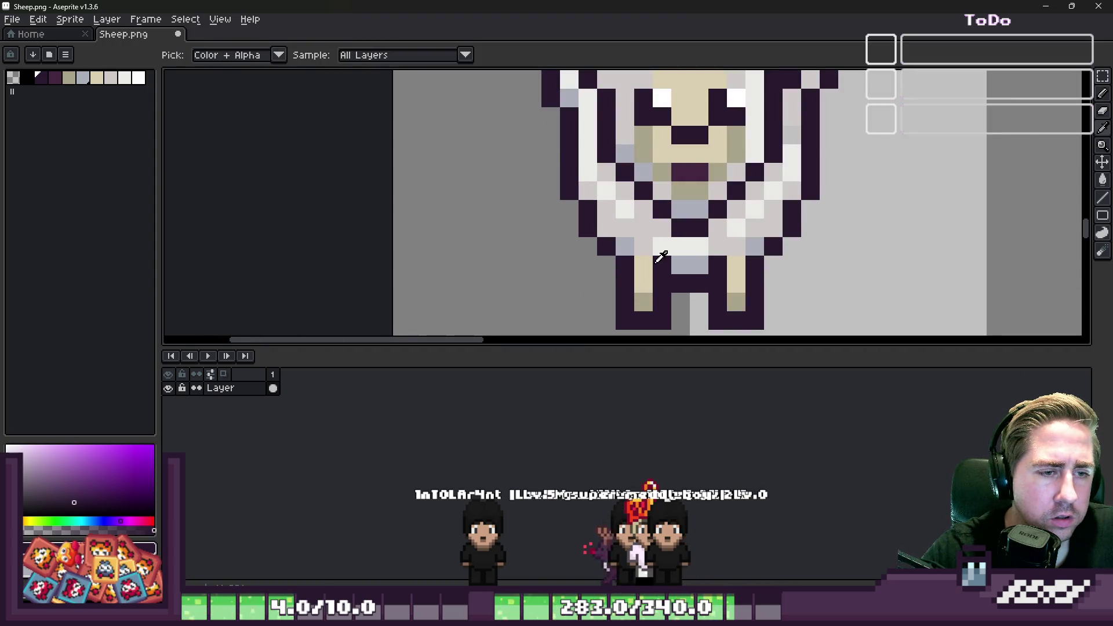
pyautogui.scroll(-3, 638, 256)
pyautogui.scroll(3, 629, 256)
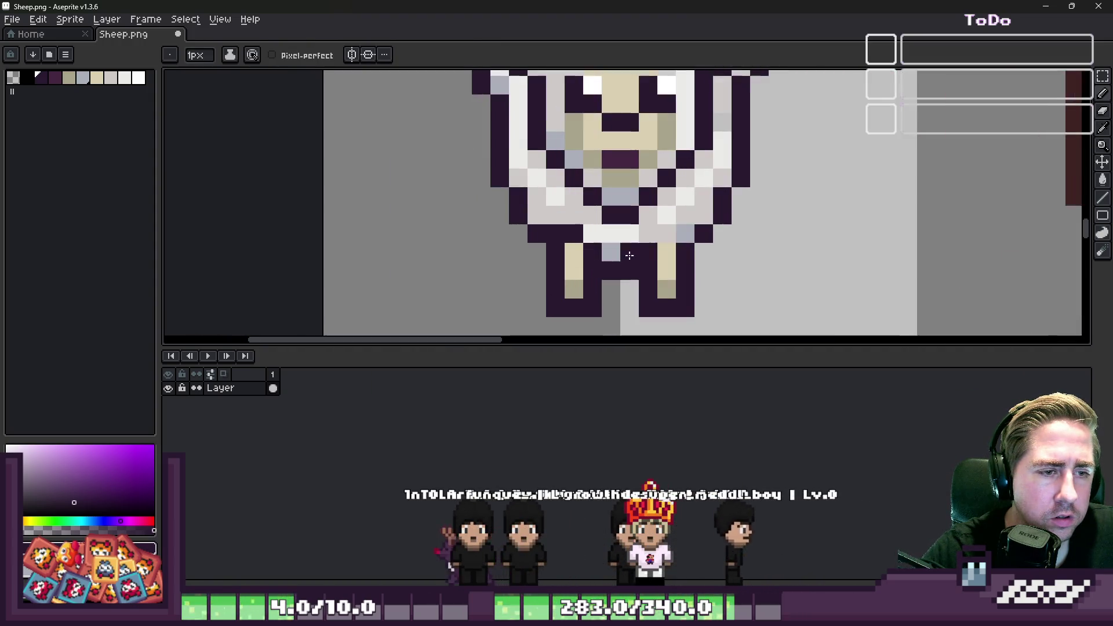
pyautogui.scroll(-4, 682, 236)
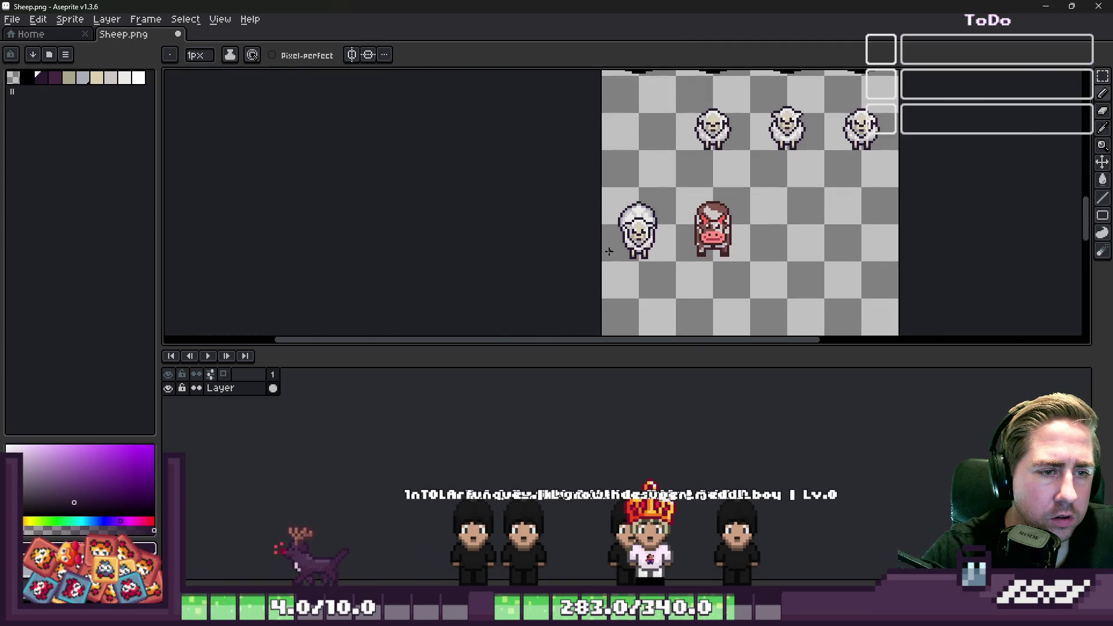
pyautogui.scroll(2, 608, 251)
pyautogui.scroll(-2, 609, 251)
pyautogui.scroll(4, 612, 251)
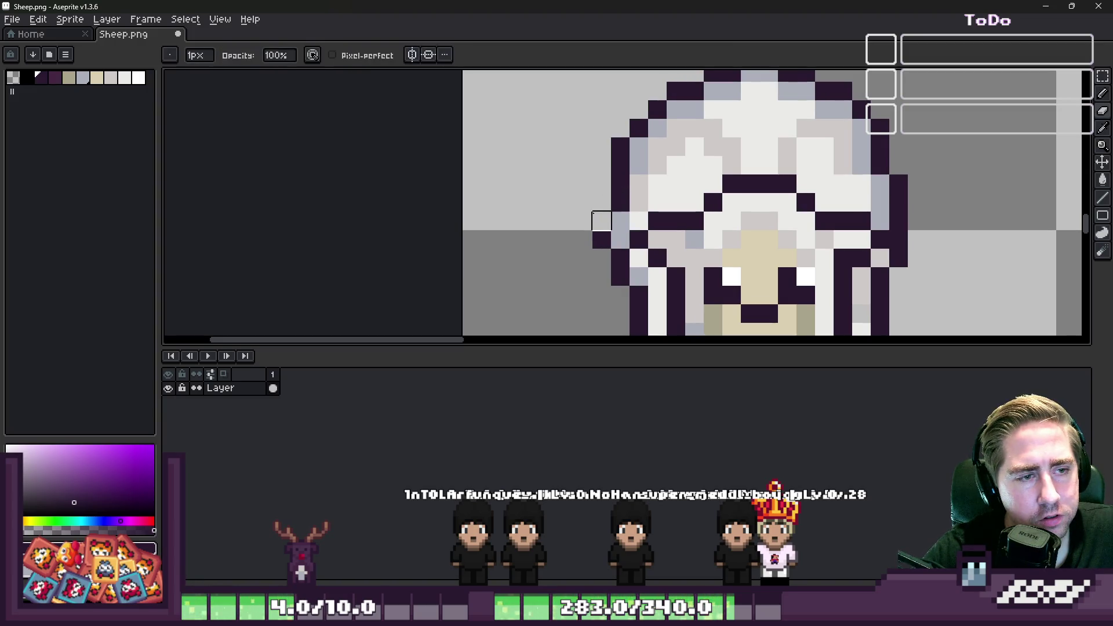
pyautogui.scroll(-6, 594, 220)
pyautogui.scroll(1, 620, 250)
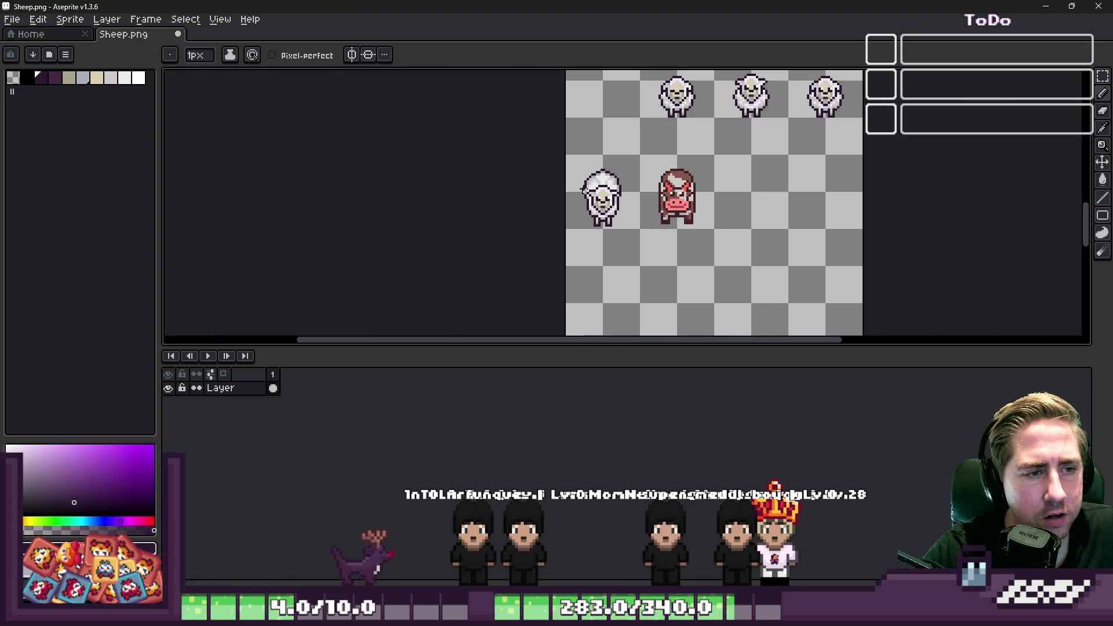
pyautogui.scroll(-1, 620, 251)
pyautogui.scroll(1, 611, 196)
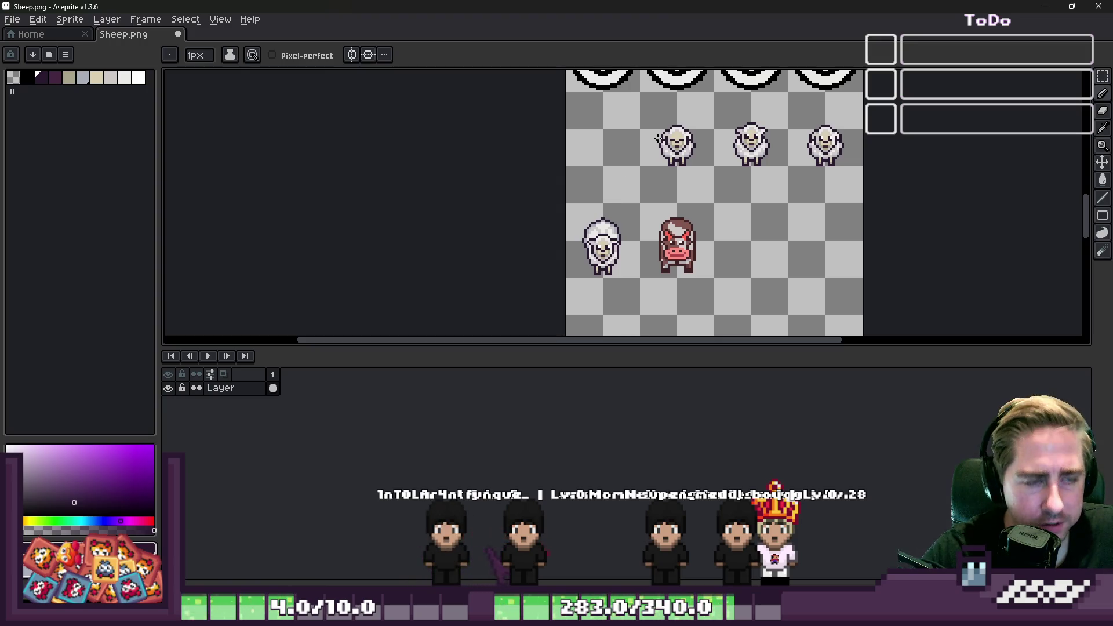
pyautogui.press('m')
pyautogui.scroll(1, 667, 123)
pyautogui.moveTo(726, 97)
pyautogui.mouseDown()
pyautogui.moveTo(857, 211)
pyautogui.moveTo(847, 202)
pyautogui.mouseUp()
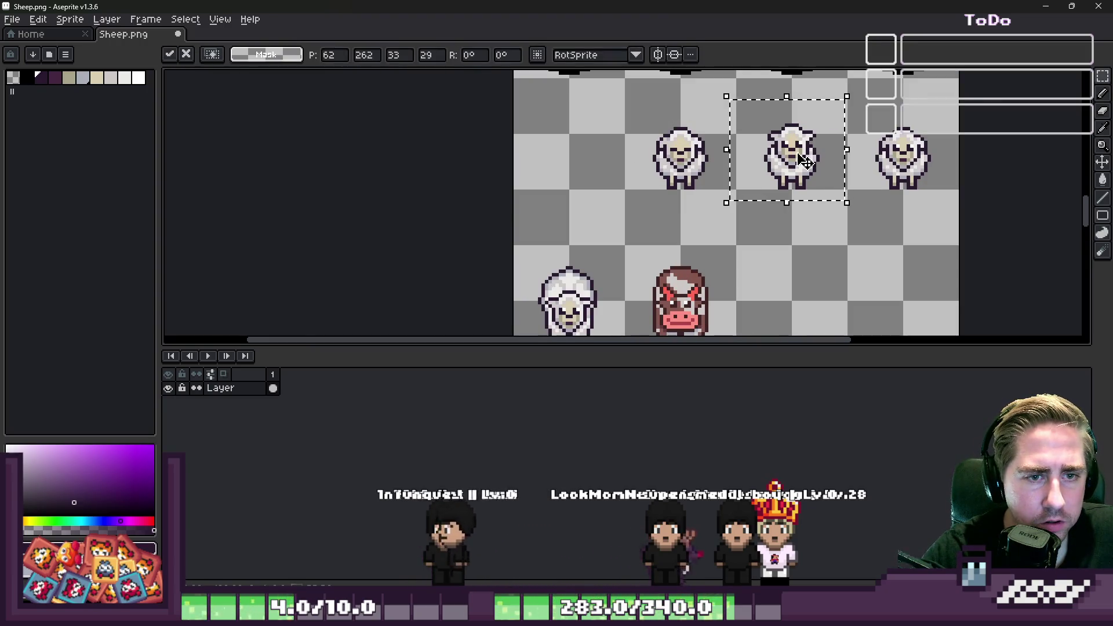
pyautogui.moveTo(805, 161); pyautogui.dragTo(582, 161)
pyautogui.hotkey('ctrl', 'd')
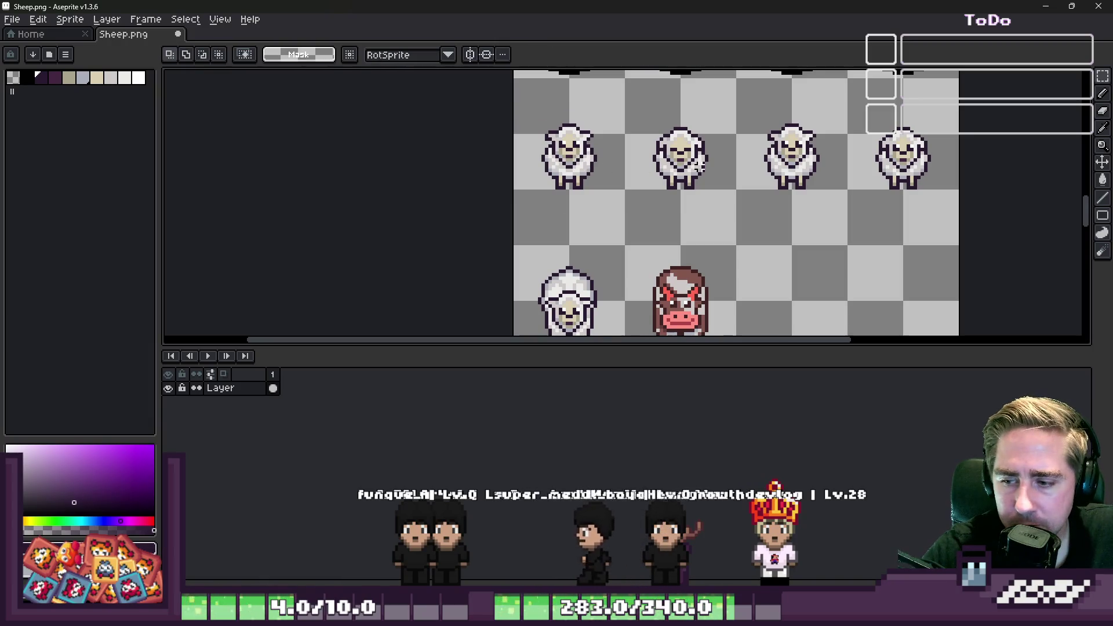
# Move the lower-row sheep up into line with the top row.
pyautogui.scroll(-3, 699, 165)
pyautogui.scroll(3, 670, 236)
pyautogui.scroll(1, 595, 196)
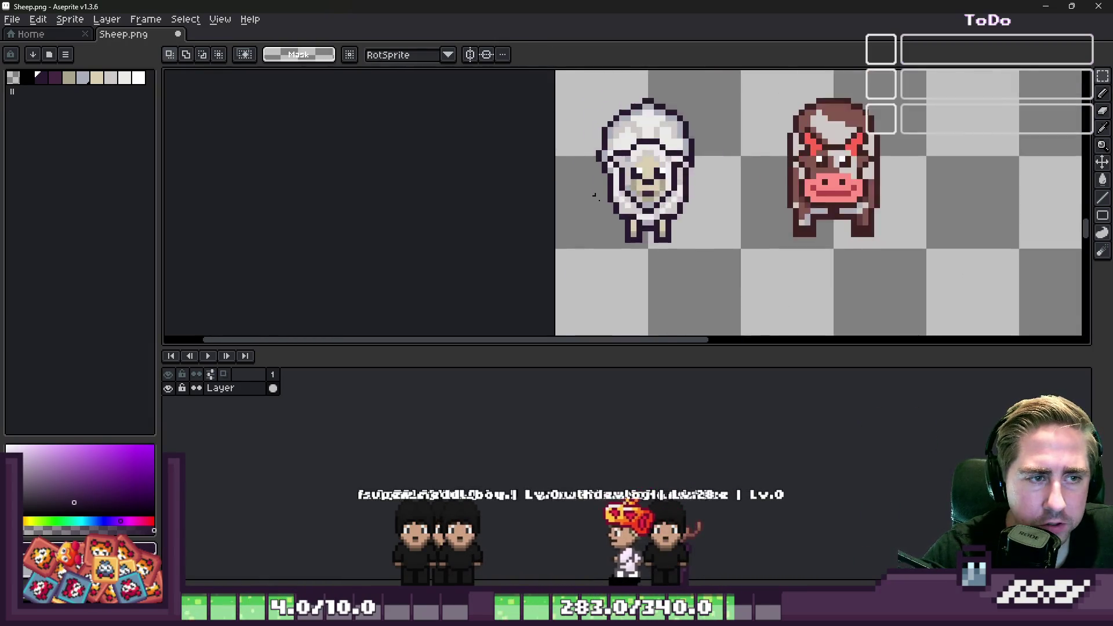
pyautogui.scroll(-2, 595, 196)
pyautogui.scroll(2, 612, 245)
pyautogui.moveTo(754, 331)
pyautogui.mouseDown()
pyautogui.moveTo(603, 151)
pyautogui.moveTo(580, 140)
pyautogui.mouseUp()
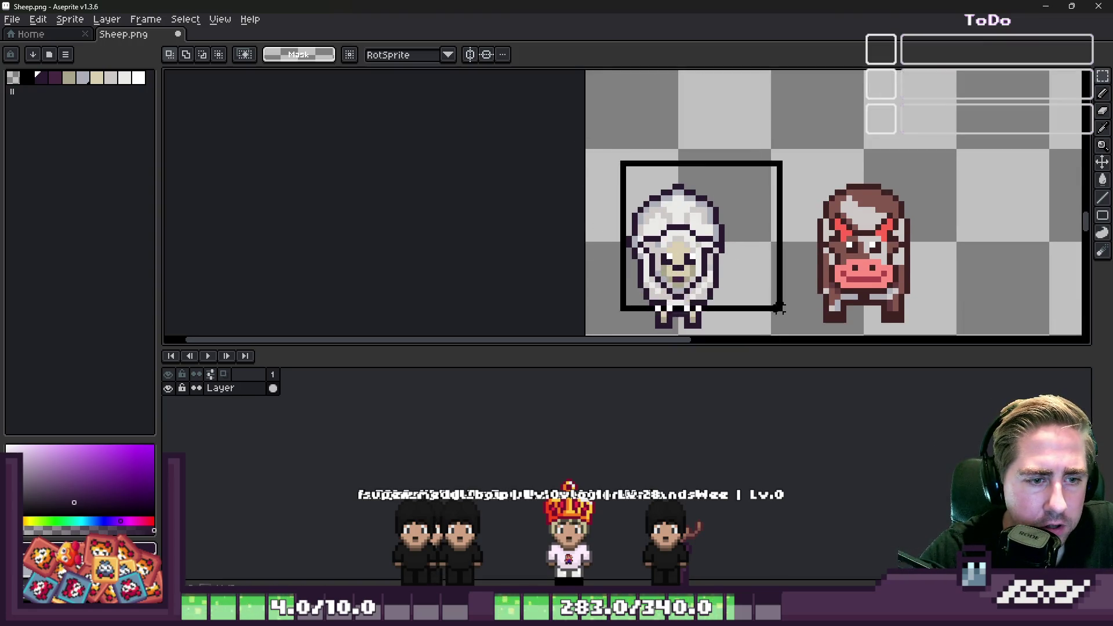
pyautogui.moveTo(778, 308); pyautogui.dragTo(768, 331)
pyautogui.moveTo(698, 287); pyautogui.dragTo(698, 270)
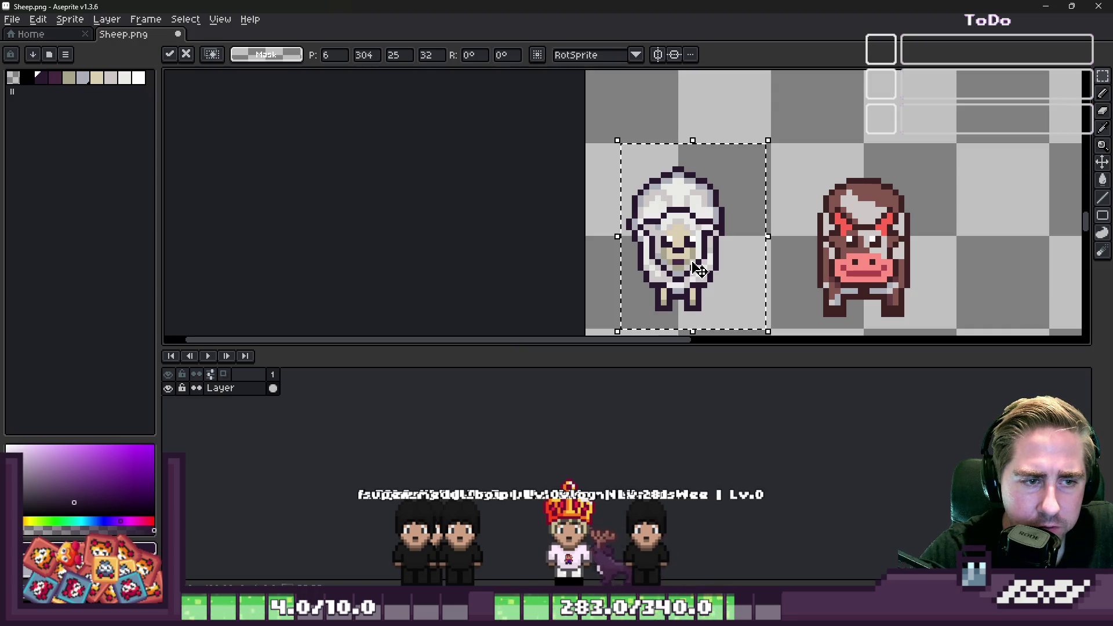
pyautogui.click(867, 238)
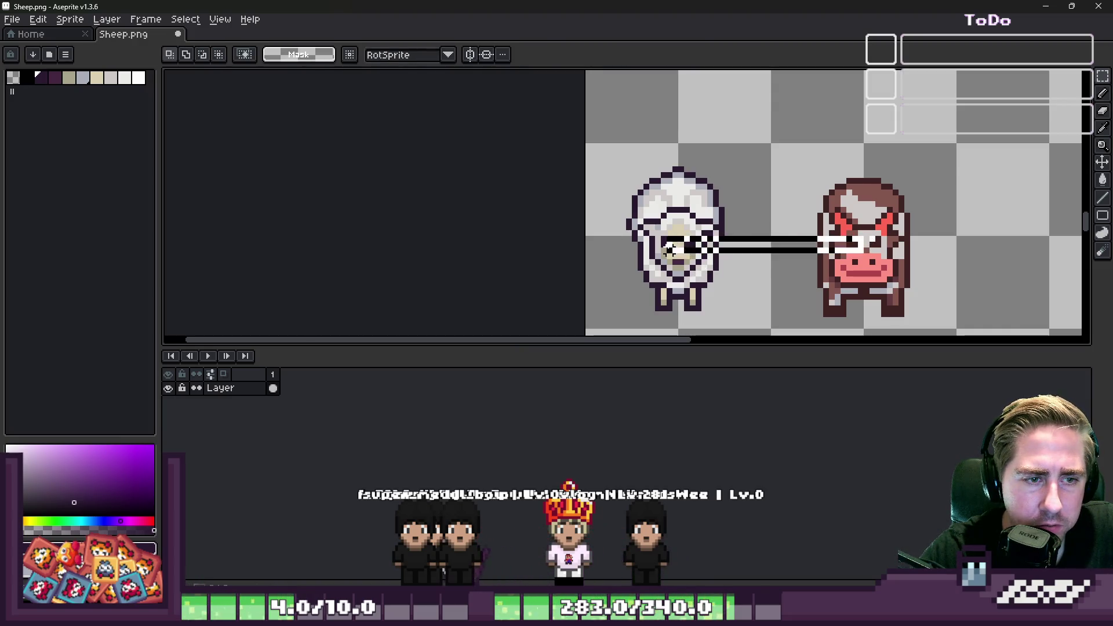
# Delete the cow and place a copy of the lower sheep where it was.
pyautogui.moveTo(774, 142); pyautogui.dragTo(973, 310)
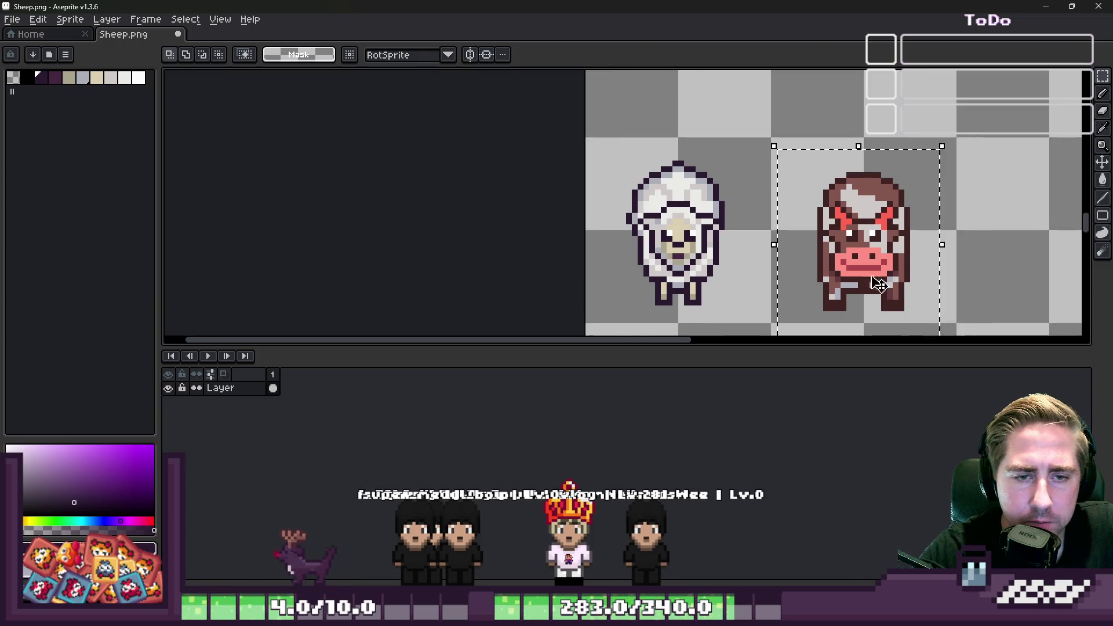
pyautogui.scroll(-2, 707, 255)
pyautogui.press('Delete')
pyautogui.moveTo(643, 173); pyautogui.dragTo(768, 307)
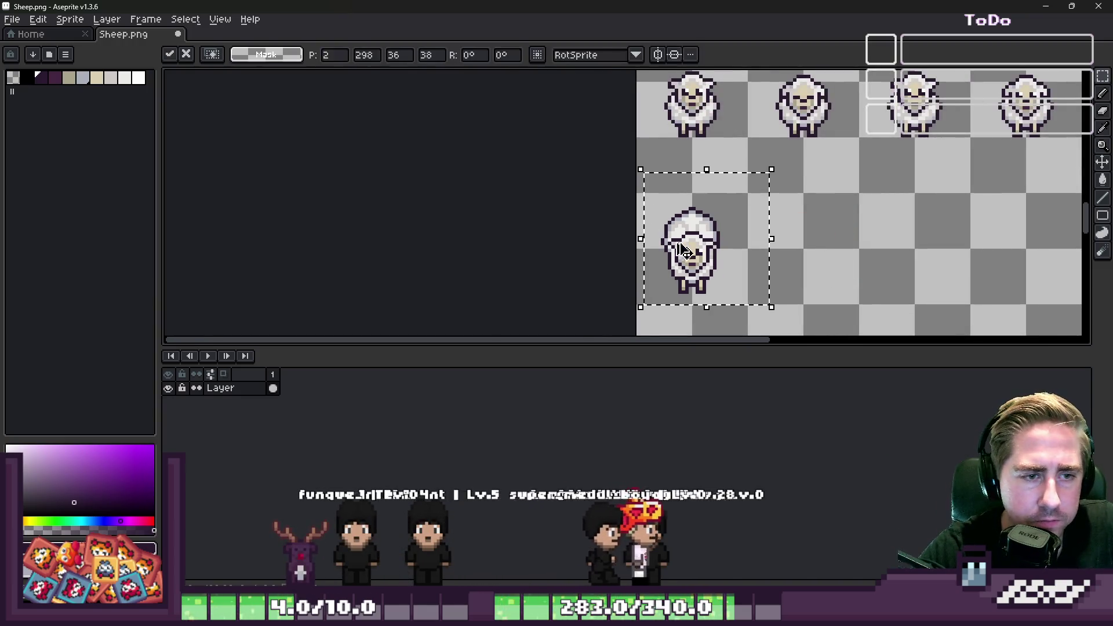
pyautogui.moveTo(676, 250); pyautogui.dragTo(788, 251)
pyautogui.scroll(6, 788, 250)
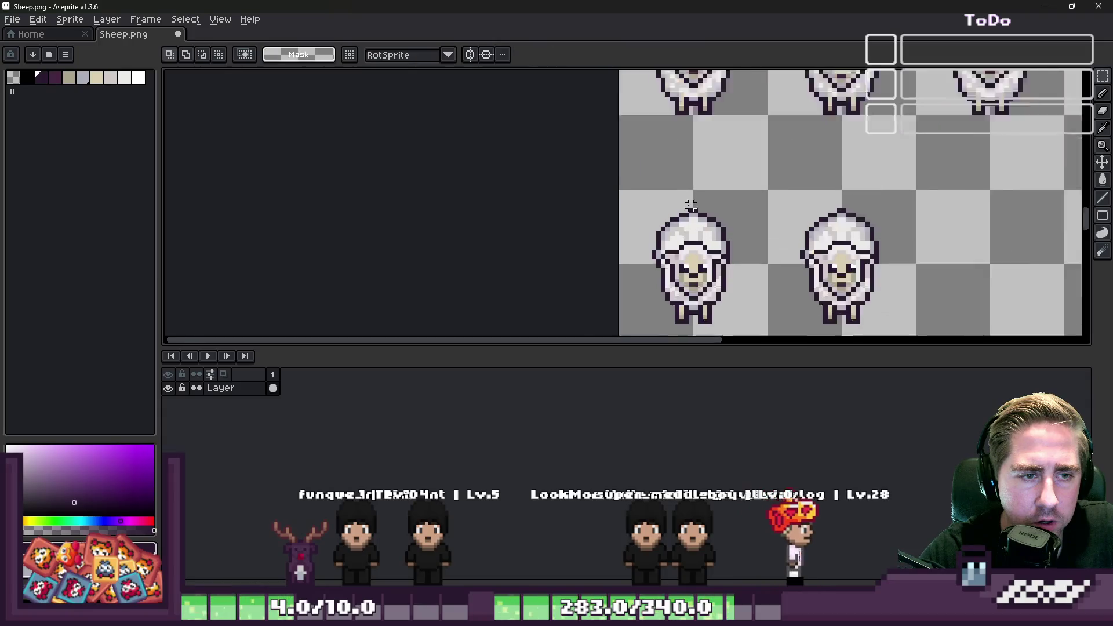
pyautogui.press('Return')
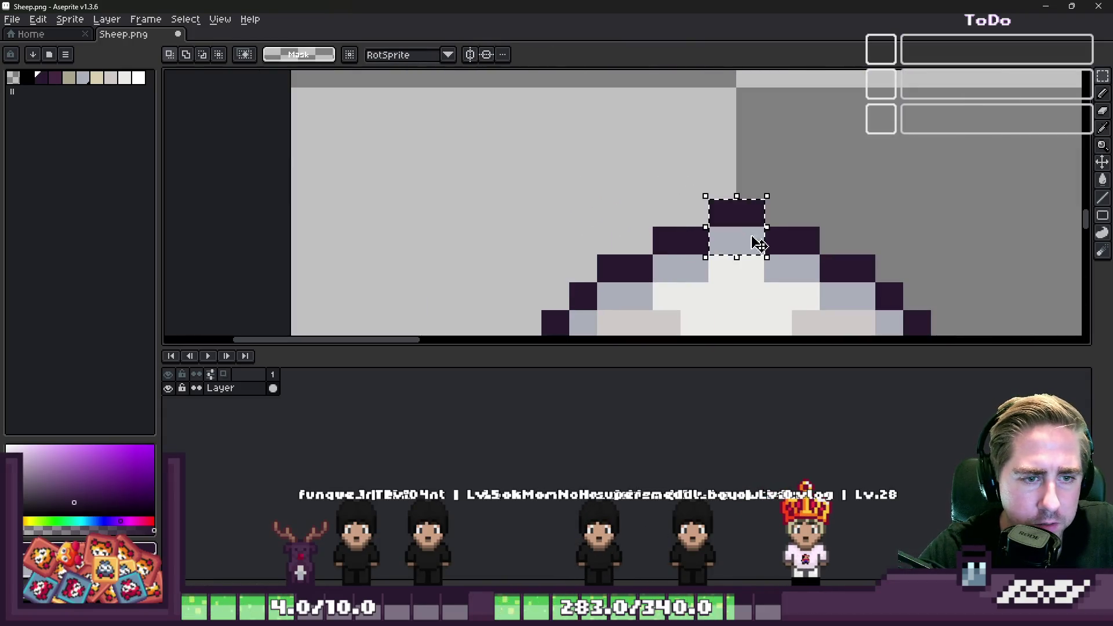
pyautogui.scroll(-3, 759, 244)
pyautogui.scroll(-1, 665, 164)
pyautogui.scroll(2, 813, 201)
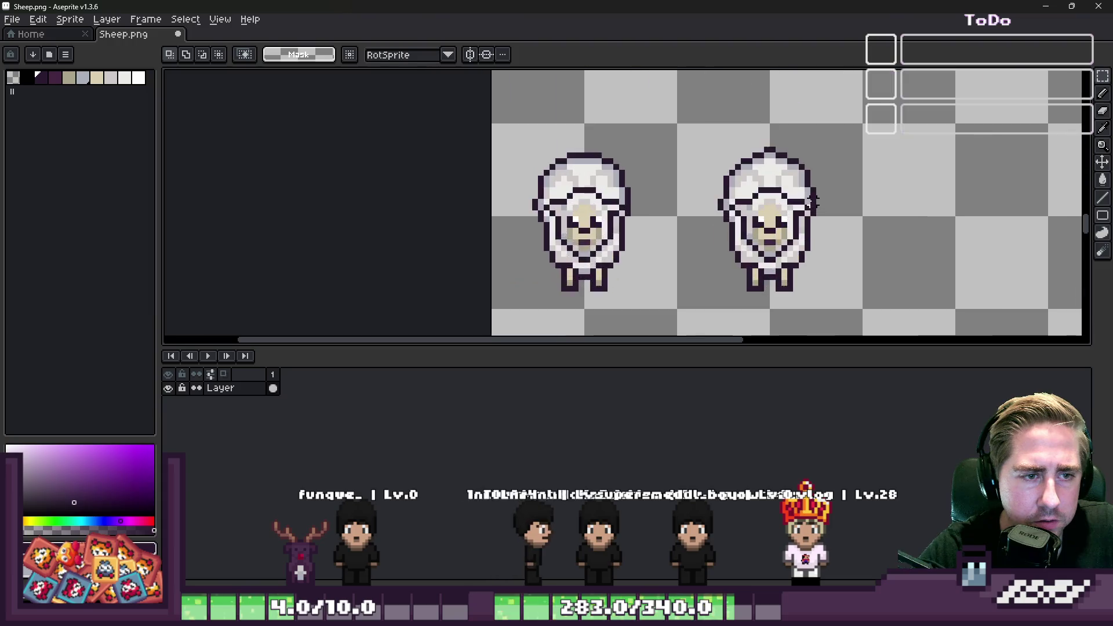
pyautogui.scroll(1, 813, 201)
pyautogui.scroll(2, 760, 136)
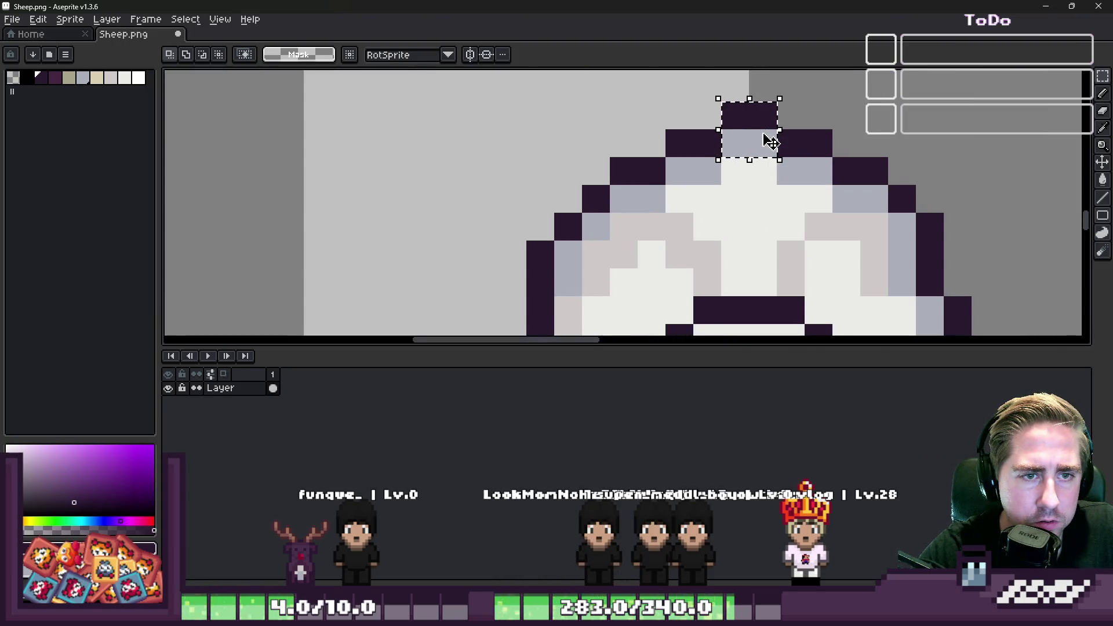
pyautogui.scroll(-3, 770, 164)
pyautogui.scroll(-2, 731, 124)
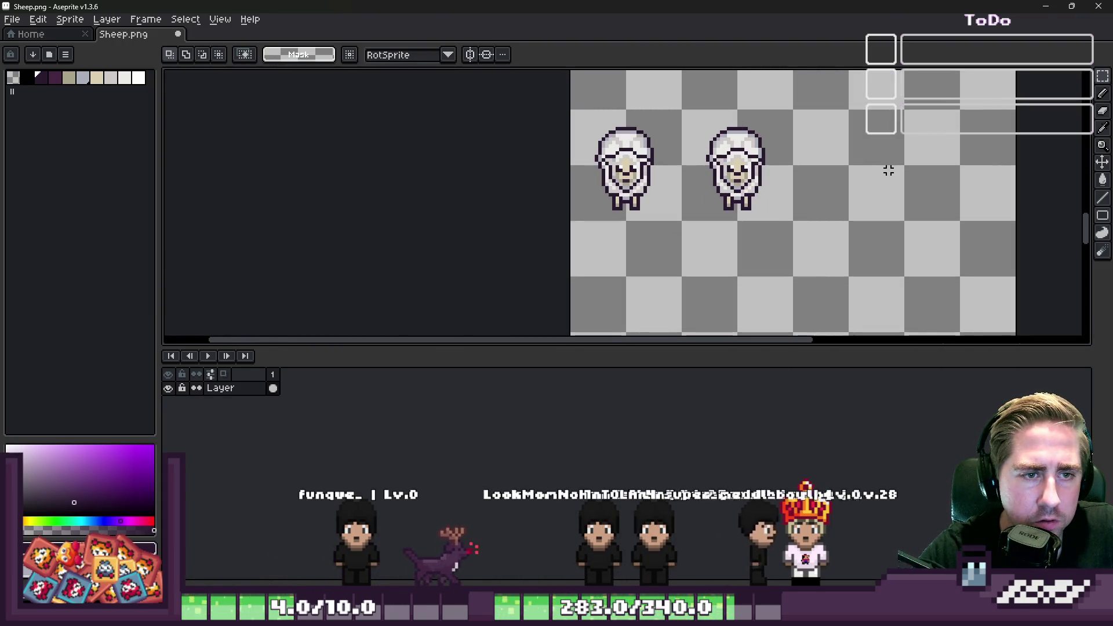
pyautogui.scroll(-2, 886, 169)
pyautogui.scroll(3, 794, 147)
pyautogui.scroll(2, 777, 156)
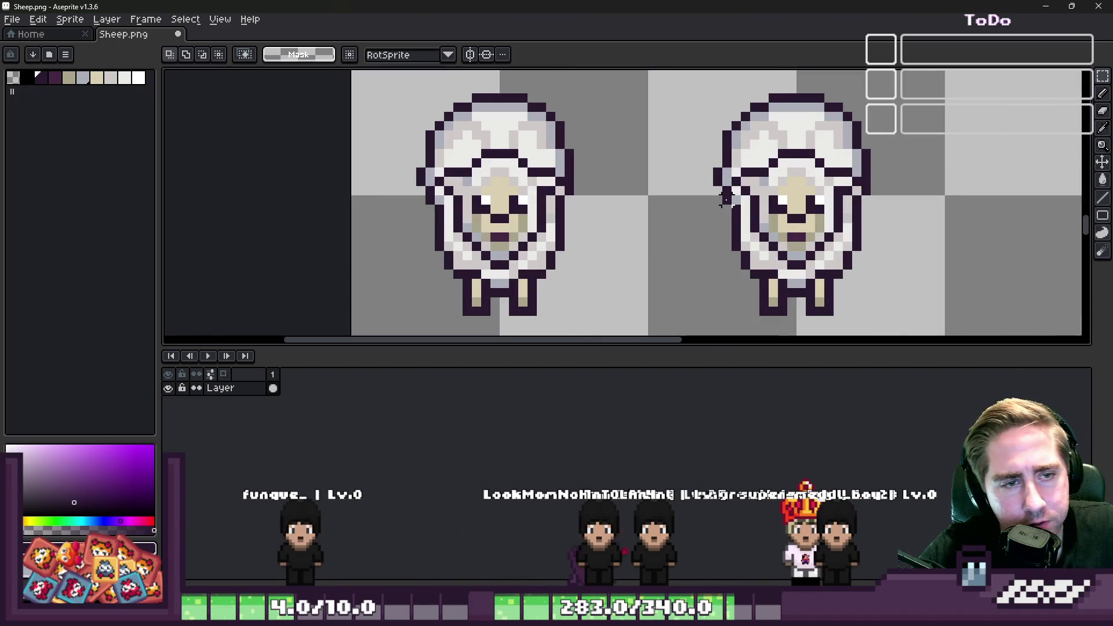
pyautogui.scroll(-2, 753, 168)
pyautogui.scroll(3, 749, 167)
pyautogui.scroll(2, 749, 167)
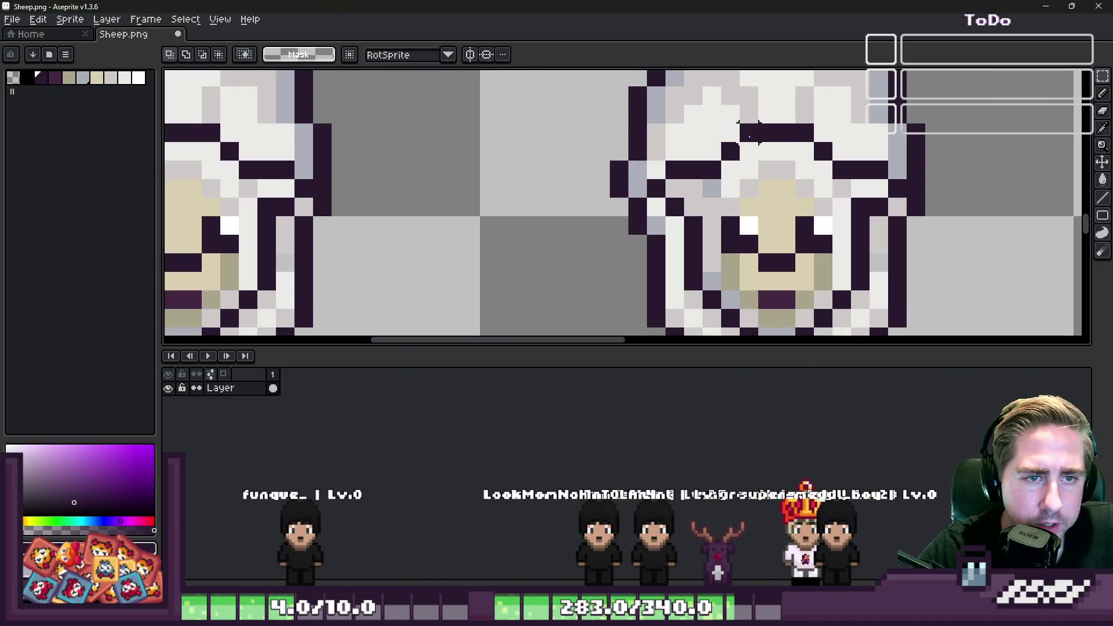
# Select the duplicate sheep's whole face and move it down one pixel.
pyautogui.moveTo(806, 280); pyautogui.dragTo(808, 285)
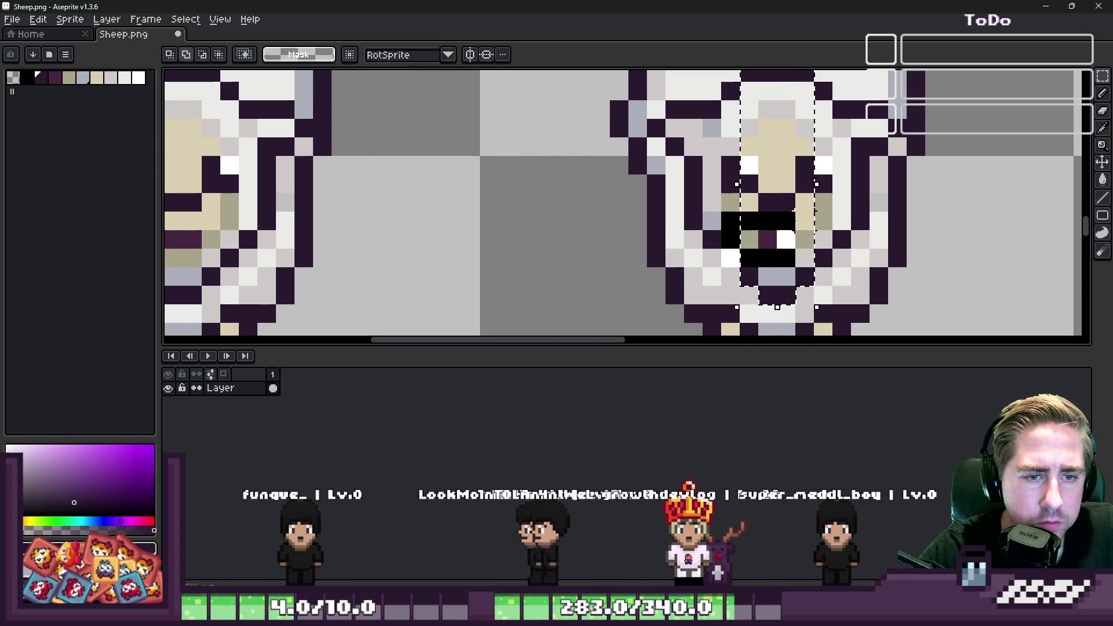
pyautogui.moveTo(701, 249); pyautogui.dragTo(852, 175)
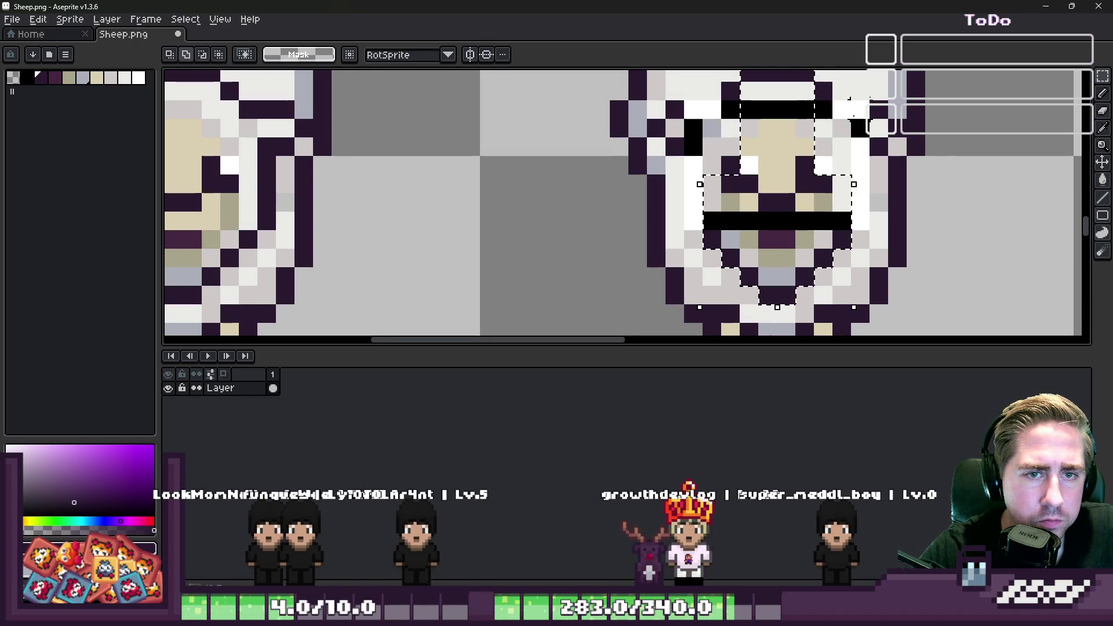
pyautogui.moveTo(849, 99); pyautogui.dragTo(768, 128)
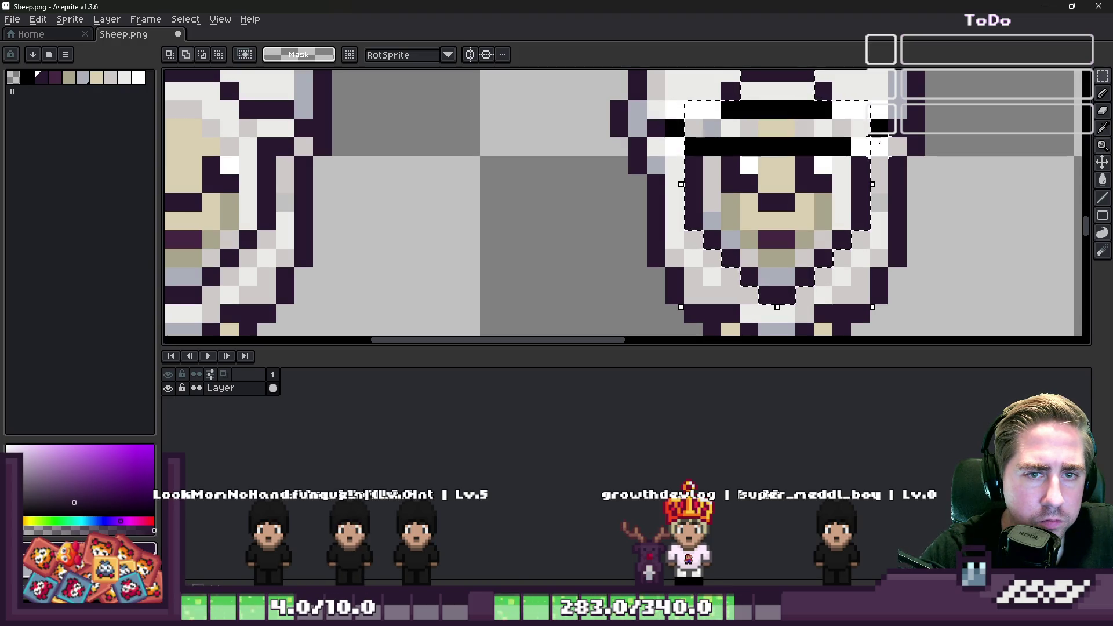
pyautogui.scroll(-1, 704, 223)
pyautogui.scroll(-1, 704, 223)
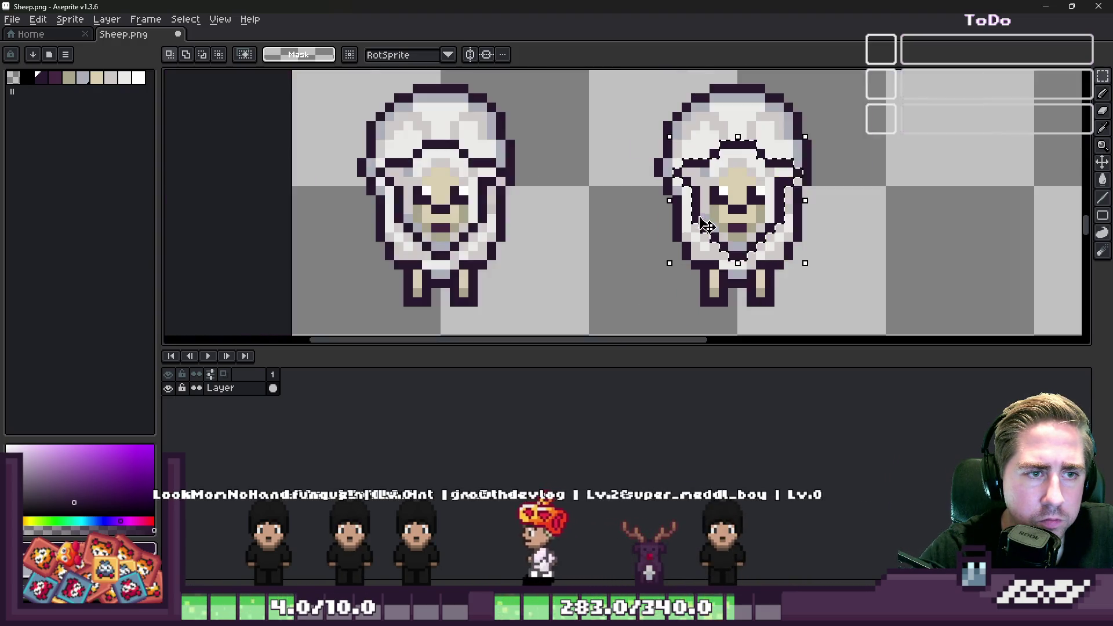
pyautogui.scroll(2, 704, 223)
pyautogui.scroll(-1, 736, 233)
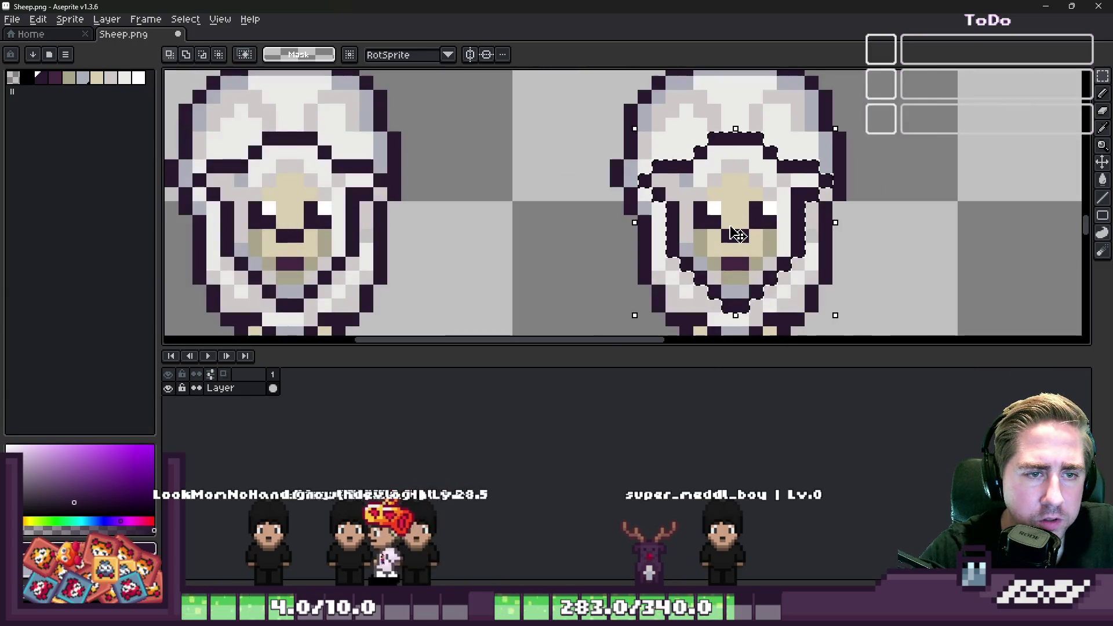
pyautogui.moveTo(736, 234); pyautogui.dragTo(736, 248)
pyautogui.hotkey('ctrl', 'd')
# Sample the pale wool colour and lighten a pixel in the duplicate's wool.
pyautogui.press('i')
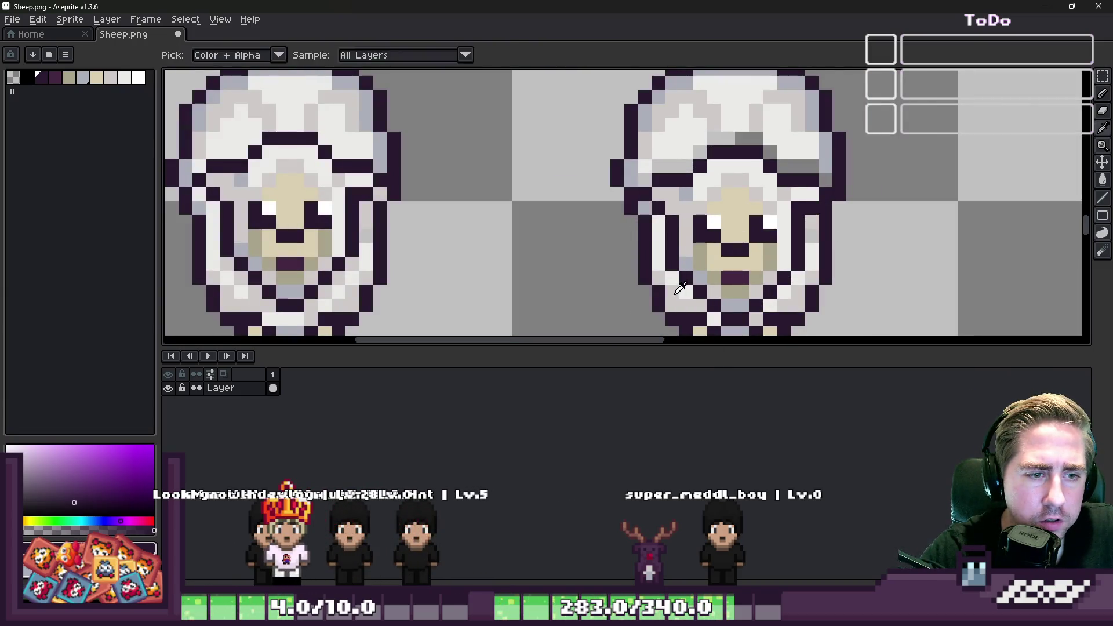
pyautogui.click(680, 288)
pyautogui.press('b')
pyautogui.scroll(-5, 717, 320)
pyautogui.scroll(6, 759, 283)
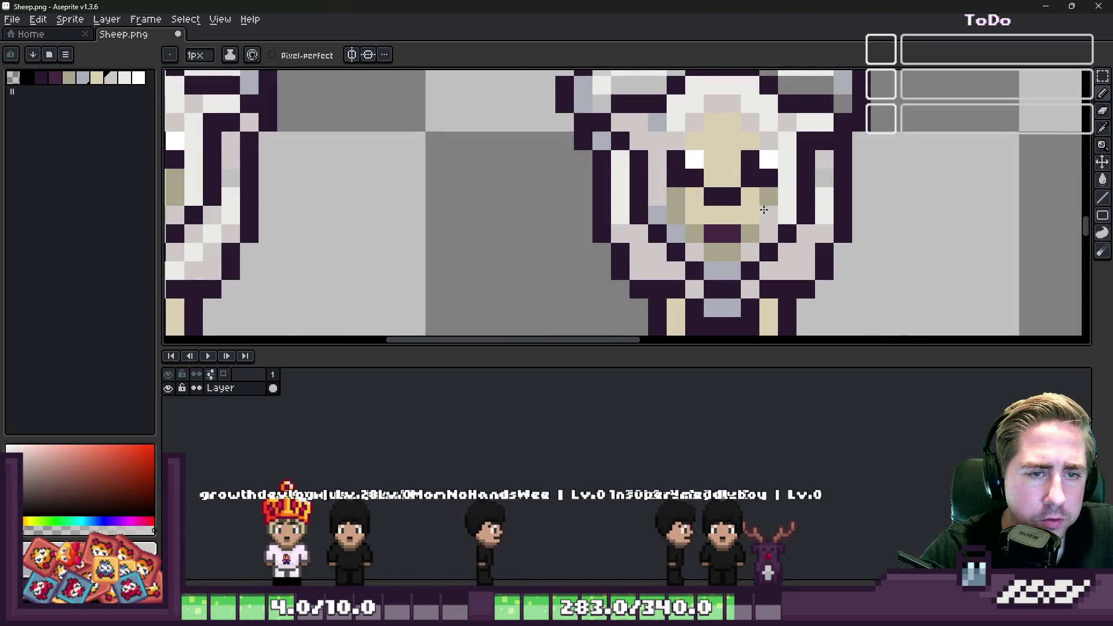
pyautogui.scroll(-2, 803, 232)
pyautogui.scroll(2, 702, 237)
pyautogui.scroll(-3, 702, 238)
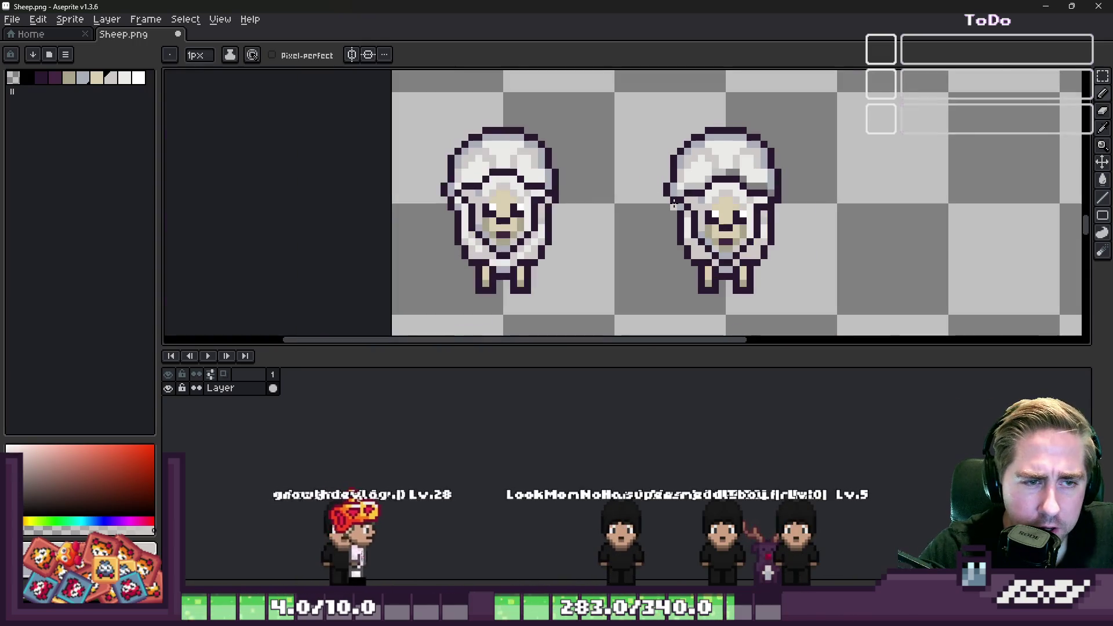
pyautogui.scroll(3, 663, 141)
pyautogui.scroll(2, 664, 141)
pyautogui.keyDown('alt'); pyautogui.click(596, 169); pyautogui.keyUp('alt')
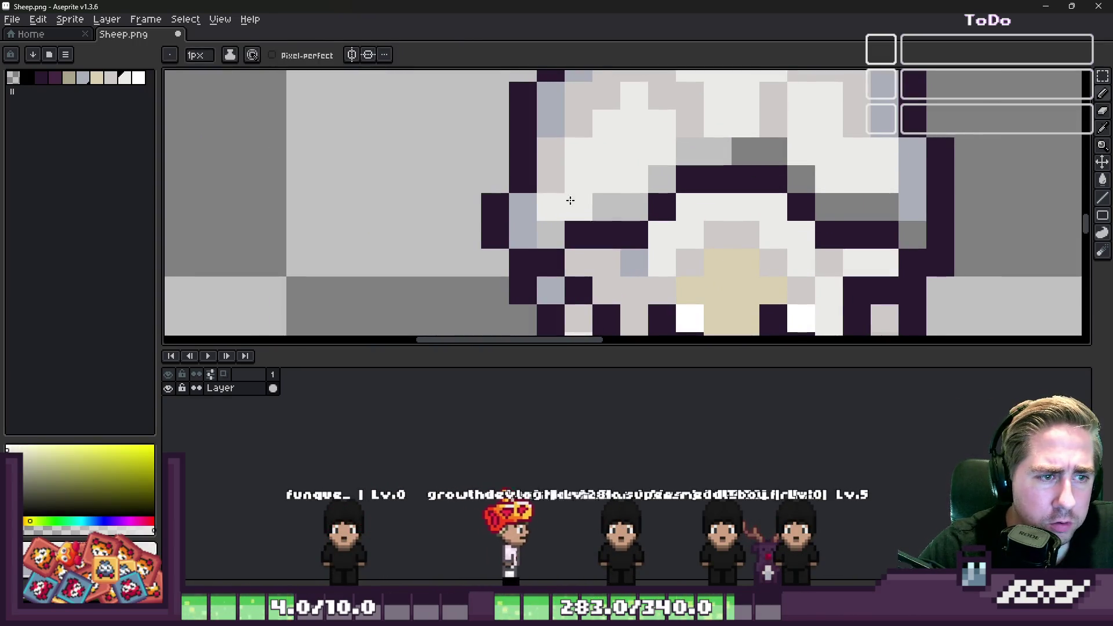
pyautogui.click(690, 123)
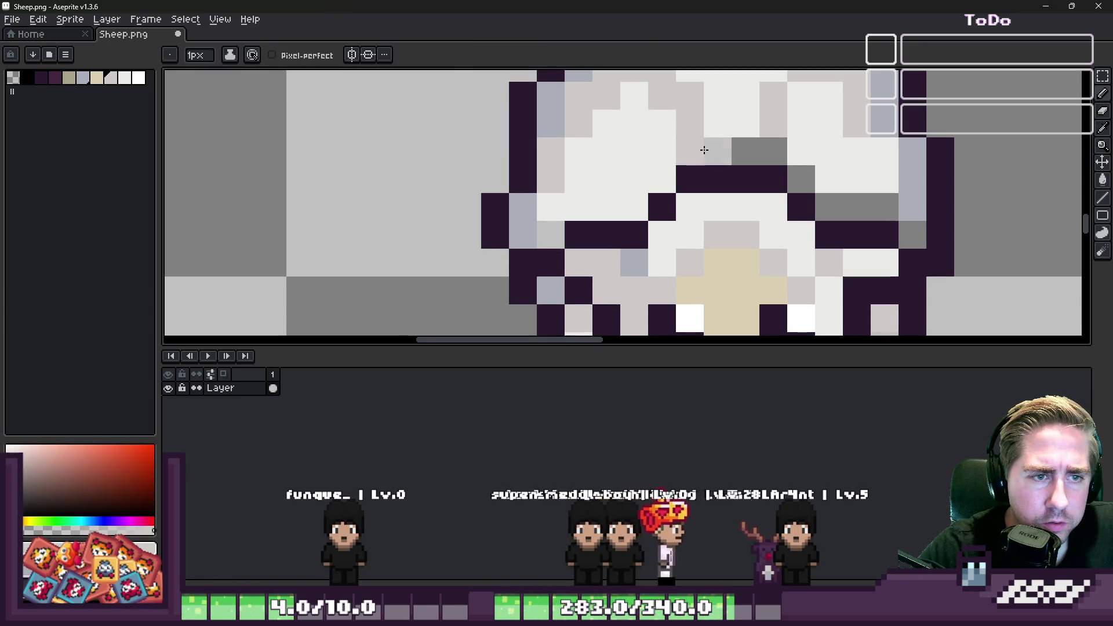
# Paint light-grey and white pixels across the top of the duplicate sheep's wool.
pyautogui.keyDown('alt'); pyautogui.click(773, 125); pyautogui.keyUp('alt')
pyautogui.click(776, 151)
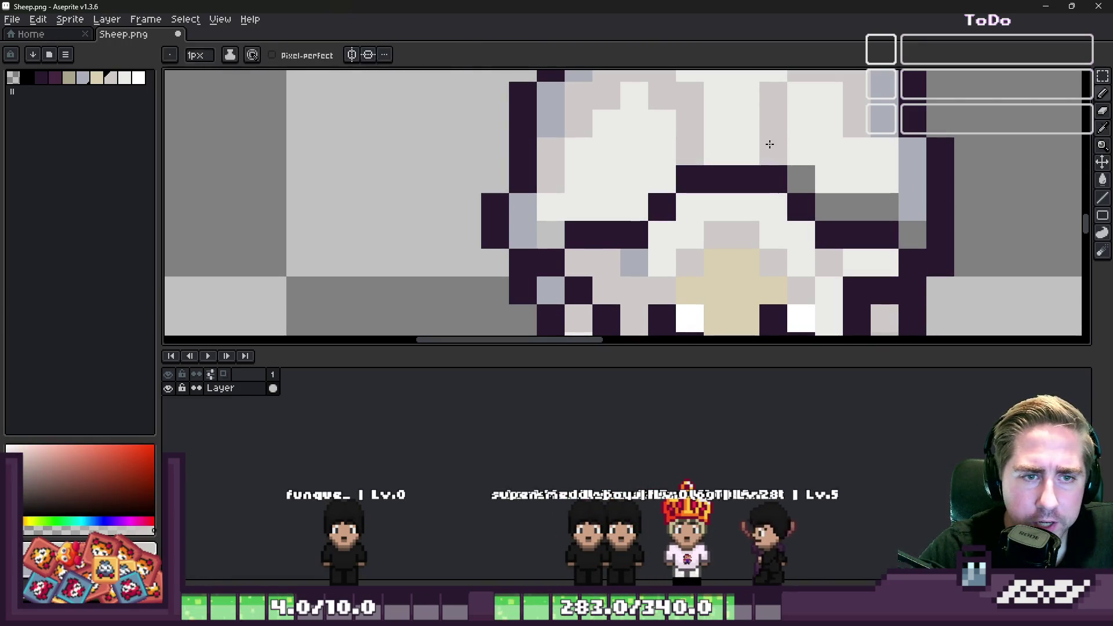
pyautogui.keyDown('alt'); pyautogui.click(829, 151); pyautogui.keyUp('alt')
pyautogui.click(804, 174)
pyautogui.scroll(-3, 875, 201)
pyautogui.scroll(3, 834, 150)
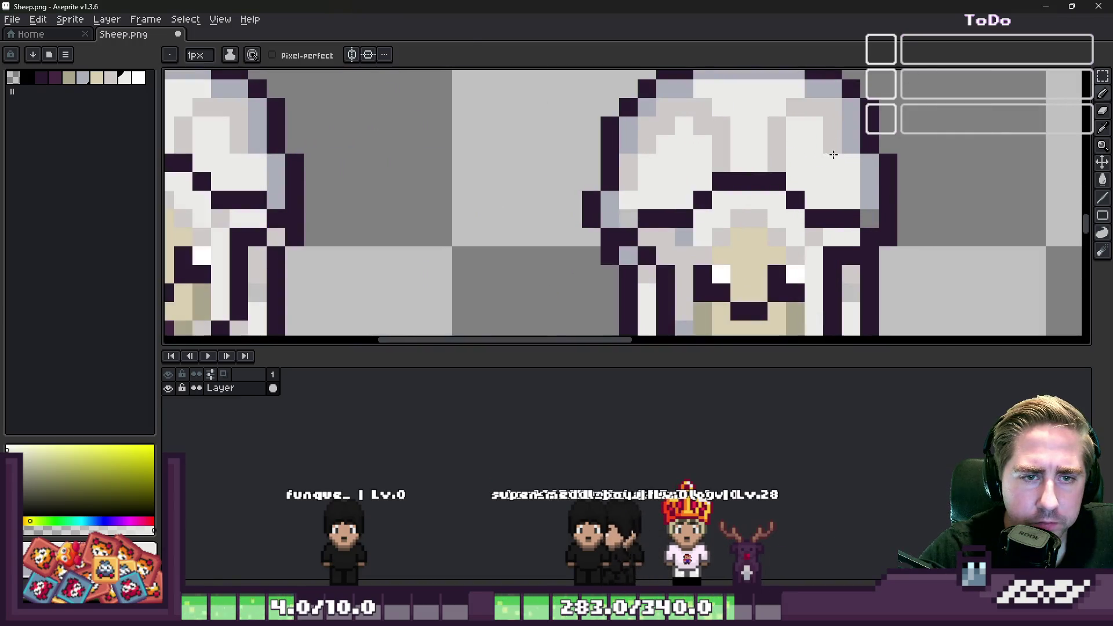
pyautogui.keyDown('alt'); pyautogui.click(848, 174); pyautogui.keyUp('alt')
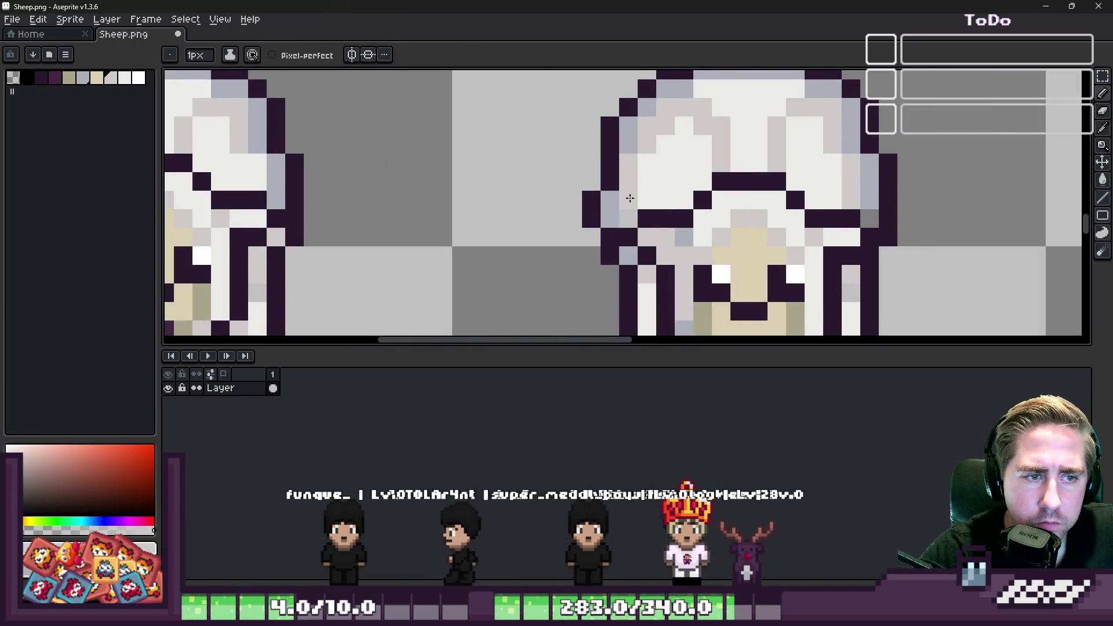
pyautogui.moveTo(700, 103)
pyautogui.mouseDown()
pyautogui.moveTo(735, 88)
pyautogui.moveTo(705, 102)
pyautogui.moveTo(747, 93)
pyautogui.moveTo(766, 106)
pyautogui.mouseUp()
pyautogui.keyDown('alt'); pyautogui.click(752, 132); pyautogui.keyUp('alt')
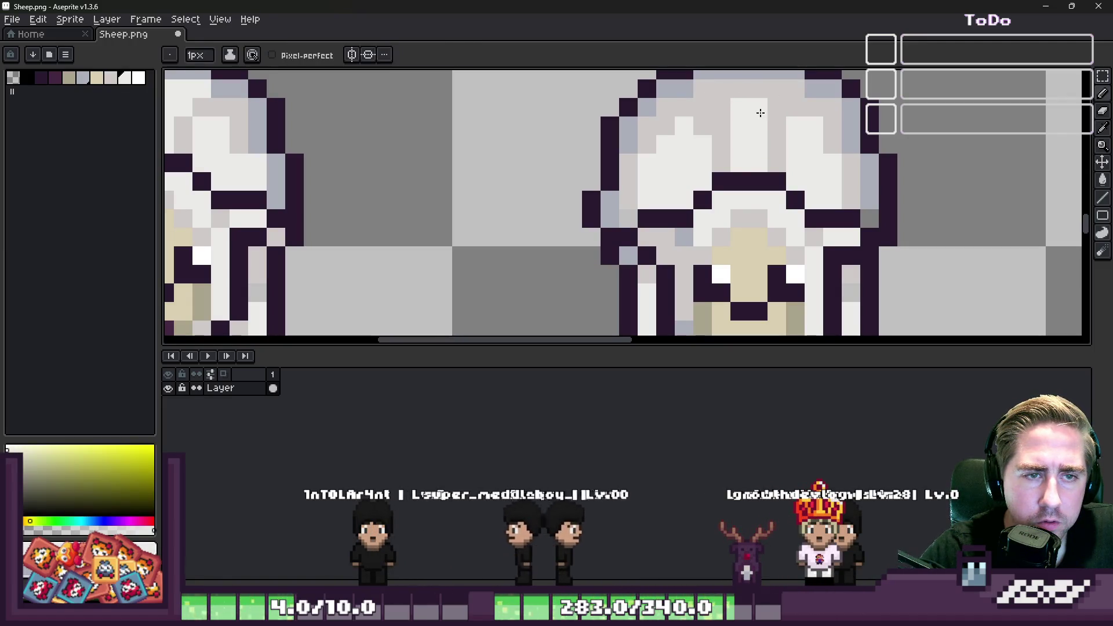
pyautogui.scroll(-8, 719, 110)
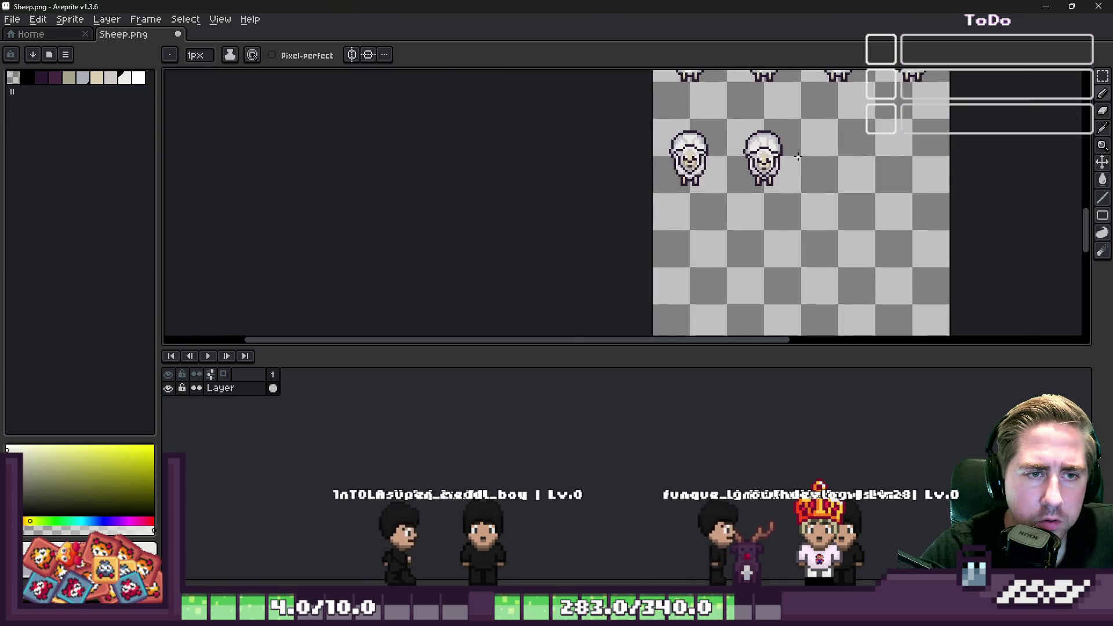
pyautogui.scroll(5, 774, 149)
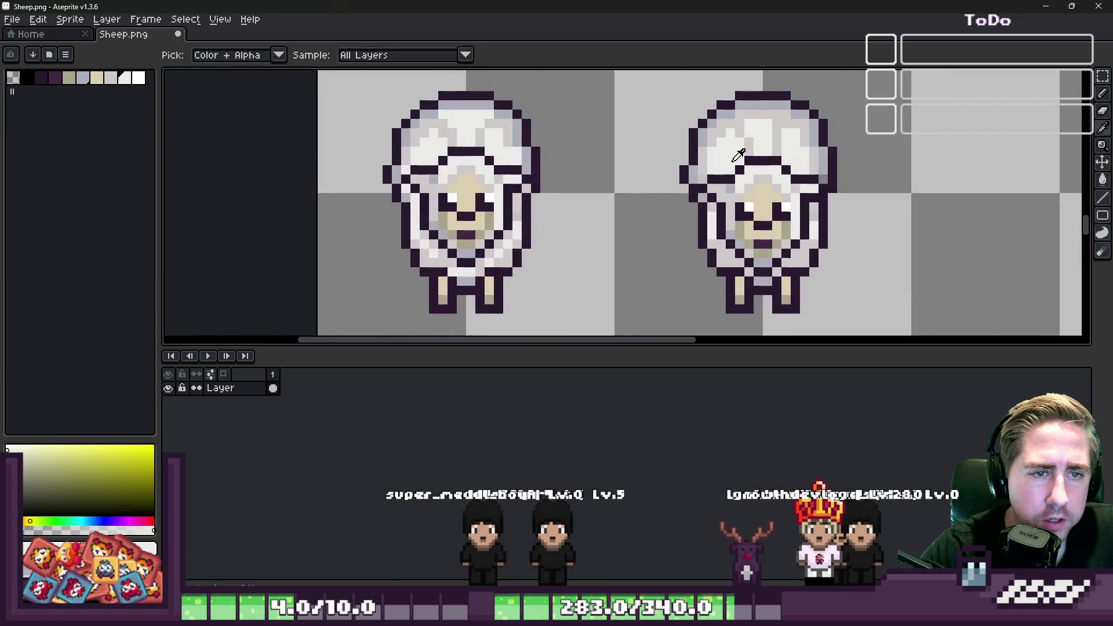
pyautogui.scroll(3, 741, 154)
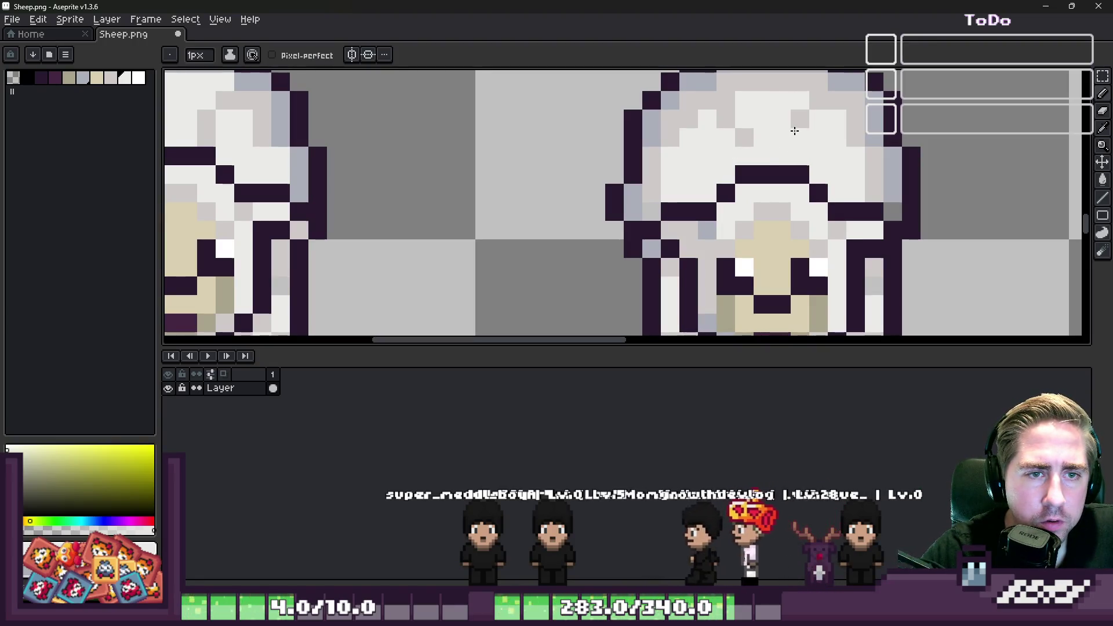
pyautogui.scroll(-5, 797, 115)
pyautogui.scroll(5, 643, 117)
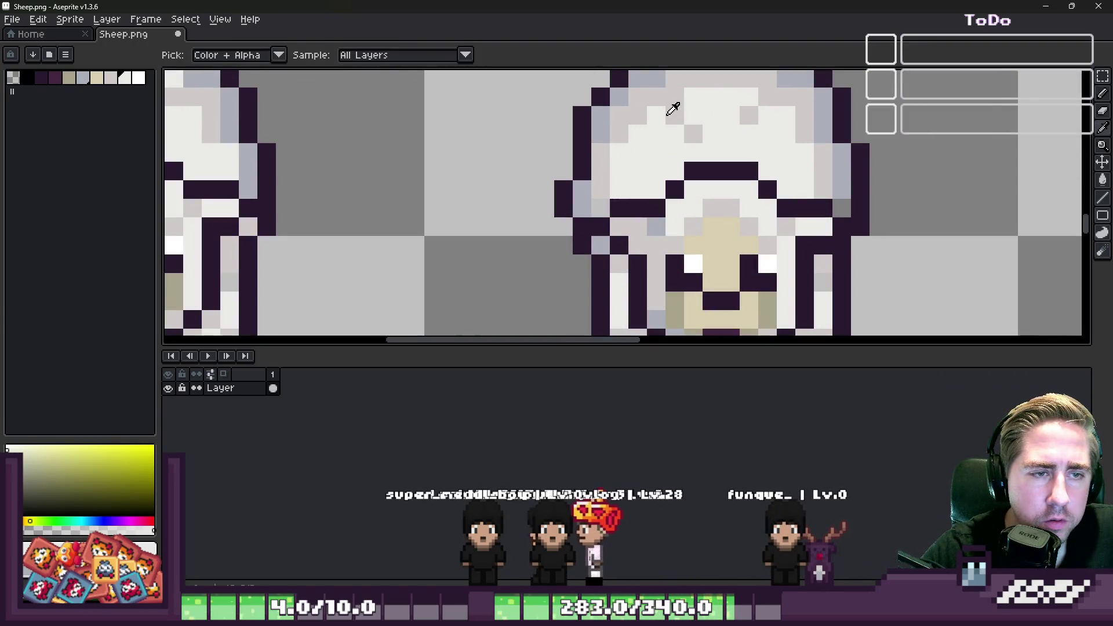
# Add blue-grey speckles and light-grey pixels to the duplicate sheep's head wool.
pyautogui.keyDown('alt'); pyautogui.click(675, 106); pyautogui.keyUp('alt')
pyautogui.keyDown('alt'); pyautogui.click(617, 126); pyautogui.keyUp('alt')
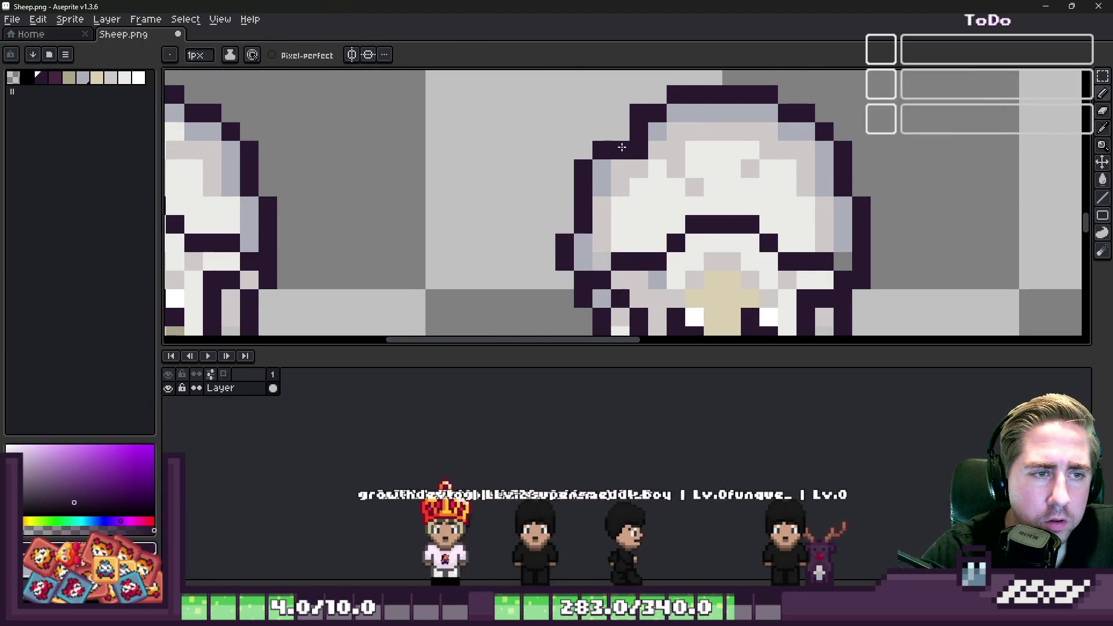
pyautogui.scroll(-5, 577, 140)
pyautogui.scroll(-2, 577, 142)
pyautogui.press('v')
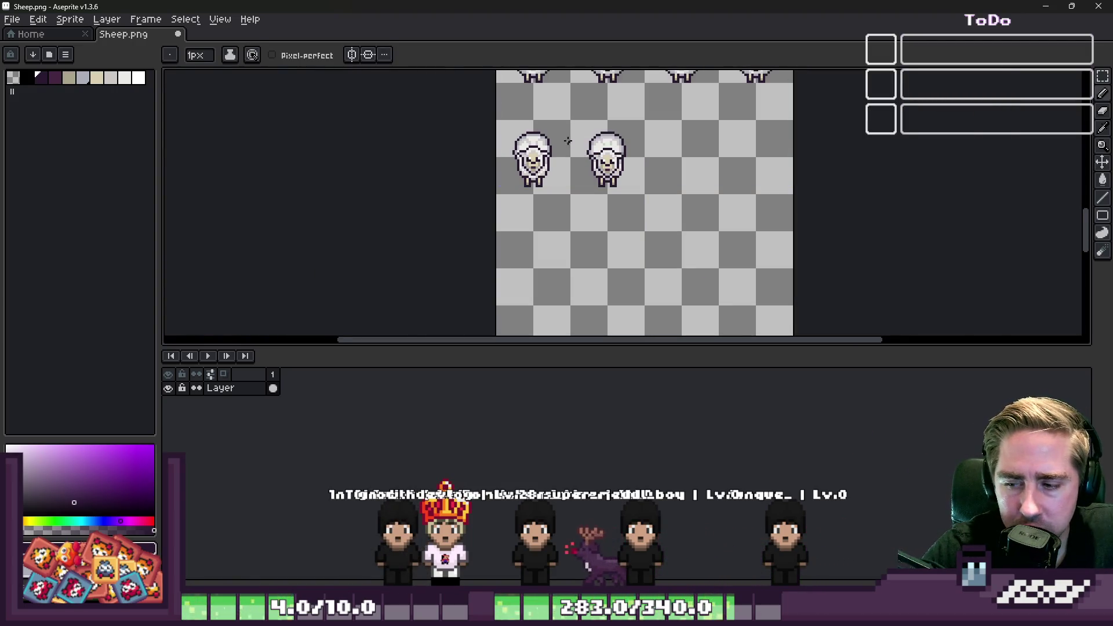
pyautogui.scroll(5, 568, 140)
pyautogui.keyDown('alt'); pyautogui.click(599, 228); pyautogui.keyUp('alt')
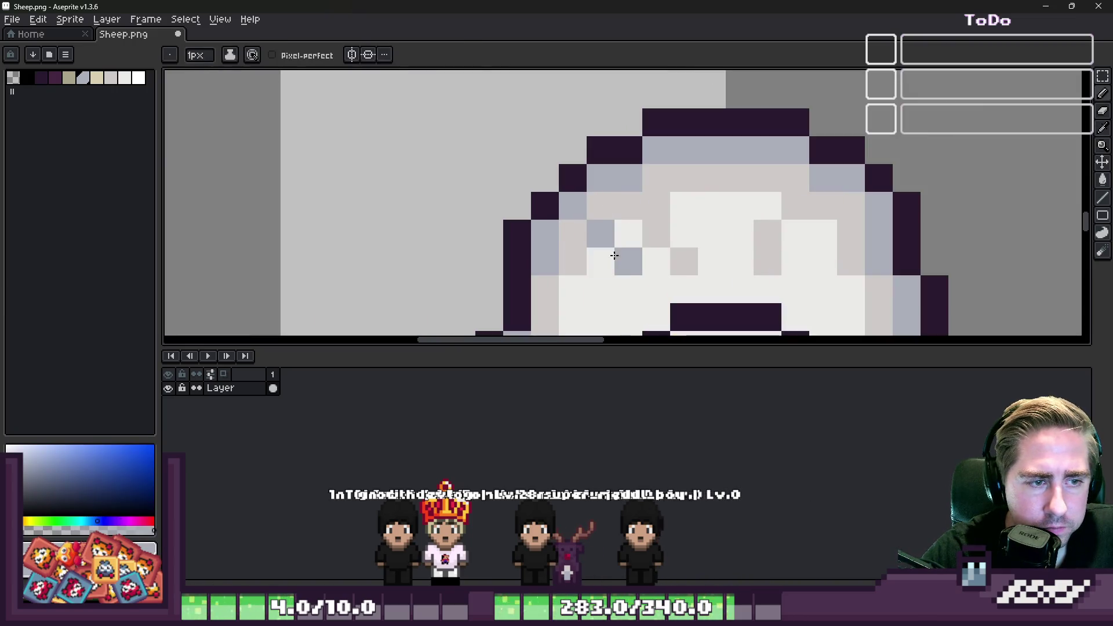
pyautogui.rightClick(615, 256)
pyautogui.keyDown('alt'); pyautogui.click(665, 174); pyautogui.keyUp('alt')
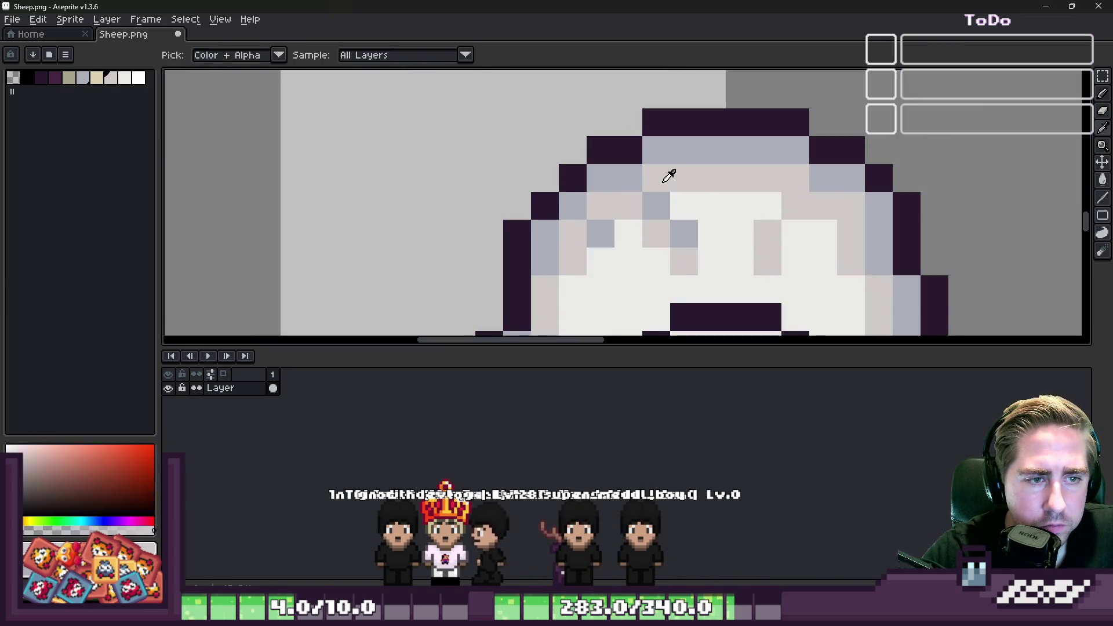
pyautogui.scroll(-6, 707, 245)
pyautogui.scroll(4, 646, 217)
pyautogui.scroll(-1, 646, 217)
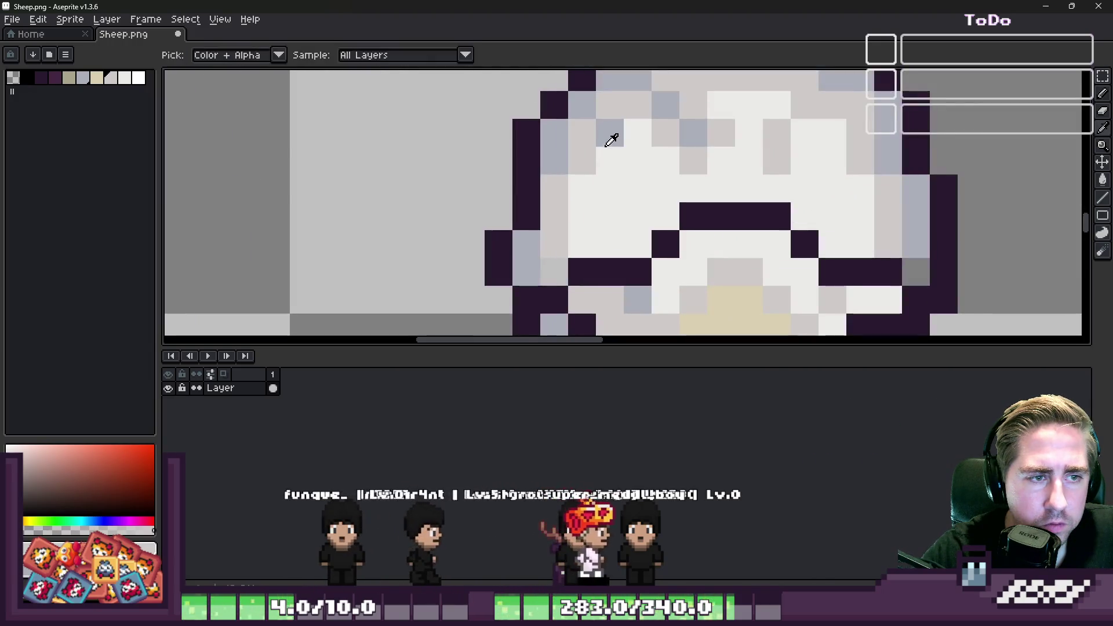
pyautogui.keyDown('alt'); pyautogui.click(579, 186); pyautogui.keyUp('alt')
pyautogui.scroll(-2, 613, 148)
pyautogui.scroll(3, 613, 149)
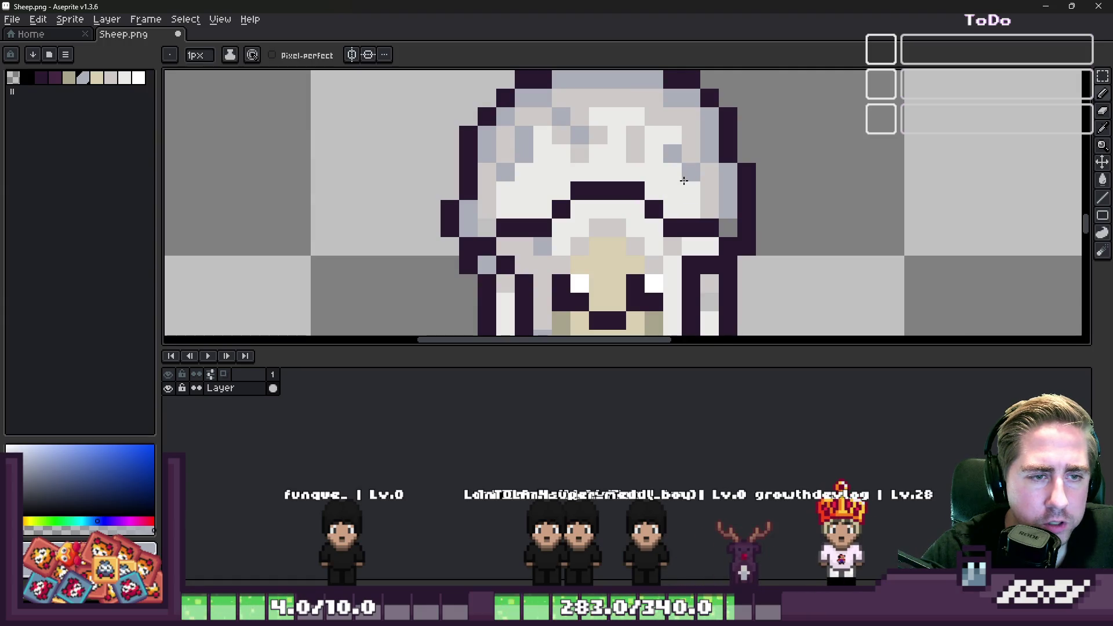
pyautogui.click(675, 177)
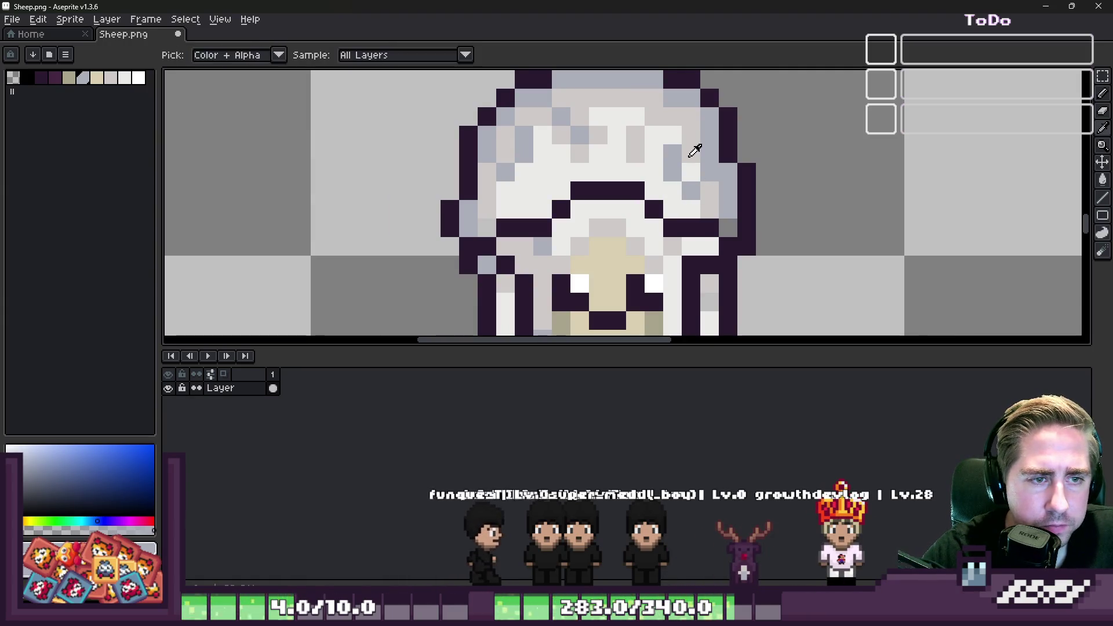
pyautogui.keyDown('alt'); pyautogui.click(693, 149); pyautogui.keyUp('alt')
pyautogui.click(690, 172)
pyautogui.keyDown('alt'); pyautogui.click(670, 149); pyautogui.keyUp('alt')
pyautogui.scroll(-3, 683, 138)
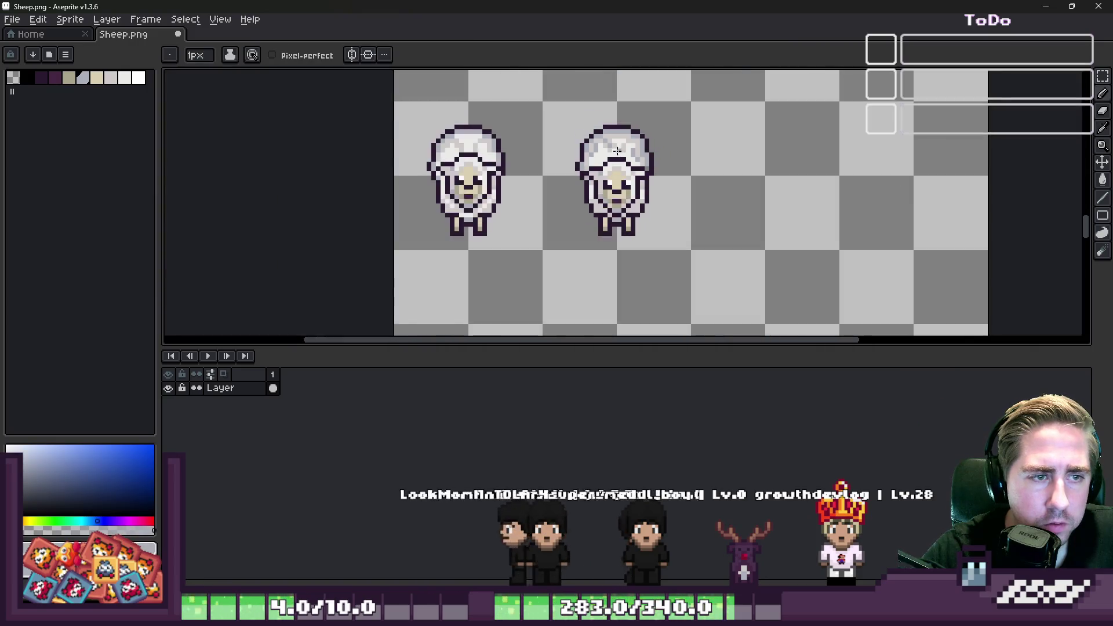
# Dab blue-grey speckles onto the upper wool of the duplicate sheep.
pyautogui.scroll(4, 677, 147)
pyautogui.click(677, 147)
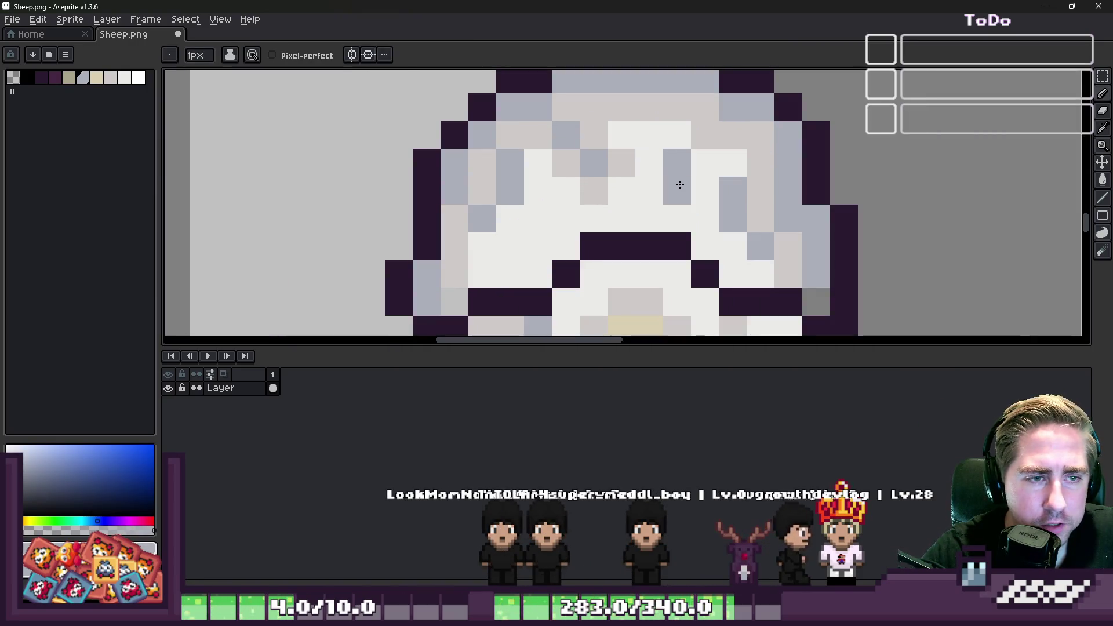
pyautogui.click(704, 135)
pyautogui.scroll(-3, 677, 135)
pyautogui.scroll(2, 646, 140)
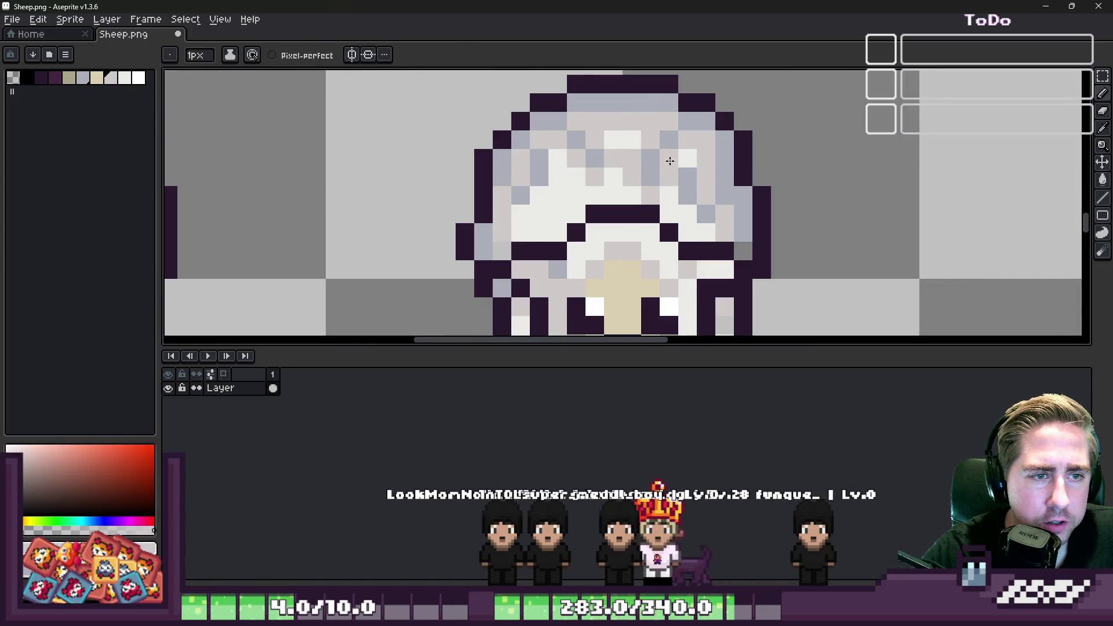
pyautogui.scroll(-4, 670, 160)
pyautogui.scroll(3, 656, 151)
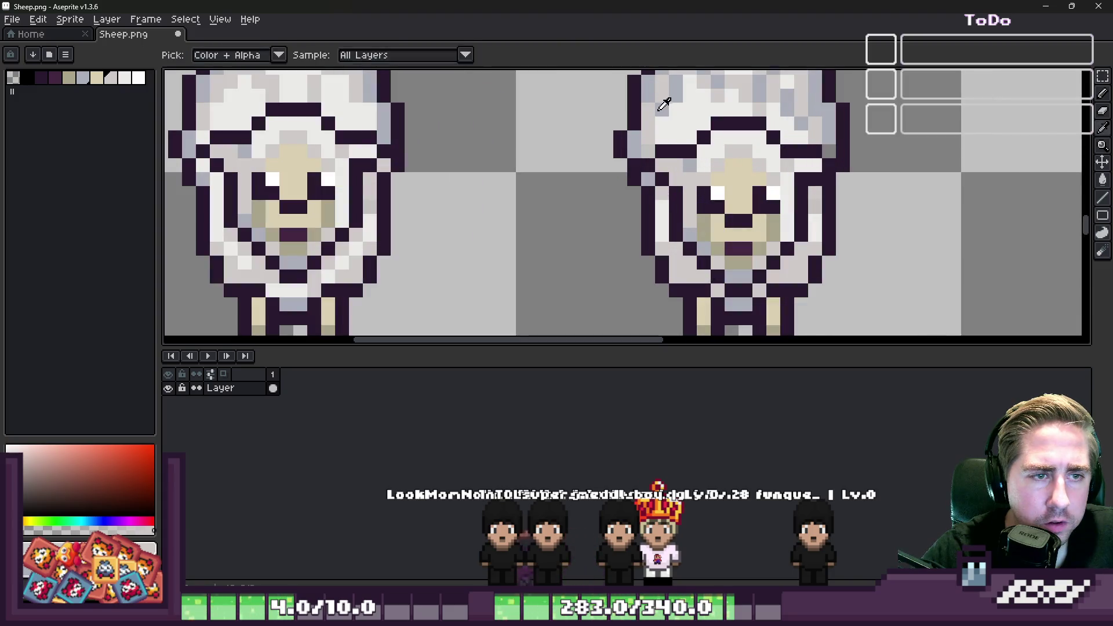
pyautogui.keyDown('alt'); pyautogui.click(659, 110); pyautogui.keyUp('alt')
pyautogui.click(692, 116)
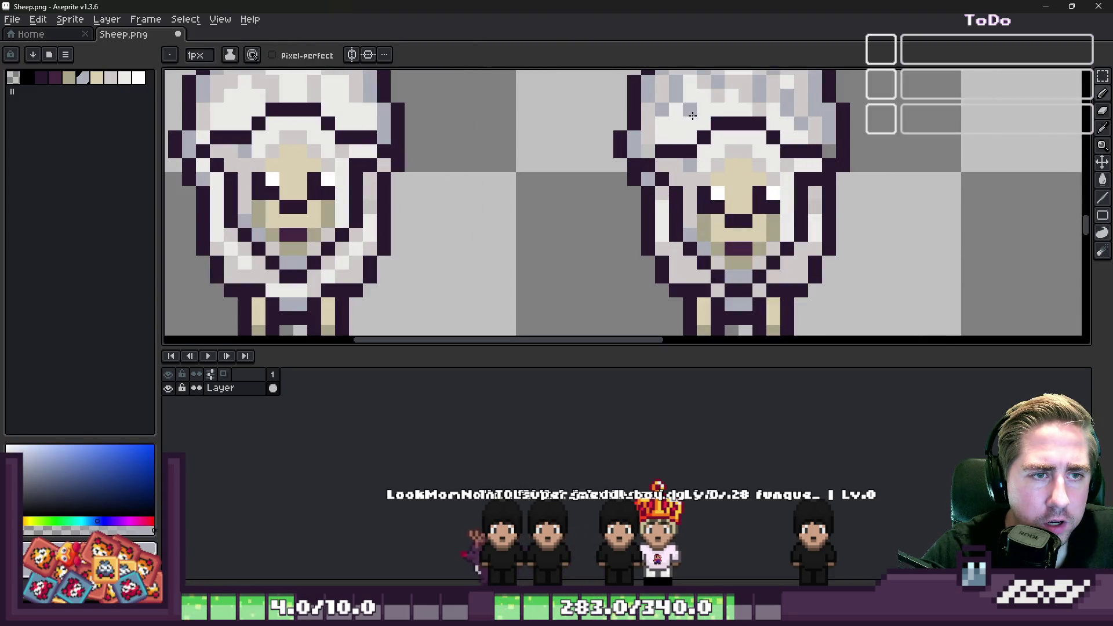
pyautogui.keyDown('alt'); pyautogui.click(662, 135); pyautogui.keyUp('alt')
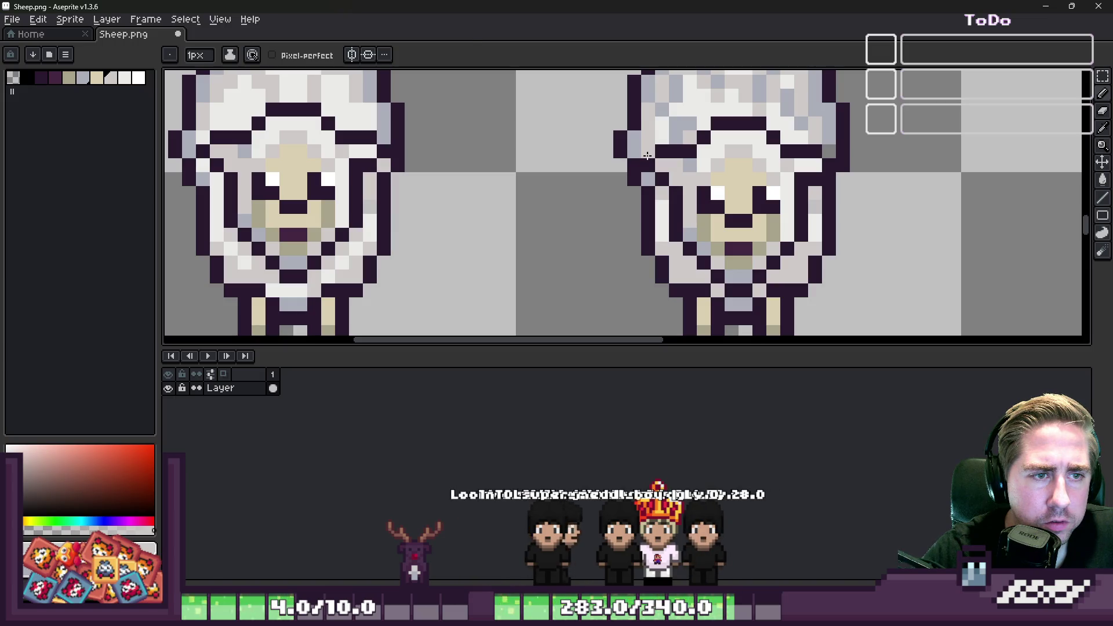
pyautogui.scroll(-3, 646, 153)
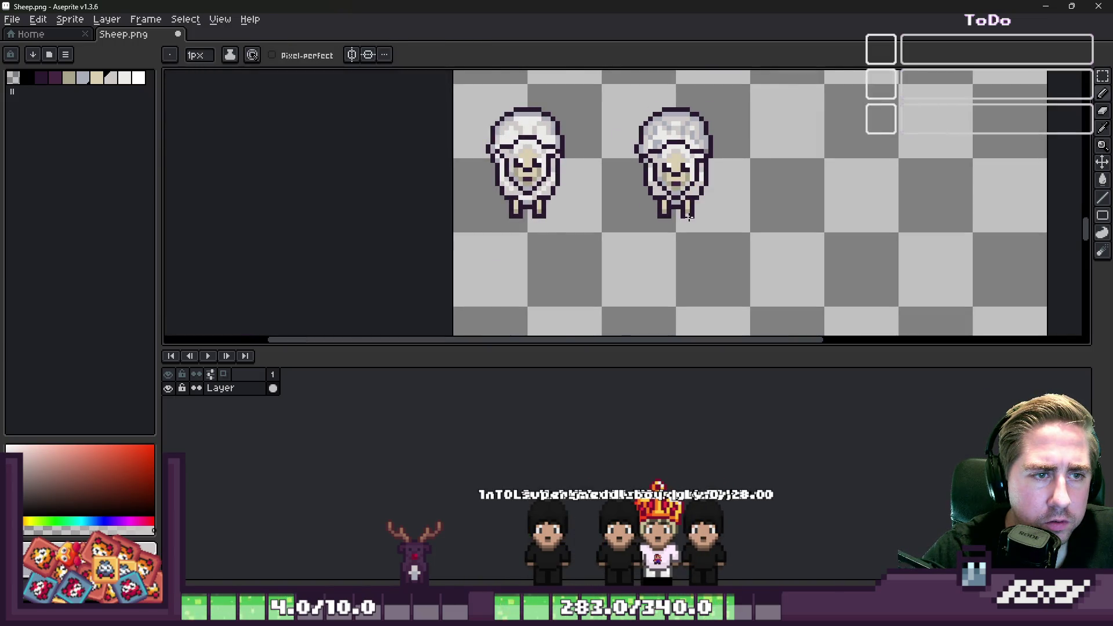
pyautogui.scroll(4, 664, 171)
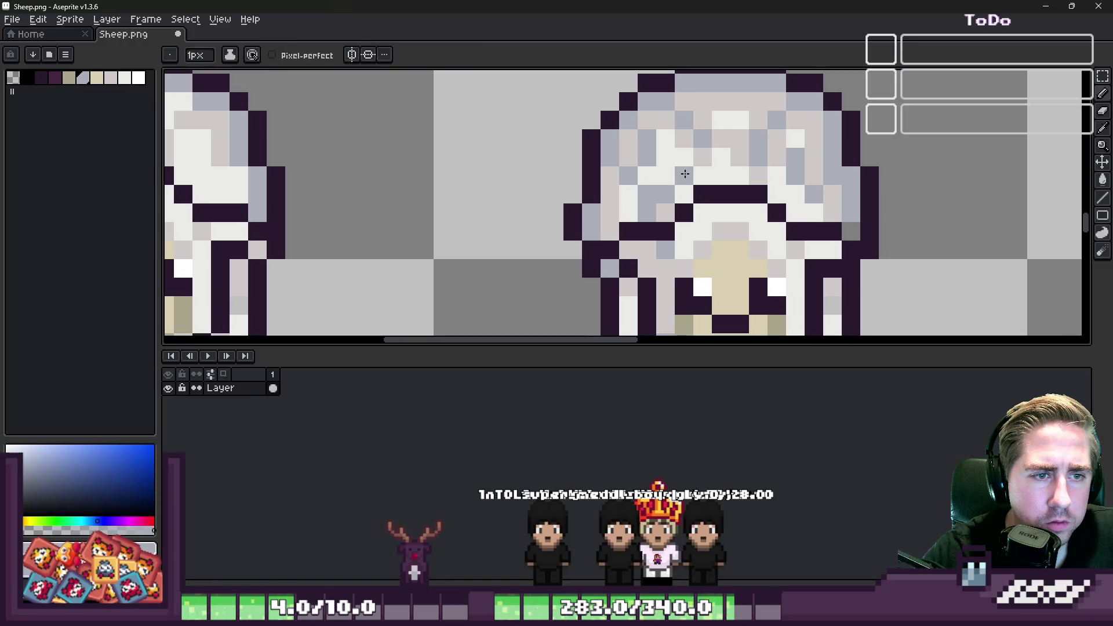
# Sample light and bluish wool shades and add a bluish speckle lower on the wool.
pyautogui.keyDown('alt'); pyautogui.click(685, 156); pyautogui.keyUp('alt')
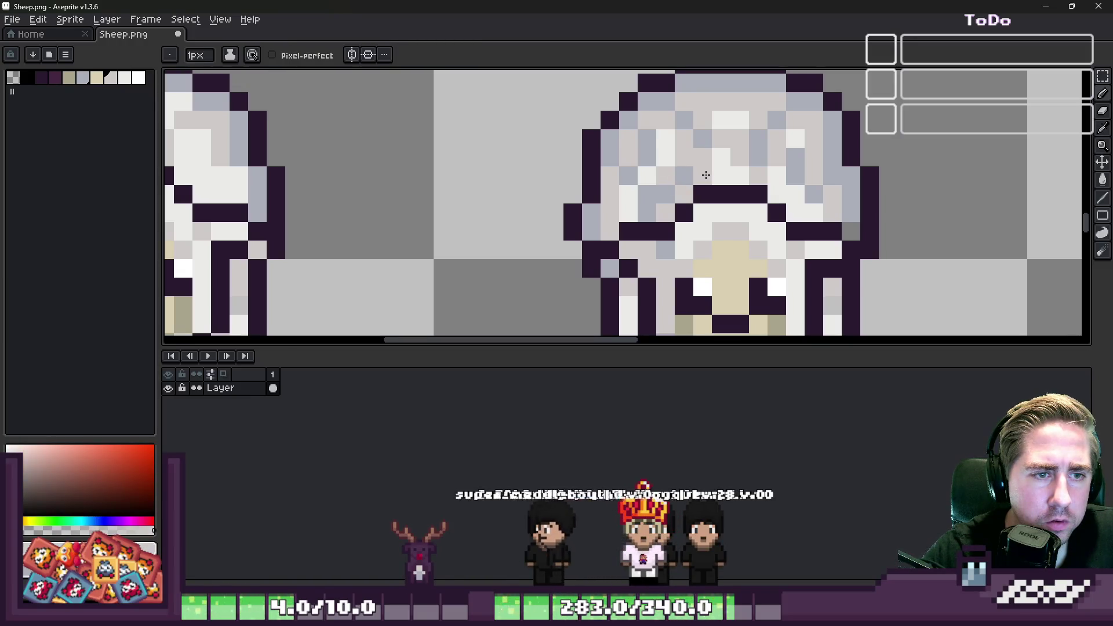
pyautogui.scroll(-4, 560, 157)
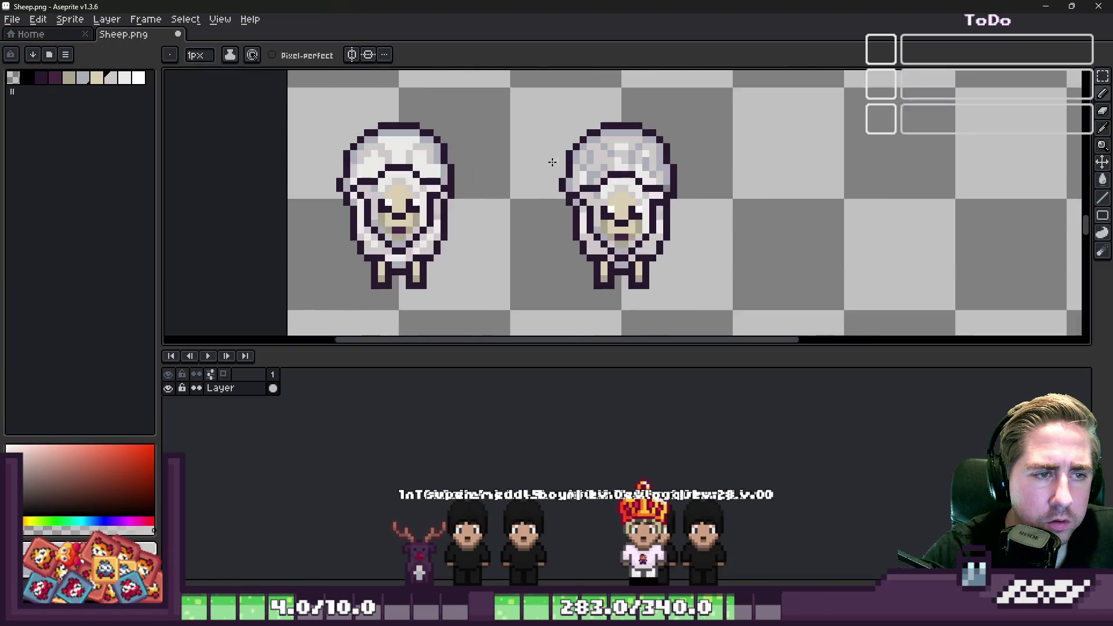
pyautogui.scroll(5, 579, 174)
pyautogui.keyDown('alt'); pyautogui.click(642, 158); pyautogui.keyUp('alt')
pyautogui.scroll(-5, 625, 150)
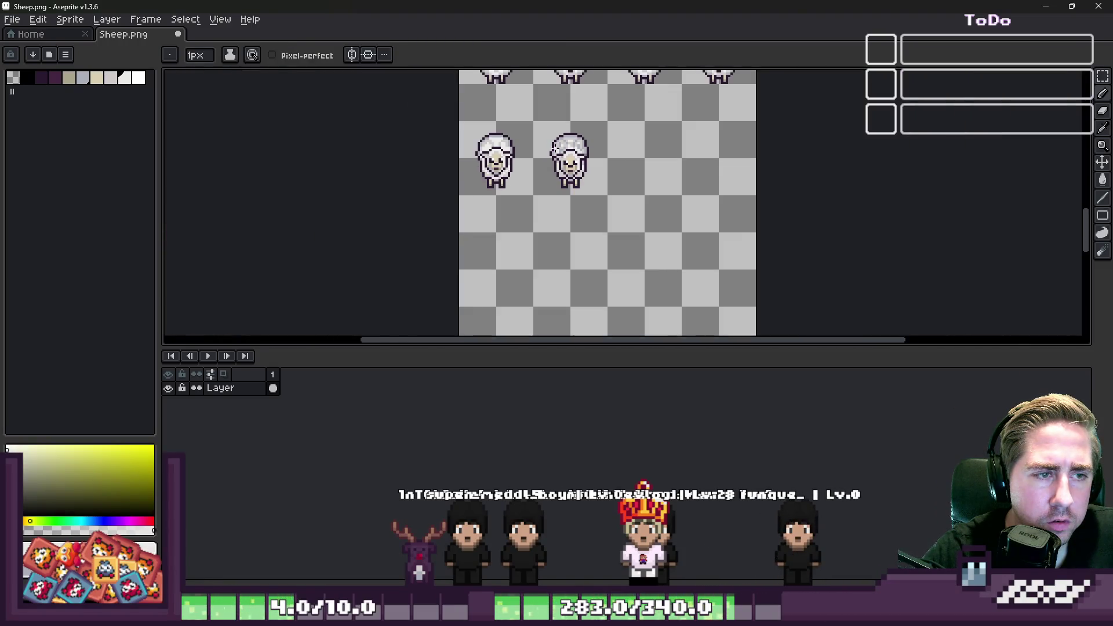
pyautogui.scroll(5, 568, 153)
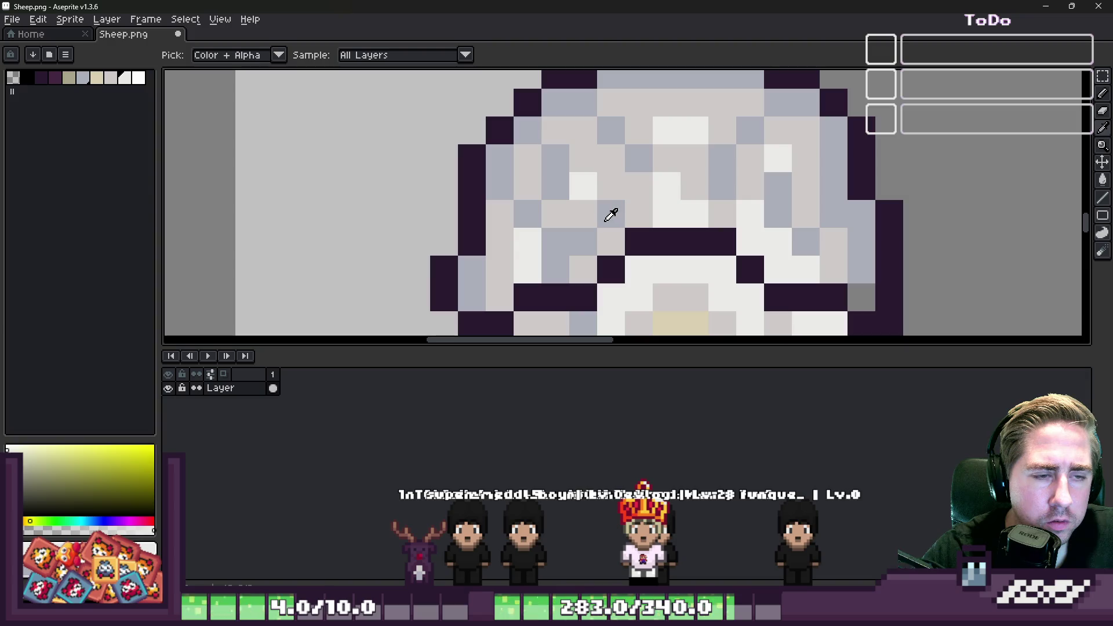
pyautogui.keyDown('alt'); pyautogui.click(610, 215); pyautogui.keyUp('alt')
pyautogui.click(675, 207)
pyautogui.scroll(-5, 676, 181)
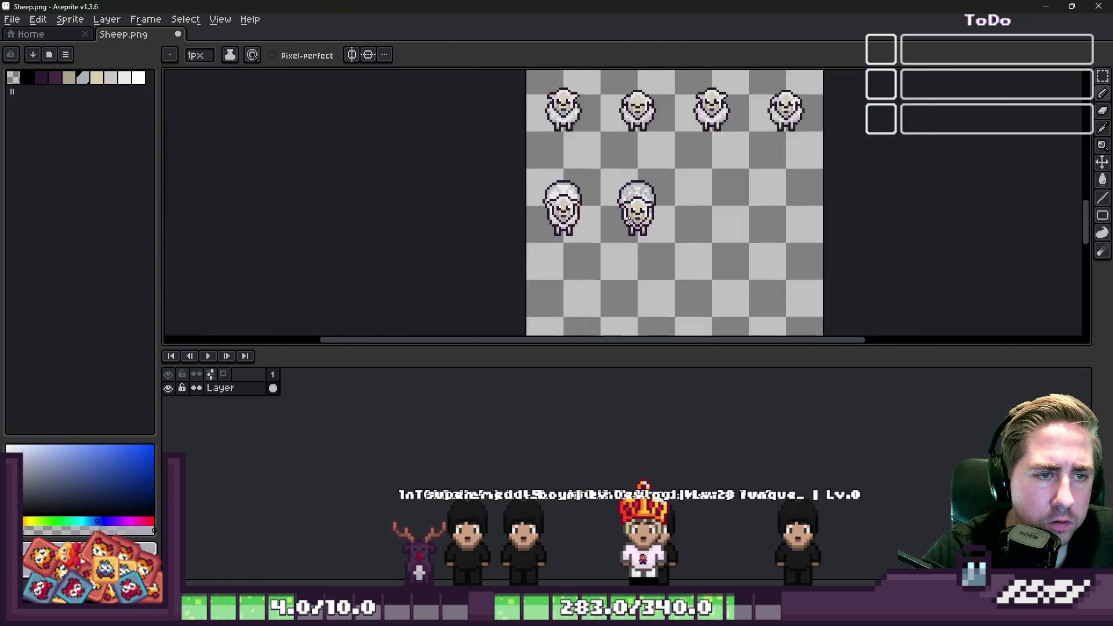
pyautogui.scroll(3, 632, 150)
pyautogui.scroll(3, 632, 151)
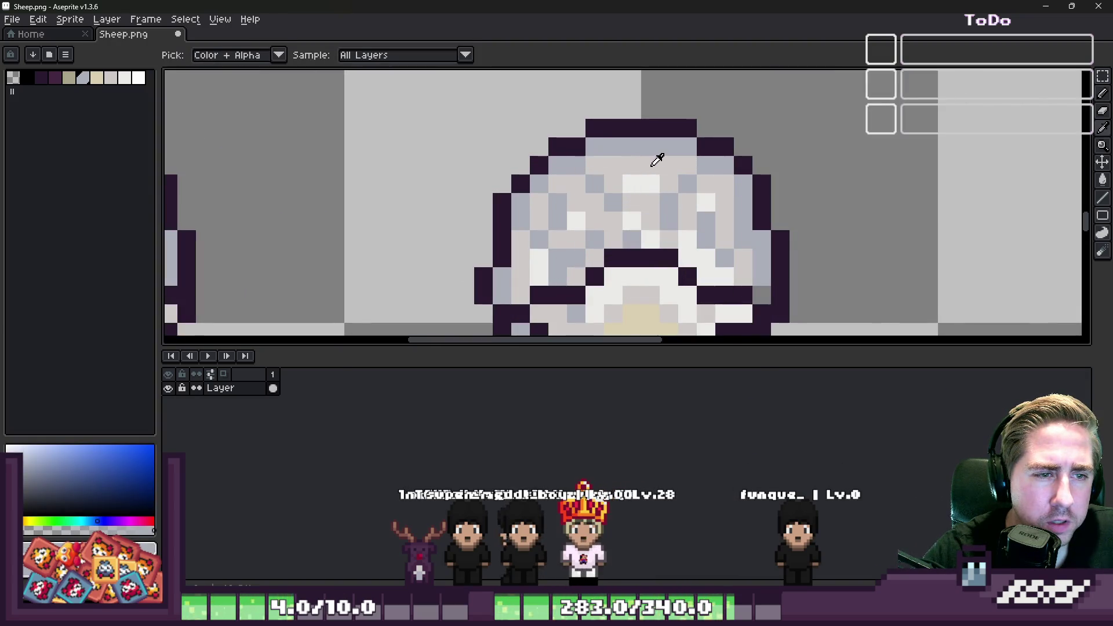
pyautogui.keyDown('alt'); pyautogui.click(649, 168); pyautogui.keyUp('alt')
pyautogui.scroll(-1, 639, 148)
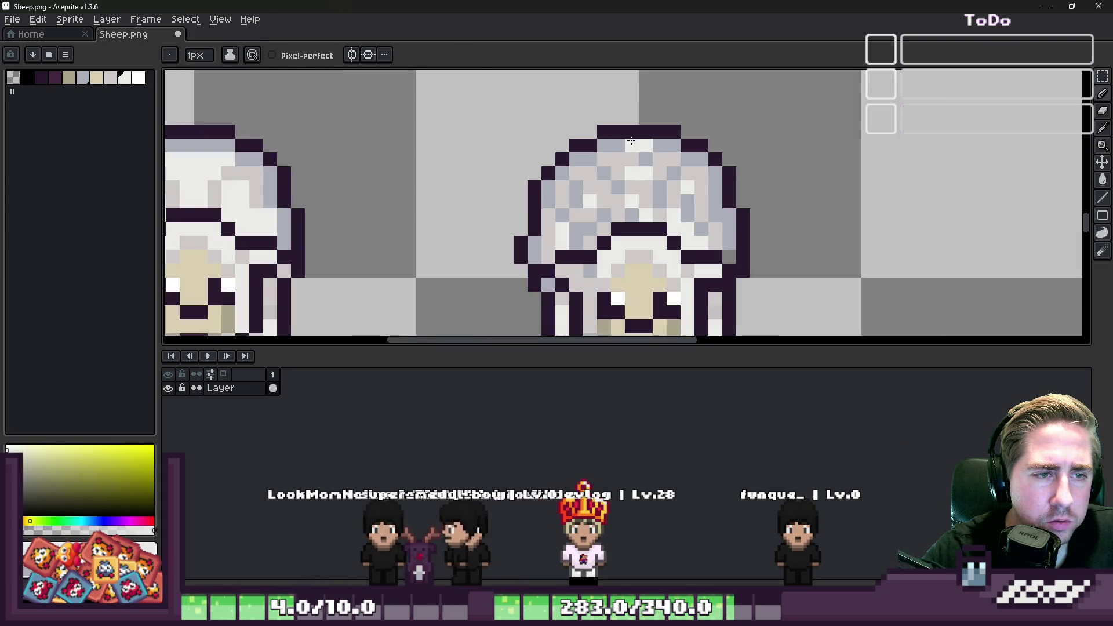